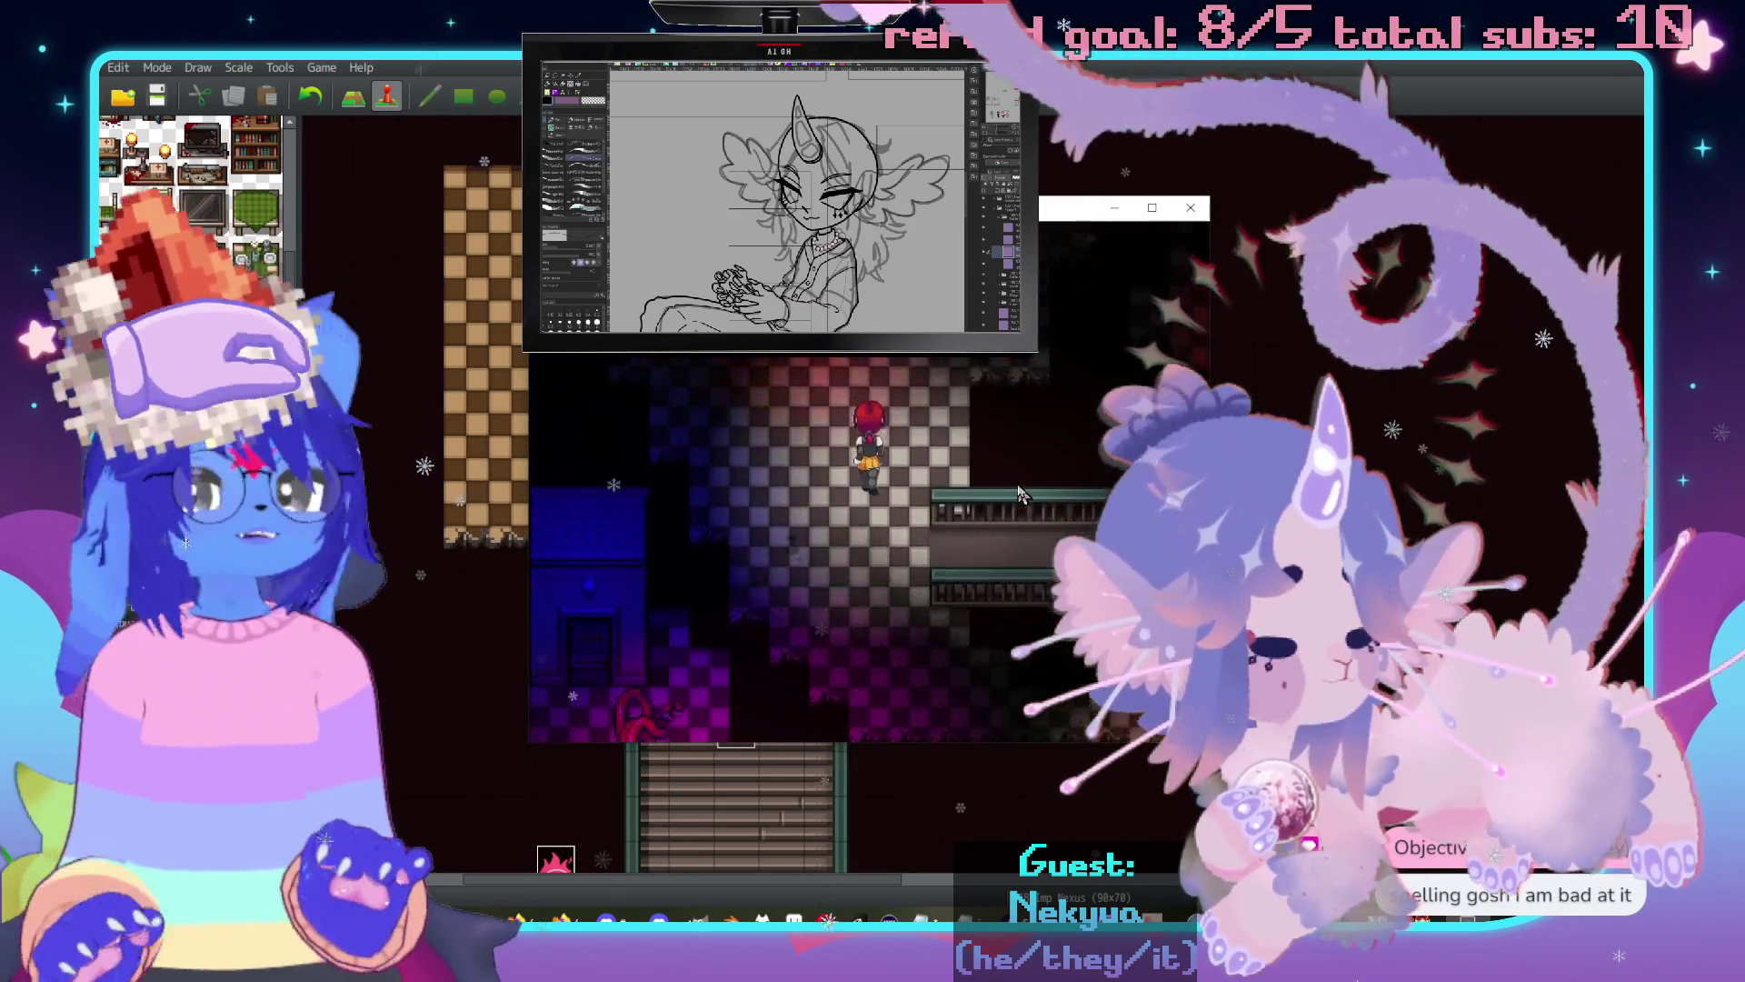
# Walk the hero up through the door and onto the doormat beside the sleeping dog.
pyautogui.press('Up')
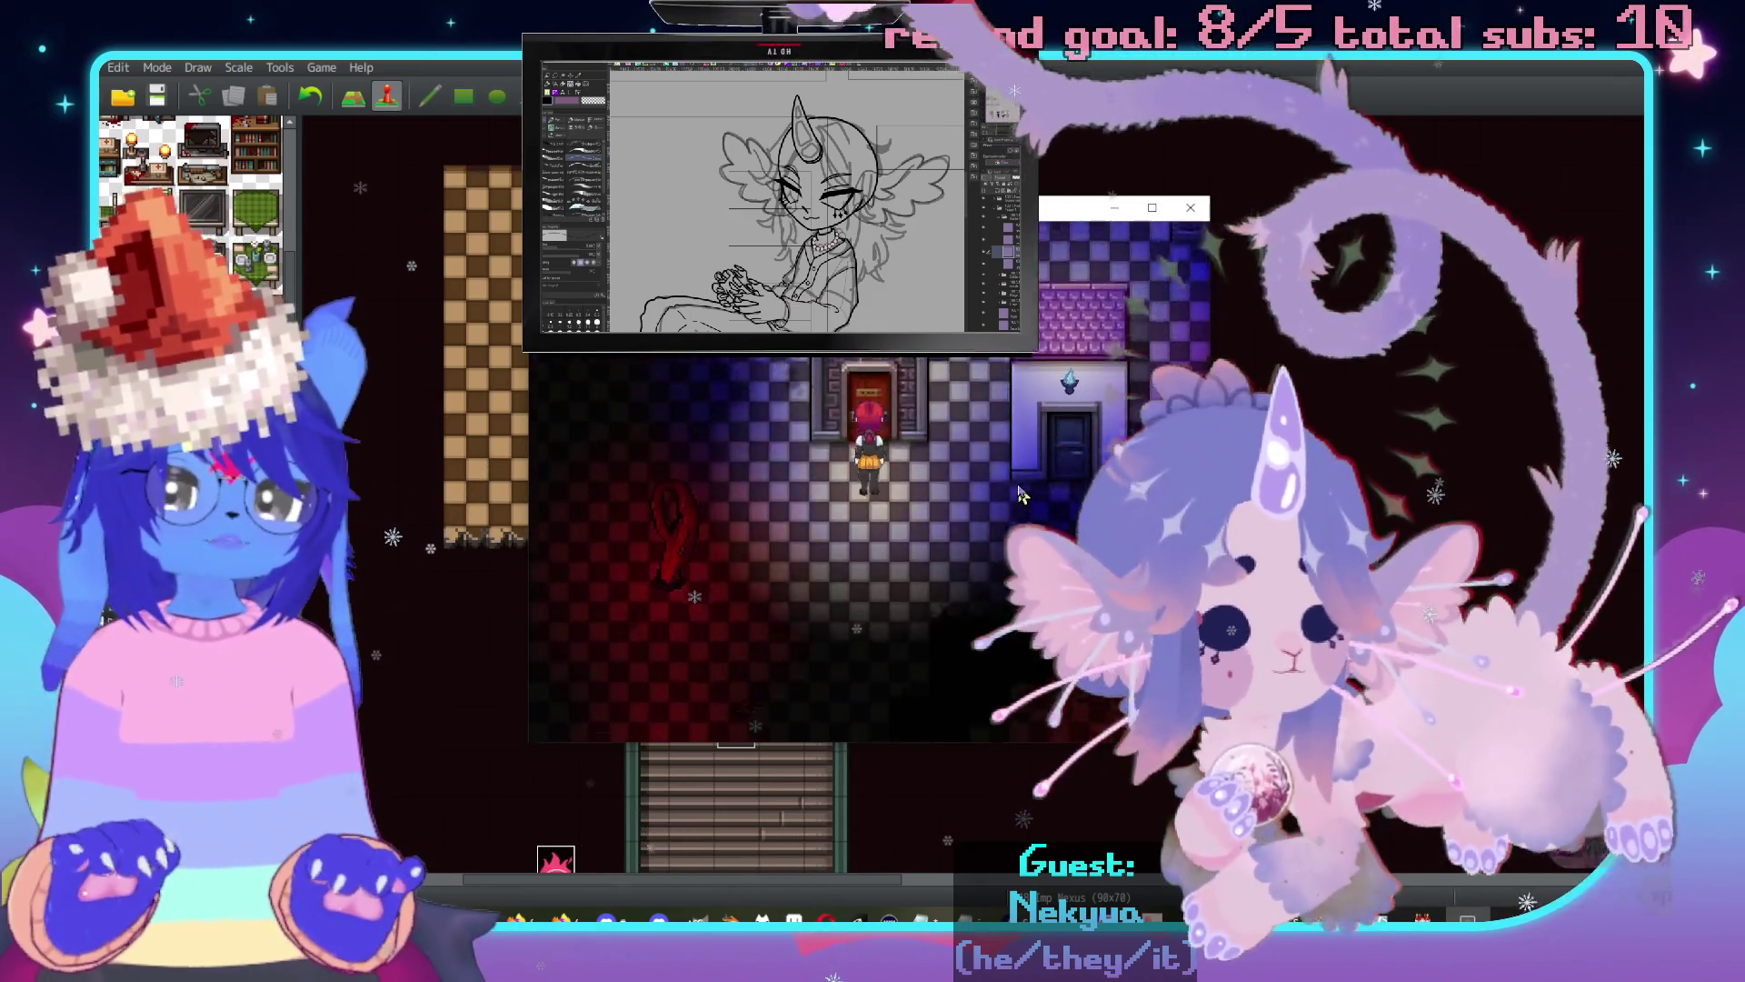
pyautogui.press('Up')
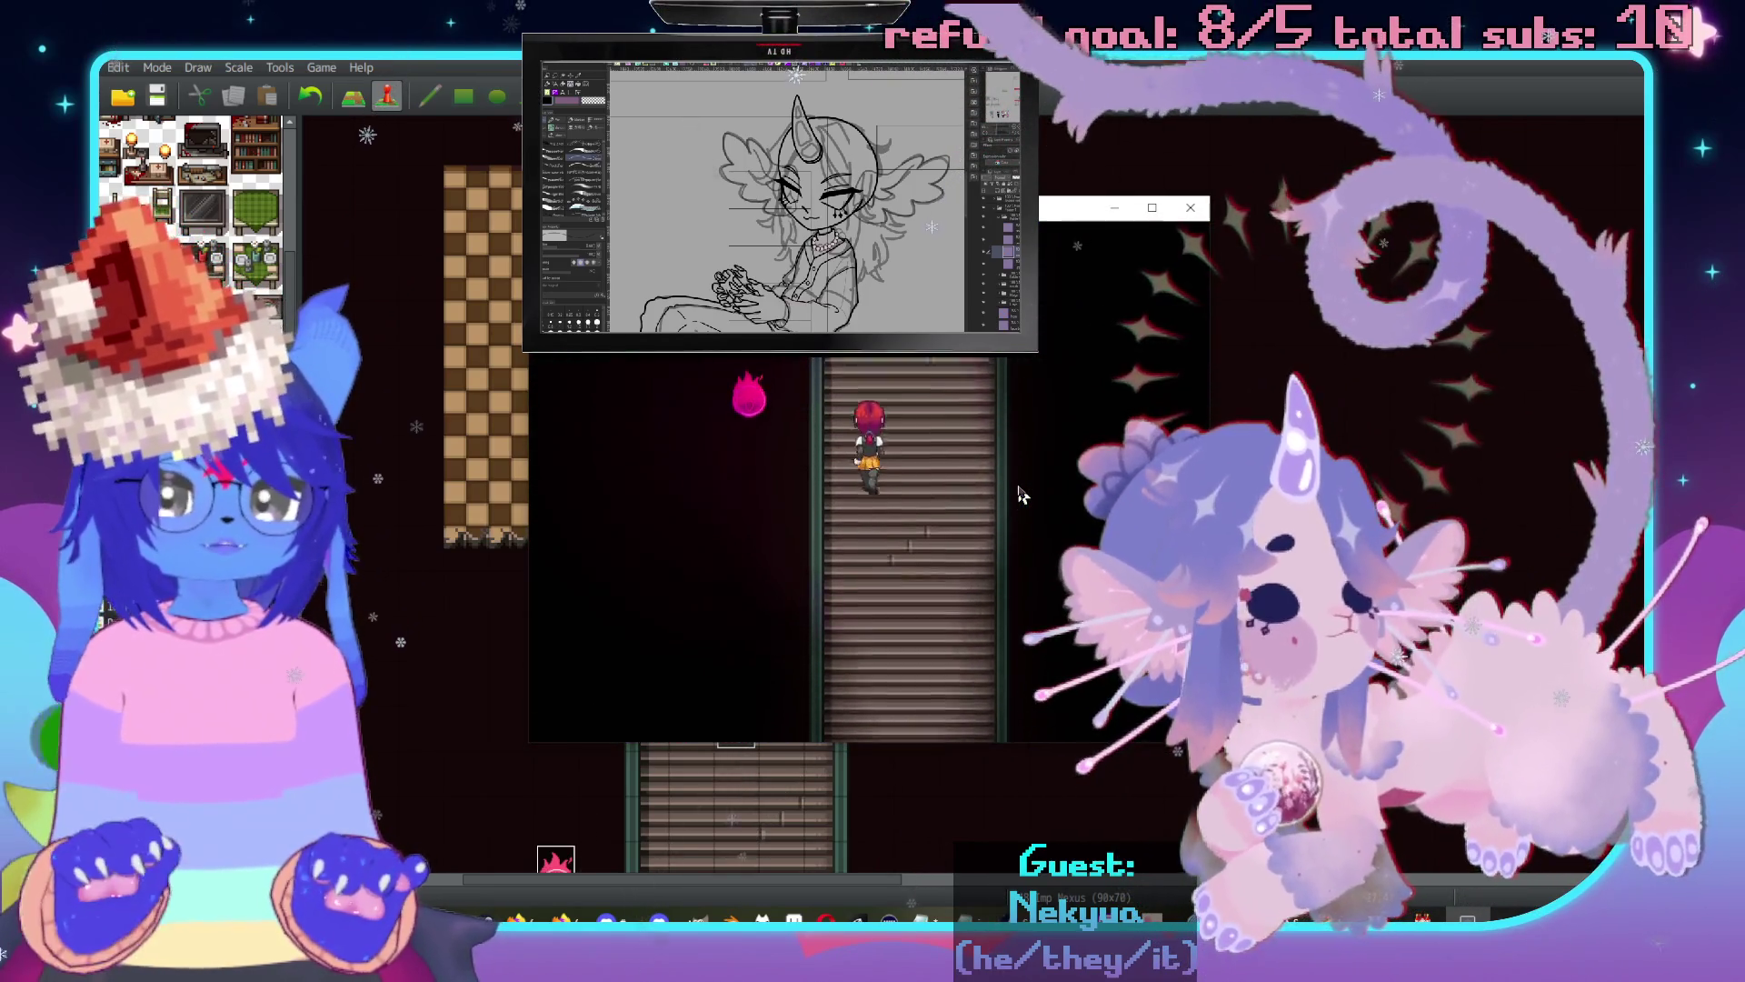
pyautogui.press('Up')
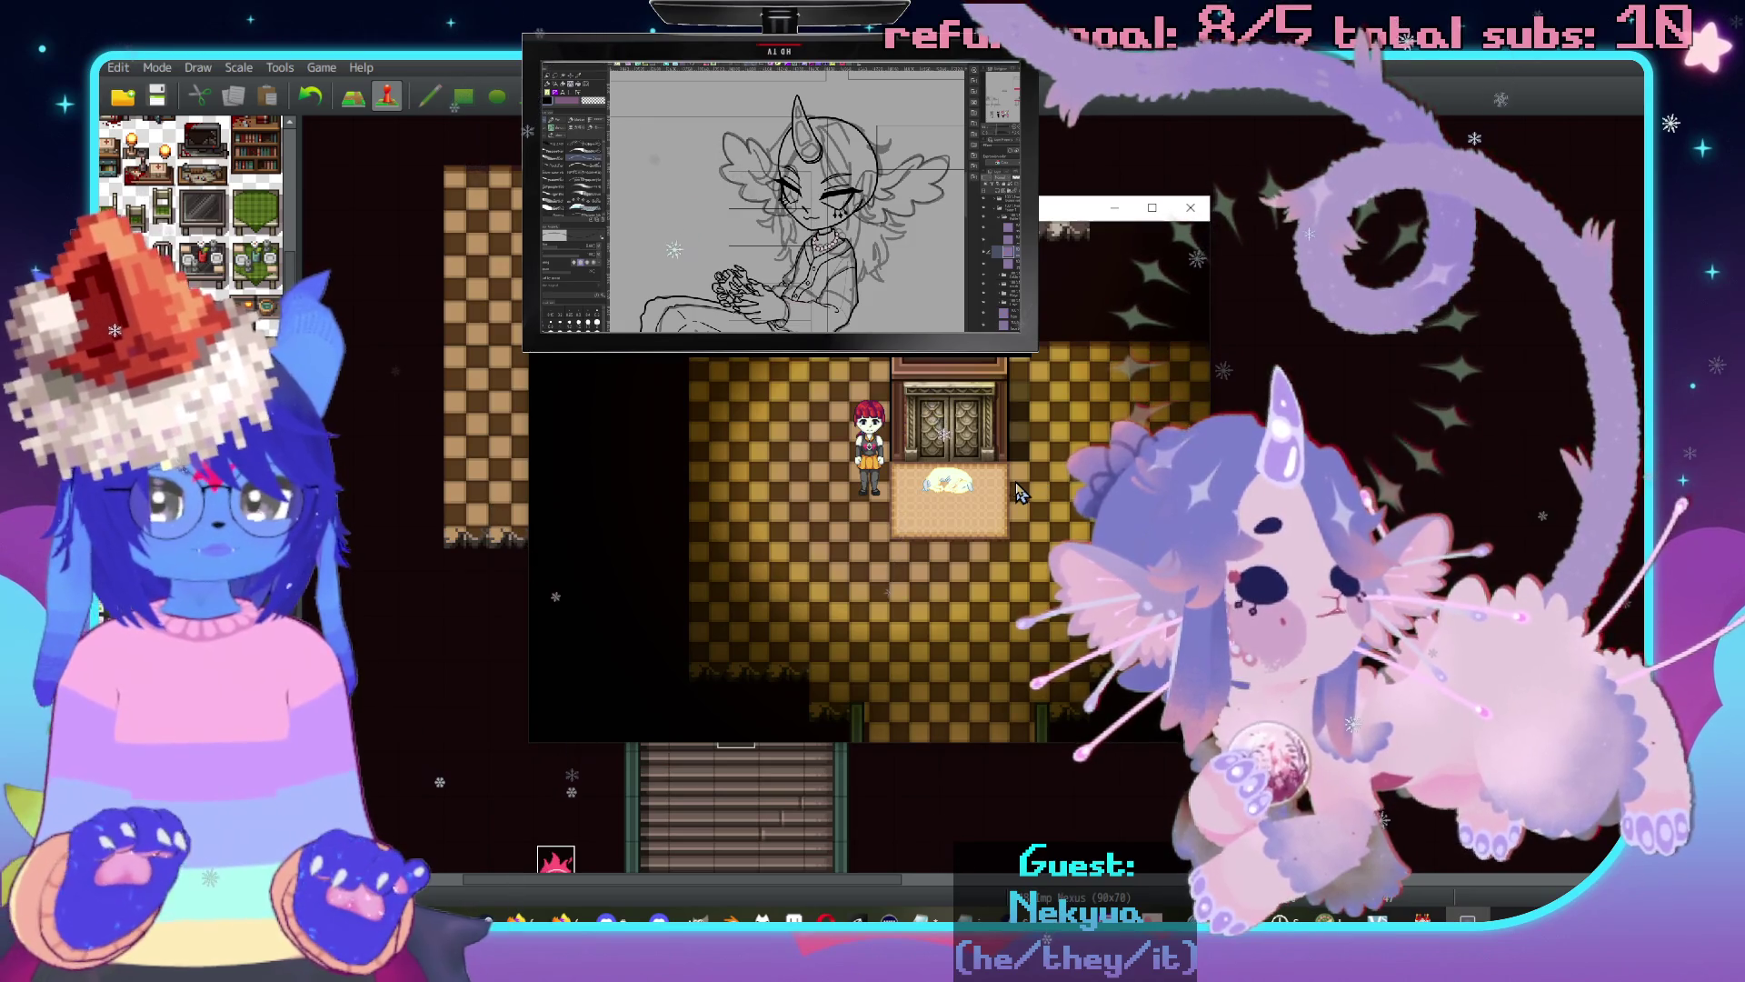
pyautogui.press('Right')
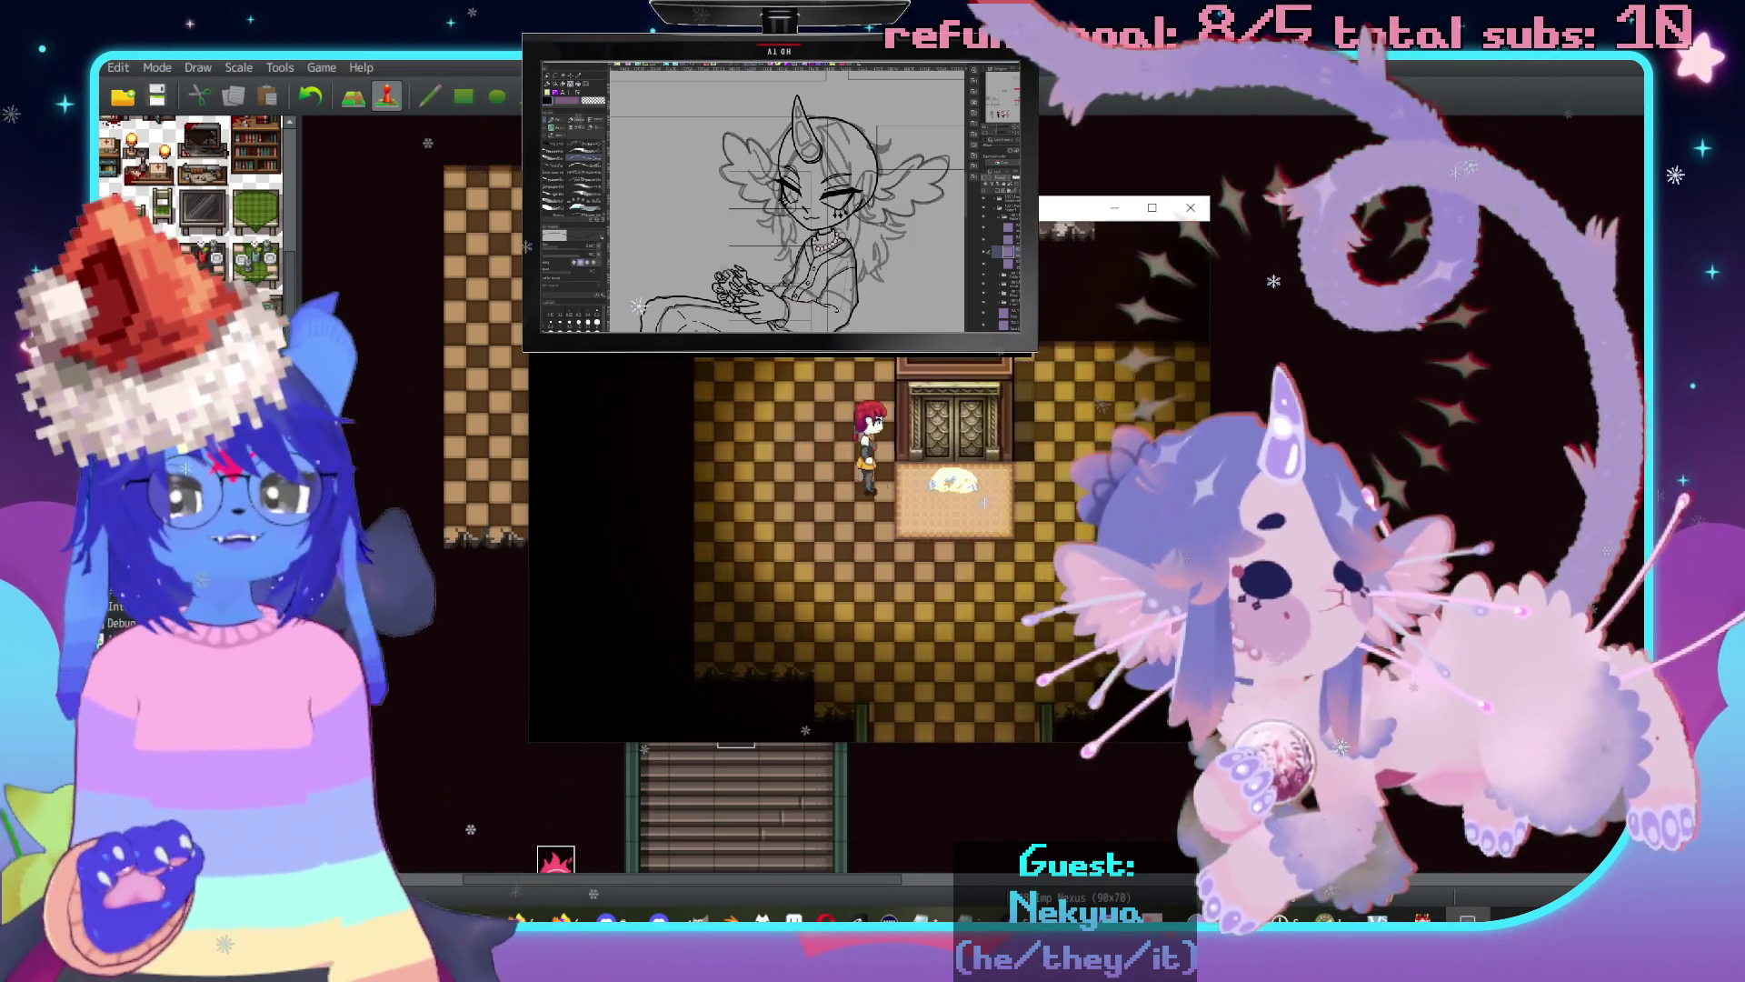
pyautogui.press('Return')
# Read the dog's "The dog sleeps." message, then end the playtest.
pyautogui.press('Return')
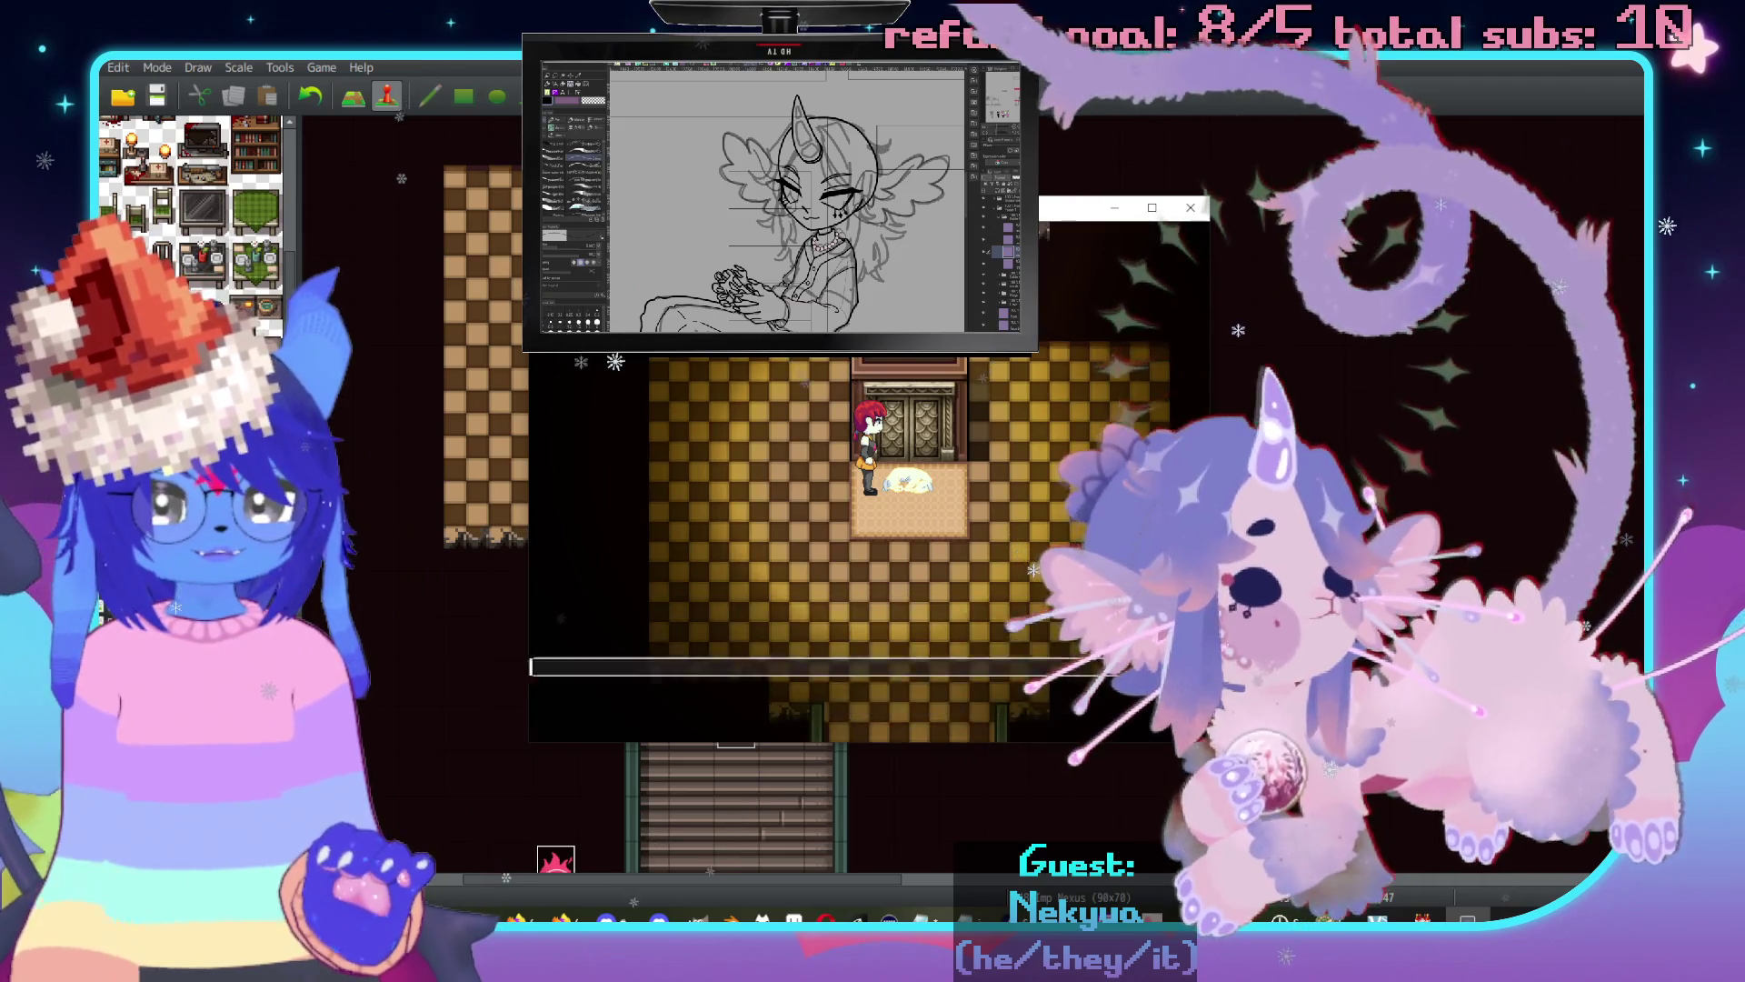
pyautogui.press('Down')
pyautogui.press('Right')
pyautogui.press('Up')
pyautogui.press('Left')
pyautogui.press('Return')
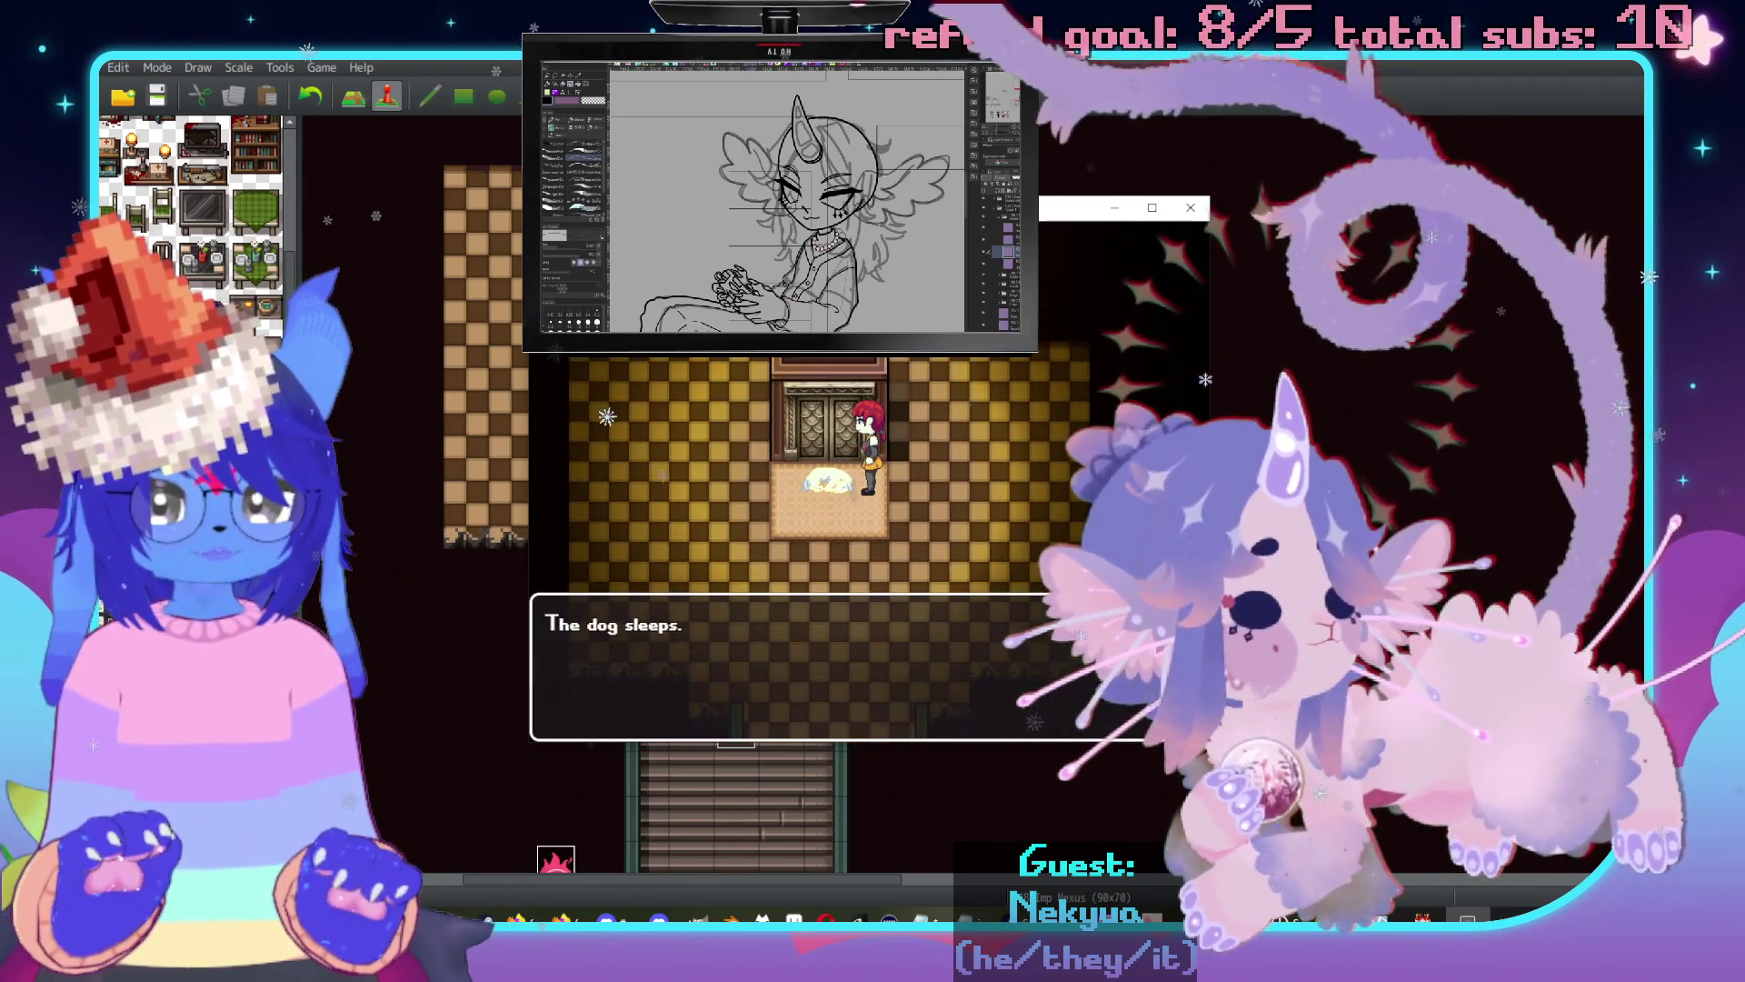
pyautogui.press('Return')
pyautogui.press('Up')
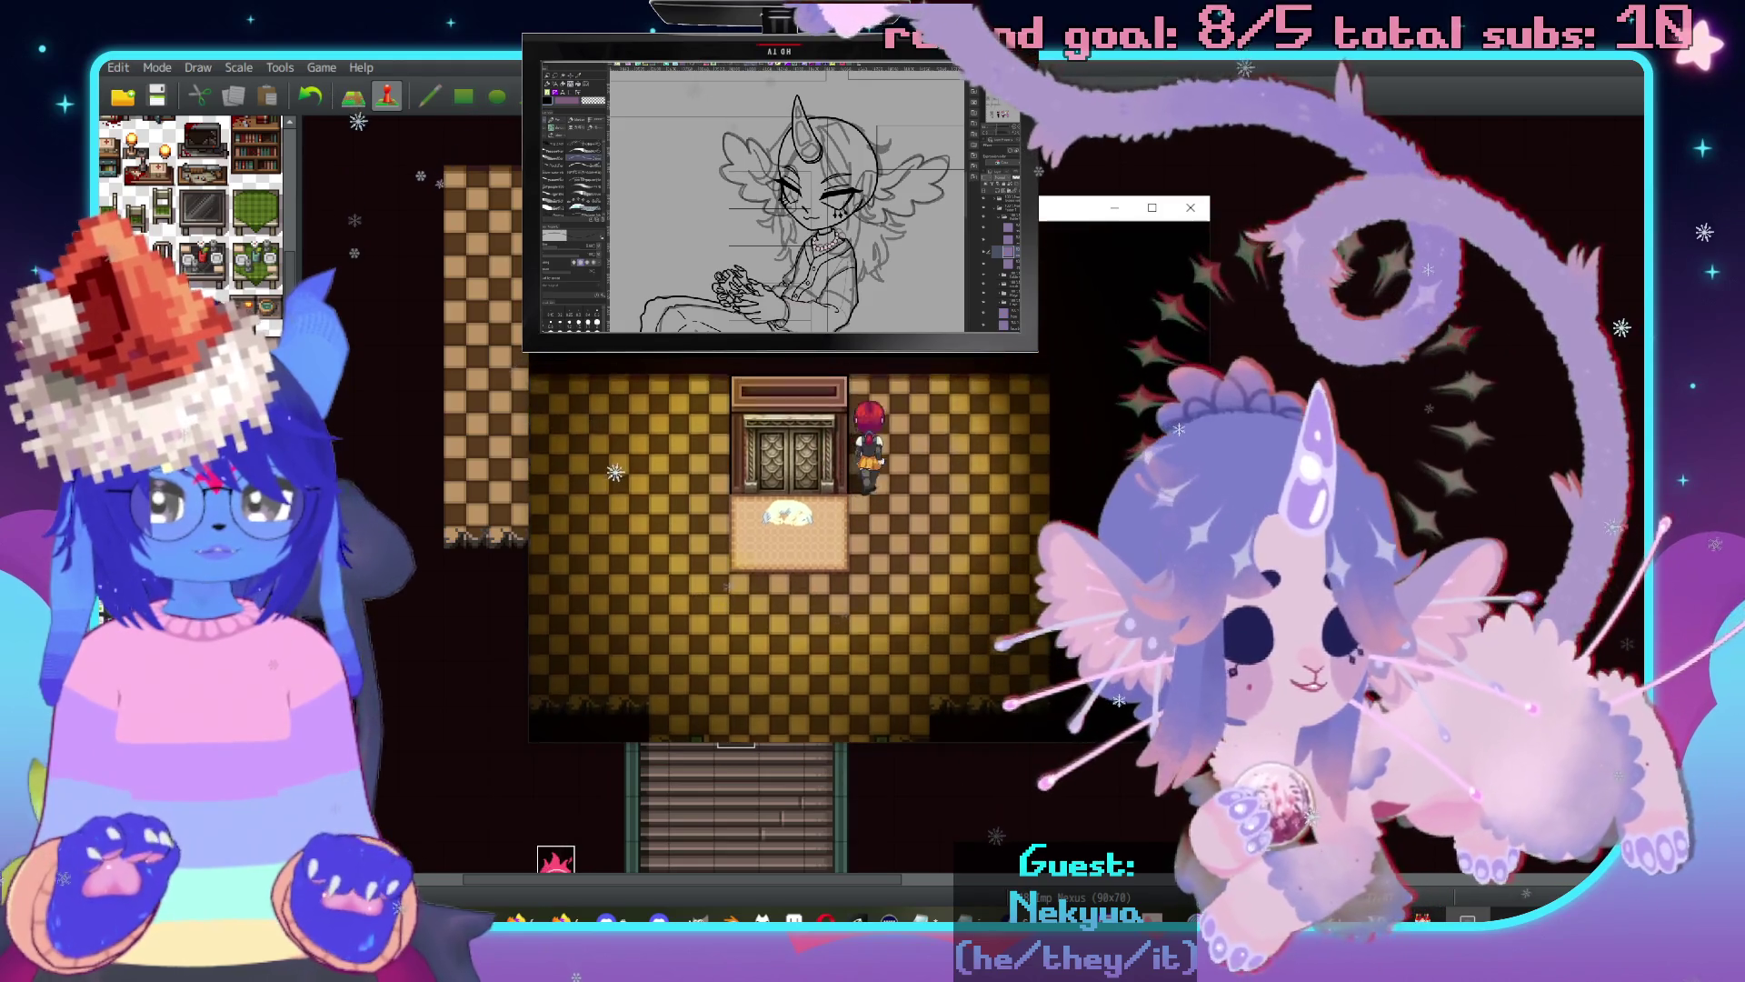
pyautogui.press('Down')
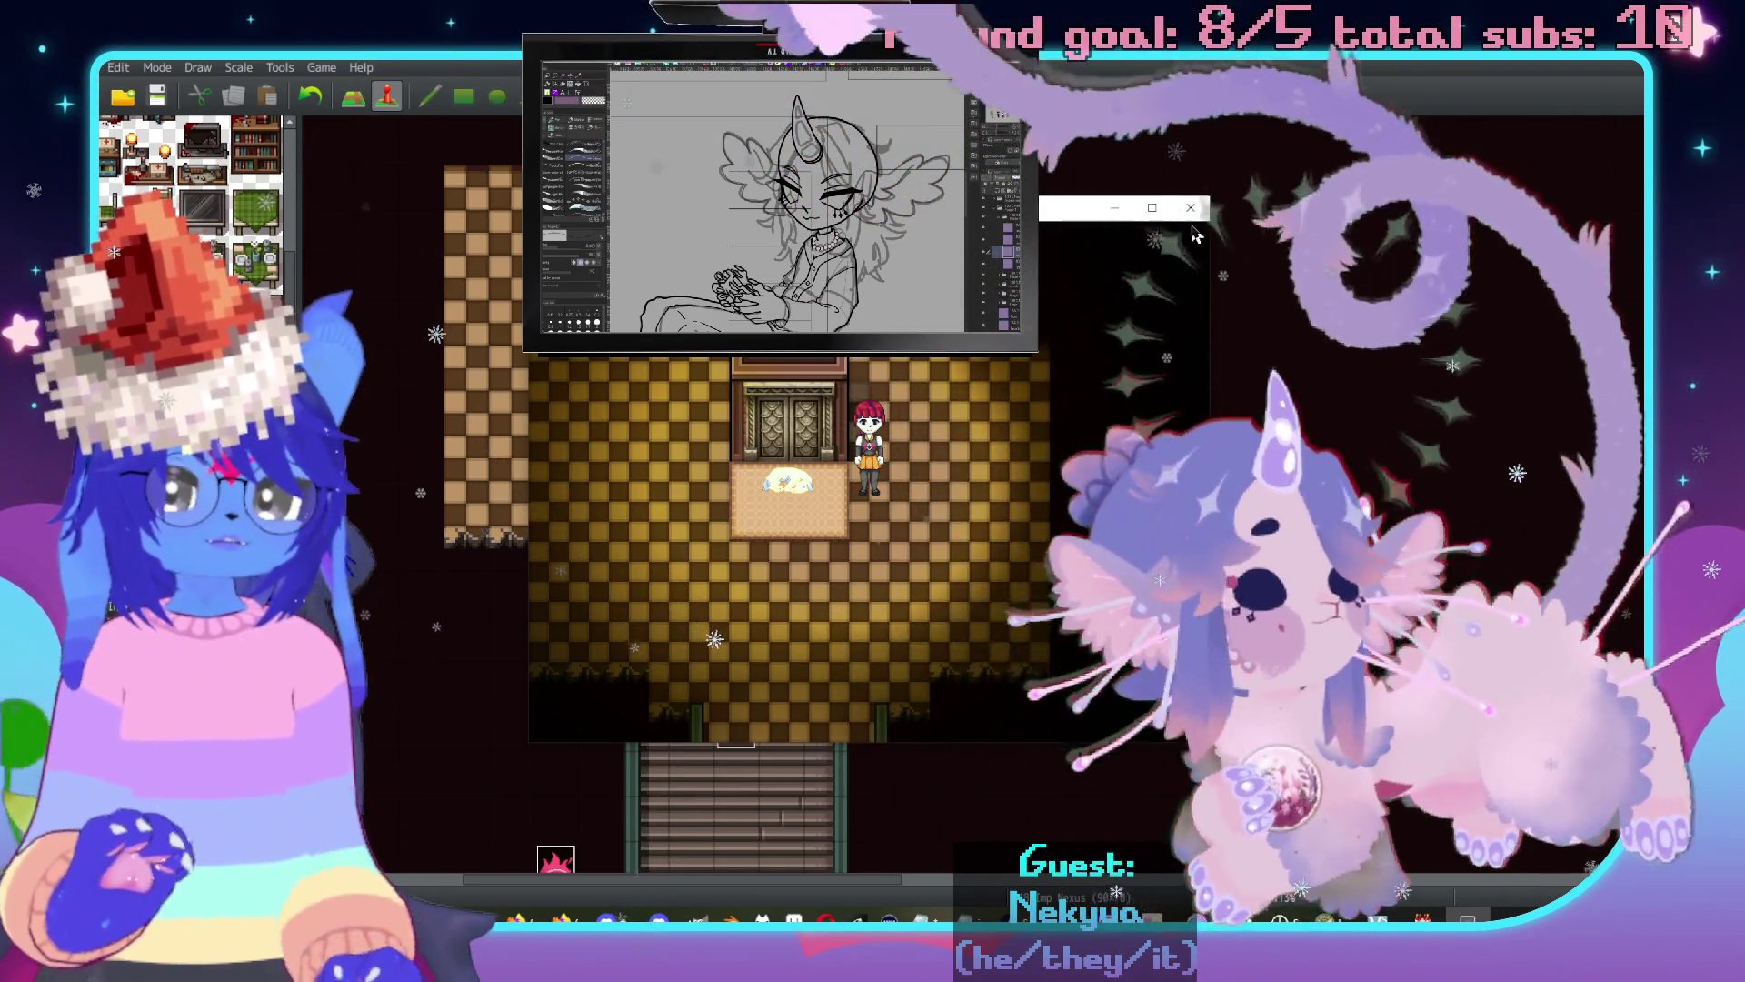
pyautogui.click(1197, 218)
# Delete Direction Fix ON and one 120-frame wait from the ChapelHound movement route.
pyautogui.doubleClick(738, 362)
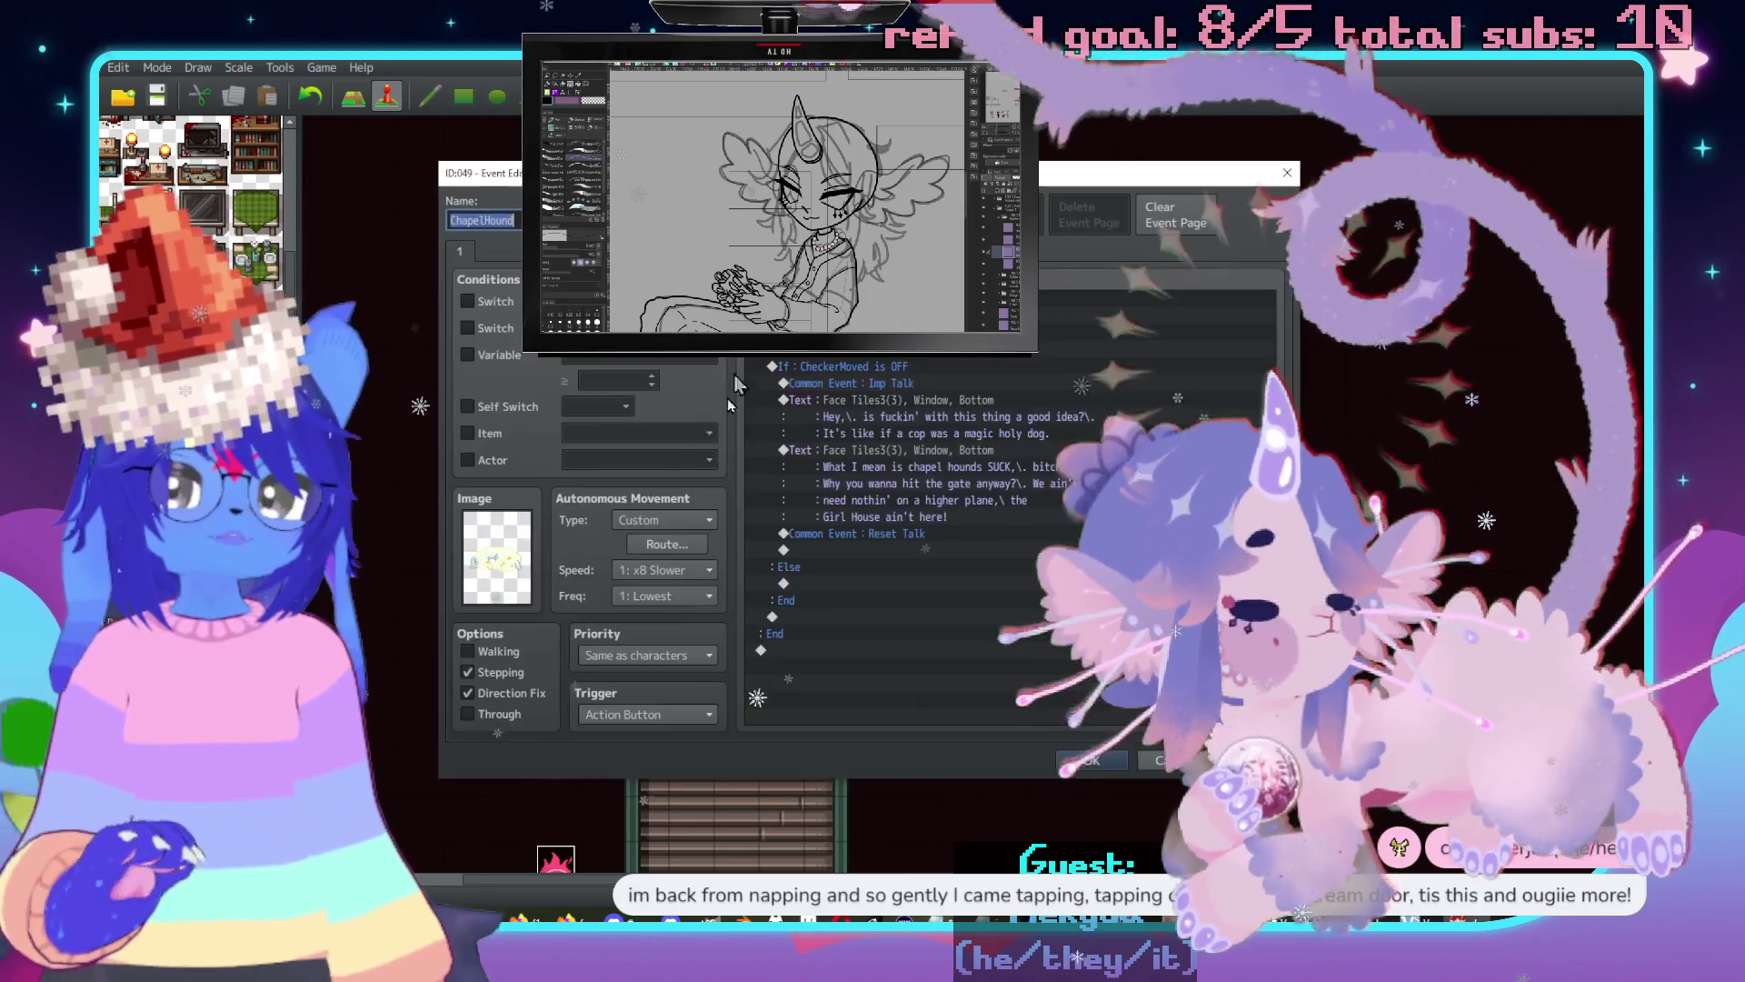
pyautogui.click(641, 544)
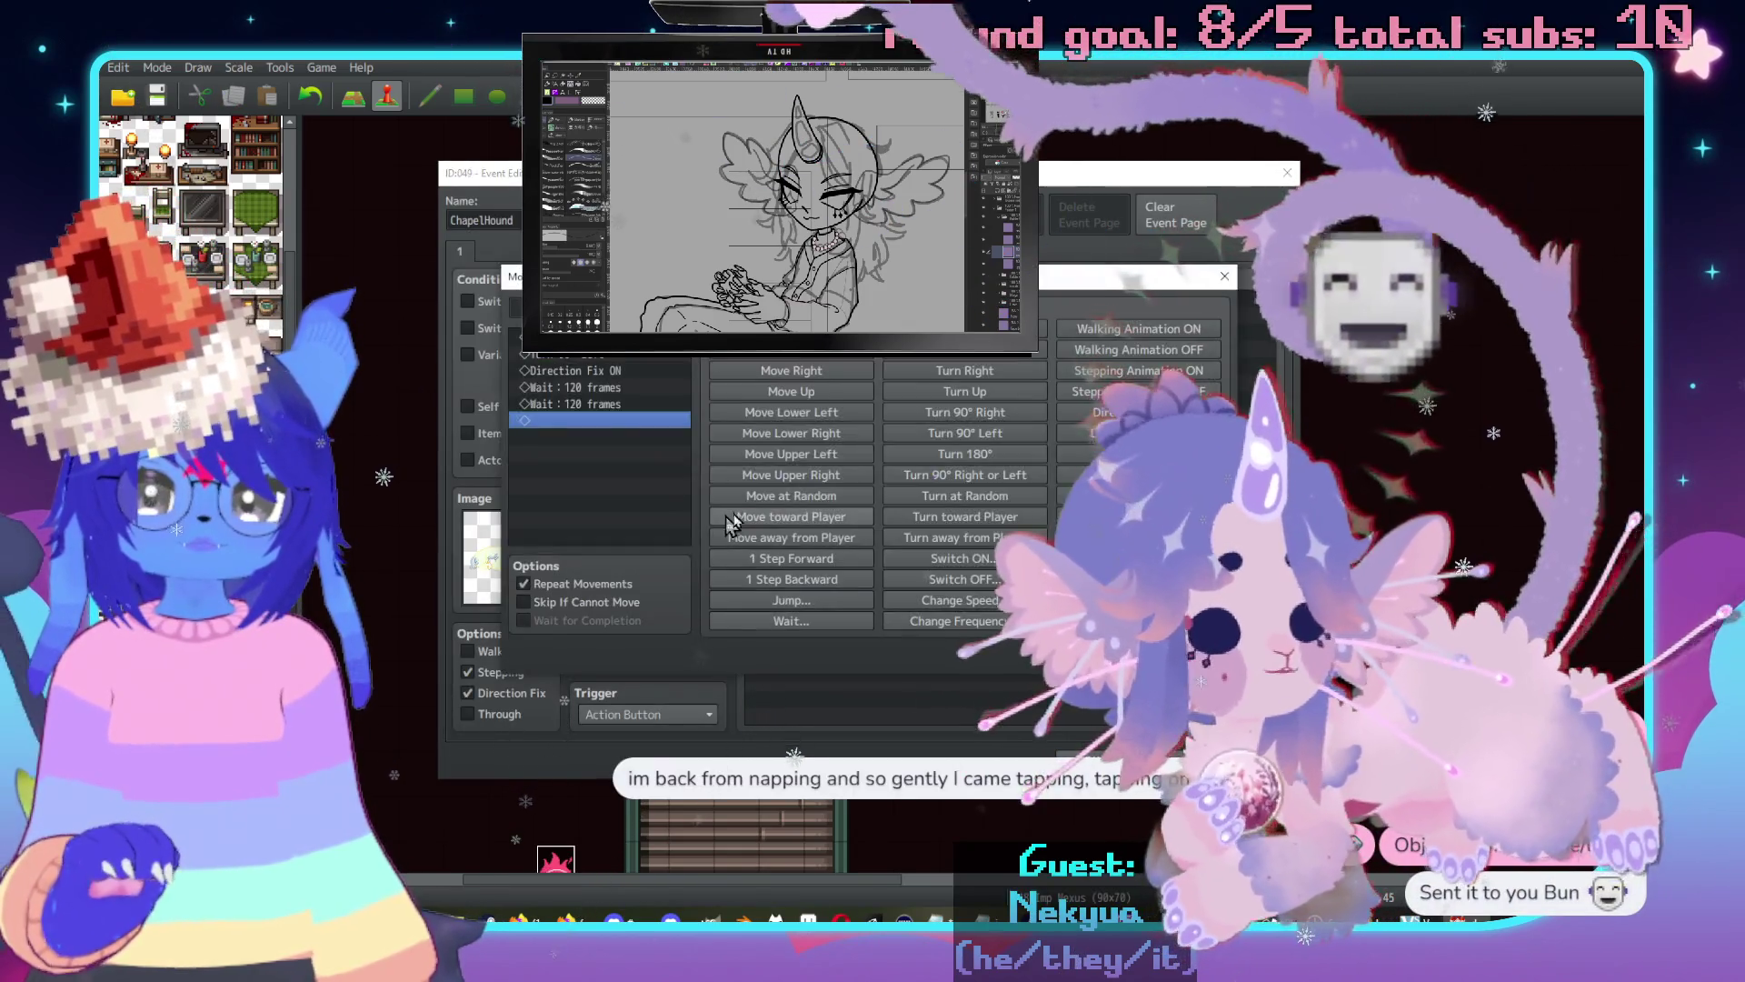
pyautogui.click(573, 370)
pyautogui.press('Delete')
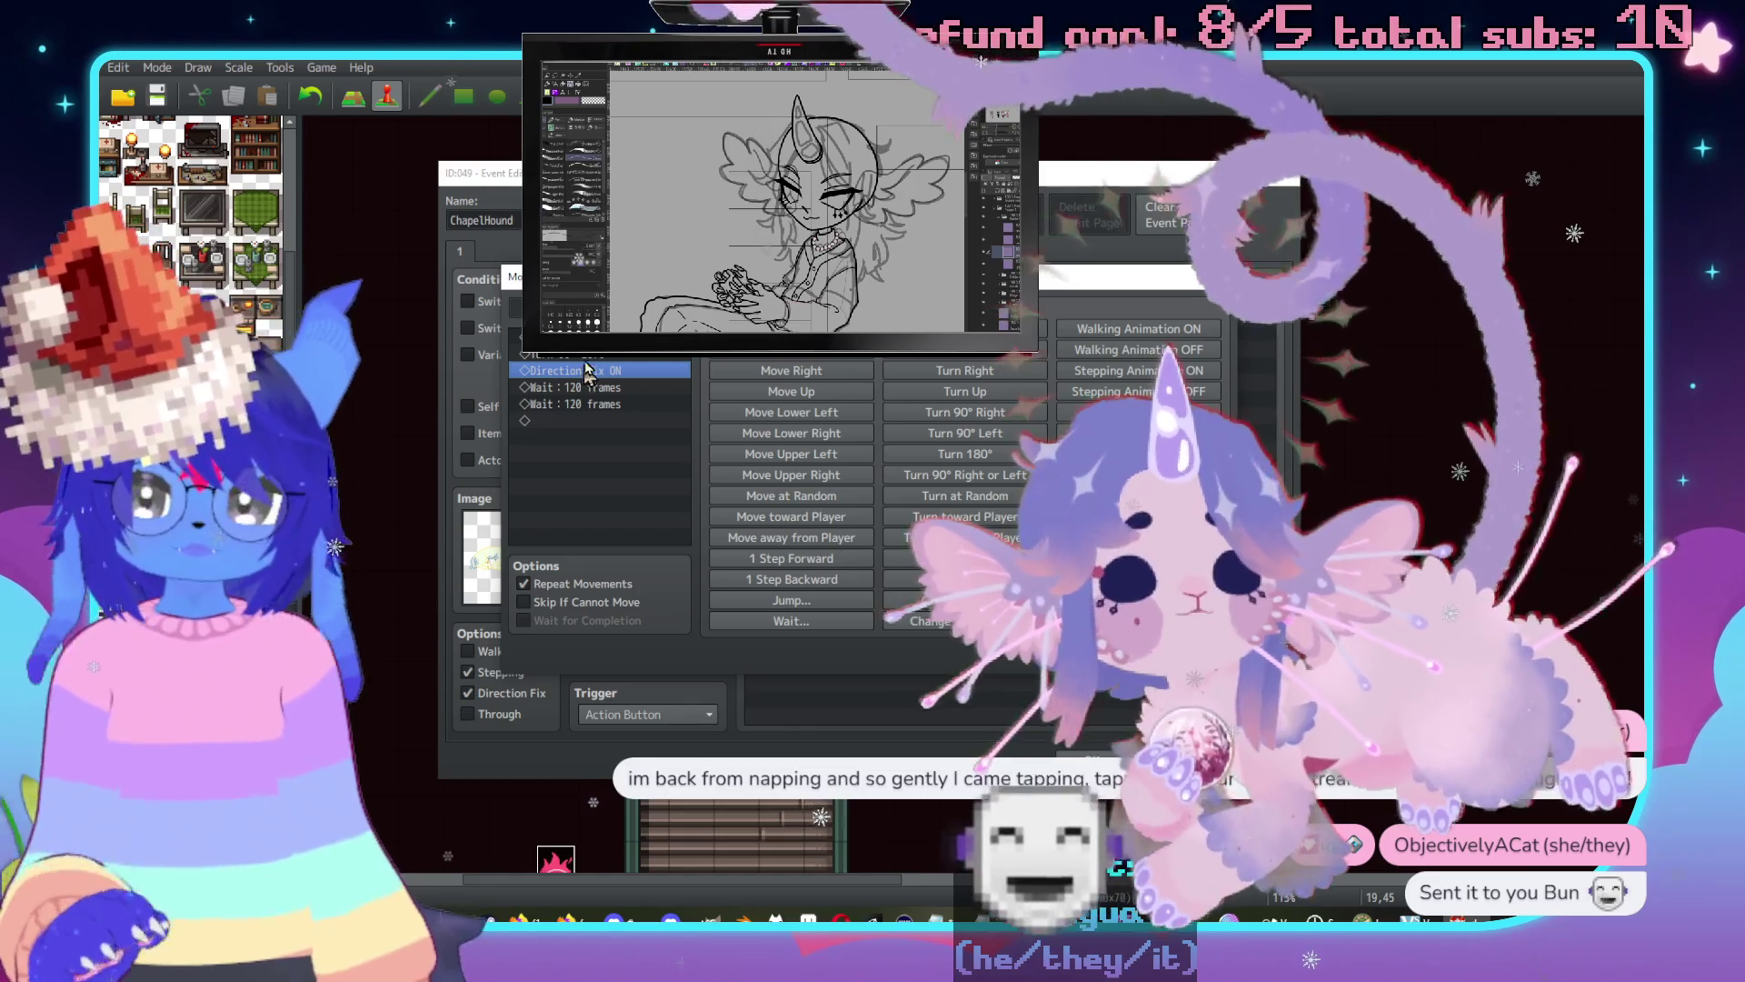
pyautogui.press('Delete')
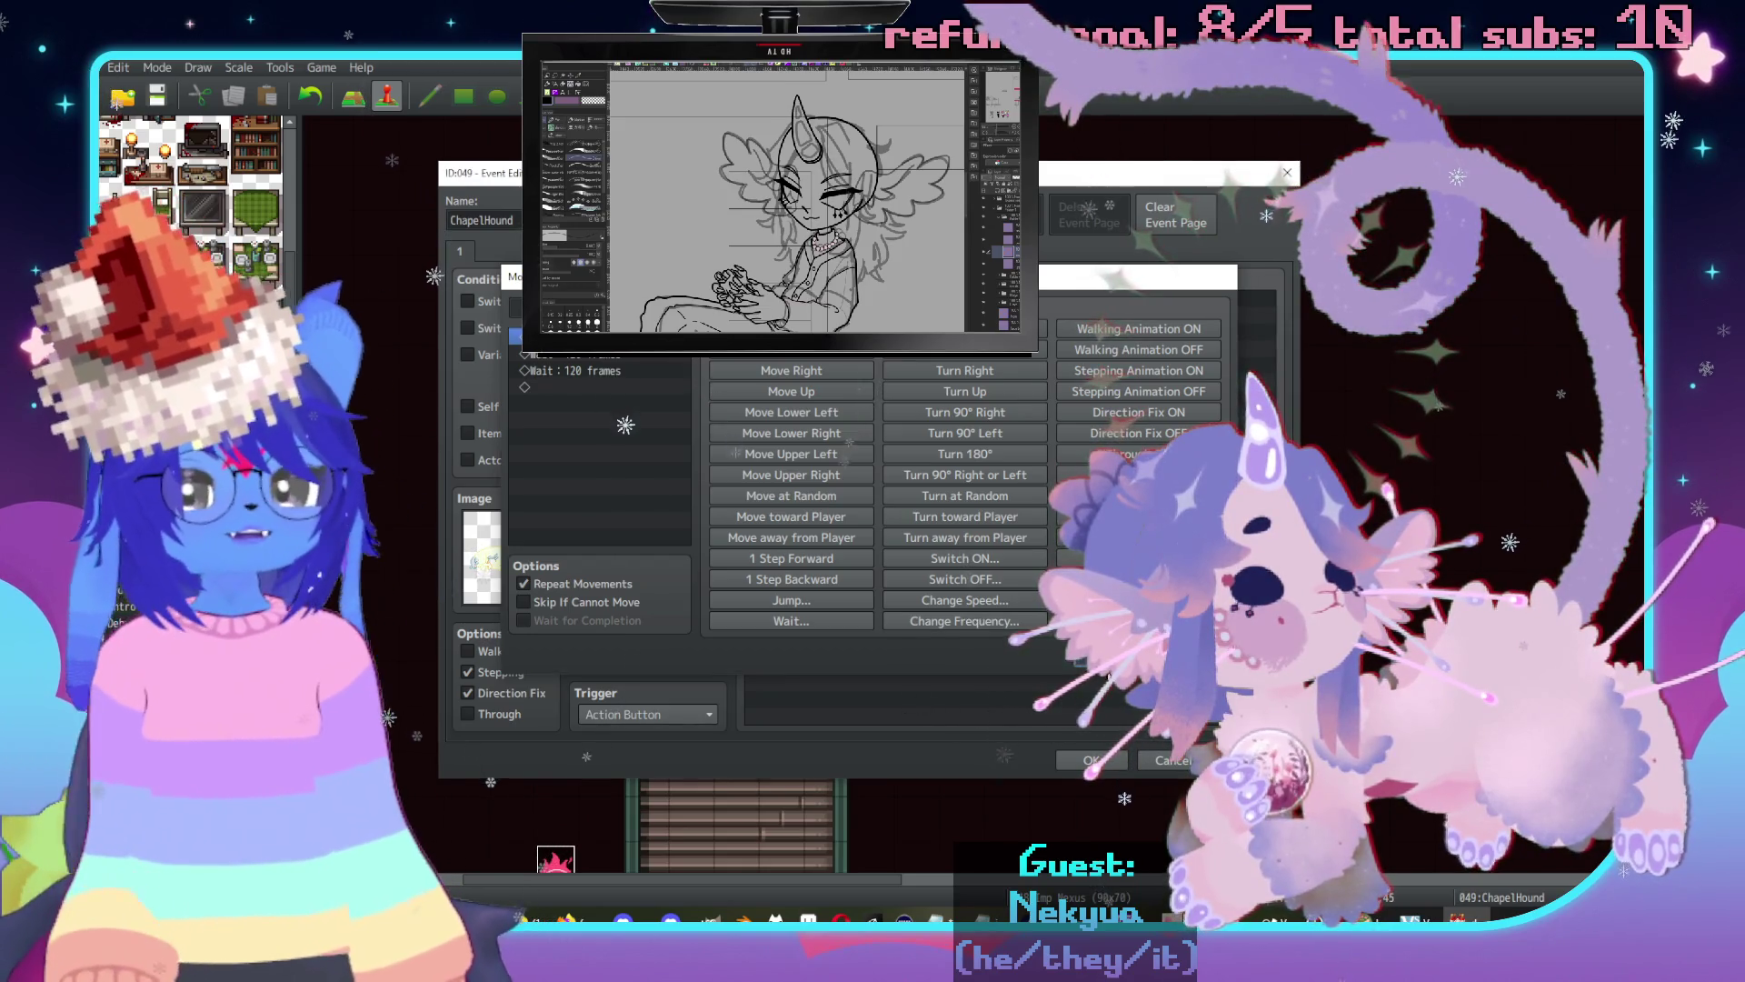
# Close the route and give the ChapelHound event the $ChapelHoundSleeping sprite.
pyautogui.press('Return')
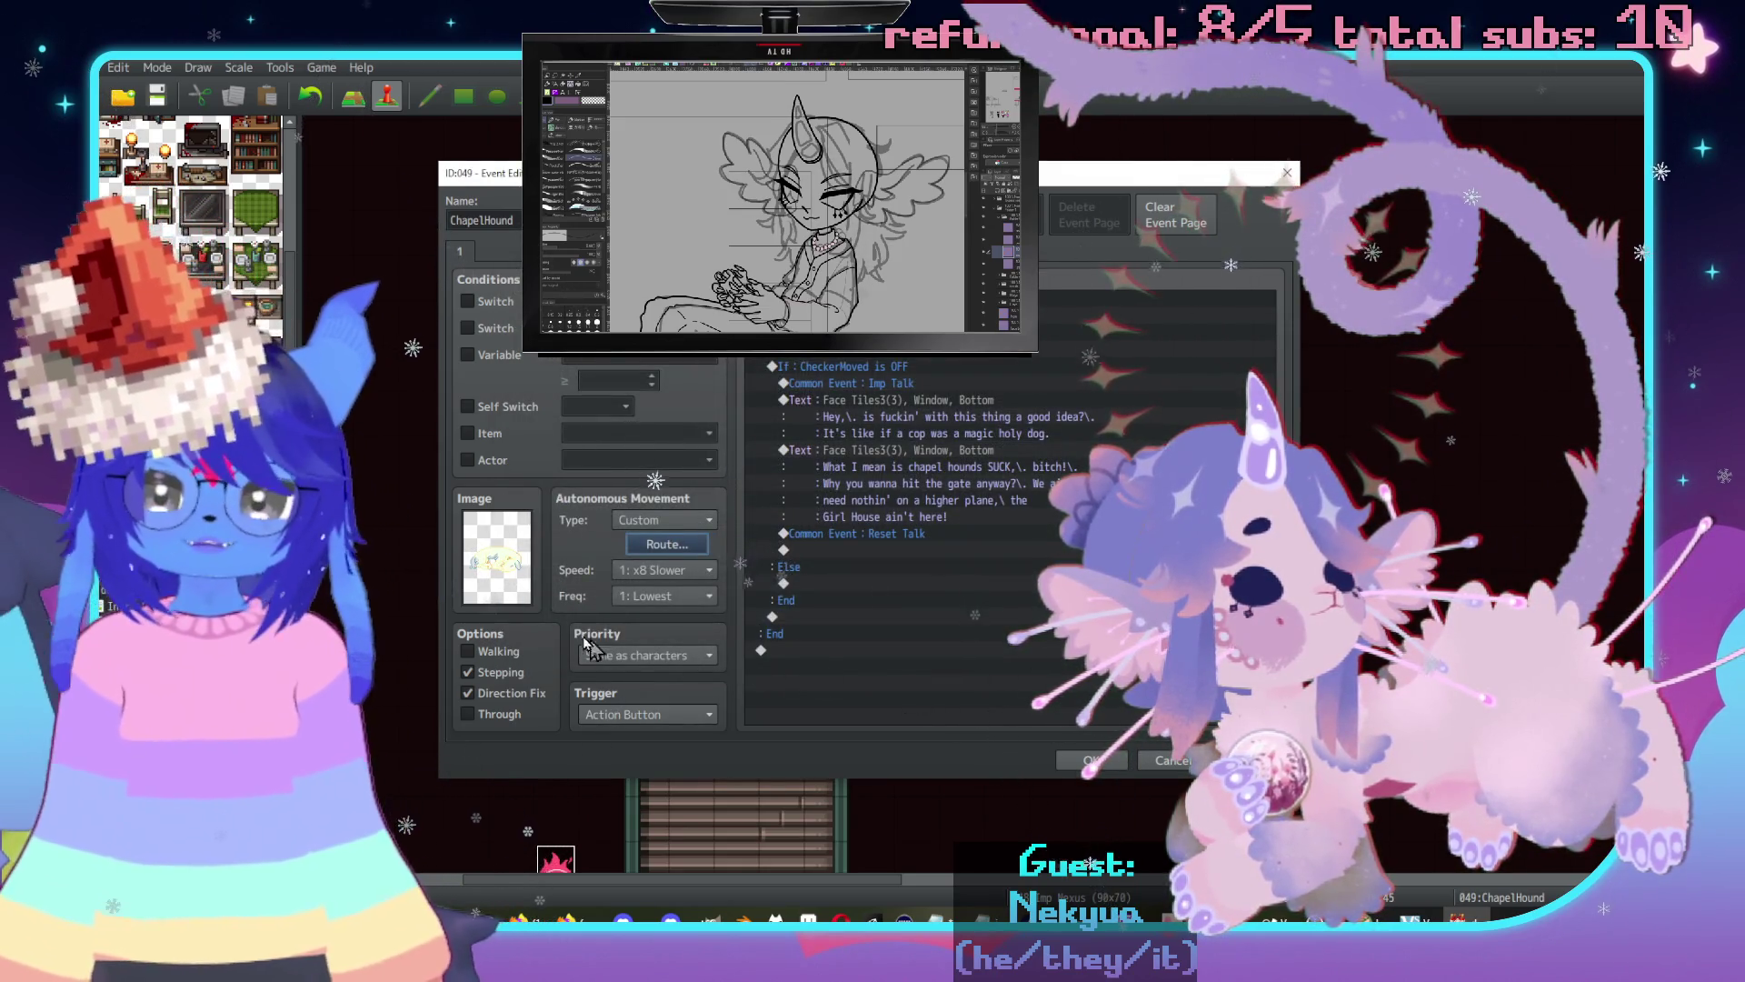
pyautogui.doubleClick(524, 578)
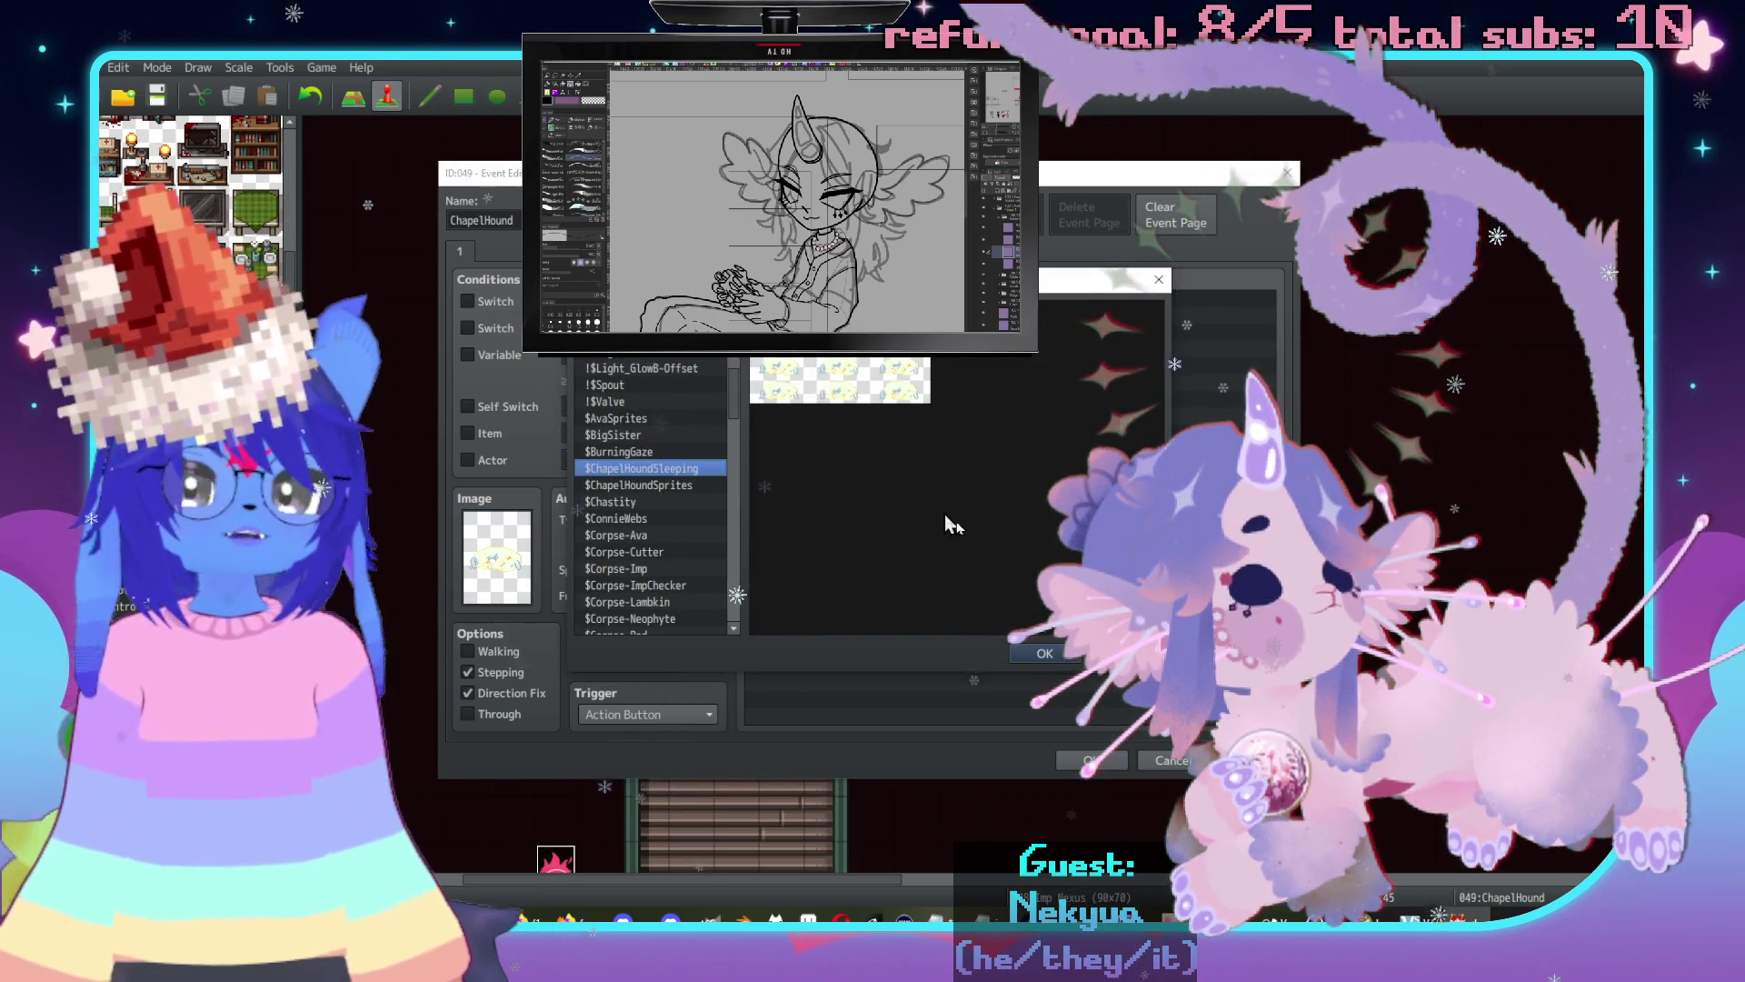
pyautogui.click(1070, 656)
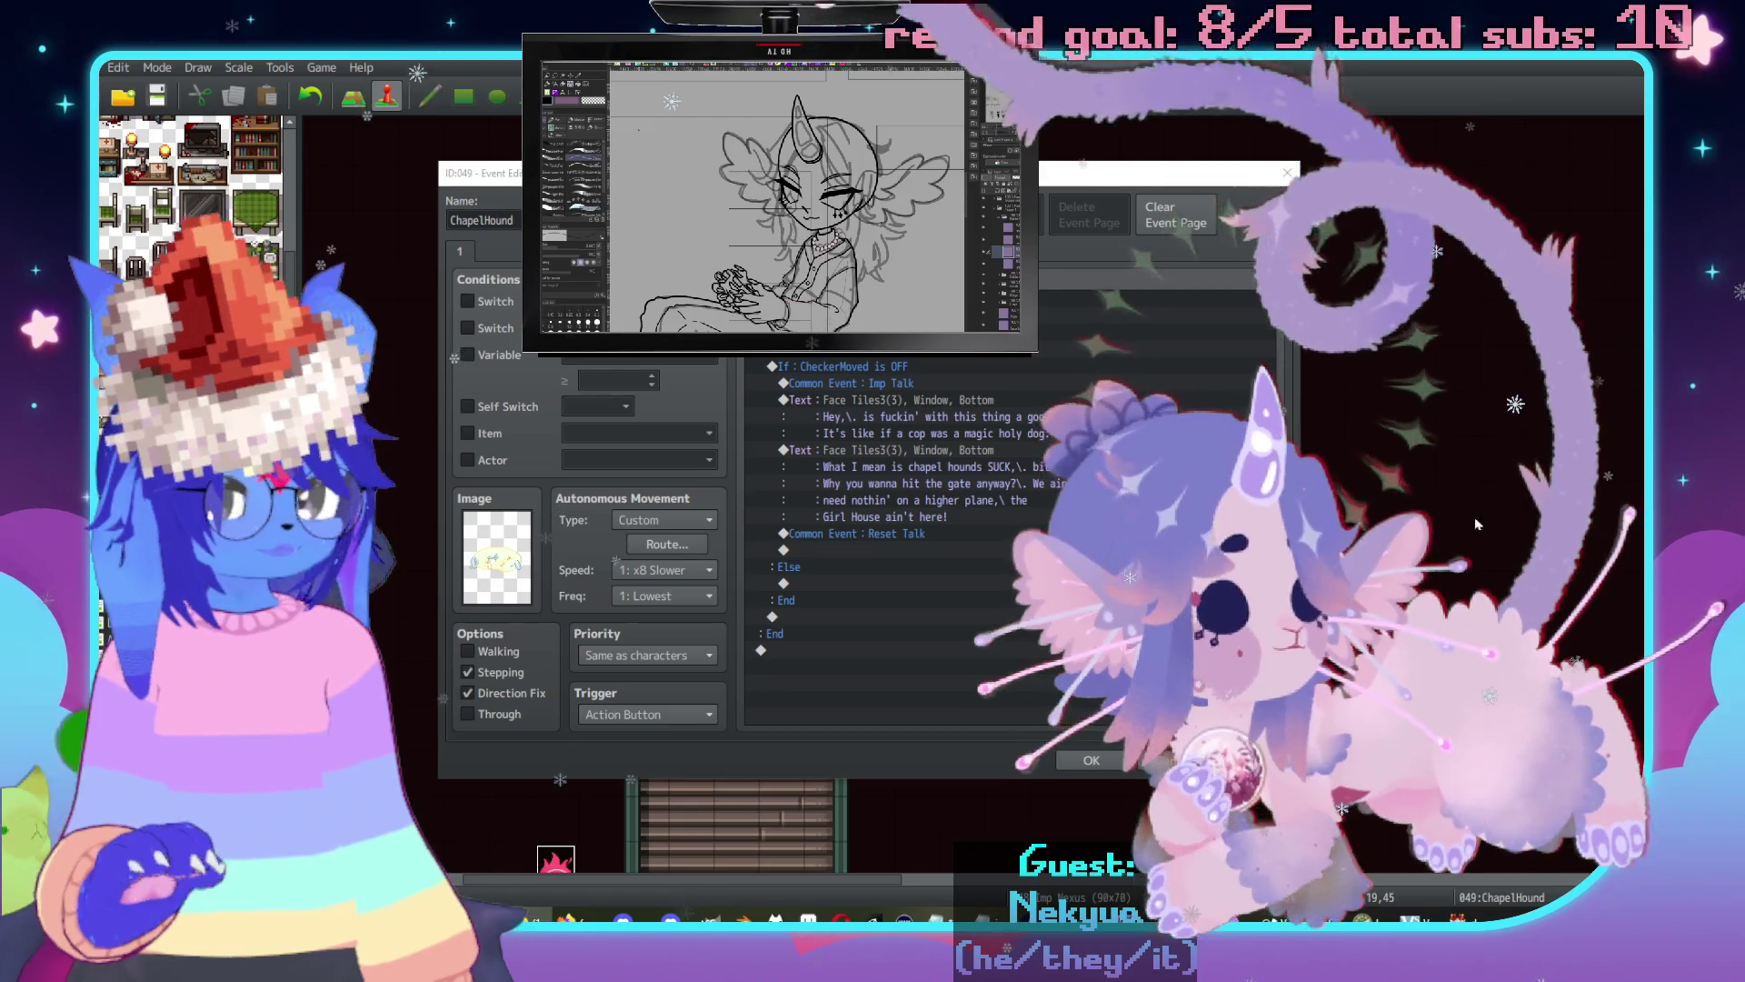
pyautogui.click(886, 650)
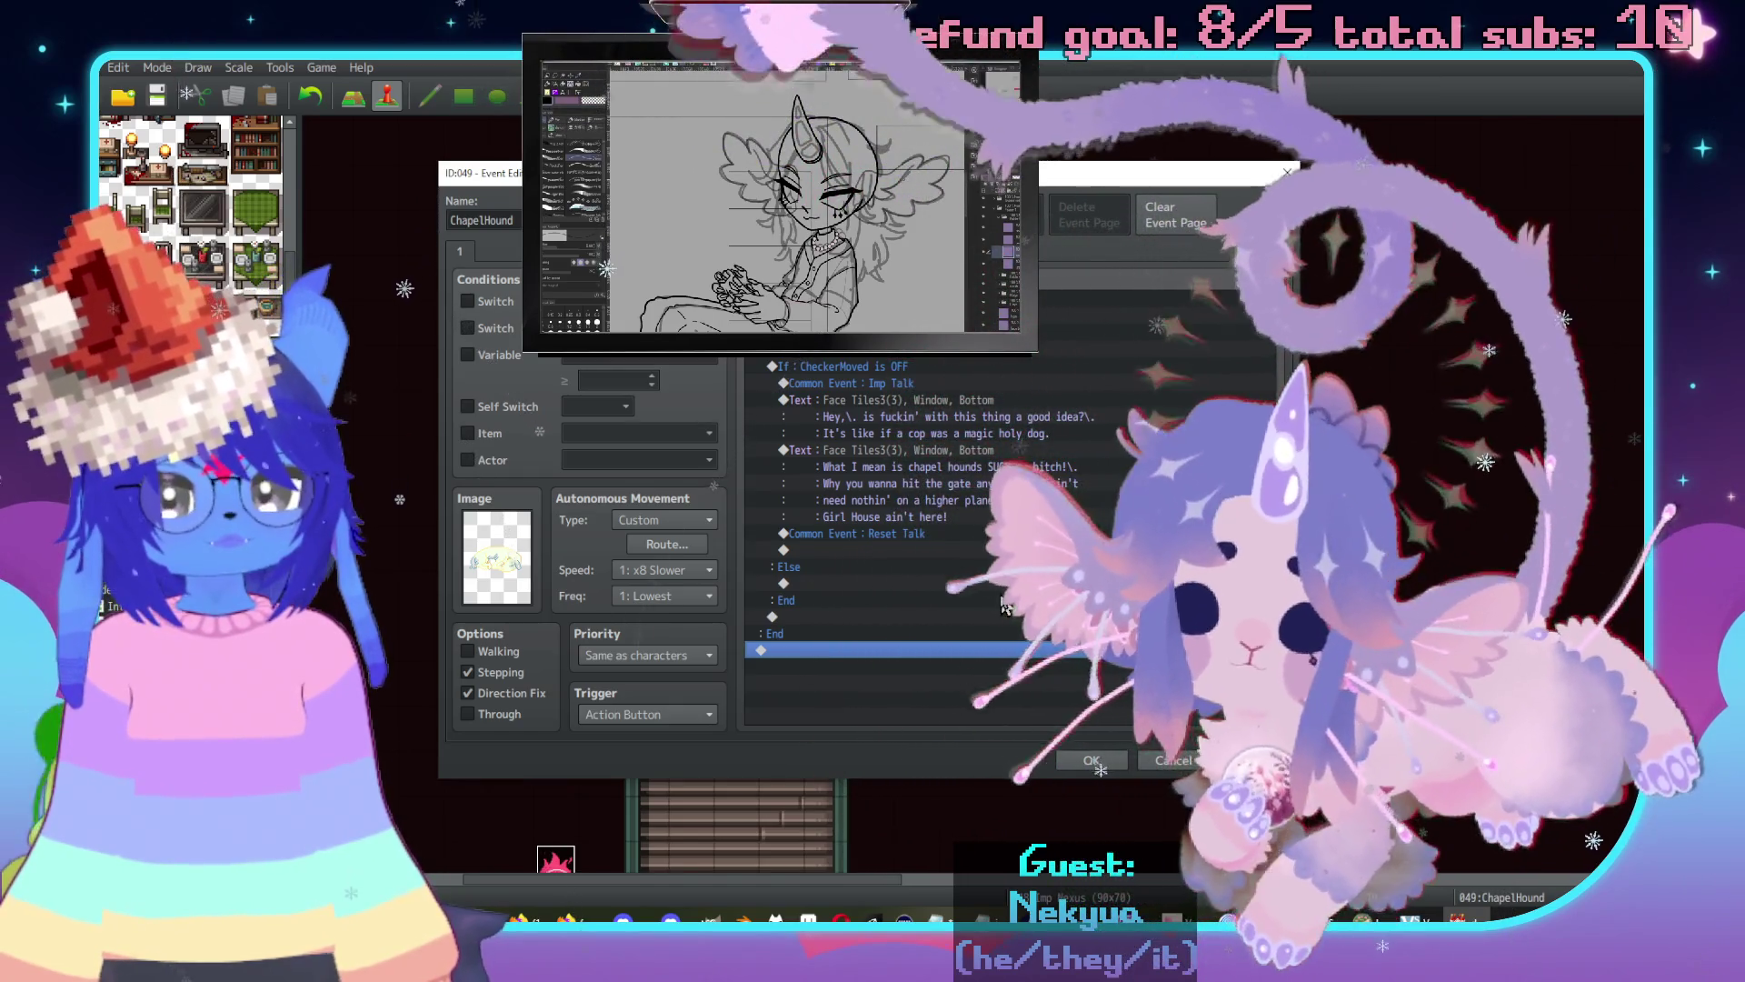
# Edit the second message's third line to read "We ain't need fuckin' nothing on a higher plane".
pyautogui.click(956, 451)
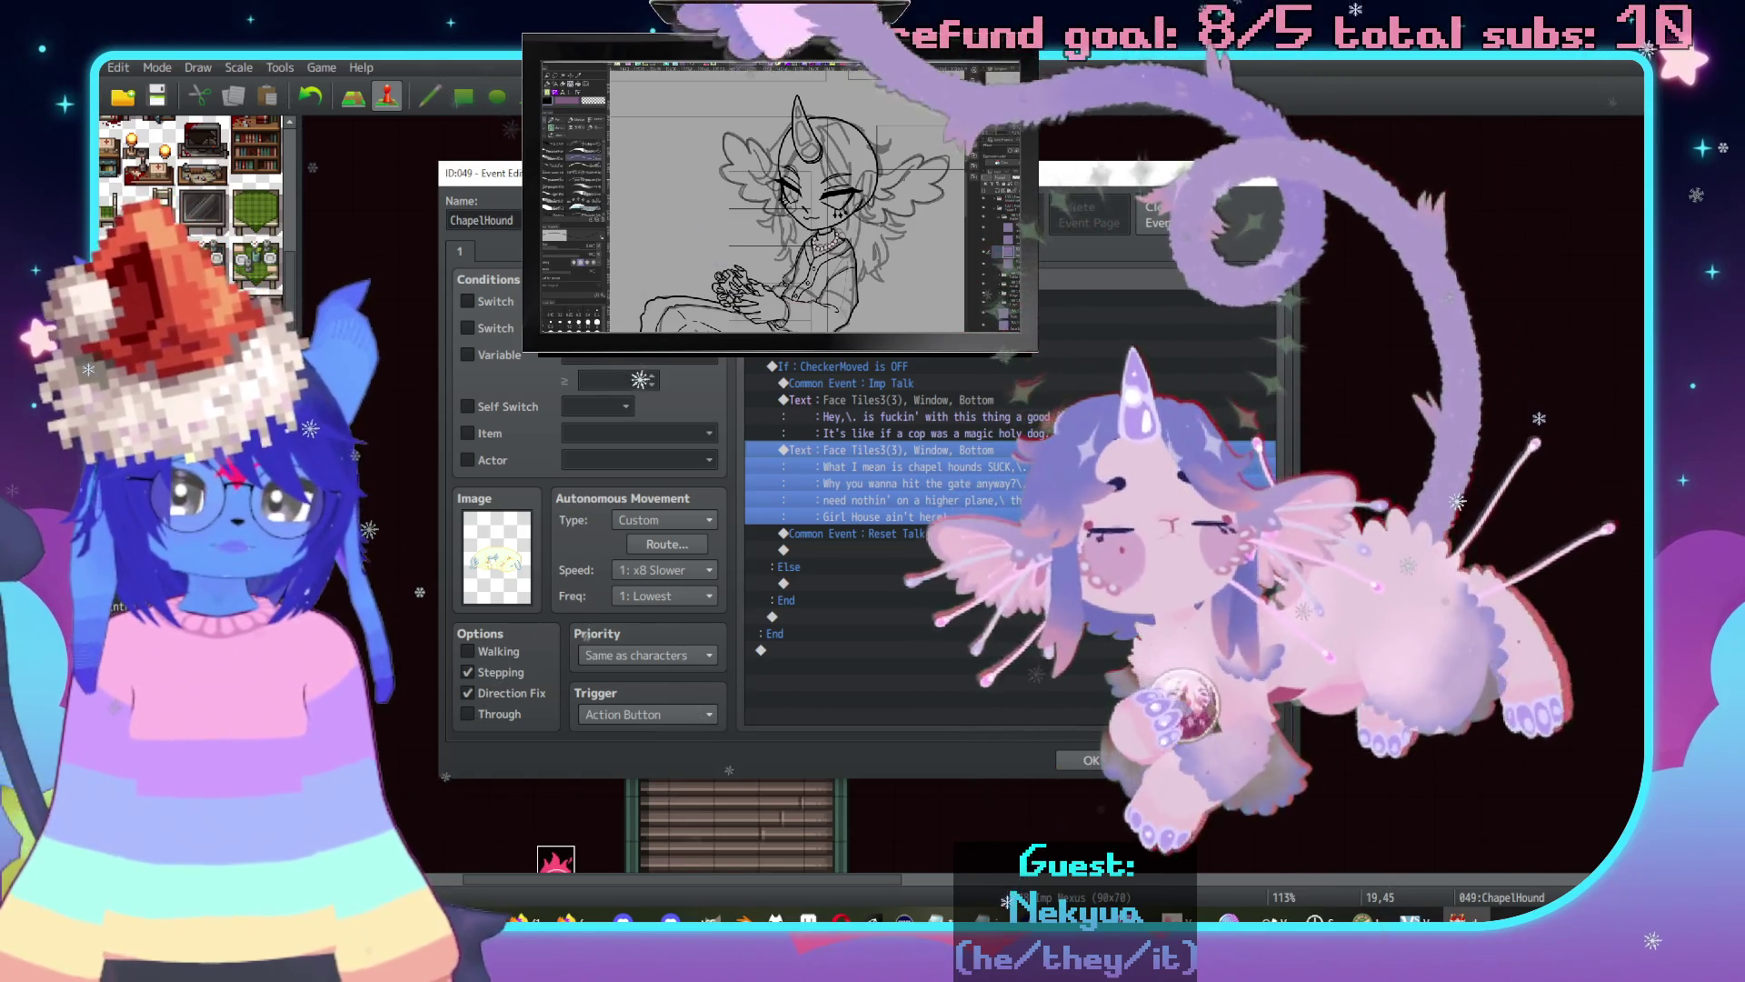
pyautogui.click(1053, 406)
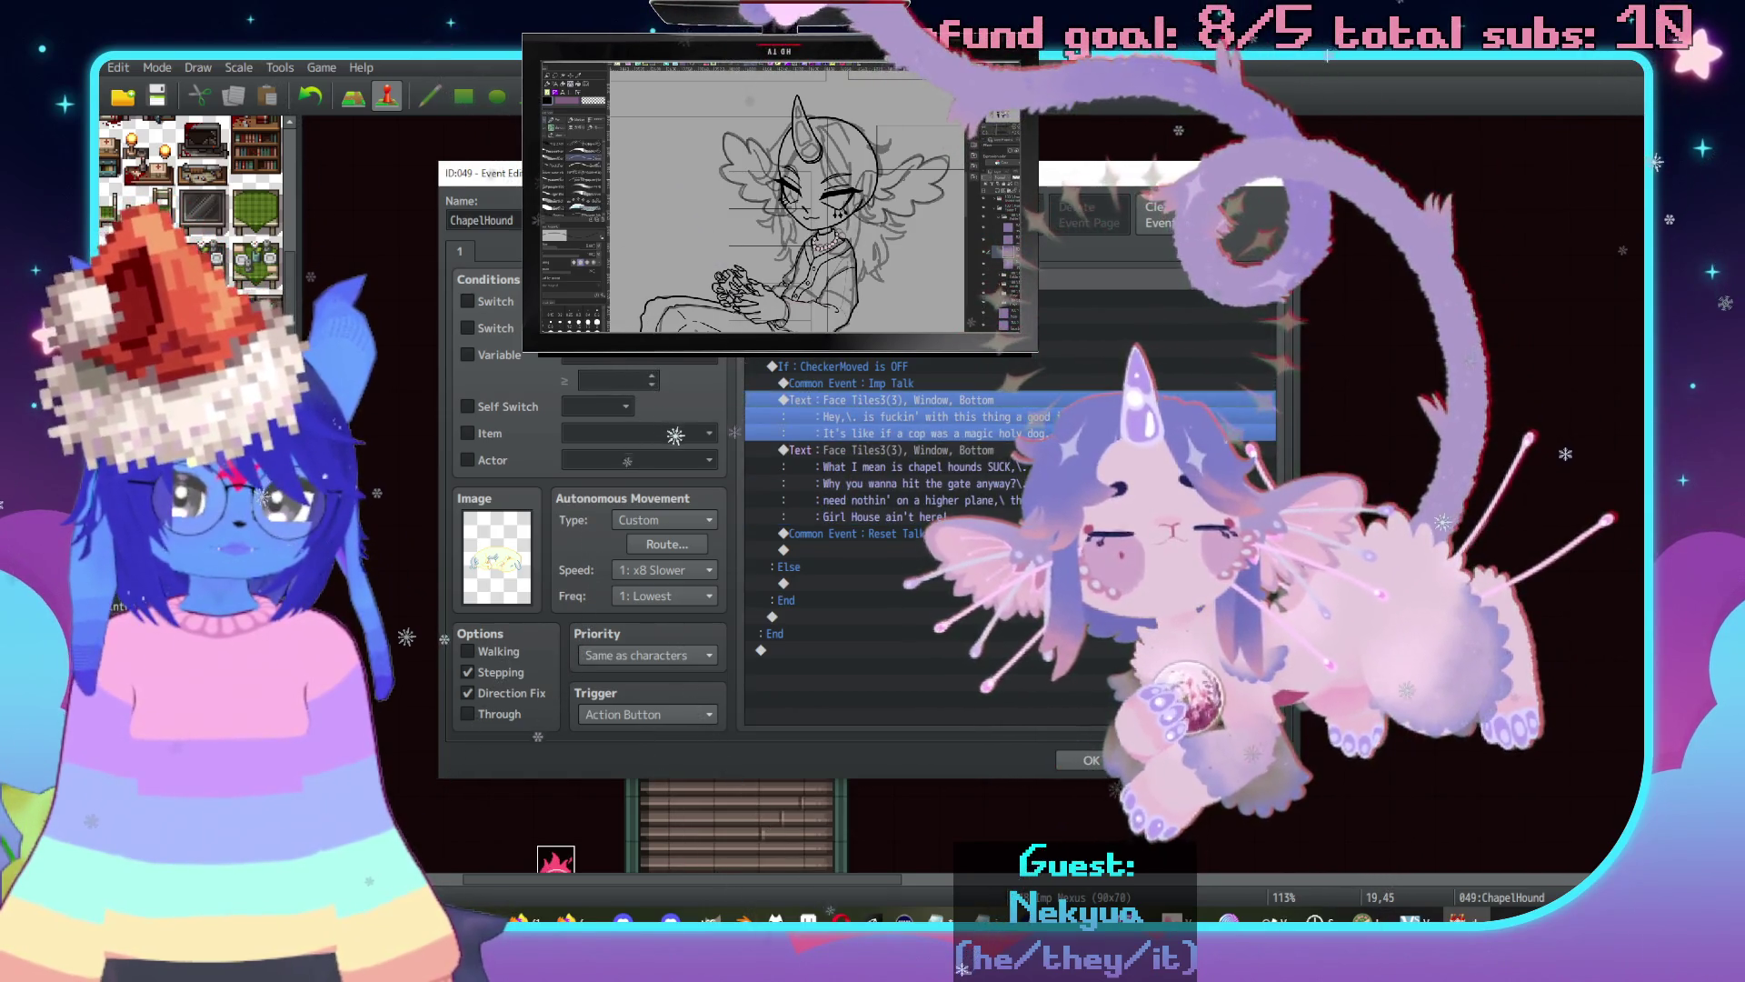
pyautogui.click(909, 451)
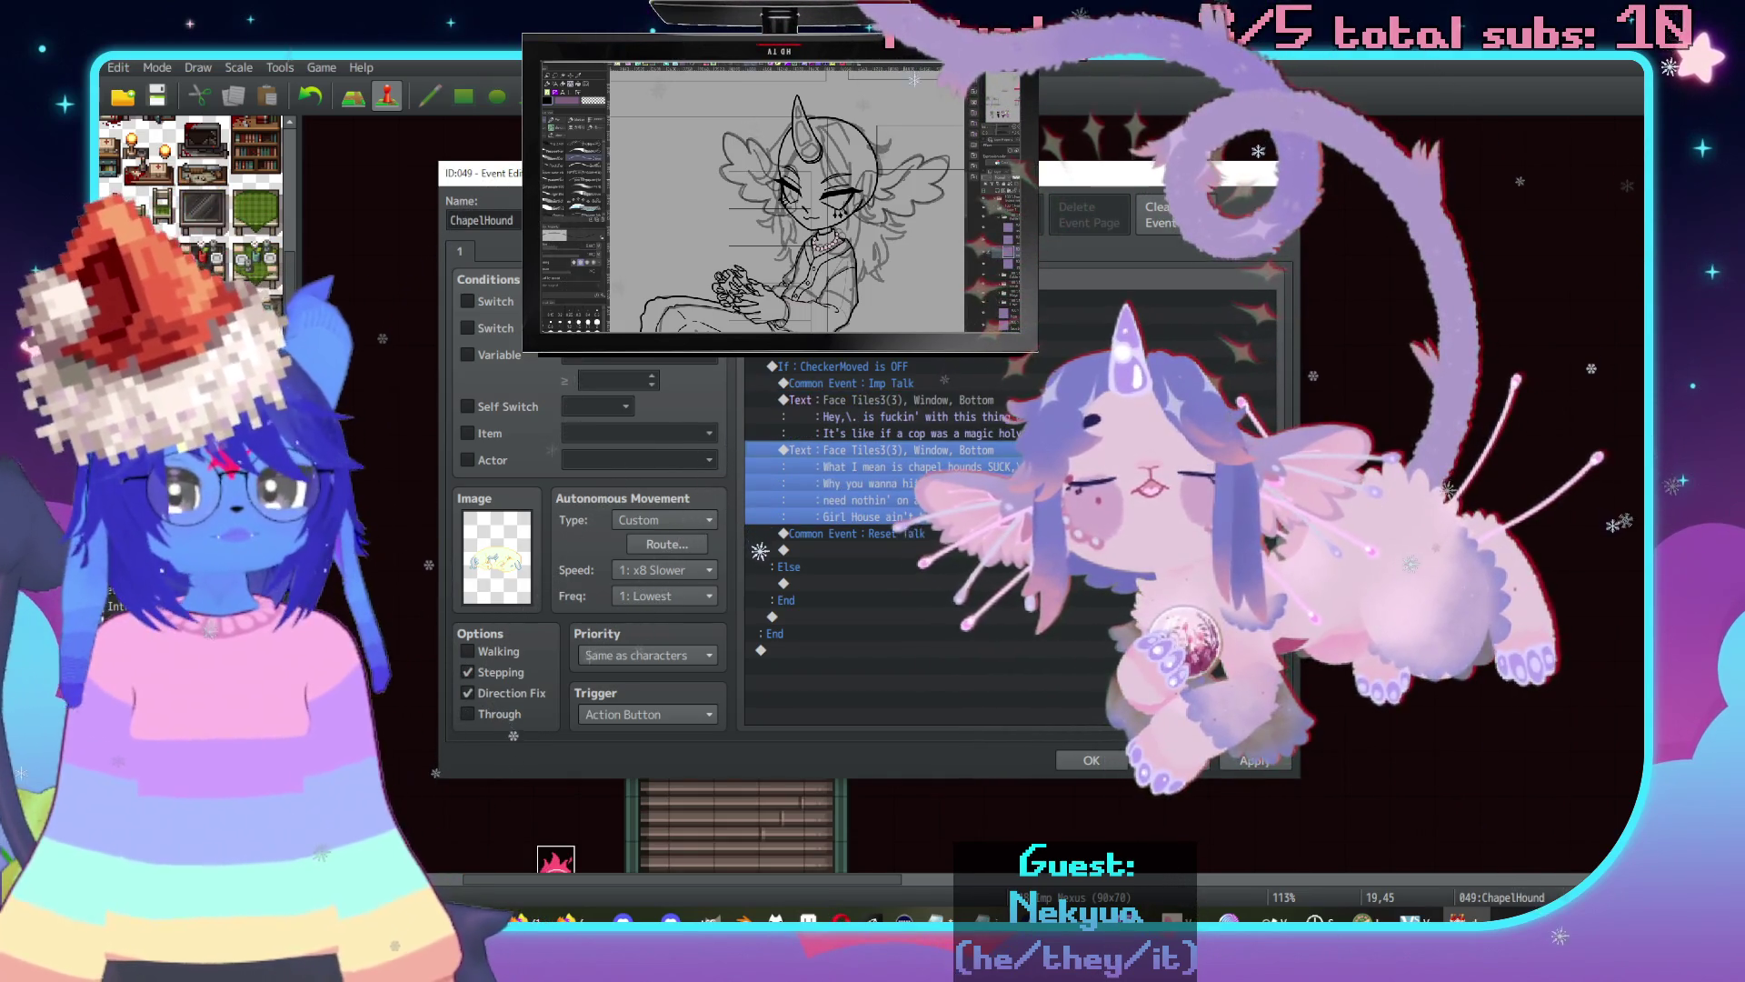
pyautogui.press('space')
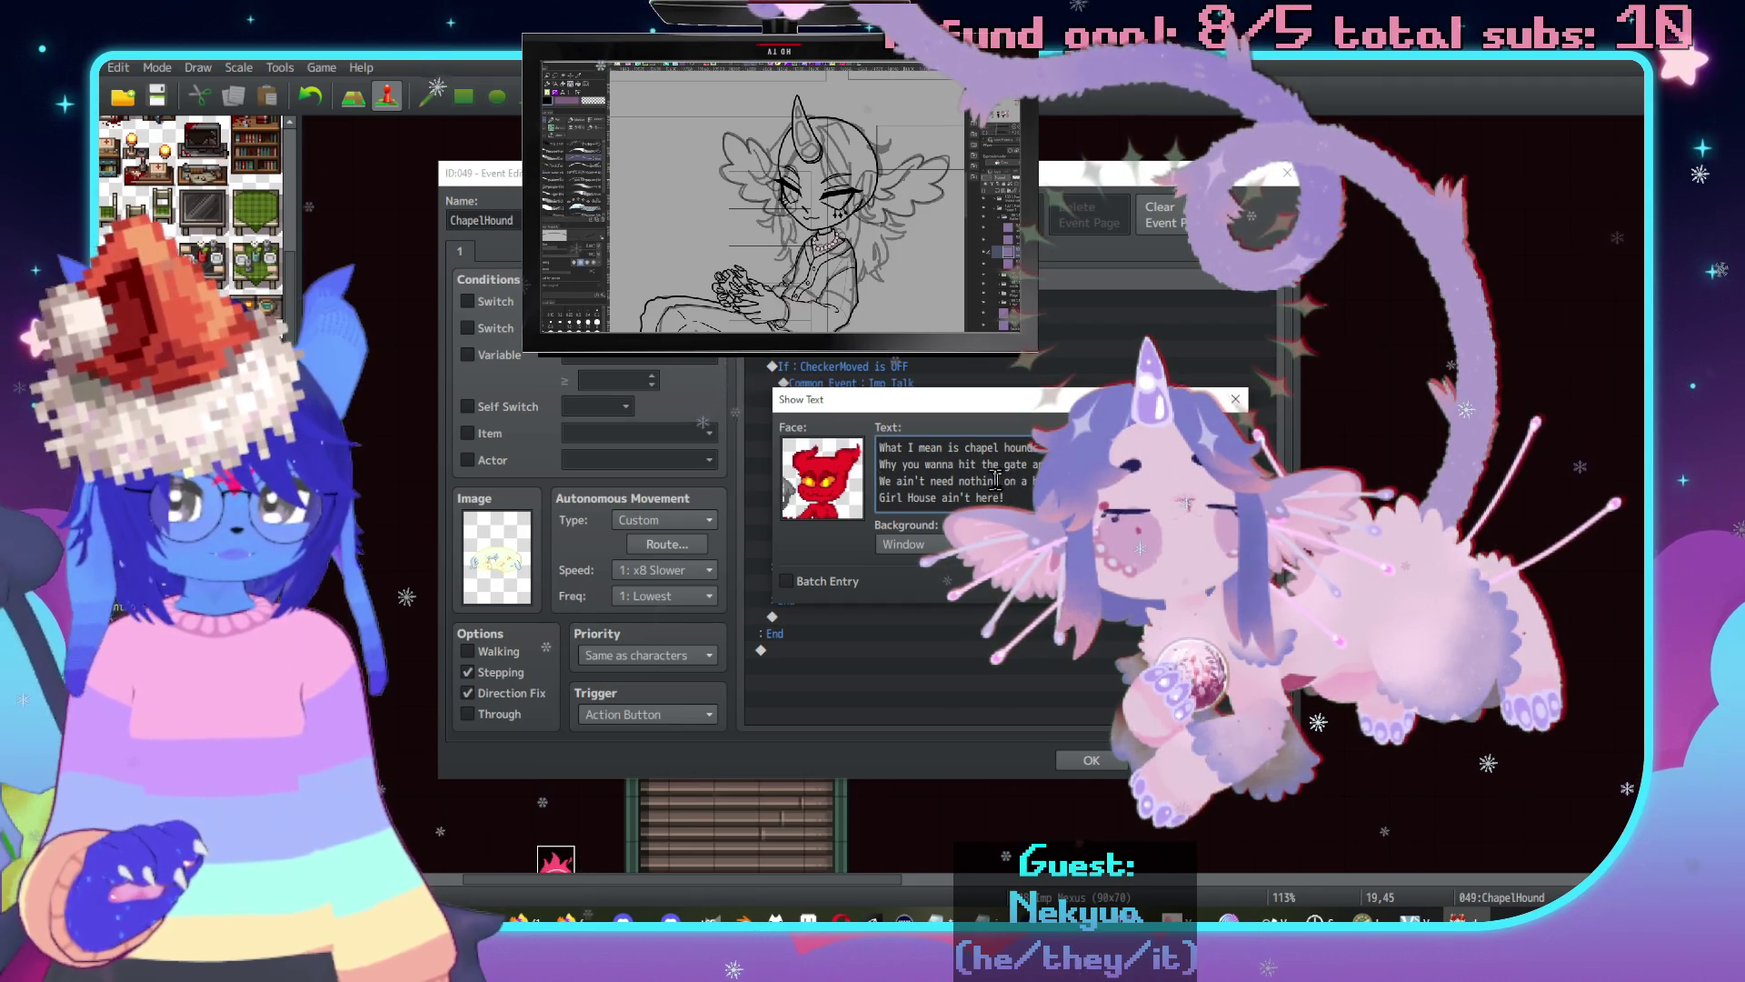
pyautogui.moveTo(997, 480); pyautogui.dragTo(973, 480)
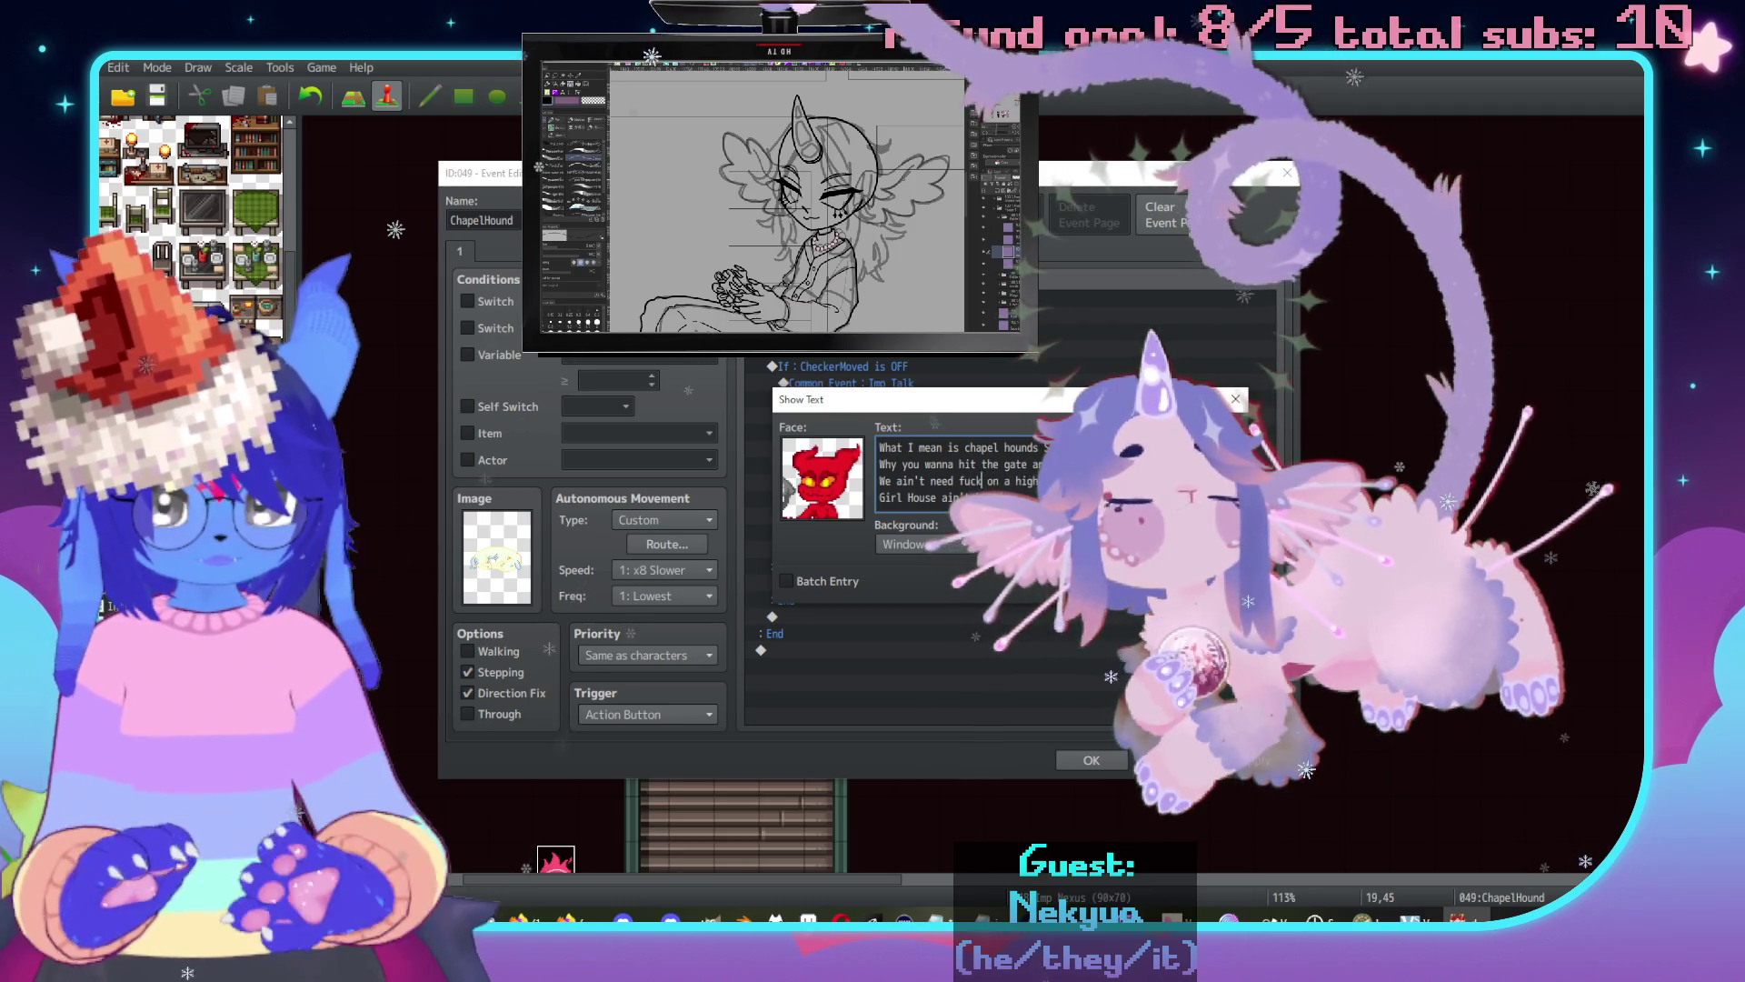
pyautogui.write("in' nothing")
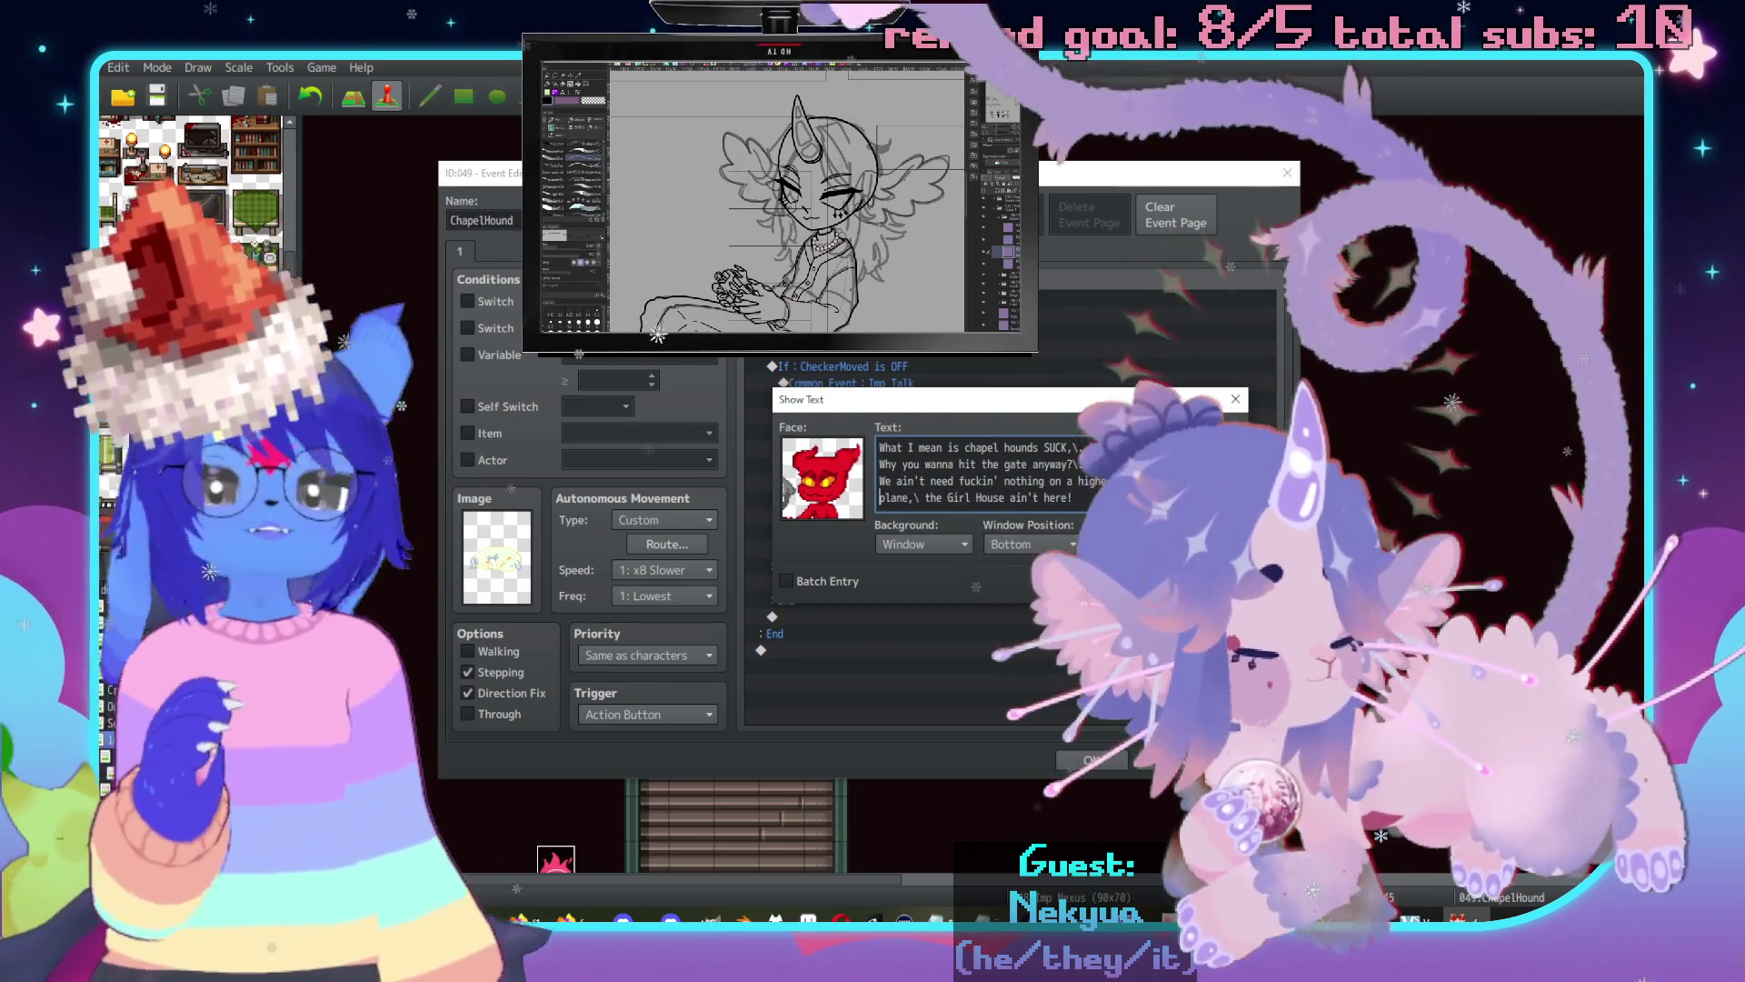
pyautogui.hotkey('ctrl', 'Return')
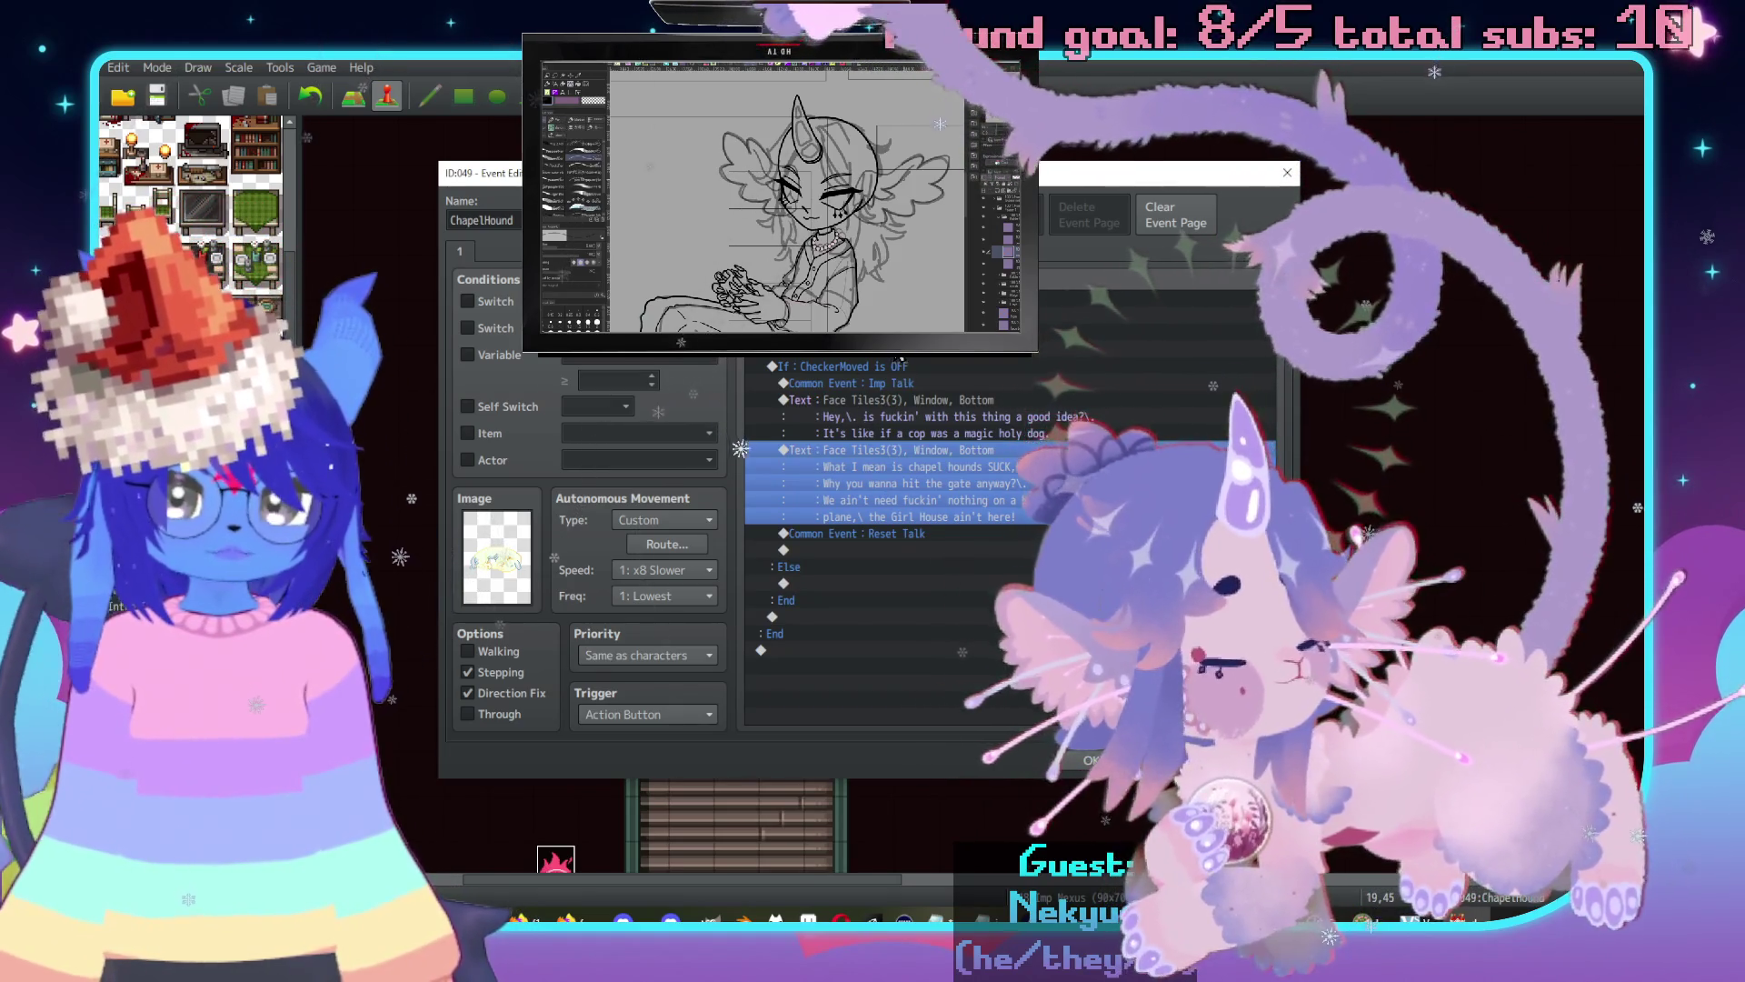
# Remove the Else branch from the CheckerMoved is OFF conditional and close the ChapelHound event.
pyautogui.click(909, 313)
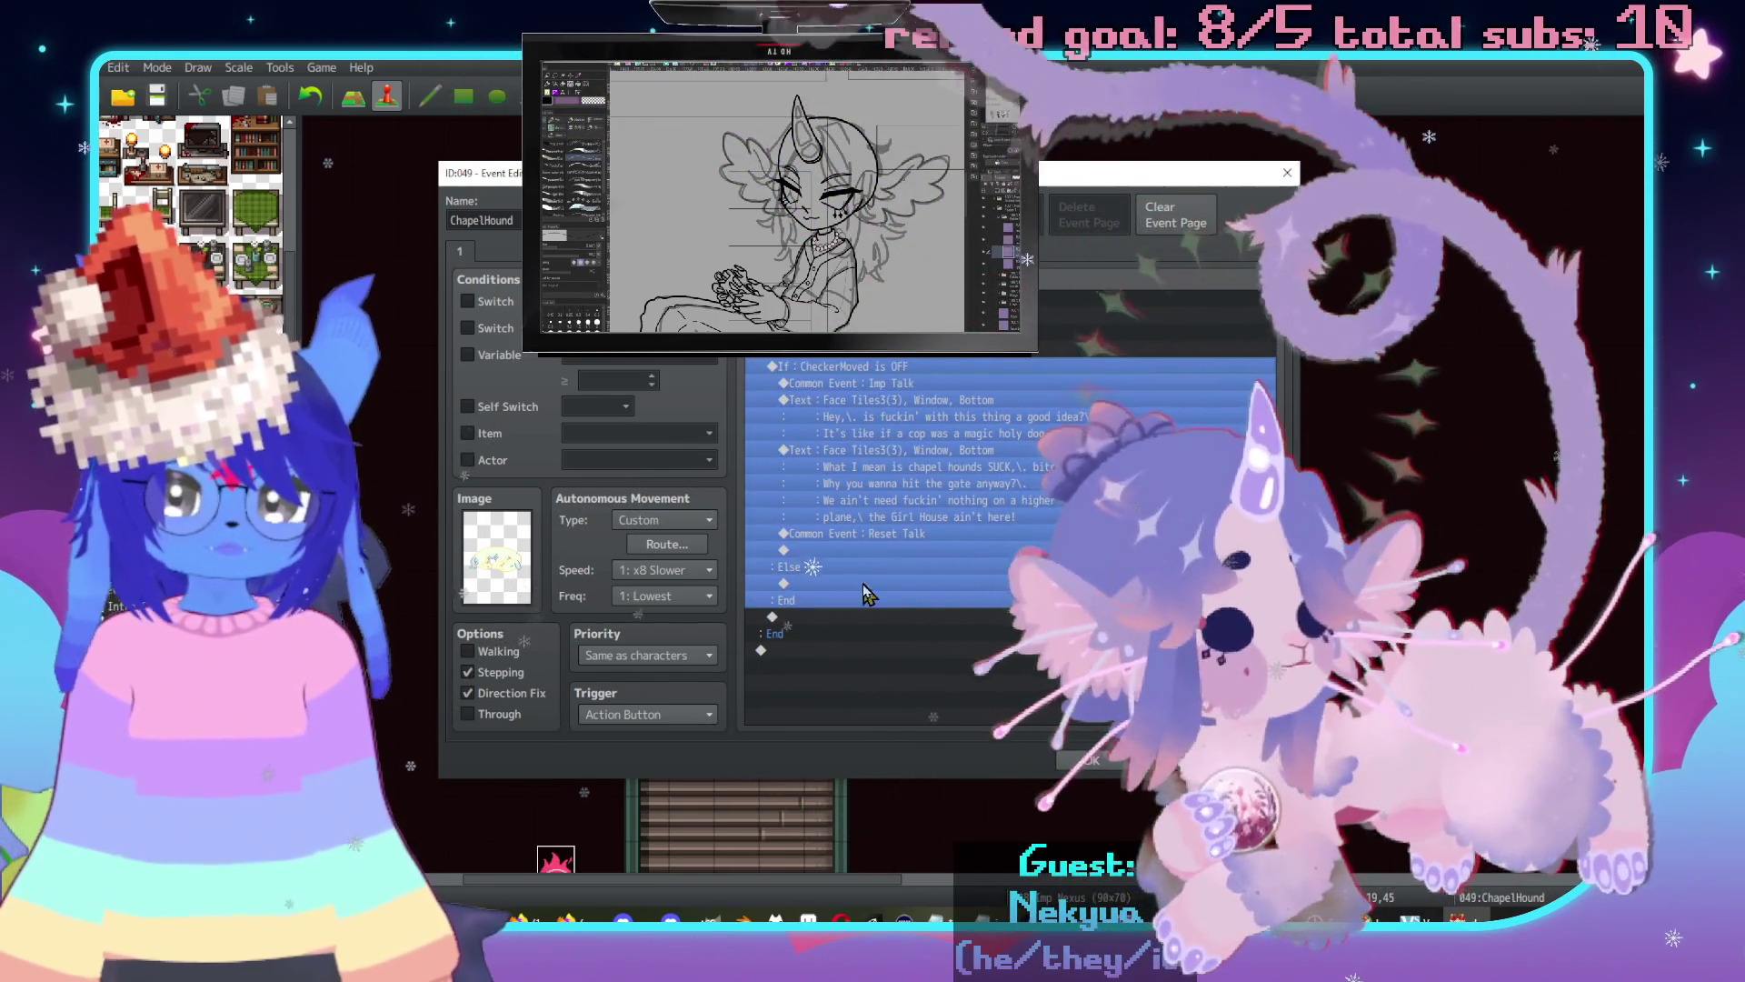
pyautogui.click(862, 583)
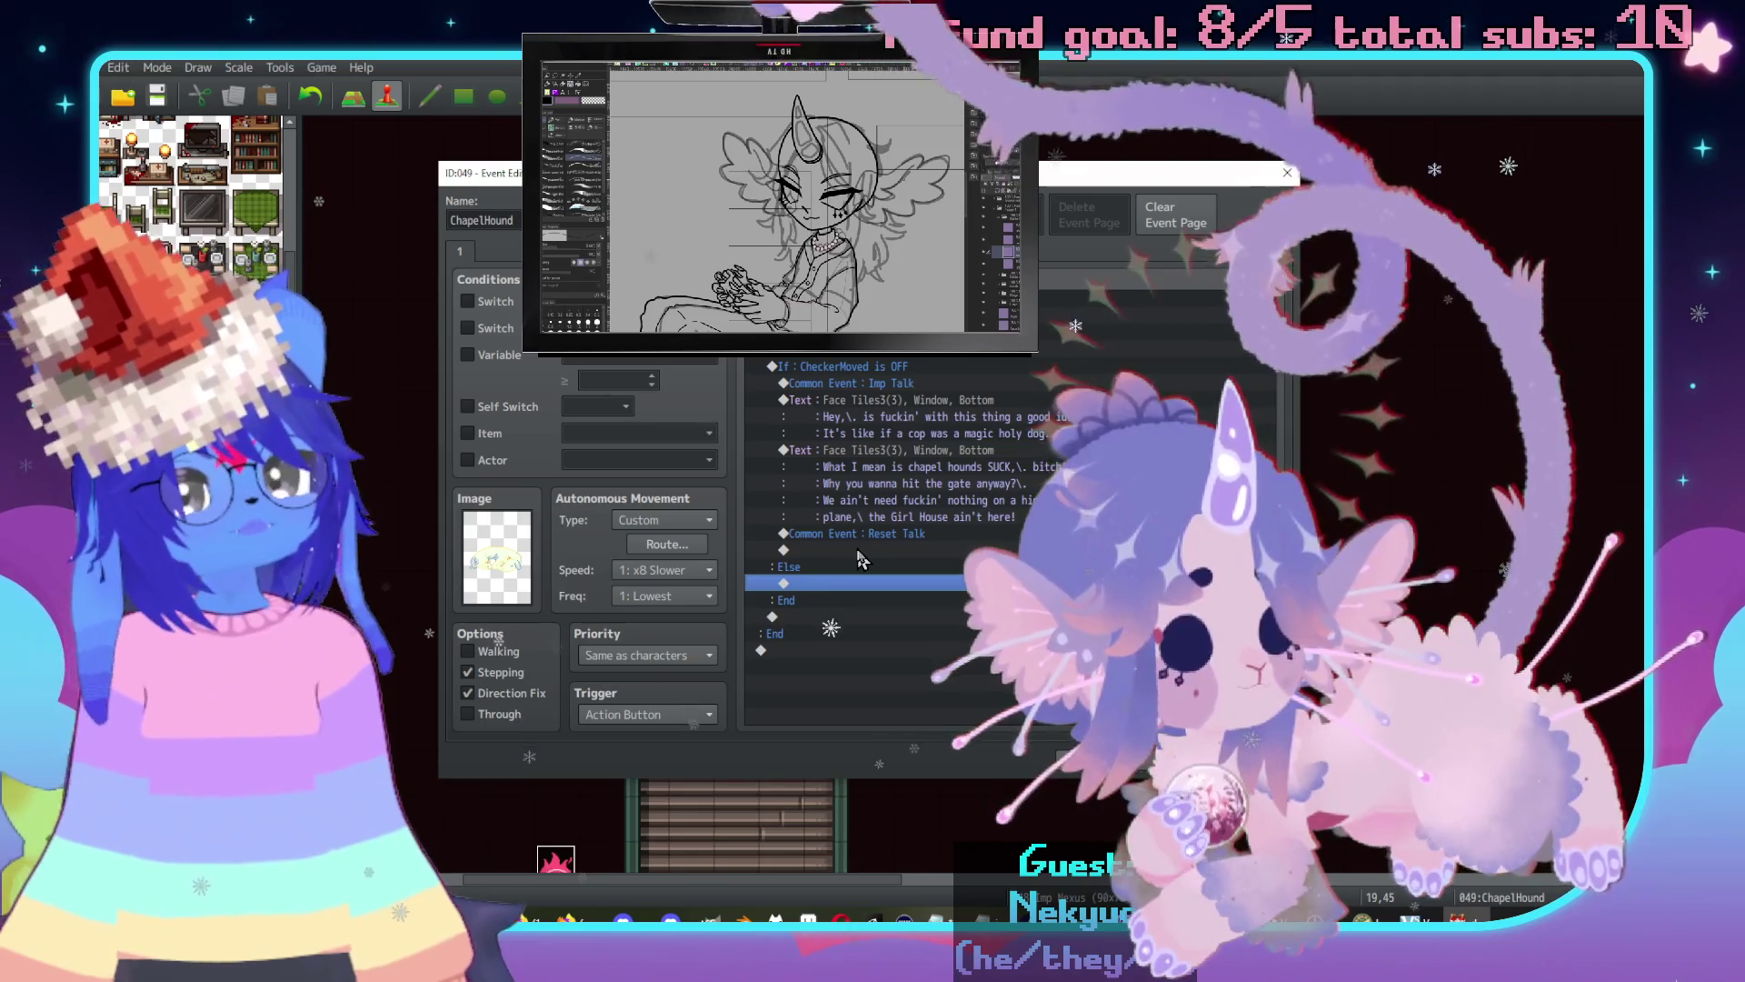
pyautogui.click(900, 383)
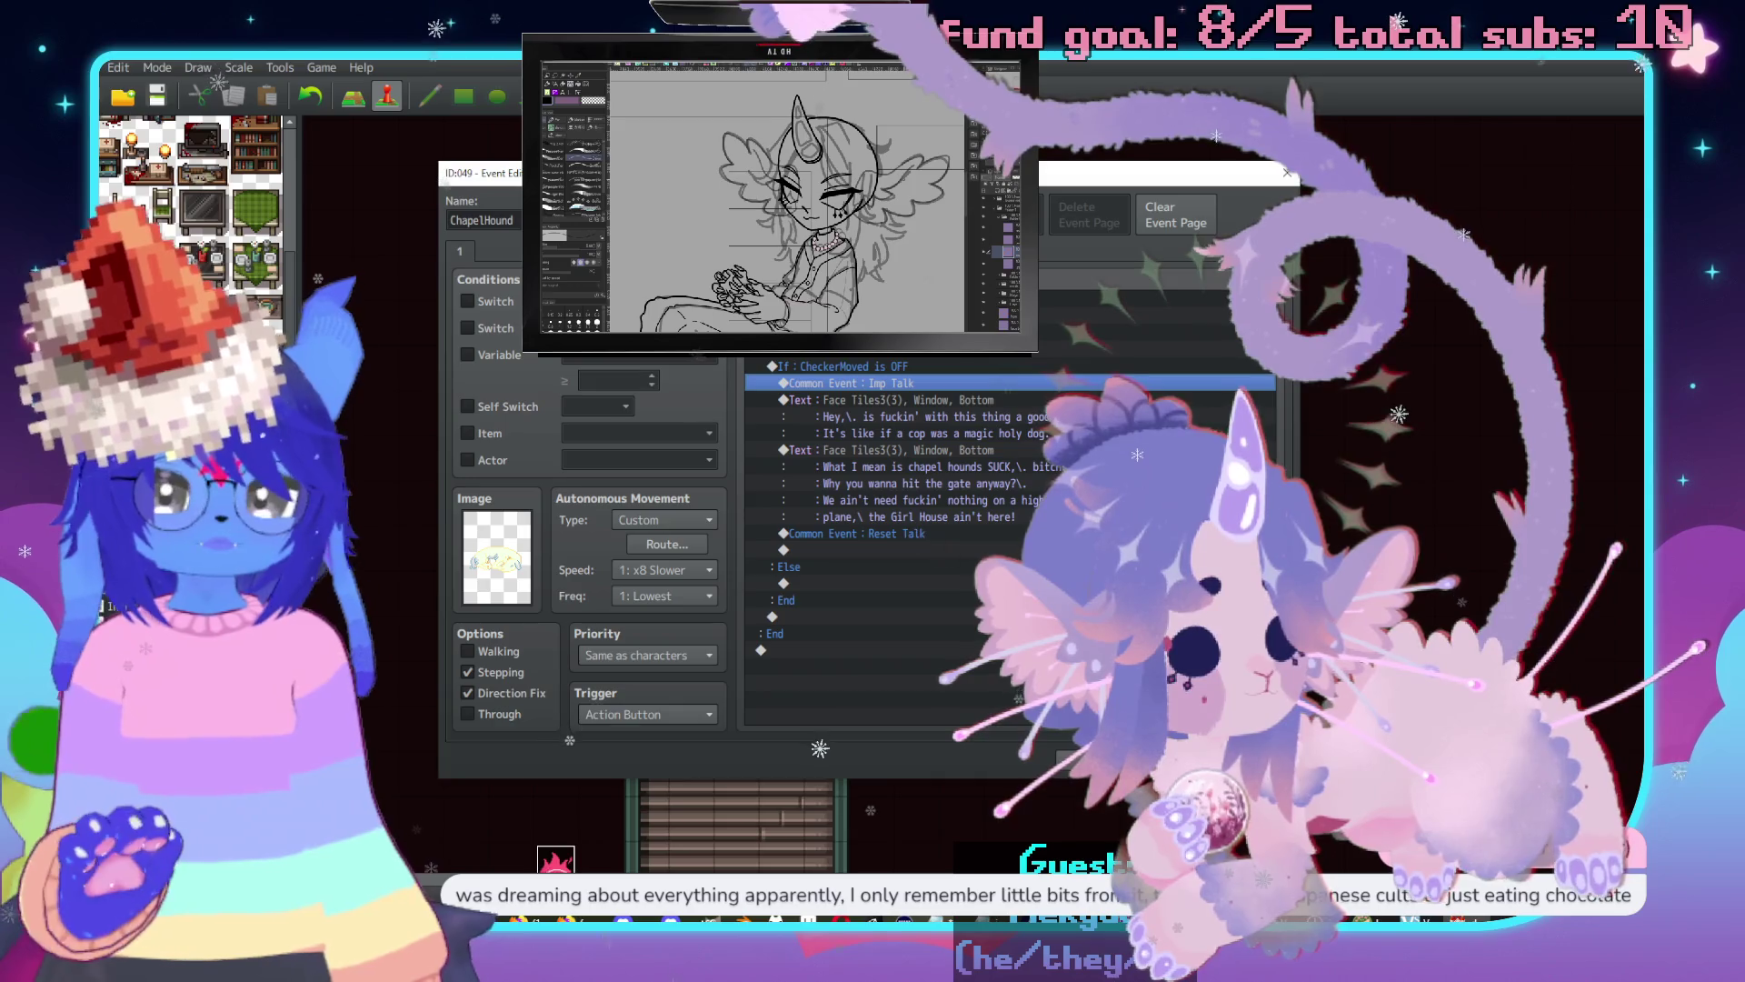
pyautogui.hotkey('alt', 'Tab')
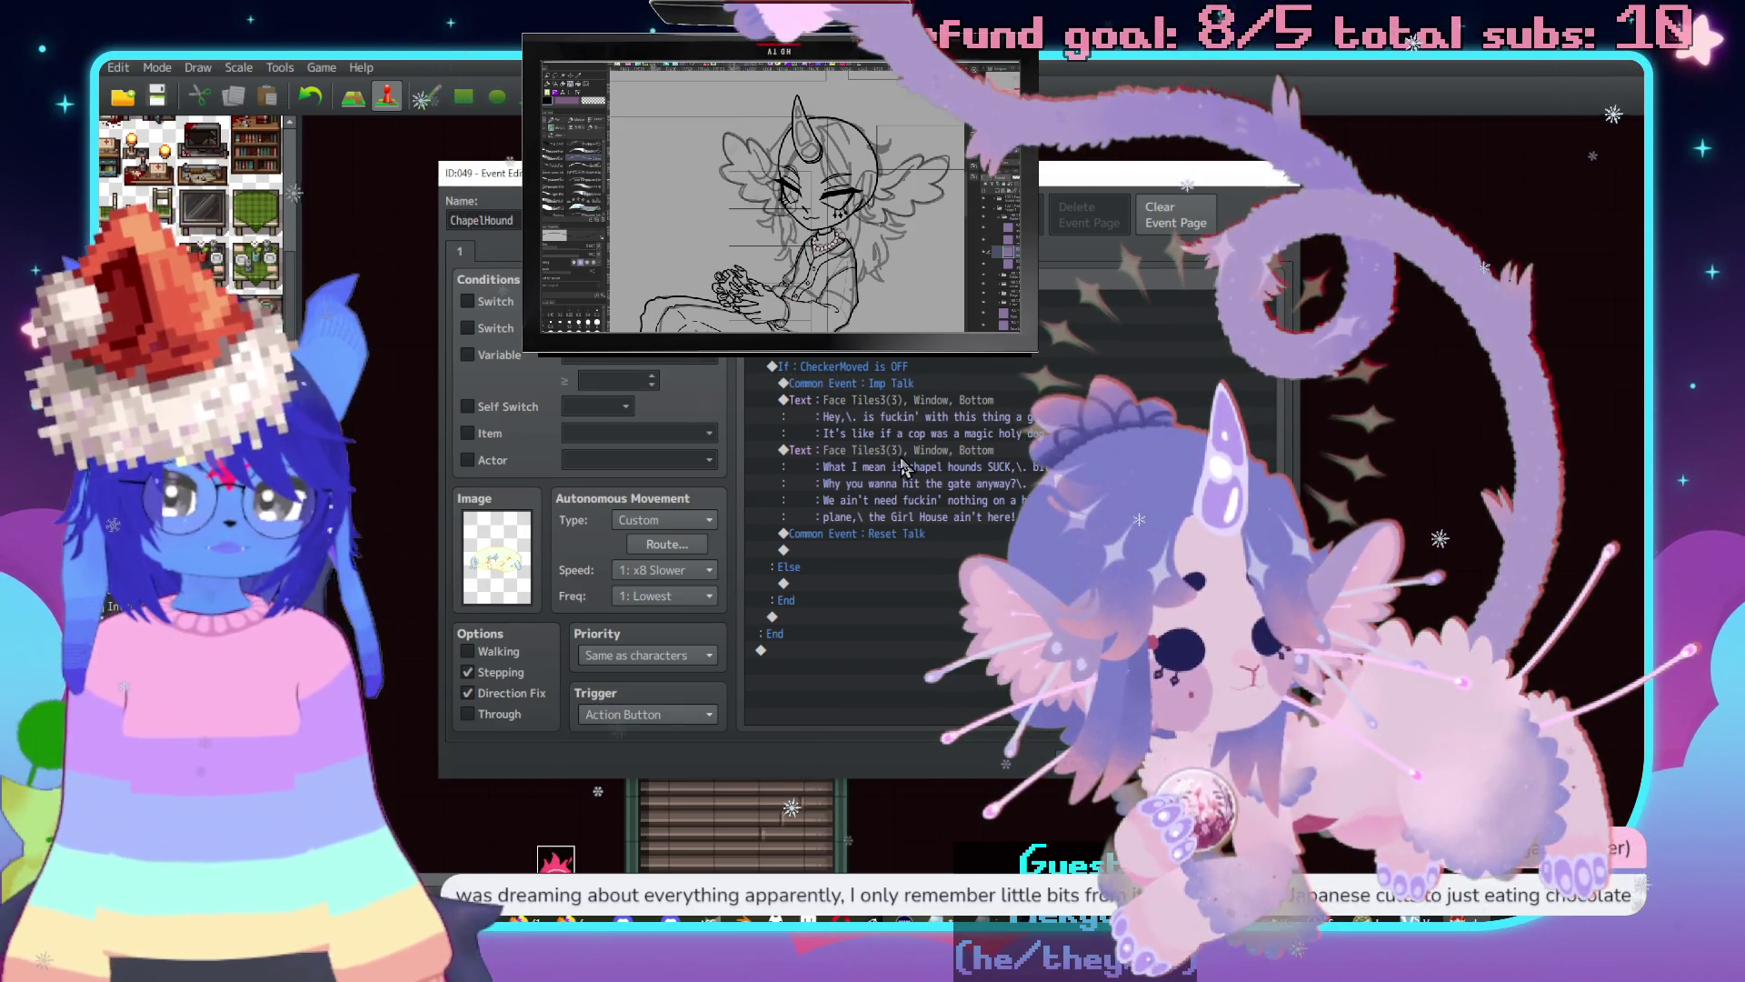
pyautogui.click(864, 389)
pyautogui.click(863, 366)
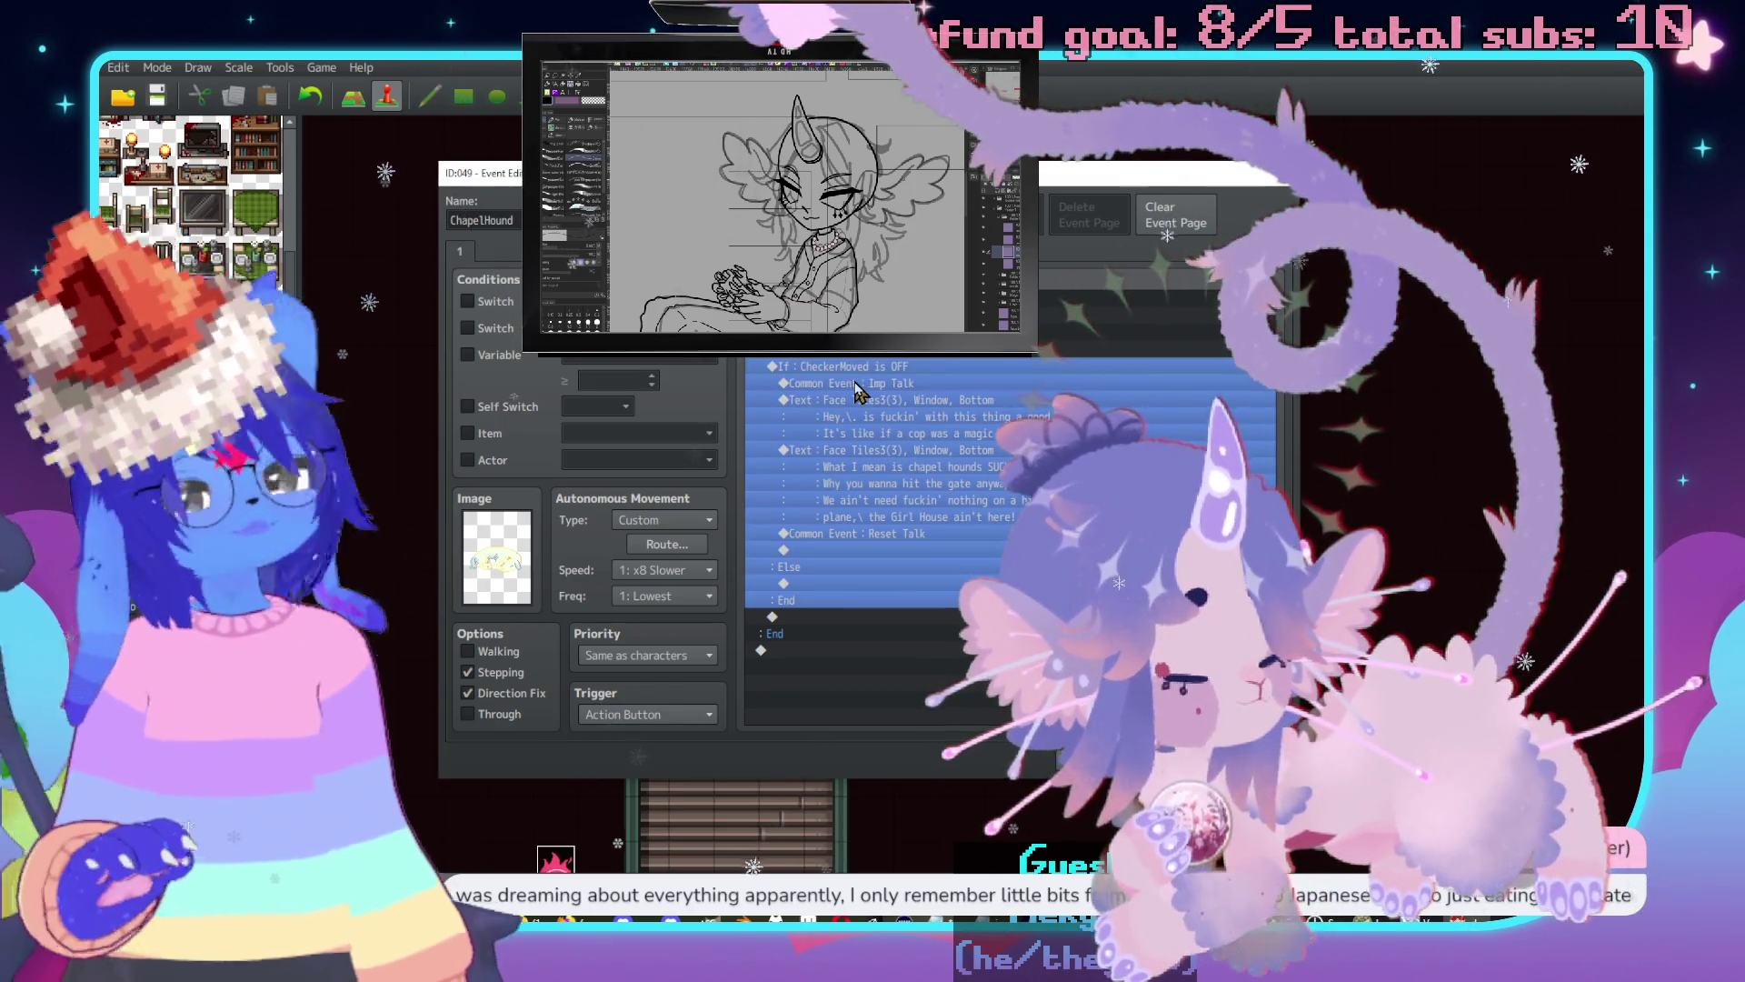
pyautogui.press('Return')
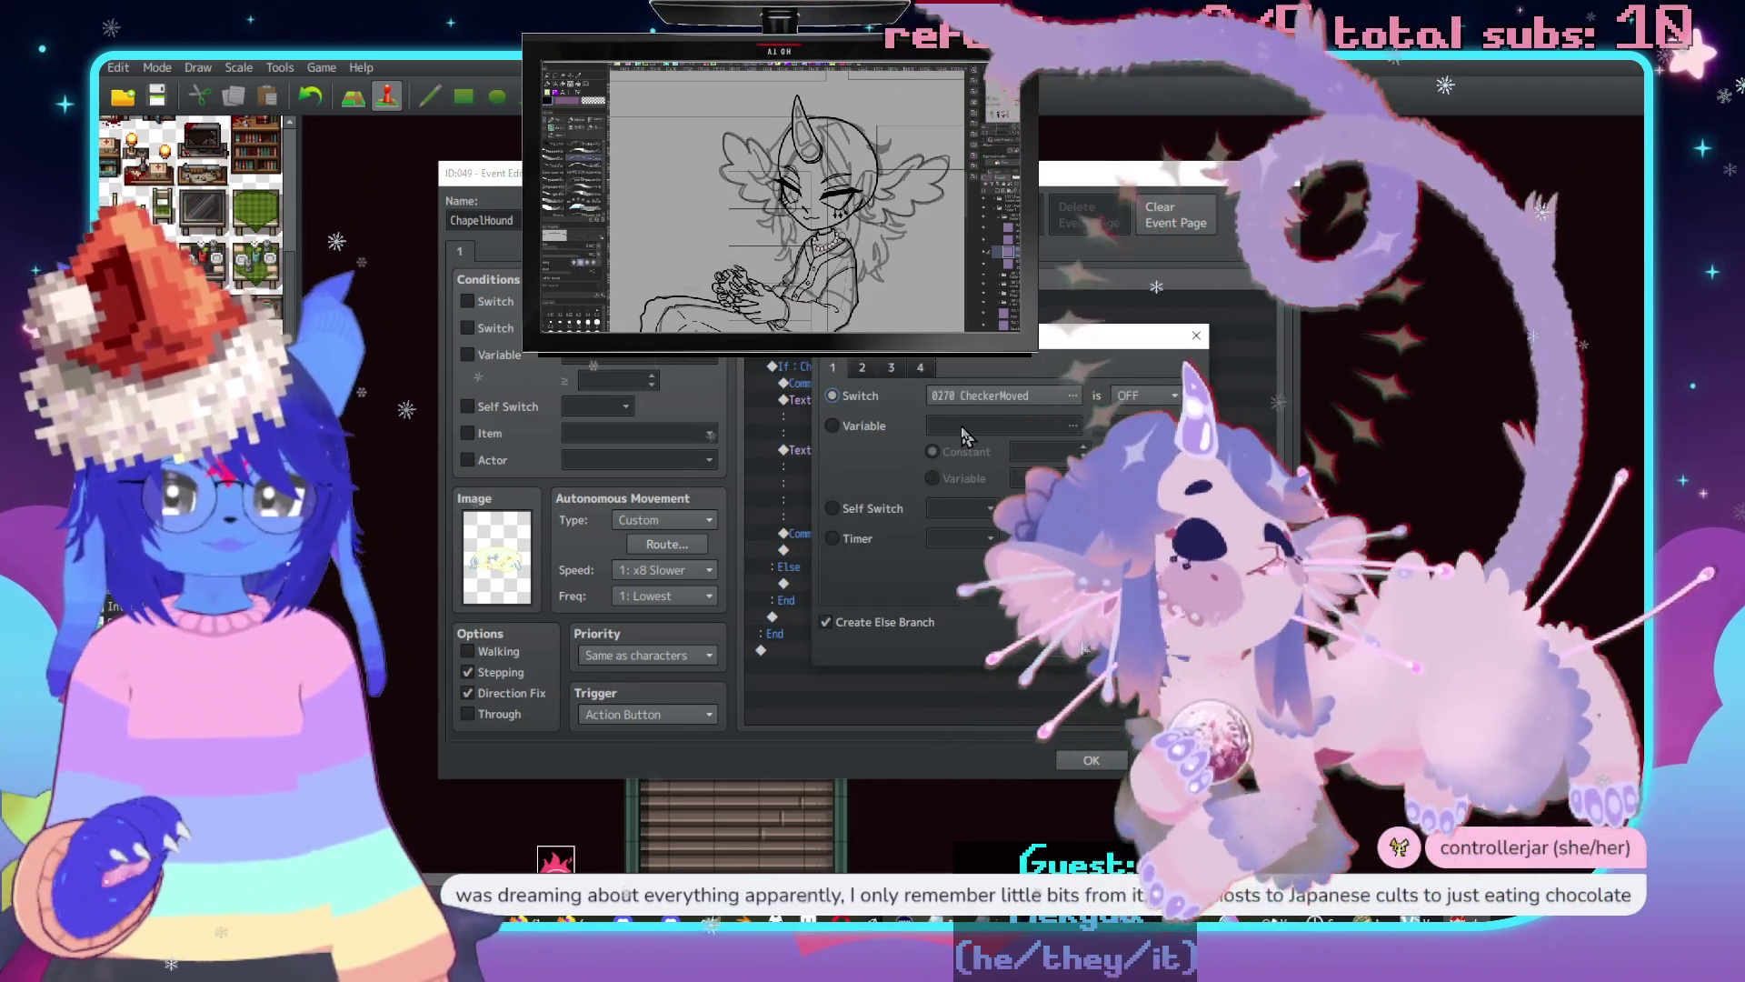
pyautogui.click(827, 622)
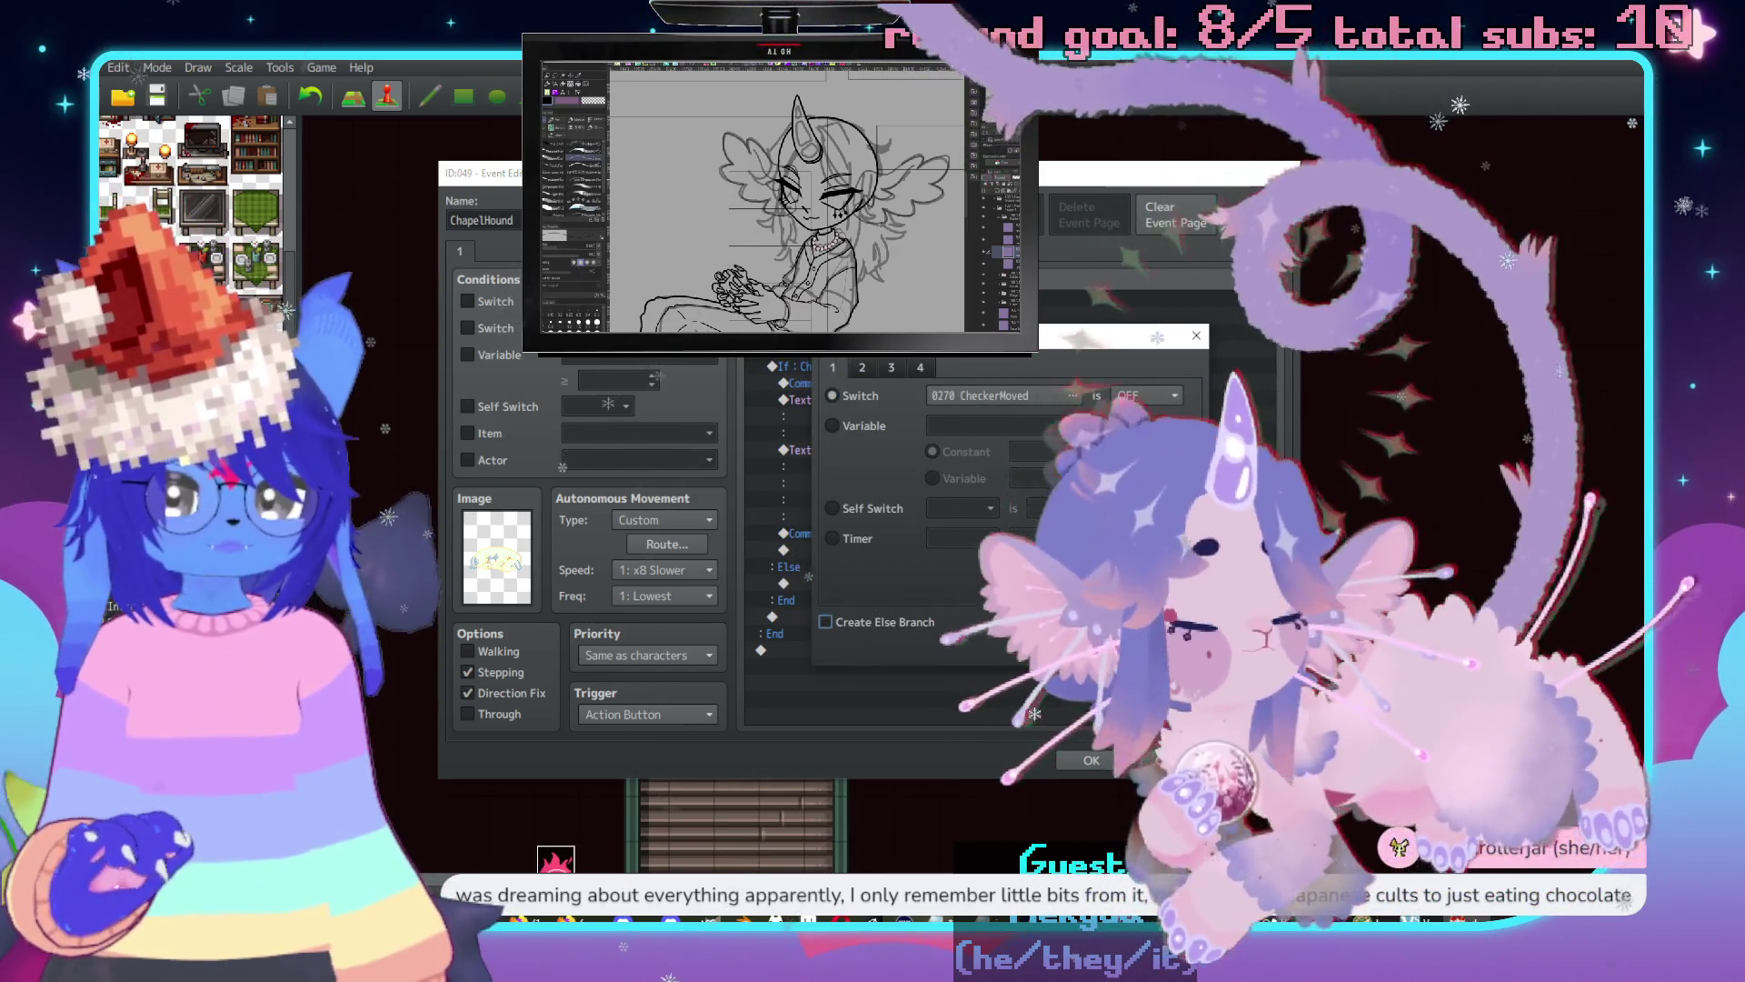
pyautogui.click(1091, 760)
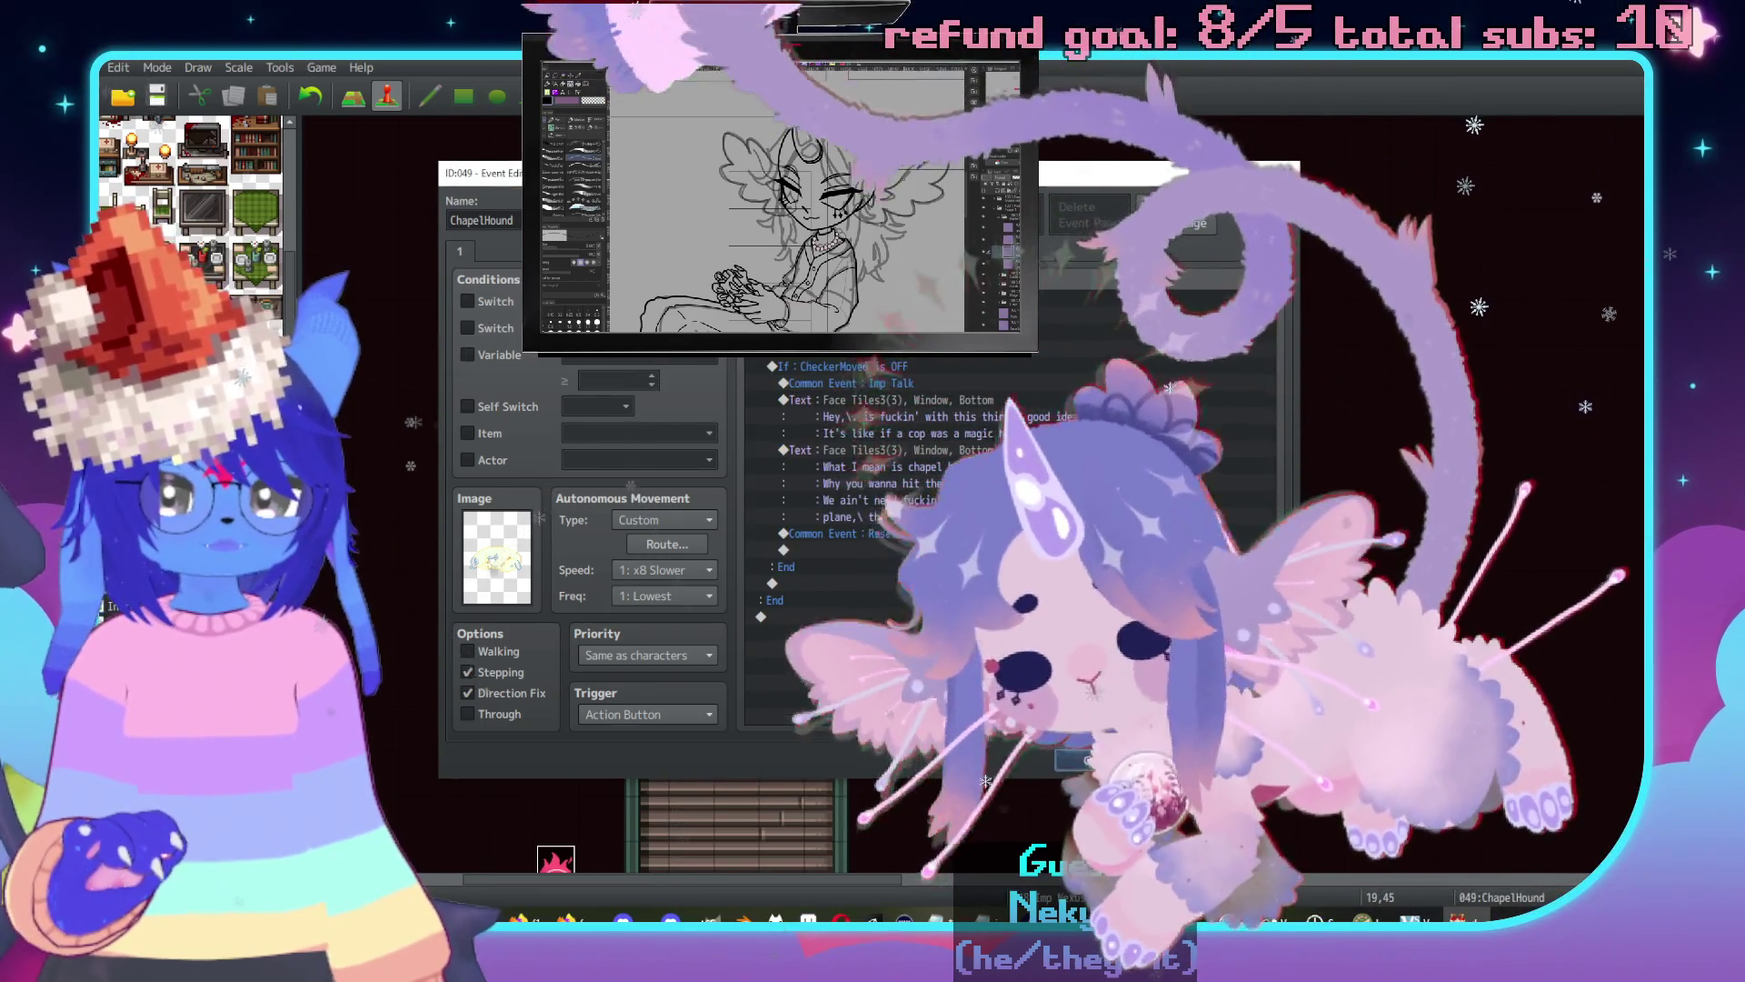
pyautogui.click(1091, 760)
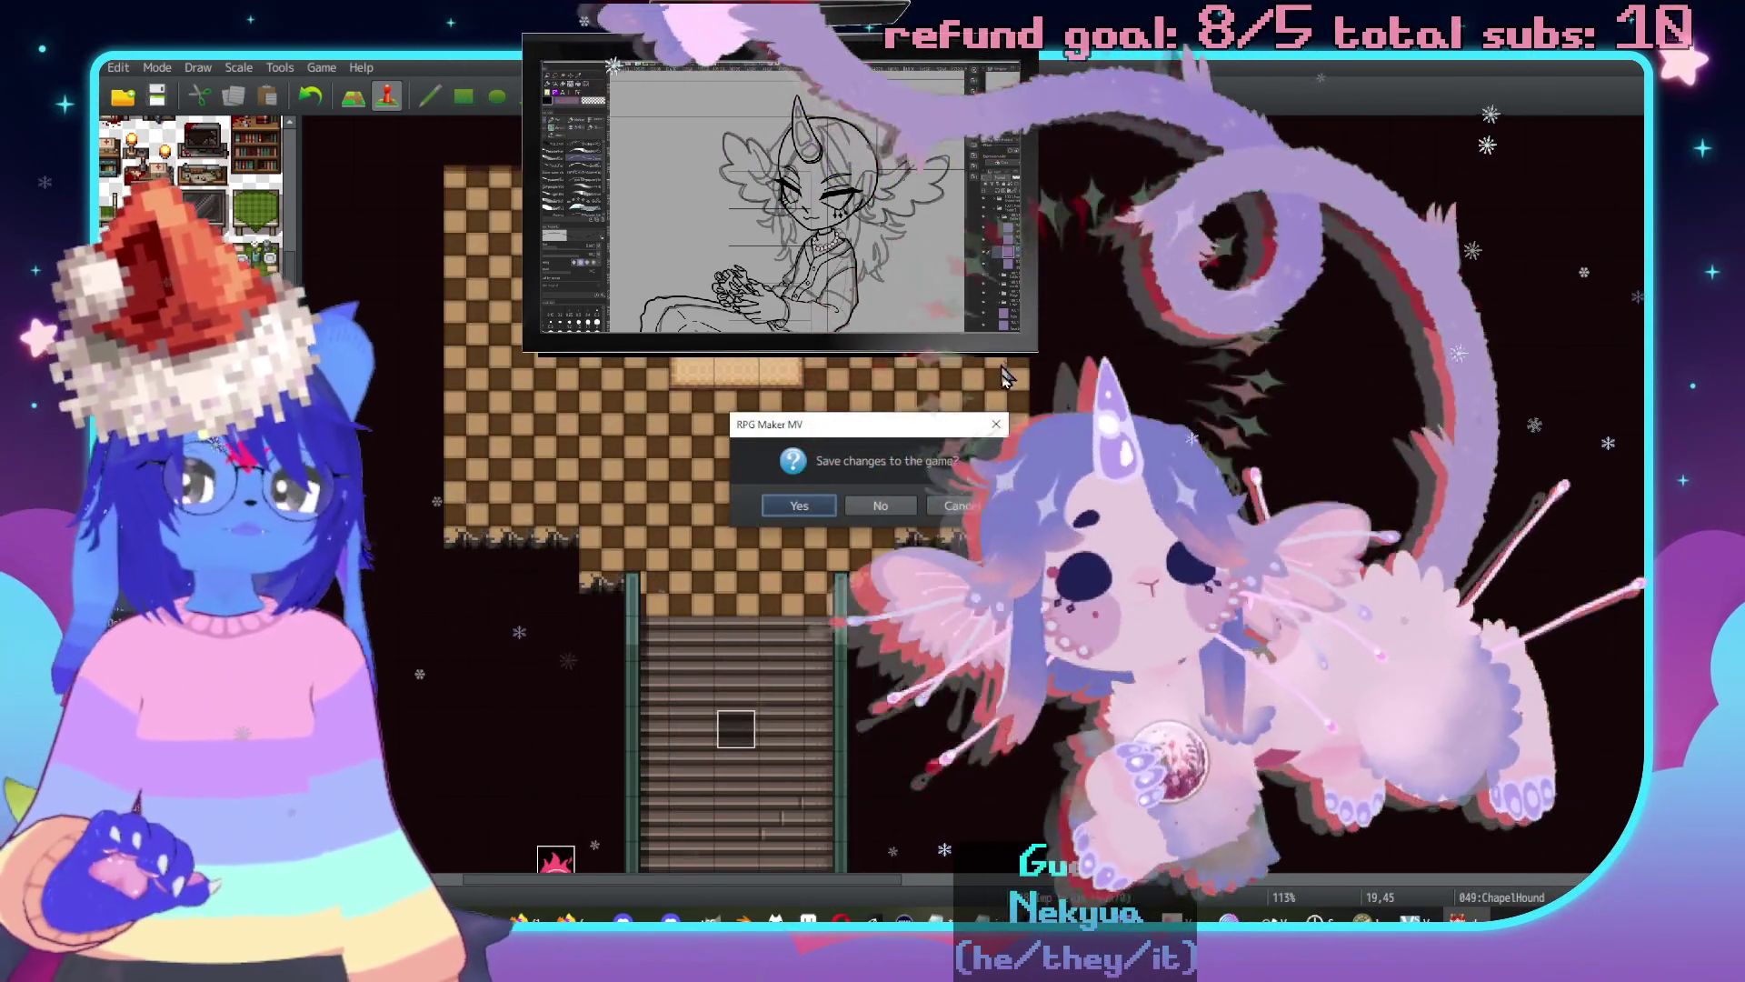
# Save, load File 9 in a playtest and walk through the checkered room to the sleeping dog.
pyautogui.click(810, 506)
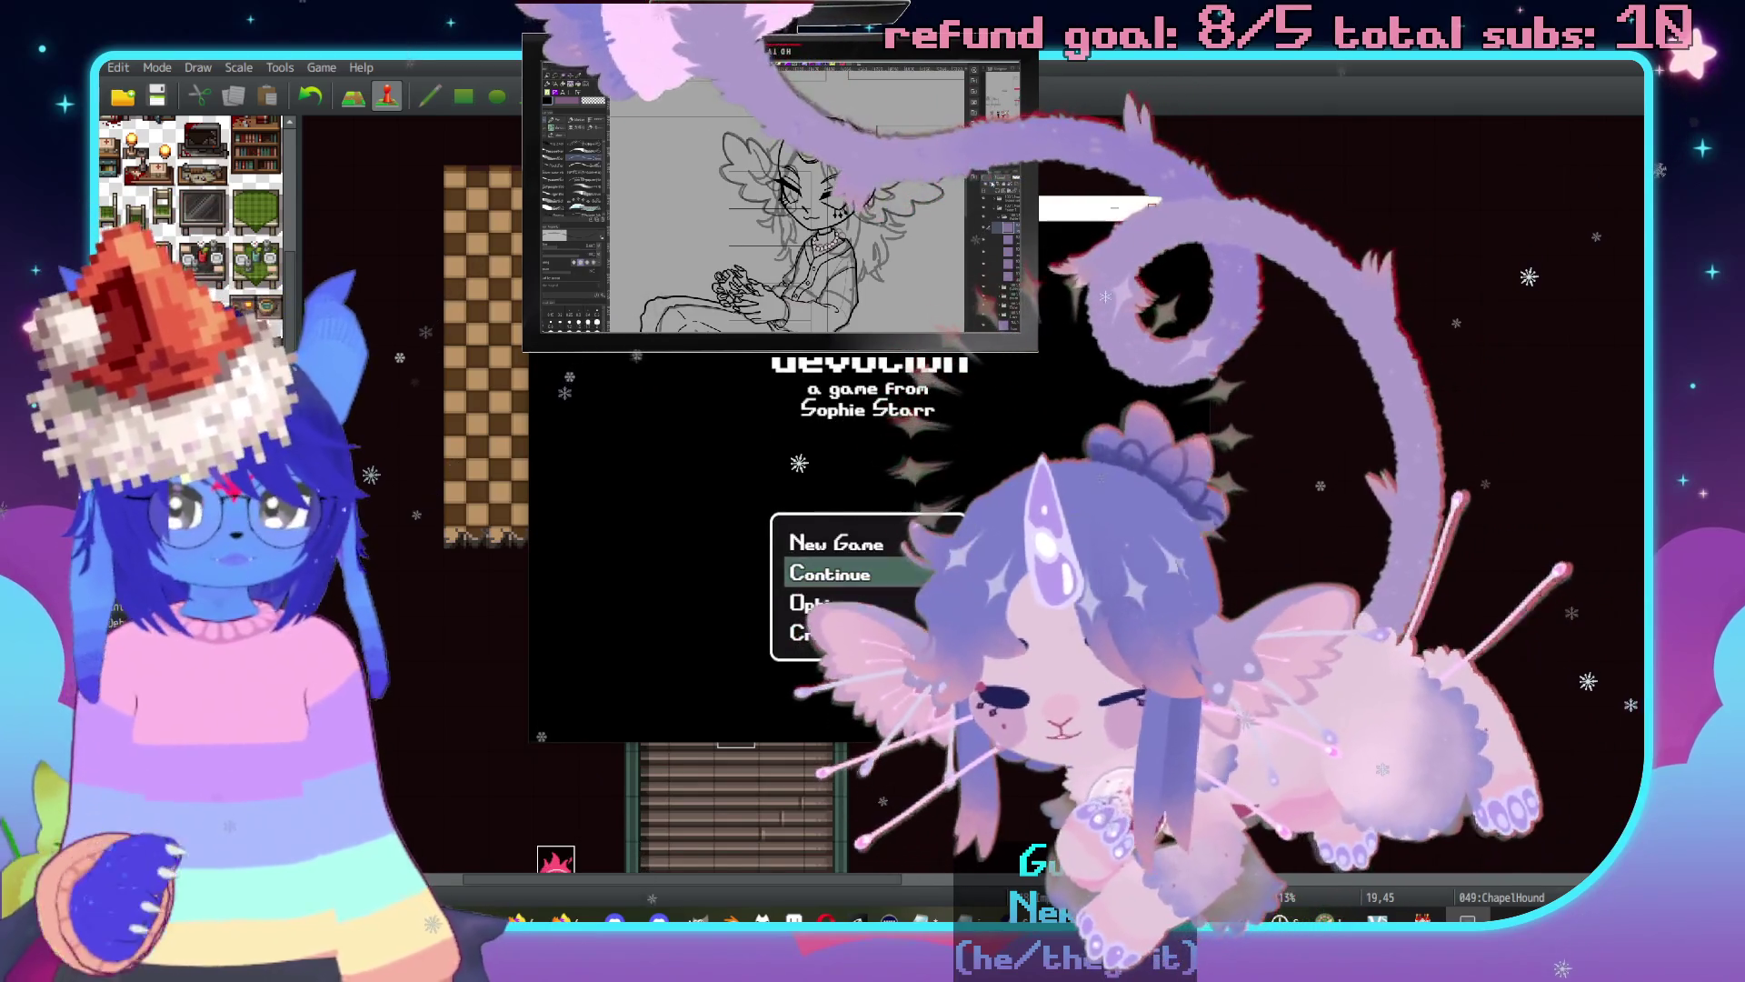
pyautogui.press('Return')
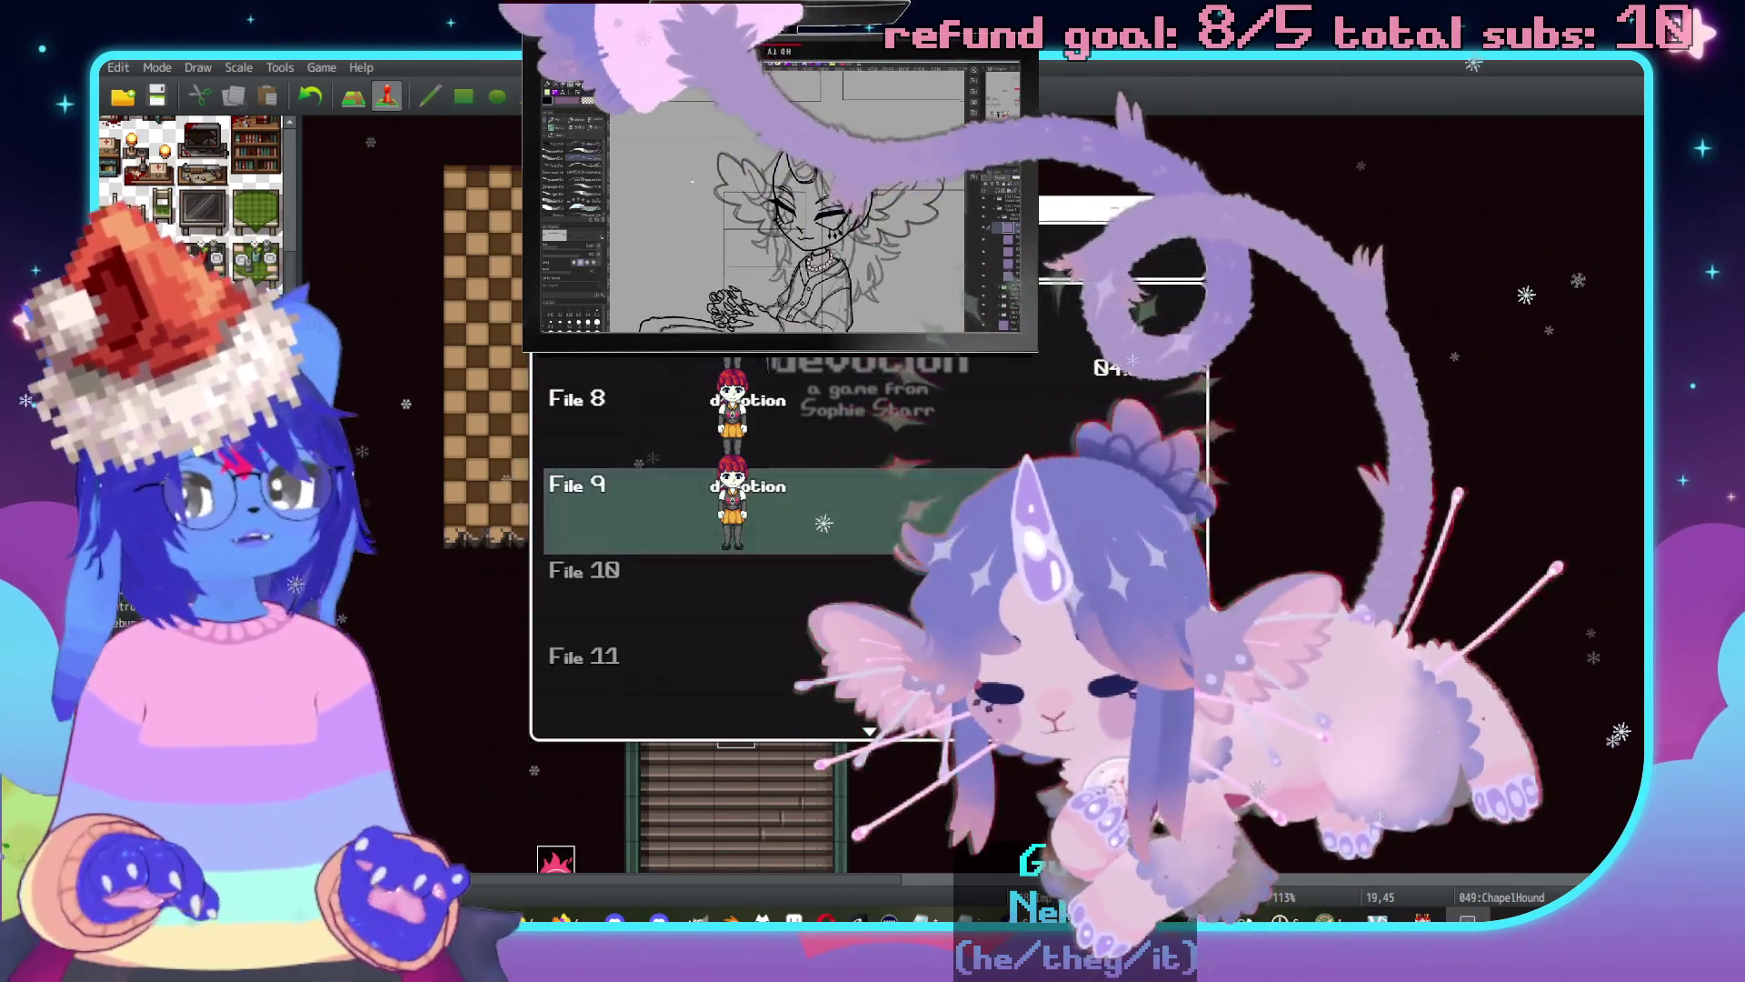
pyautogui.press('Return')
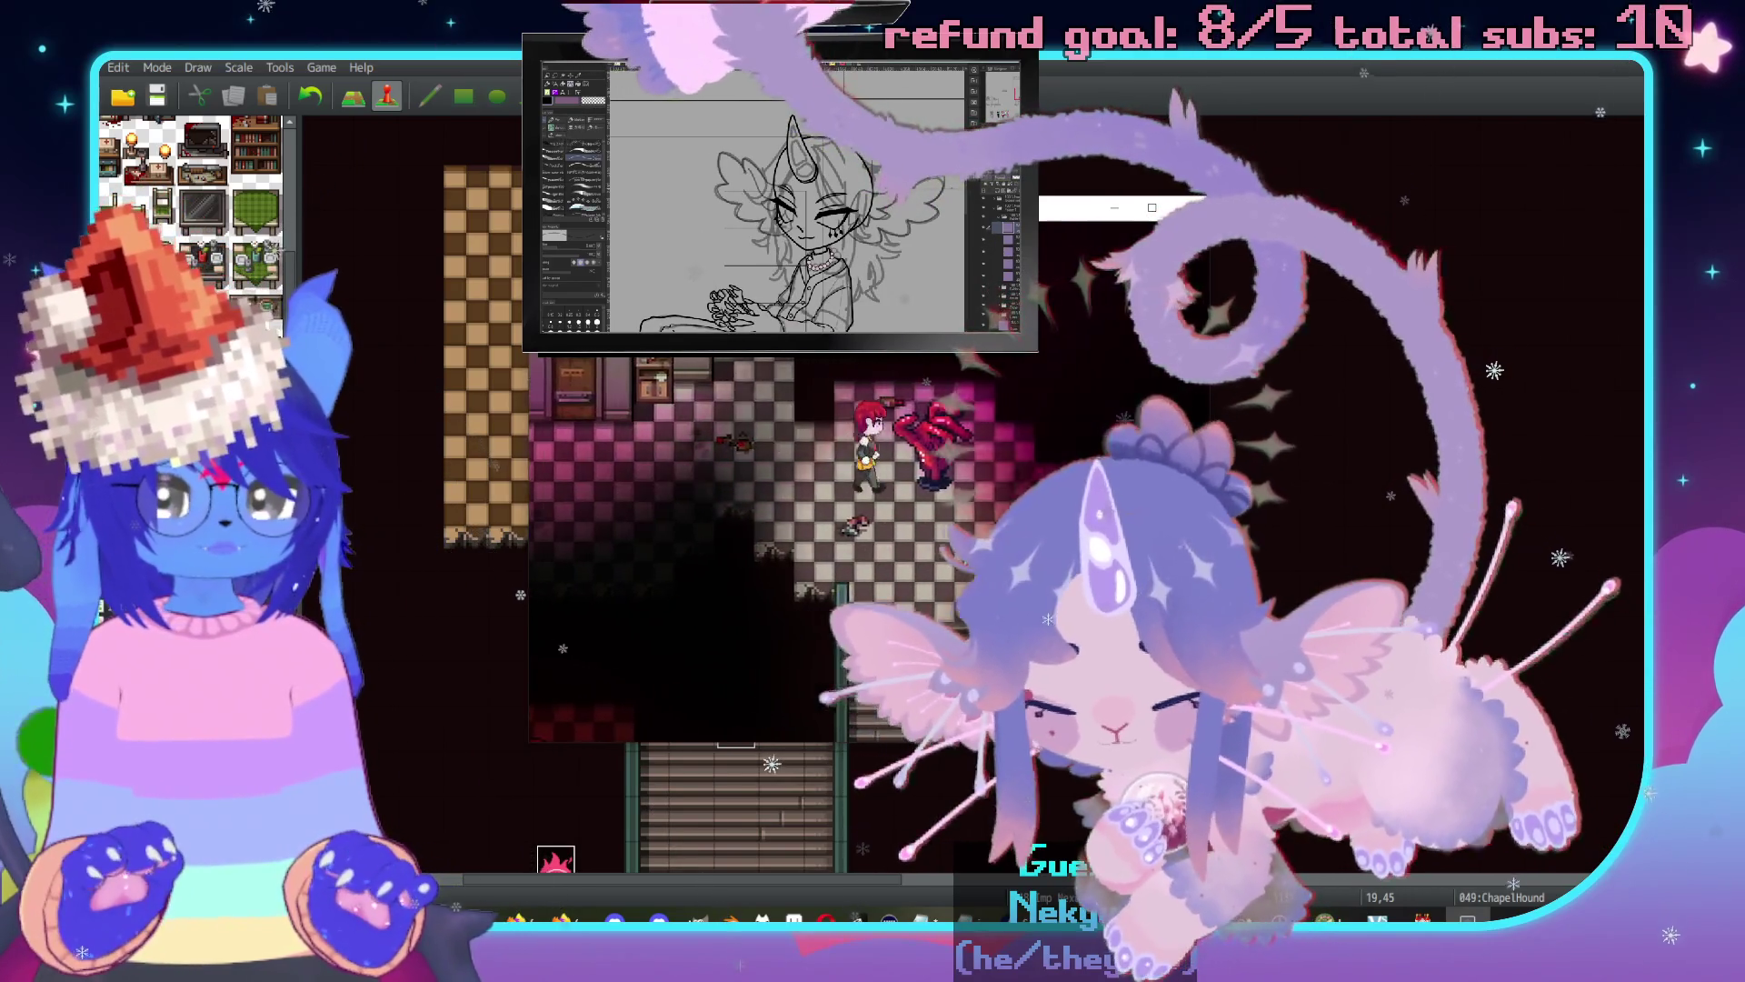
pyautogui.press('Down')
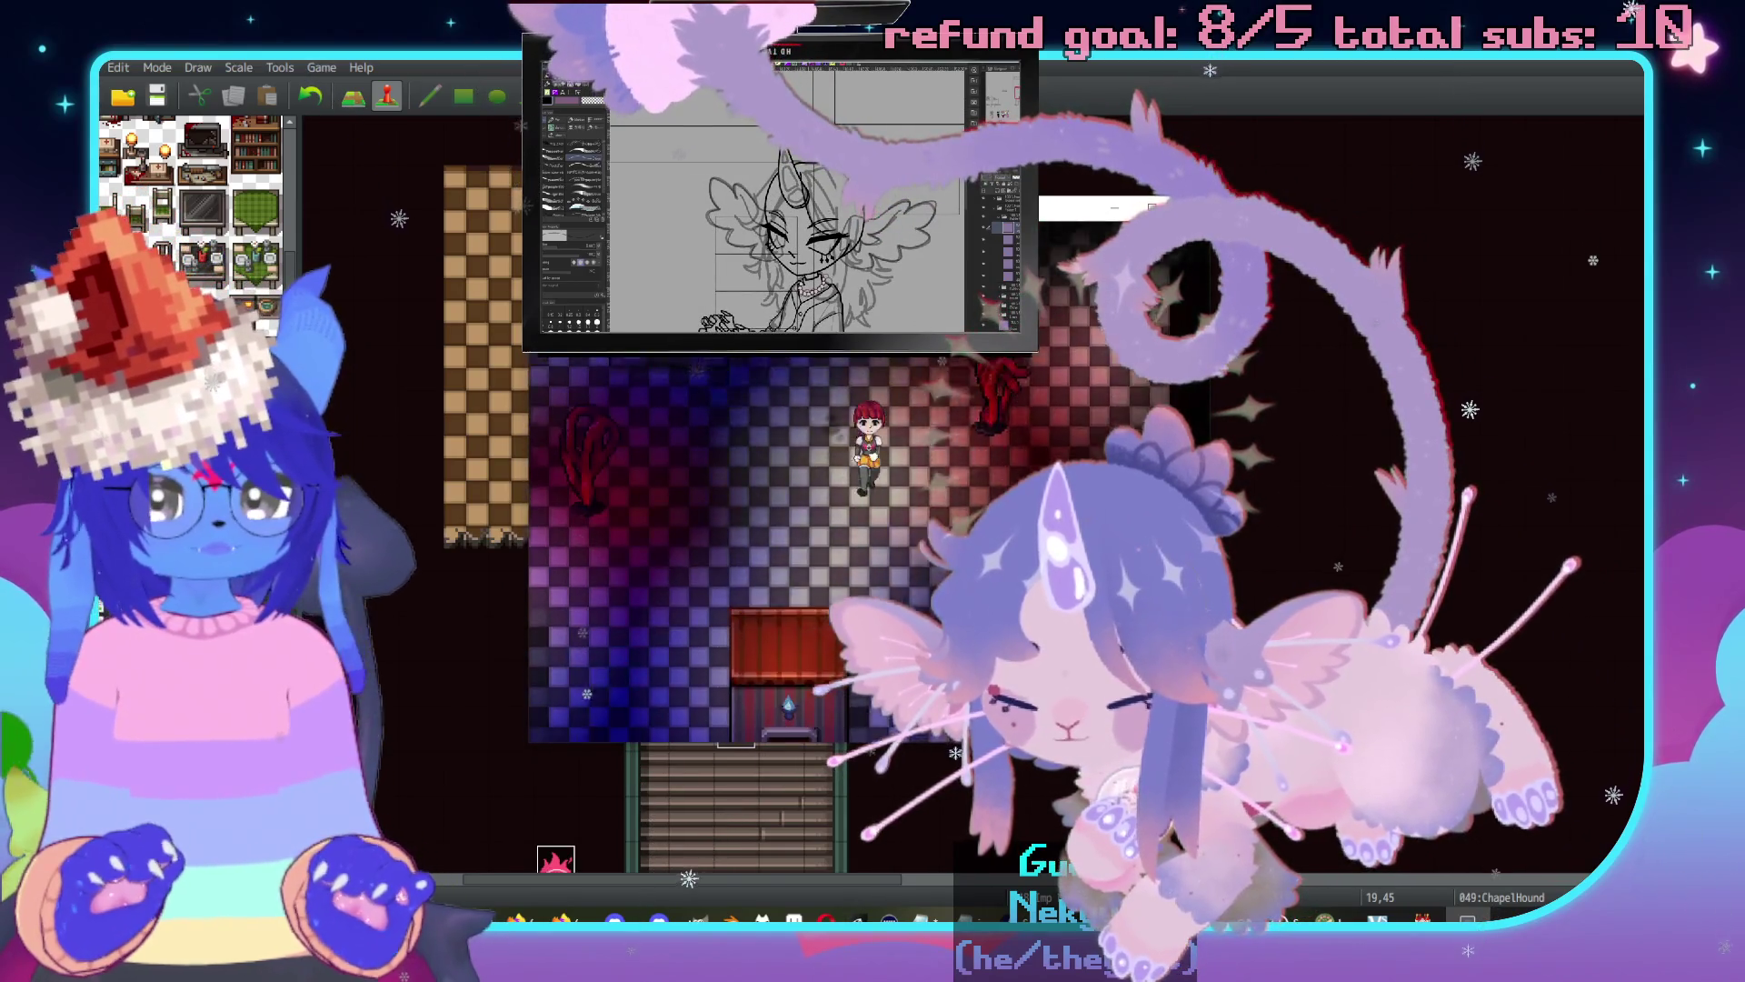
pyautogui.press('Down')
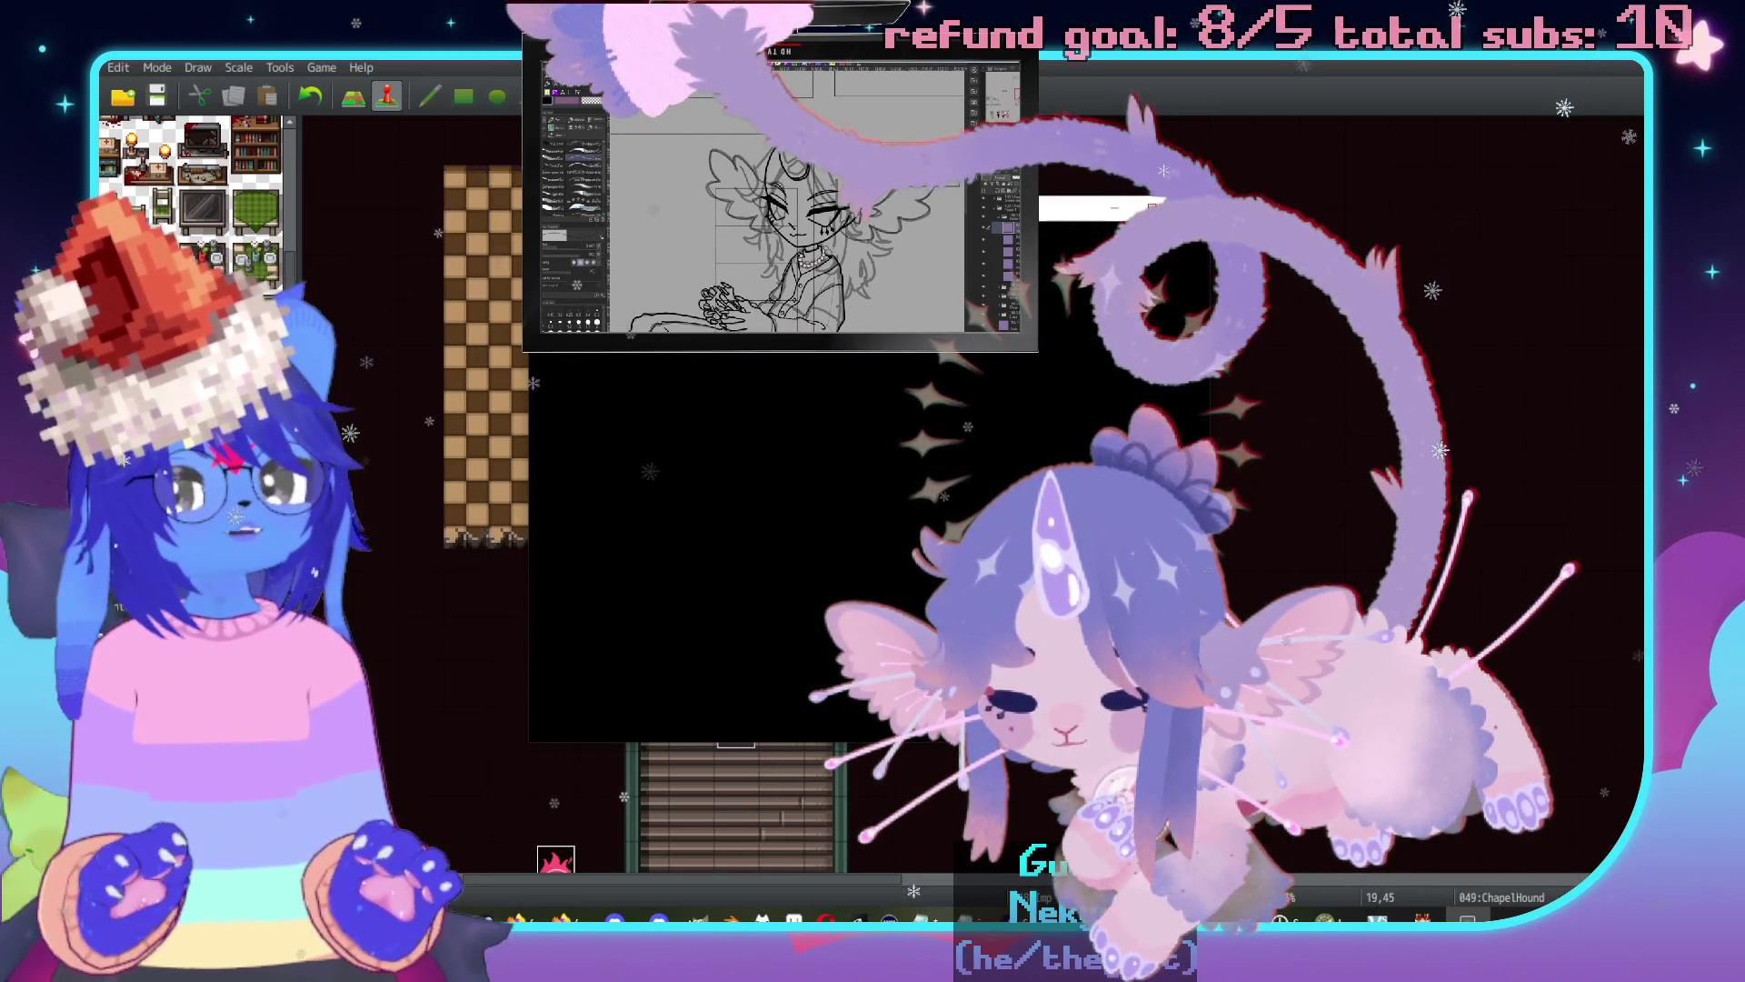
pyautogui.press('Left')
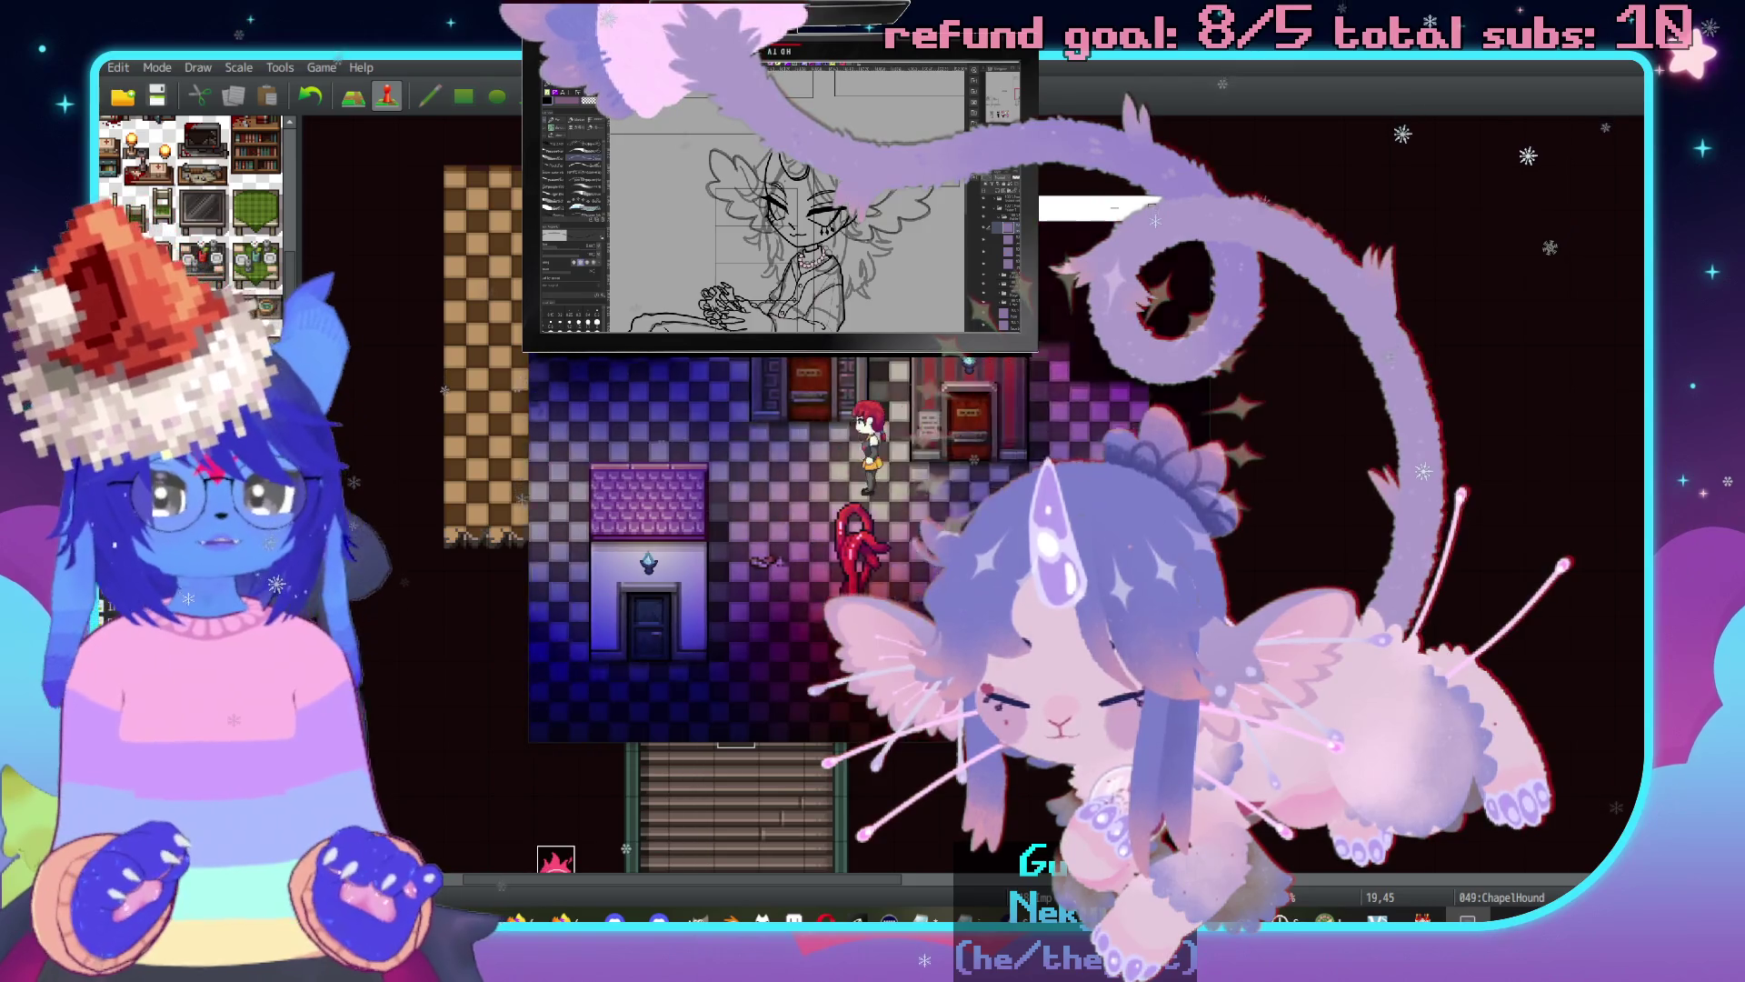
pyautogui.press('Up')
pyautogui.press('Up')
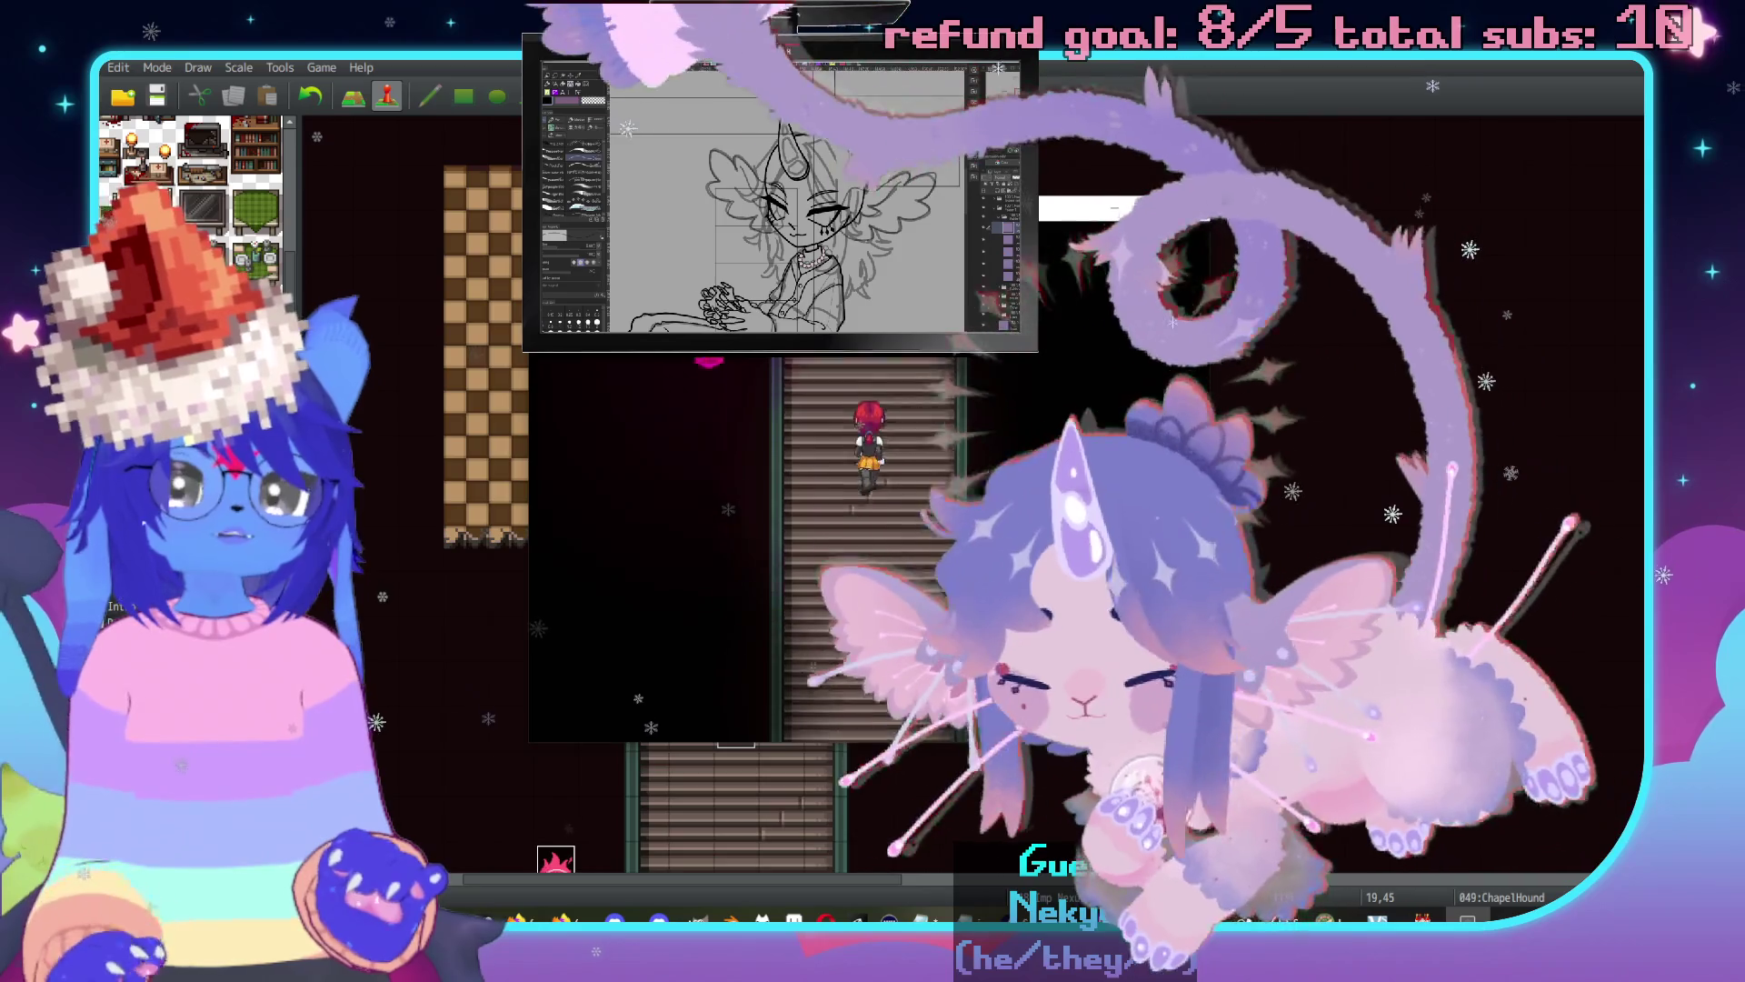
pyautogui.press('Up')
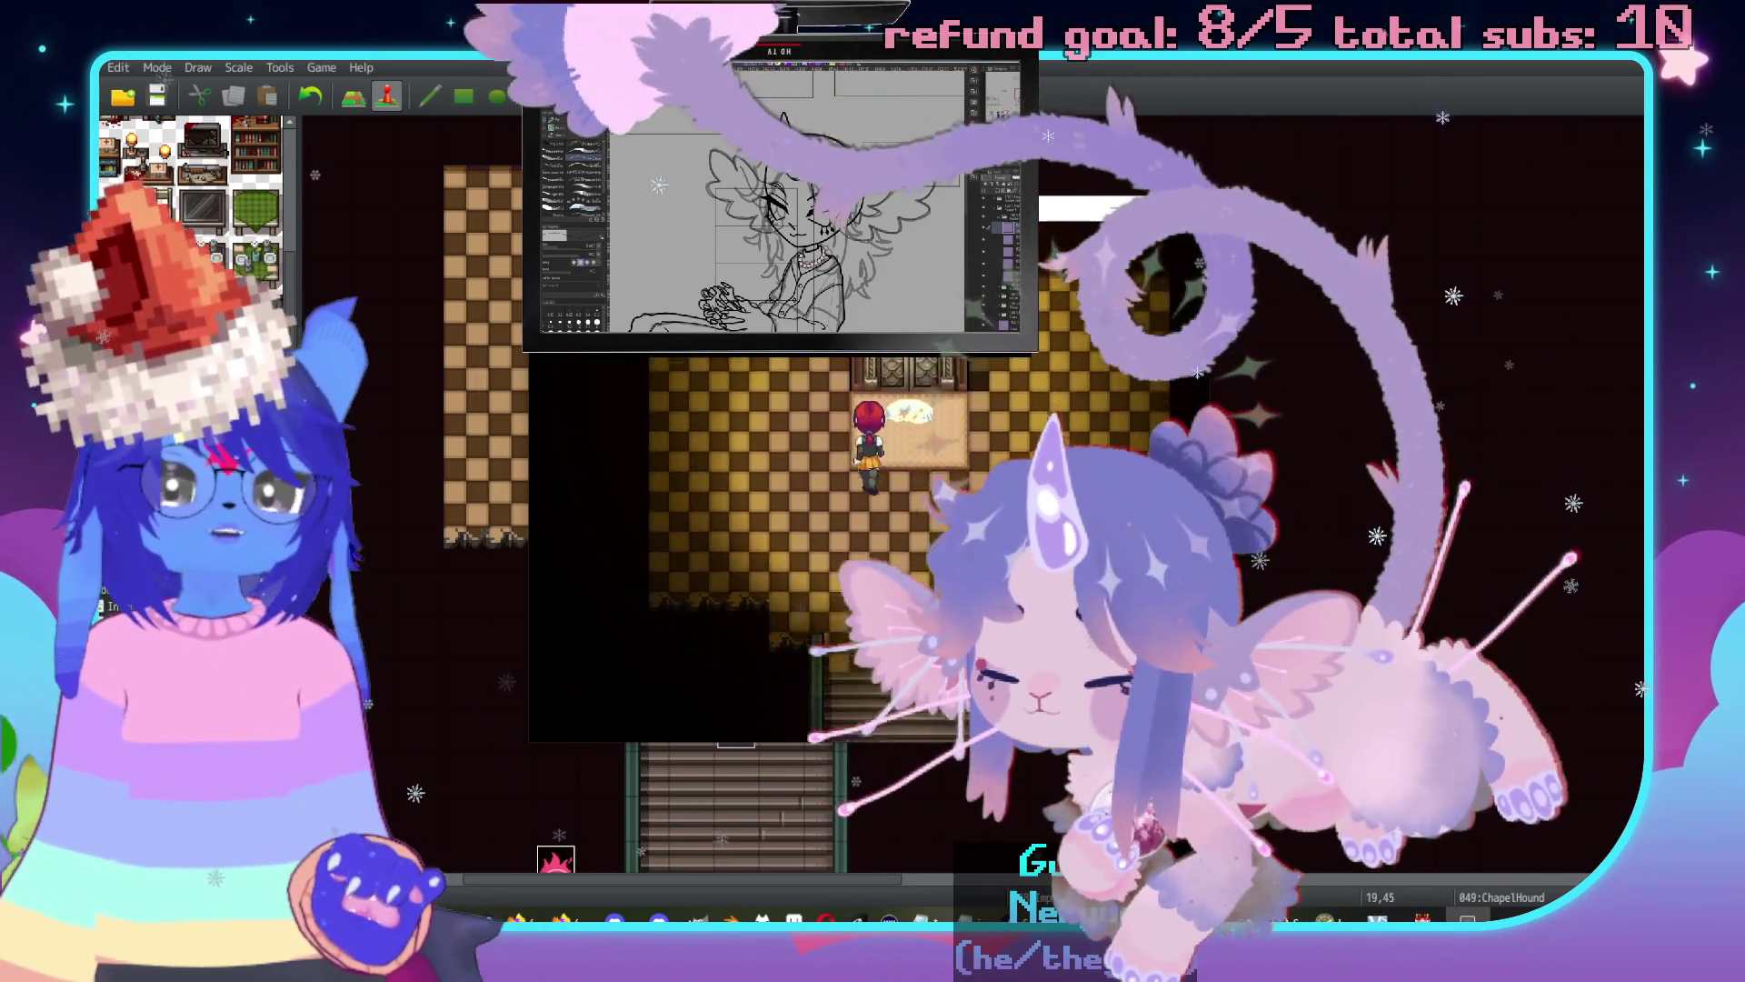
pyautogui.press('Down')
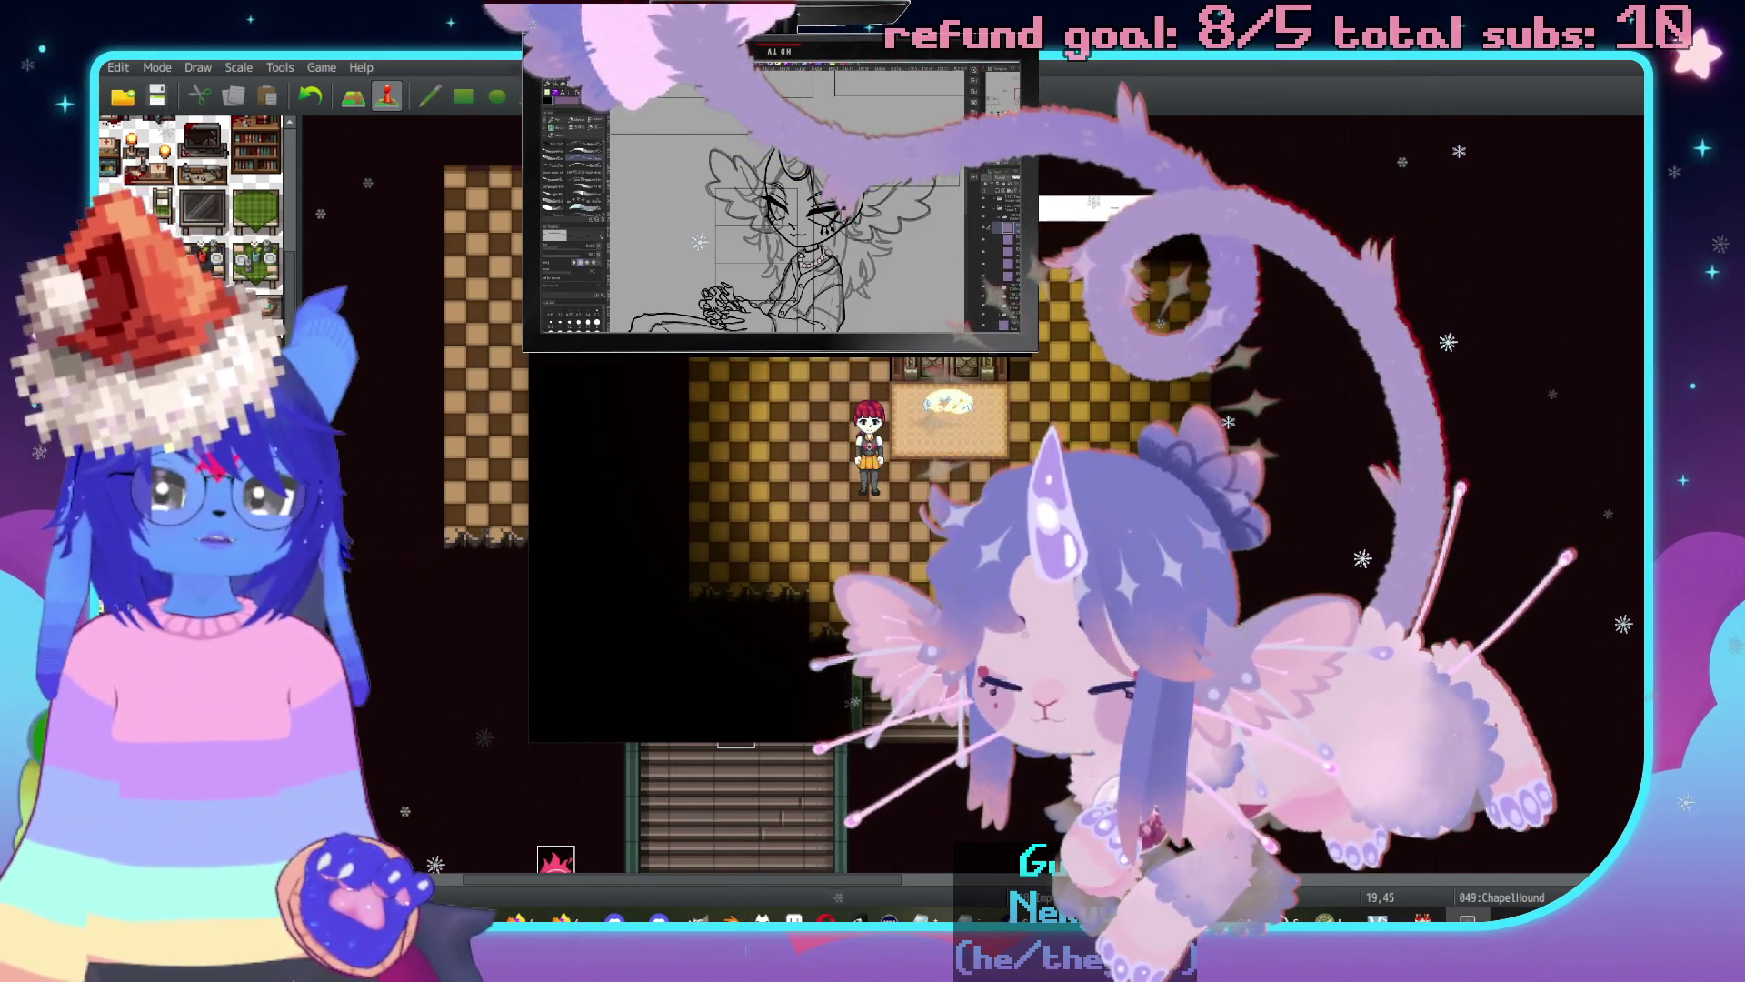
pyautogui.press('Right')
# Talk to the dog from both sides to check "The dog sleeps.", then close the playtest.
pyautogui.press('Return')
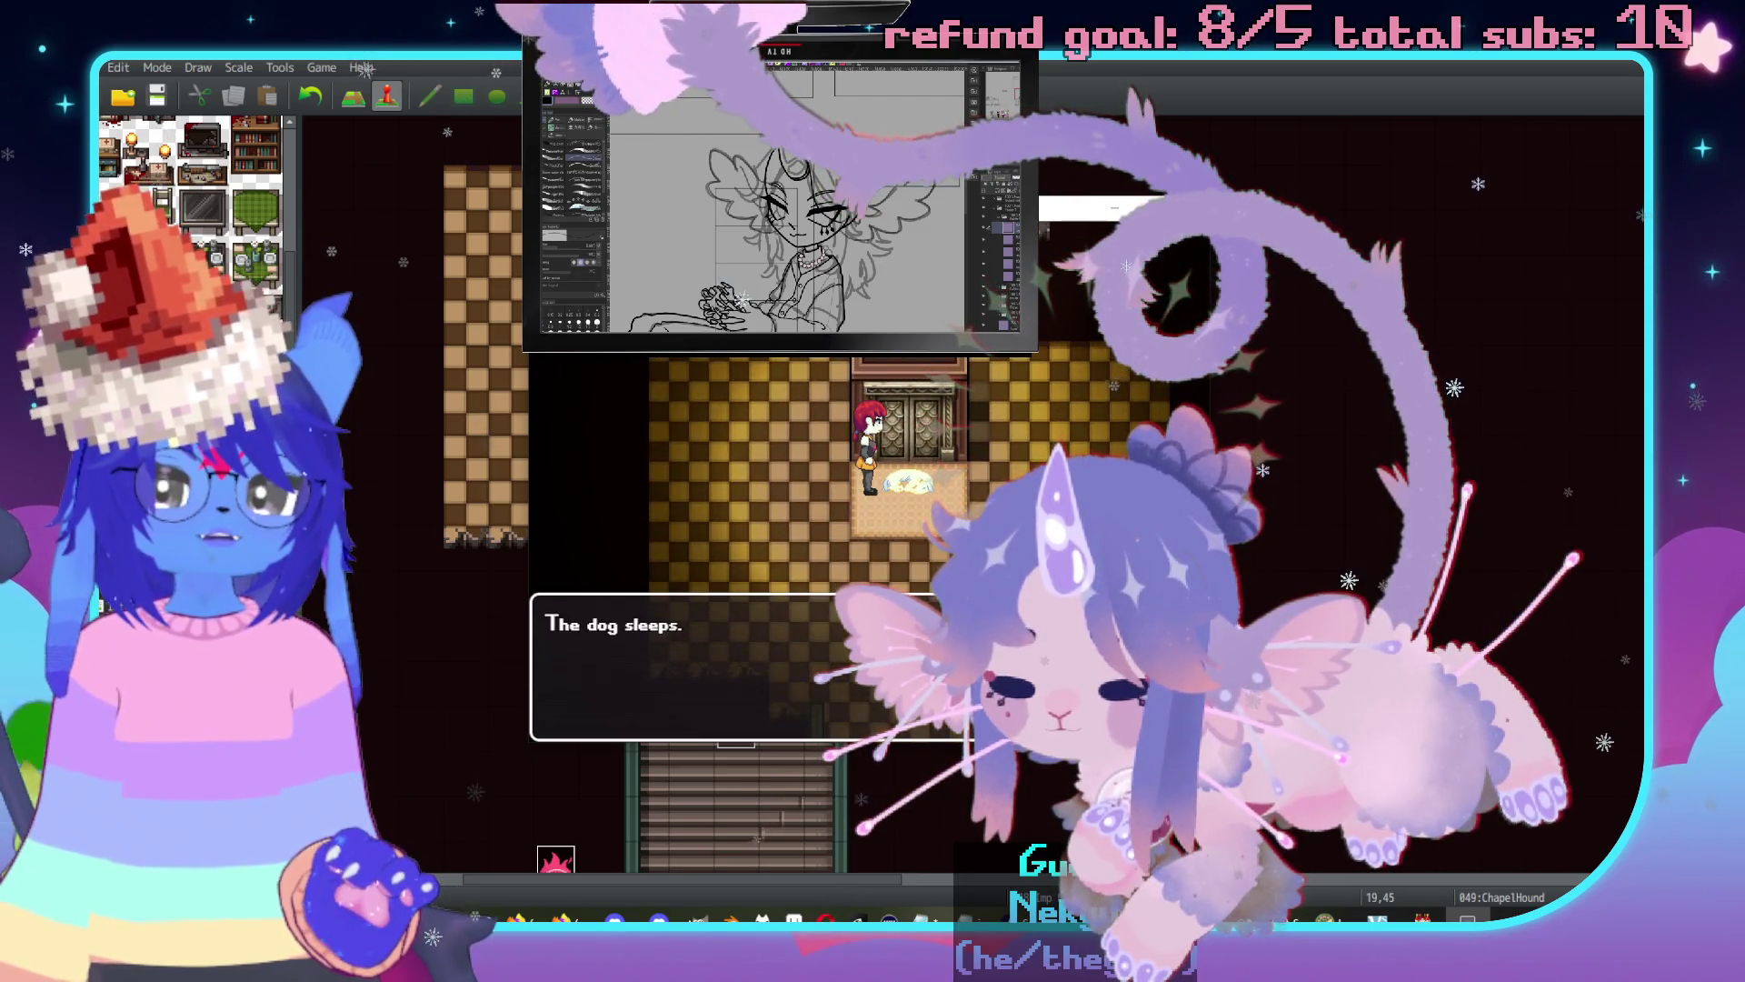
pyautogui.press('Return')
pyautogui.press('Up')
pyautogui.press('Right')
pyautogui.press('Right')
pyautogui.press('Down')
pyautogui.press('Left')
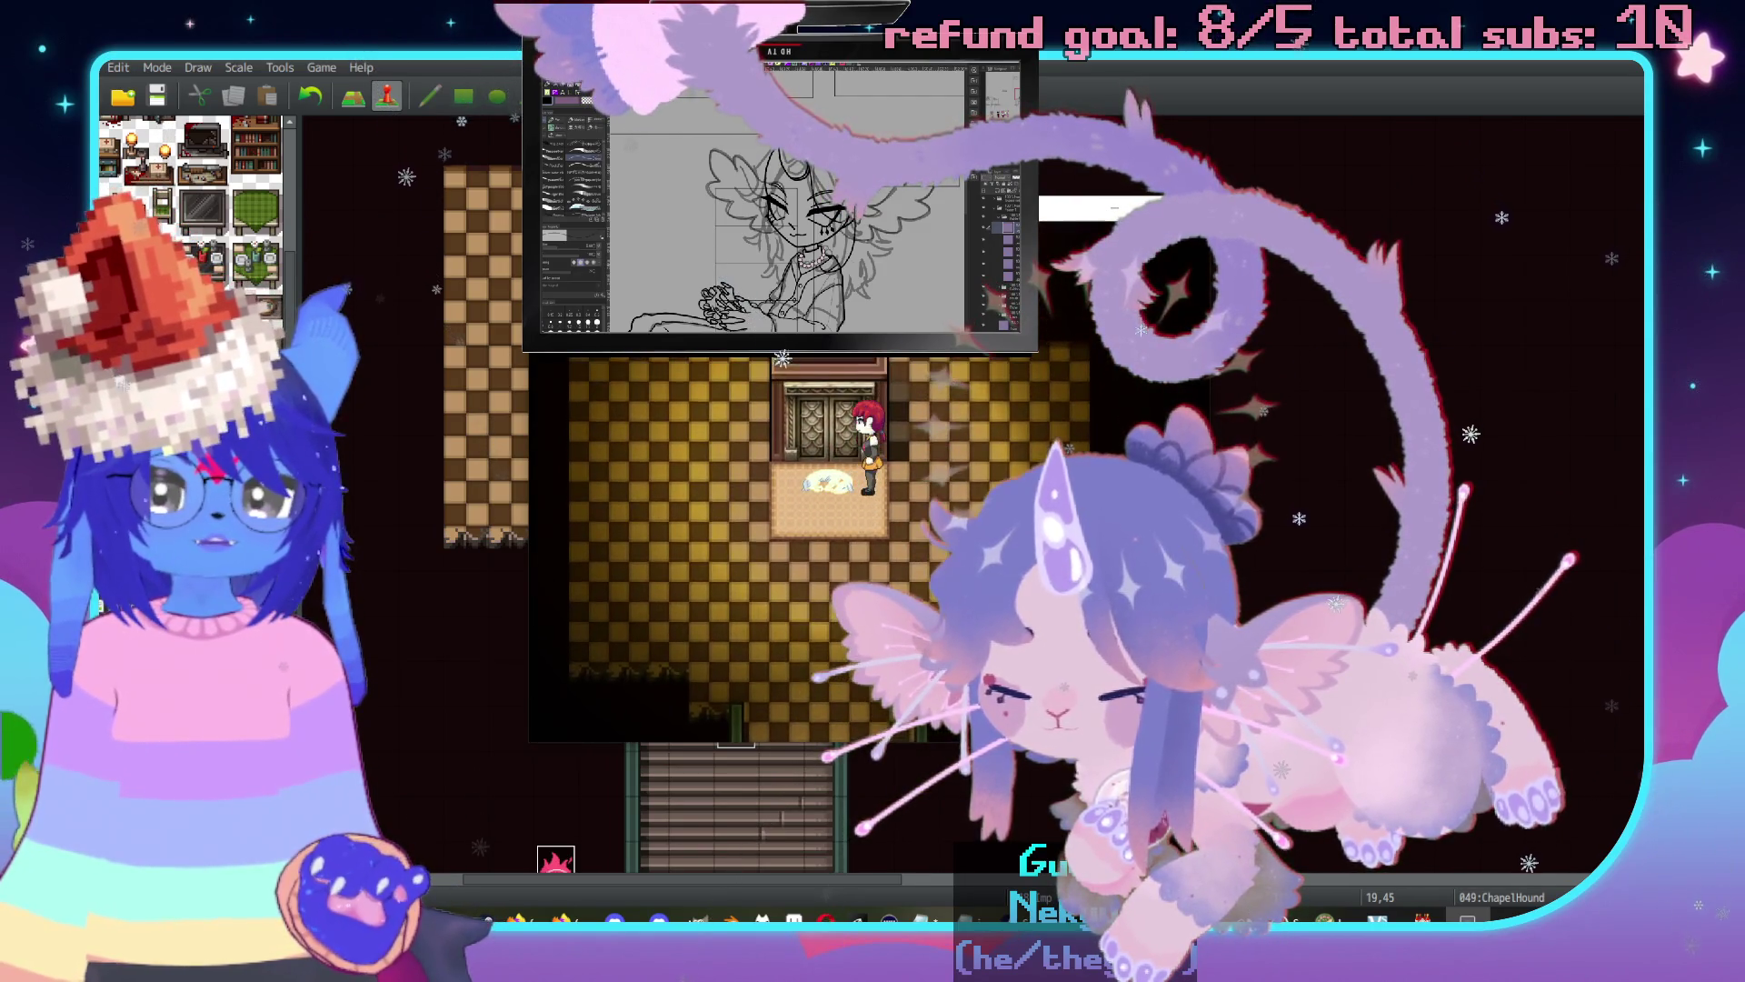
pyautogui.press('Return')
pyautogui.press('Return')
pyautogui.press('Left')
pyautogui.press('Up')
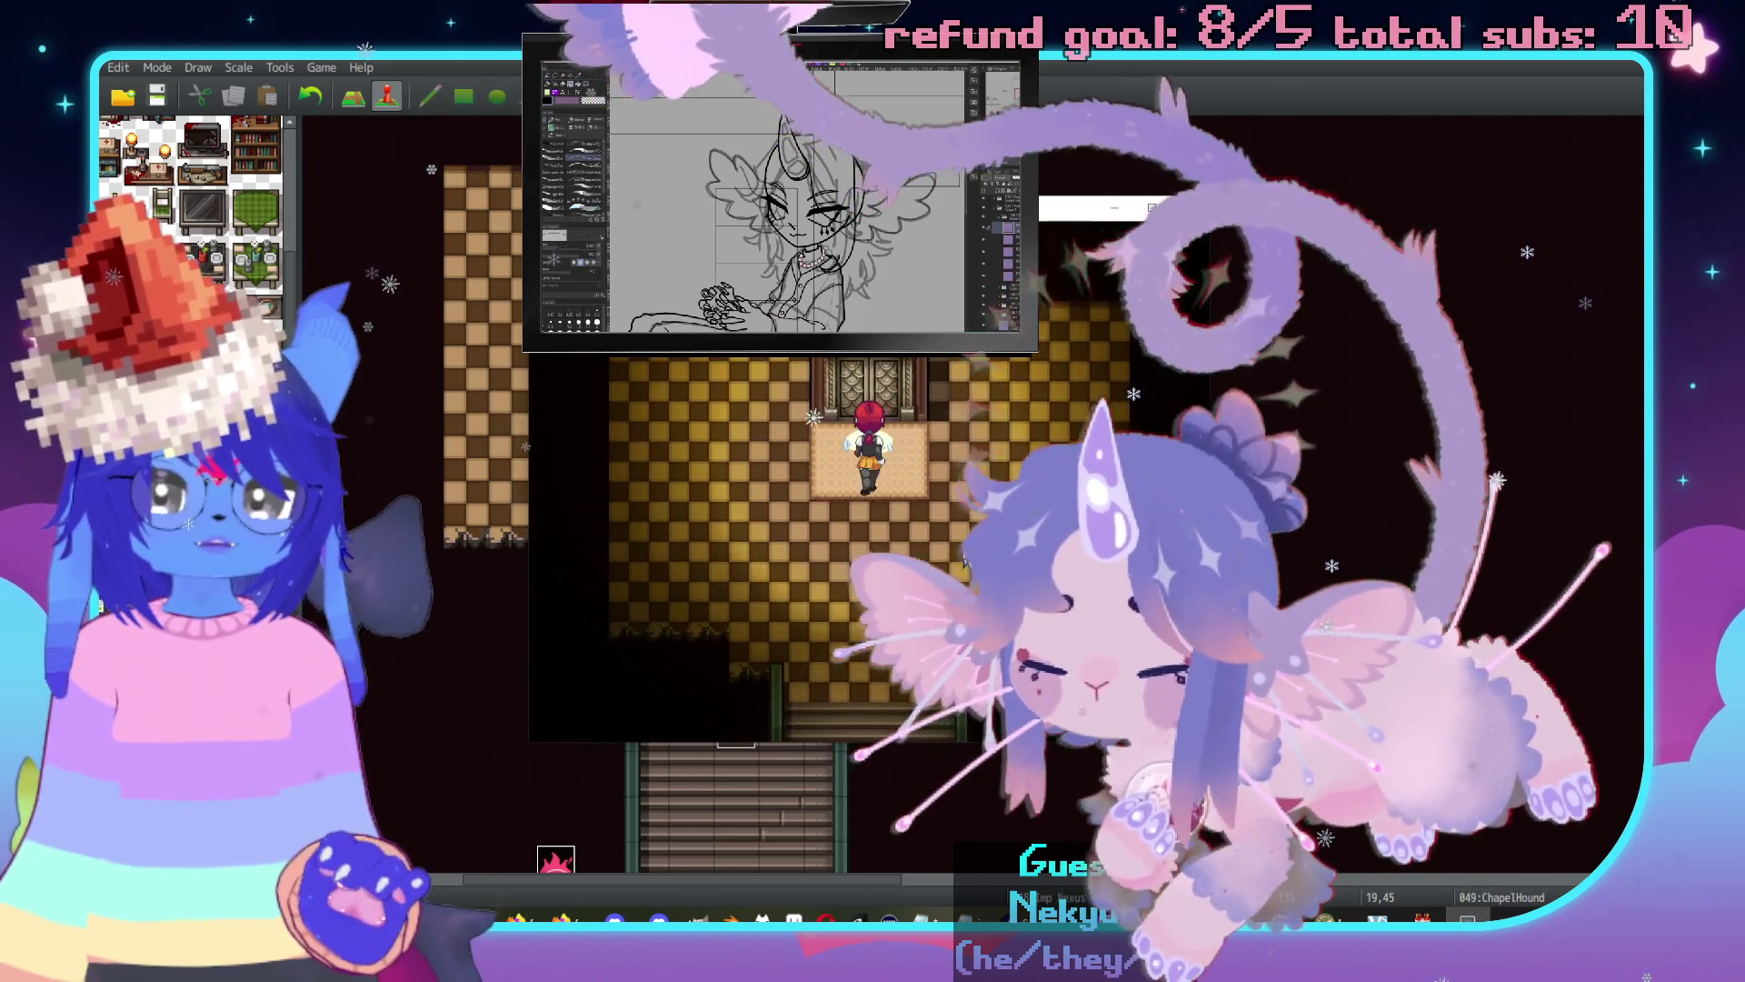
pyautogui.press('Return')
pyautogui.press('Return')
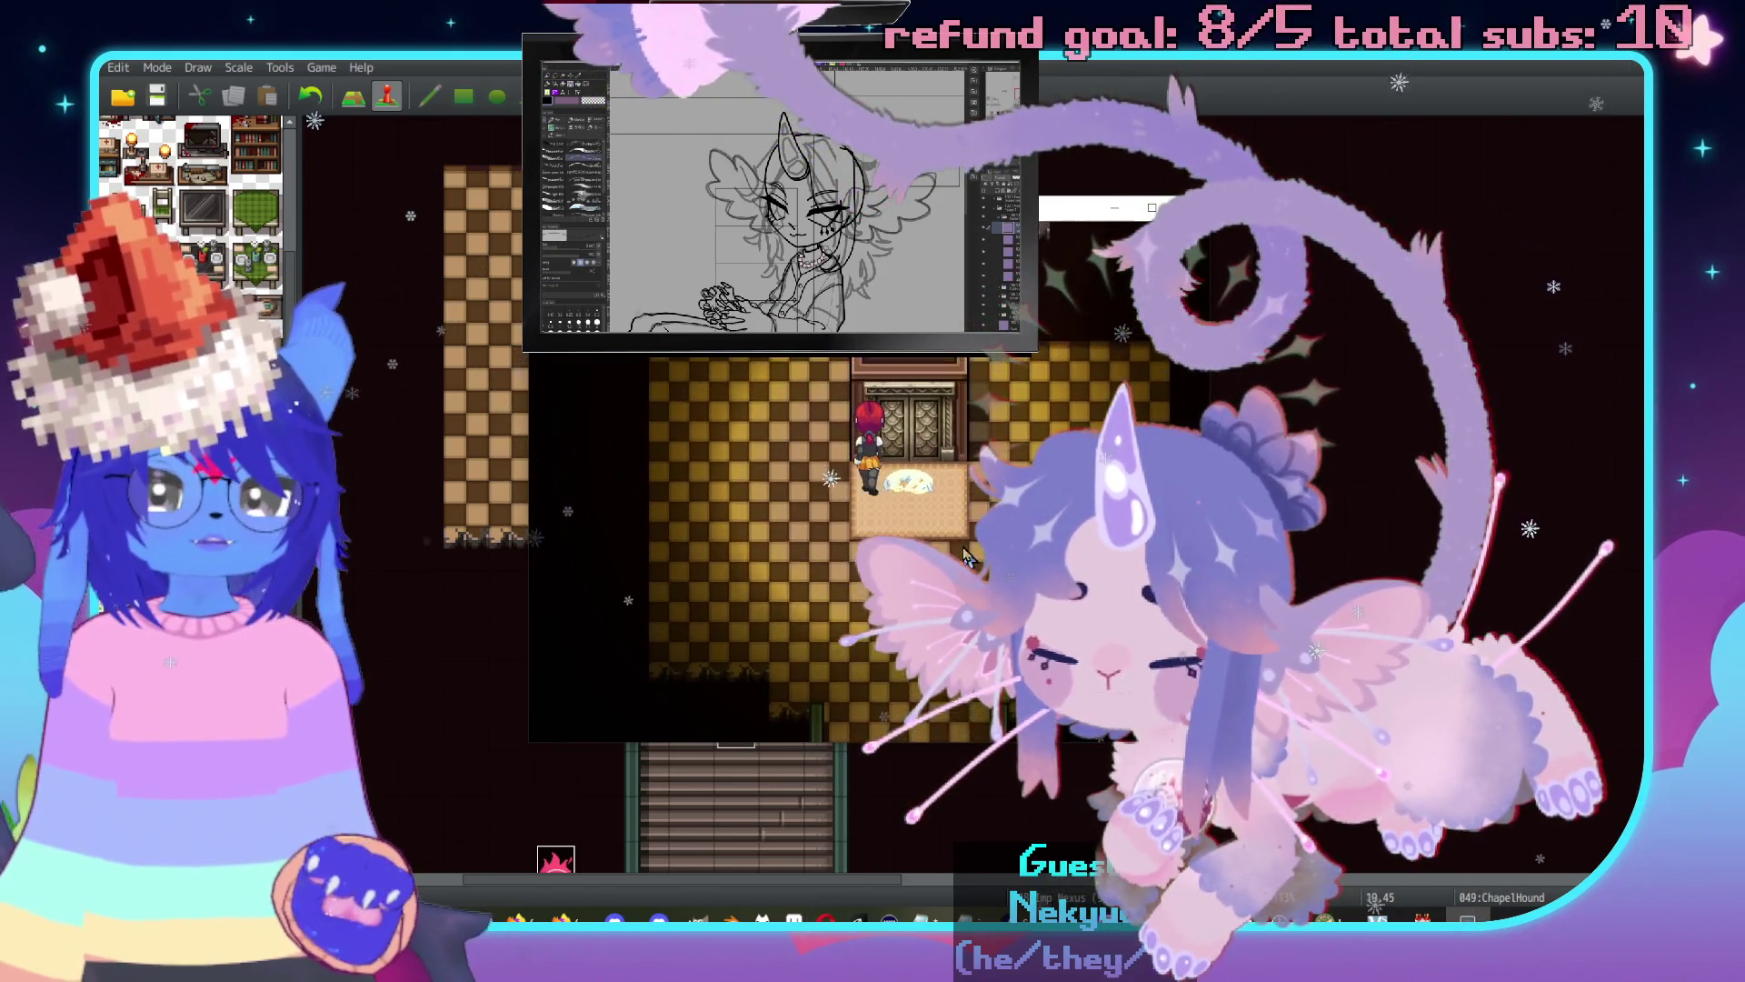
pyautogui.press('Down')
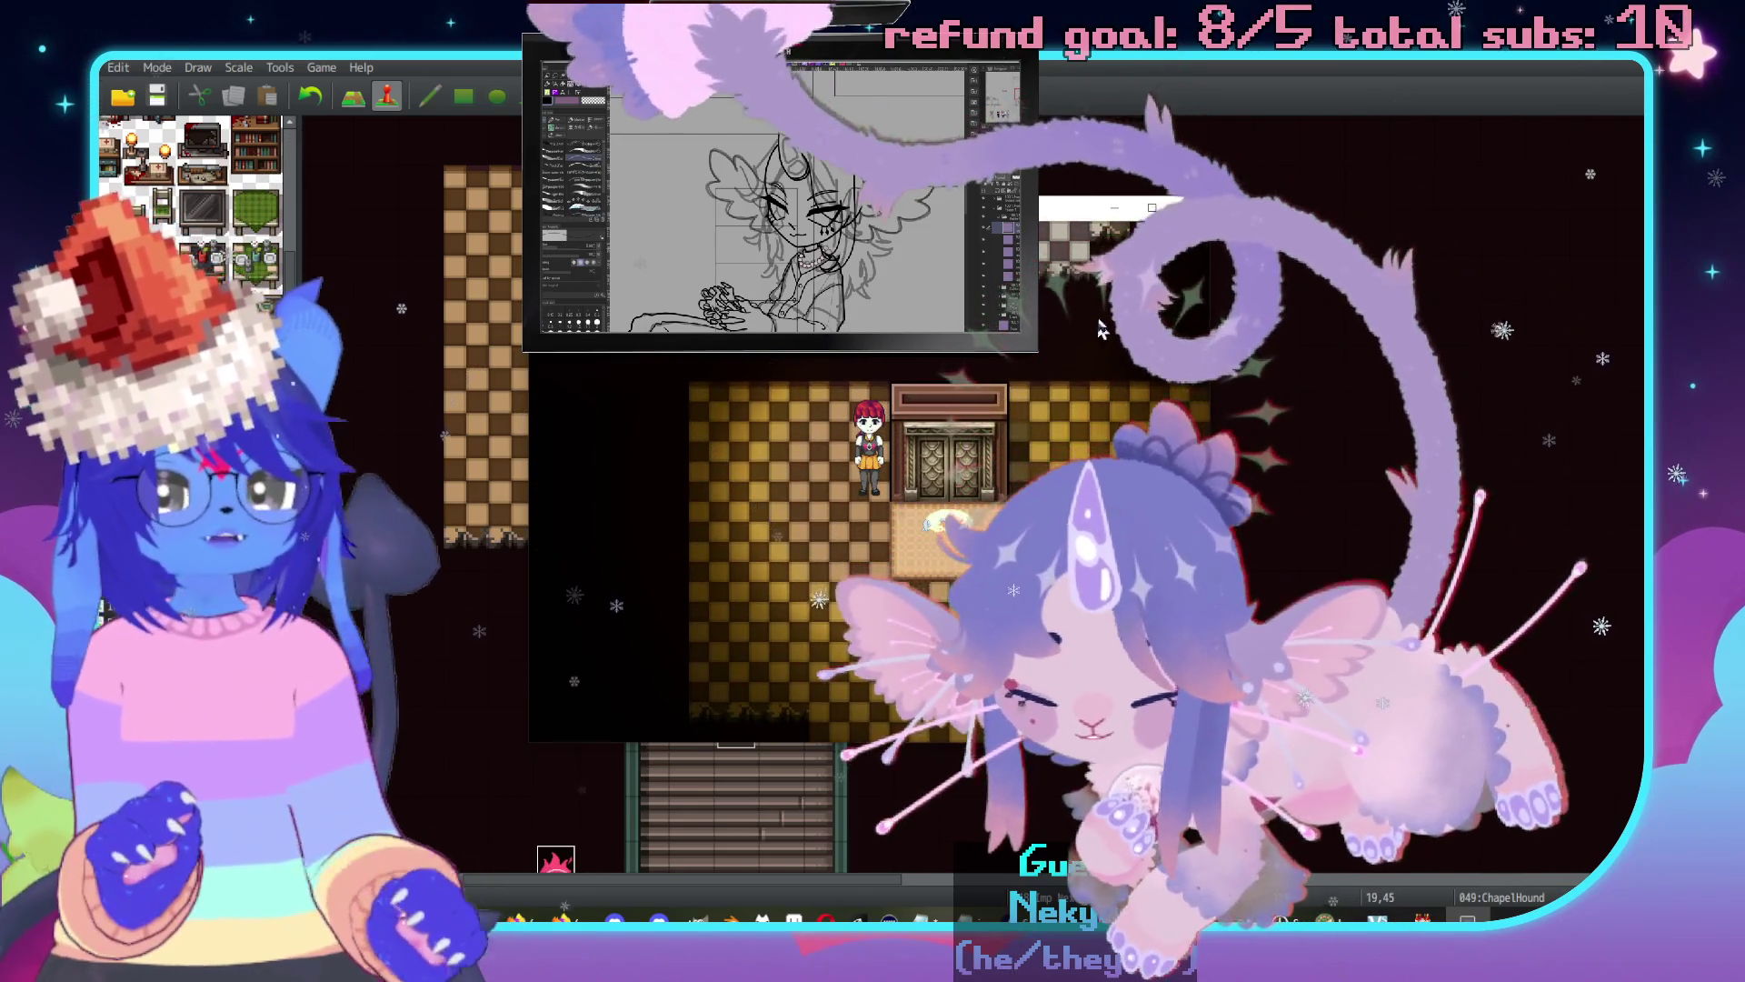
pyautogui.click(1180, 207)
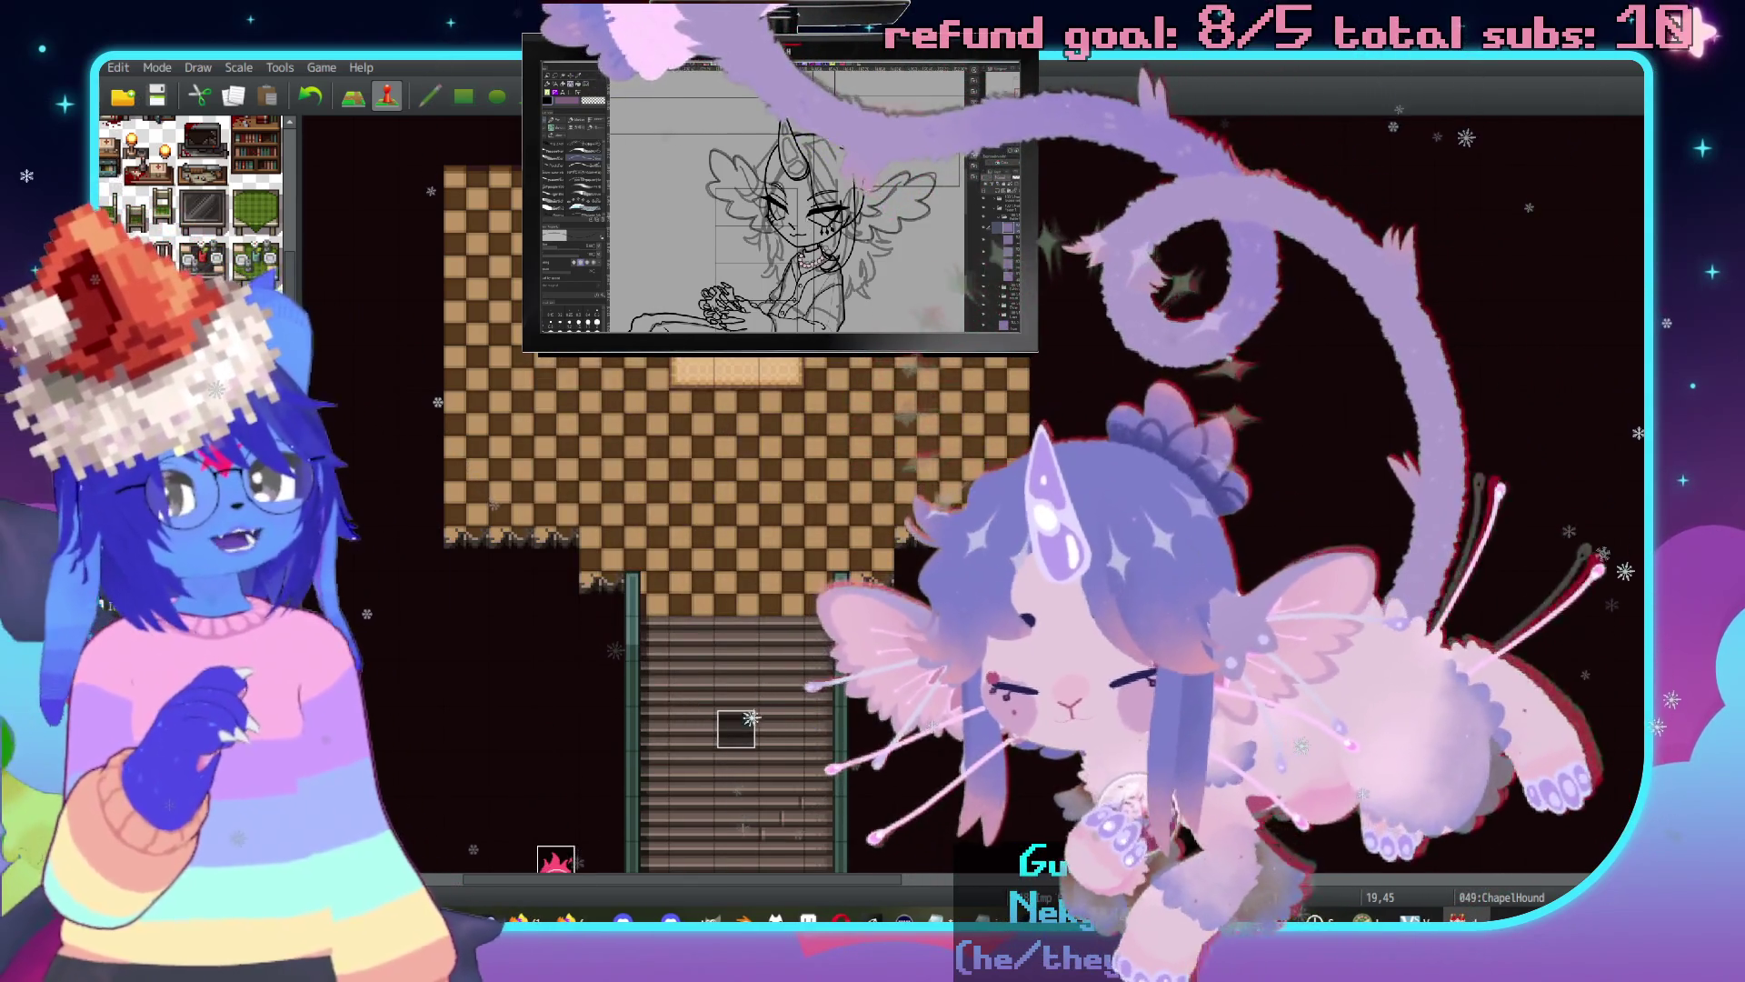
# Set the ChapelHound event to 4: Normal speed with Stepping and Direction Fix turned off.
pyautogui.doubleClick(736, 728)
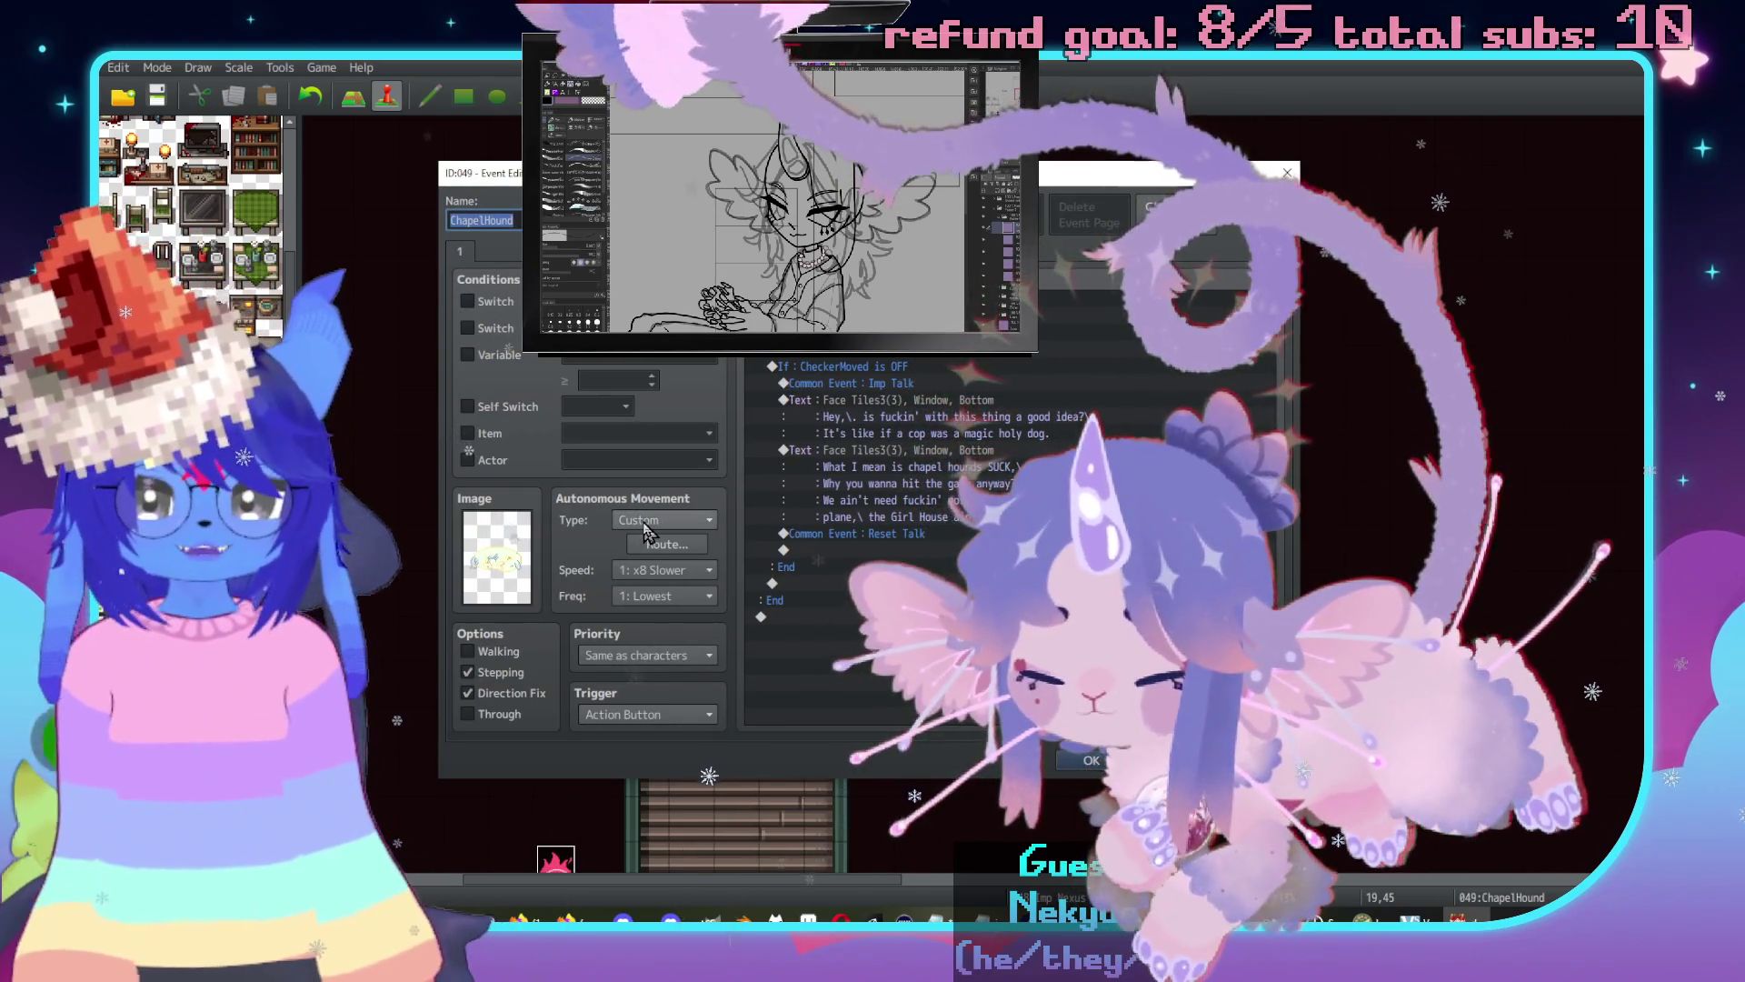
pyautogui.click(659, 570)
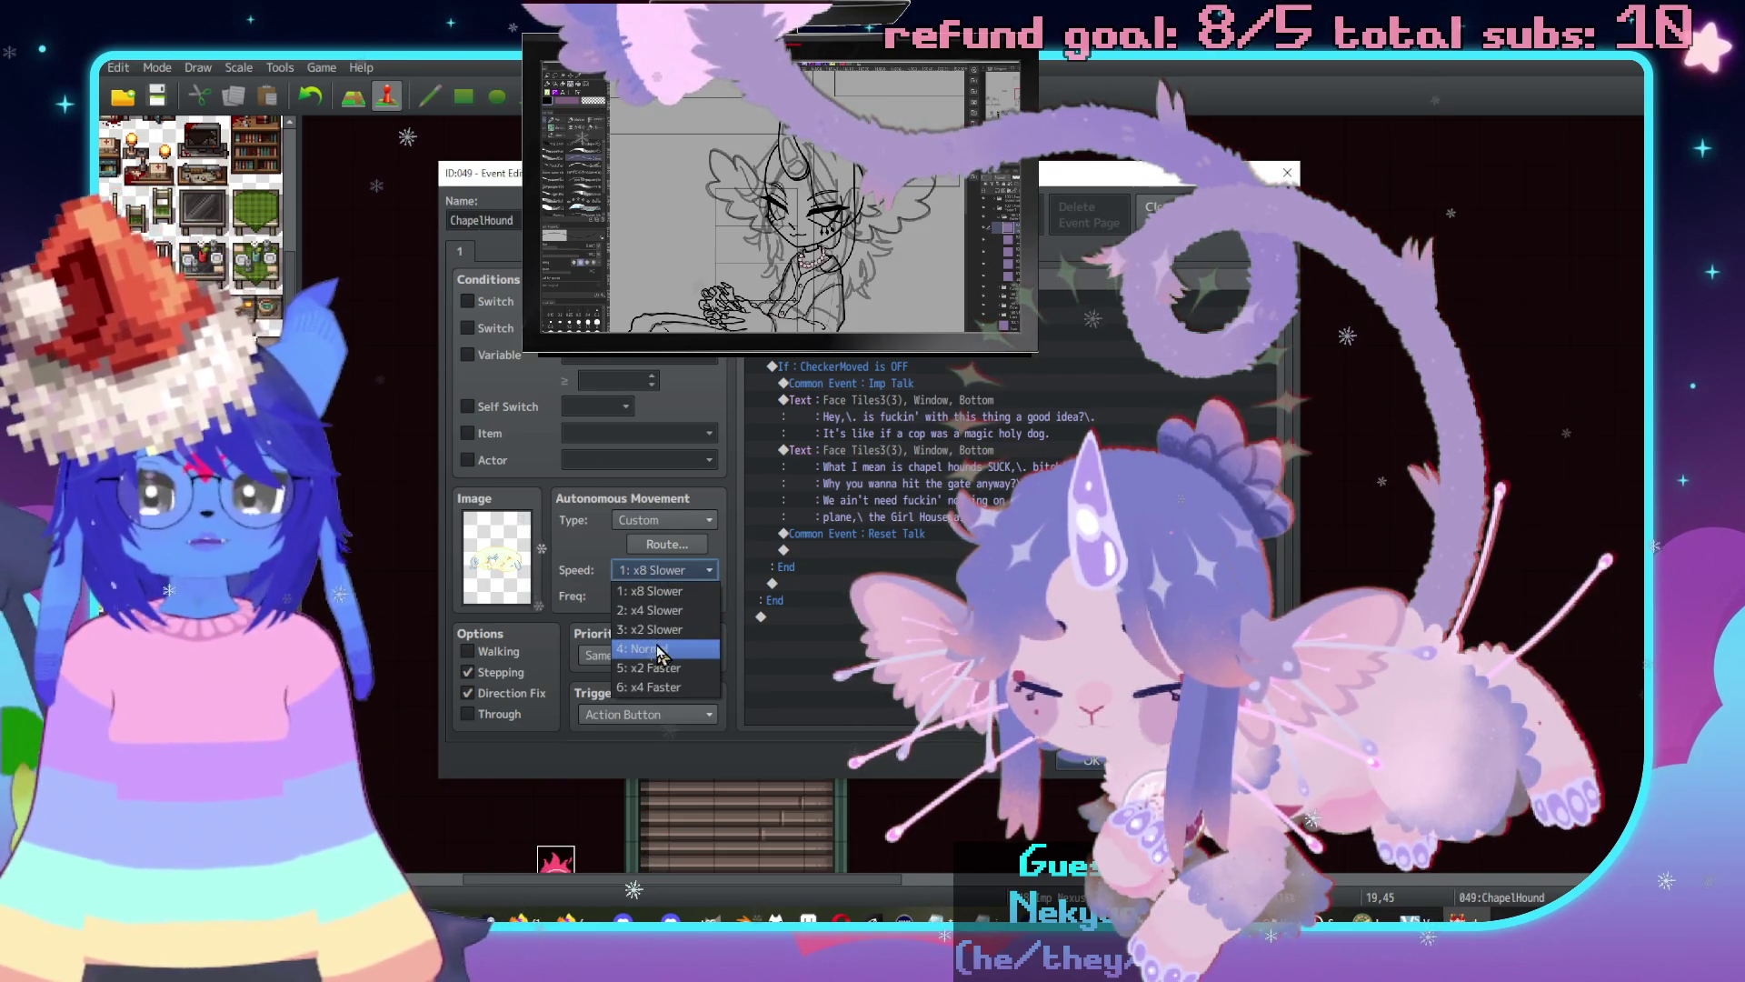
pyautogui.click(649, 648)
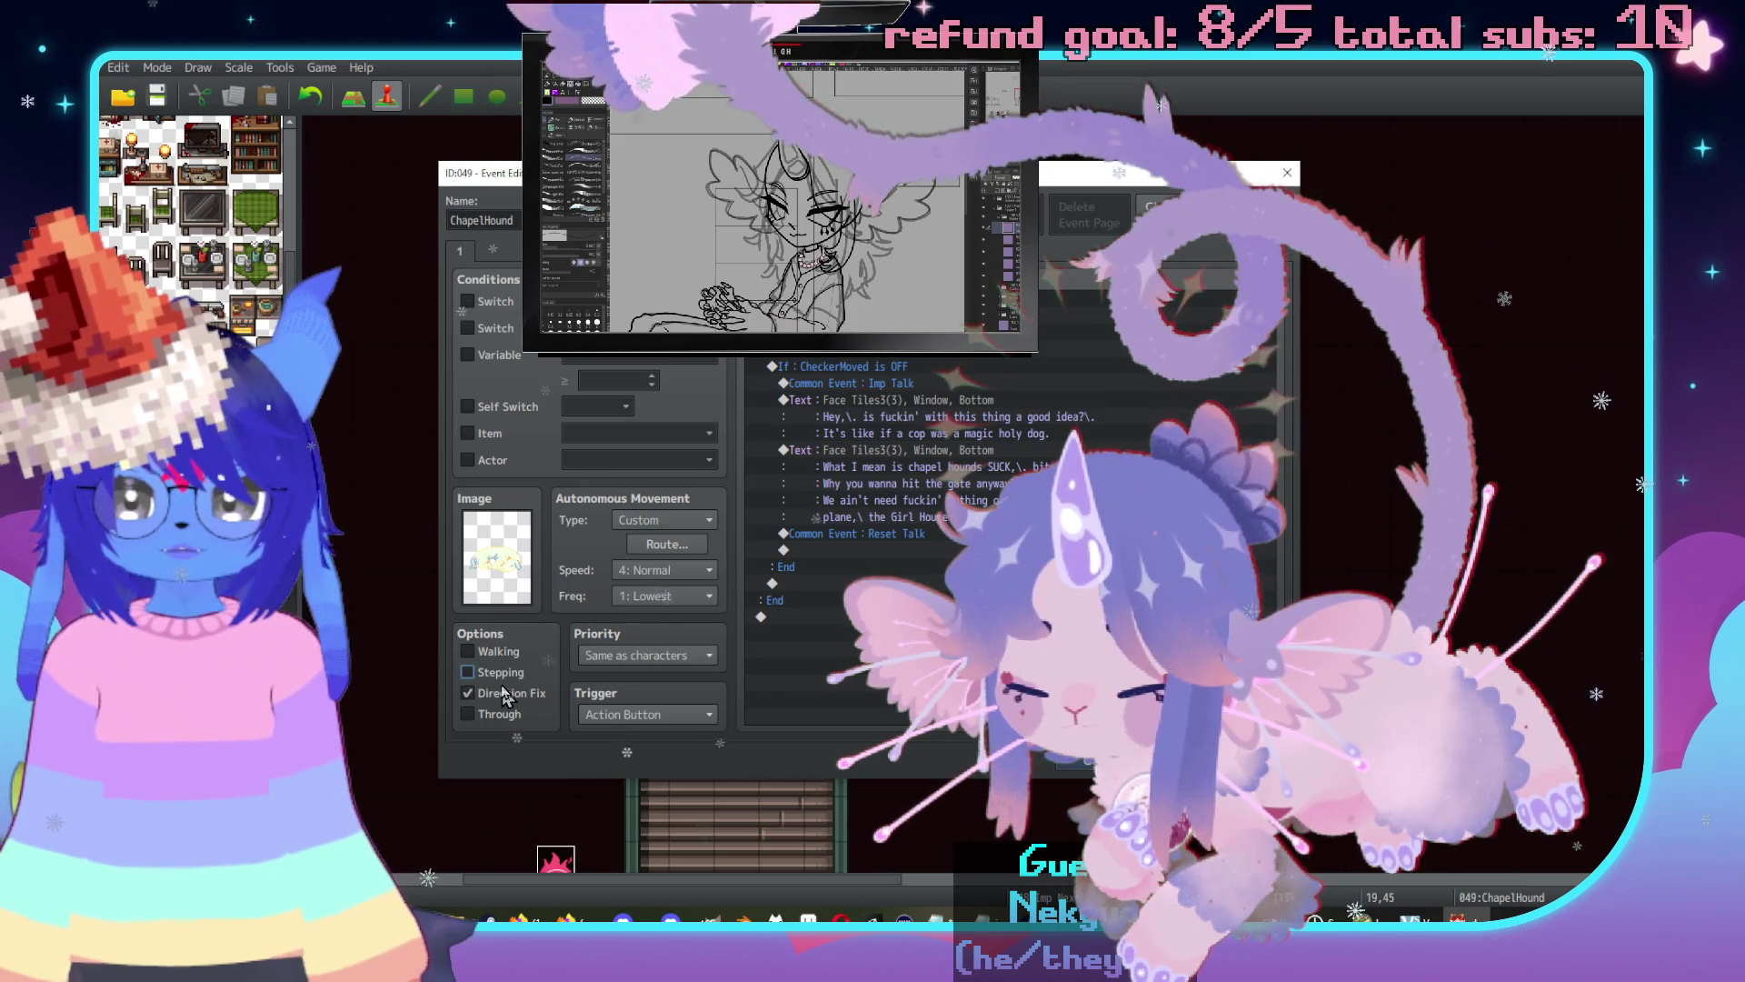
pyautogui.click(512, 697)
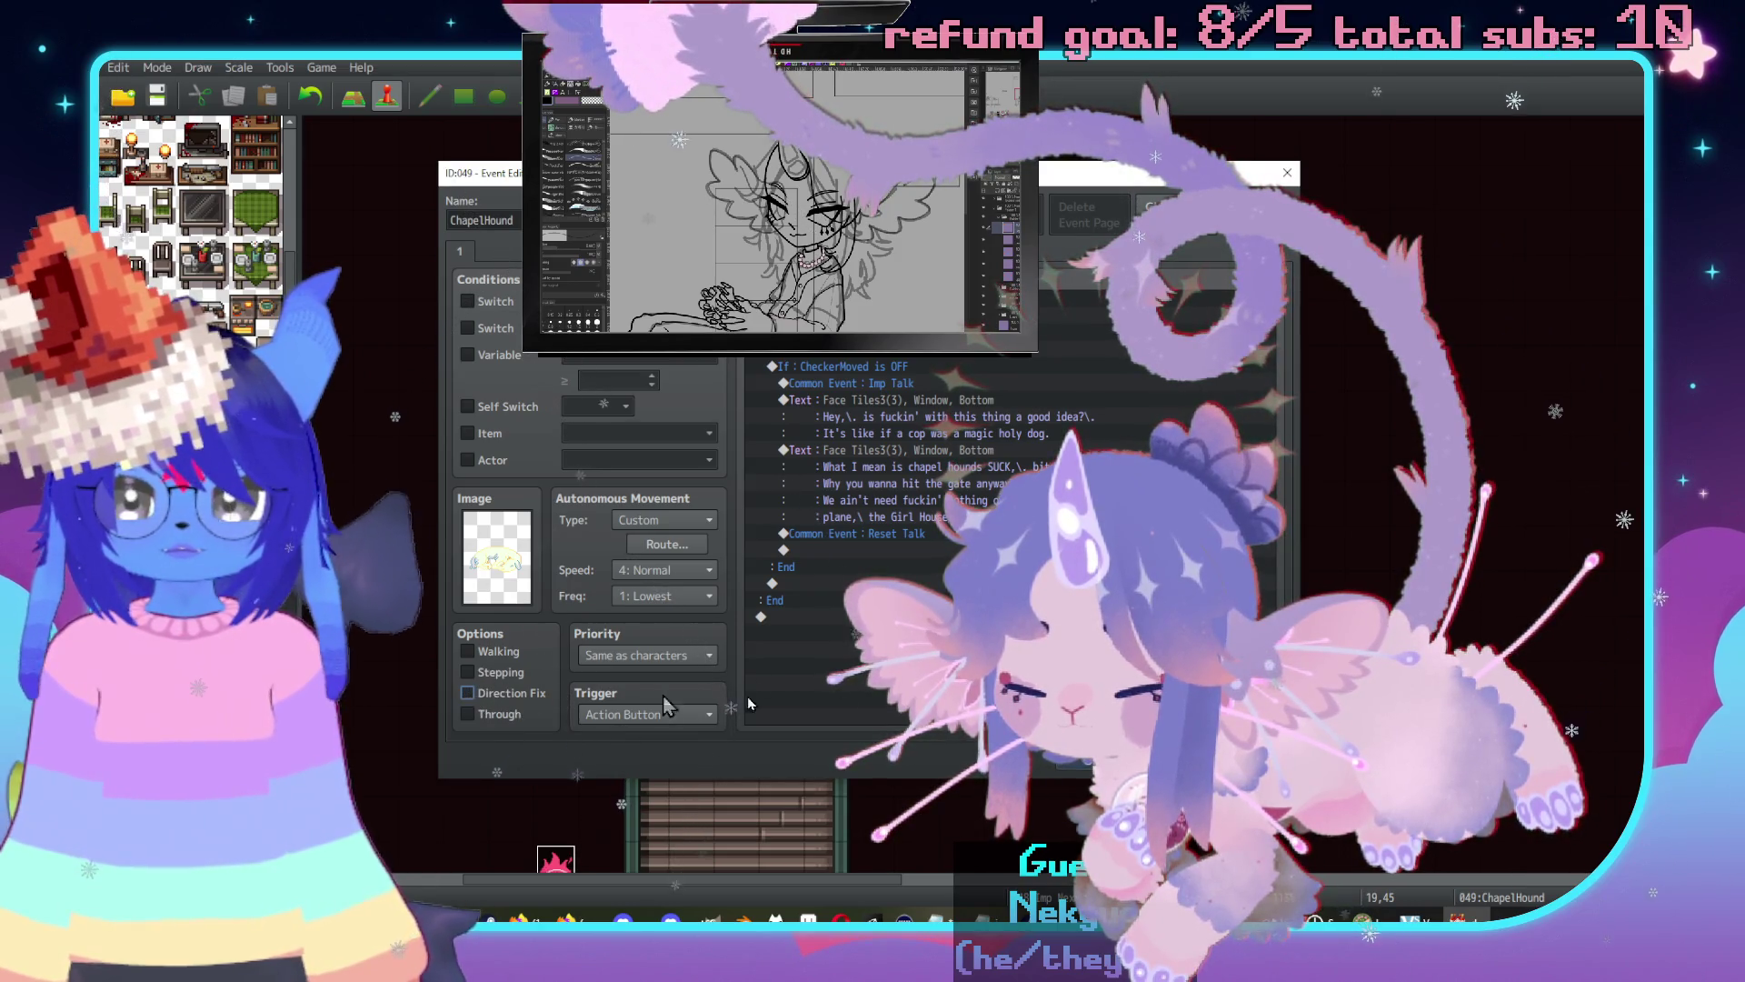
pyautogui.press('Return')
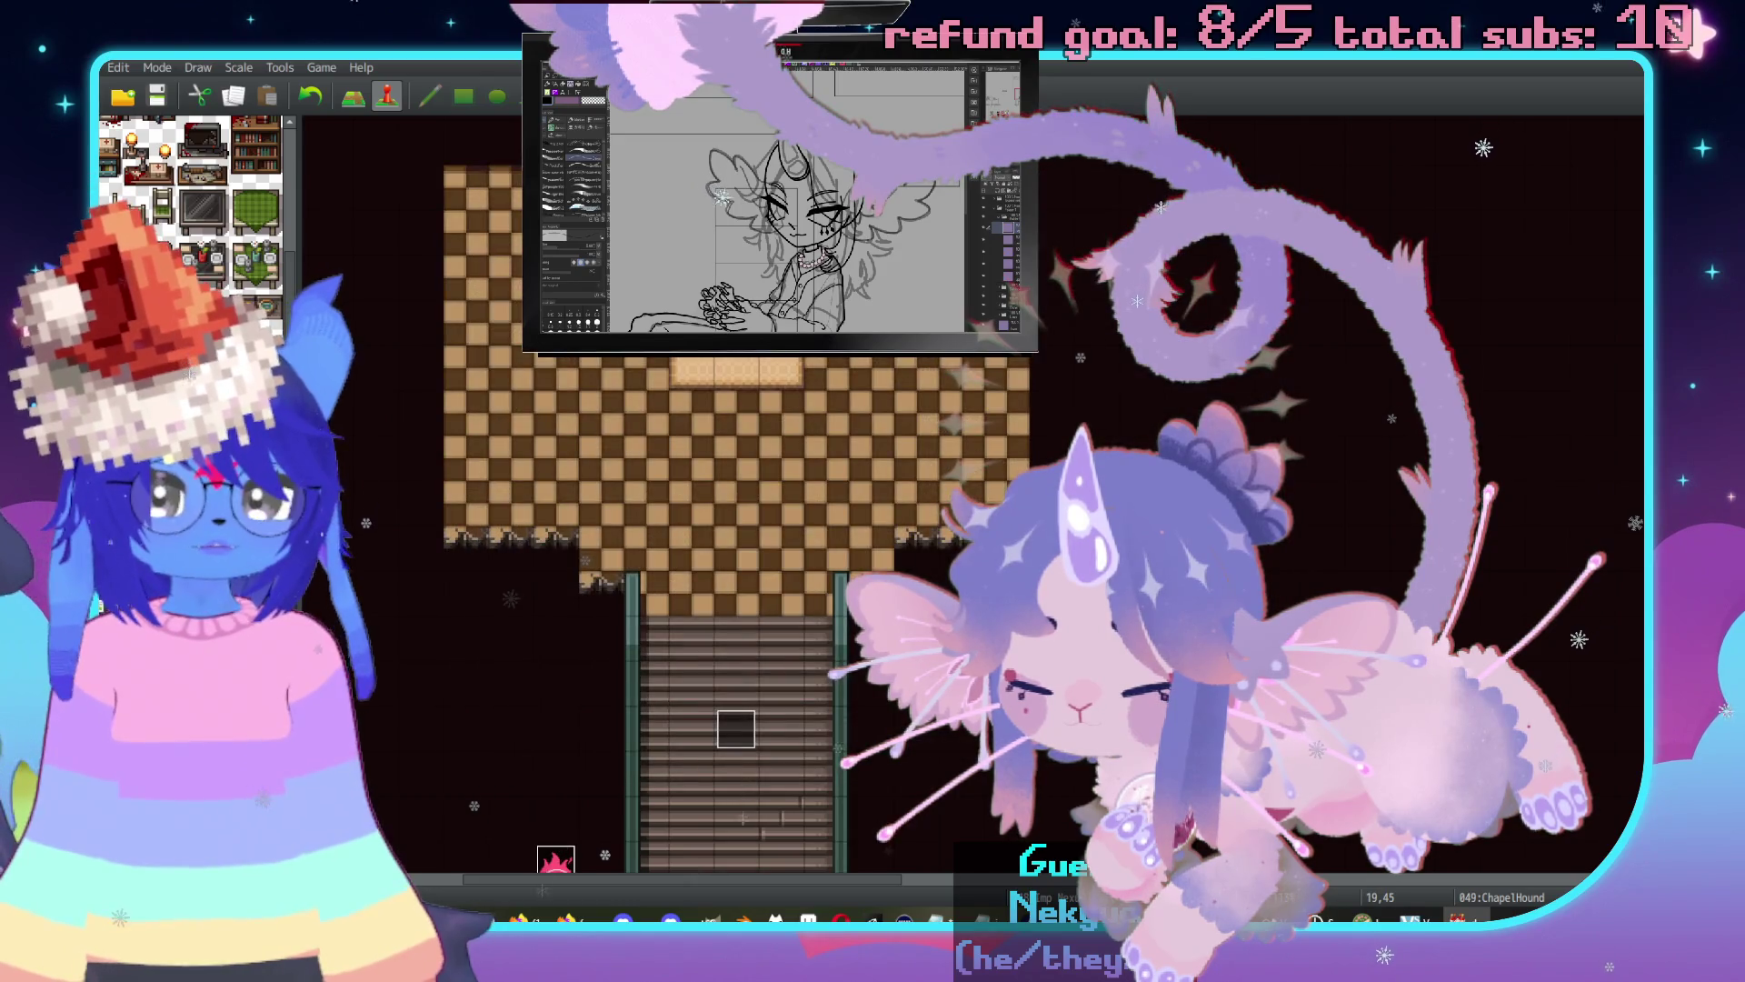
pyautogui.hotkey('alt', 'F4')
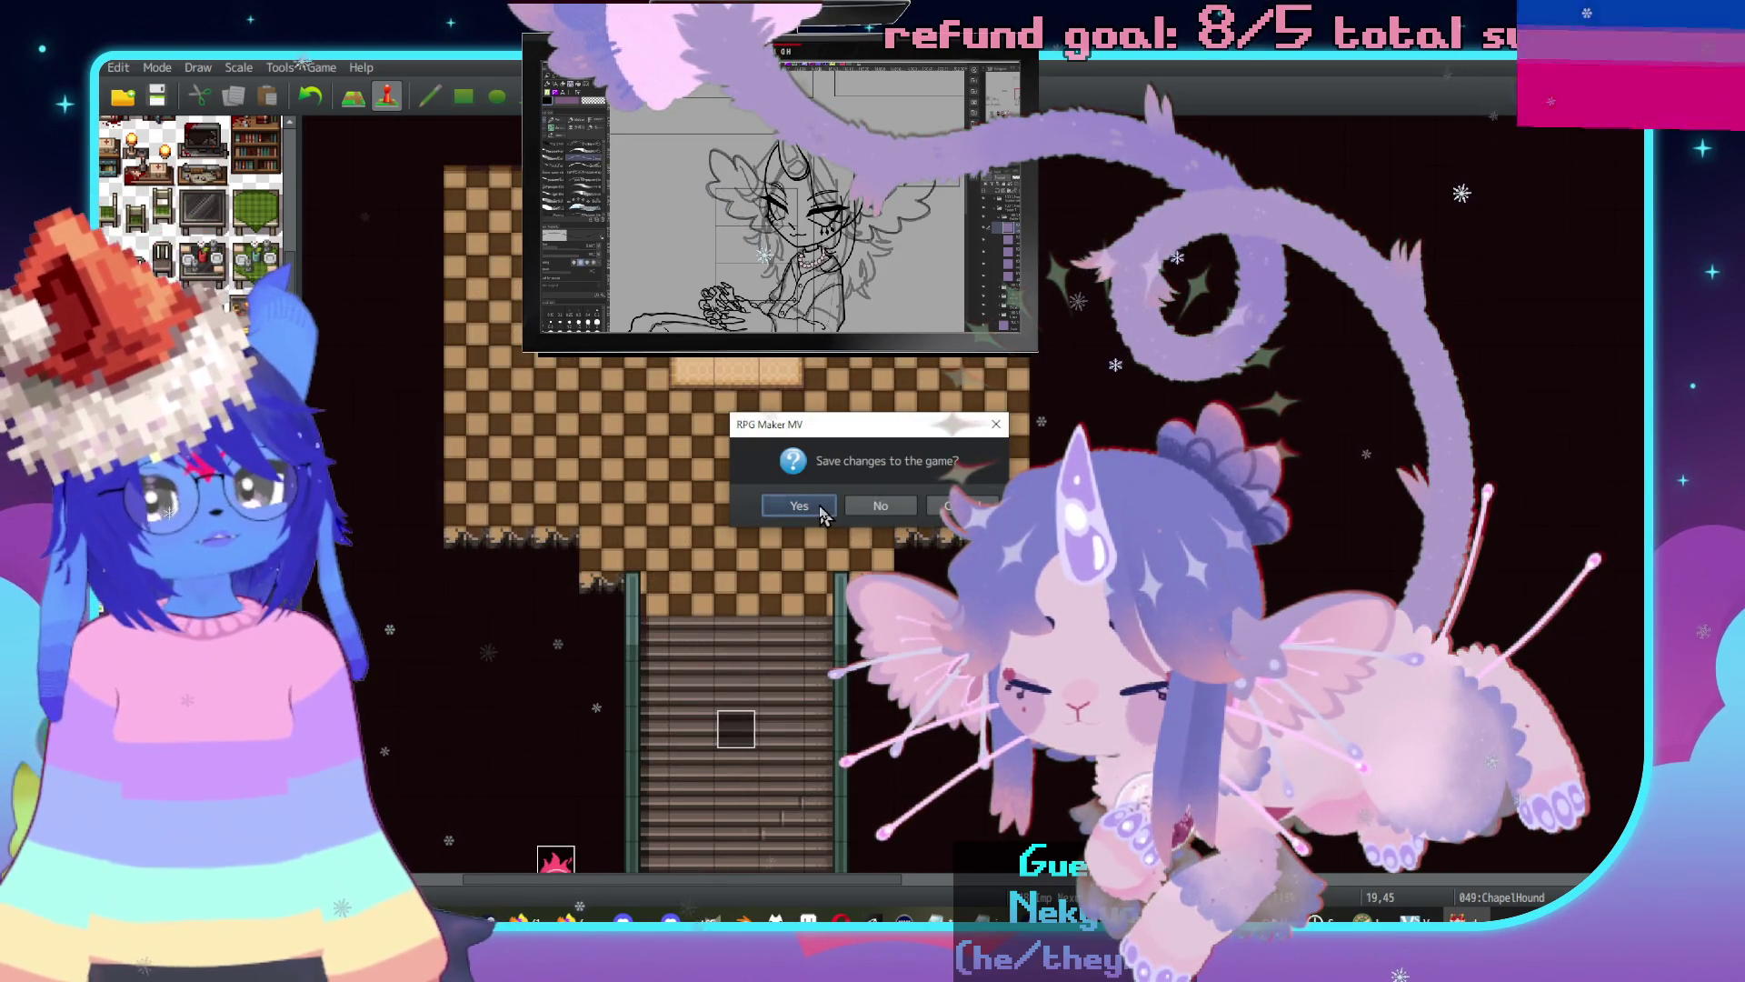
# Save, watch the winged cutscene from File 9, then relaunch the playtest to the save list.
pyautogui.click(821, 510)
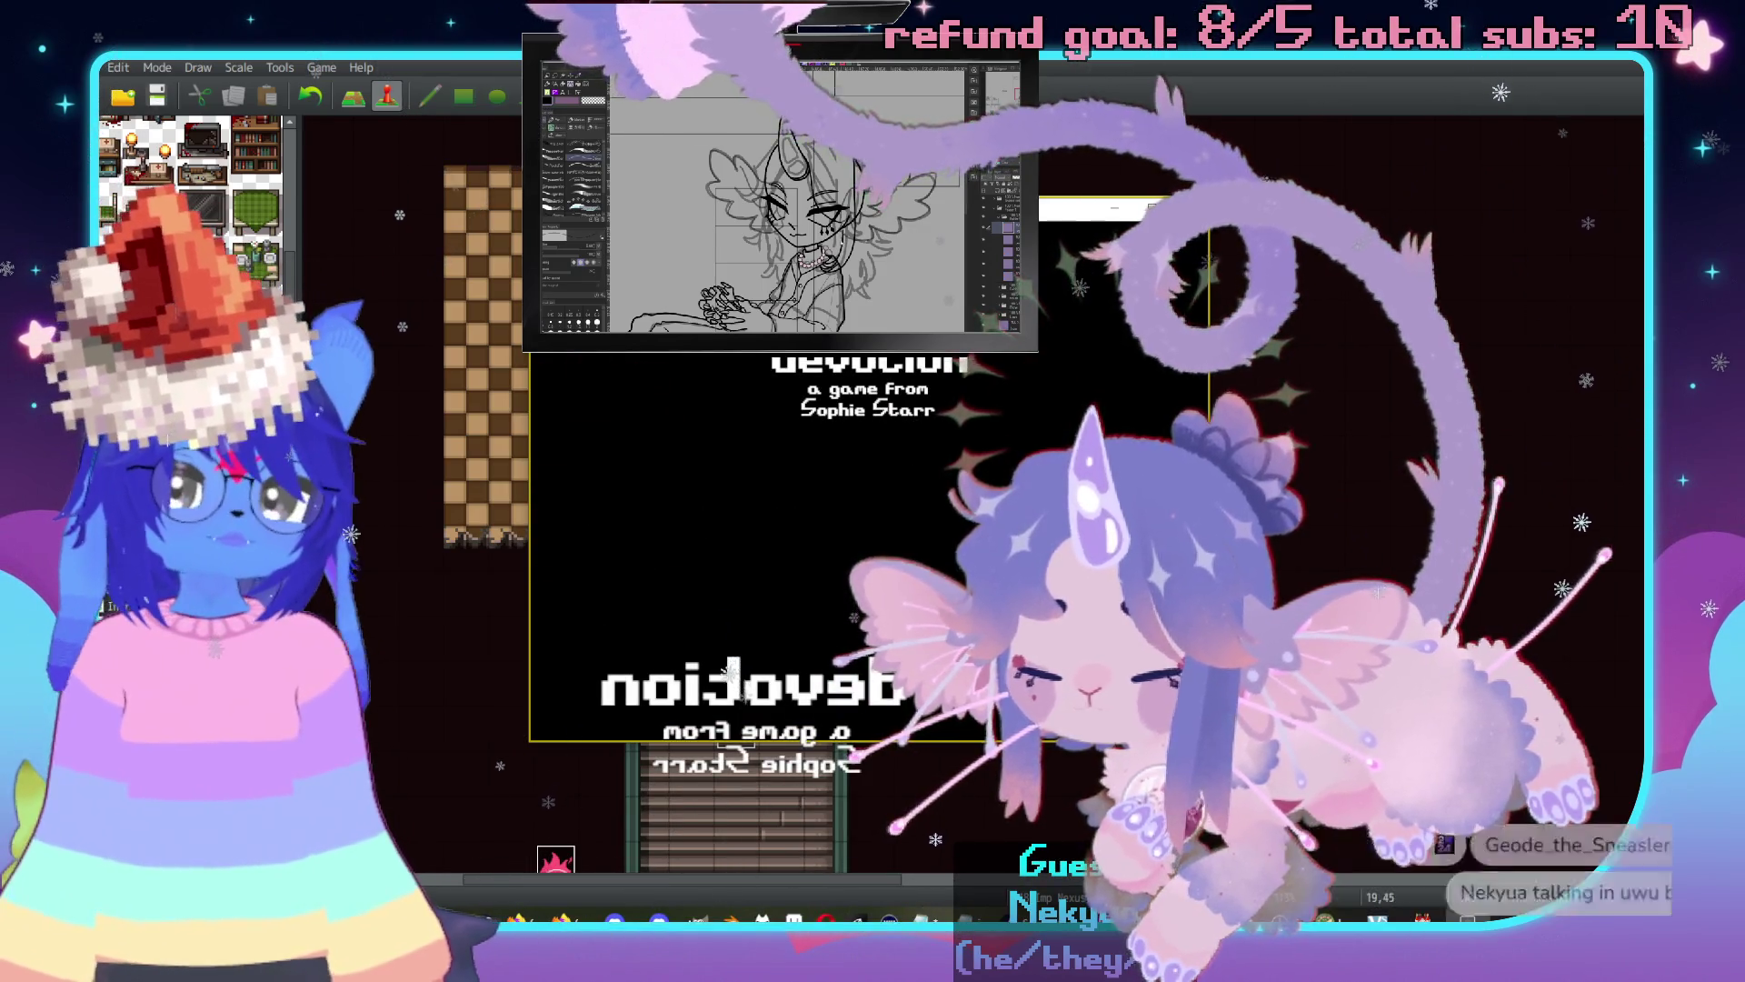
pyautogui.press('Return')
pyautogui.press('Return')
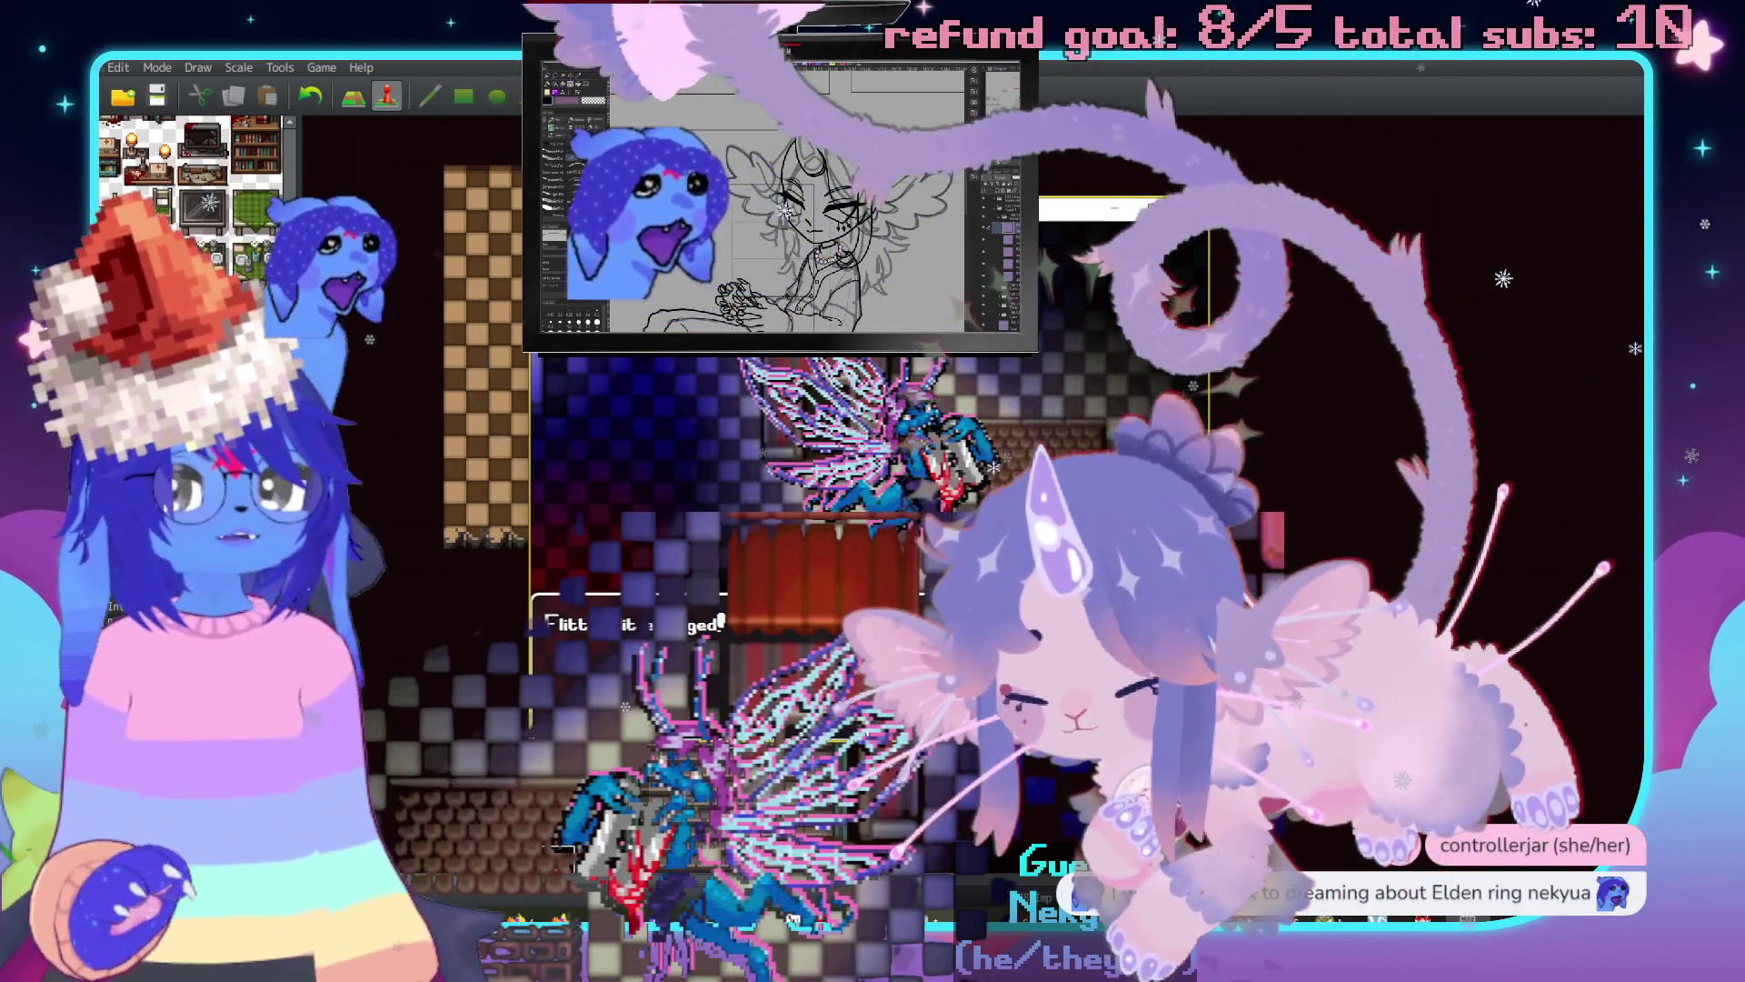
pyautogui.hotkey('alt', 'F4')
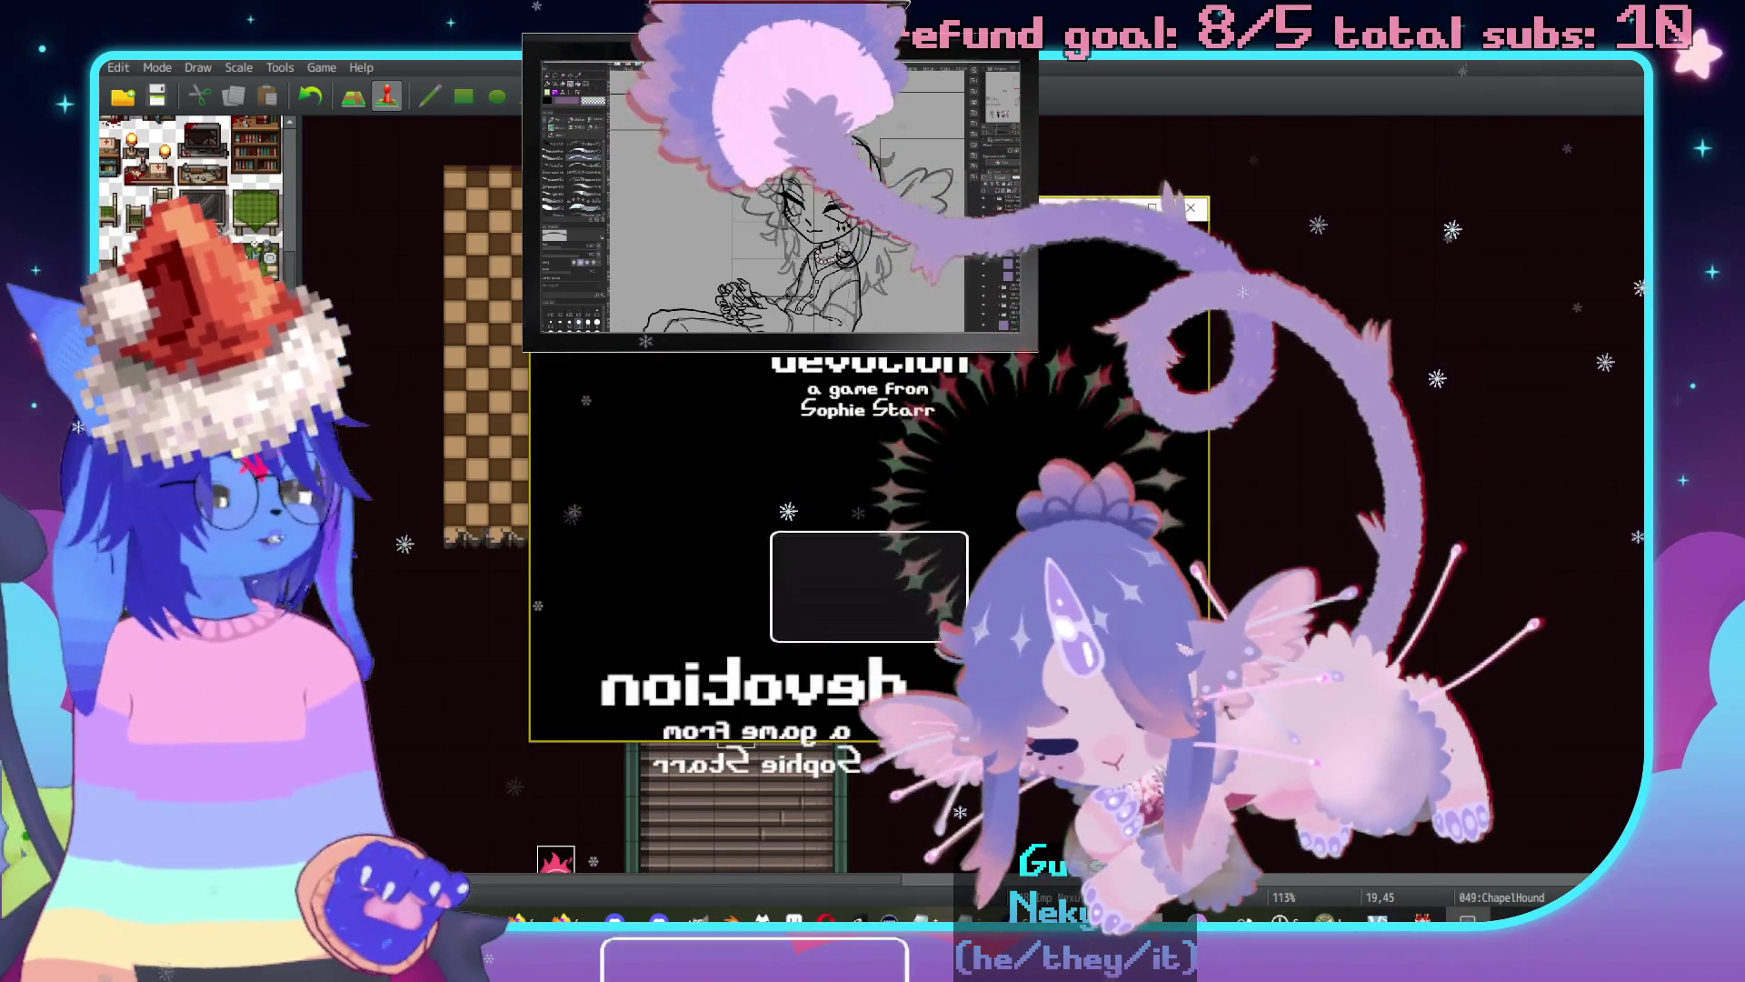
pyautogui.press('Return')
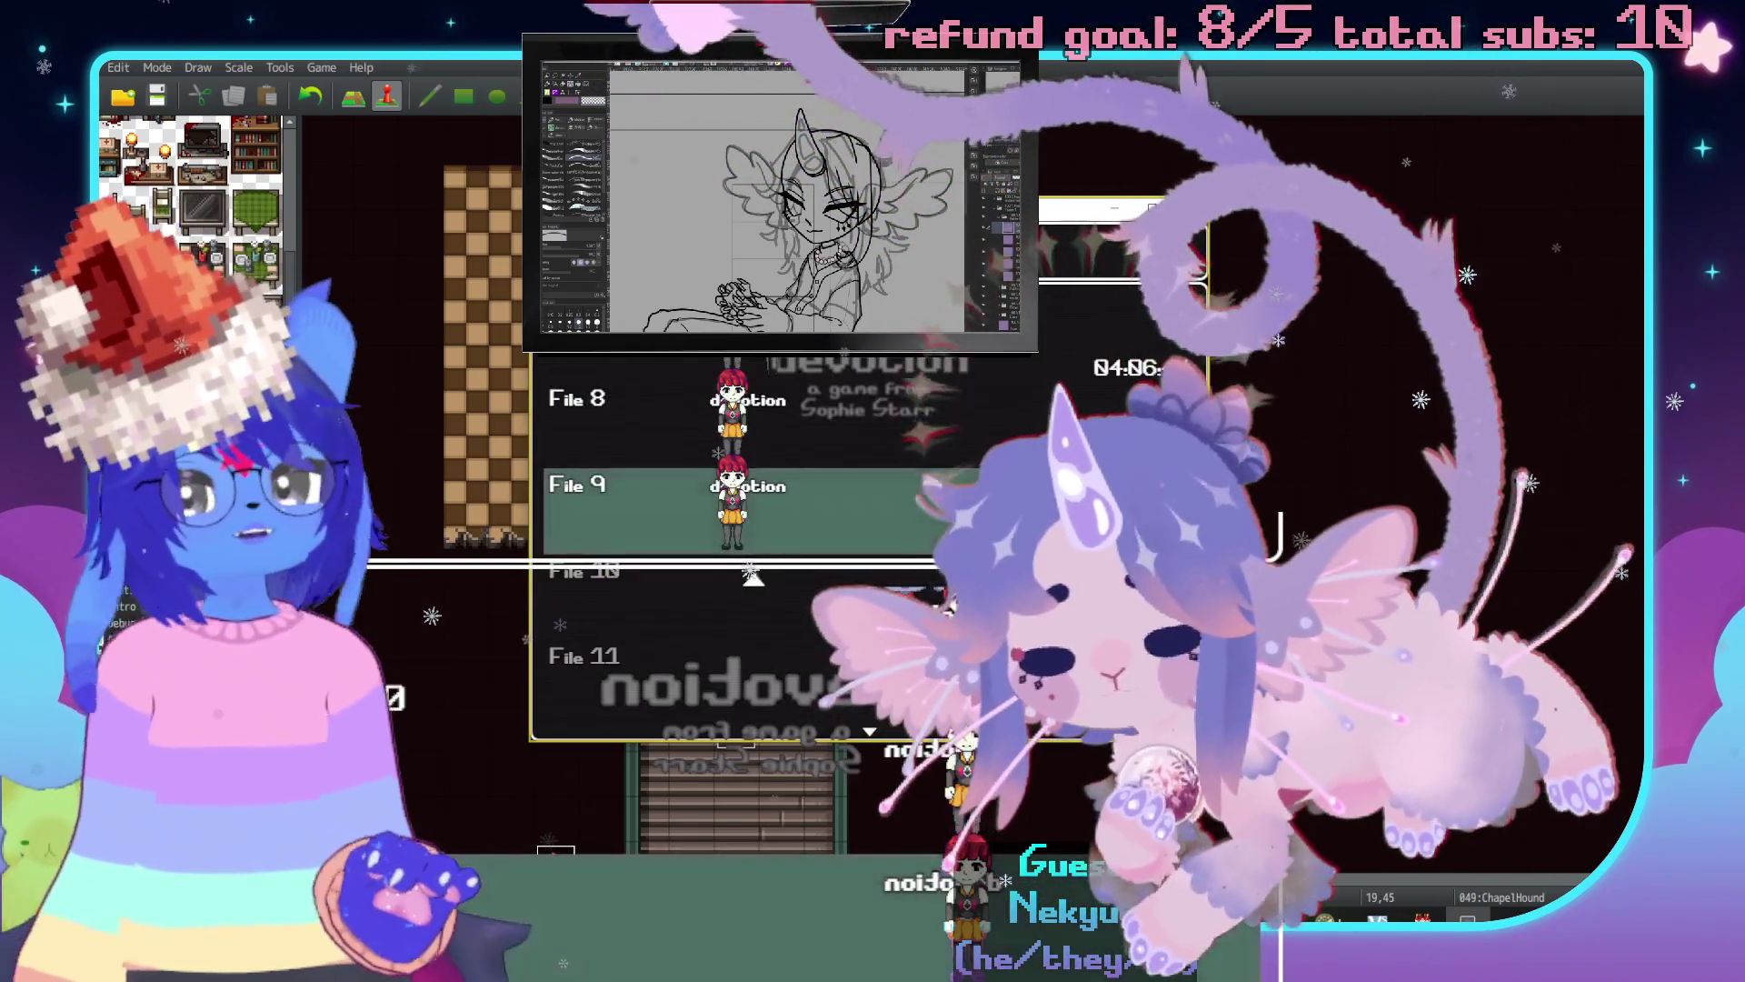
# Load File 9 and walk the player down the stairs and into the checkered room.
pyautogui.press('Return')
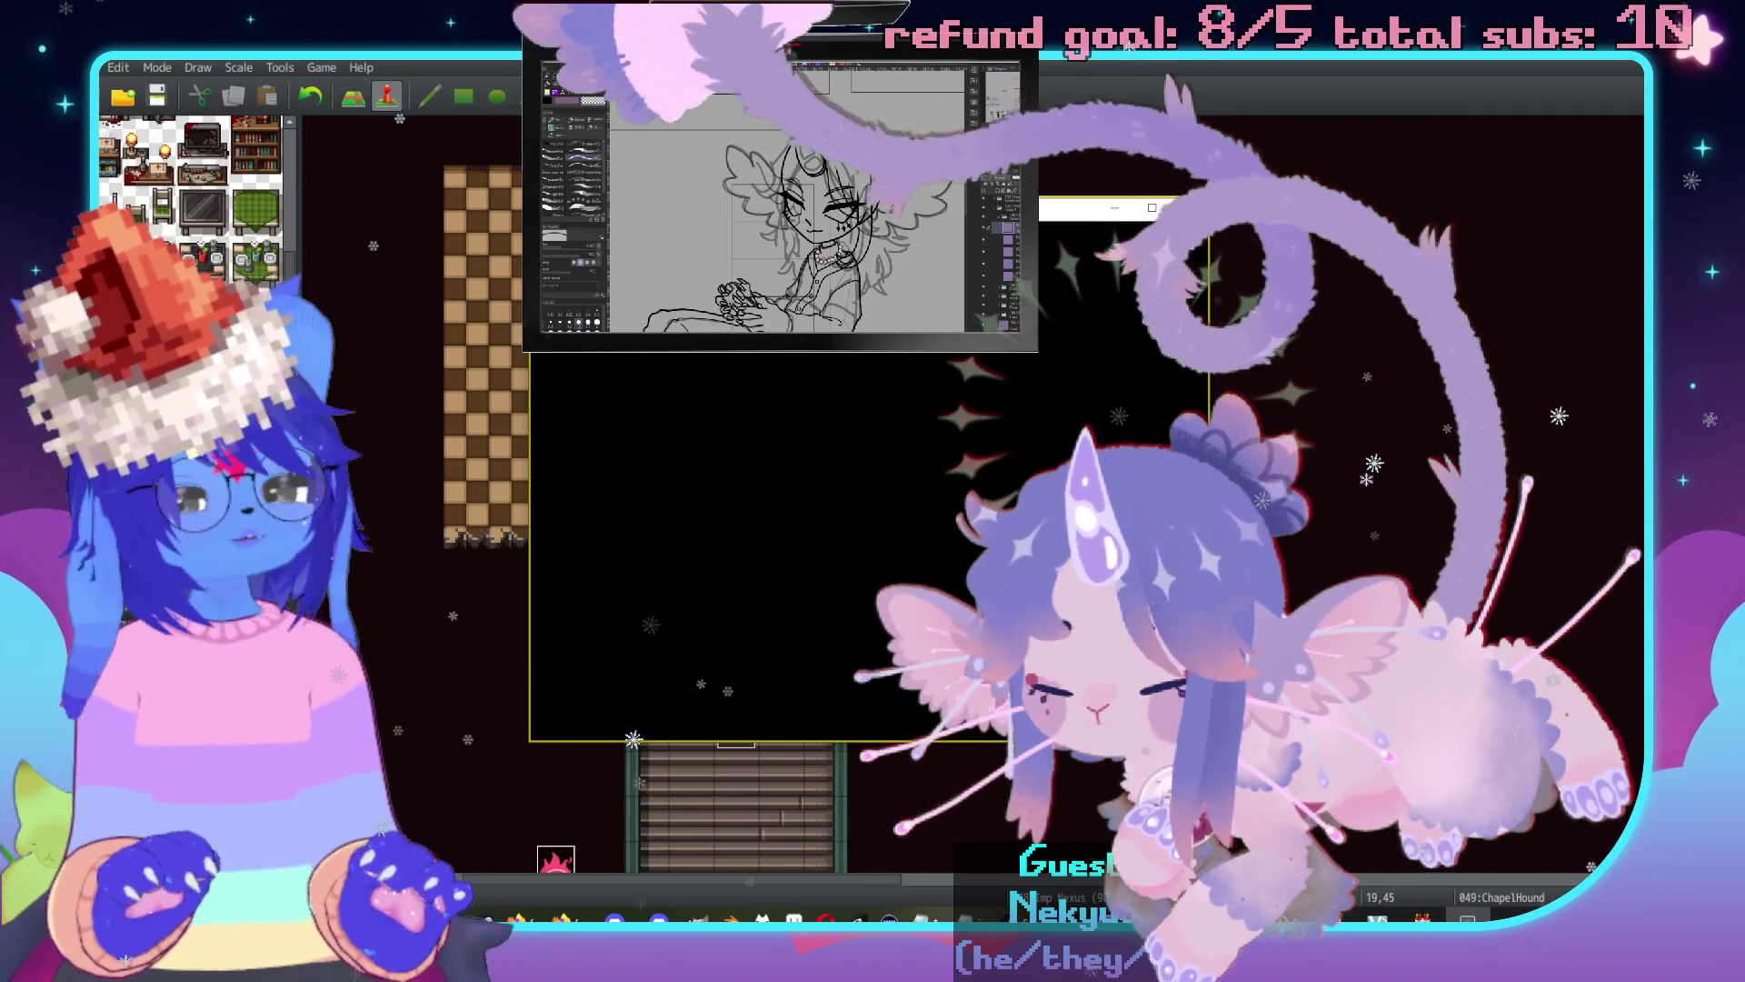
pyautogui.press('Left')
pyautogui.press('Down')
pyautogui.press('Down')
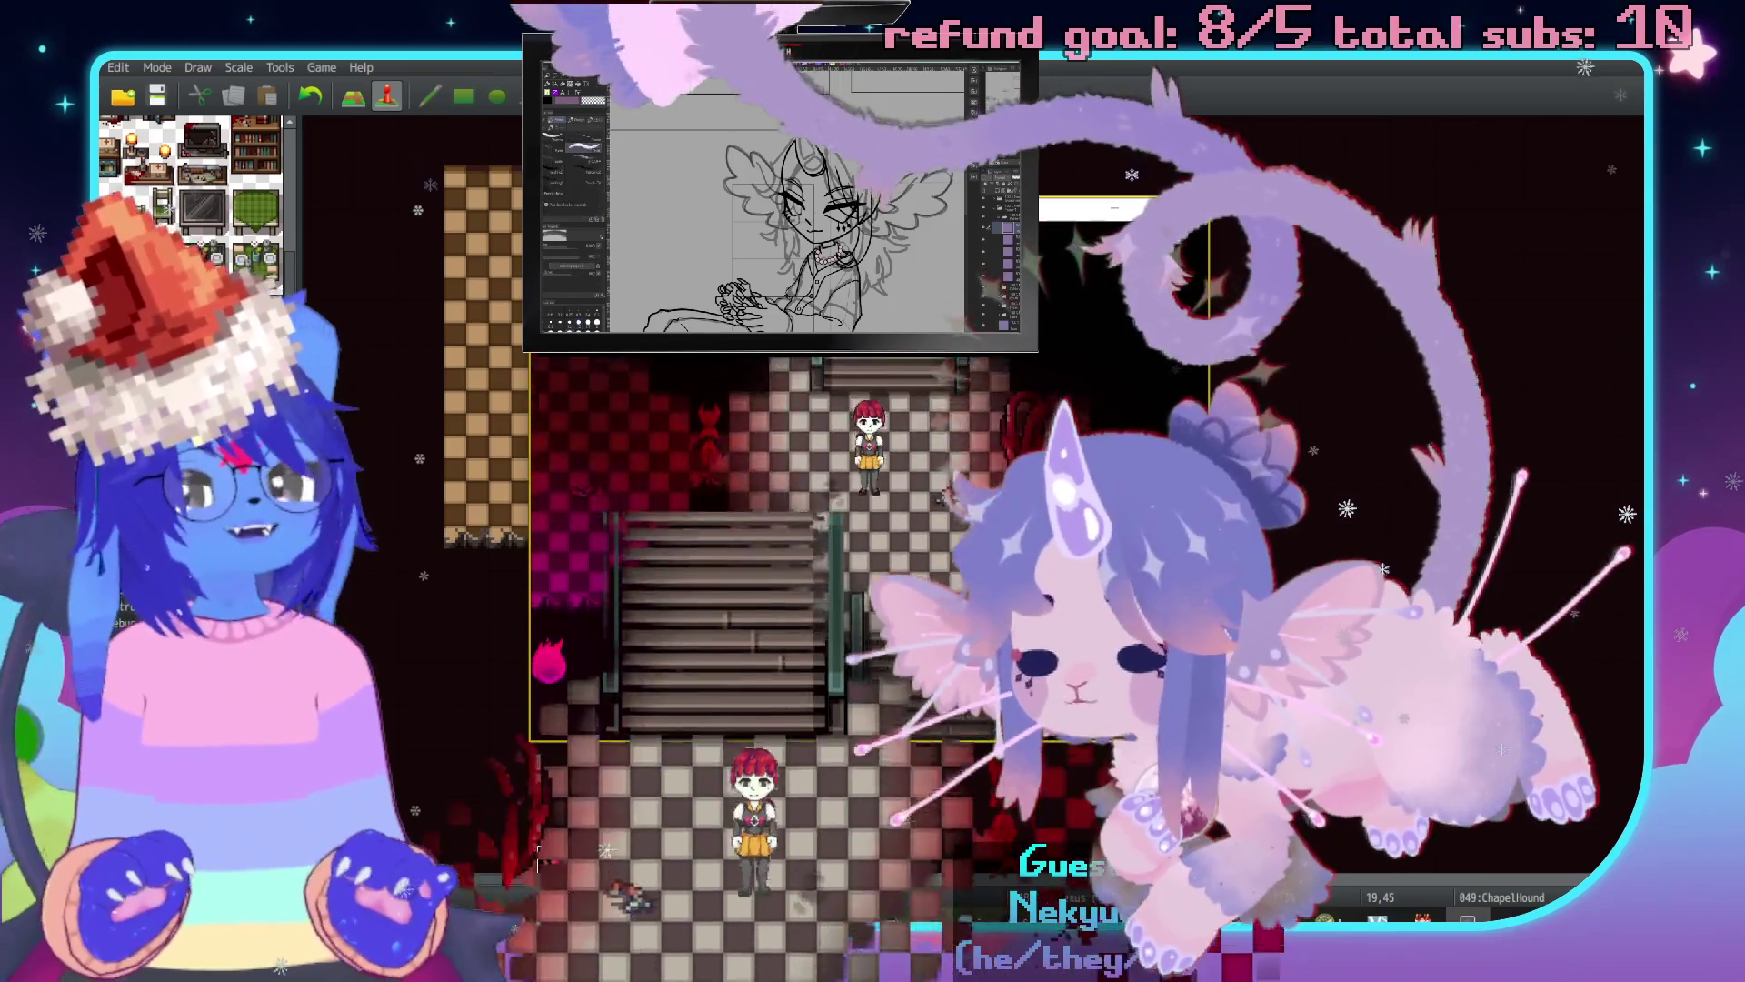
pyautogui.press('Down')
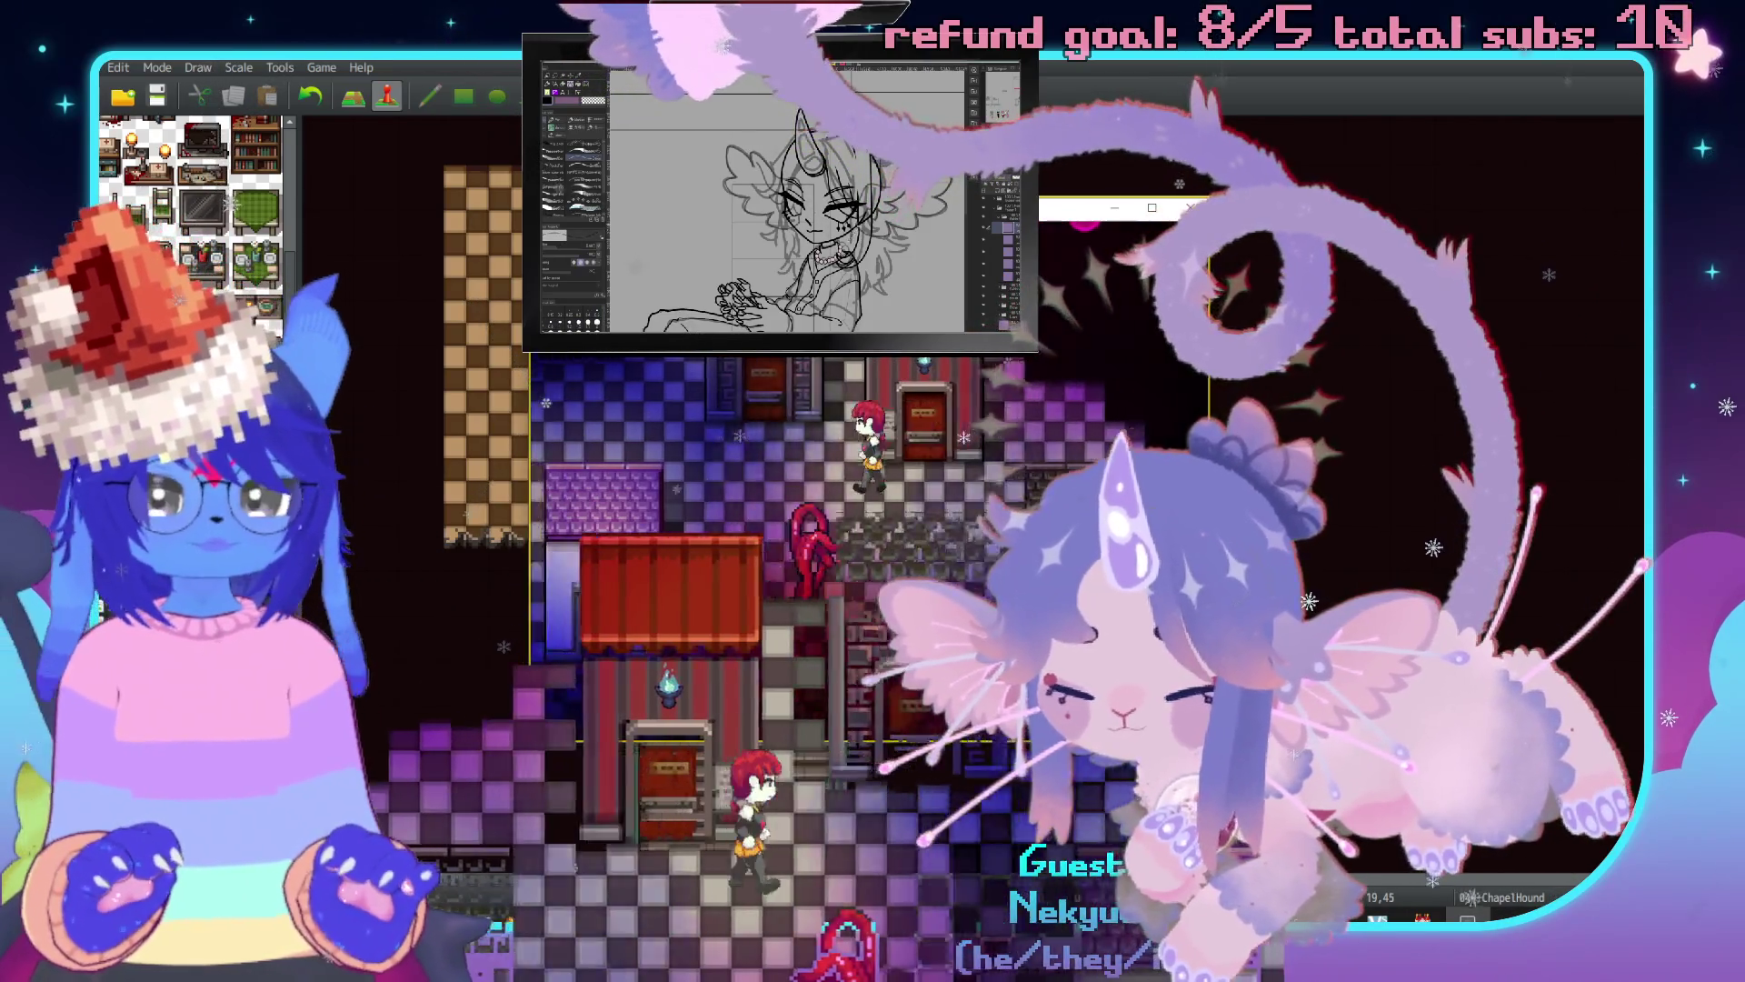
pyautogui.press('Up')
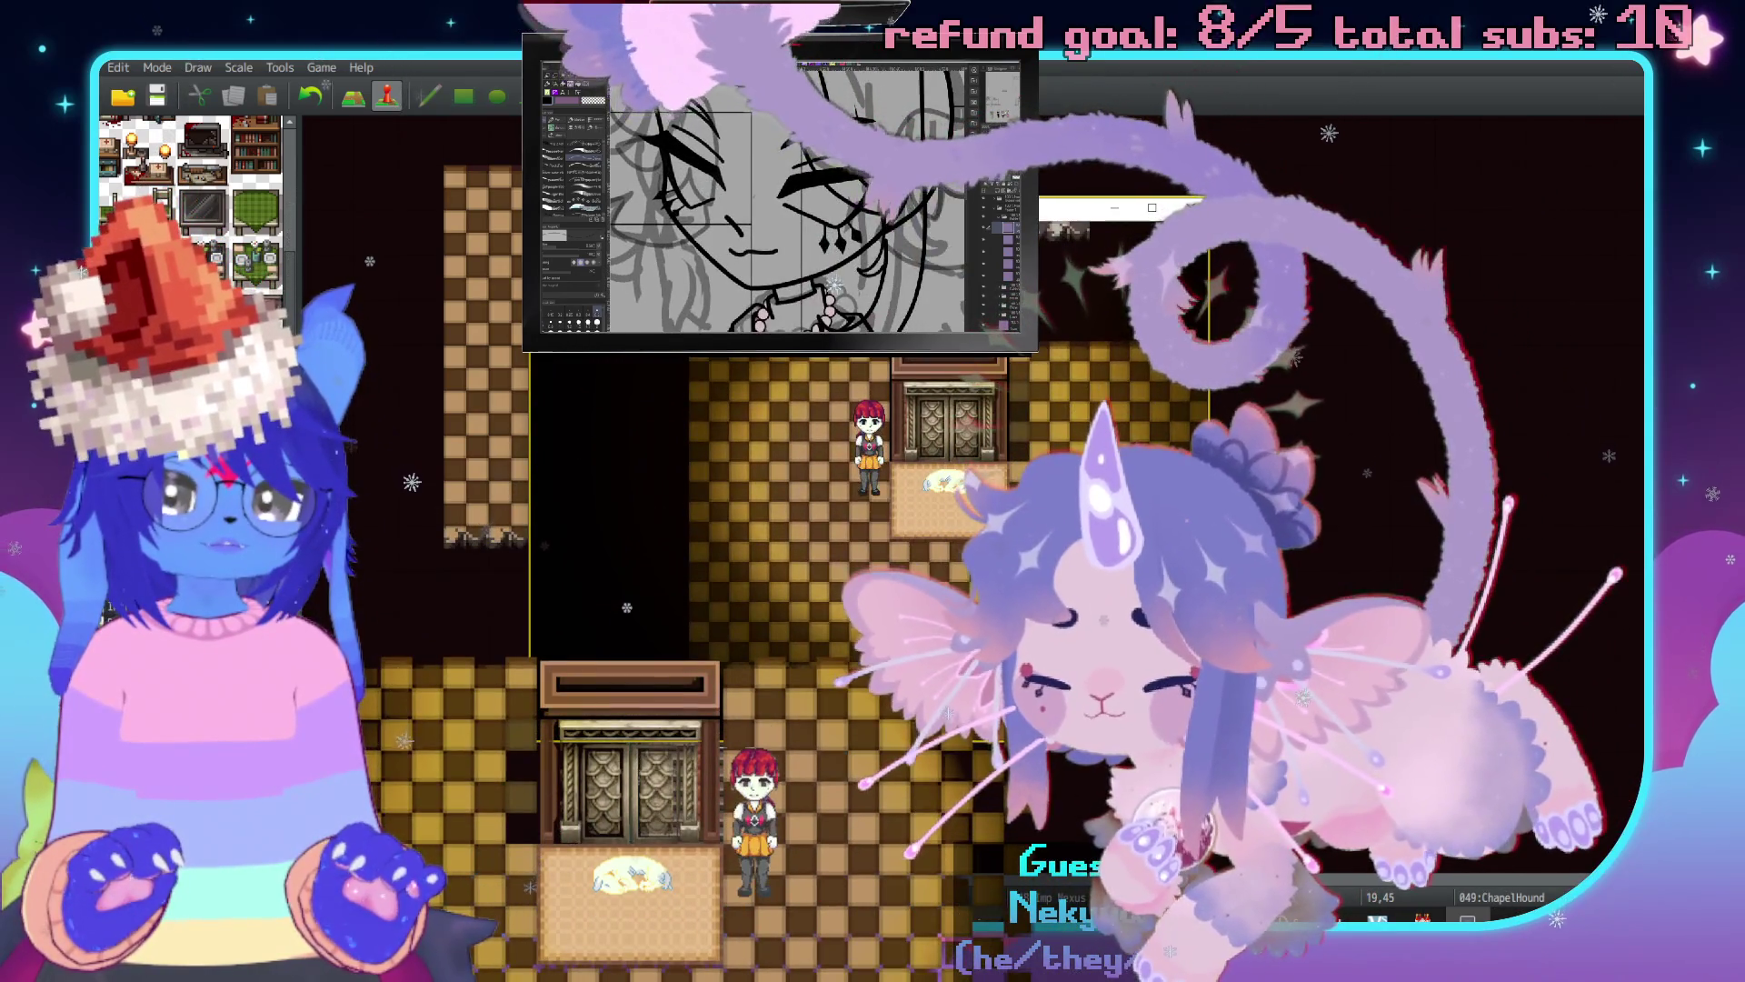
pyautogui.press('Left')
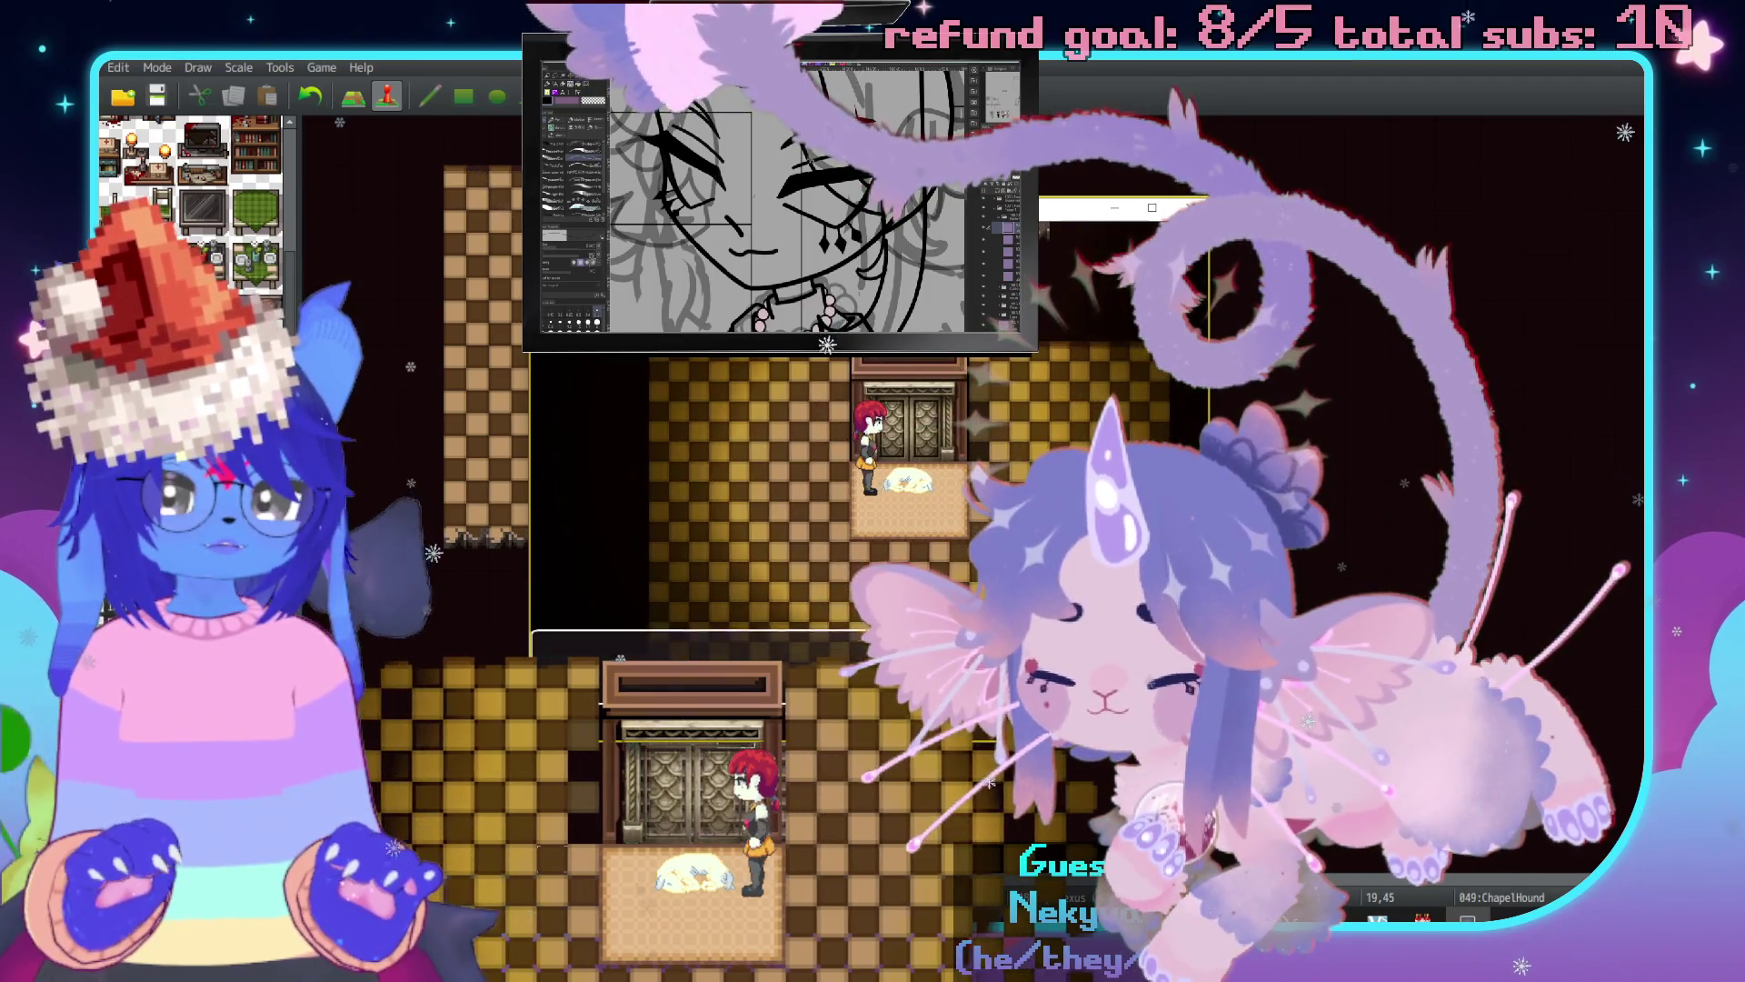
# Walk up beside the sleeping dog and read its "The dog sleeps" message.
pyautogui.press('Return')
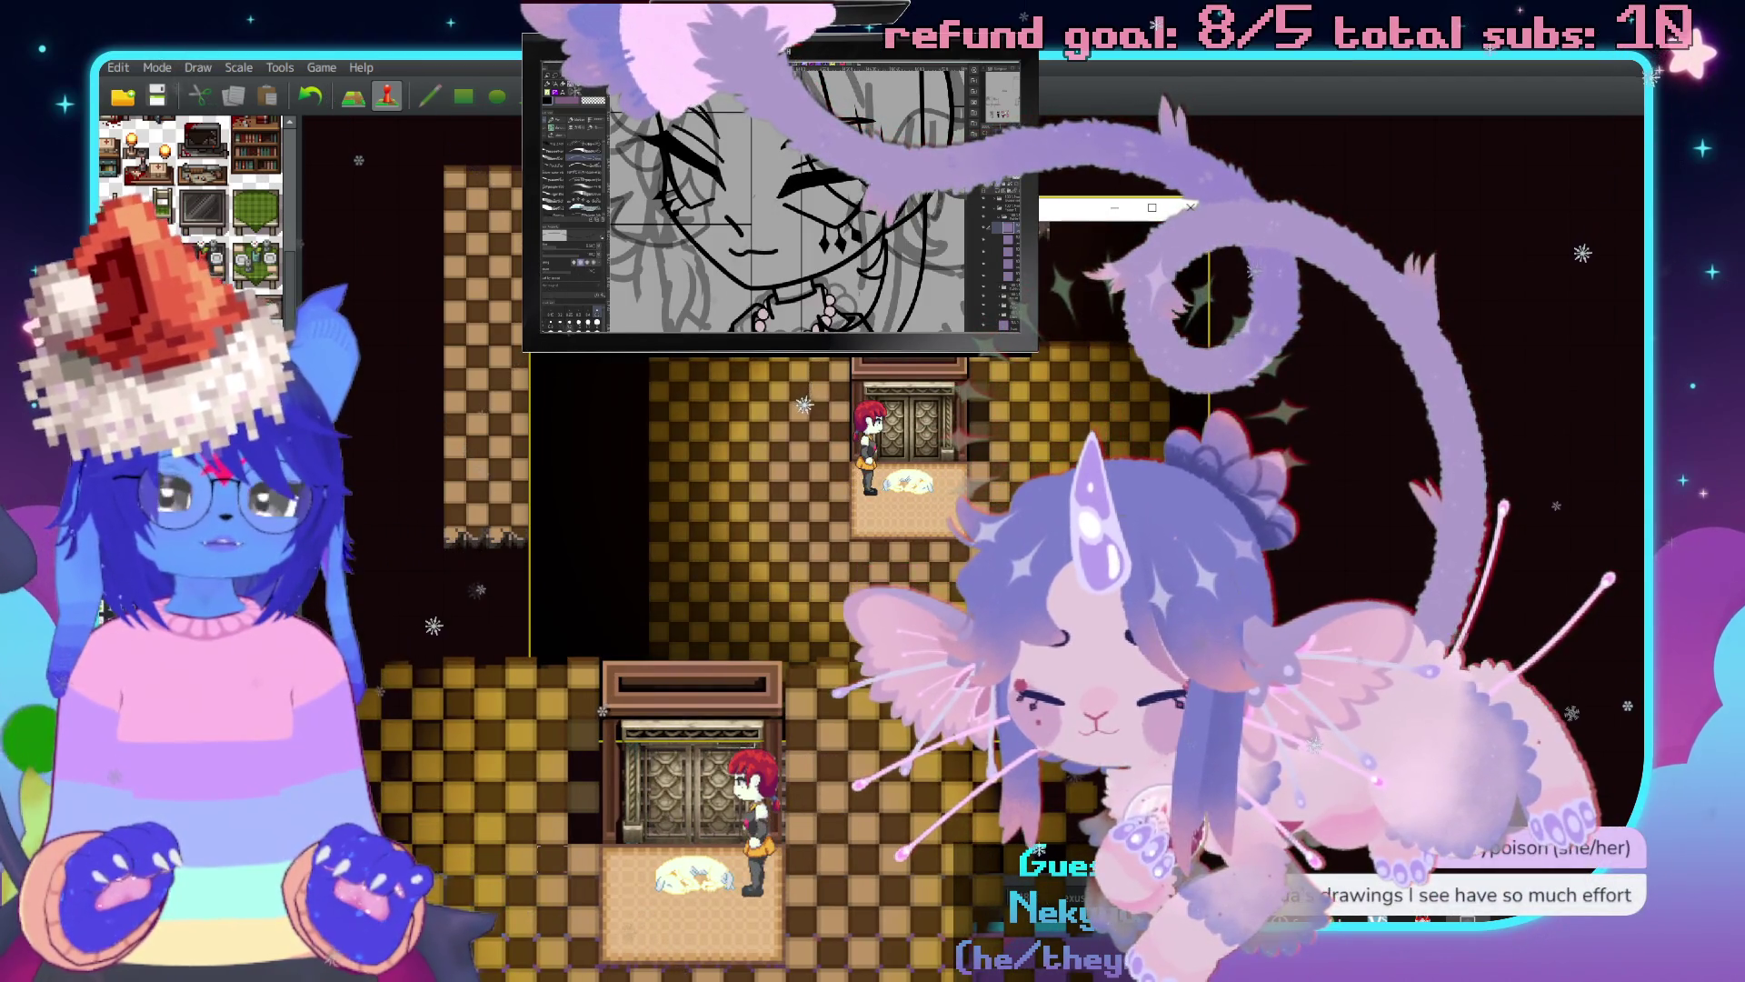
pyautogui.press('Right')
pyautogui.press('Down')
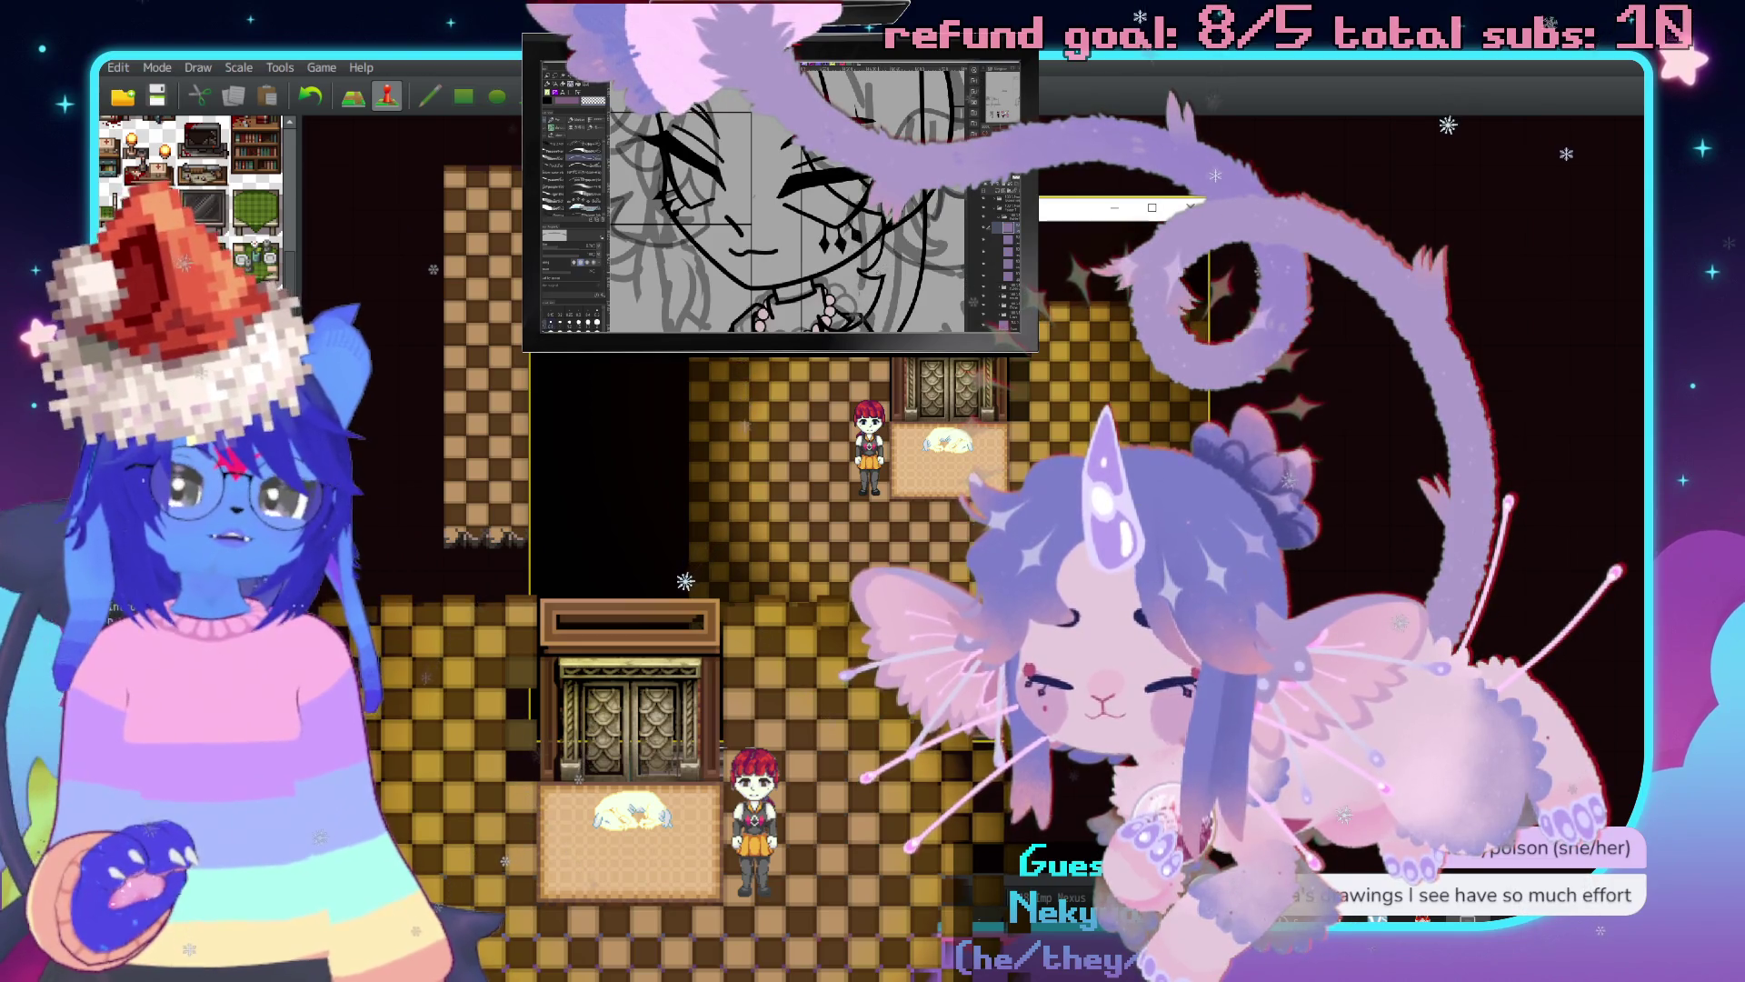
pyautogui.press('Left')
pyautogui.press('Left')
pyautogui.press('Left')
pyautogui.press('Up')
pyautogui.press('Right')
pyautogui.press('Return')
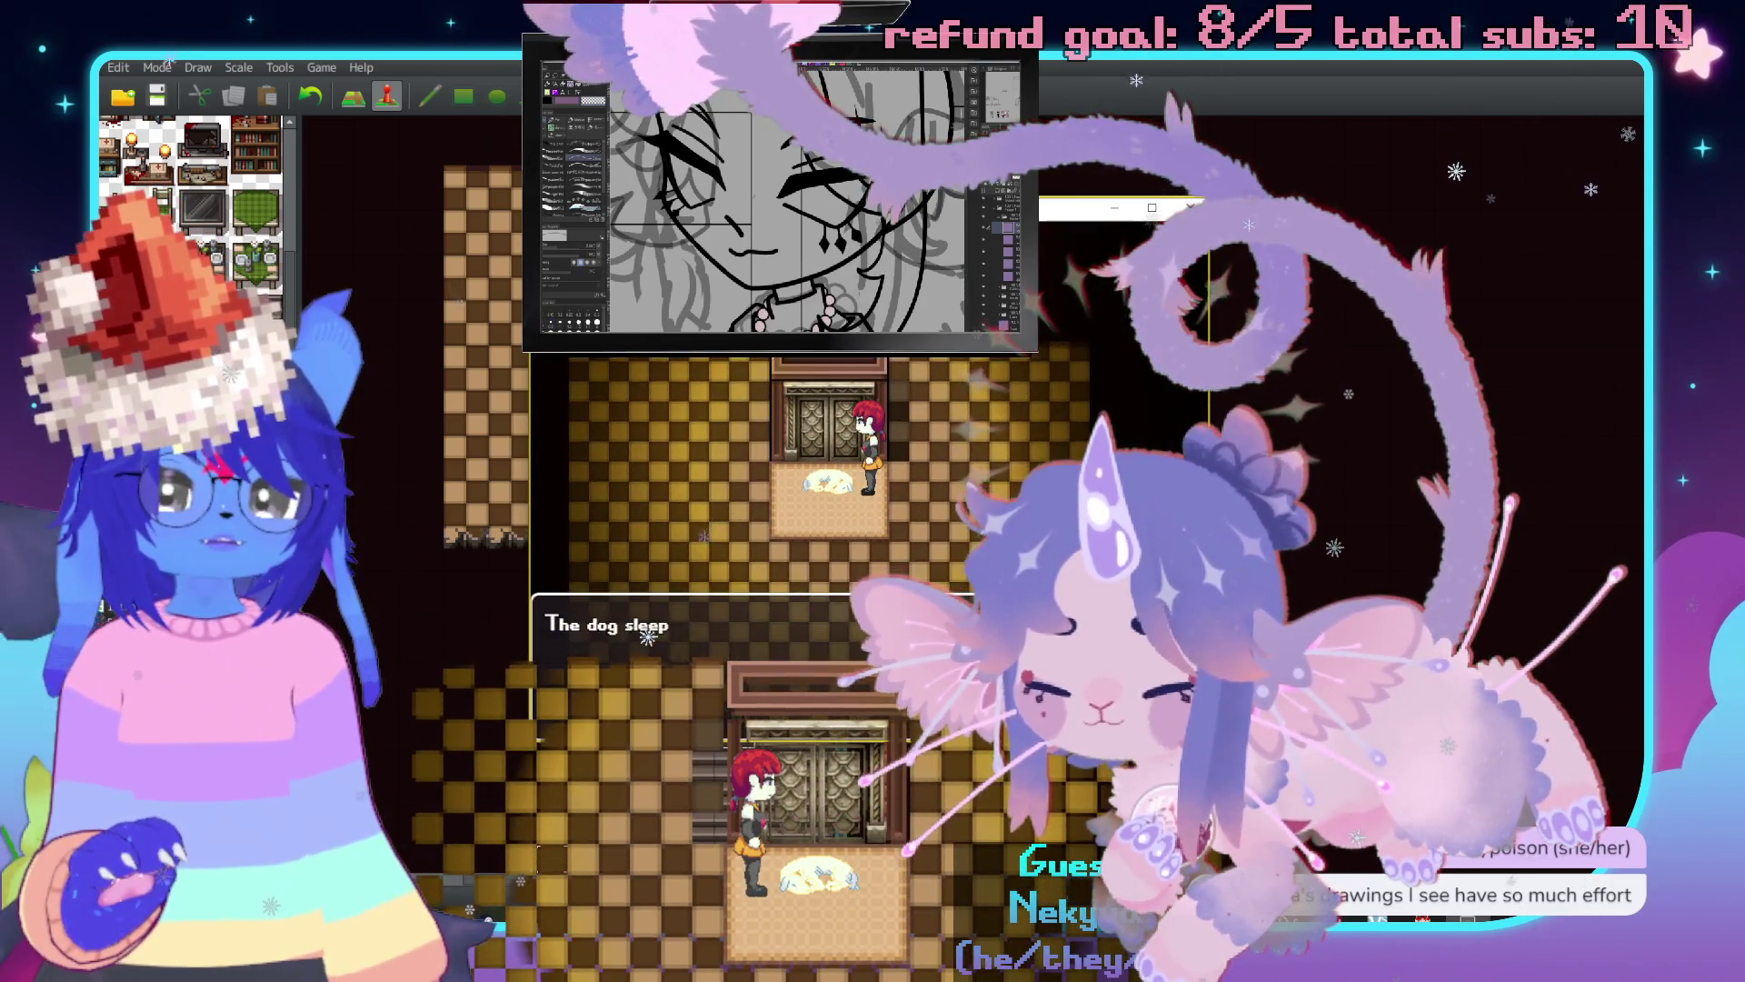
pyautogui.press('Return')
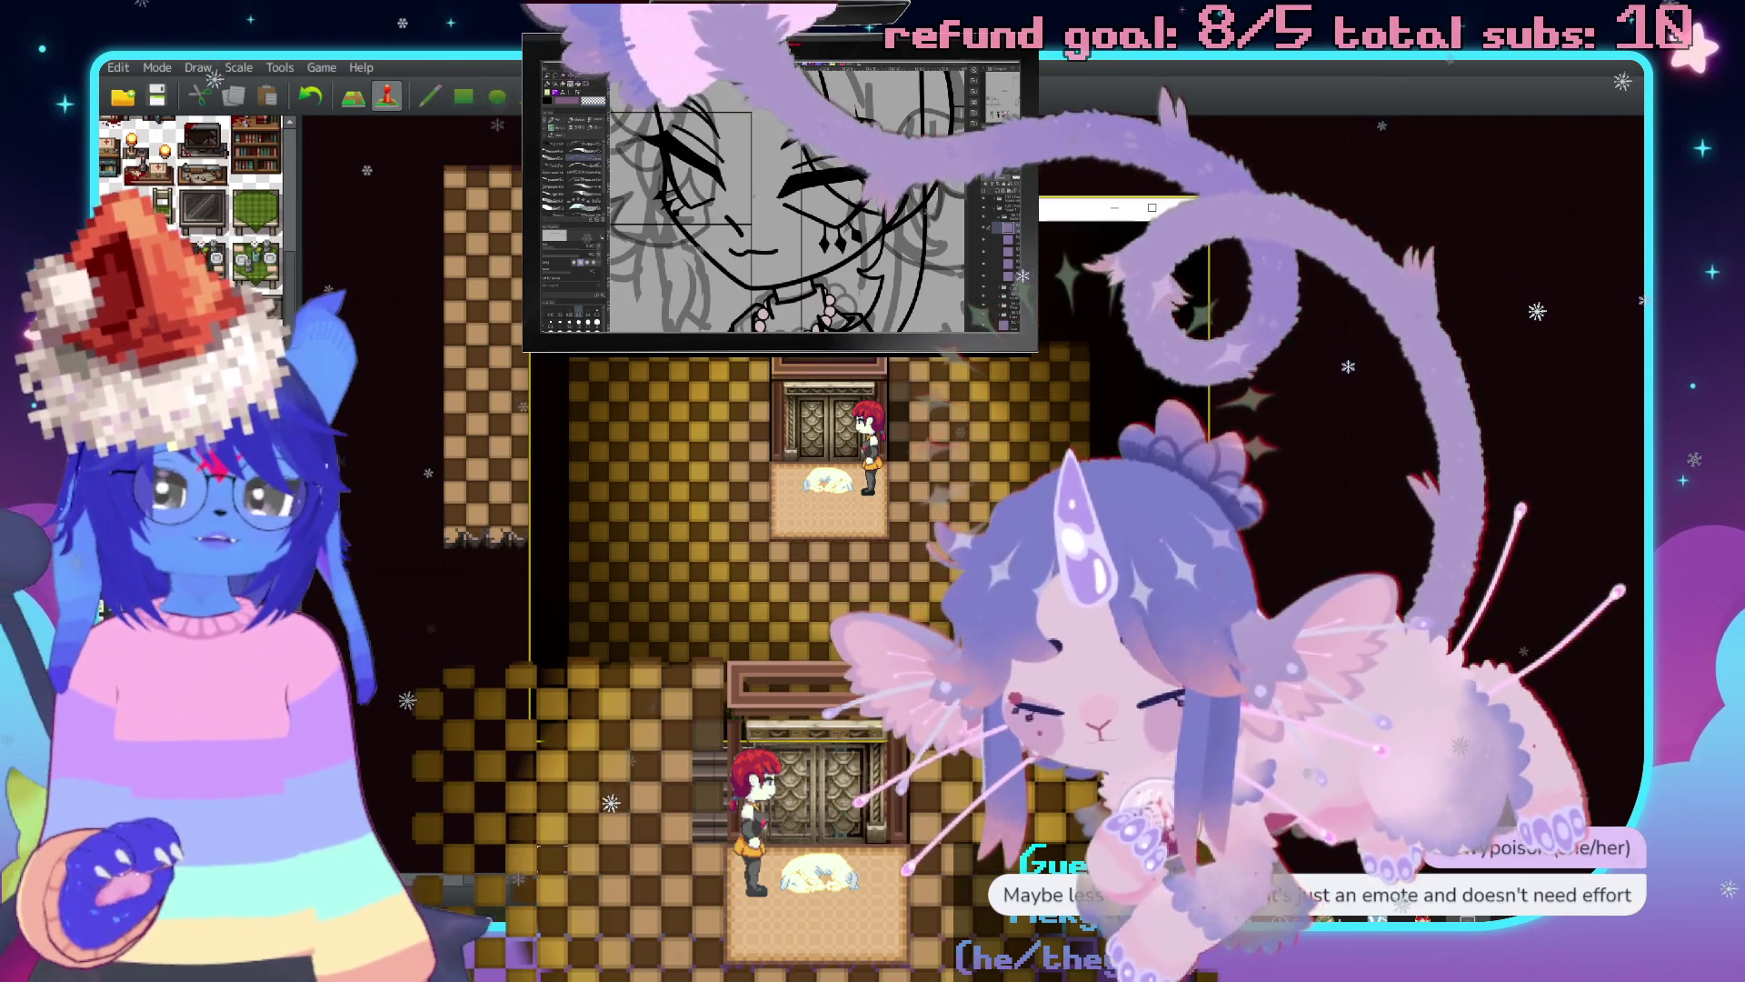
pyautogui.press('Left')
pyautogui.press('Left')
pyautogui.press('Left')
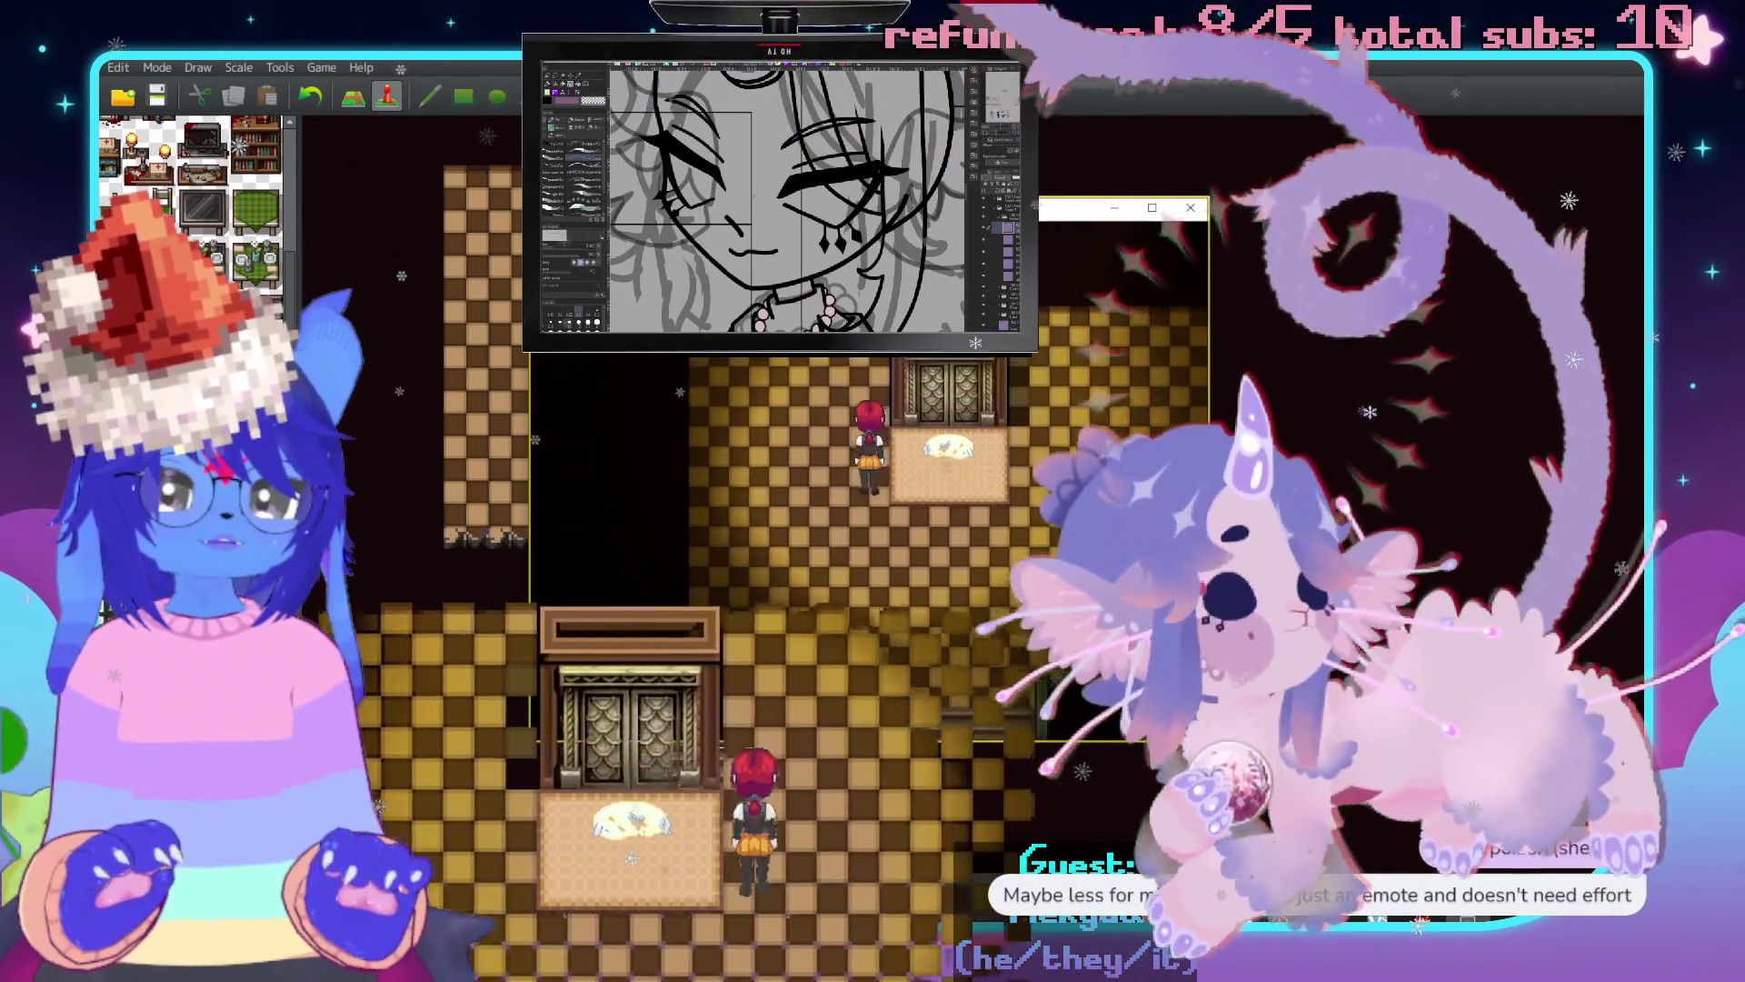
pyautogui.press('Up')
pyautogui.press('Down')
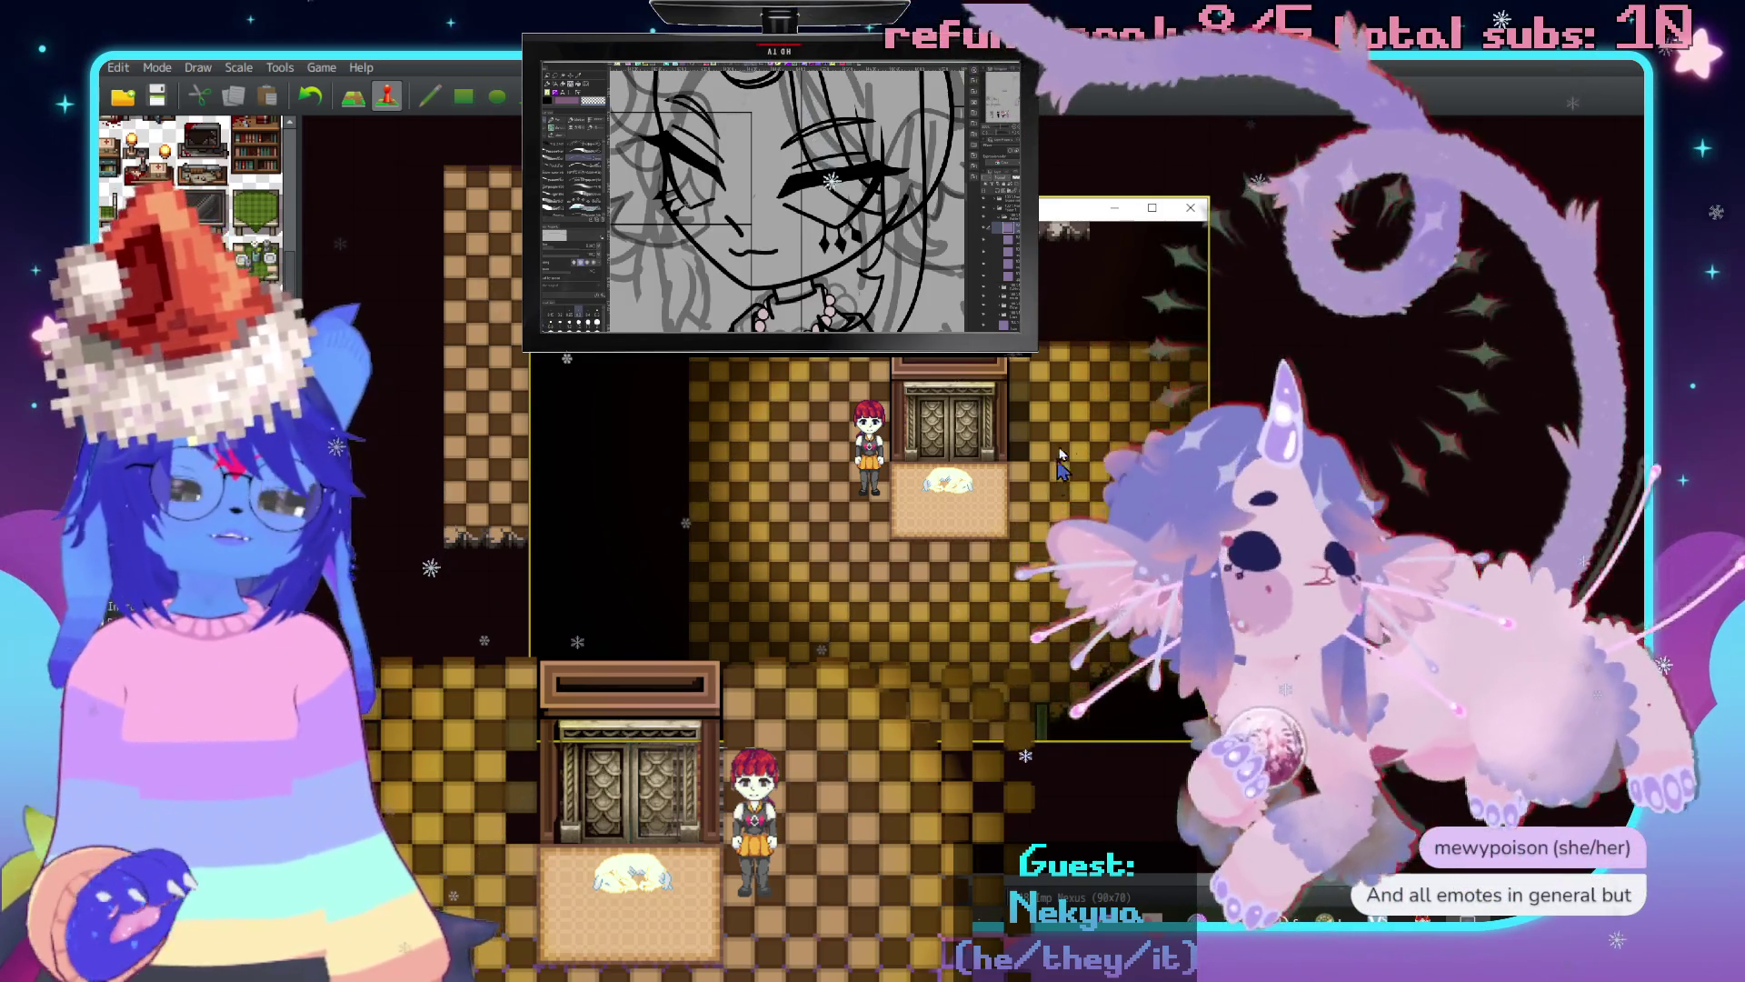
# Delete the Wait : 120 frames command from the ChapelHound route and save the project.
pyautogui.click(1198, 215)
pyautogui.doubleClick(723, 500)
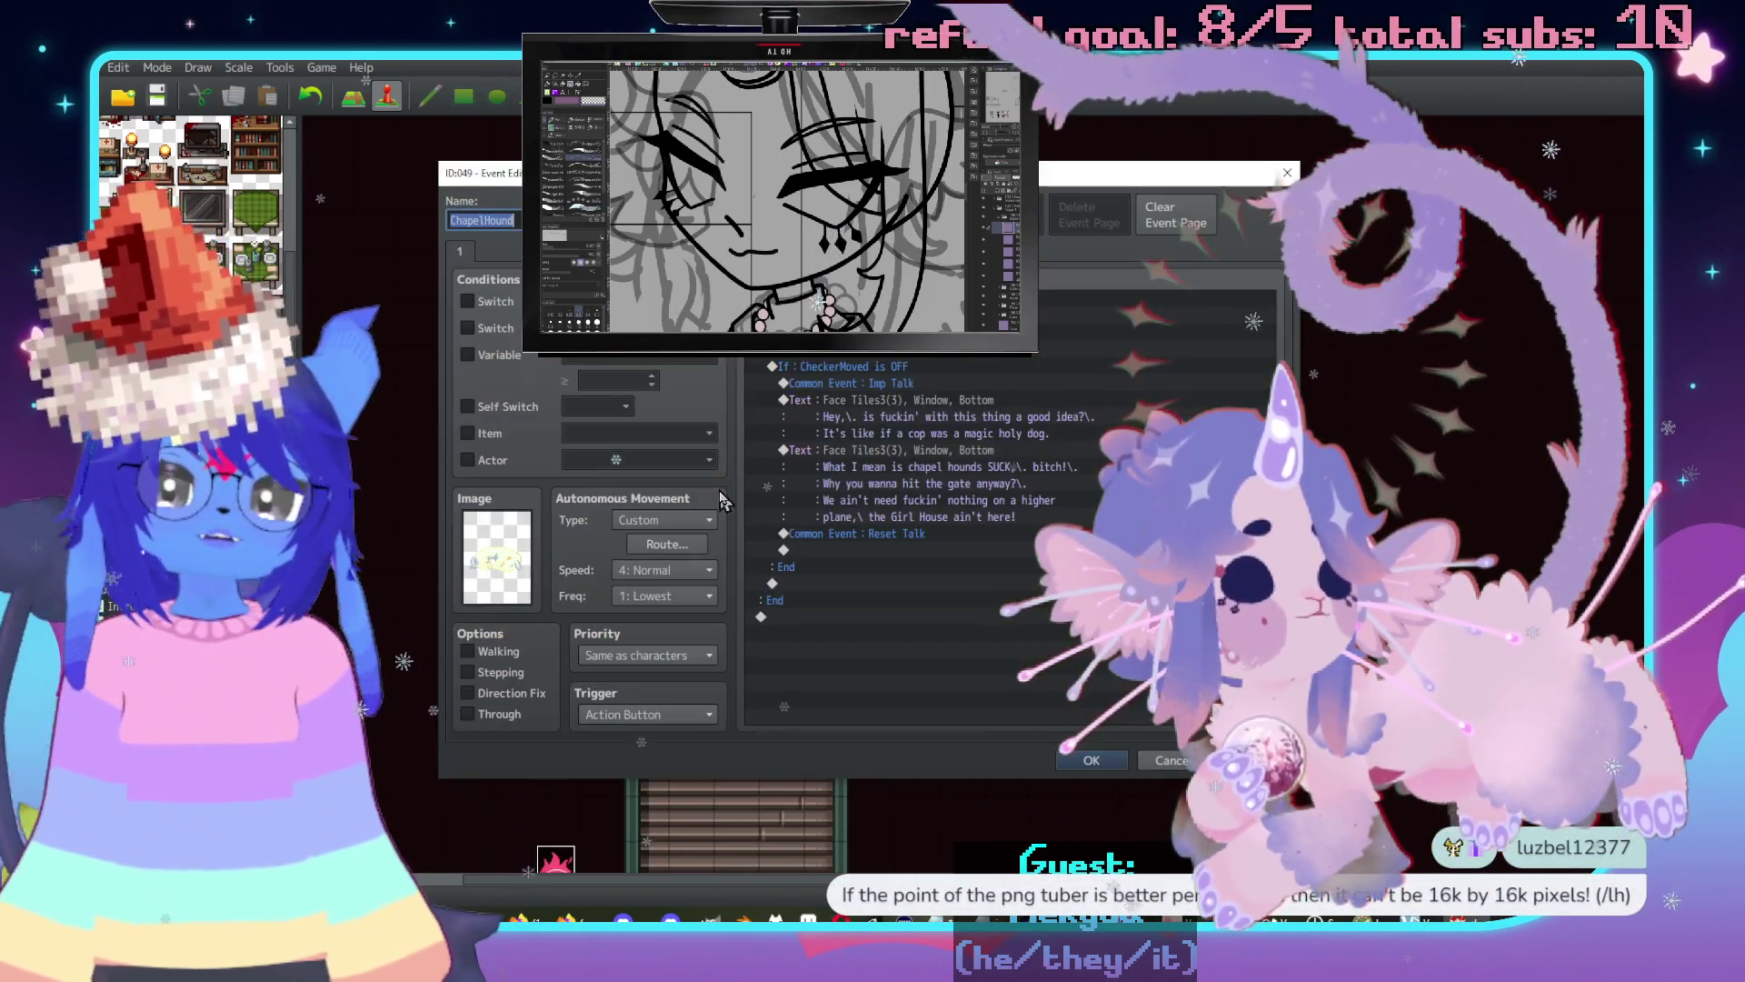
pyautogui.click(667, 544)
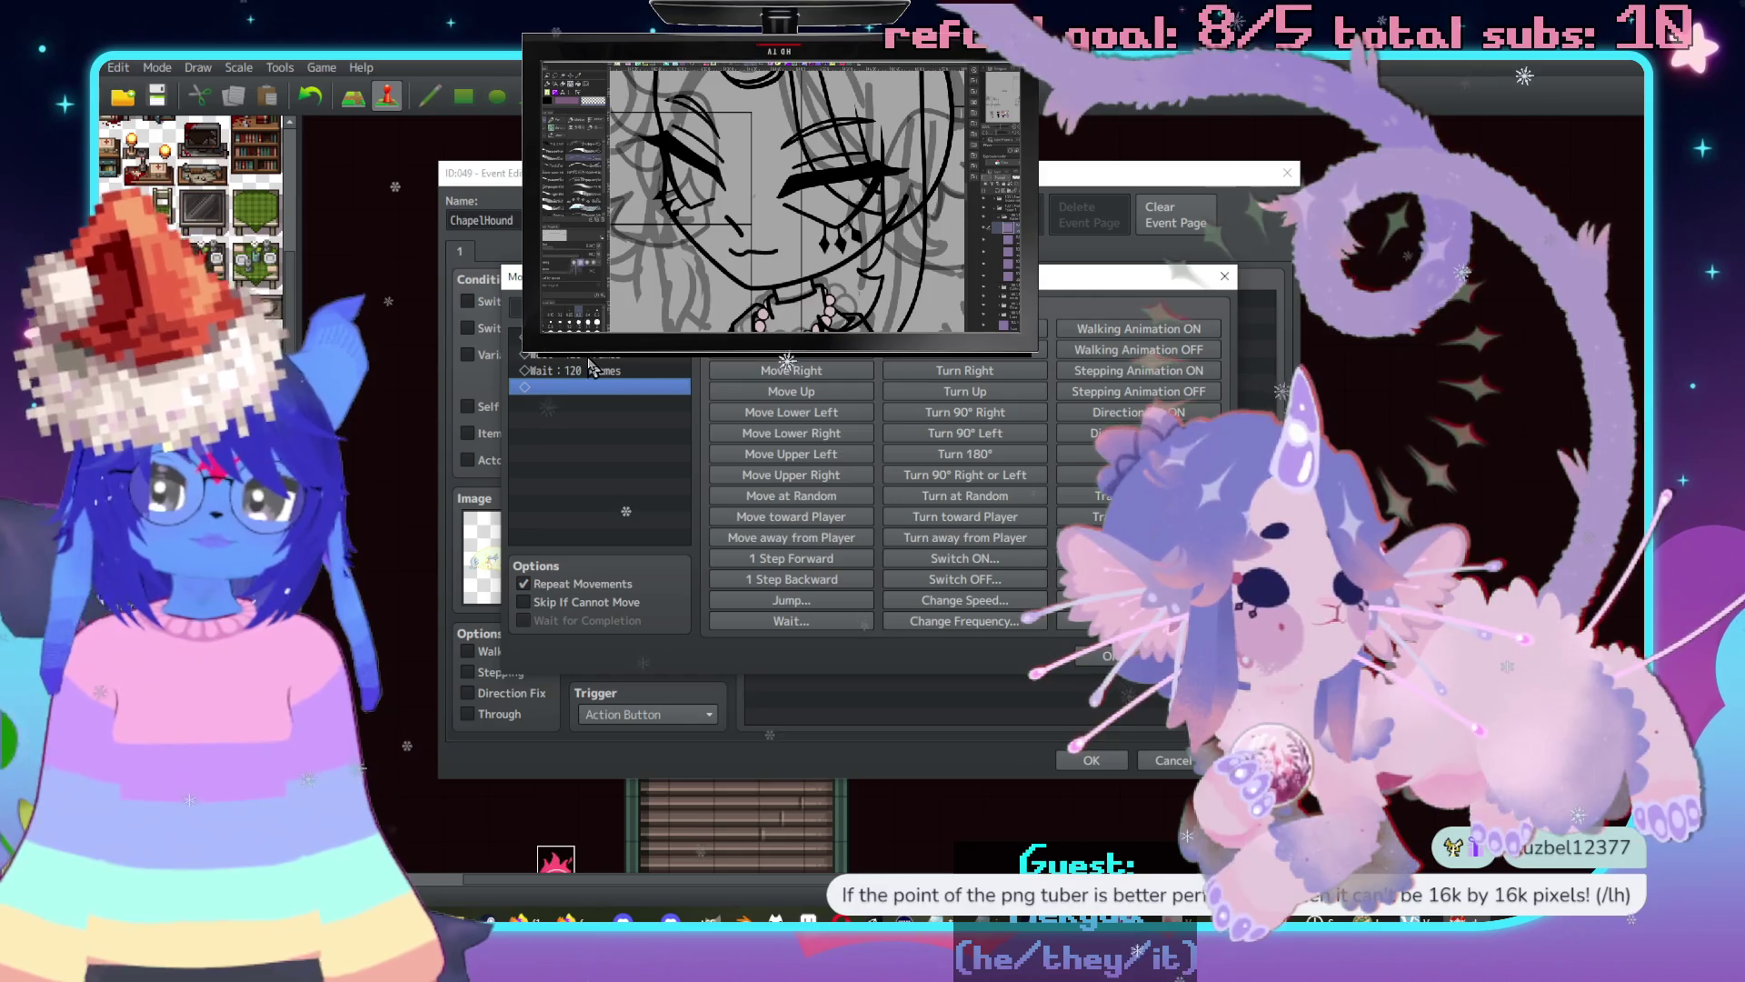
pyautogui.click(590, 368)
pyautogui.press('Delete')
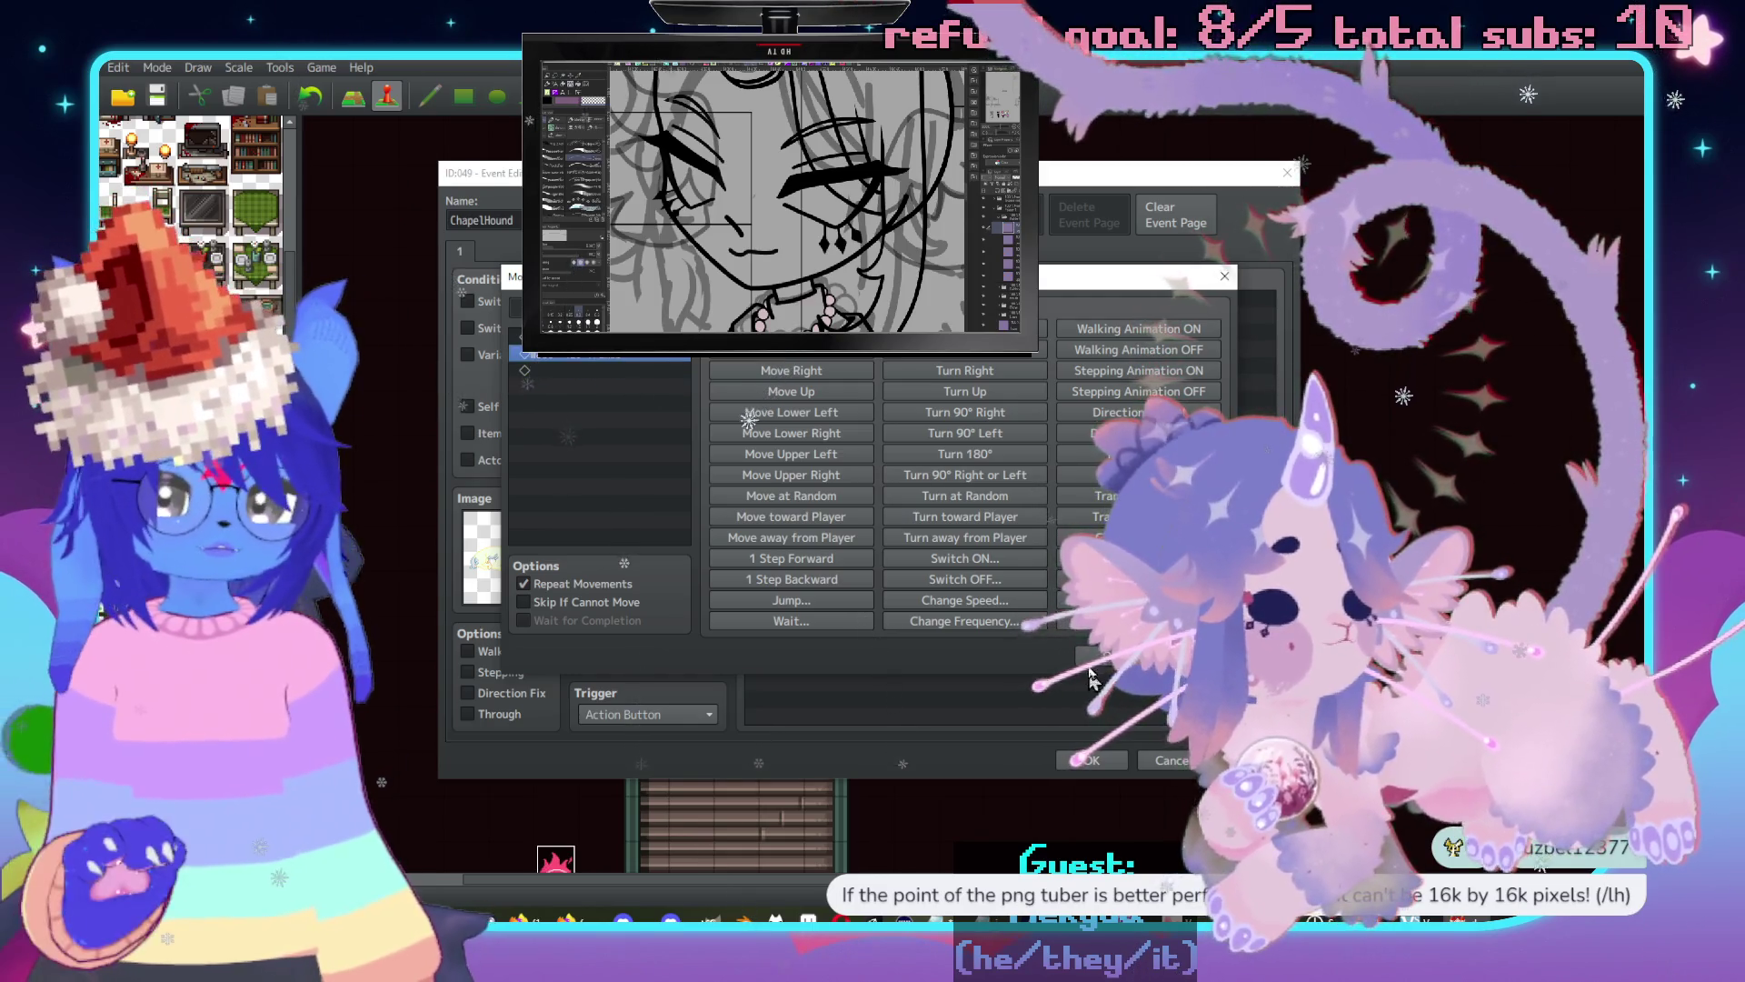
pyautogui.click(1095, 657)
pyautogui.click(1086, 760)
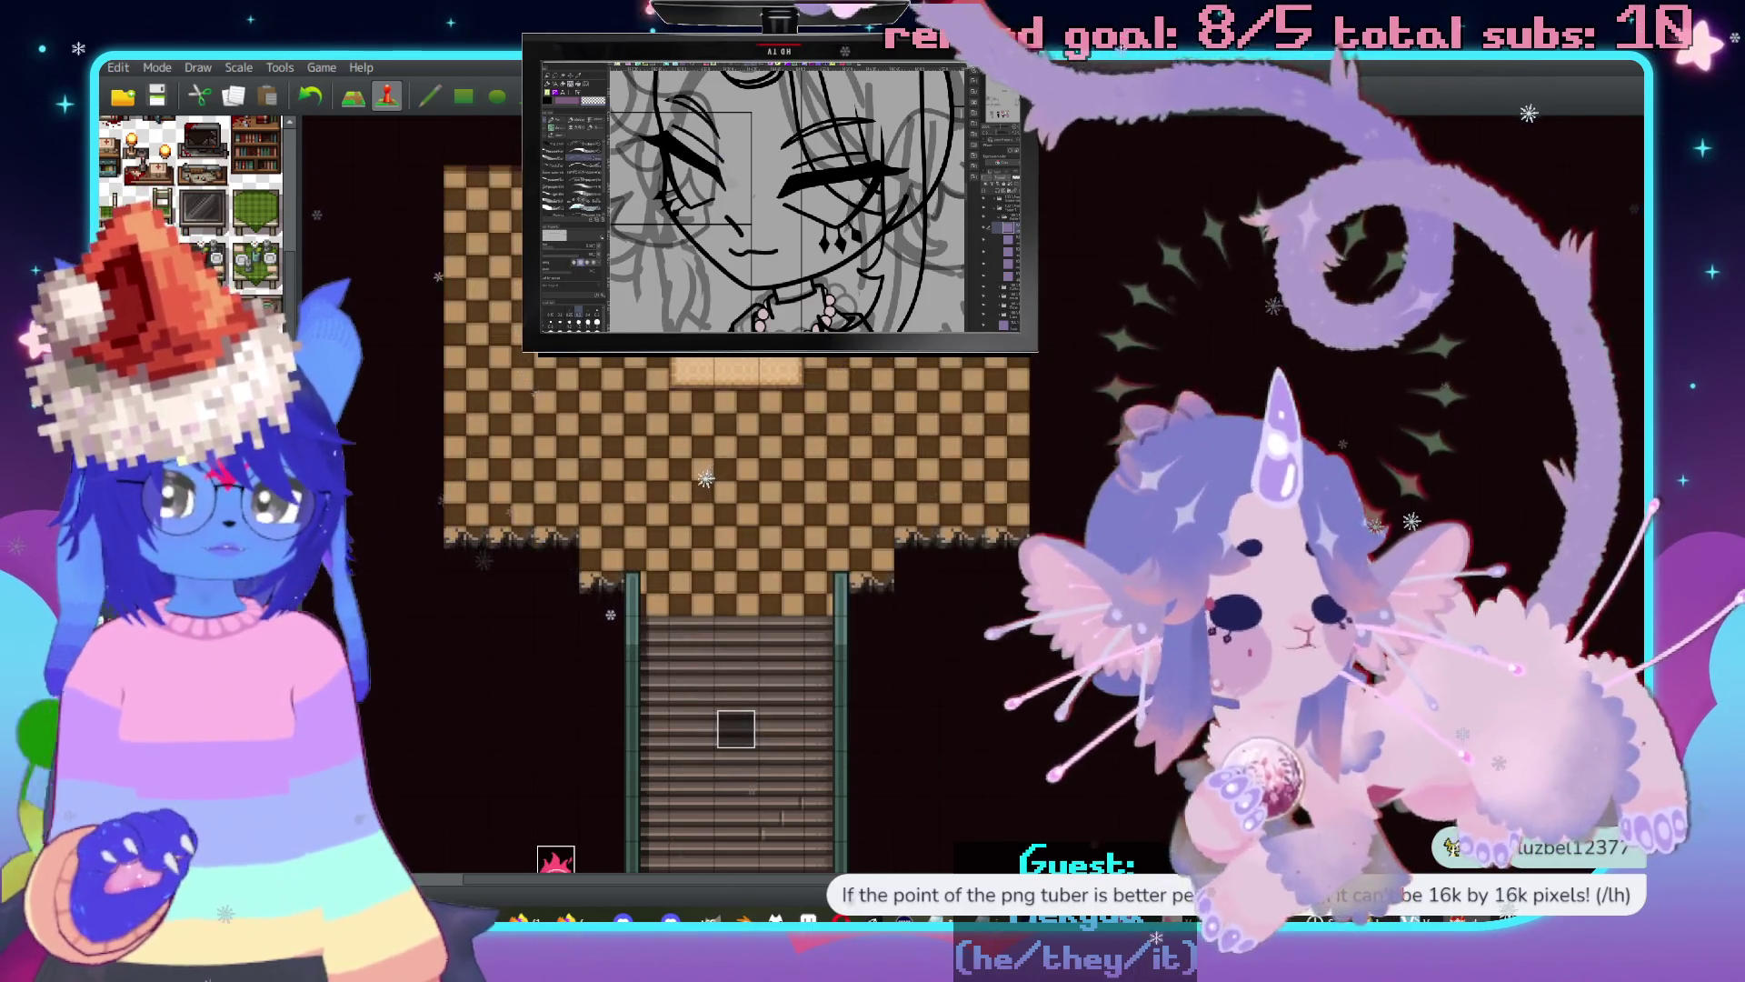
pyautogui.hotkey('alt', 'F4')
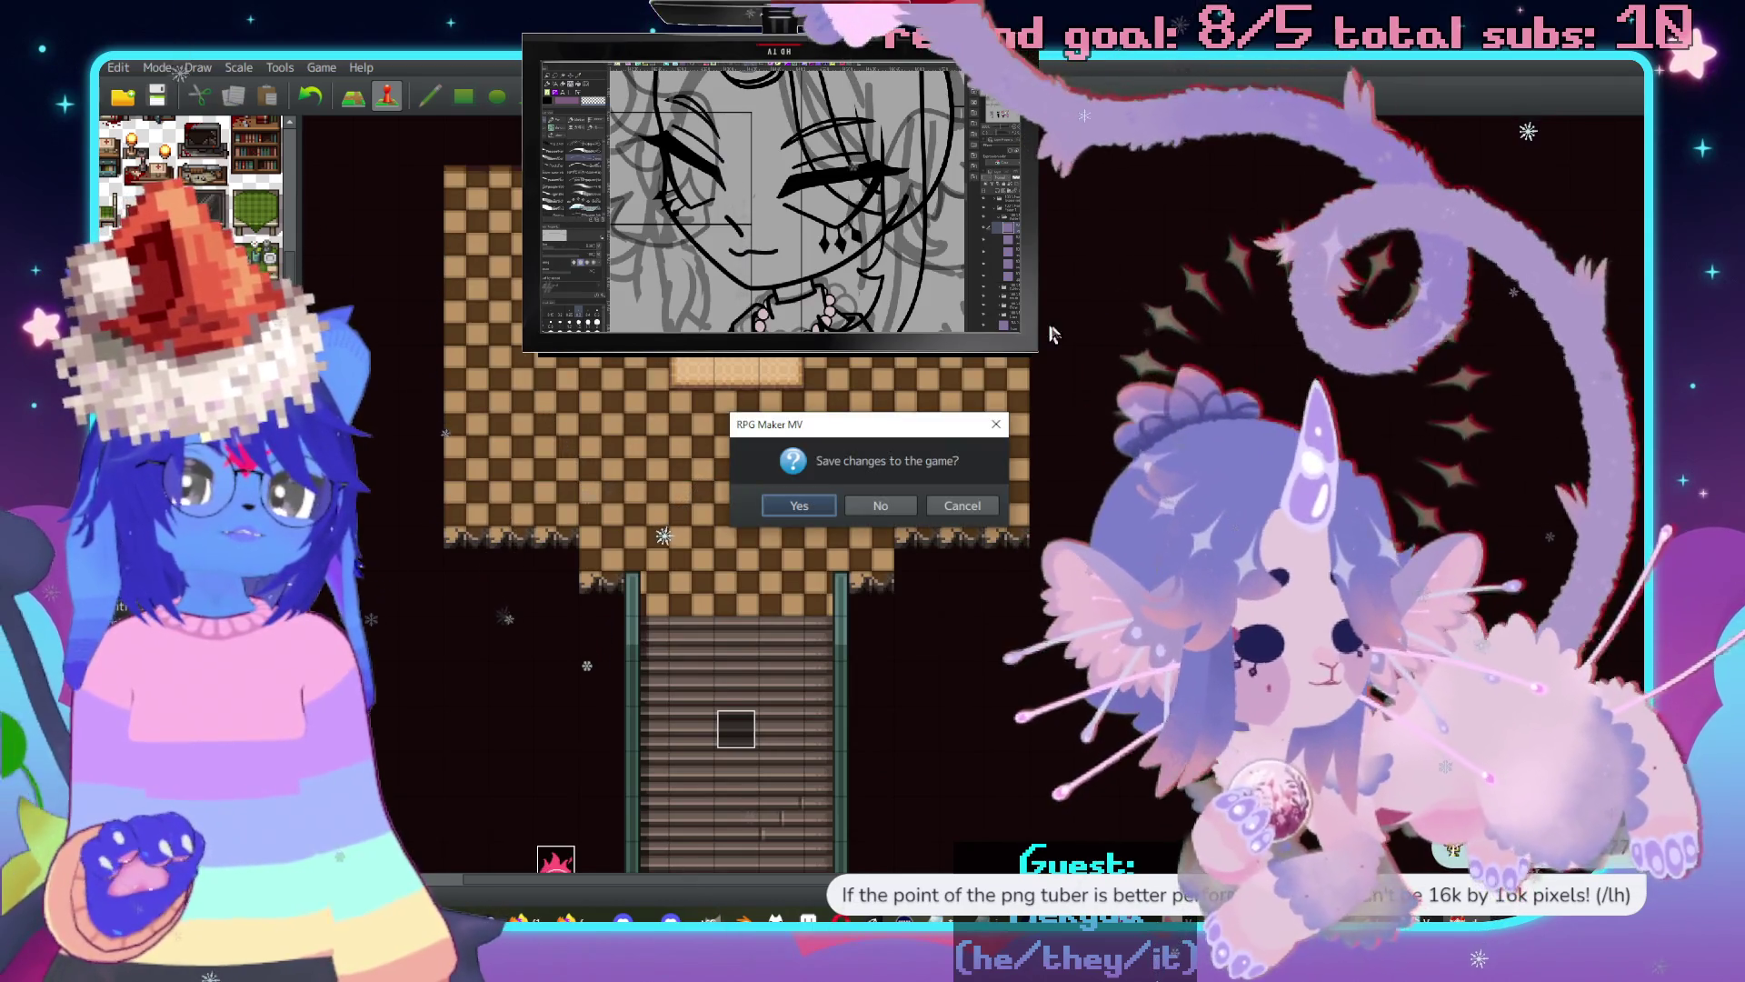
pyautogui.click(796, 505)
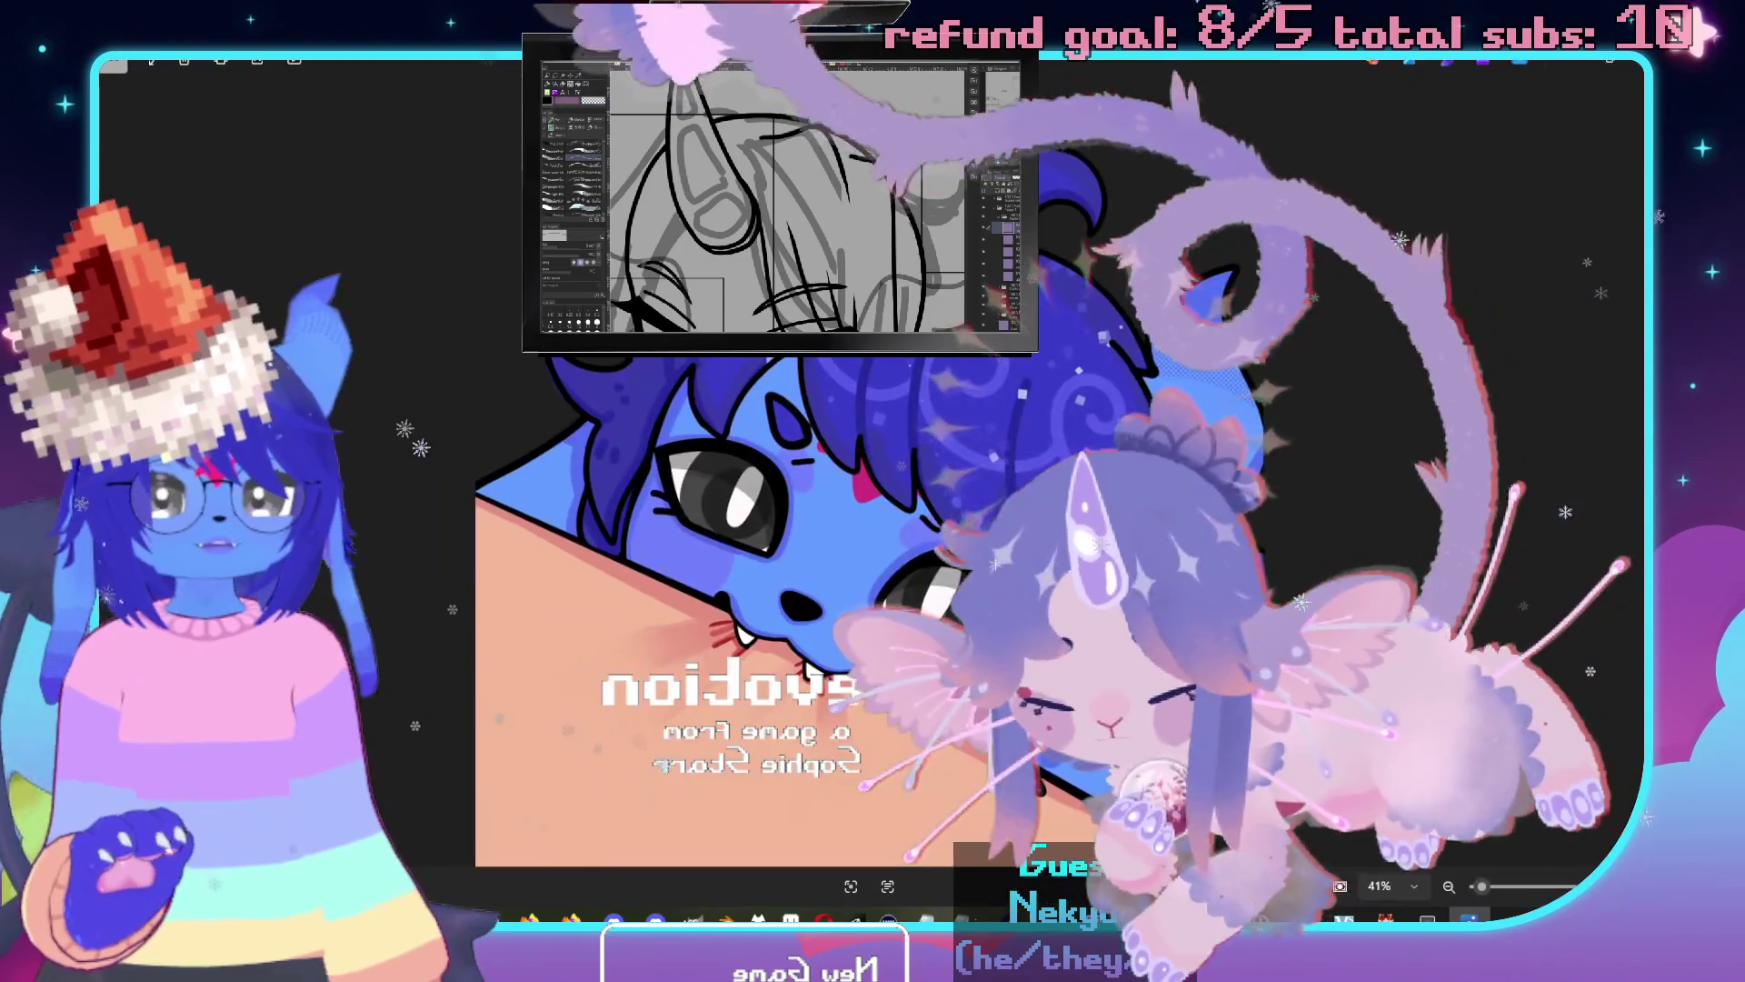
# Zoom the blue cat title artwork in Photos from 41% to 100%.
pyautogui.scroll(5, 921, 387)
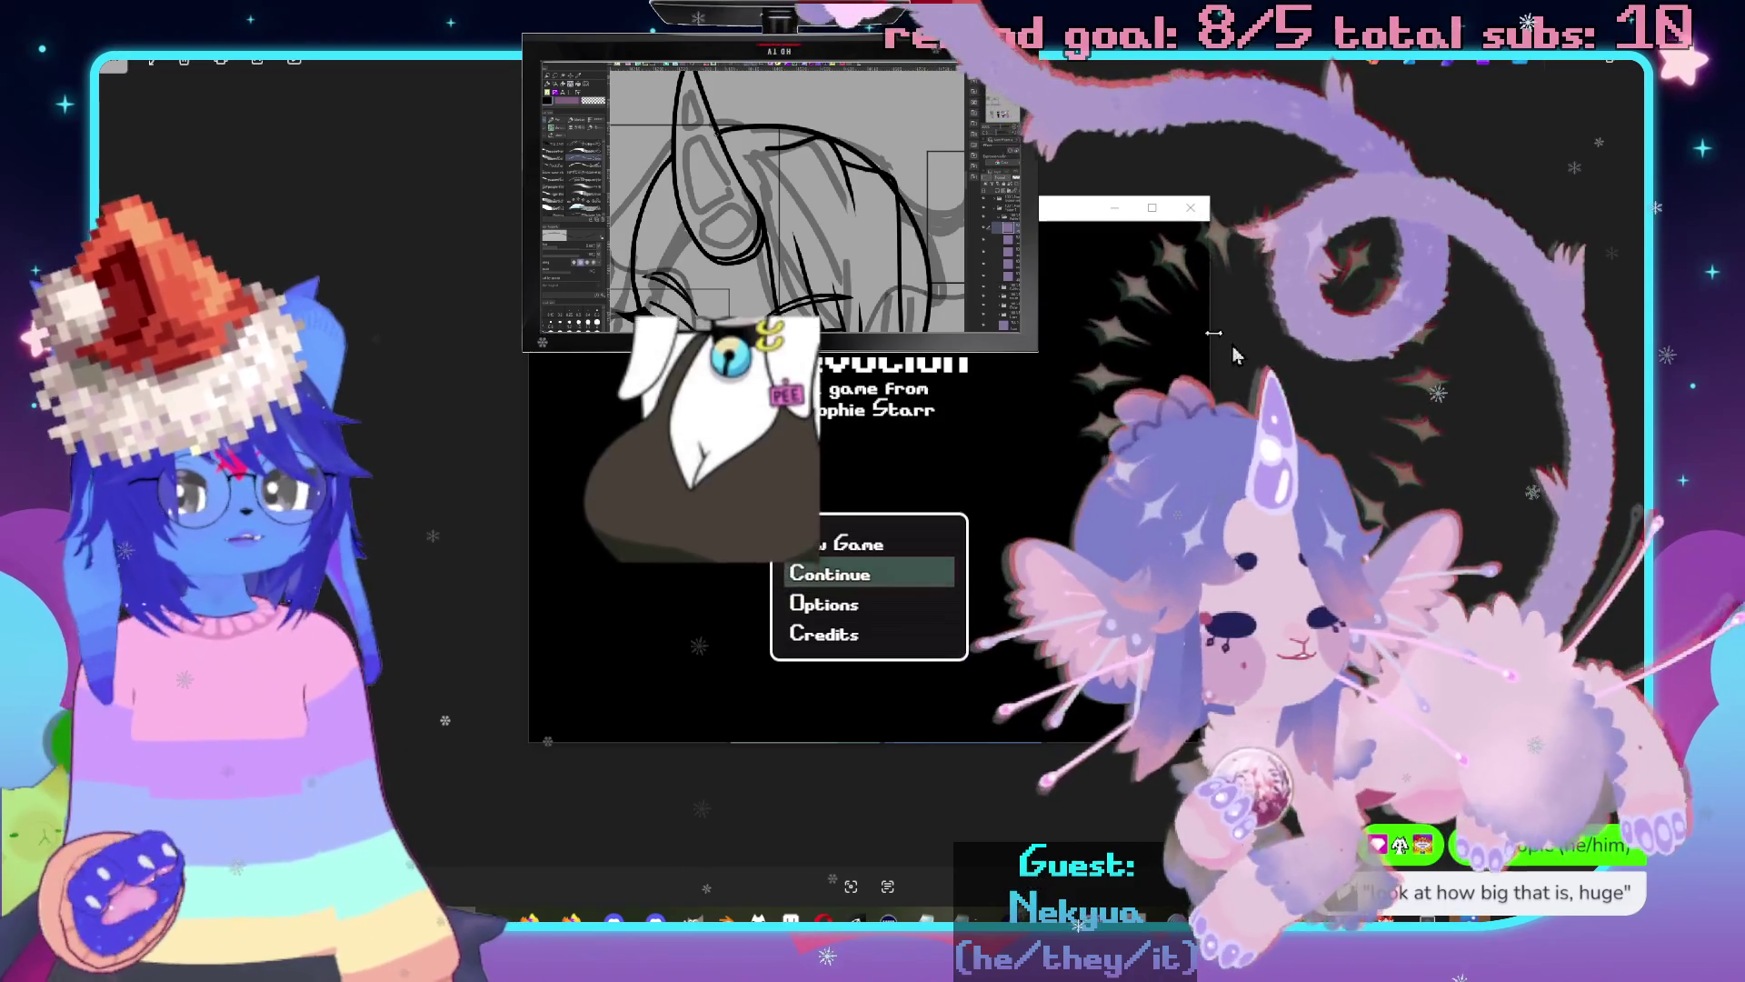
# Focus the devotion game window and reload the playtest so it restarts at the title.
pyautogui.click(1007, 404)
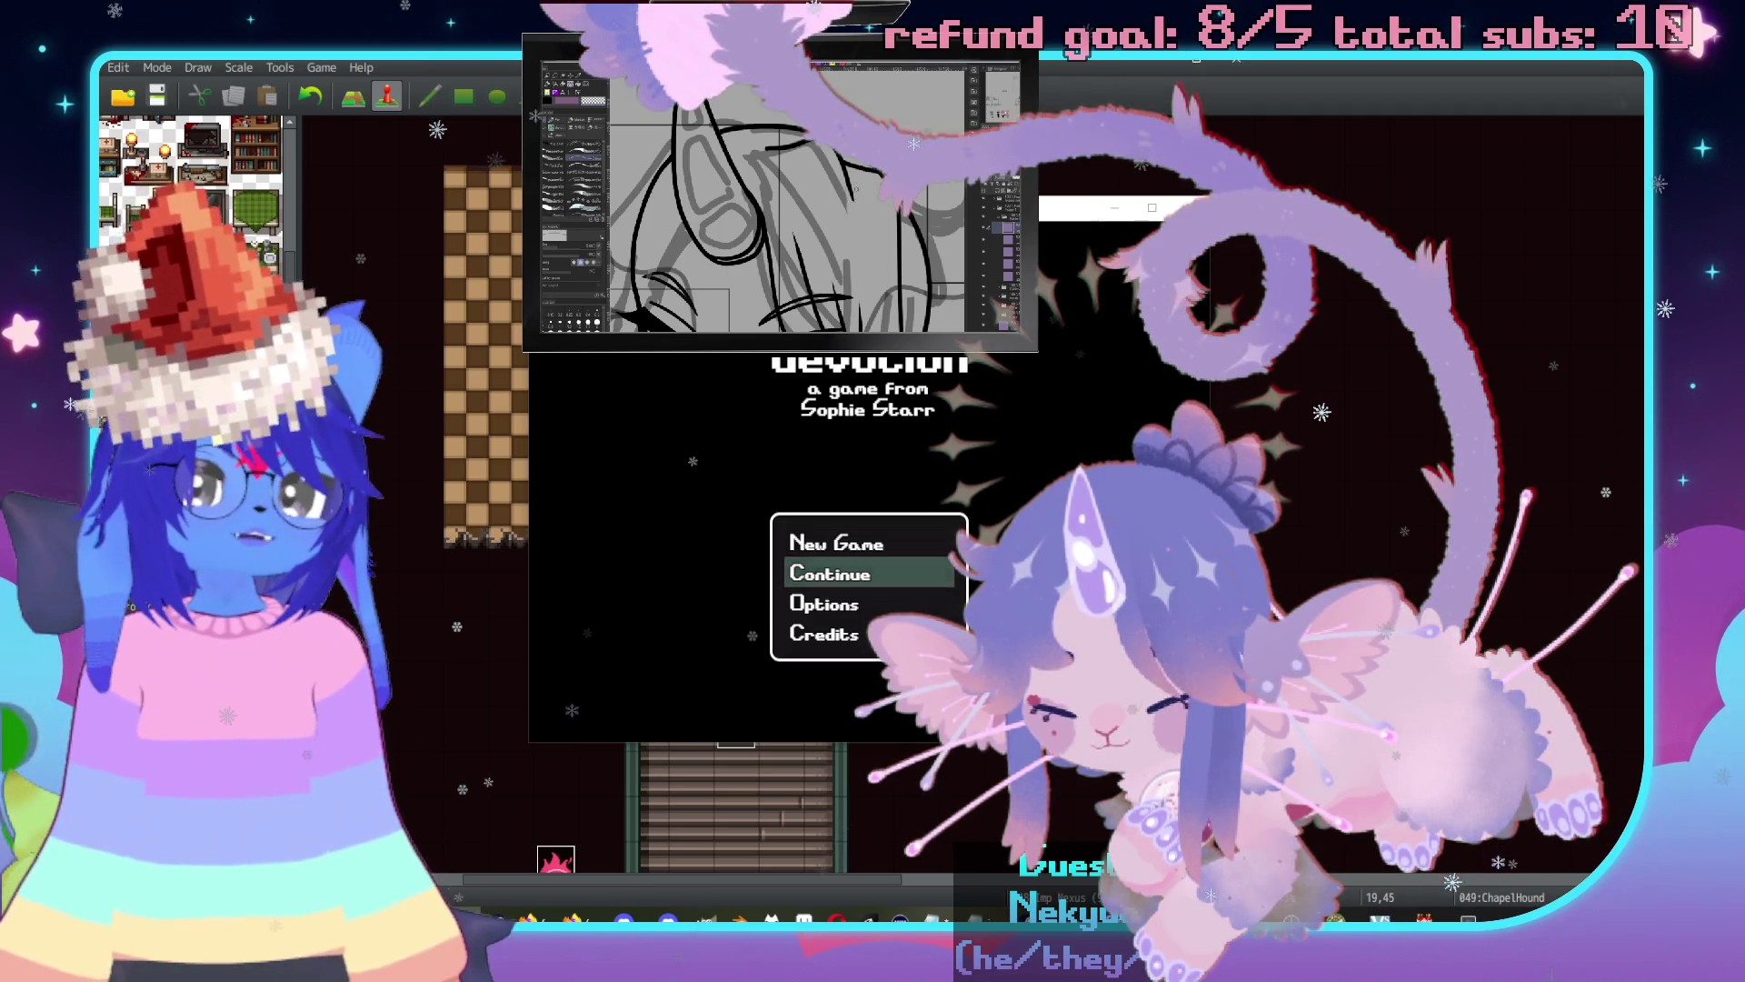
pyautogui.press('F4')
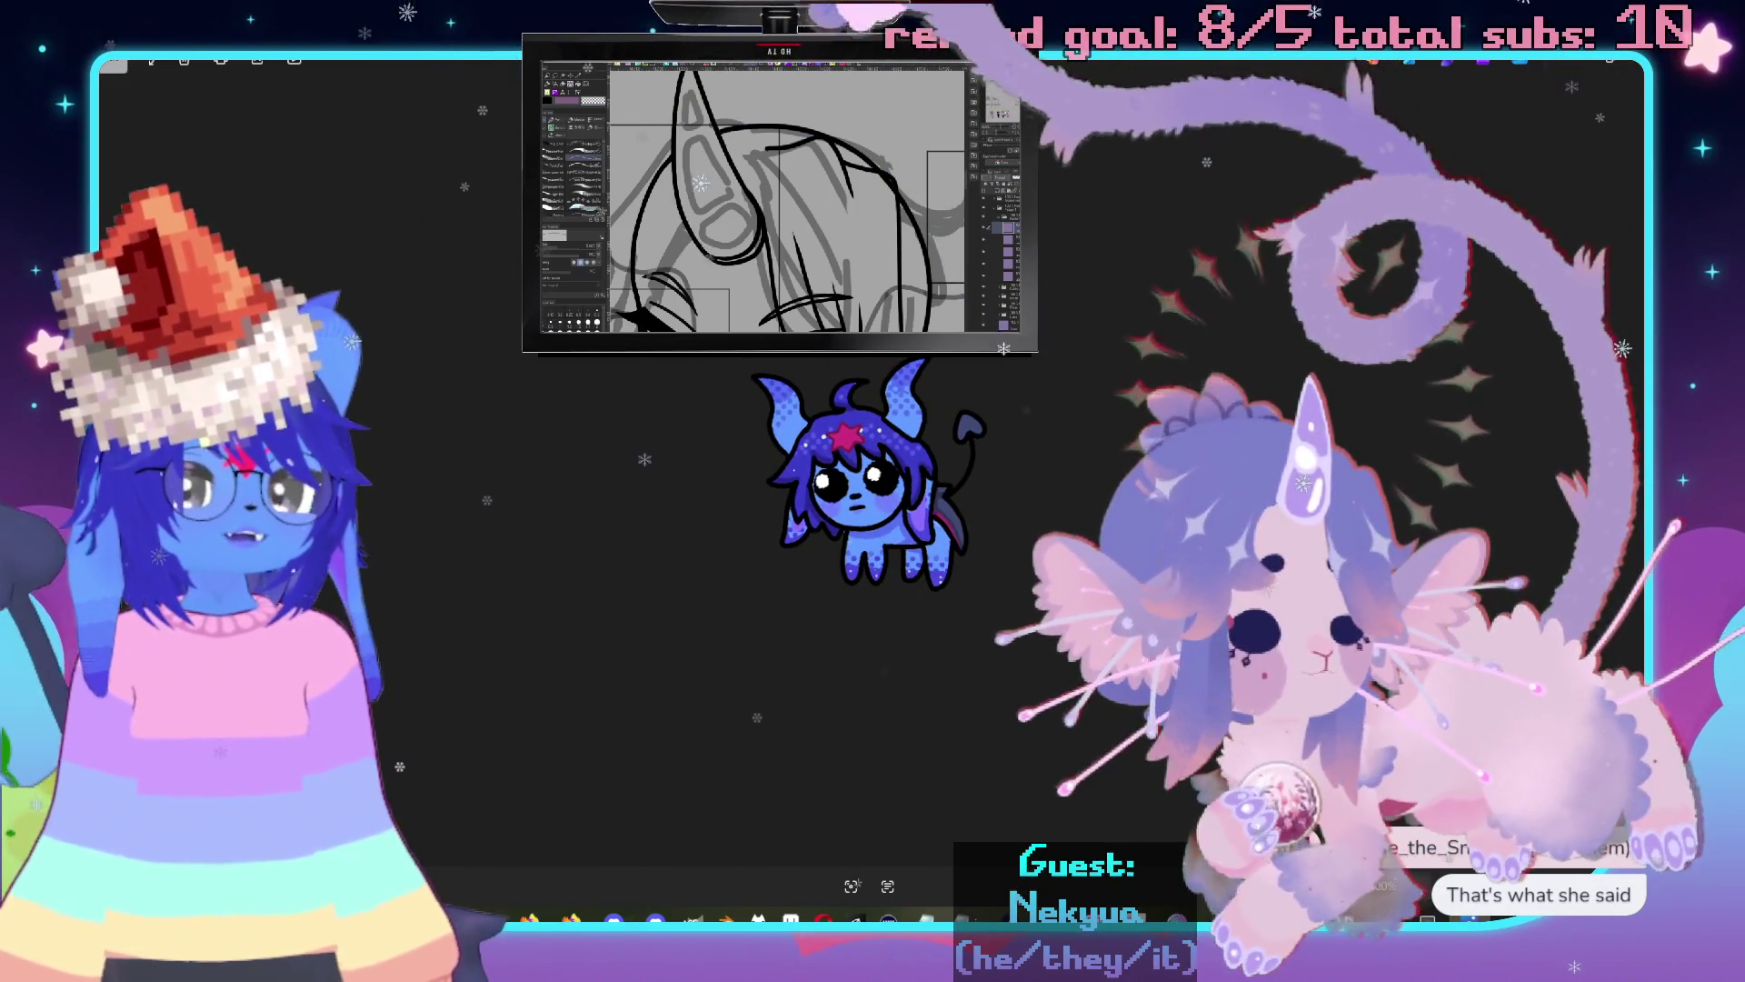
pyautogui.press('Return')
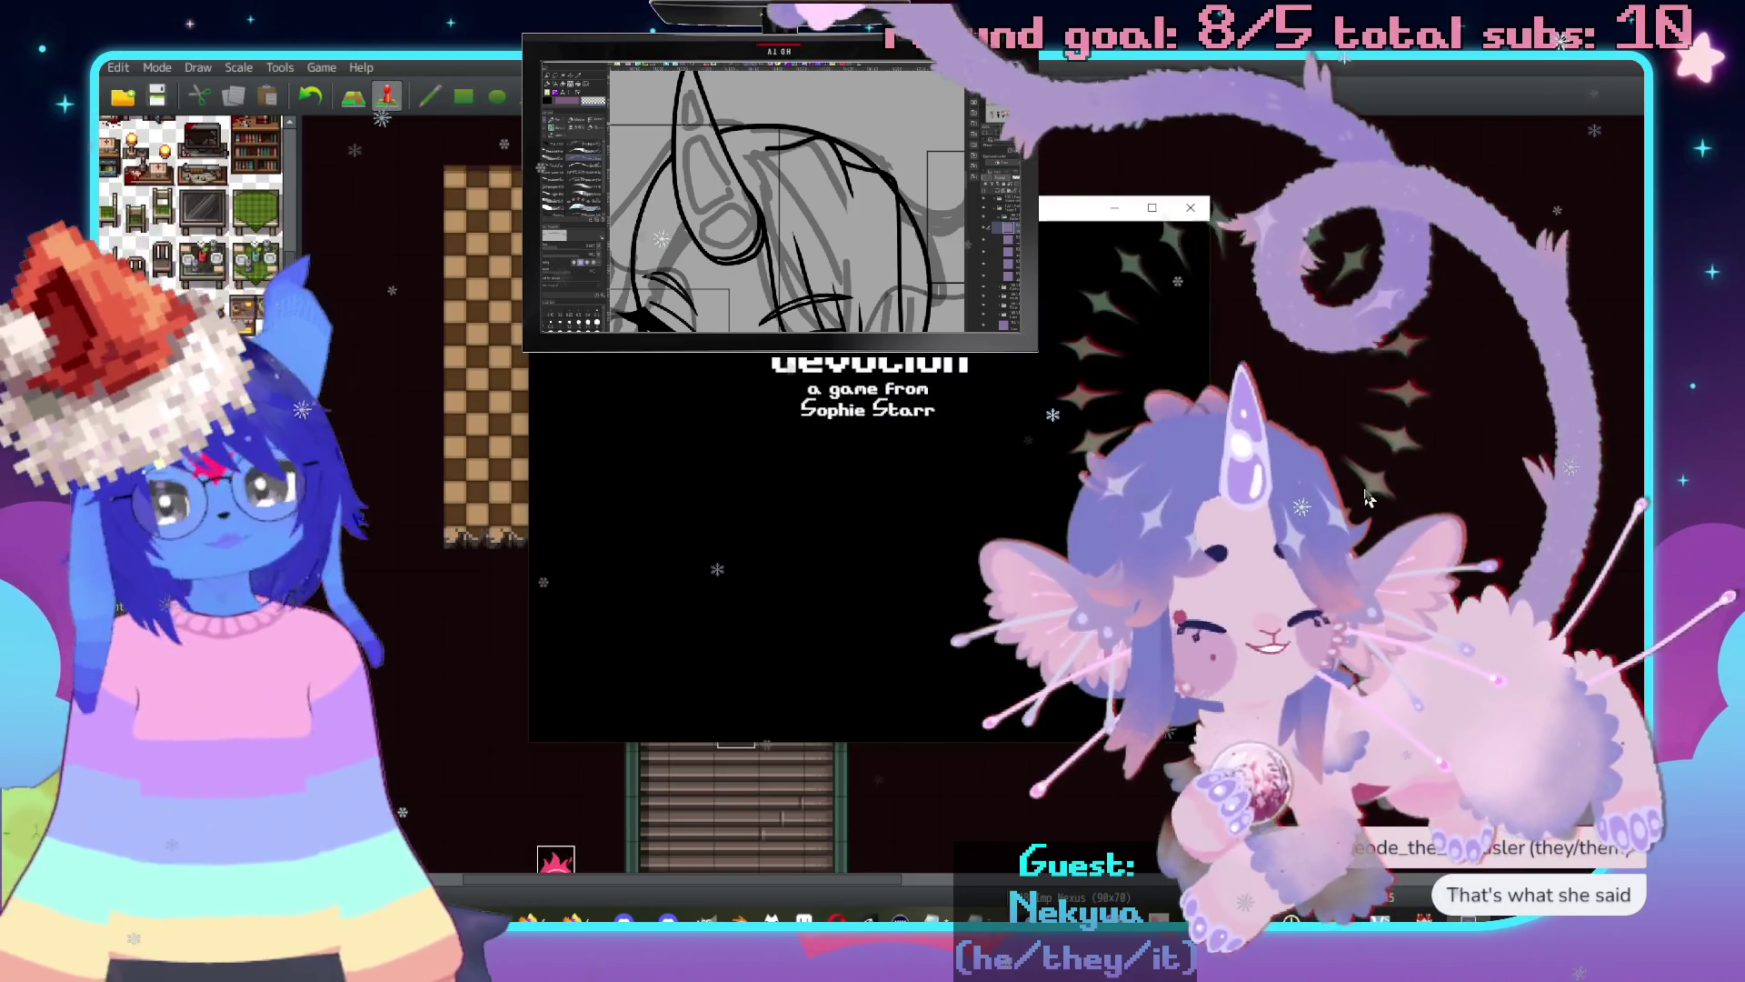
# Load save File 9 and walk up the stairs into the sleeping dog's room.
pyautogui.press('Return')
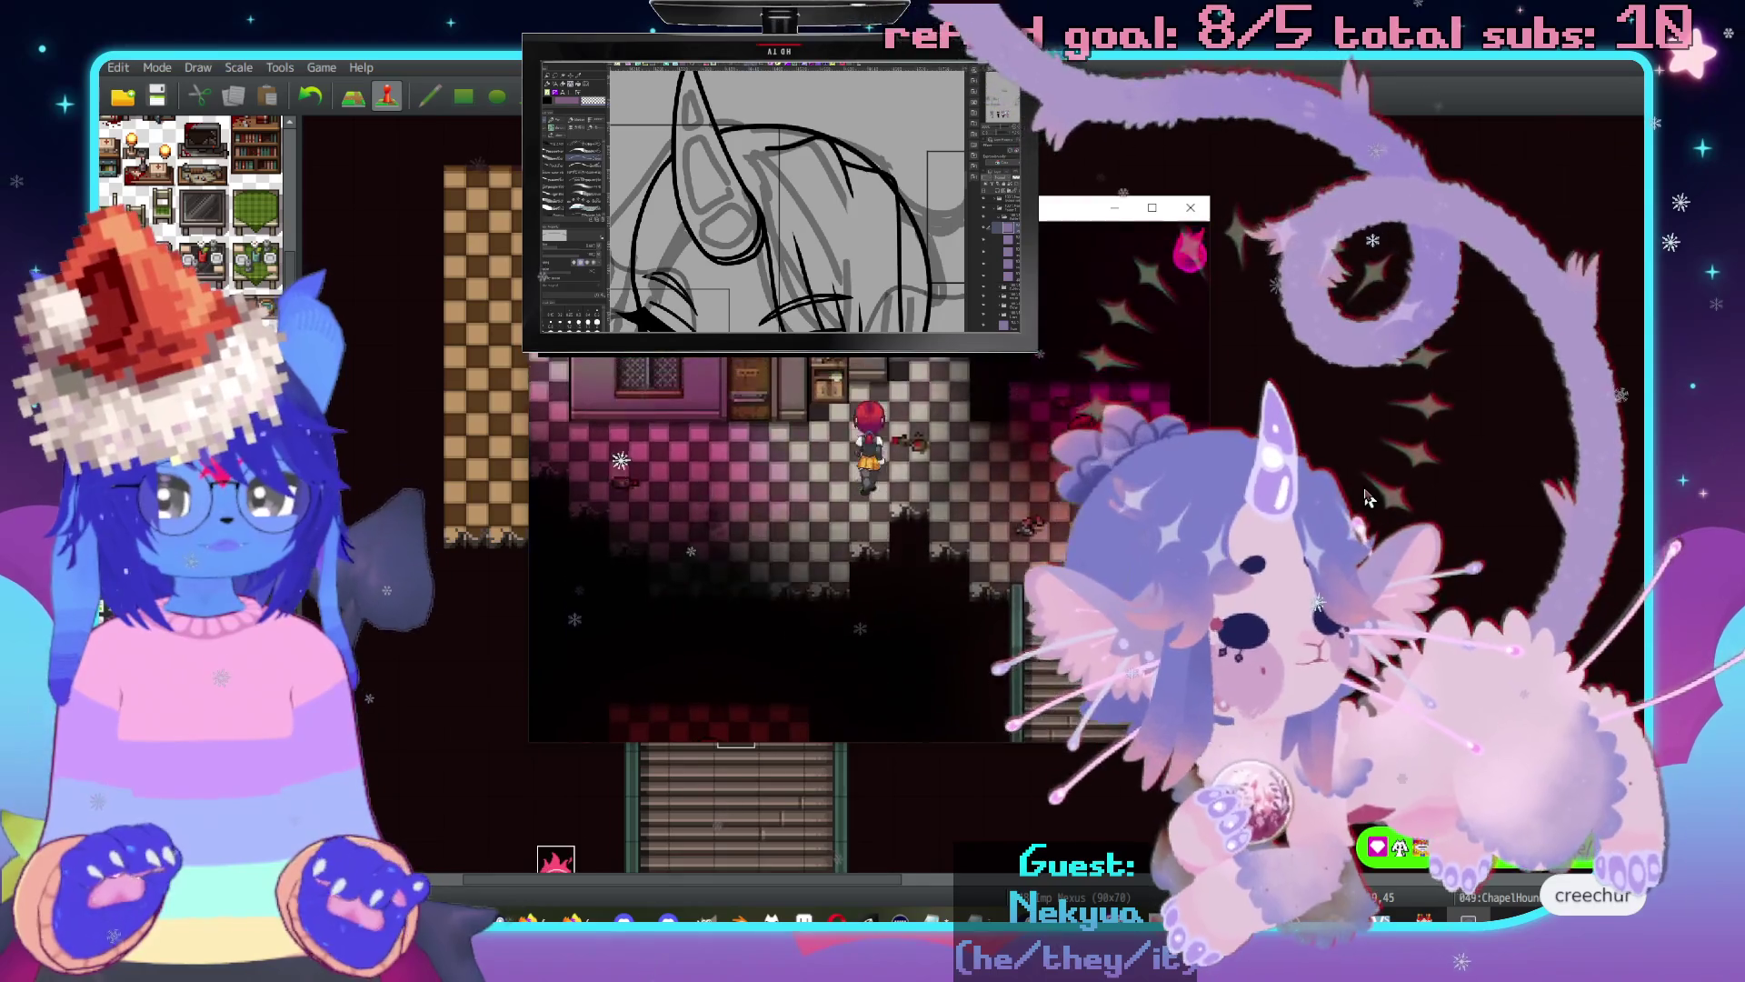
pyautogui.press('Down')
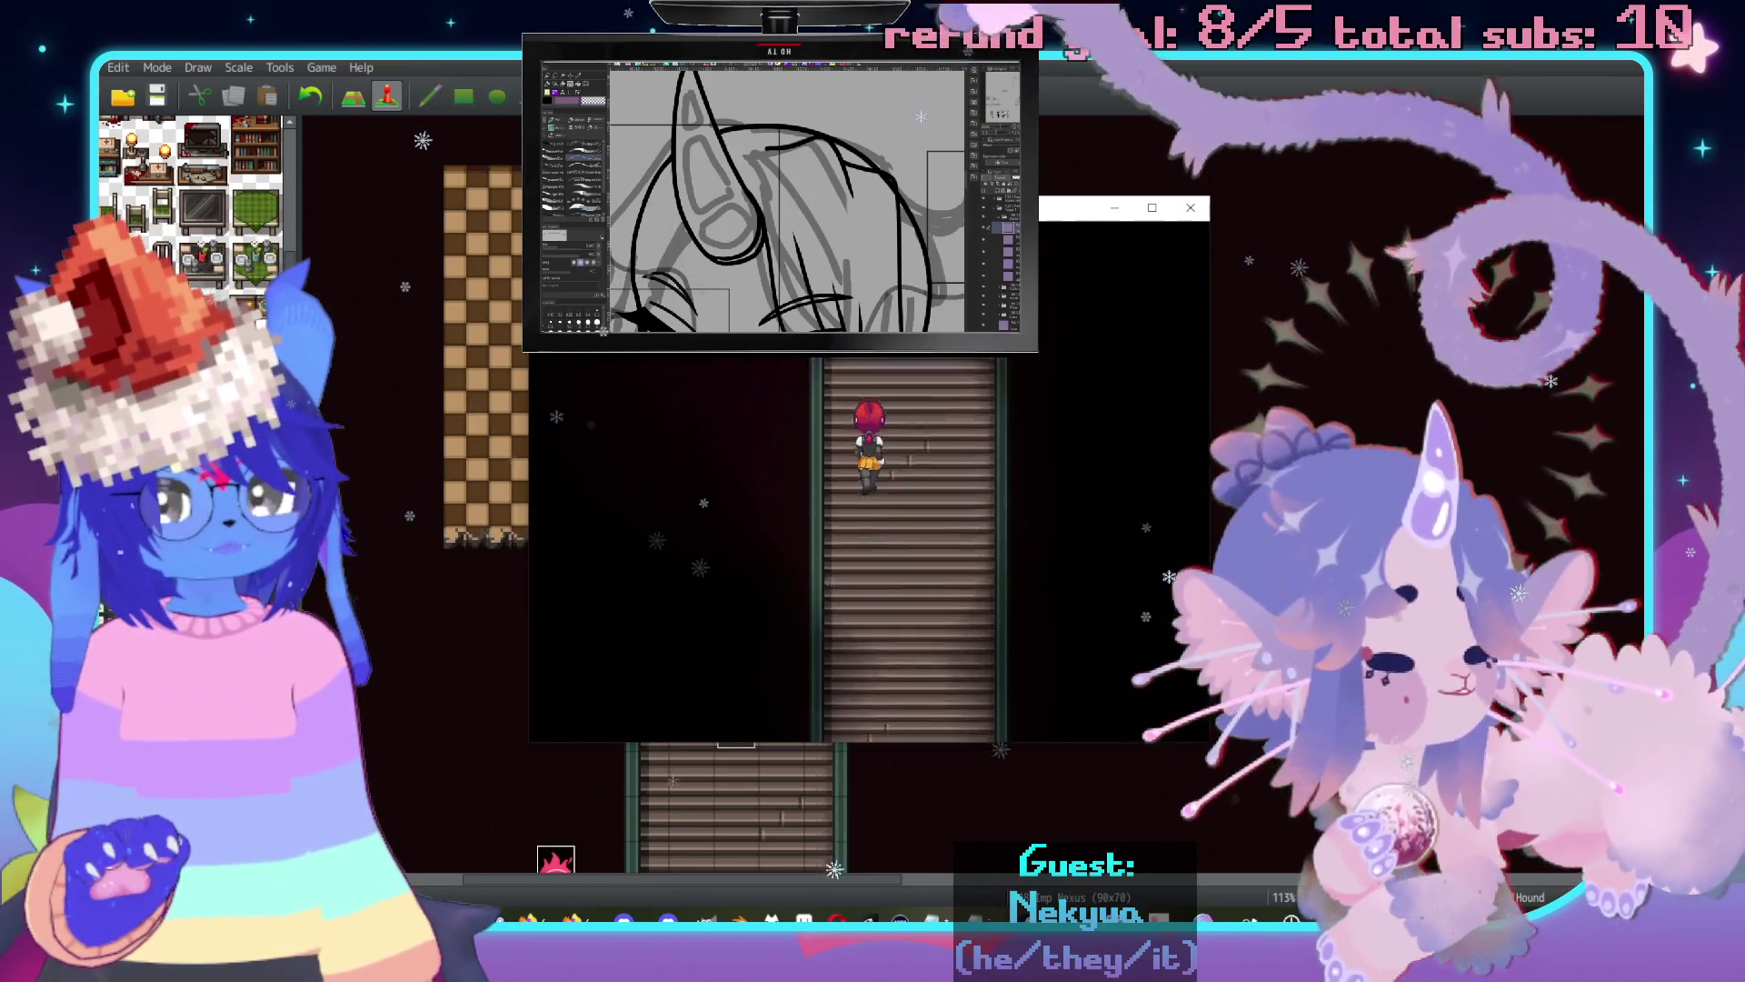
pyautogui.press('Up')
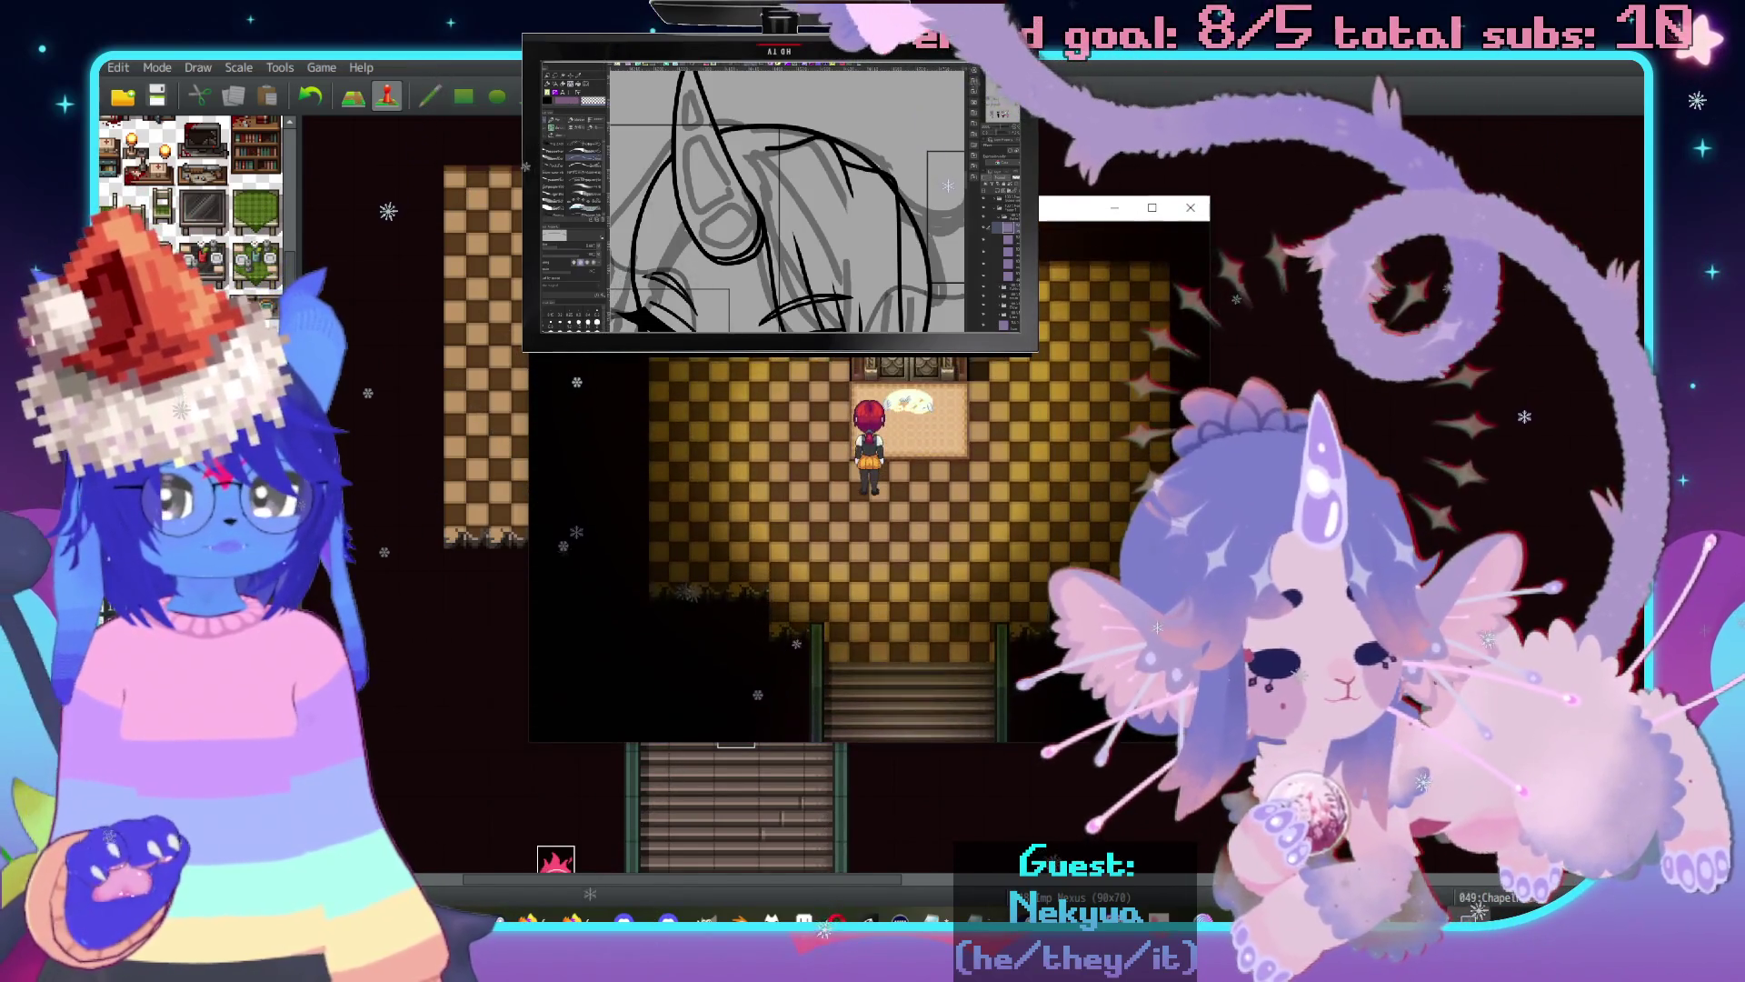
pyautogui.press('Left')
pyautogui.press('Up')
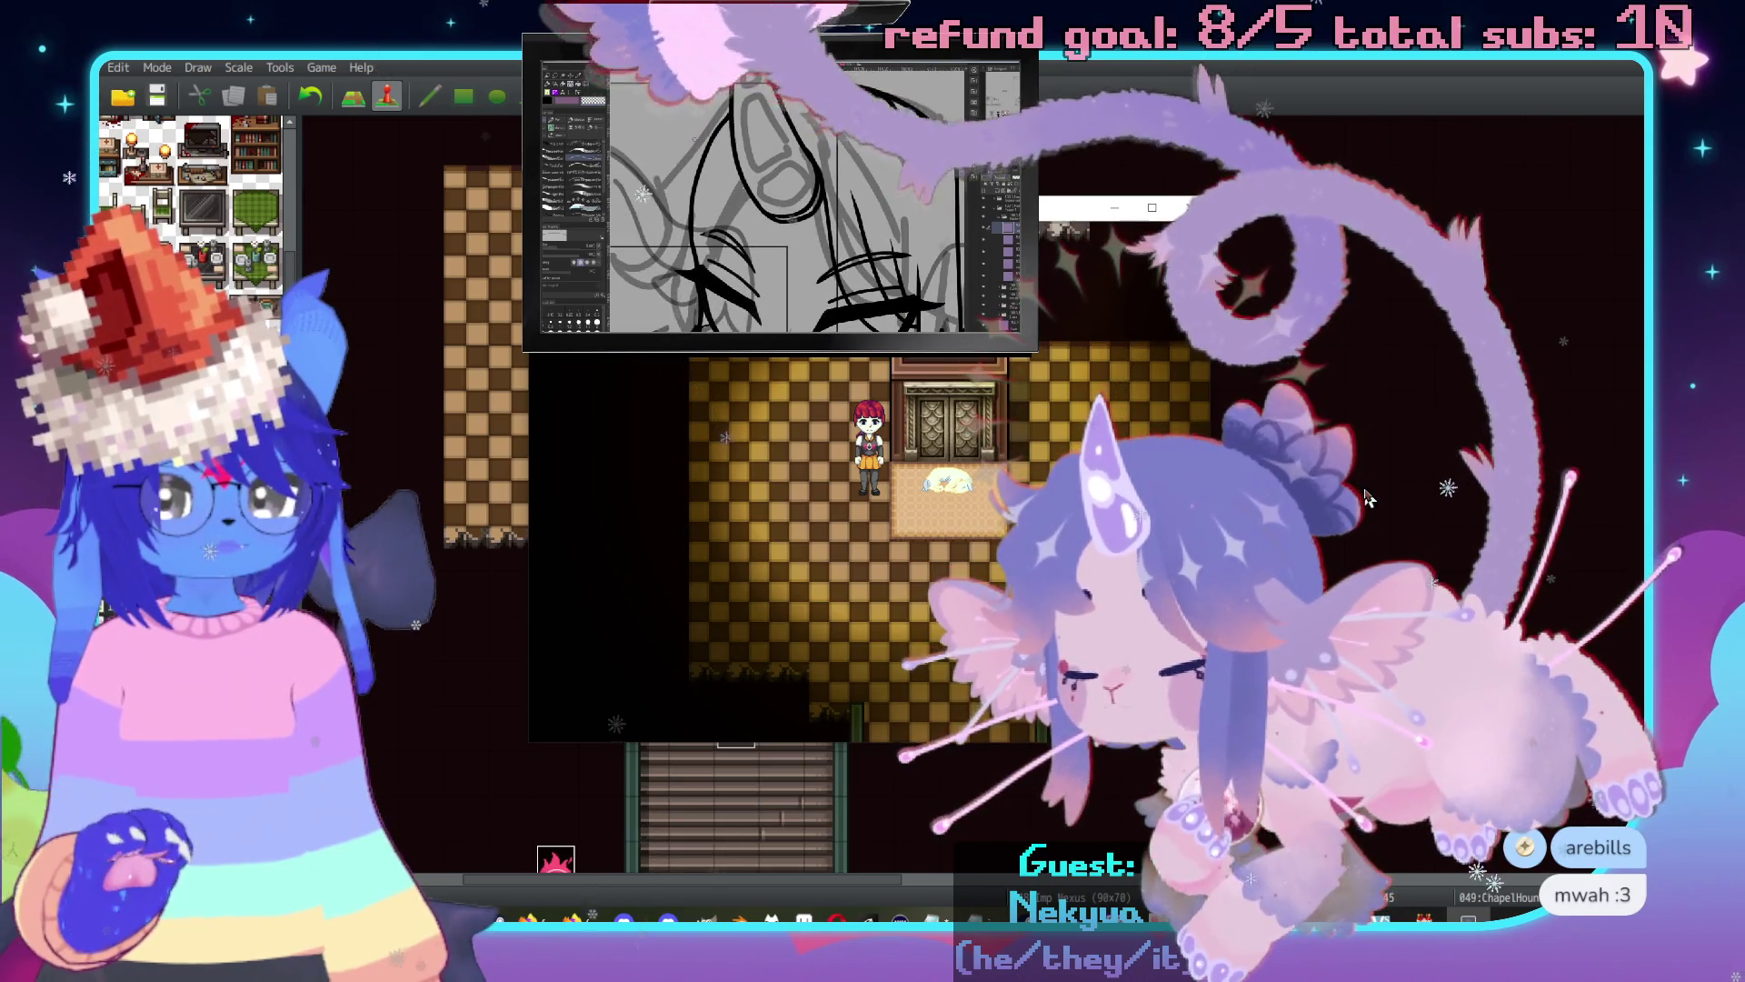
pyautogui.press('Down')
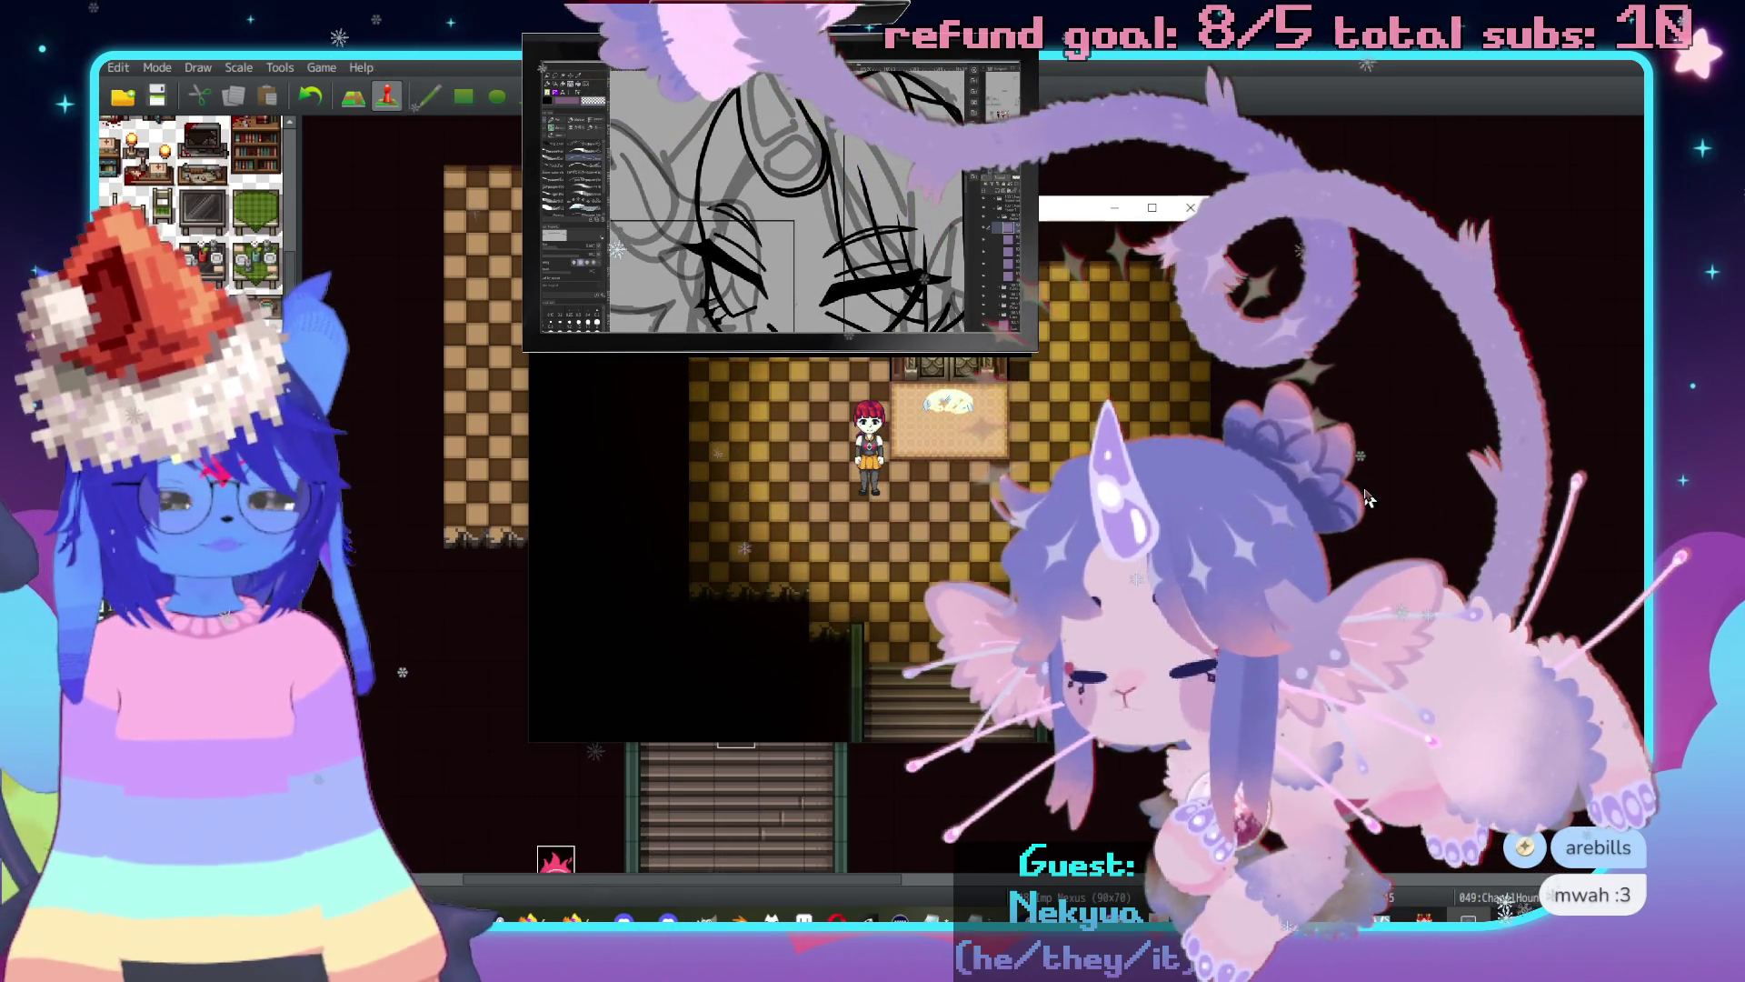
# Open the in-game menu's Save list, back out, and close the playtest window.
pyautogui.press('Escape')
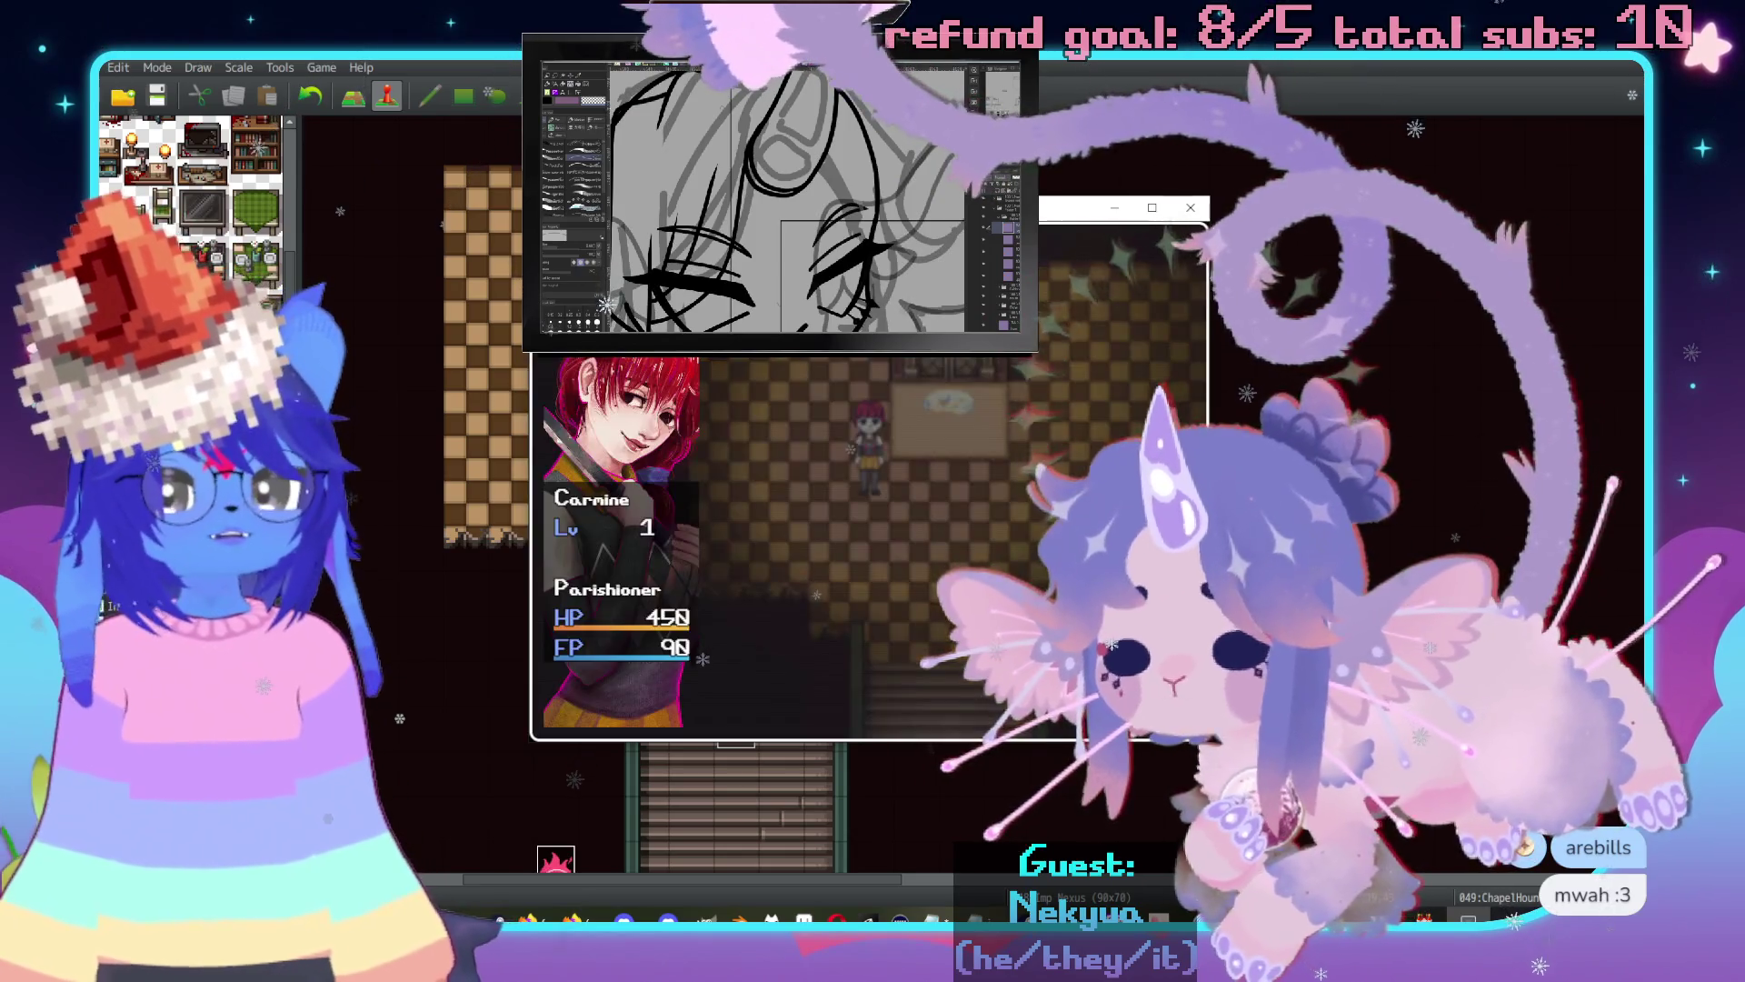
pyautogui.press('Return')
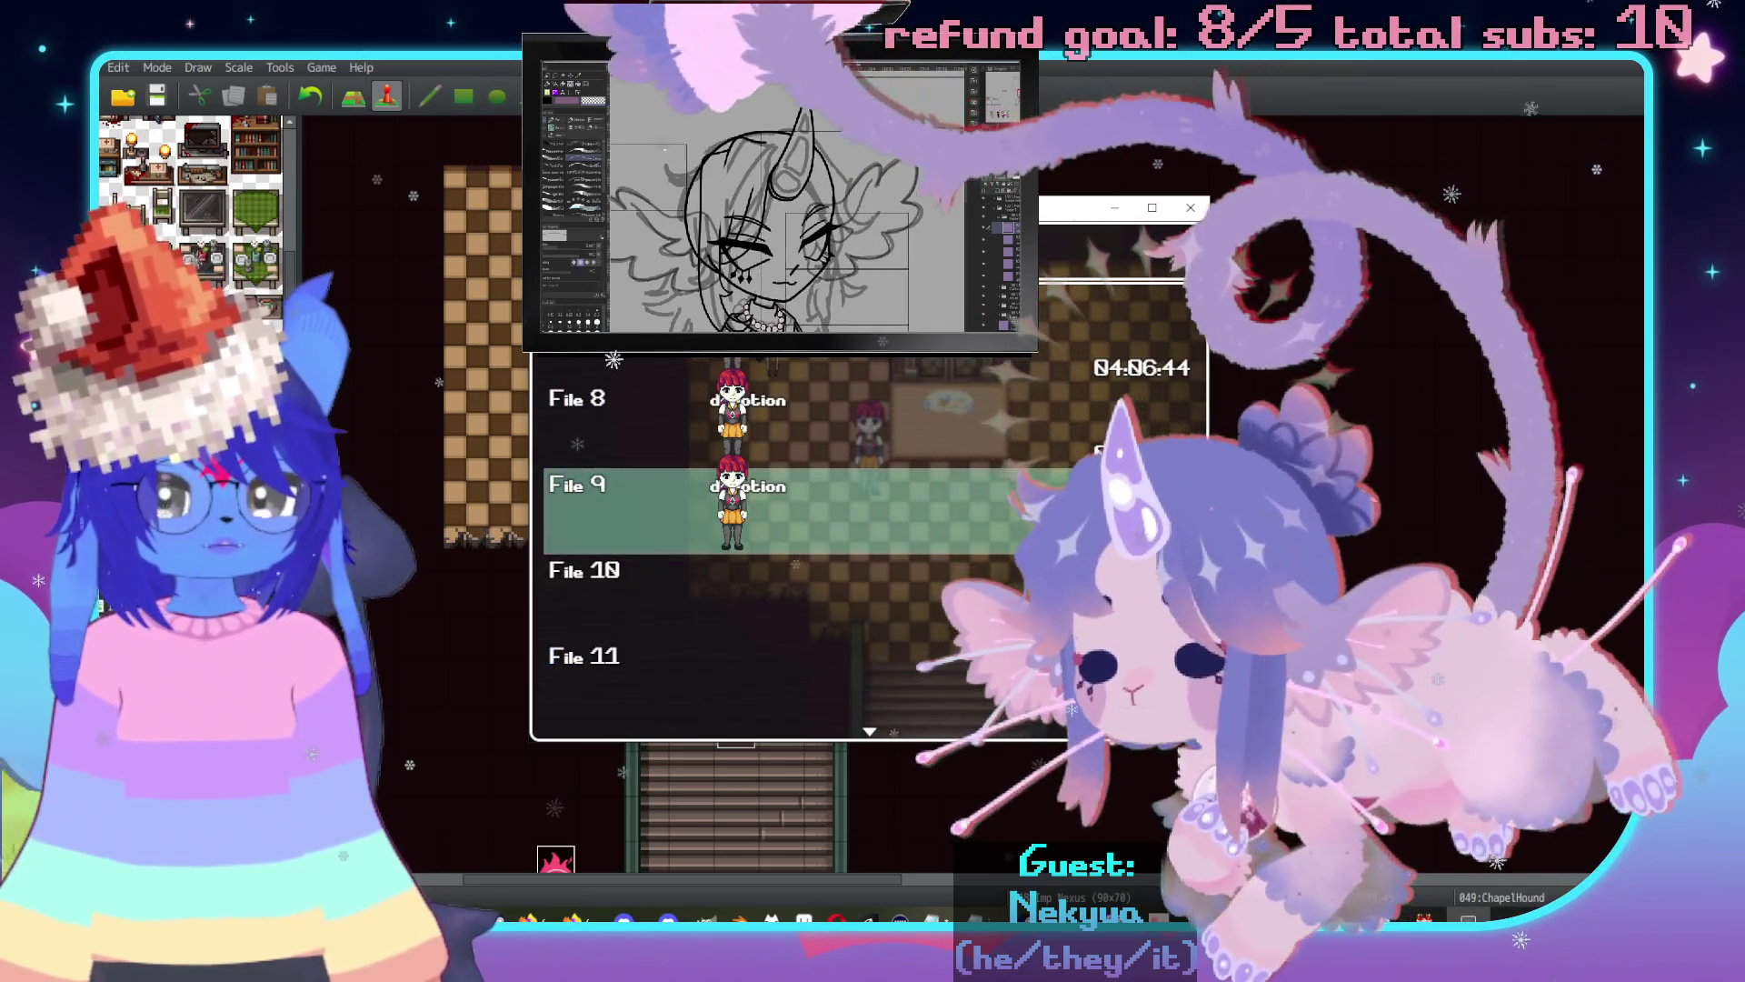
pyautogui.press('Escape')
pyautogui.hotkey('alt', 'F4')
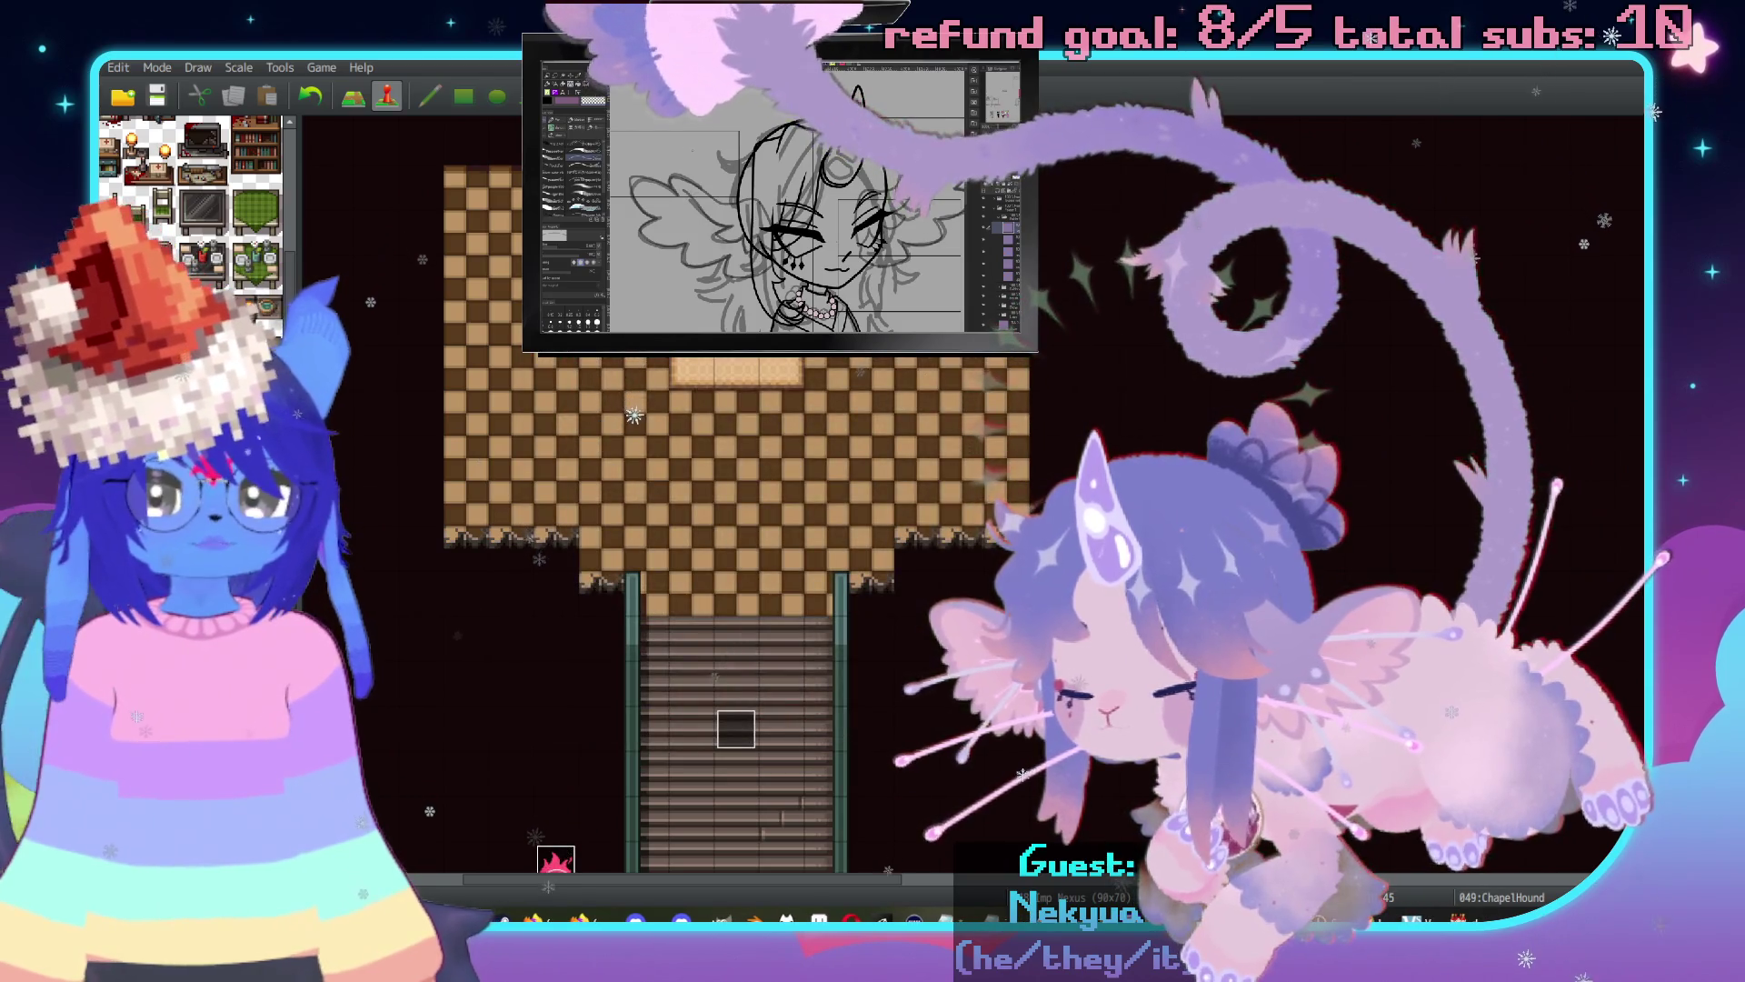
# Add a 30-frame Wait to ChapelHound's movement route, leaving its speed unchanged, and confirm both dialogs.
pyautogui.doubleClick(736, 728)
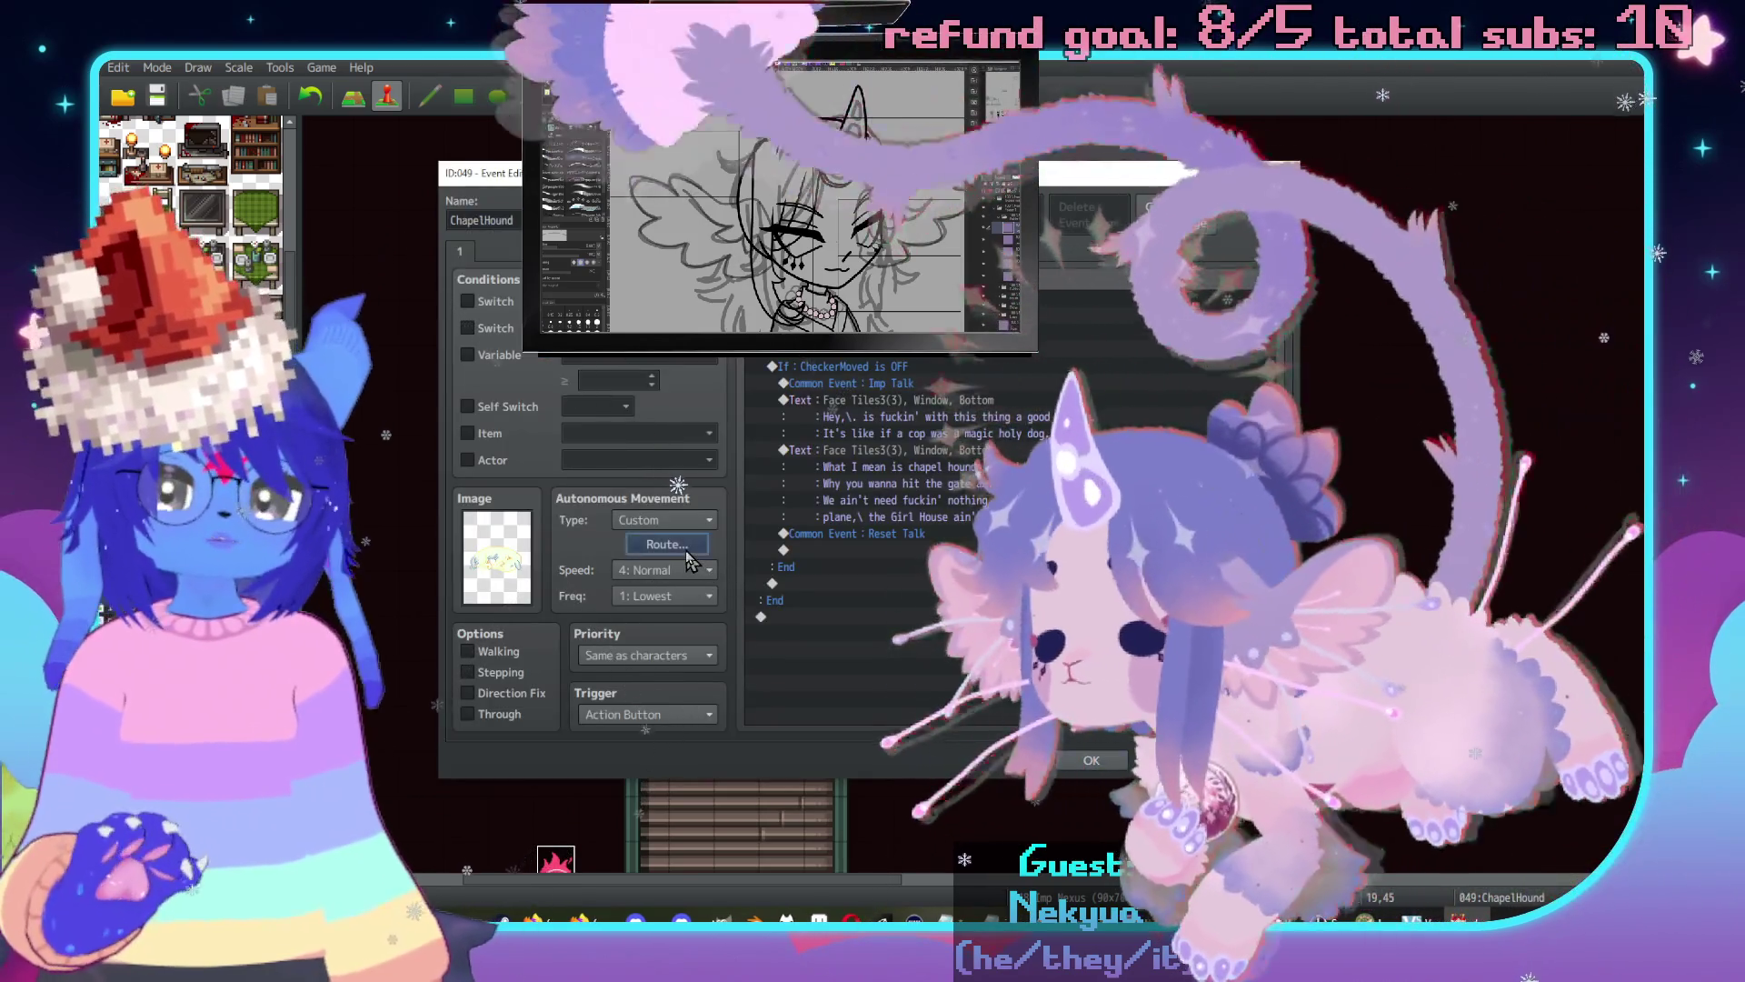
pyautogui.click(667, 544)
pyautogui.click(588, 358)
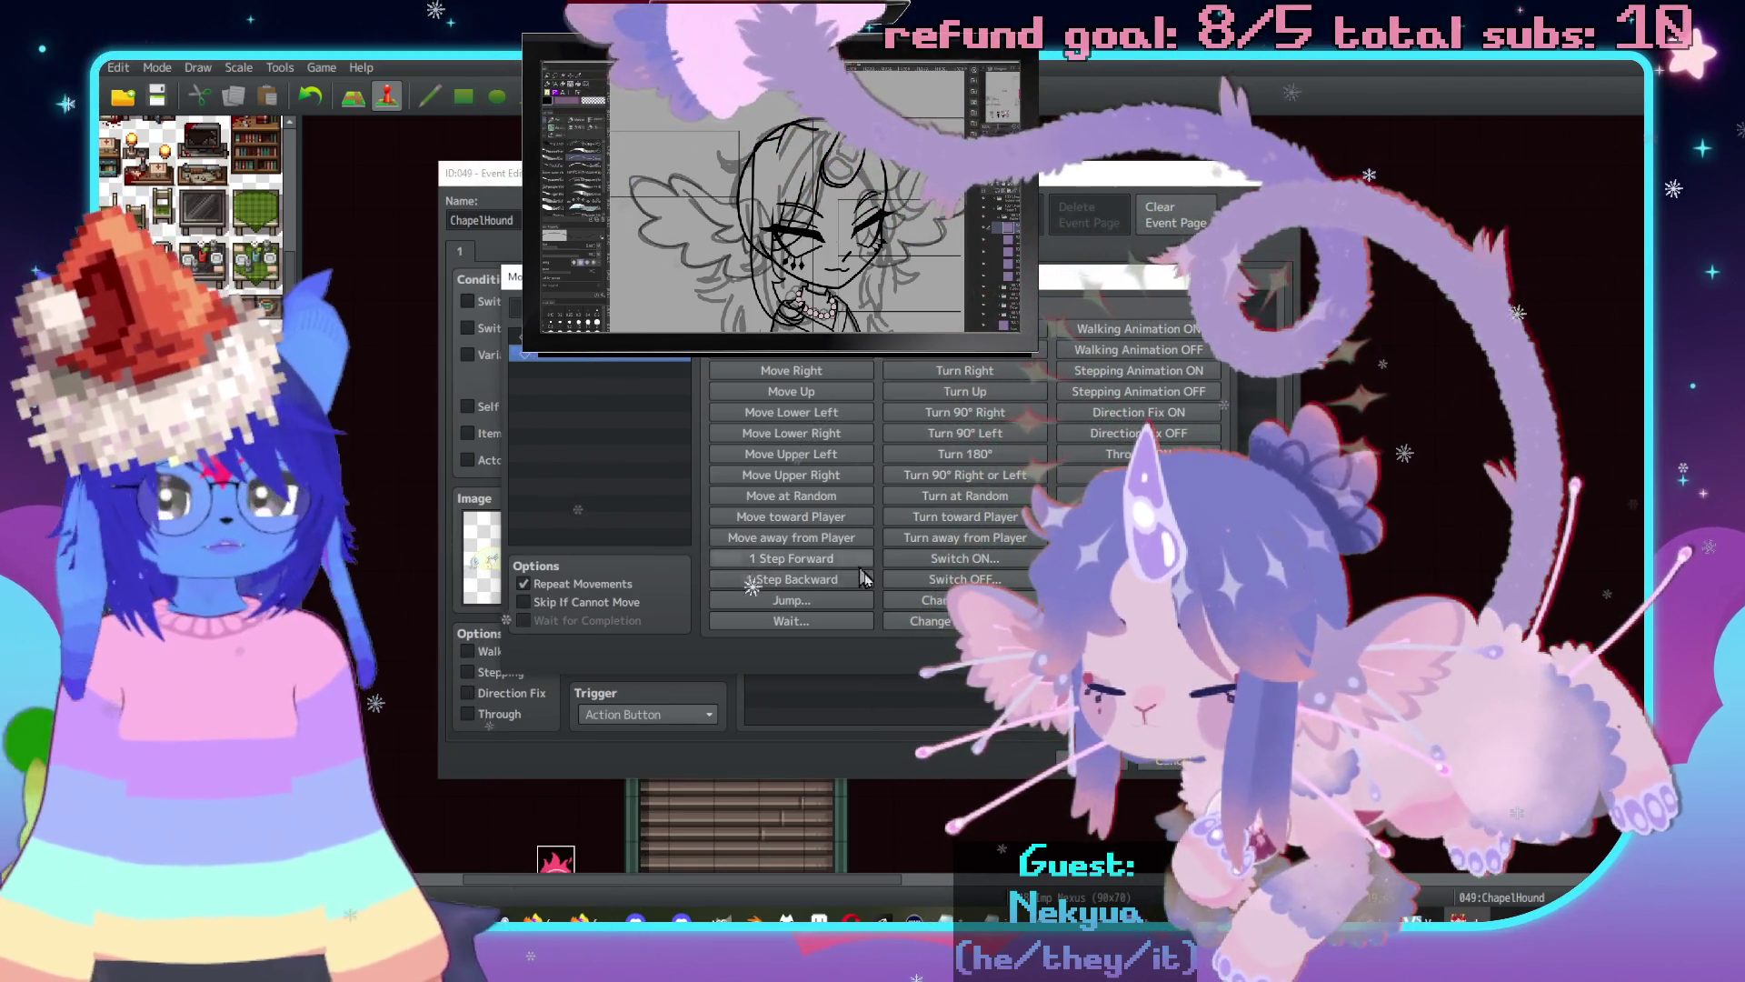
pyautogui.click(932, 600)
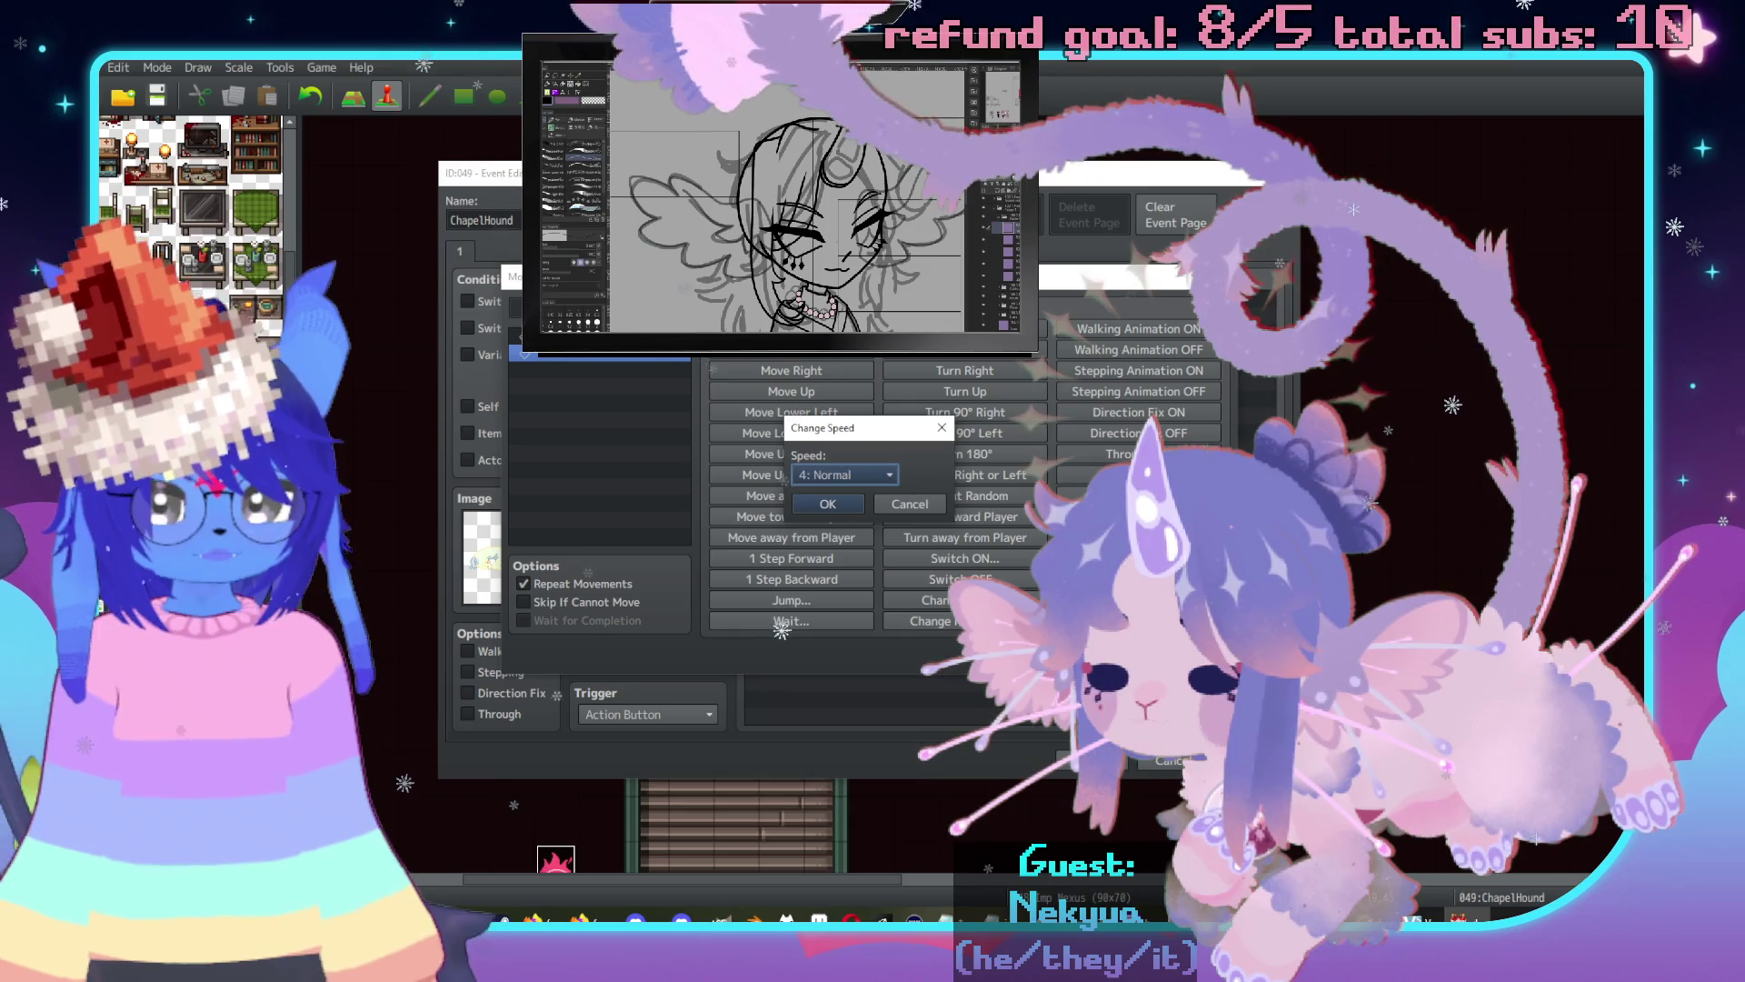
pyautogui.click(911, 500)
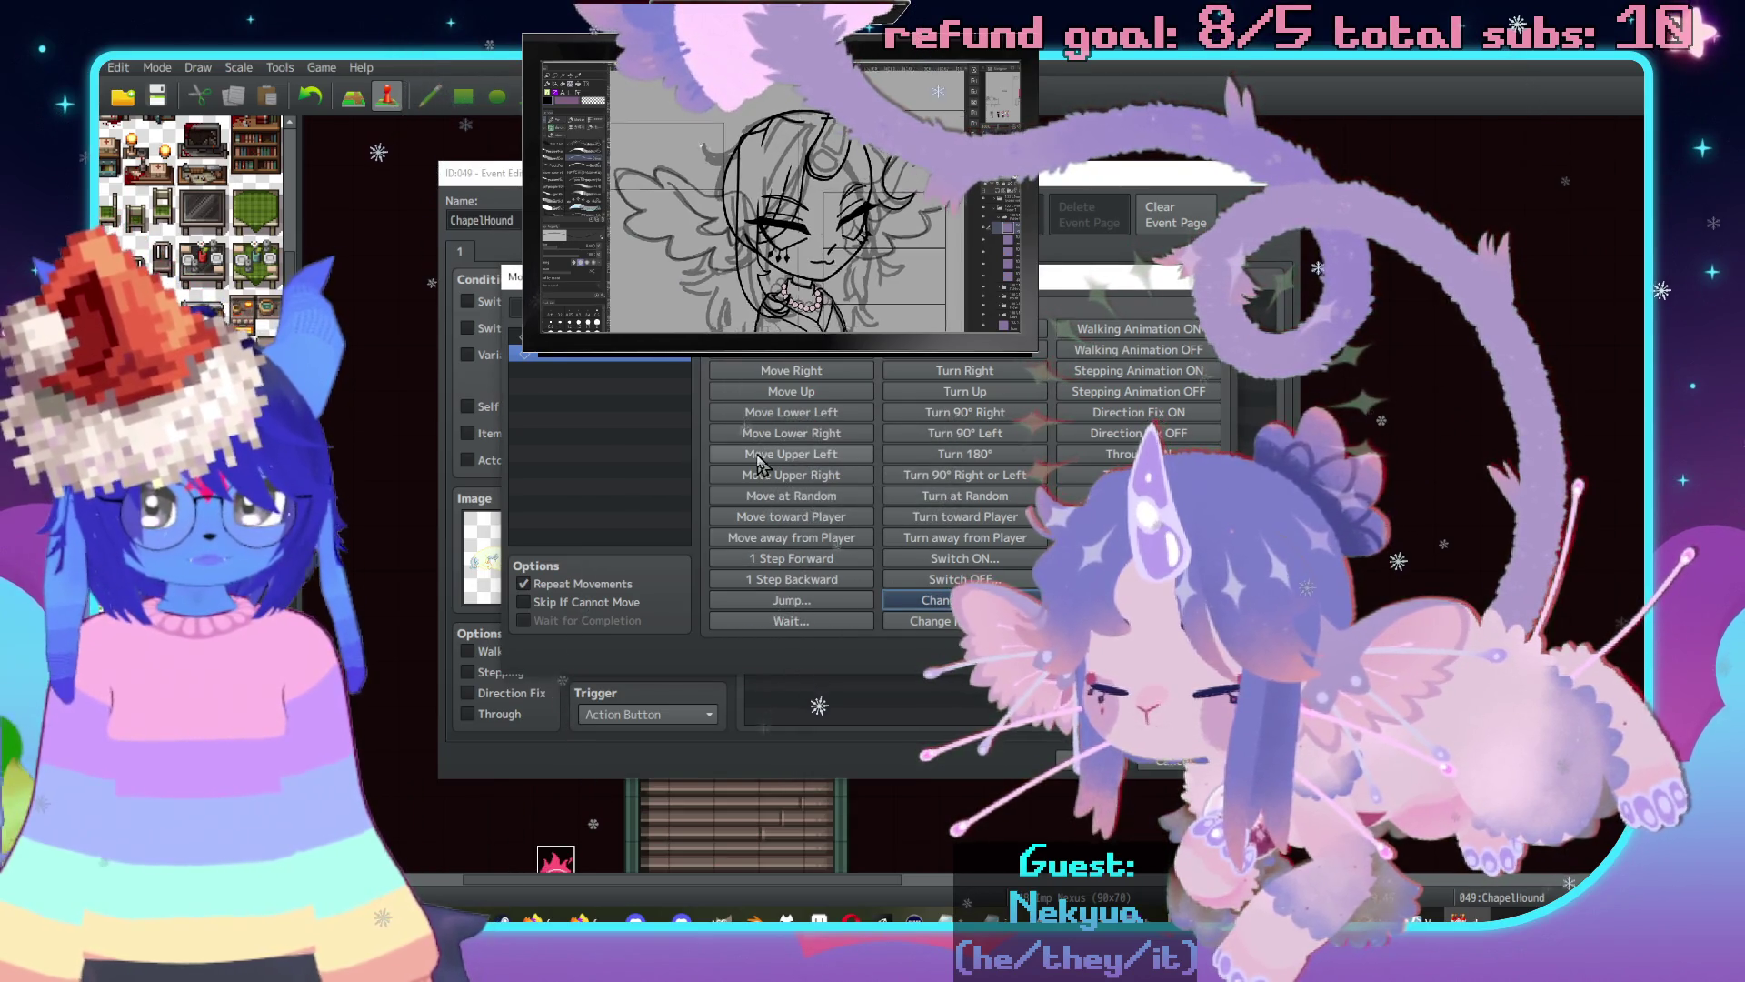
pyautogui.click(808, 624)
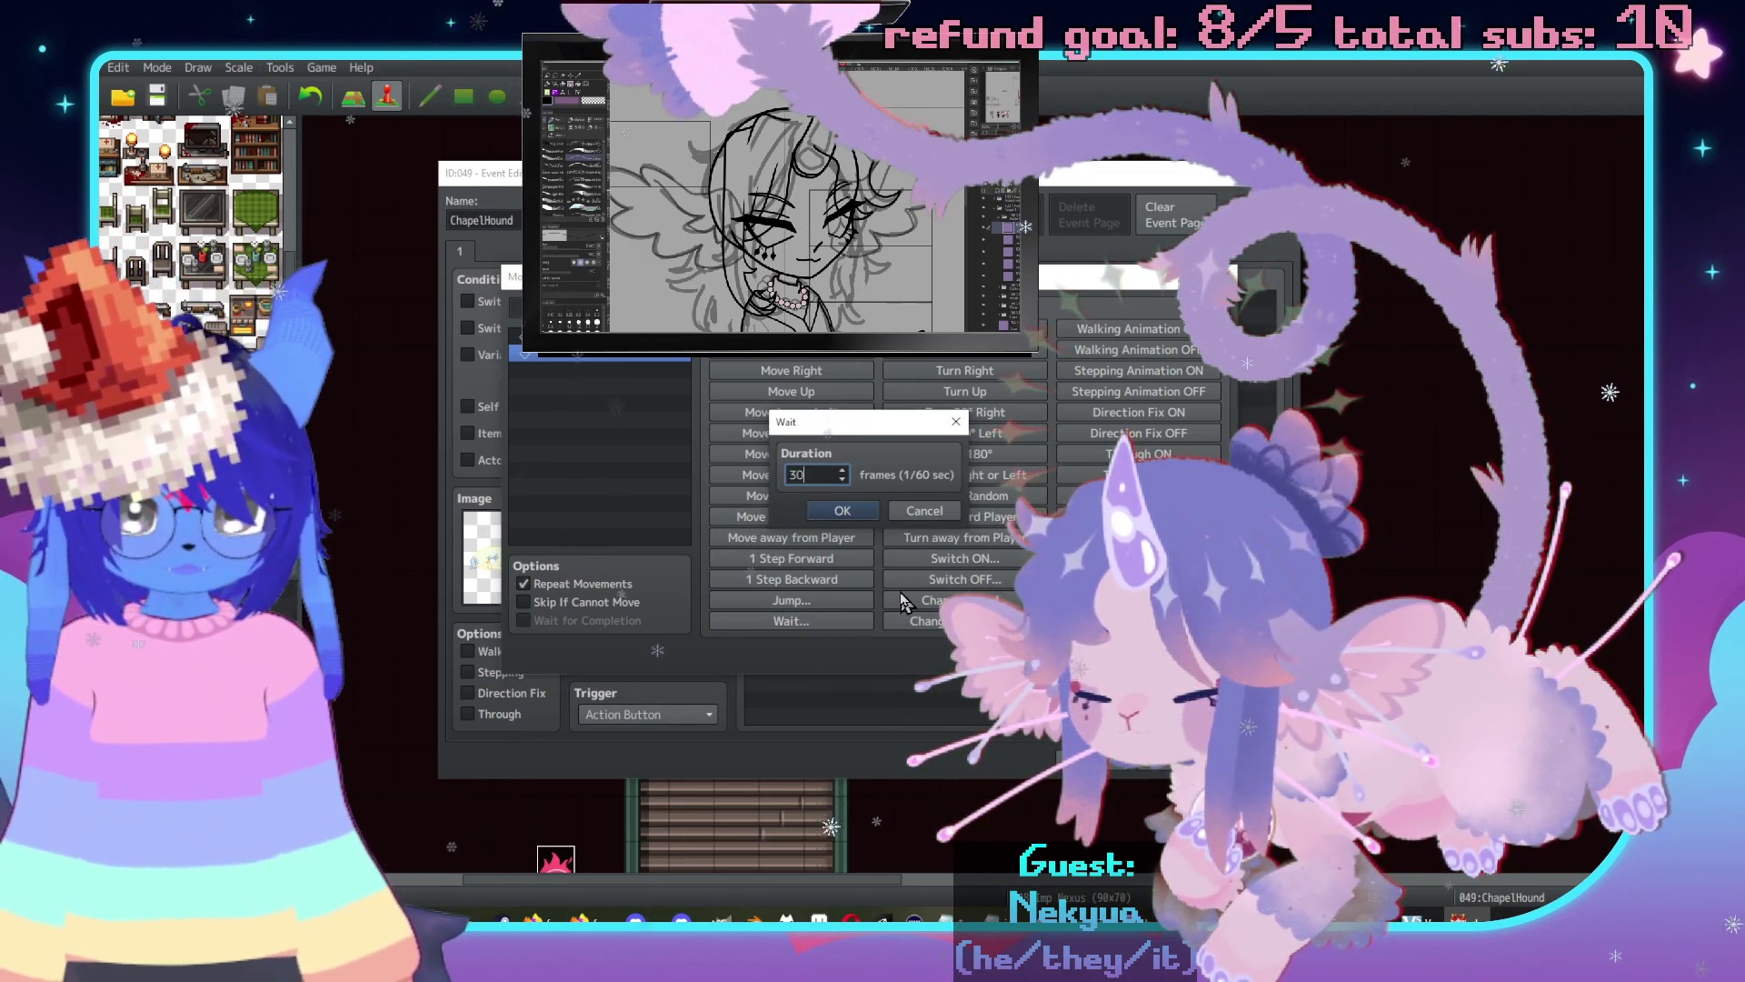
pyautogui.press('Return')
pyautogui.press('Return')
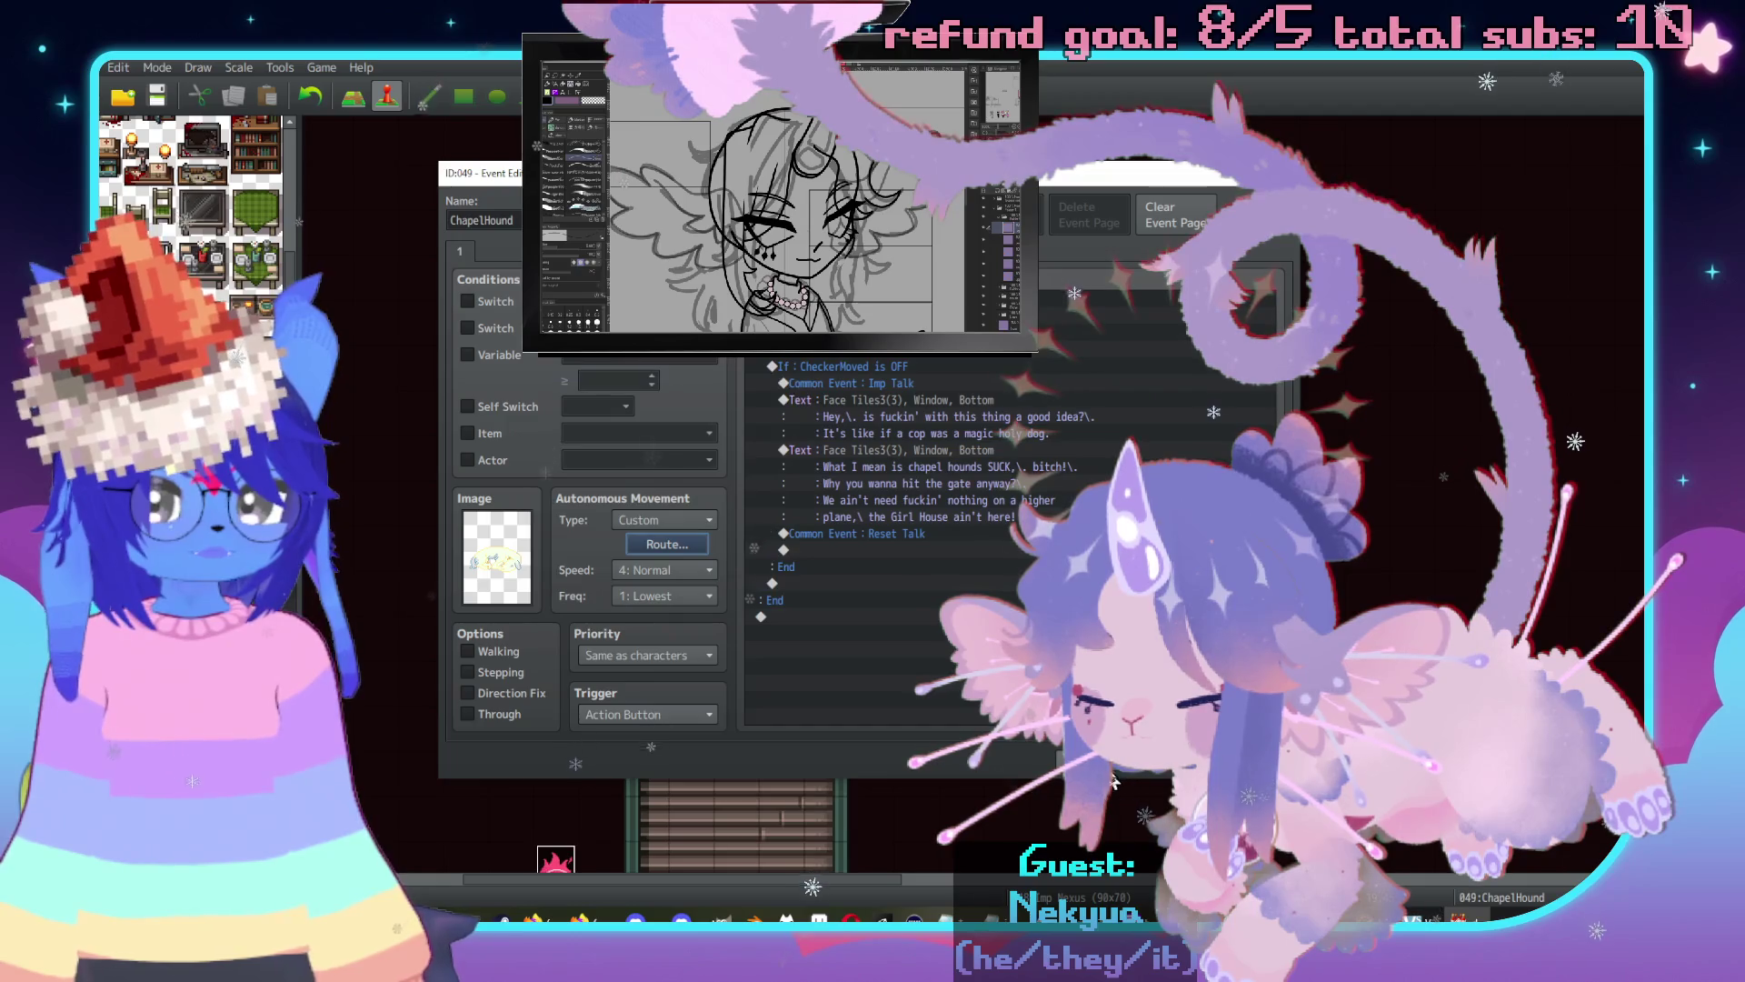
pyautogui.press('Return')
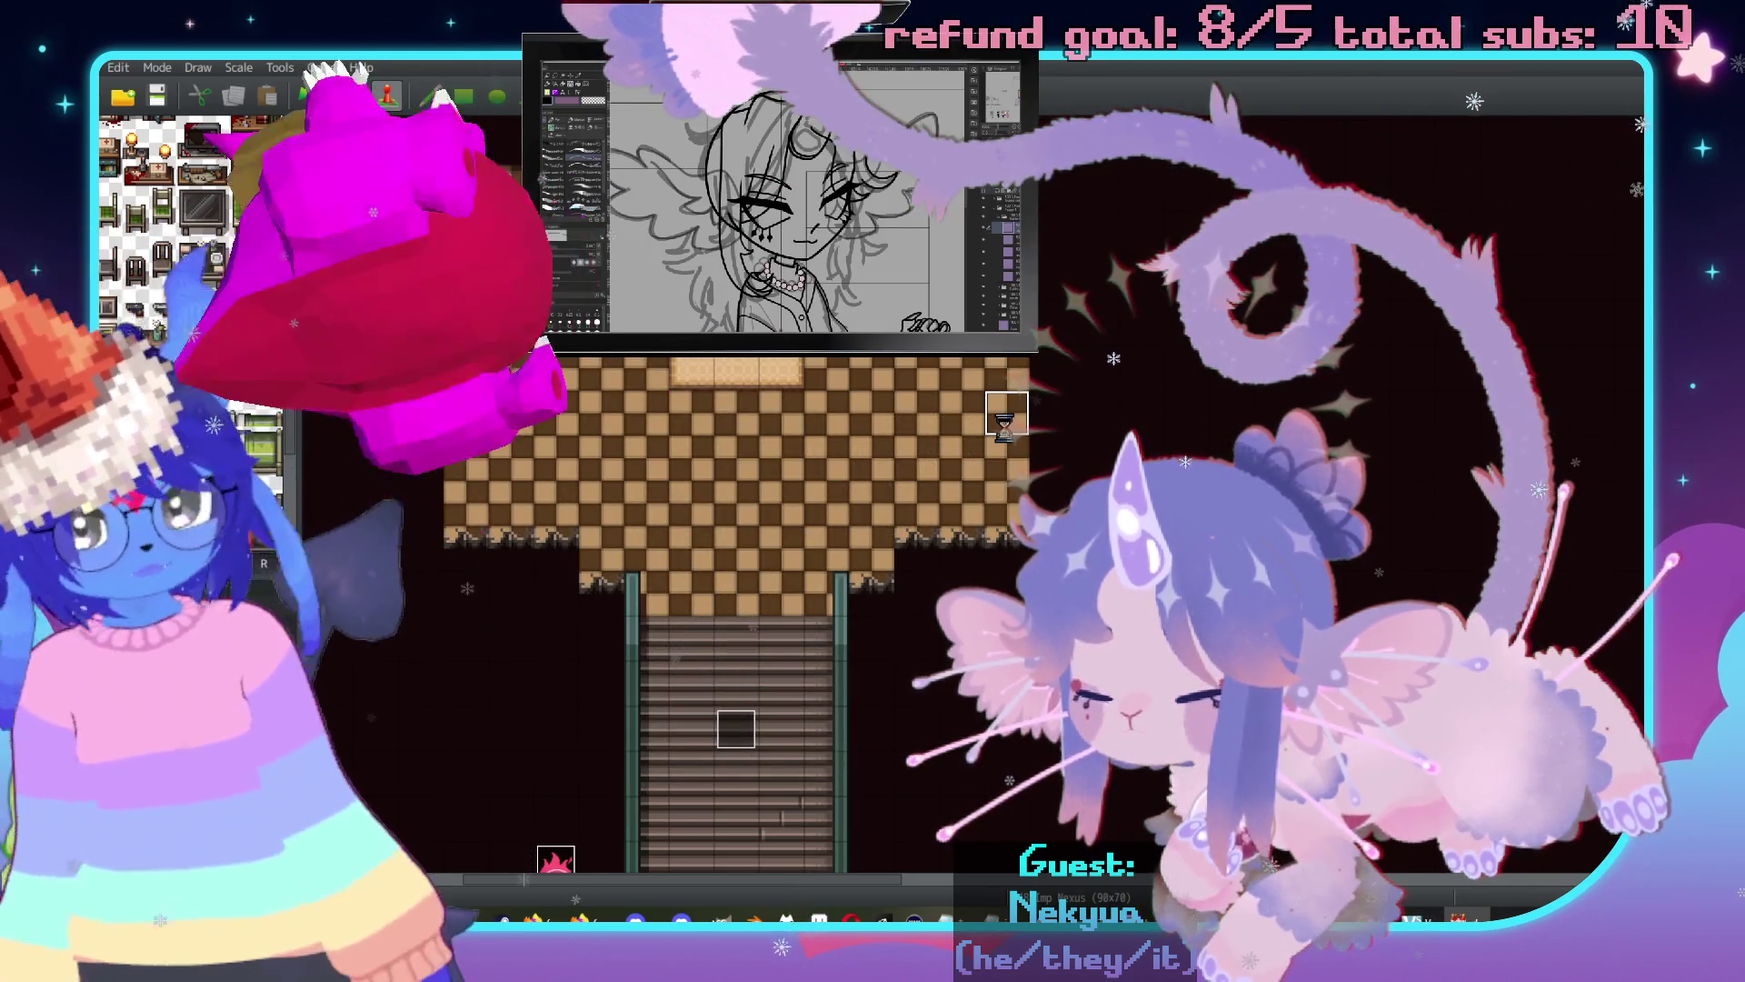
# Open the Database with F9 and close it again.
pyautogui.press('F9')
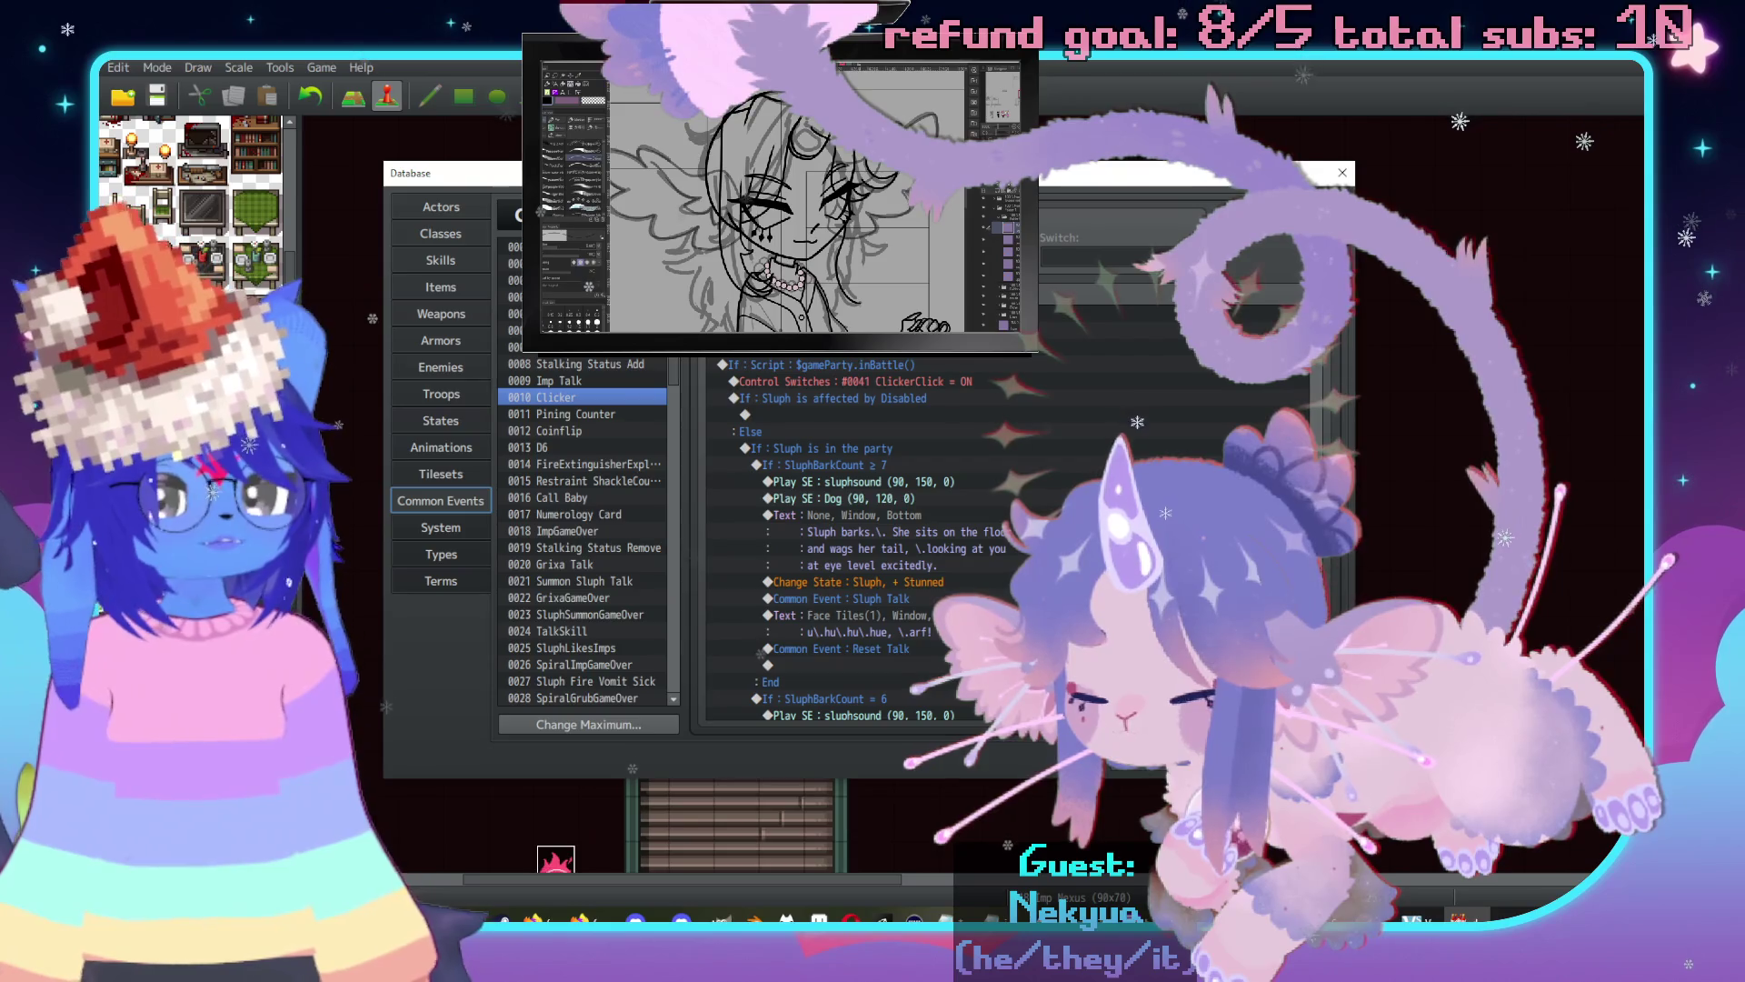
pyautogui.press('Escape')
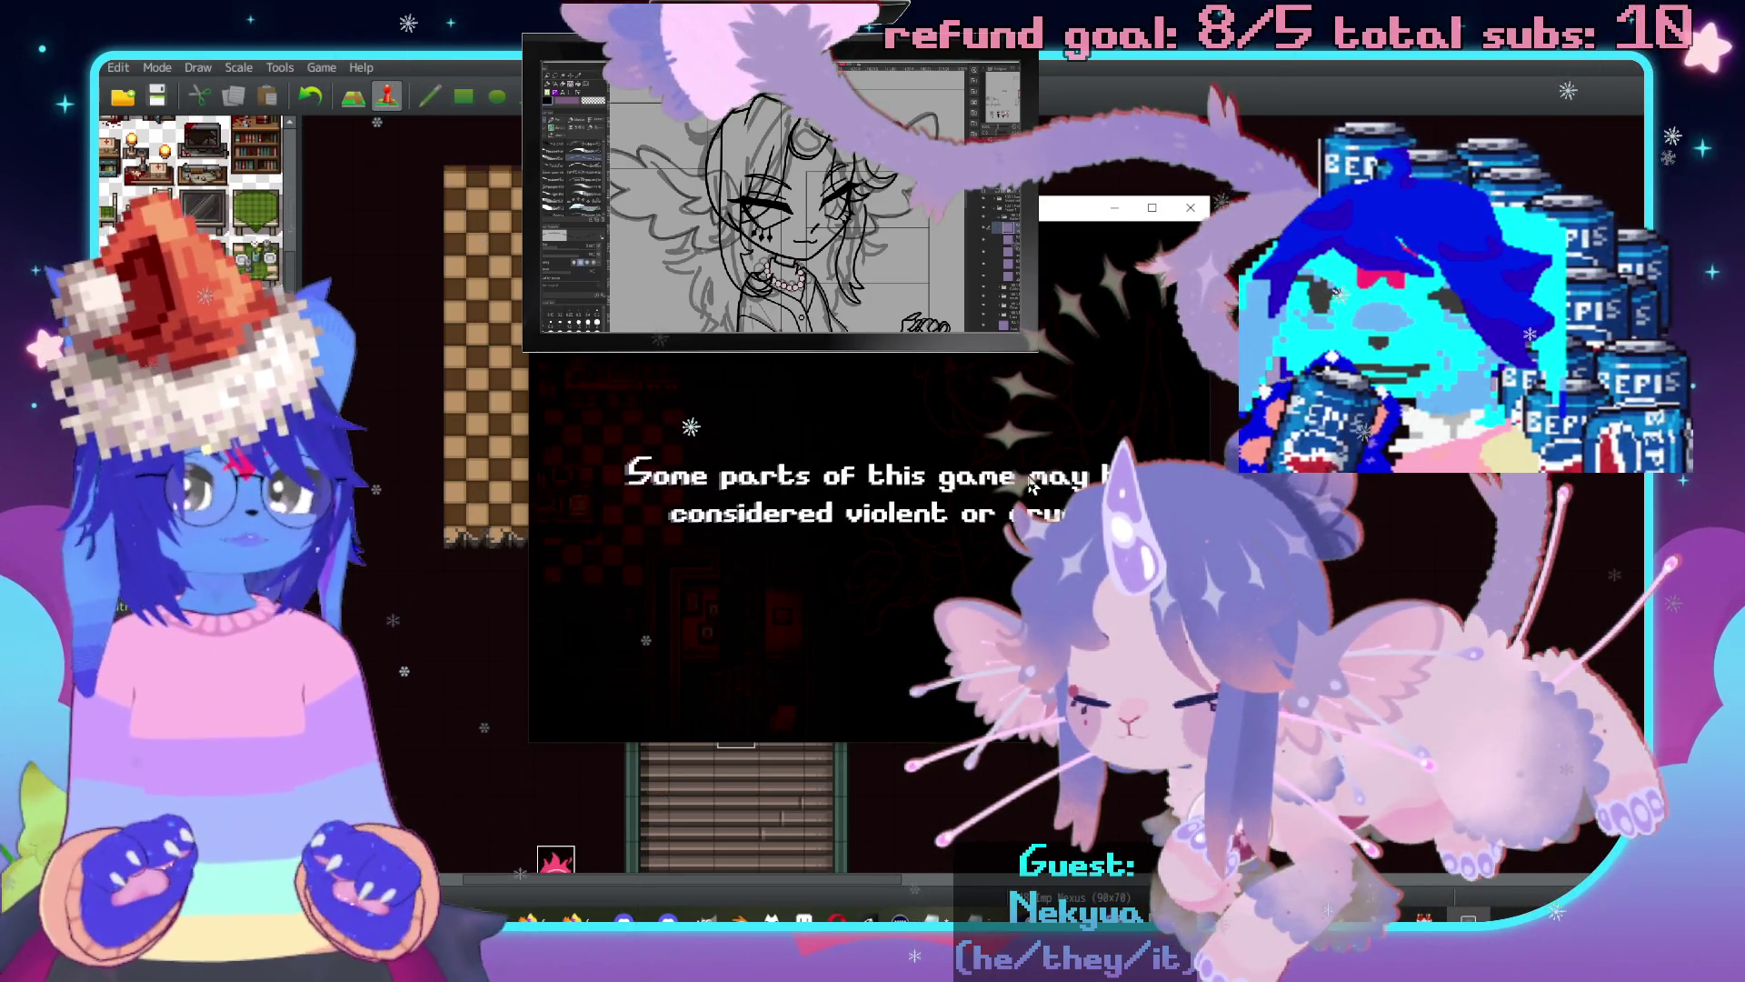
# Skip the warning, load File 9, walk toward the door, then reopen the ChapelHound event.
pyautogui.press('Return')
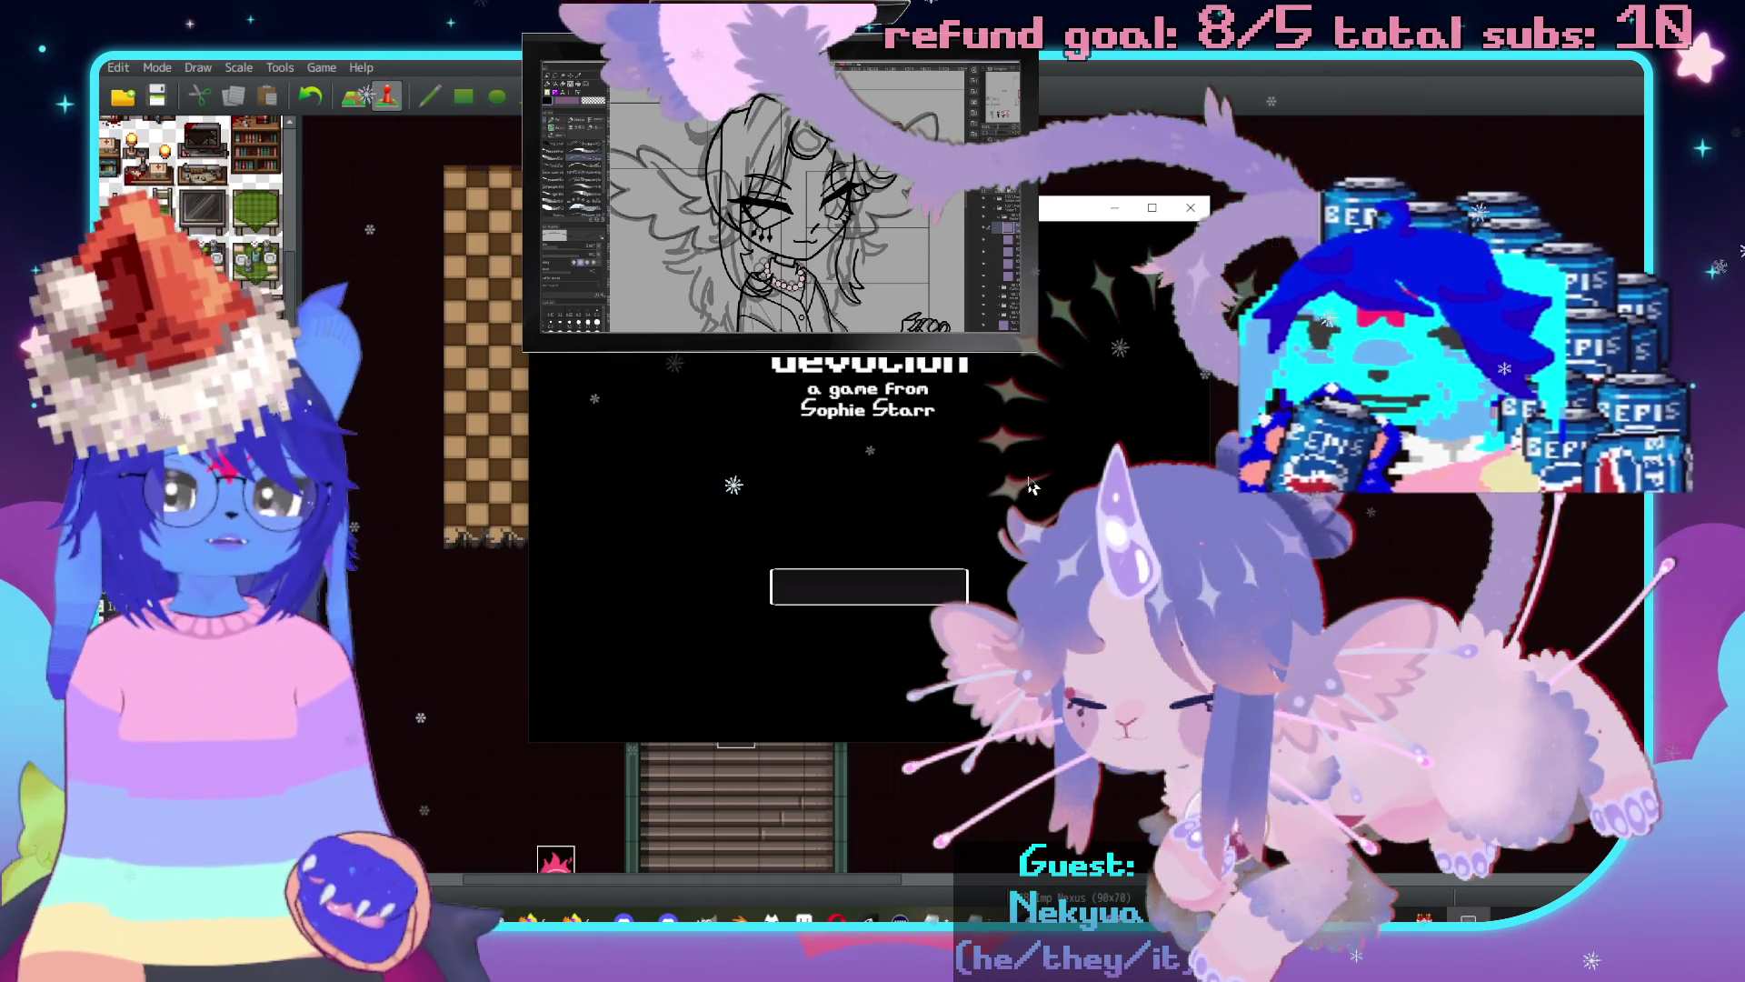
pyautogui.press('Return')
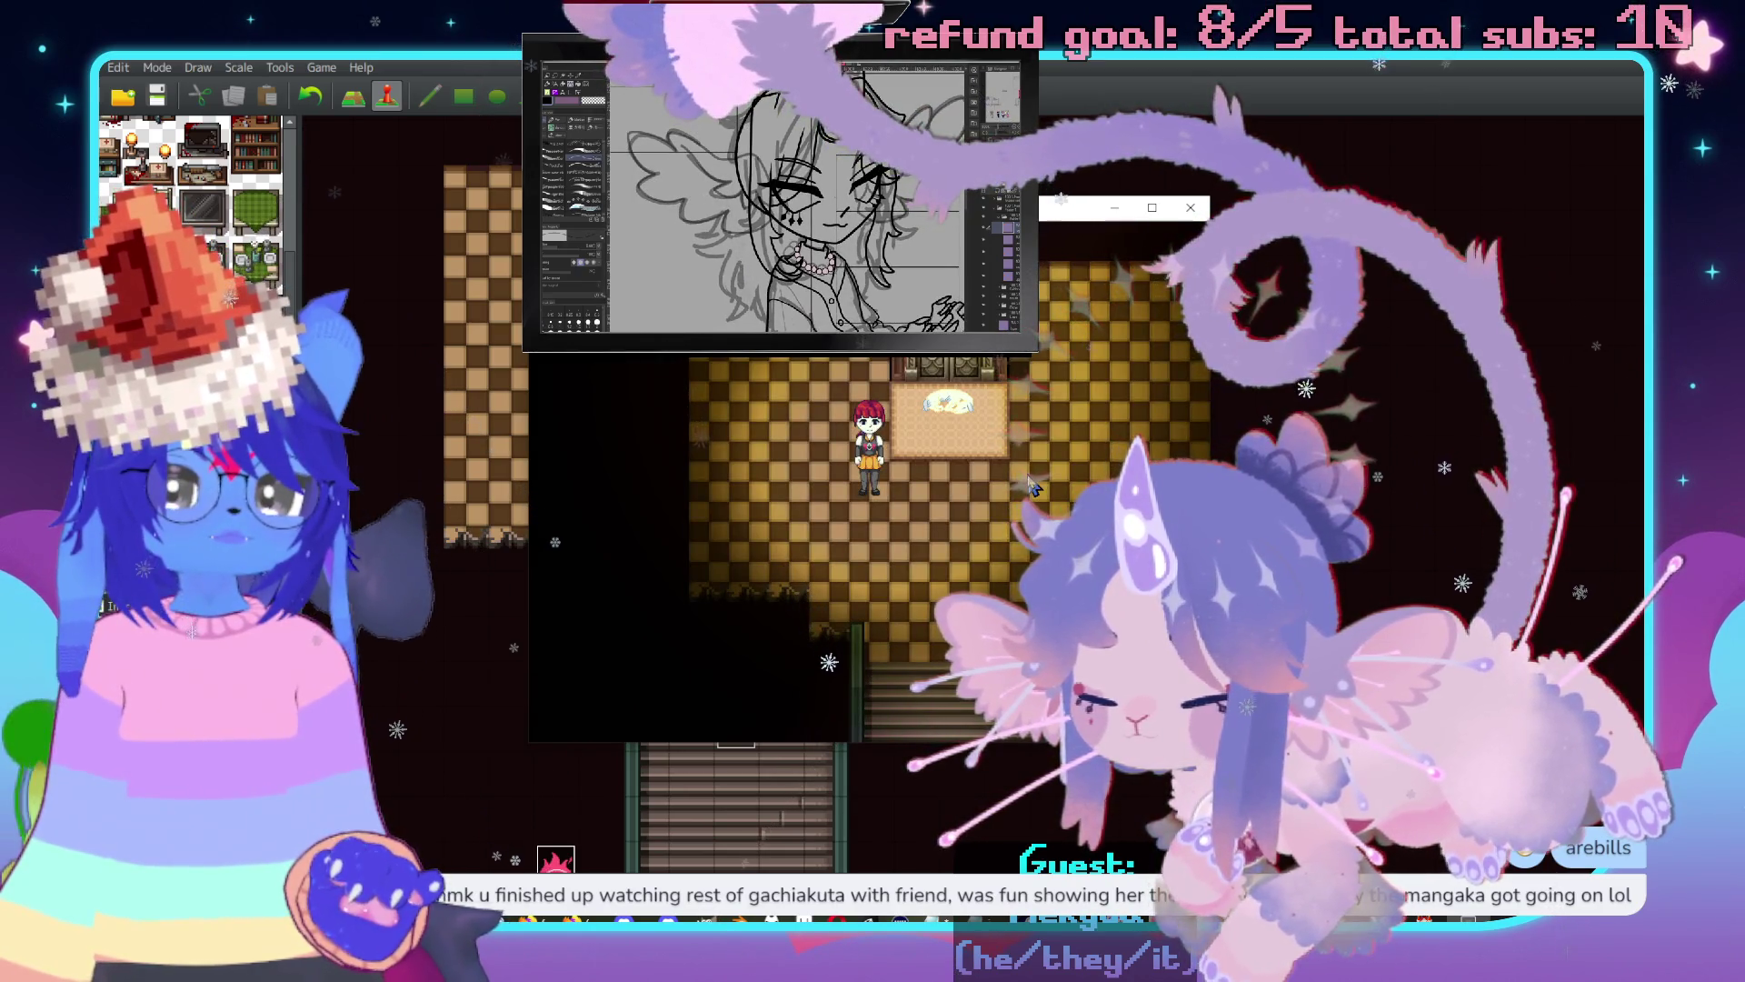
pyautogui.press('Up')
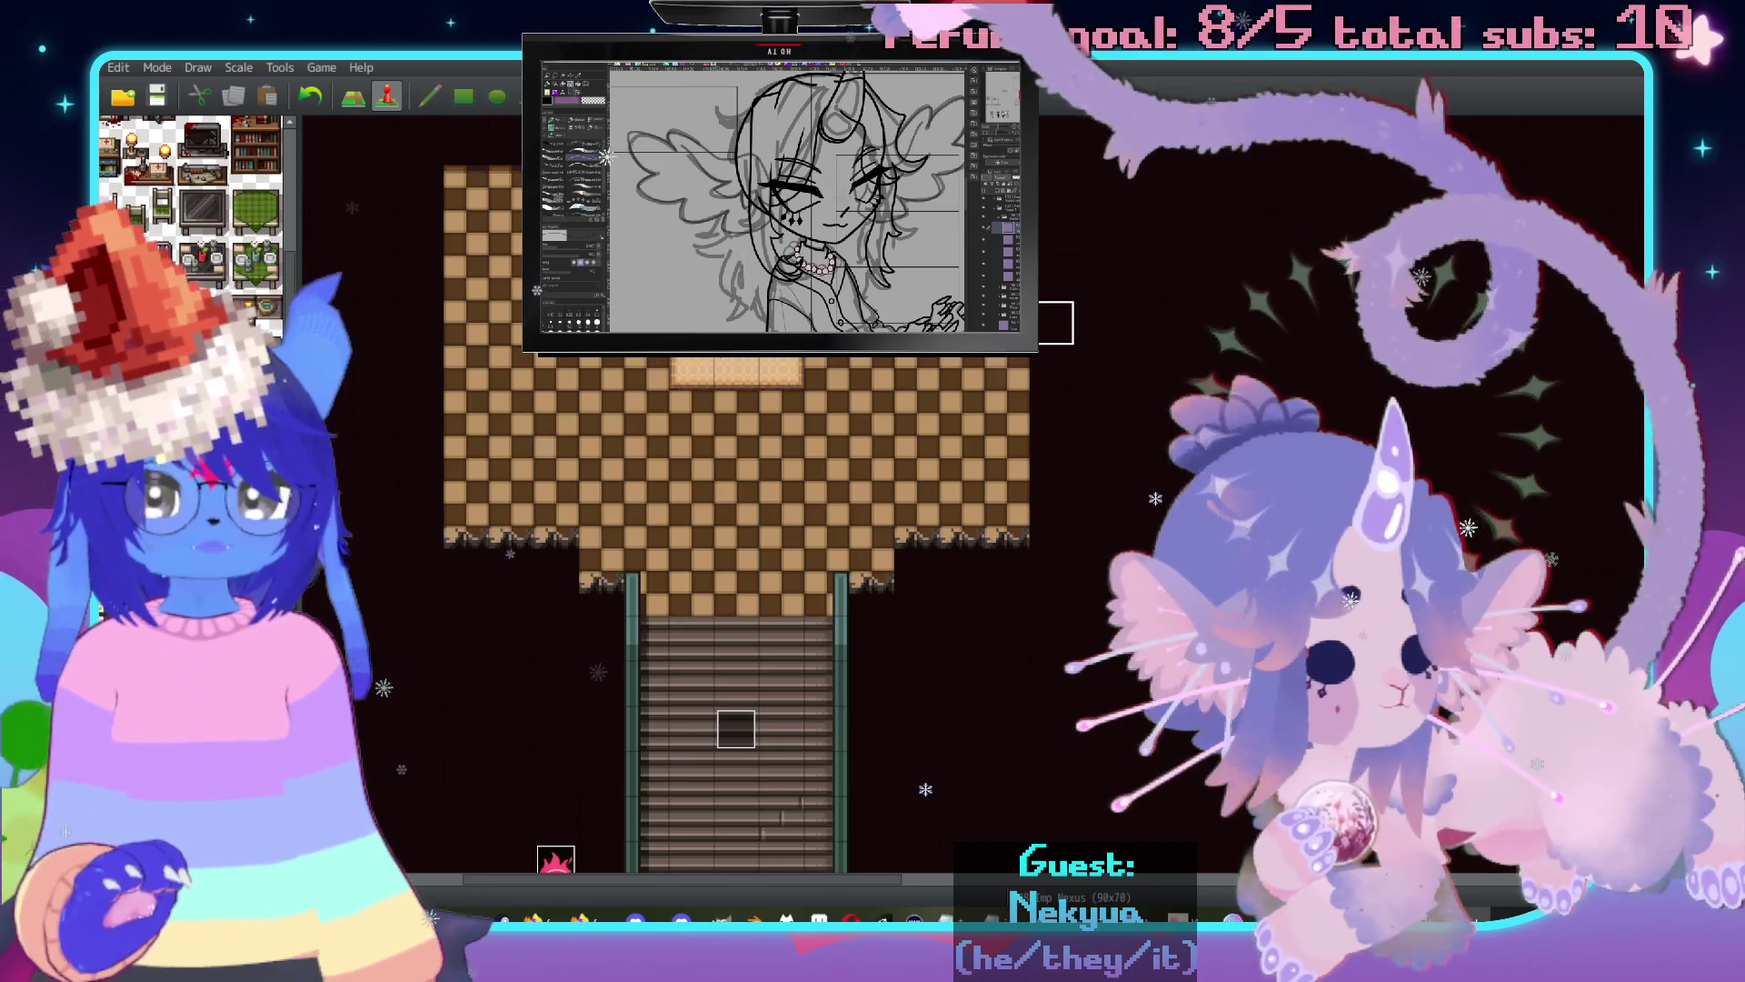
pyautogui.doubleClick(735, 729)
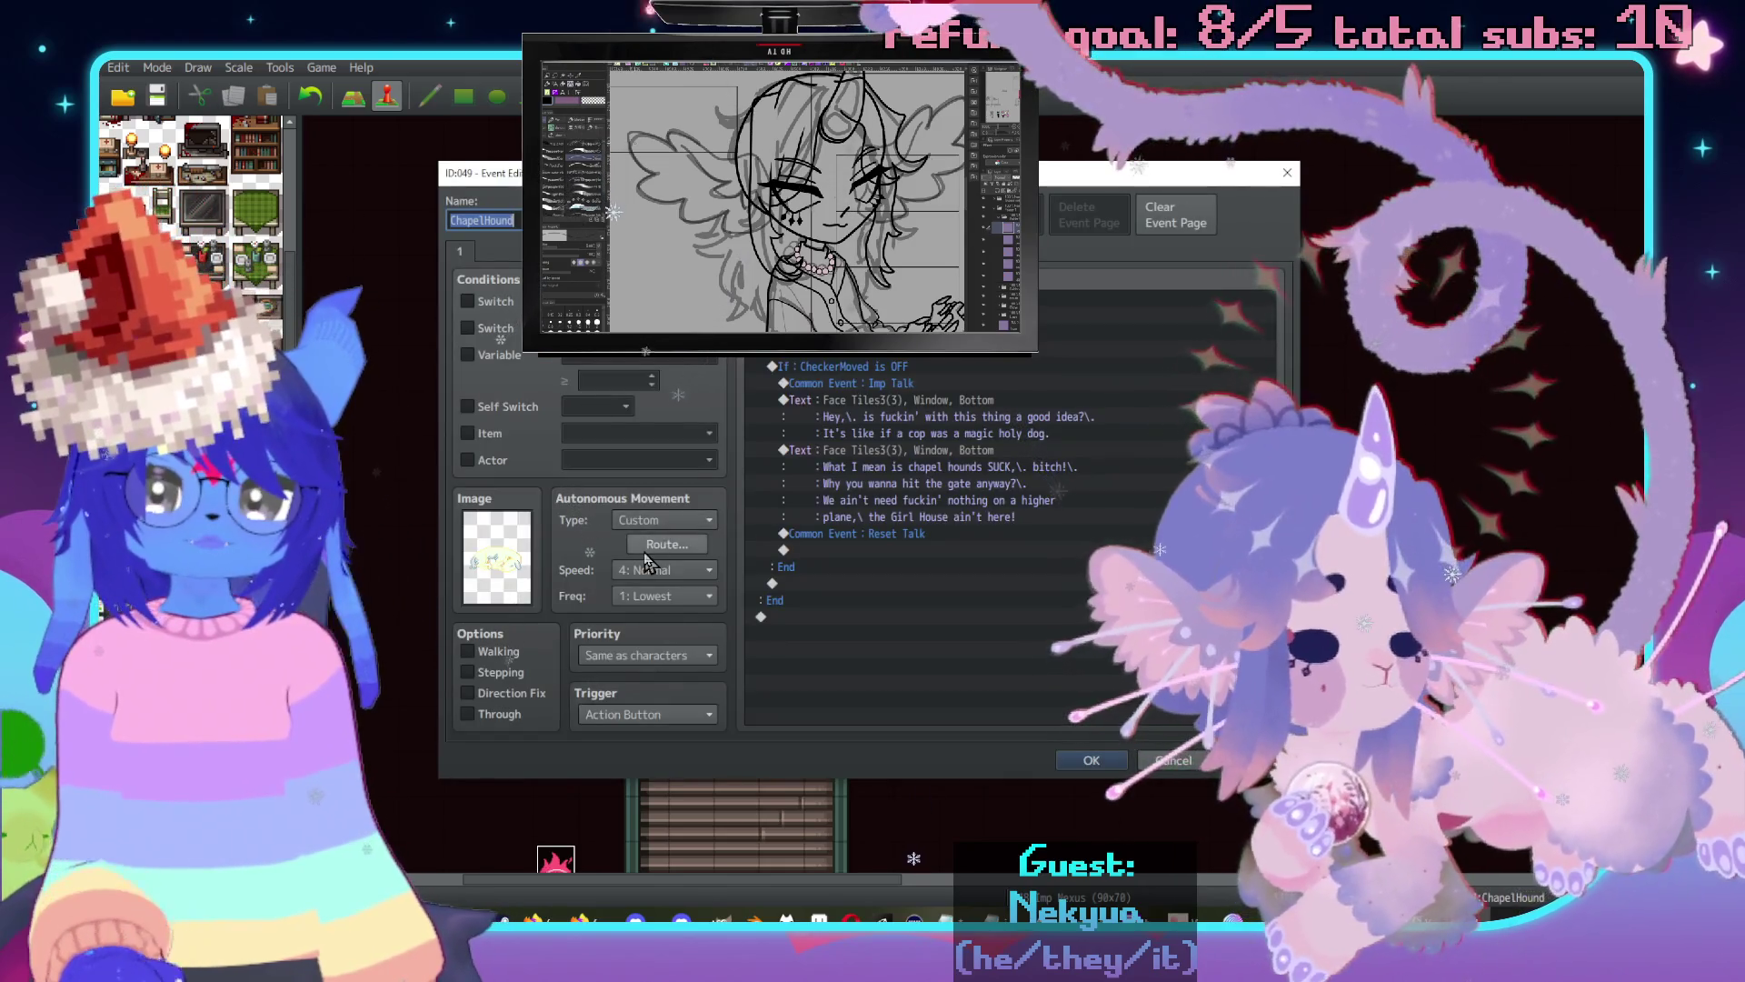
# Set ChapelHound's Autonomous Movement Freq to 5: Highest, then save and launch a new playtest.
pyautogui.click(654, 536)
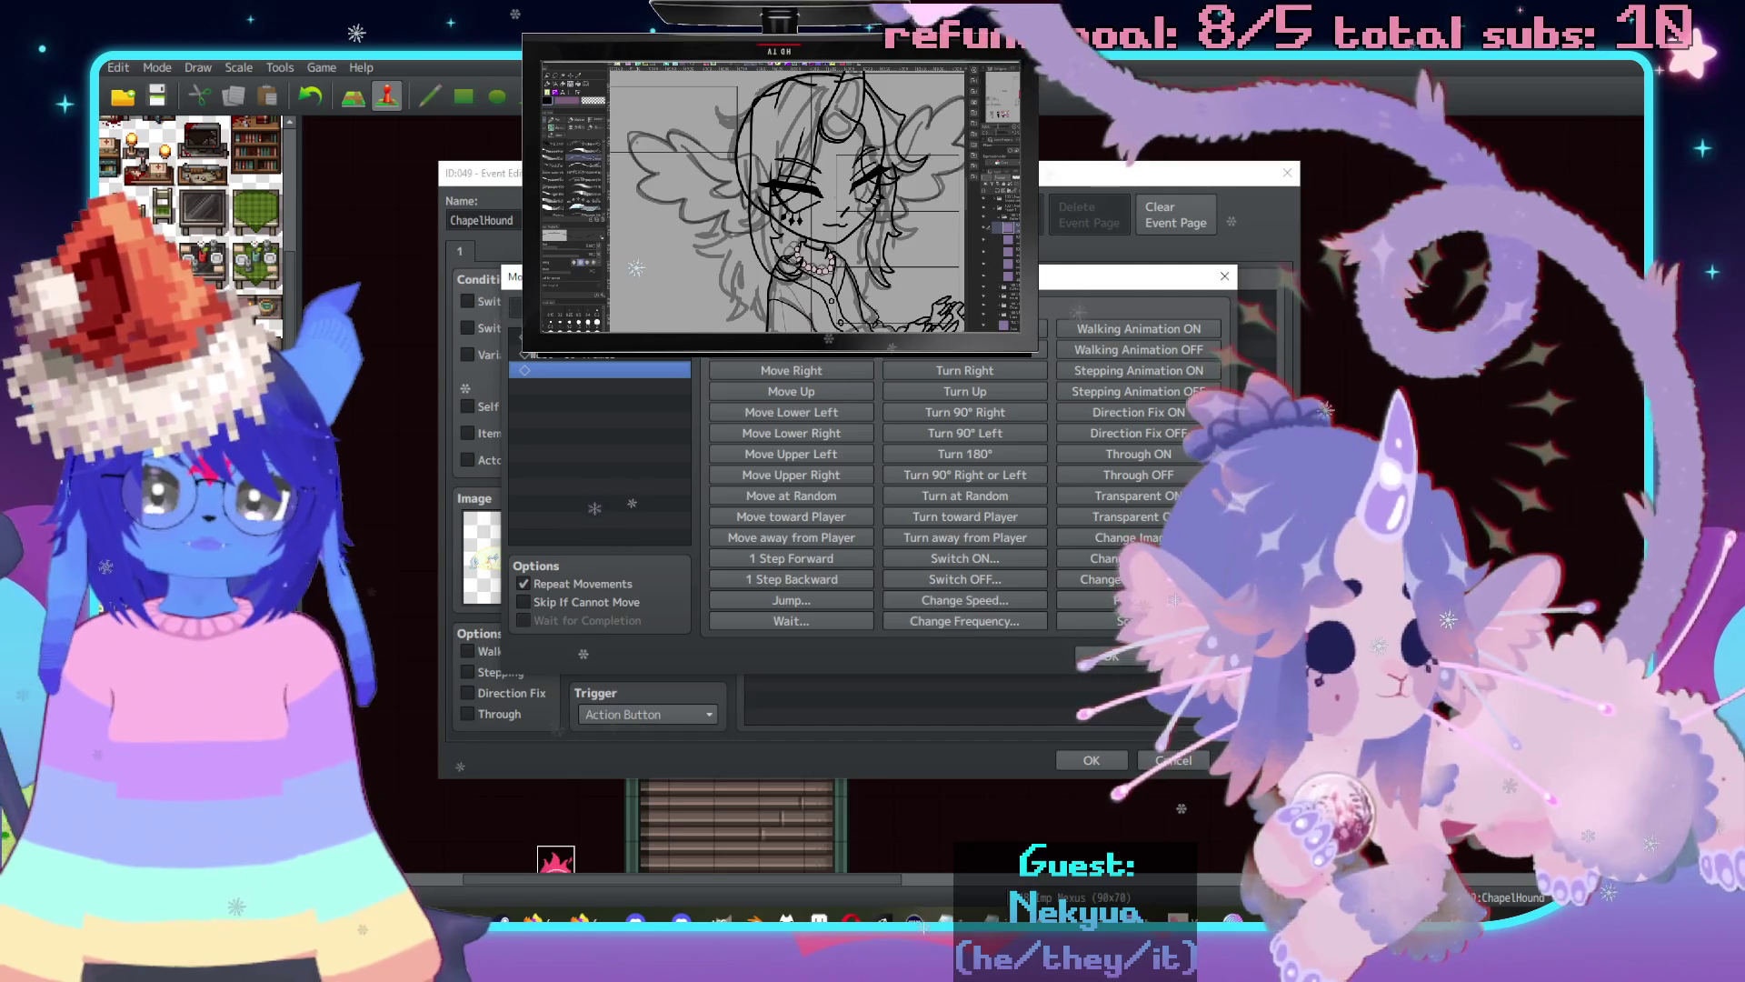
pyautogui.press('Escape')
pyautogui.click(709, 595)
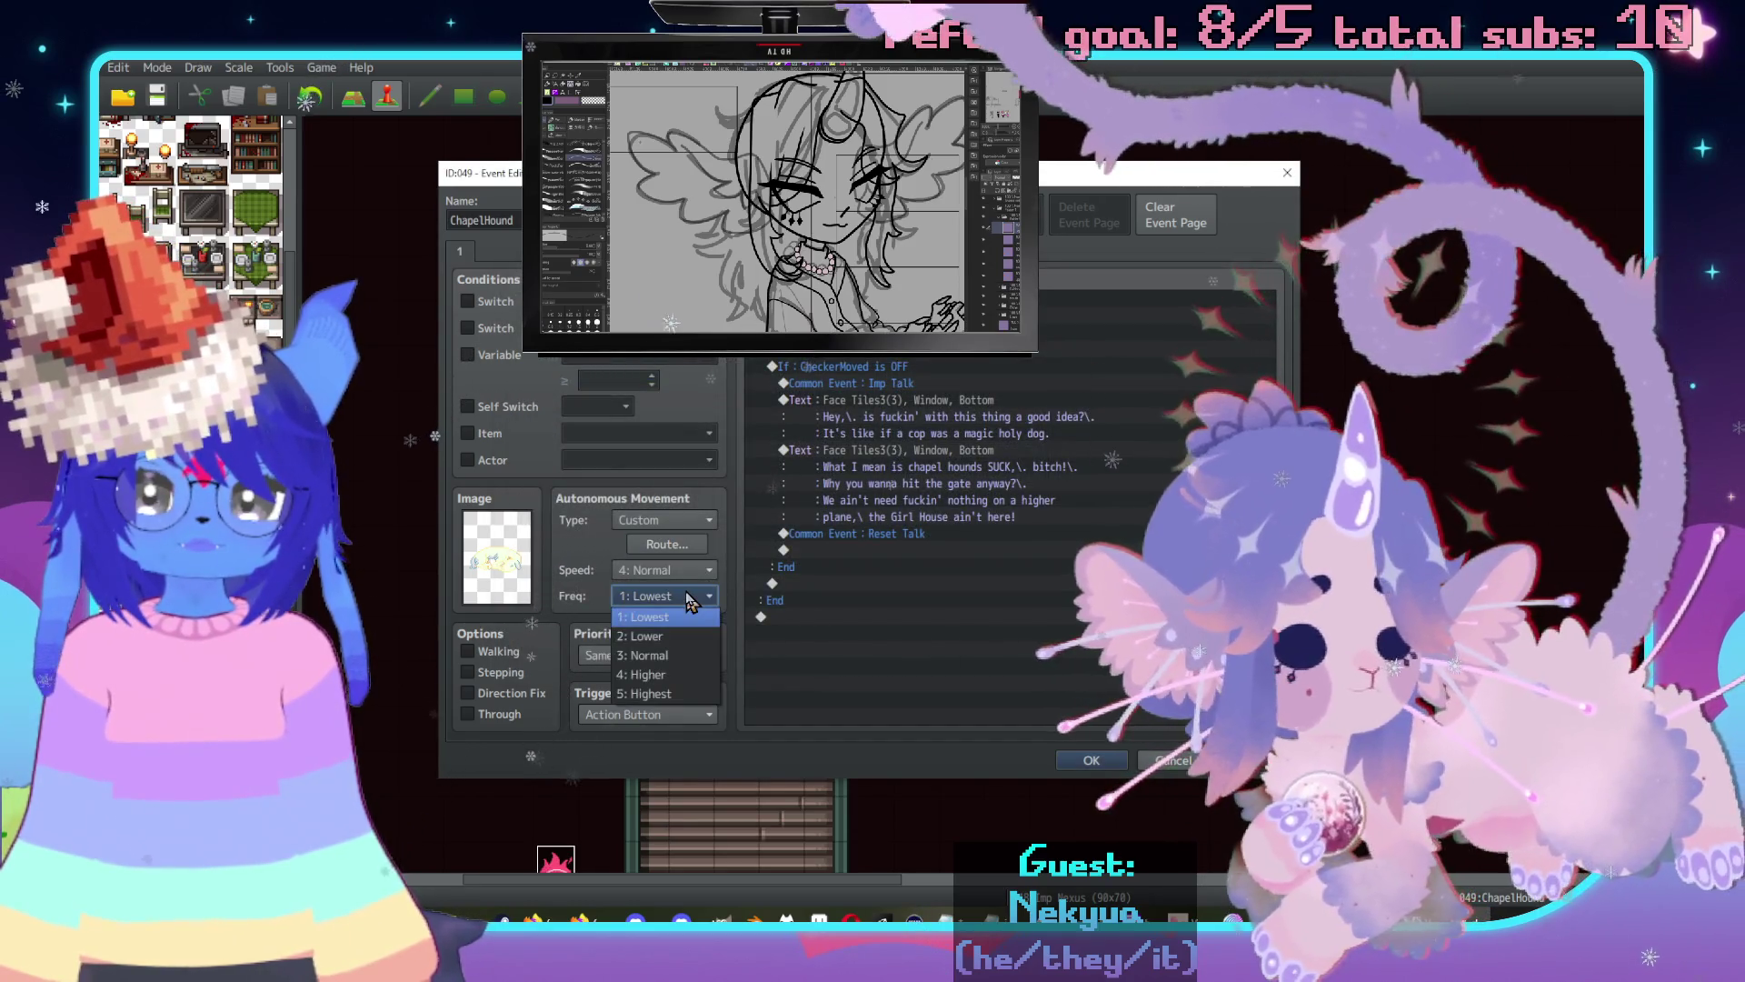
pyautogui.click(663, 646)
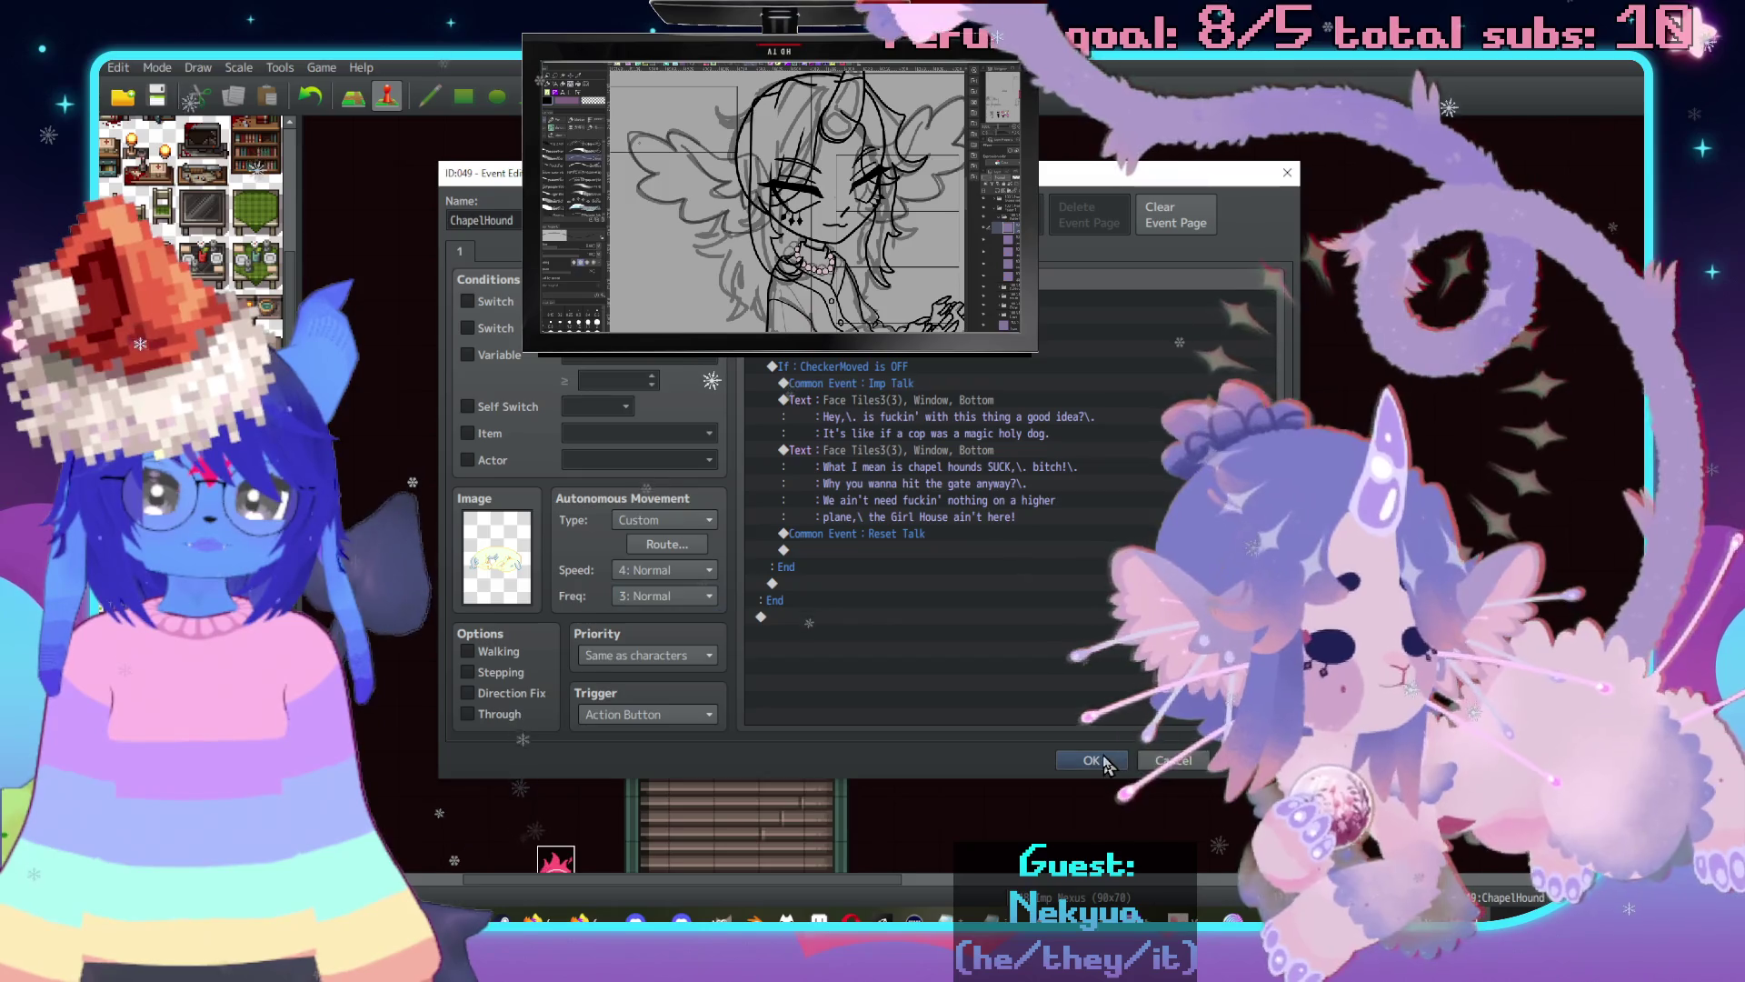
pyautogui.press('Return')
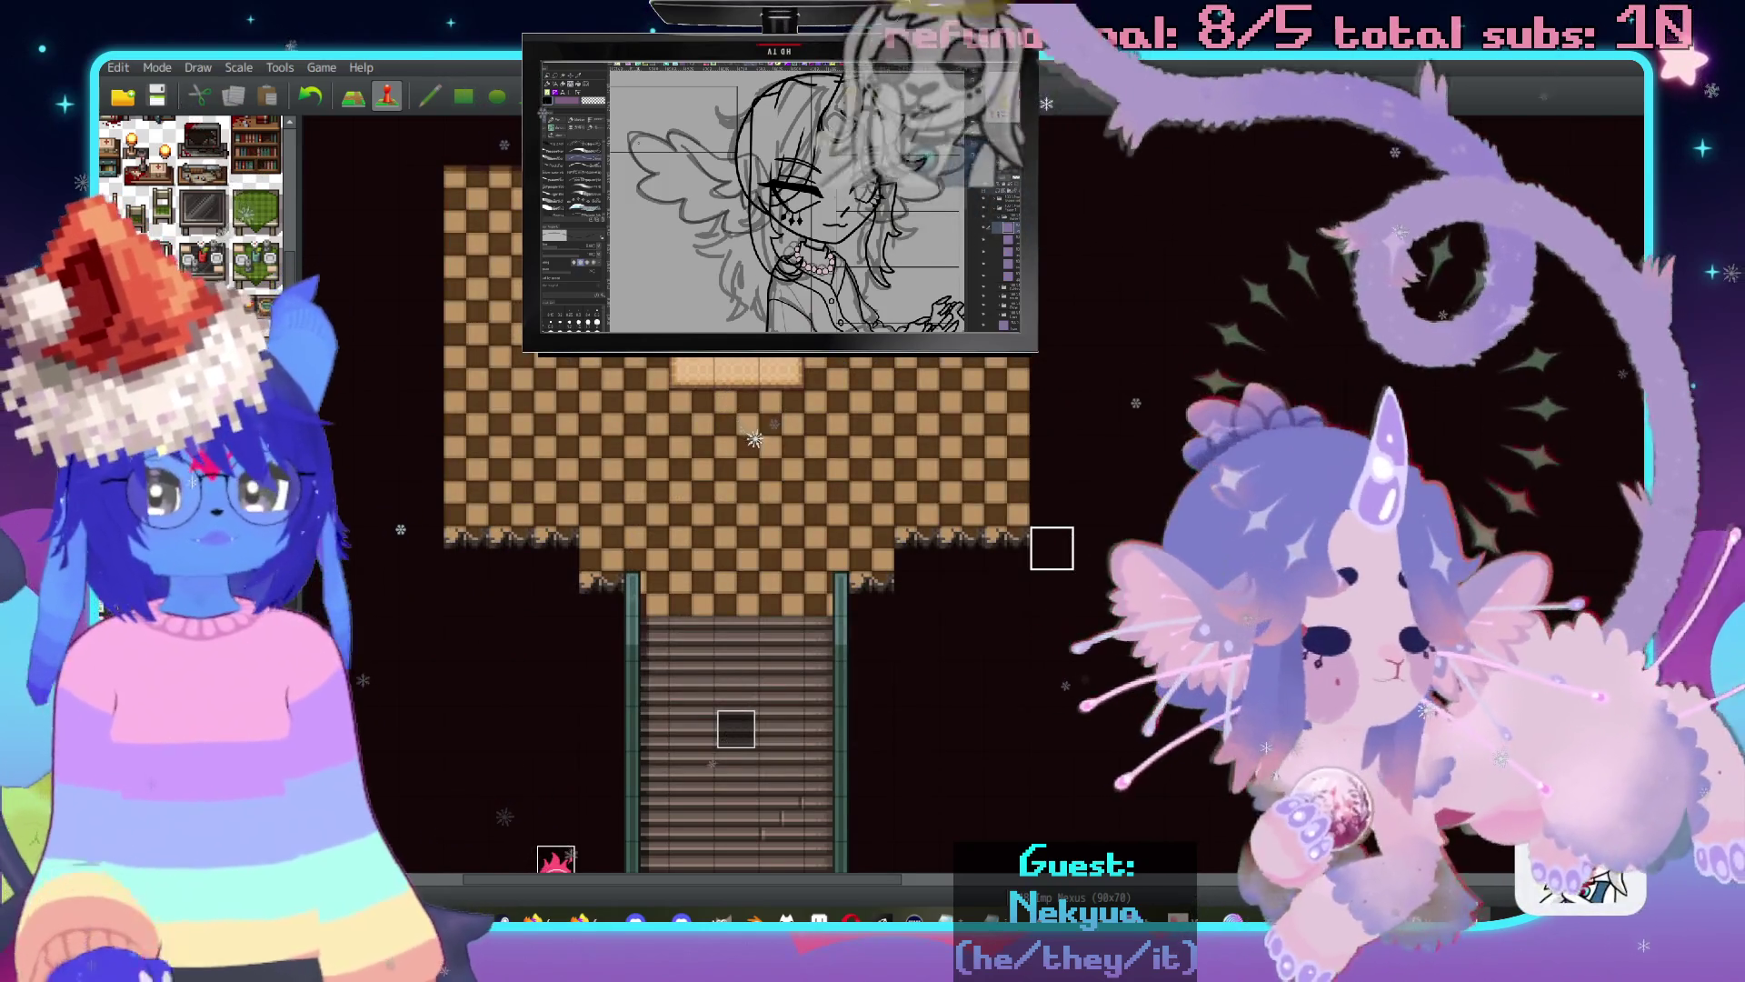
pyautogui.hotkey('alt', 'F4')
pyautogui.click(800, 506)
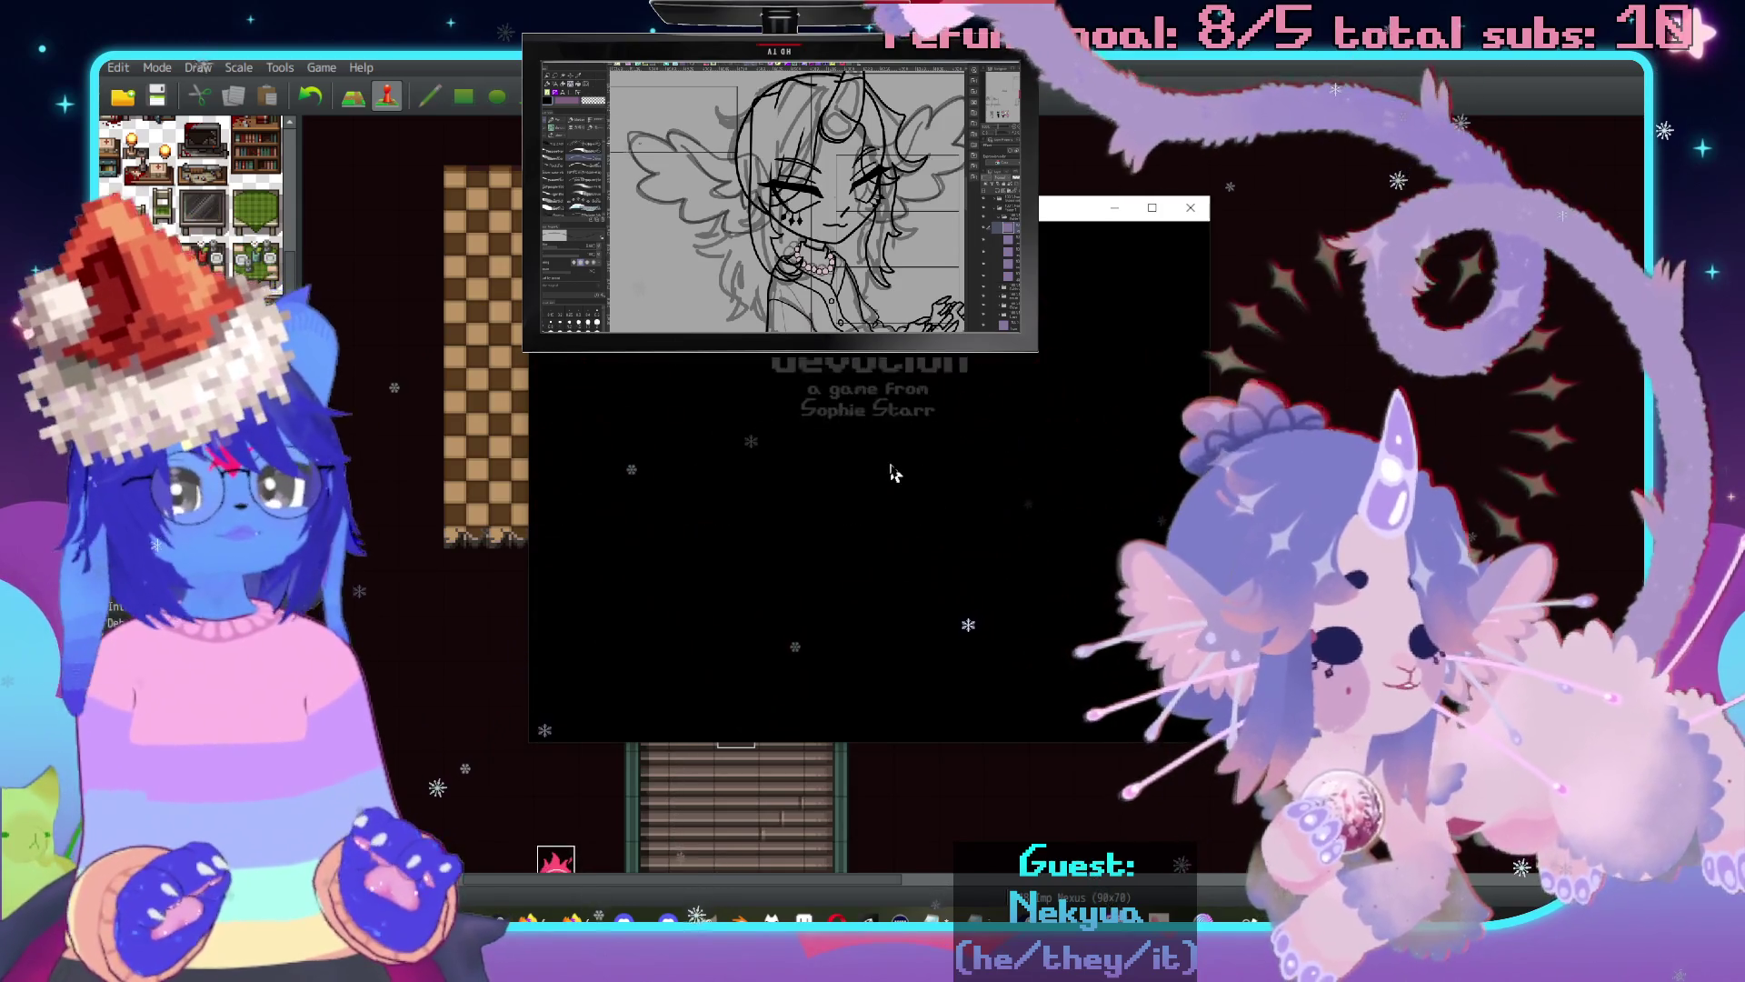
# Load File 9, walk onto the rug, and talk to the sleeping dog.
pyautogui.click(893, 471)
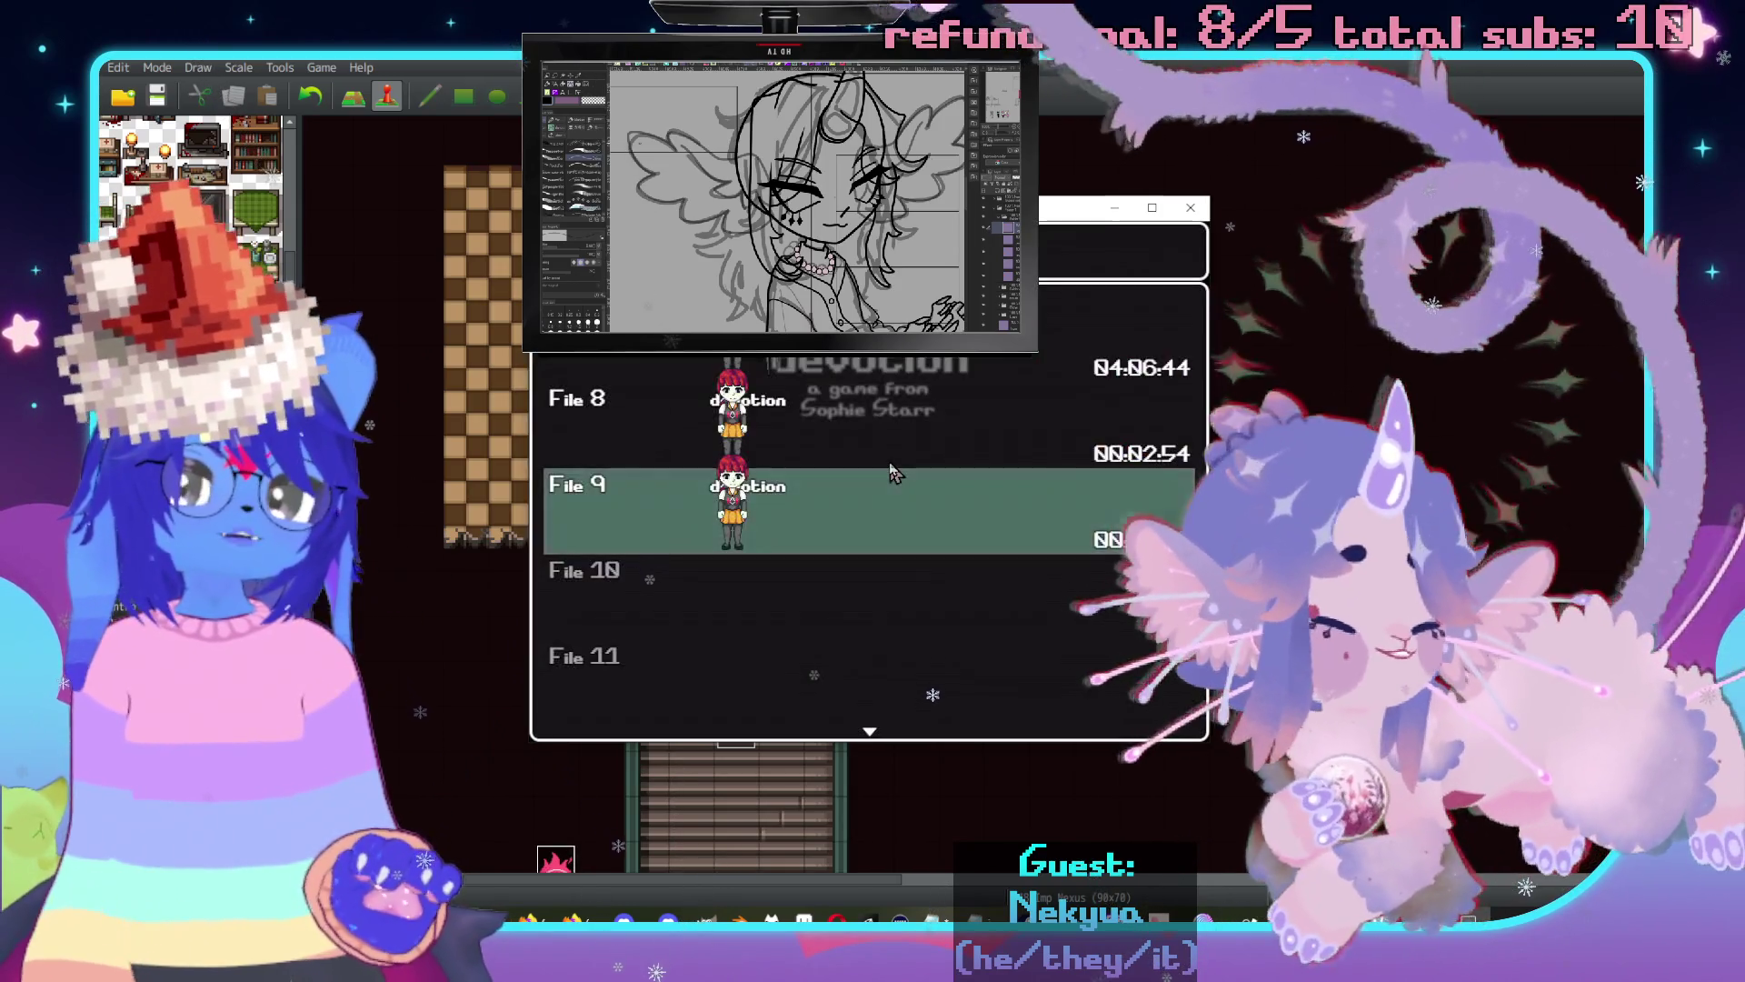
pyautogui.click(893, 471)
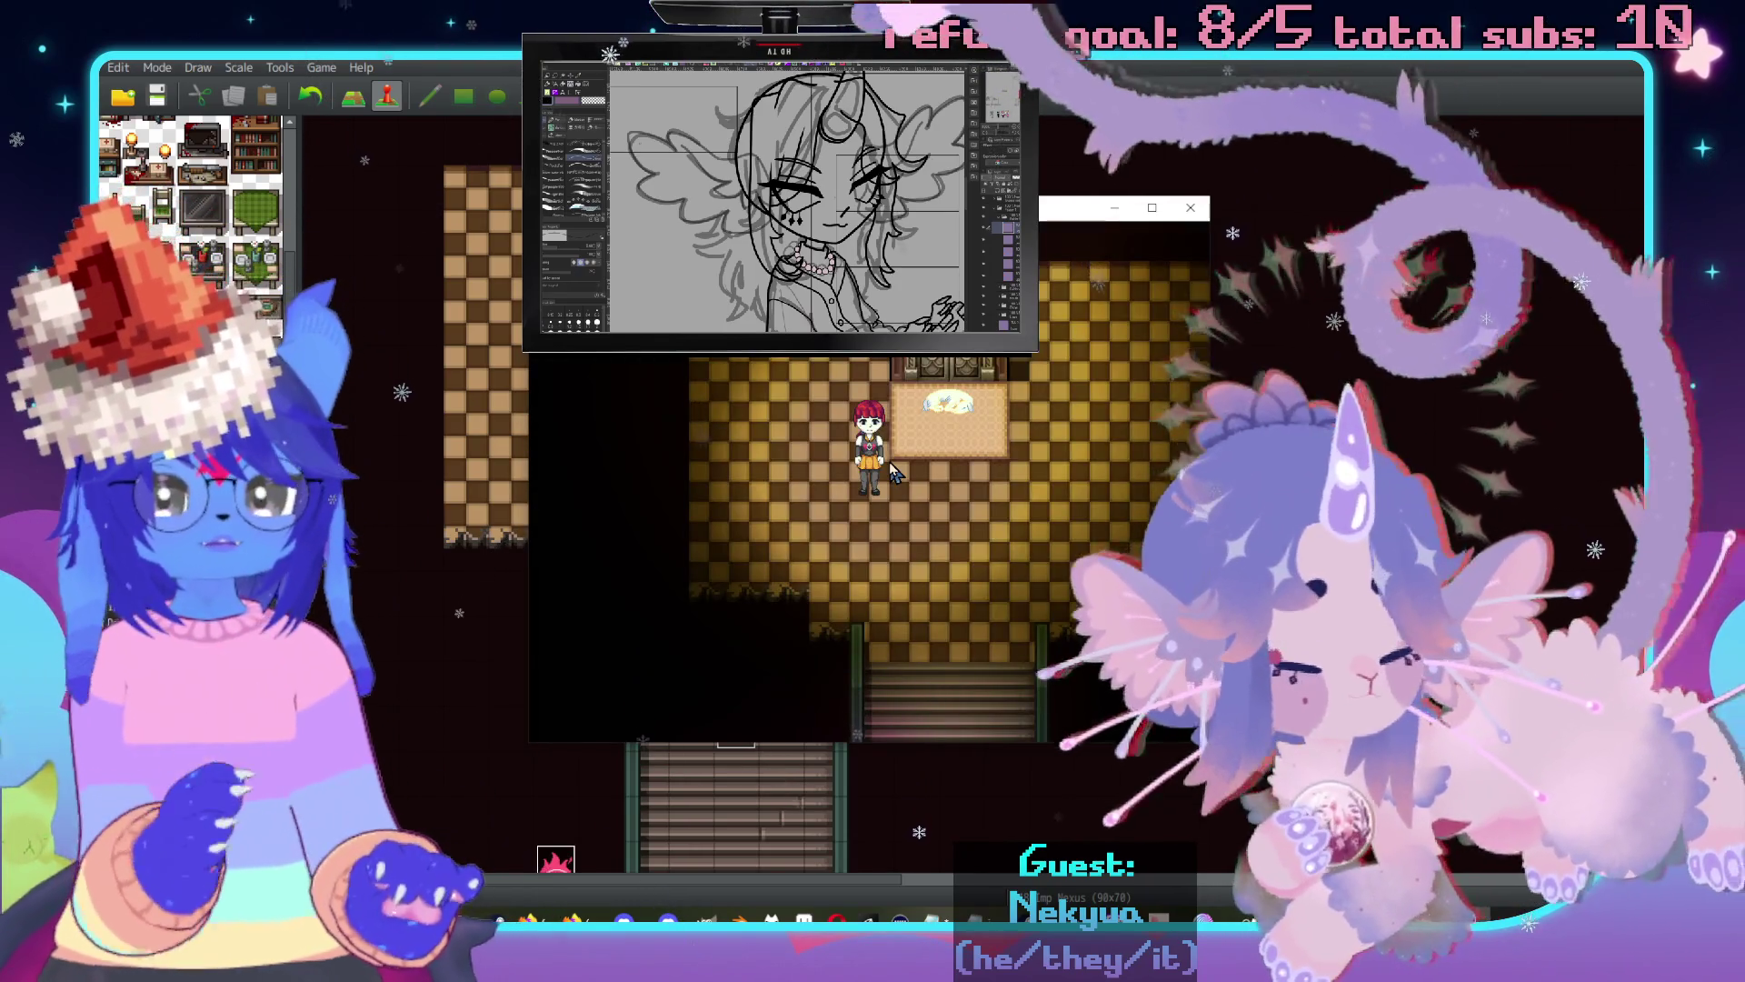
pyautogui.press('Up')
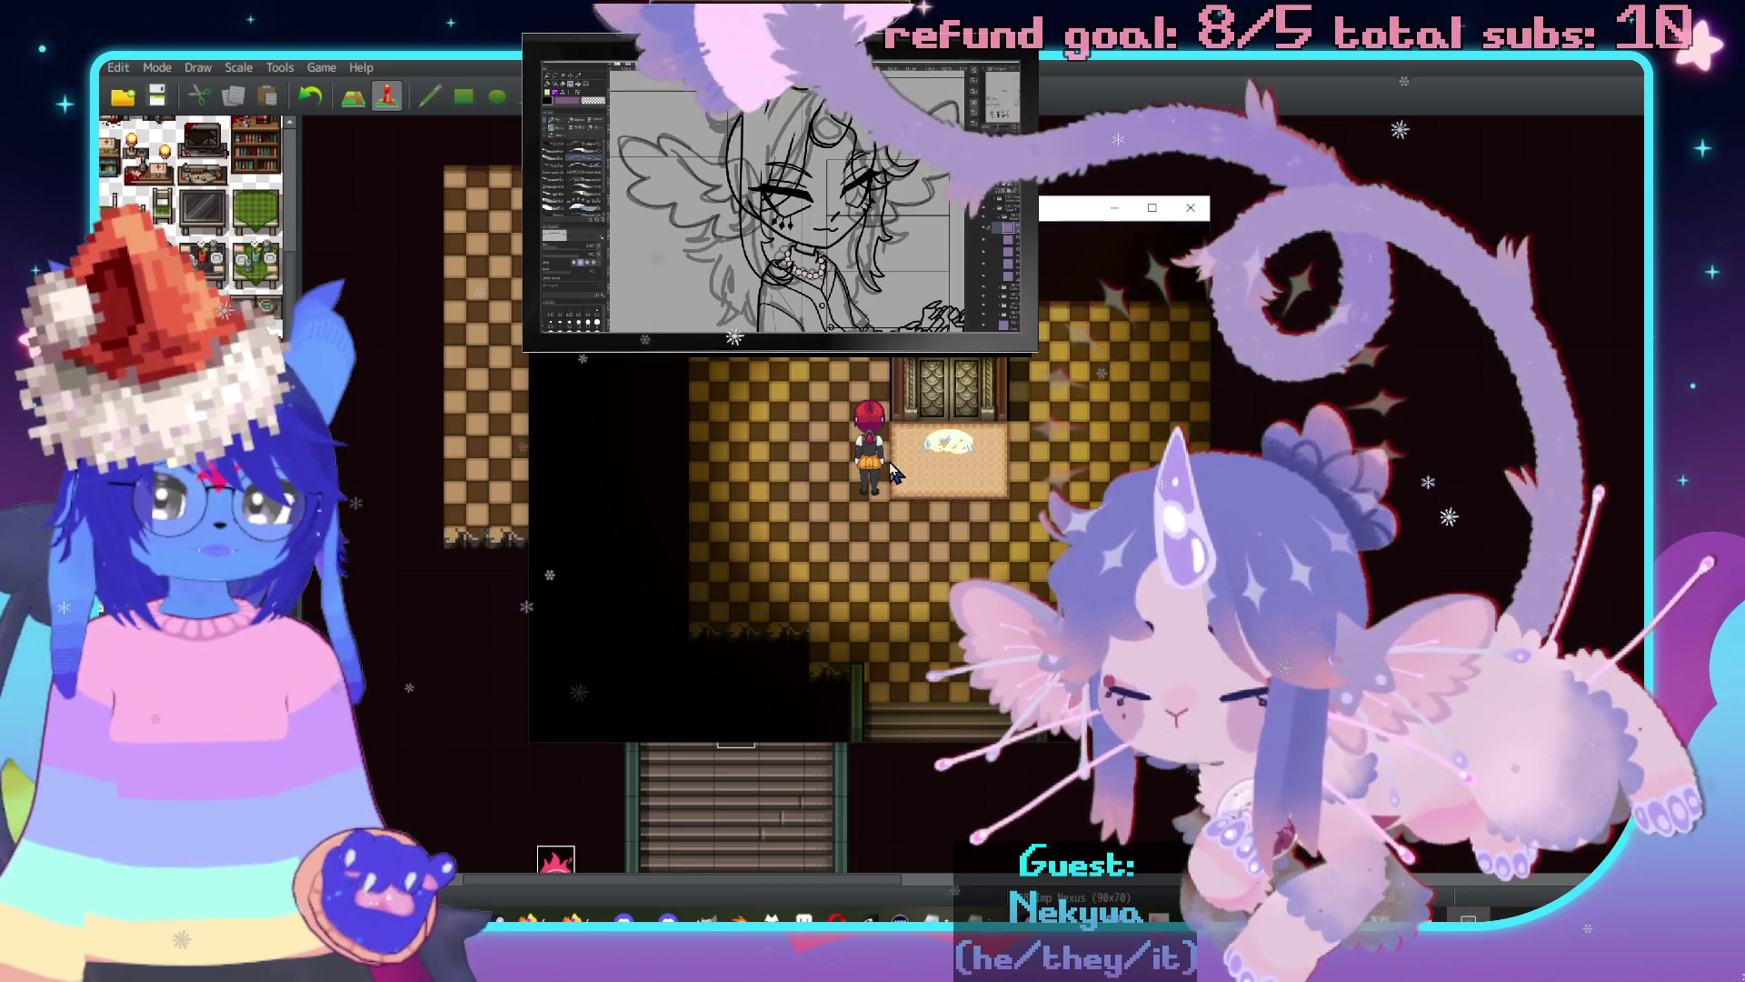
pyautogui.press('Up')
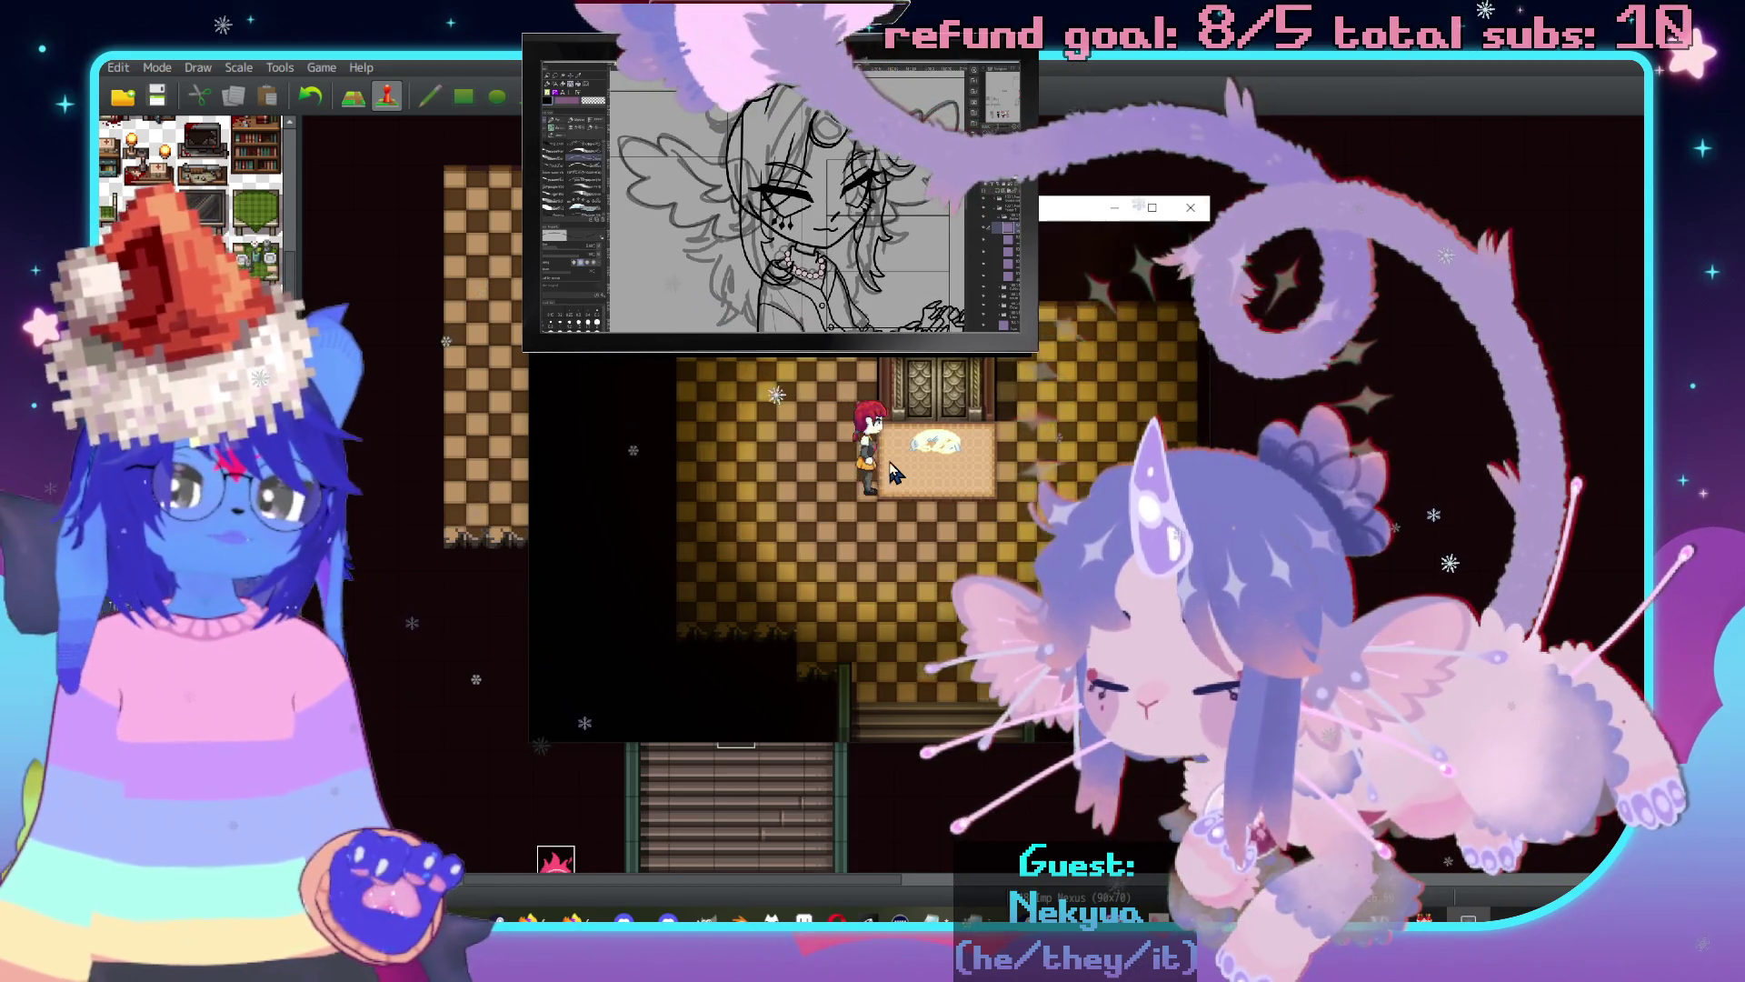
pyautogui.press('Right')
pyautogui.press('Return')
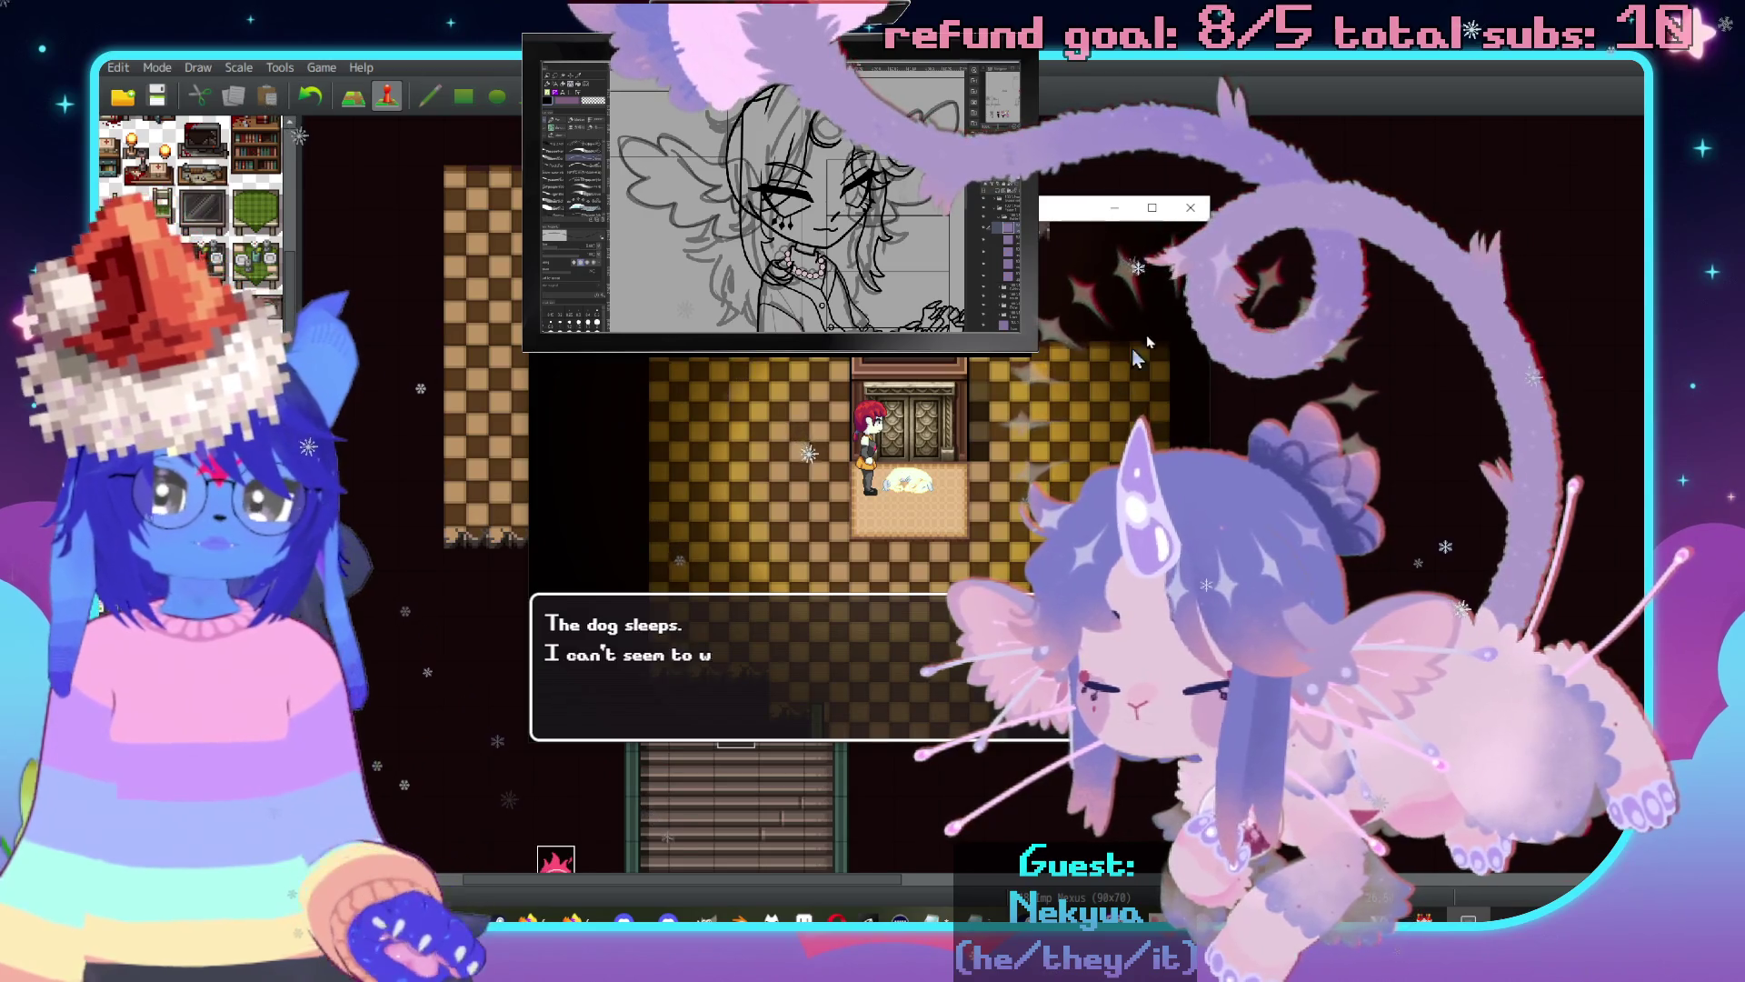
pyautogui.press('Return')
# Step back onto the rug and talk to the dog again, dismissing 'The dog sleeps.'.
pyautogui.press('Right')
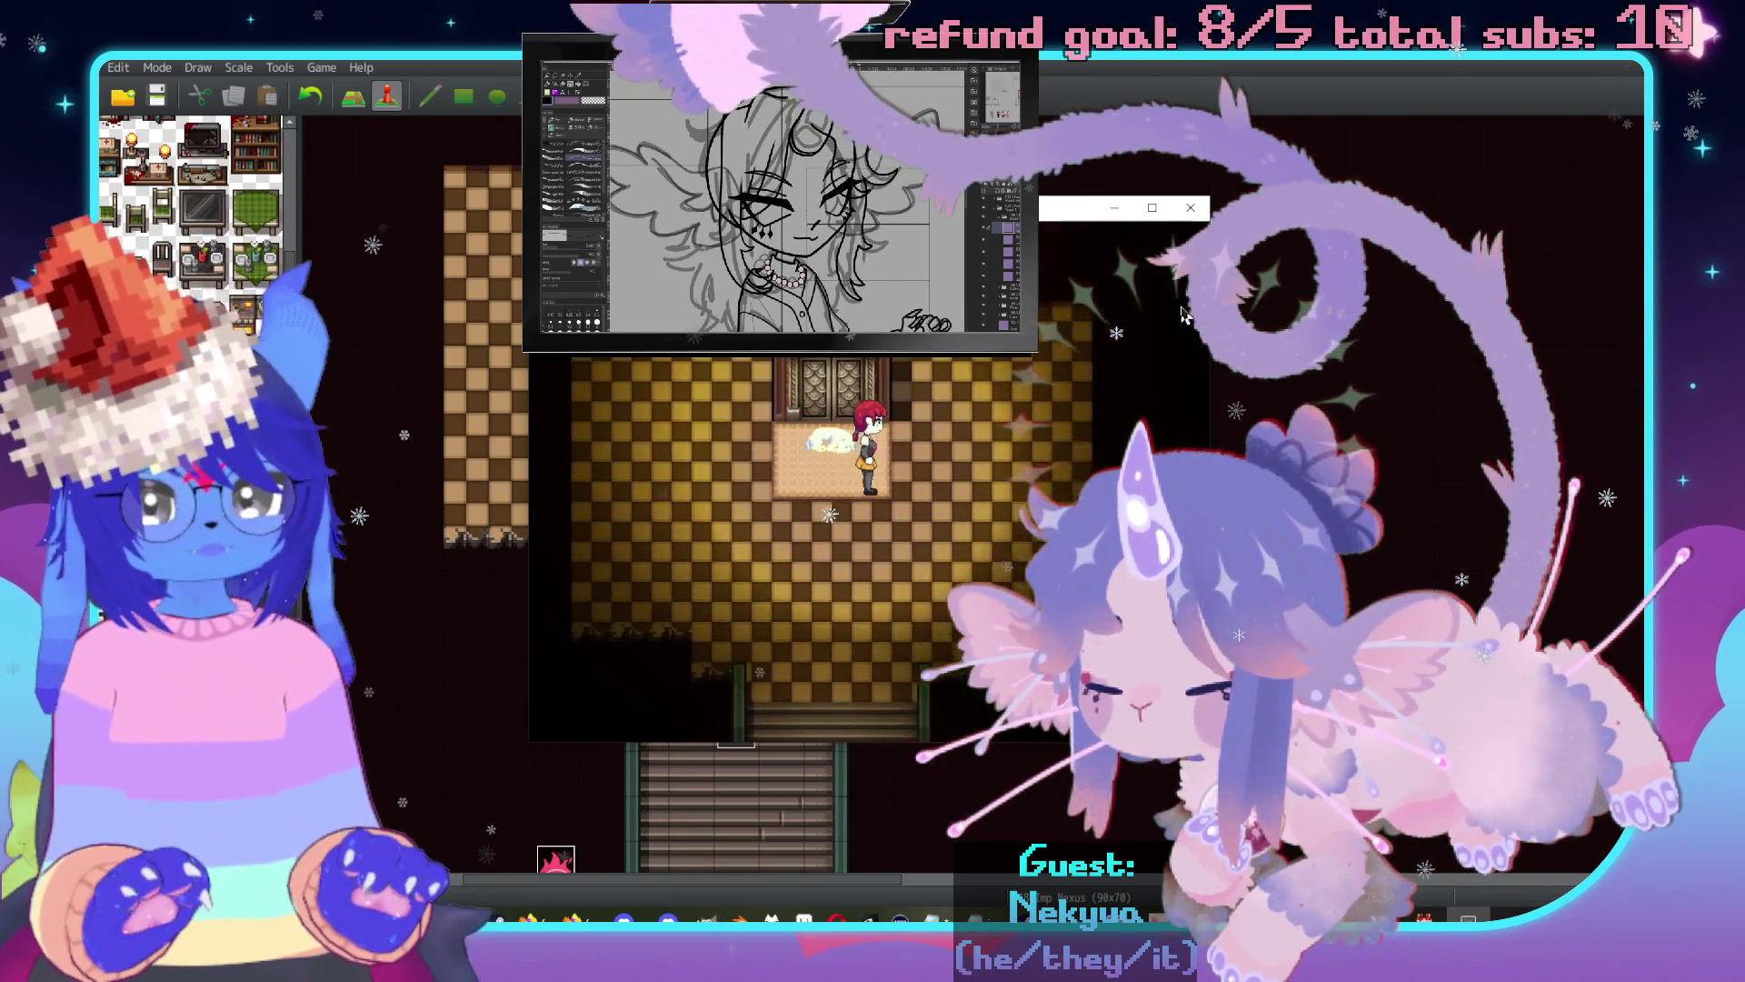
pyautogui.press('Return')
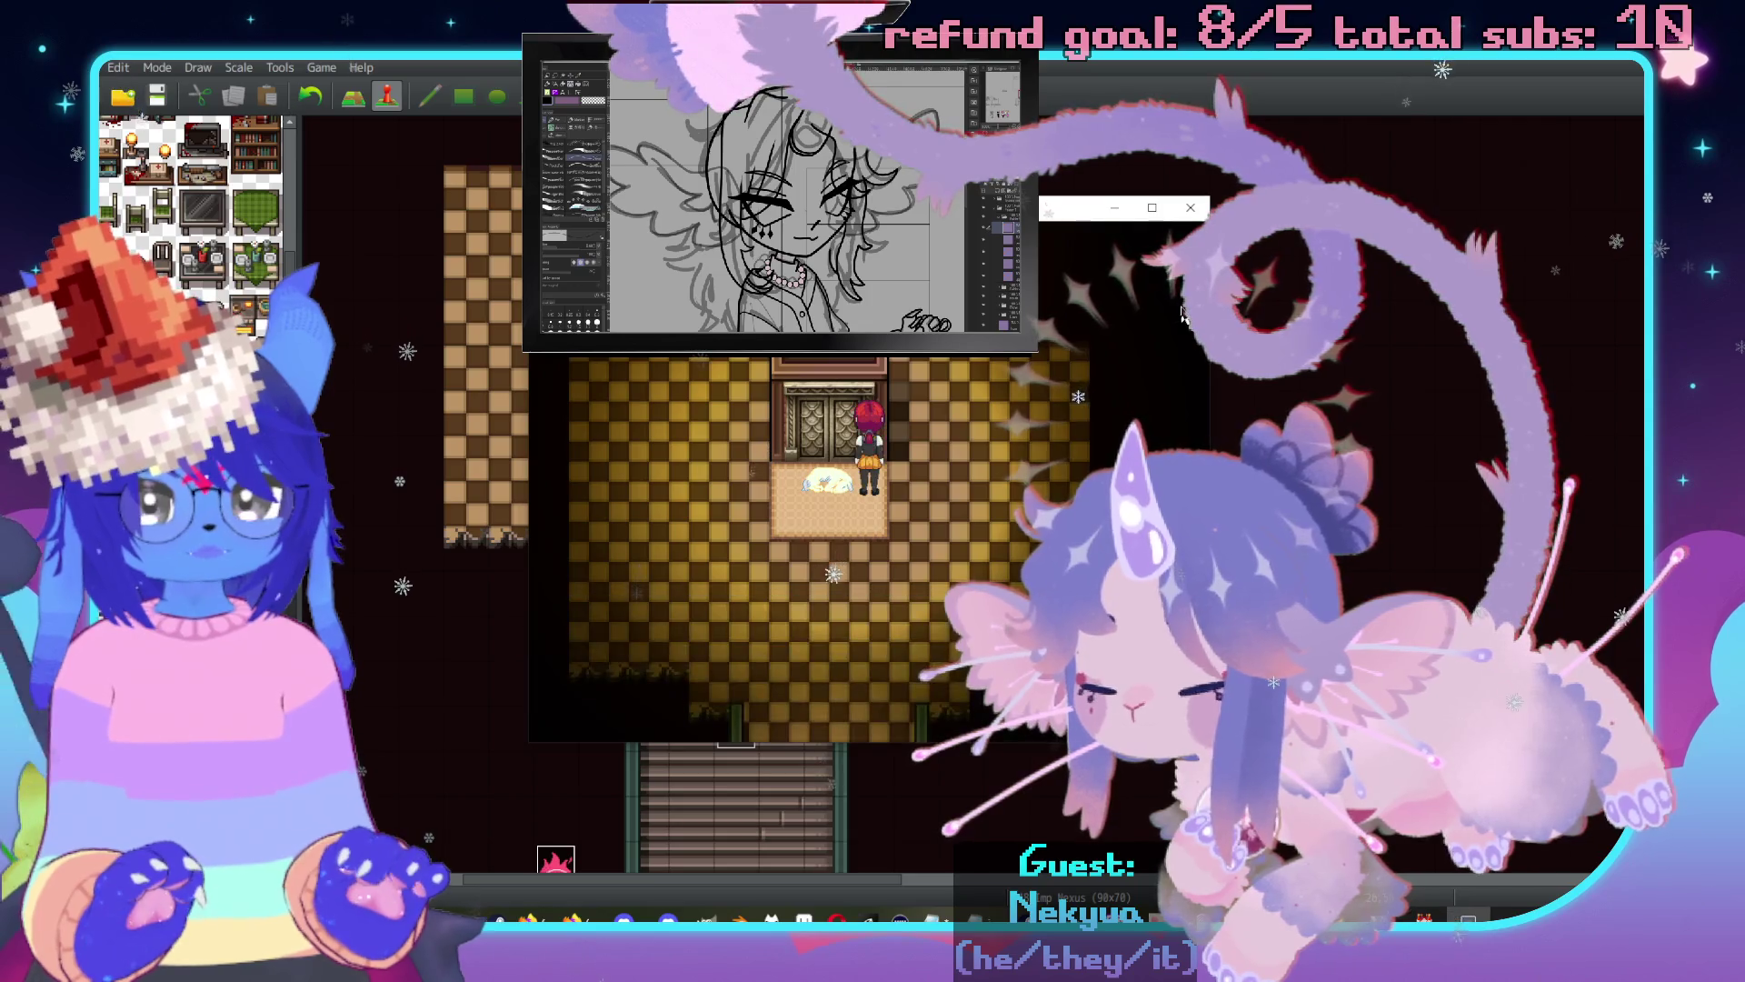
pyautogui.press('Left')
pyautogui.press('Up')
pyautogui.press('Return')
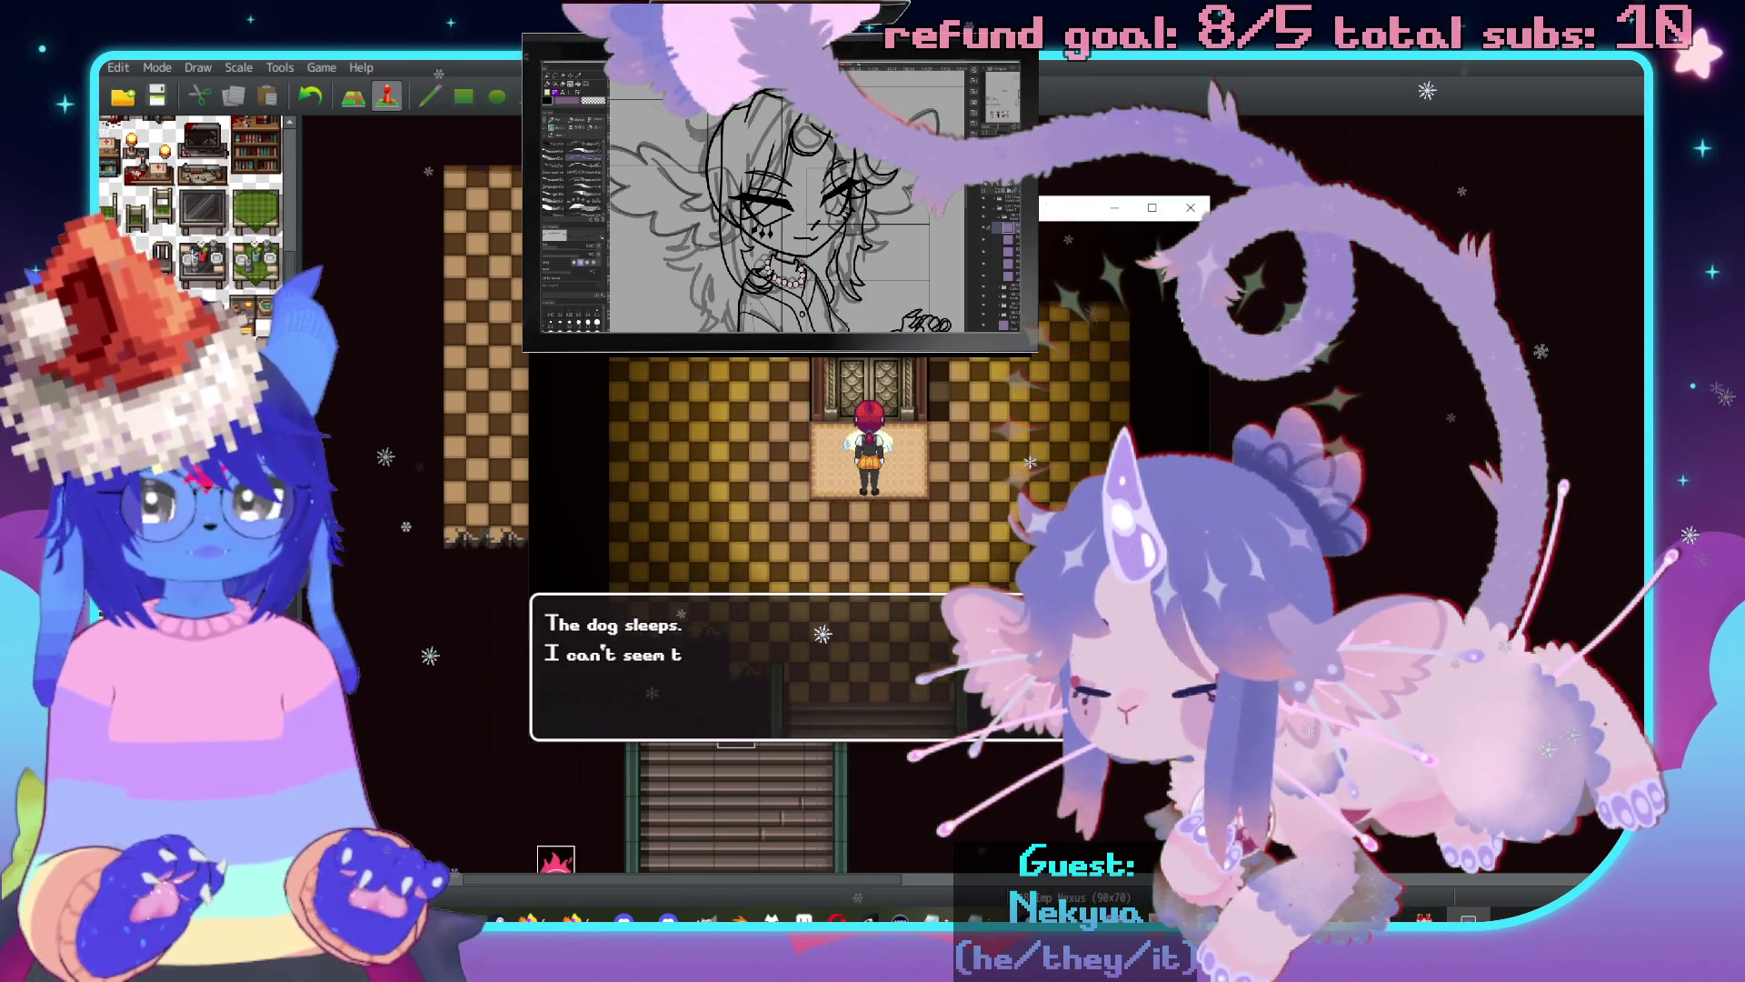
pyautogui.press('Return')
# Walk off the rug toward the room's exit and down the stairs.
pyautogui.press('Left')
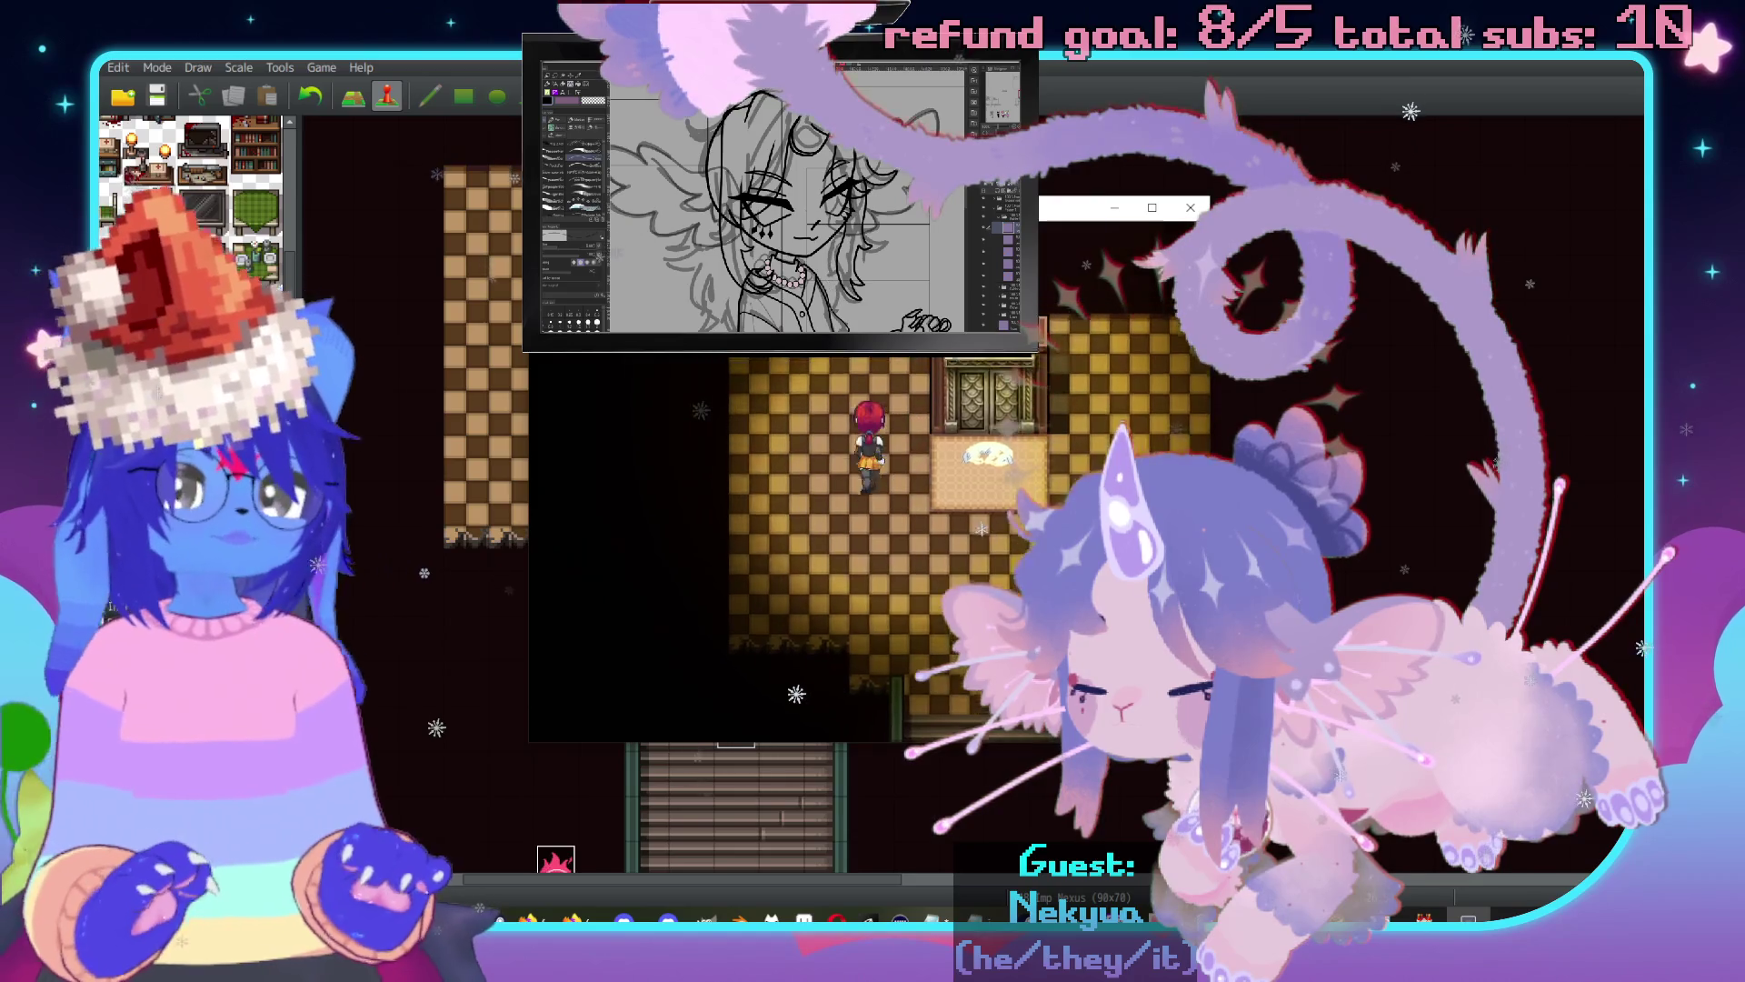
pyautogui.press('Right')
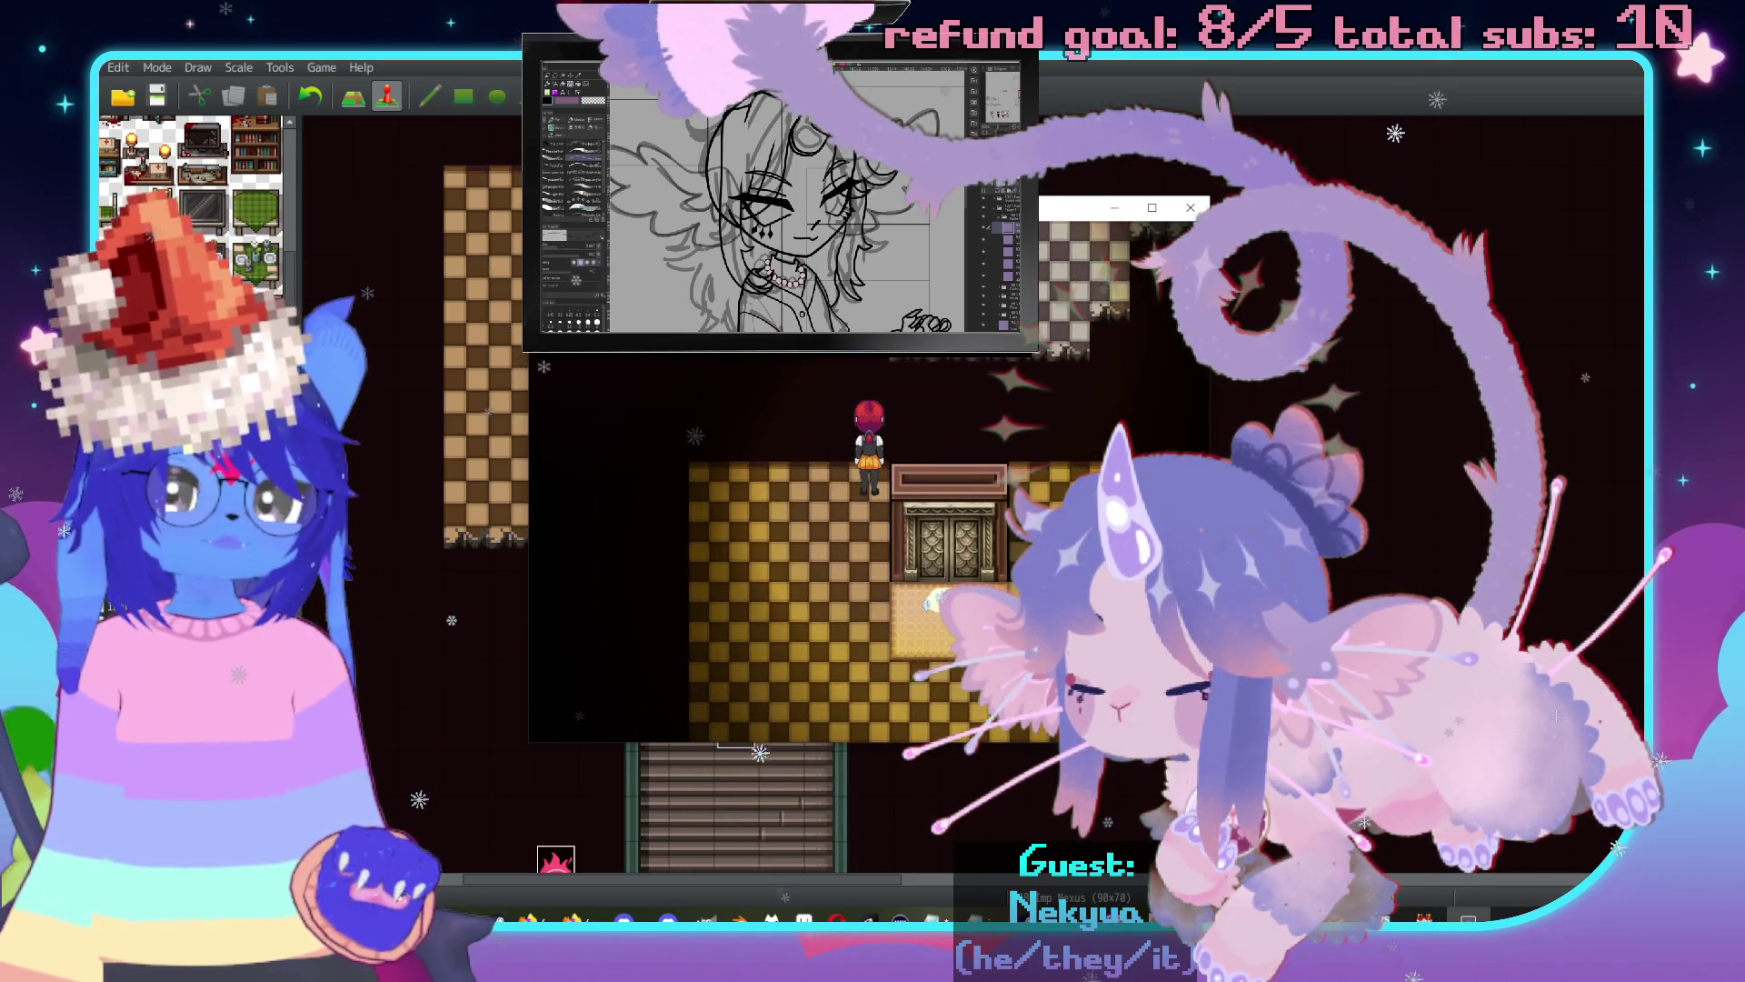
pyautogui.press('Right')
pyautogui.press('Down')
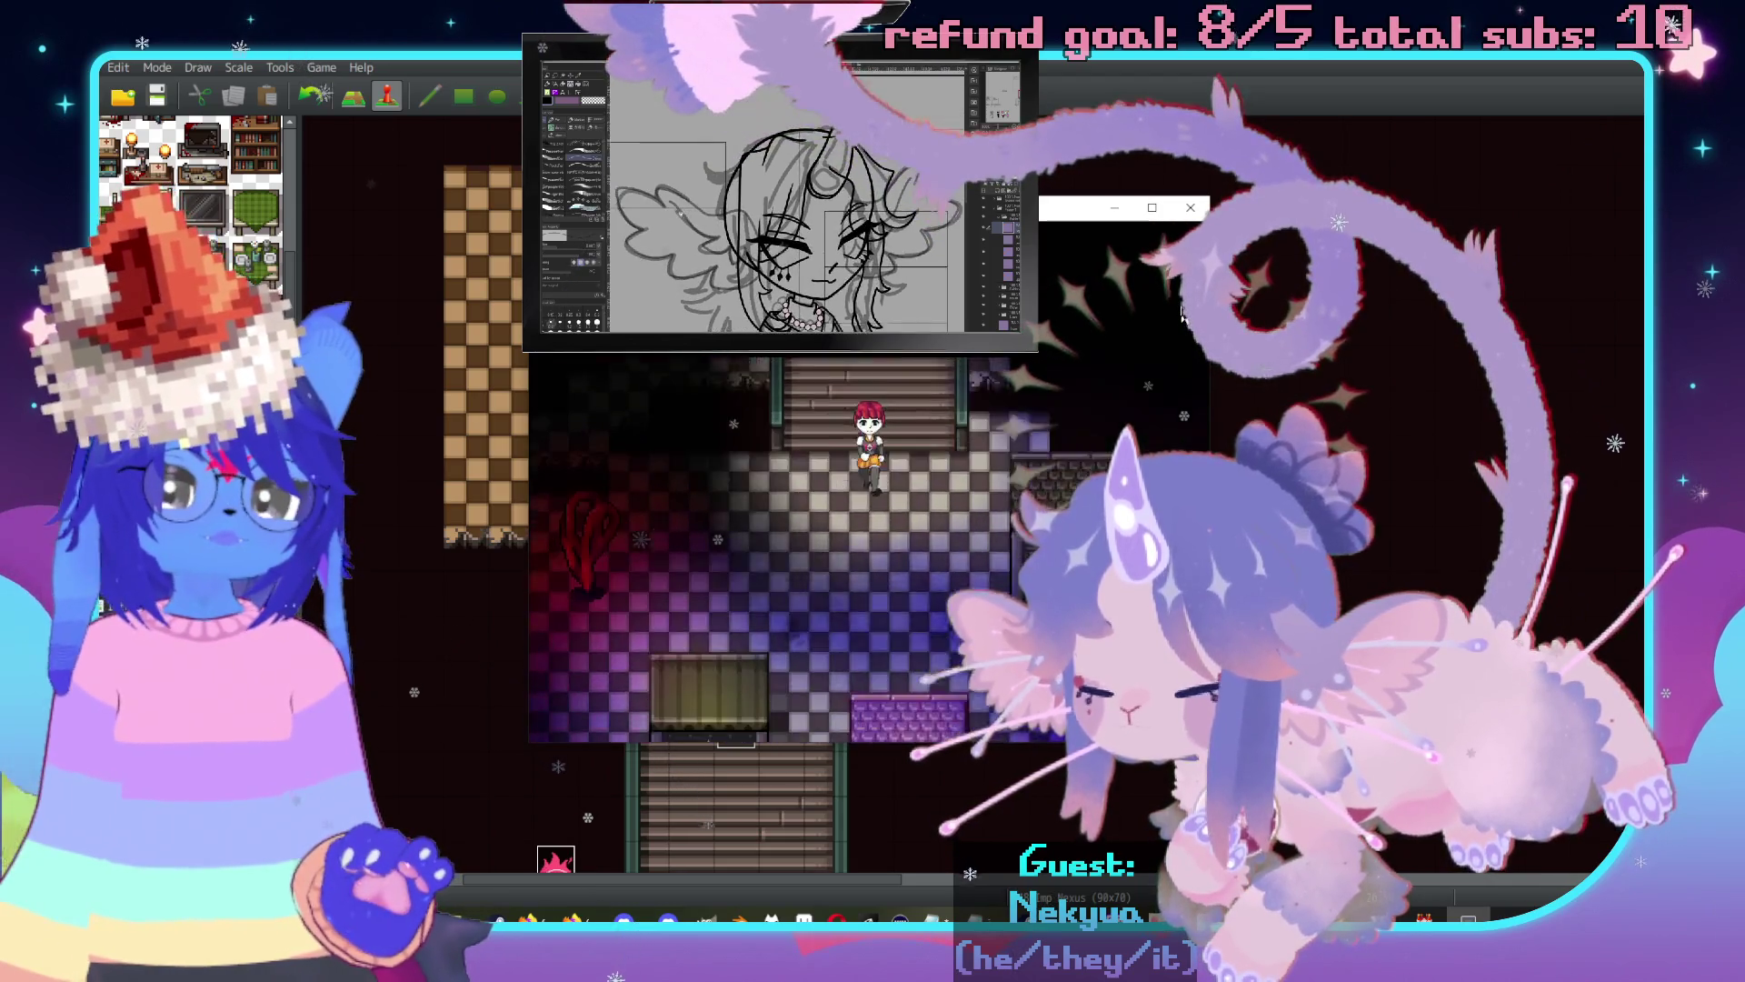
# Walk through the checkered rooms and house area into the dark room beside the pink flame.
pyautogui.press('Down')
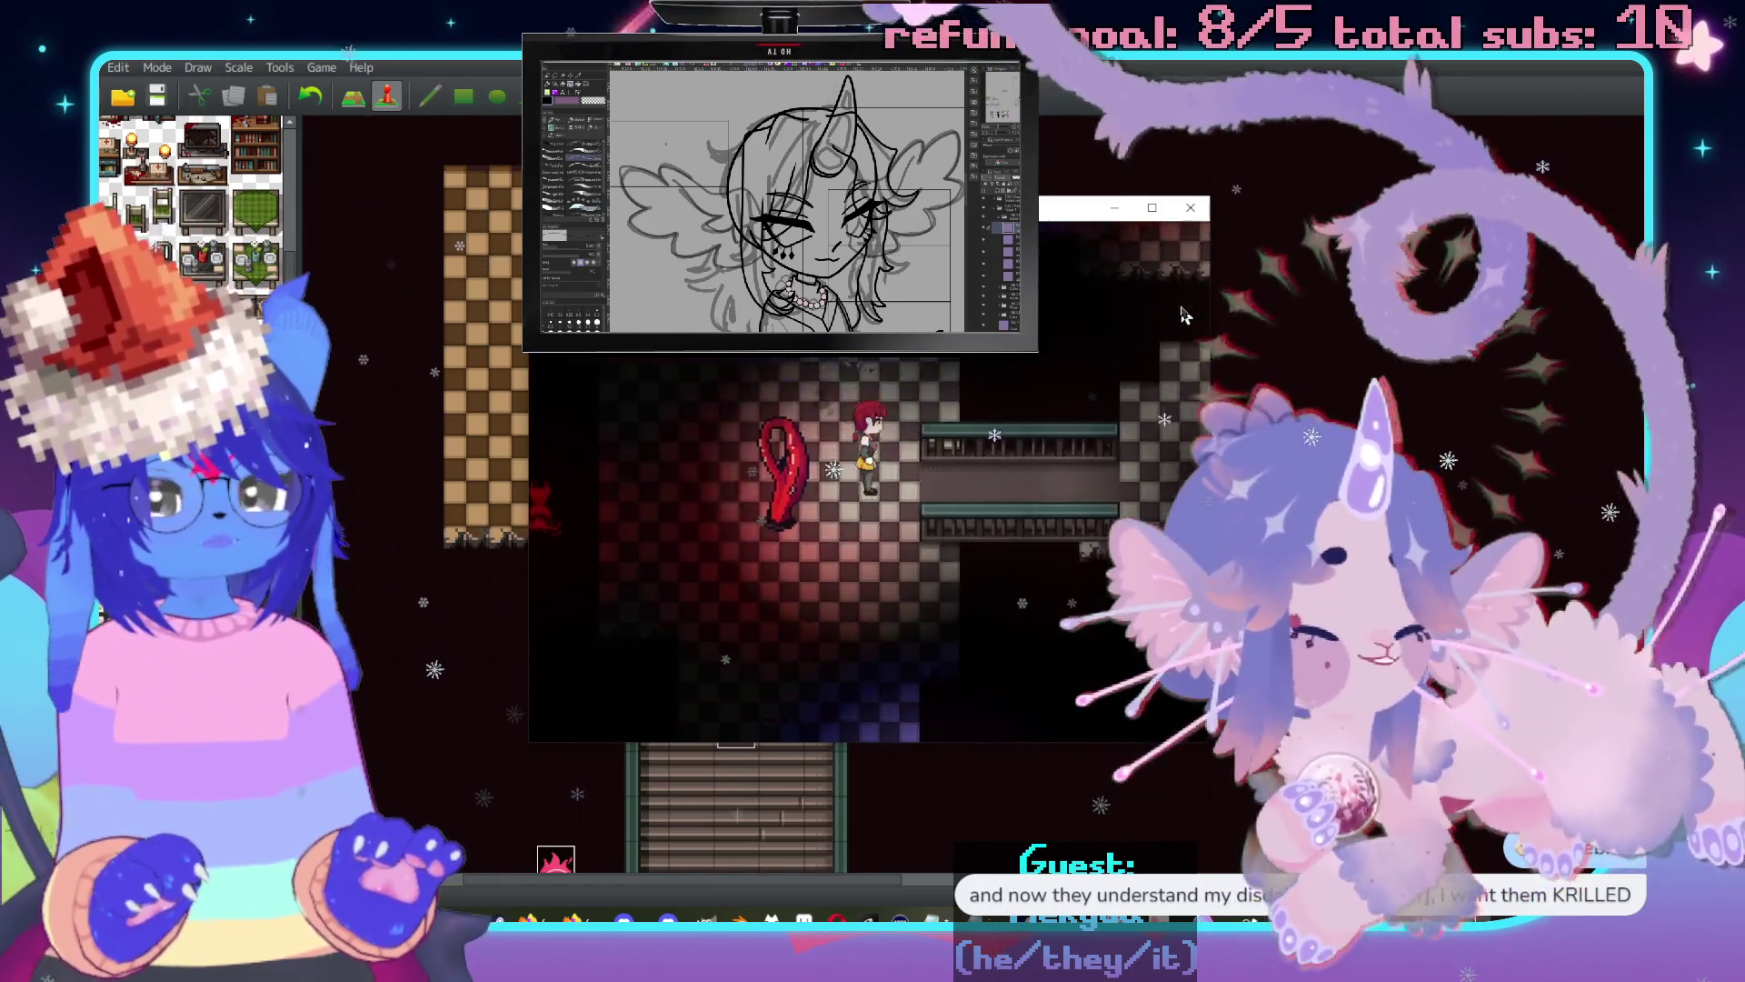
pyautogui.press('Left')
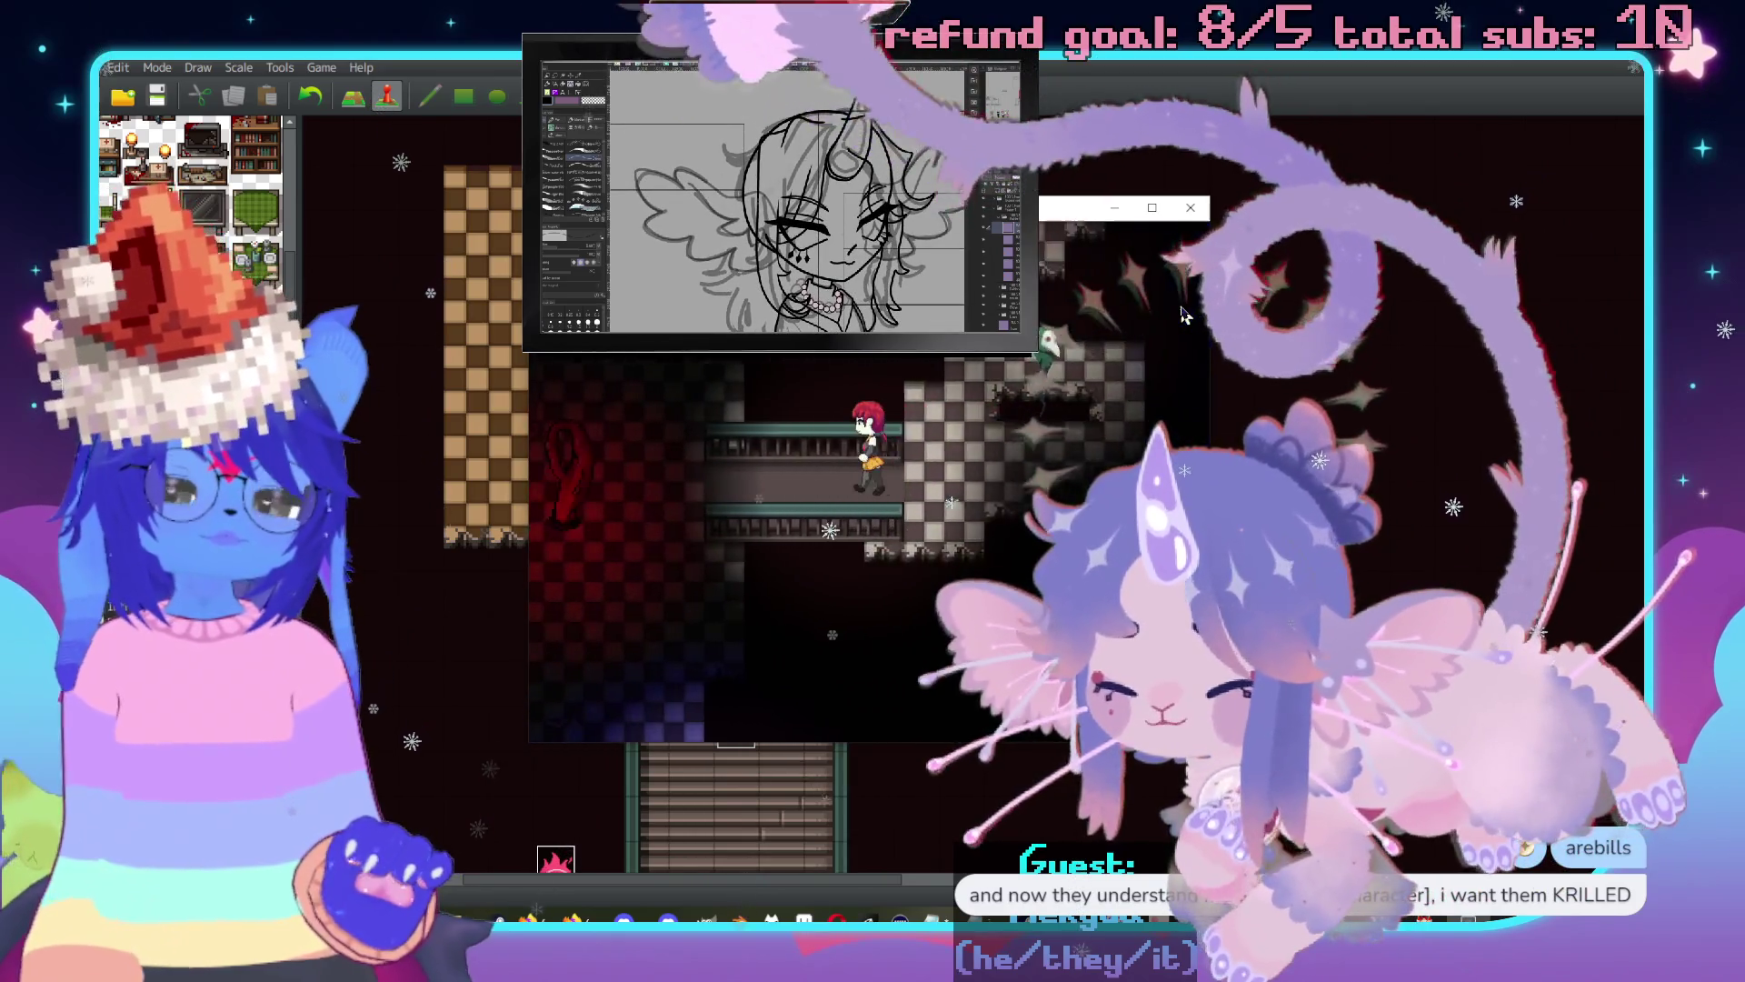
pyautogui.press('Up')
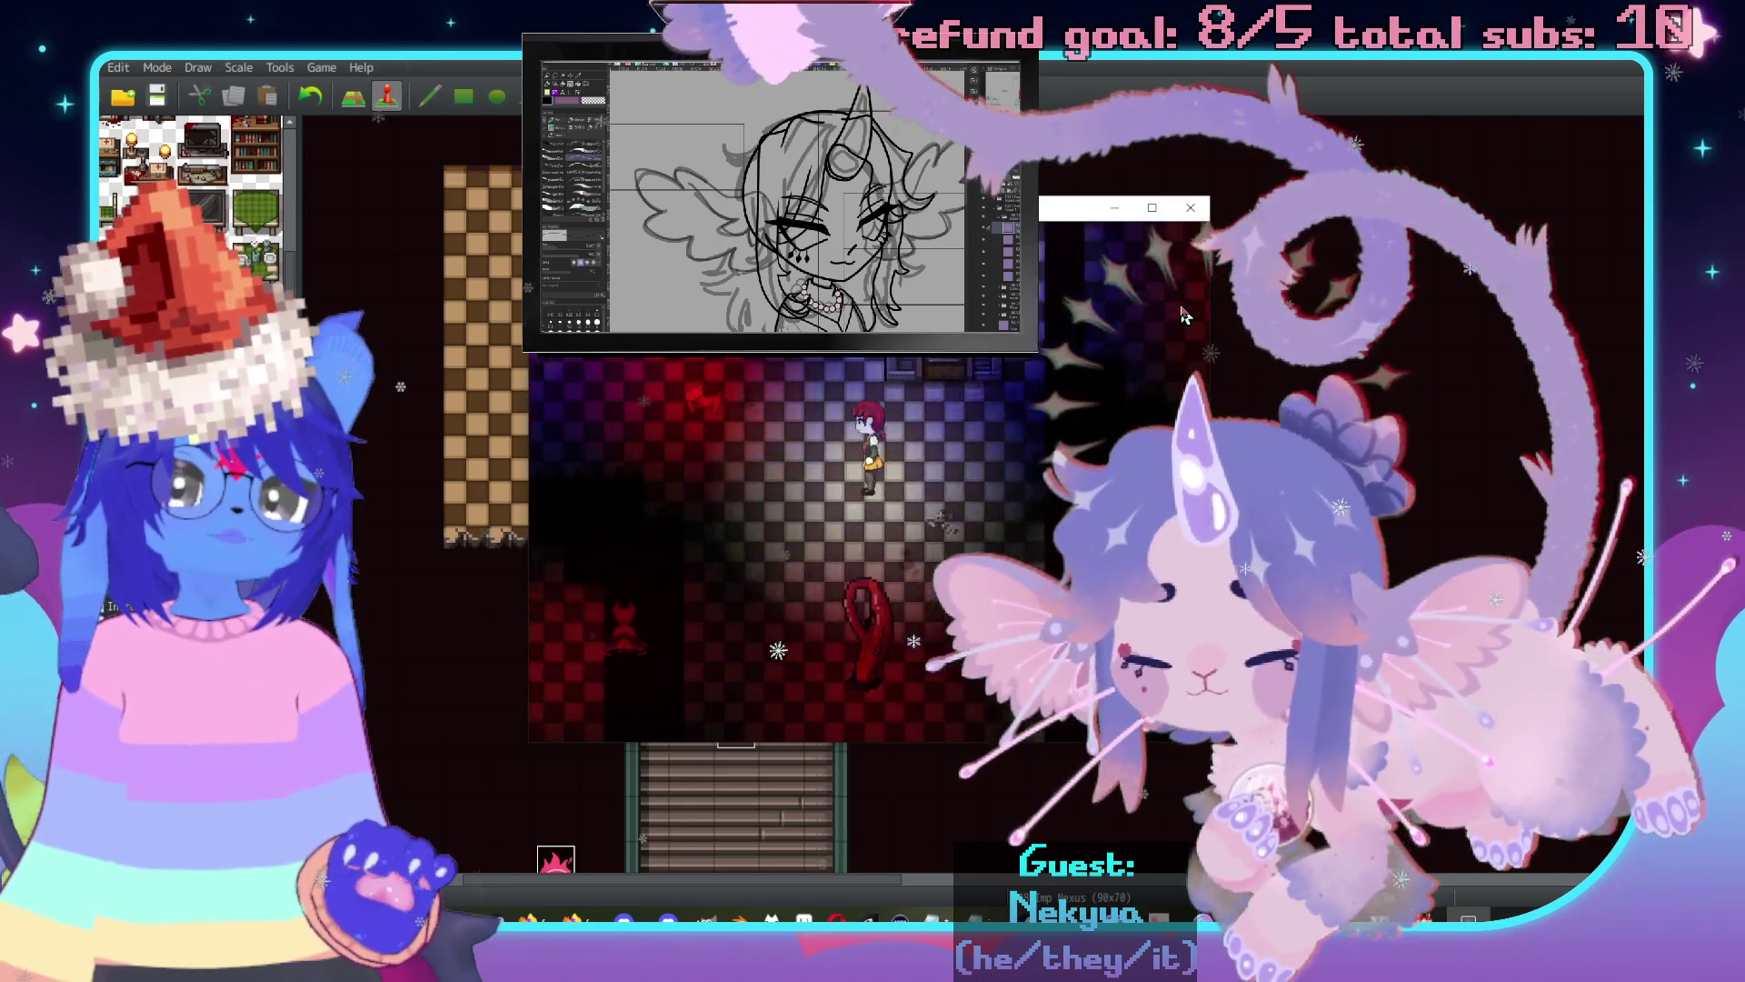
pyautogui.press('Up')
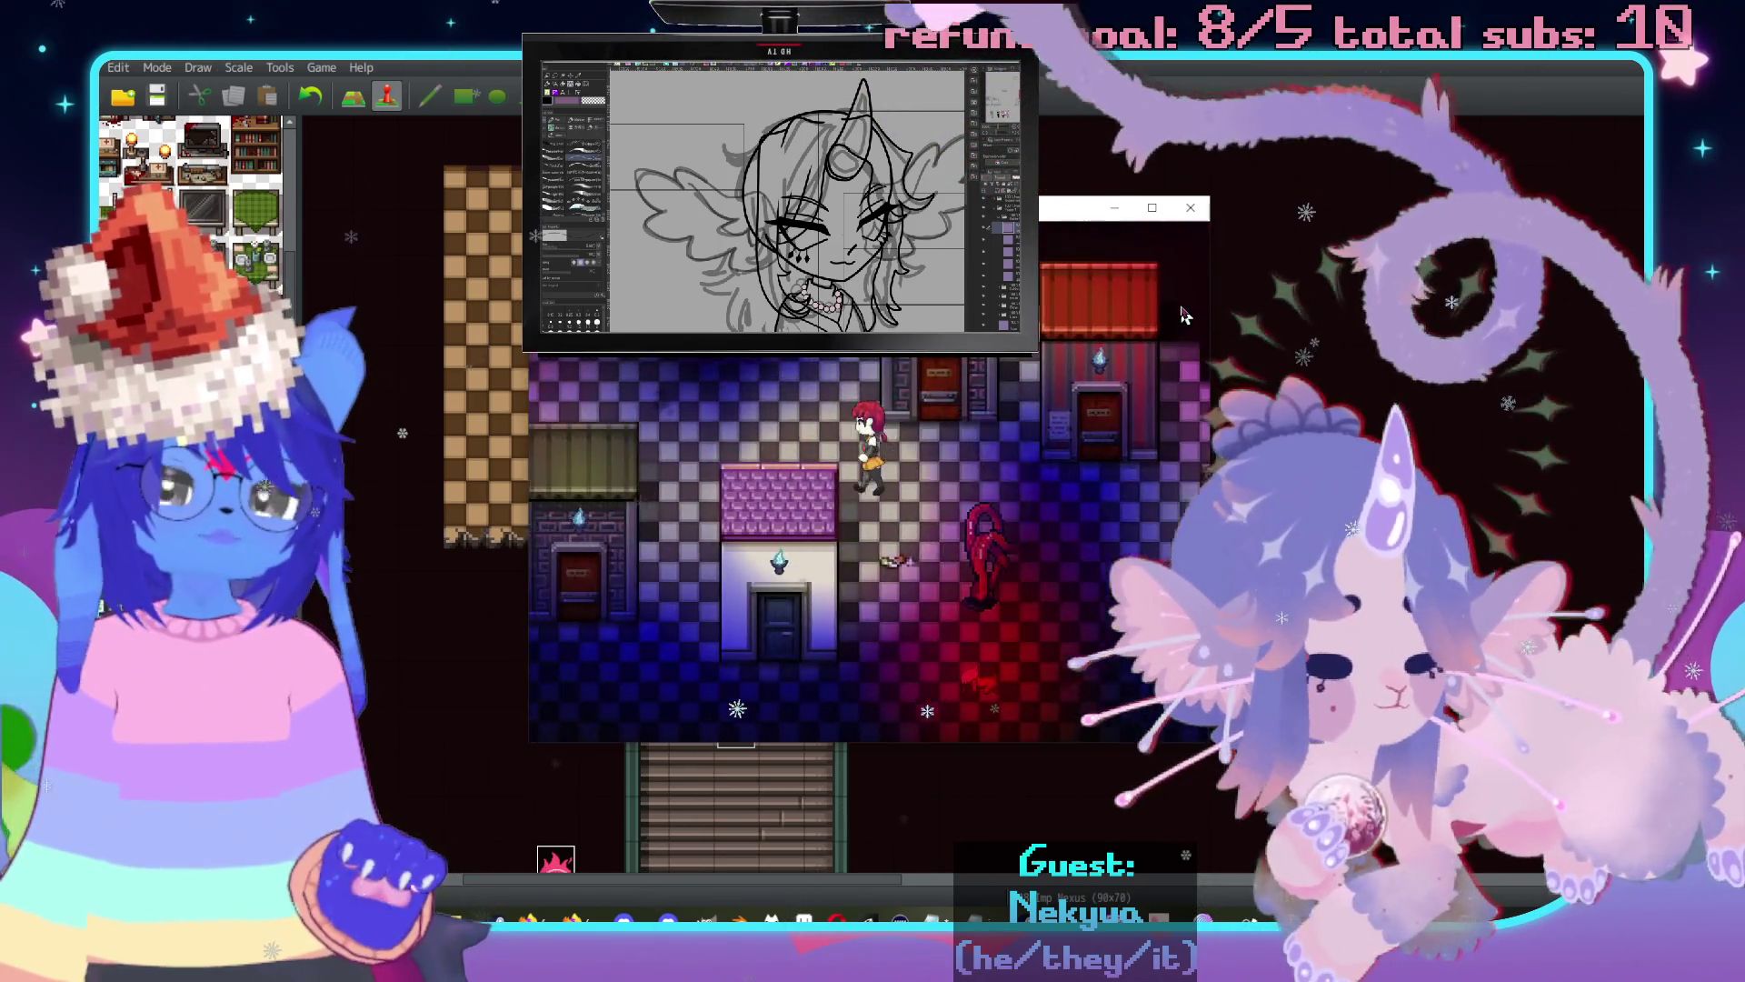
pyautogui.press('Left')
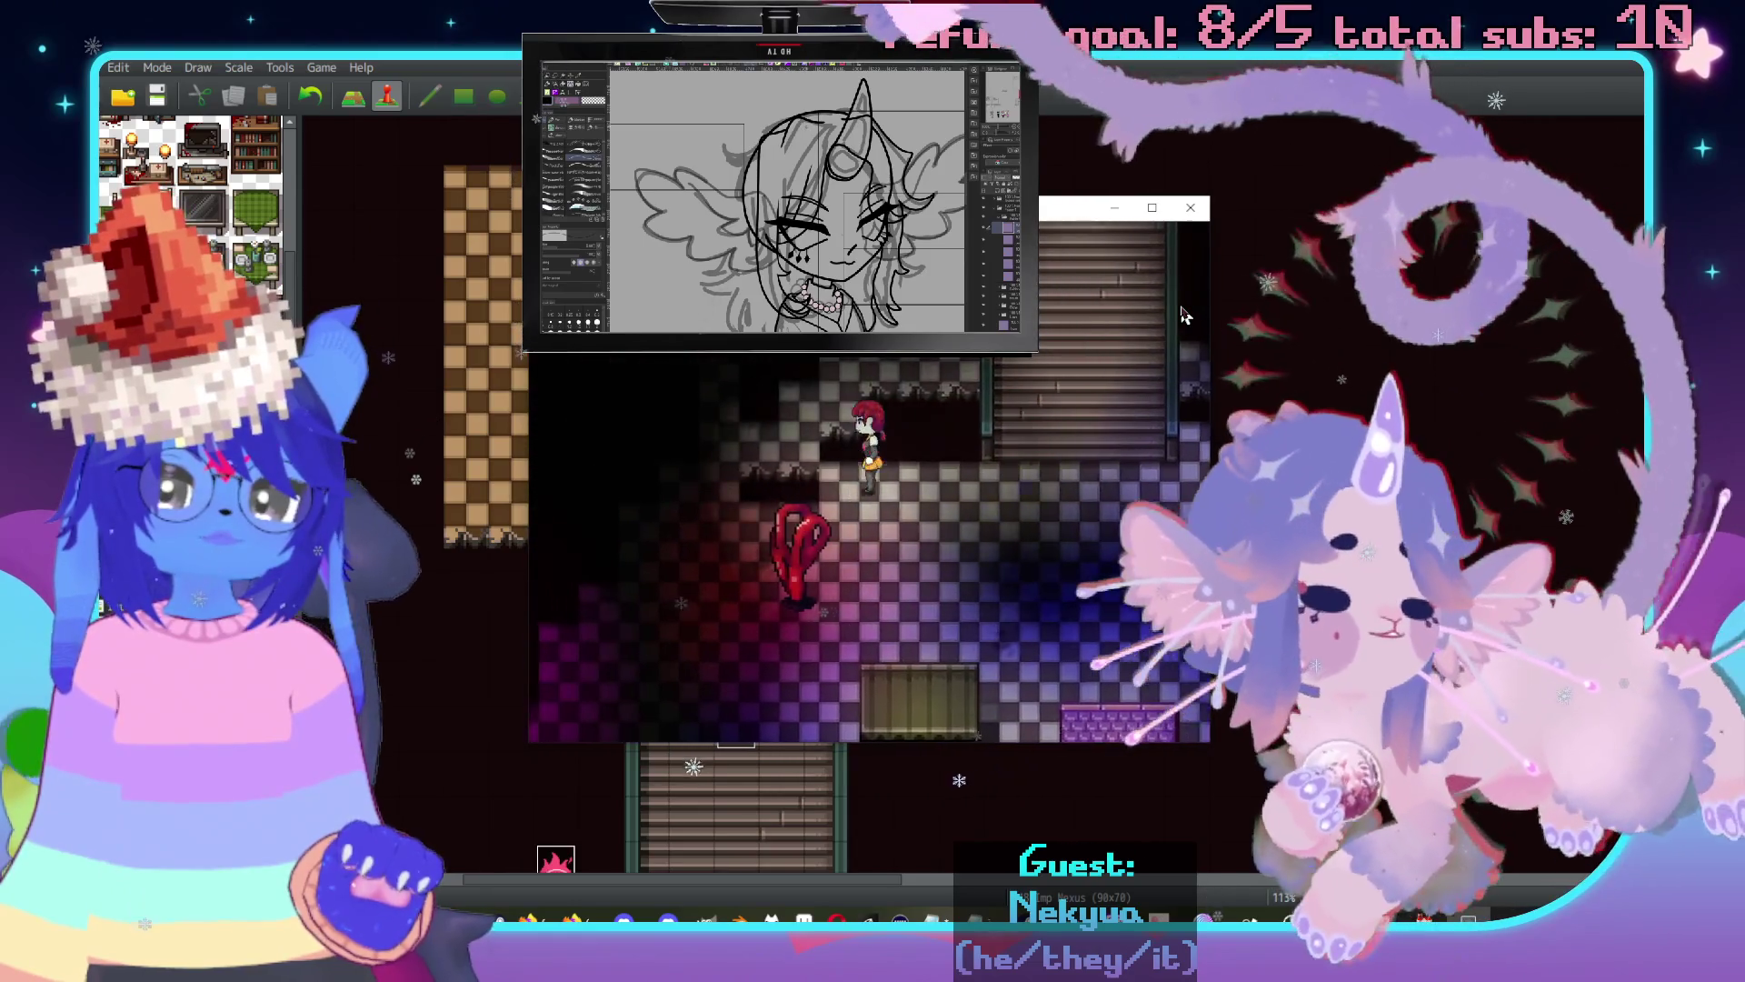
pyautogui.press('Down')
pyautogui.press('Left')
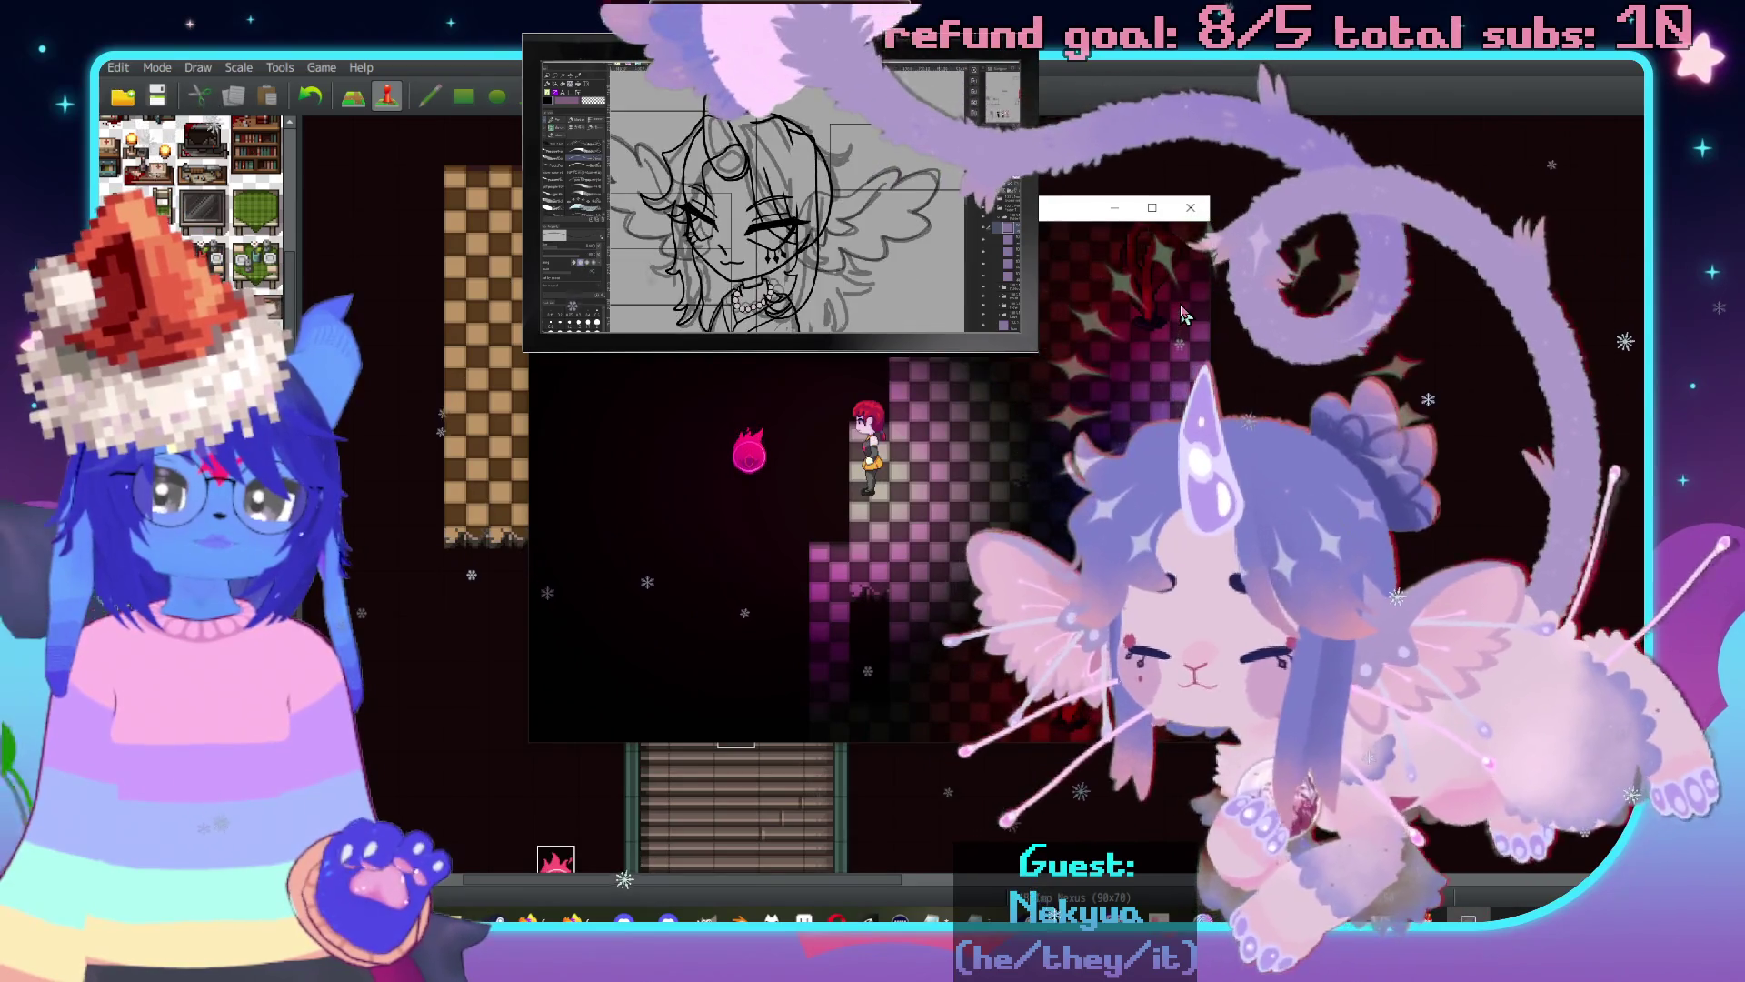
# Move and turn the character around the dark room until it faces the dog.
pyautogui.press('Down')
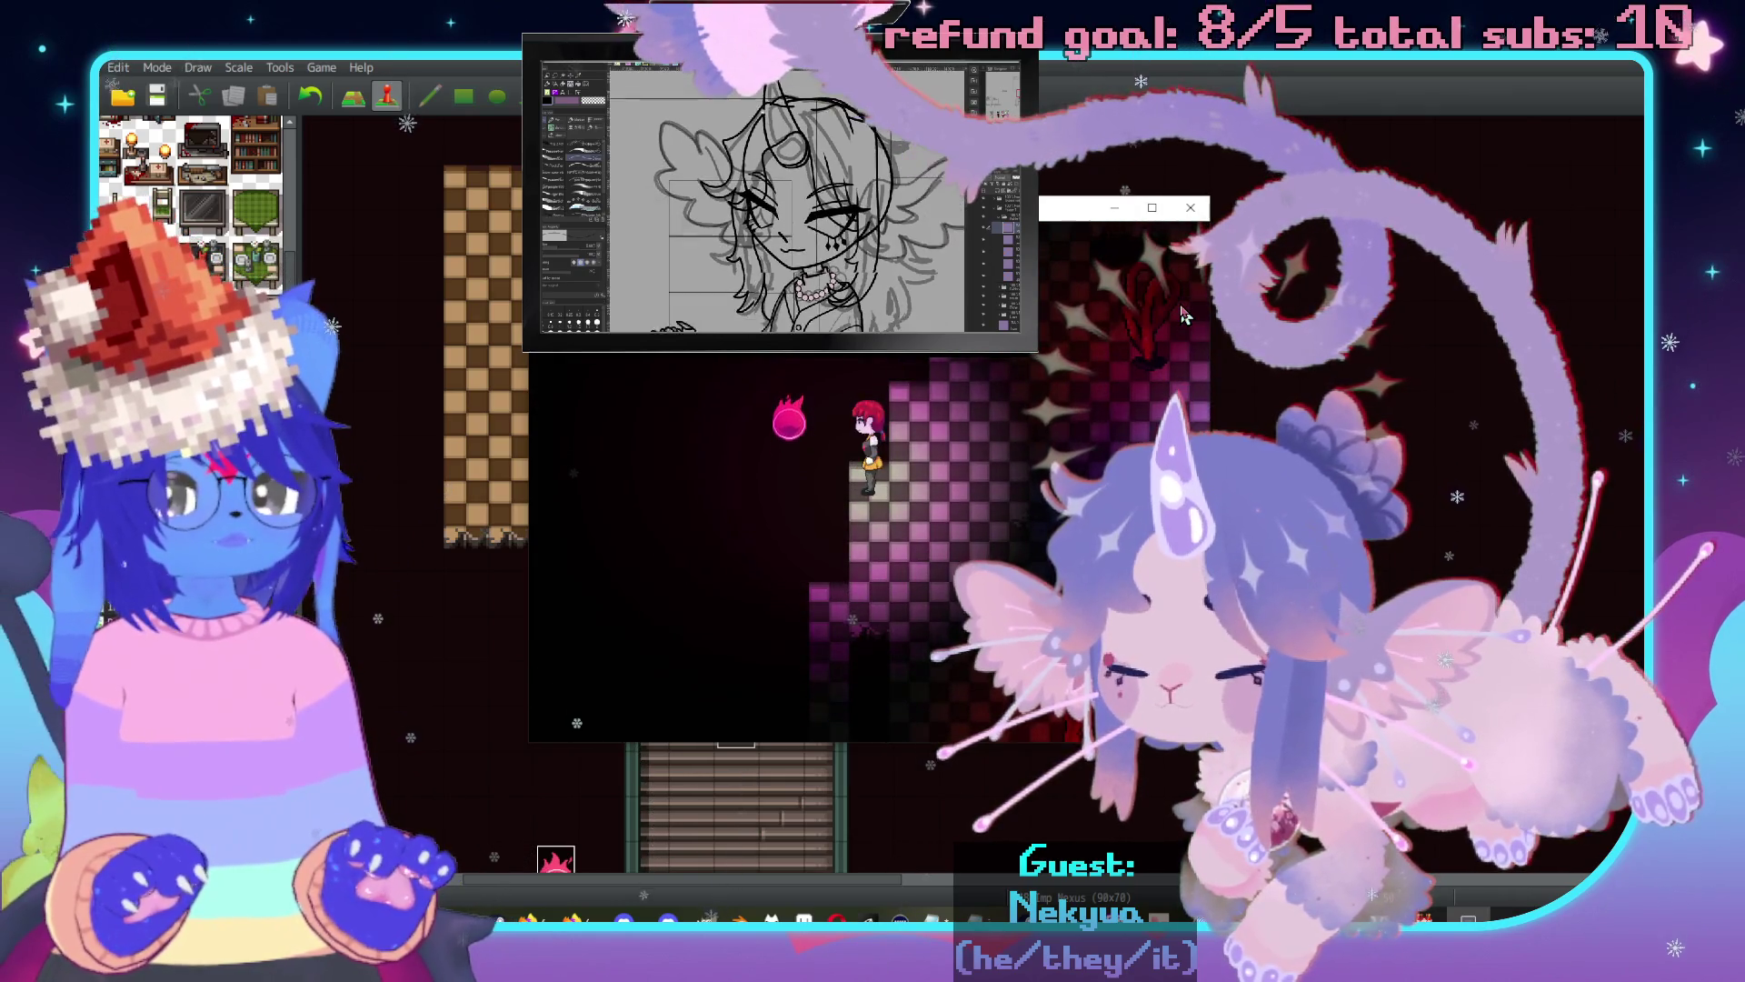
pyautogui.press('Left')
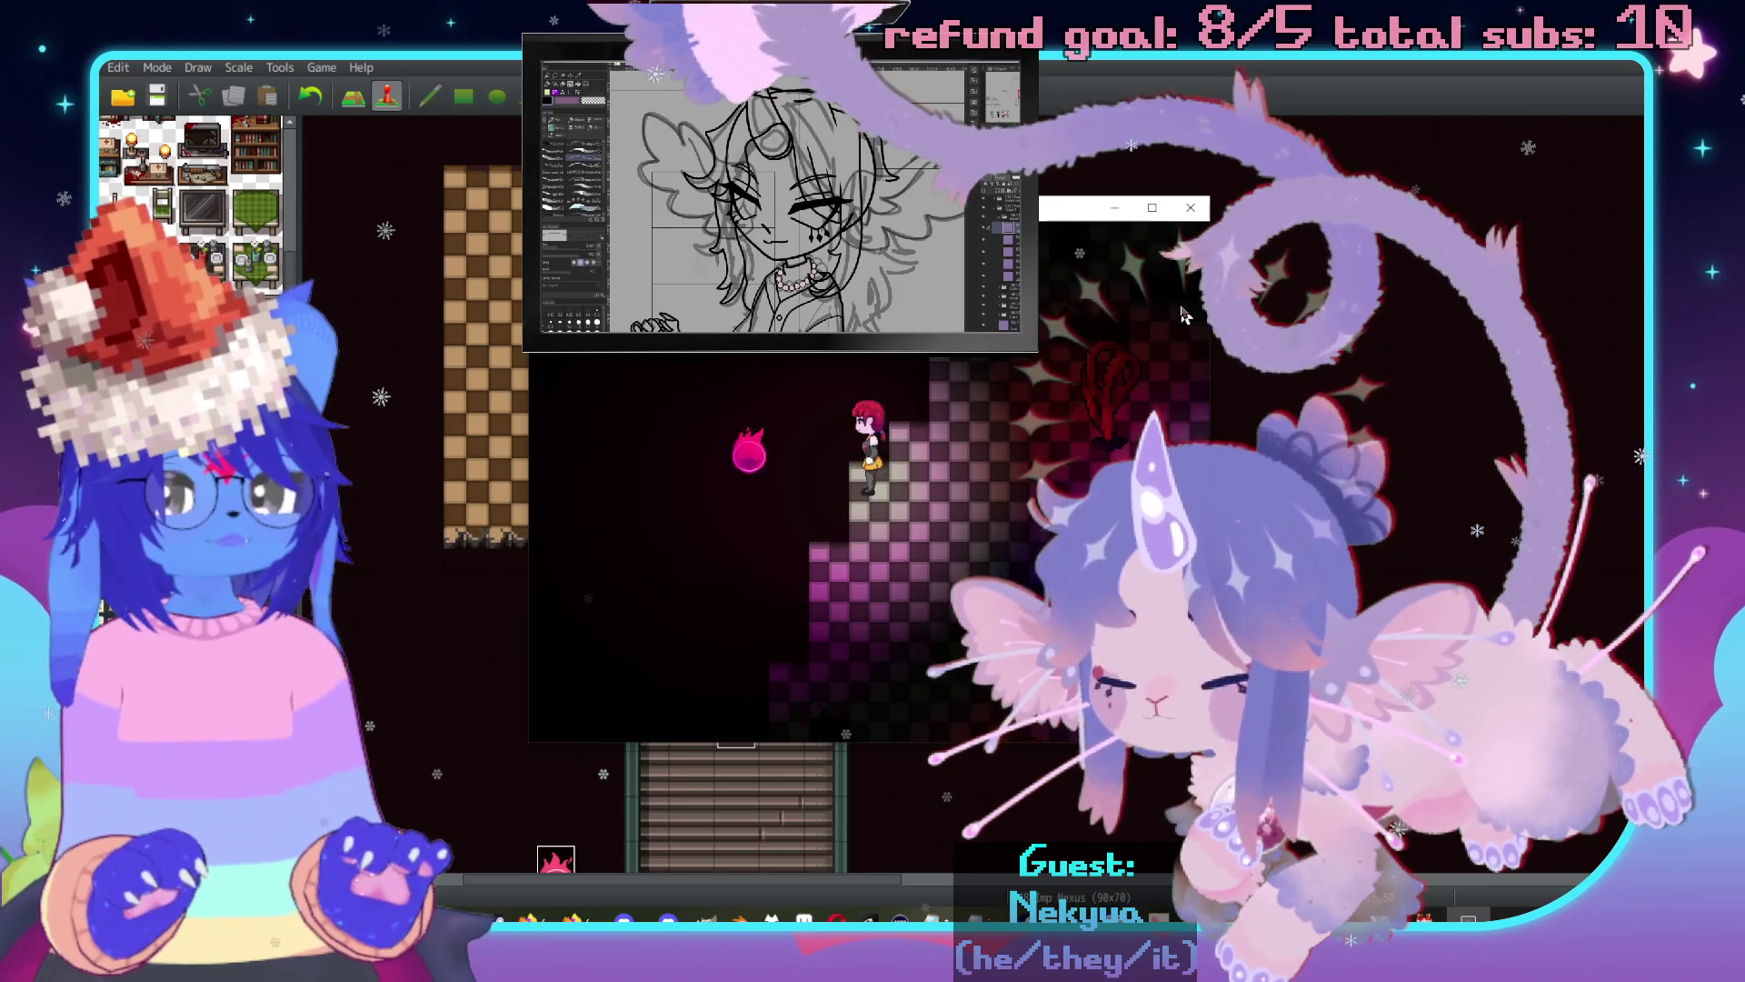
pyautogui.press('Up')
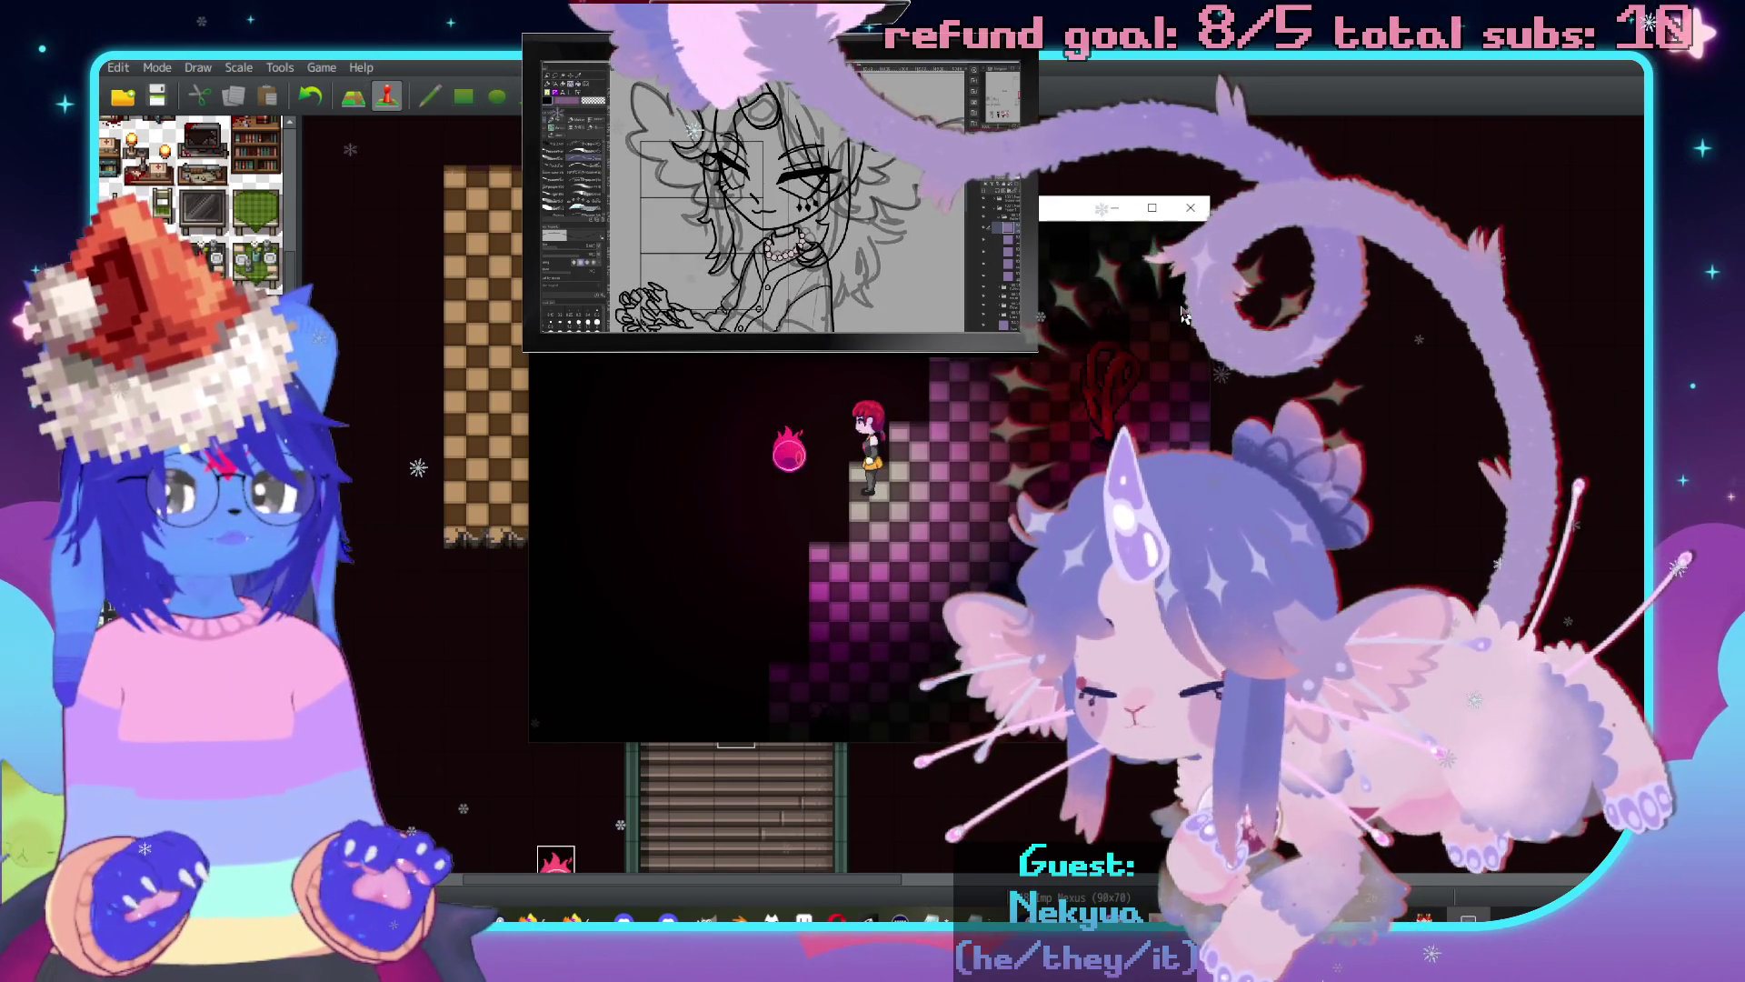
pyautogui.press('Up')
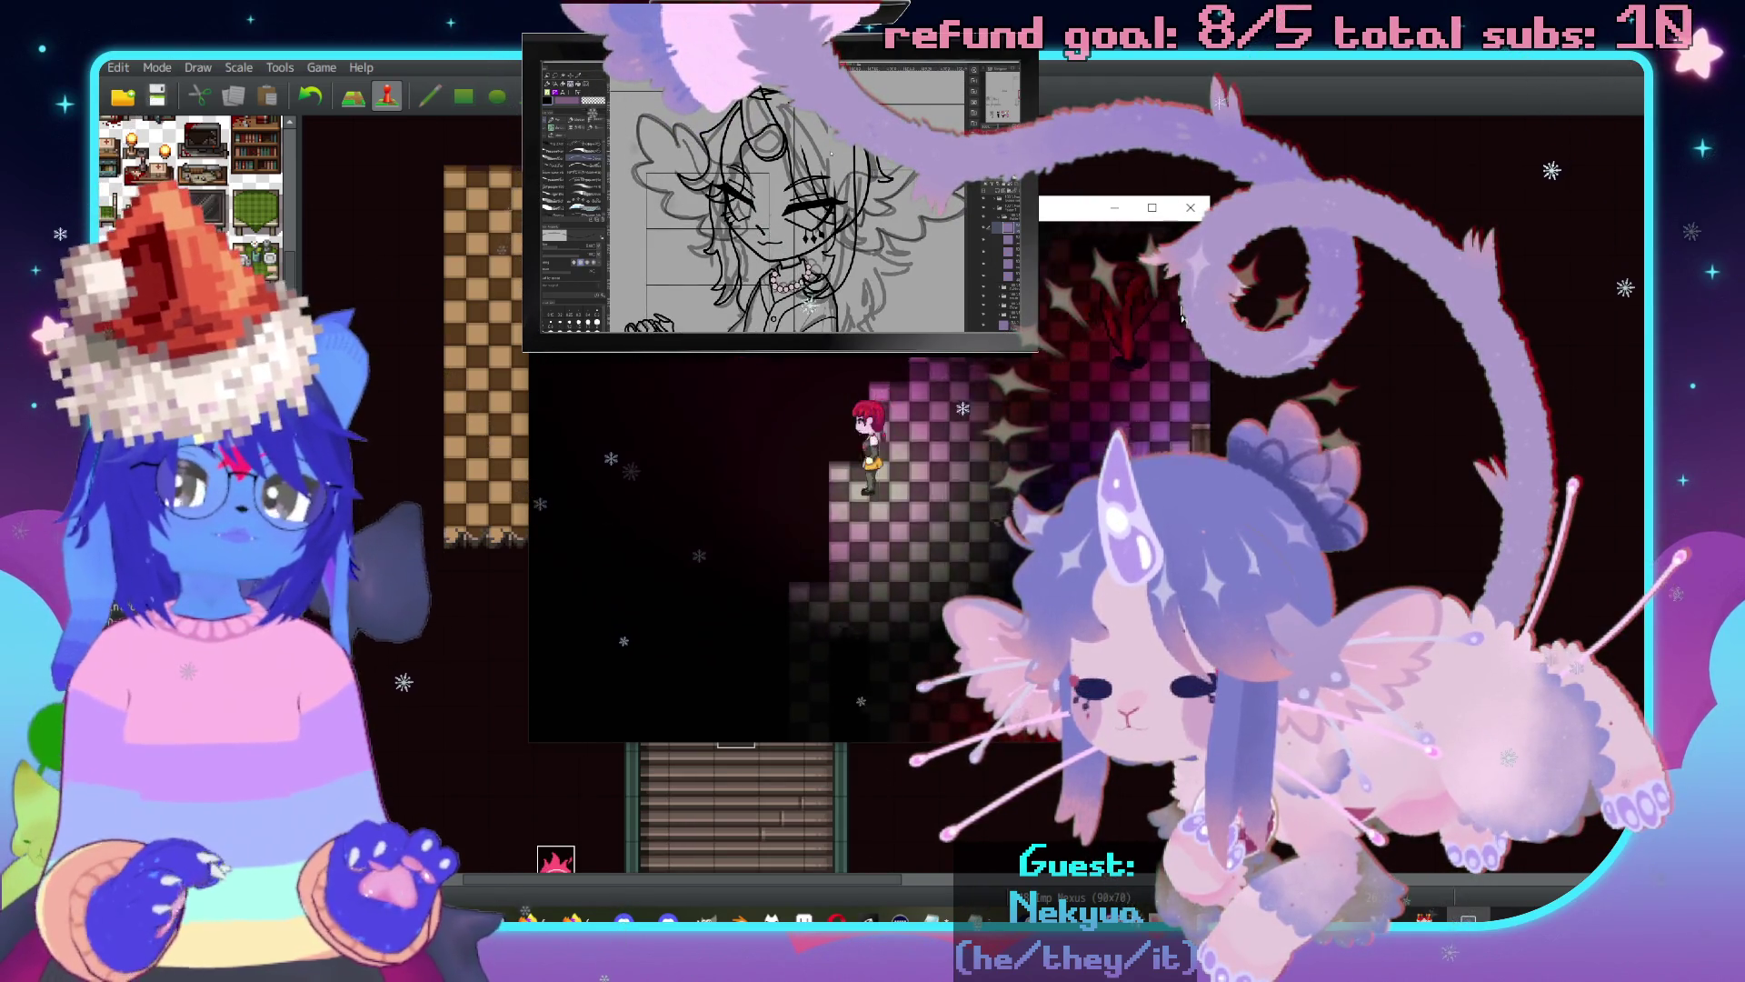
pyautogui.press('Up')
pyautogui.press('Down')
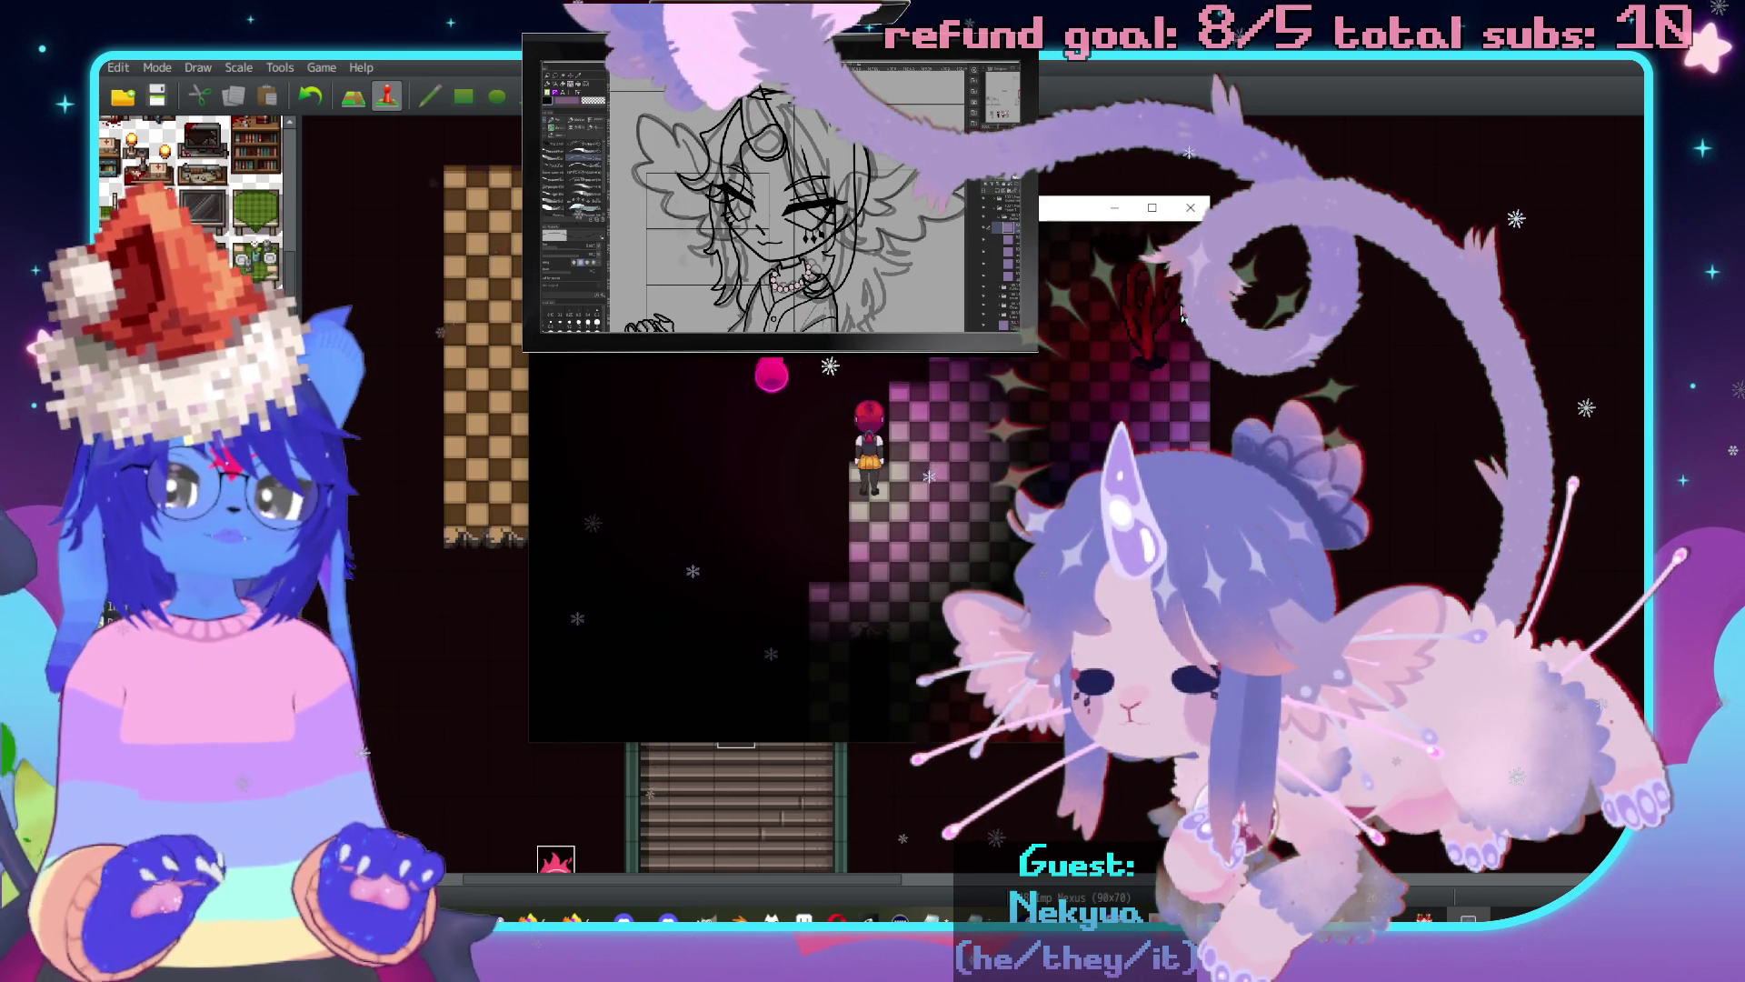
pyautogui.press('Left')
pyautogui.press('Up')
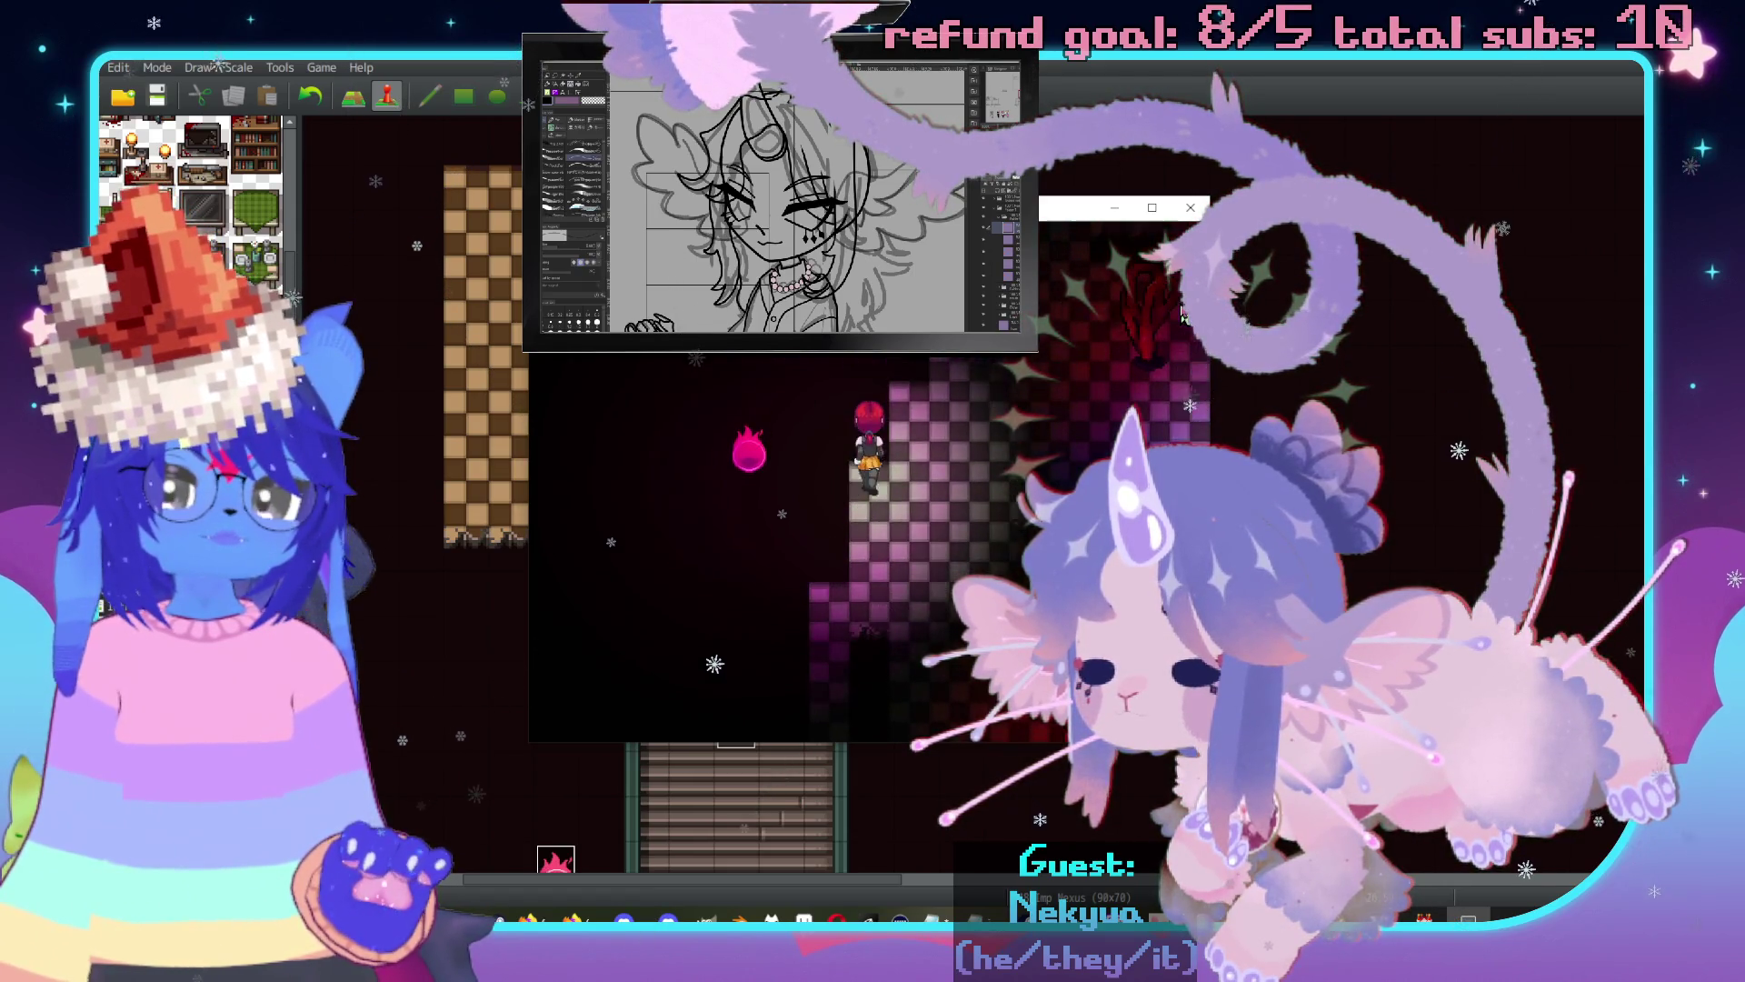
pyautogui.press('Left')
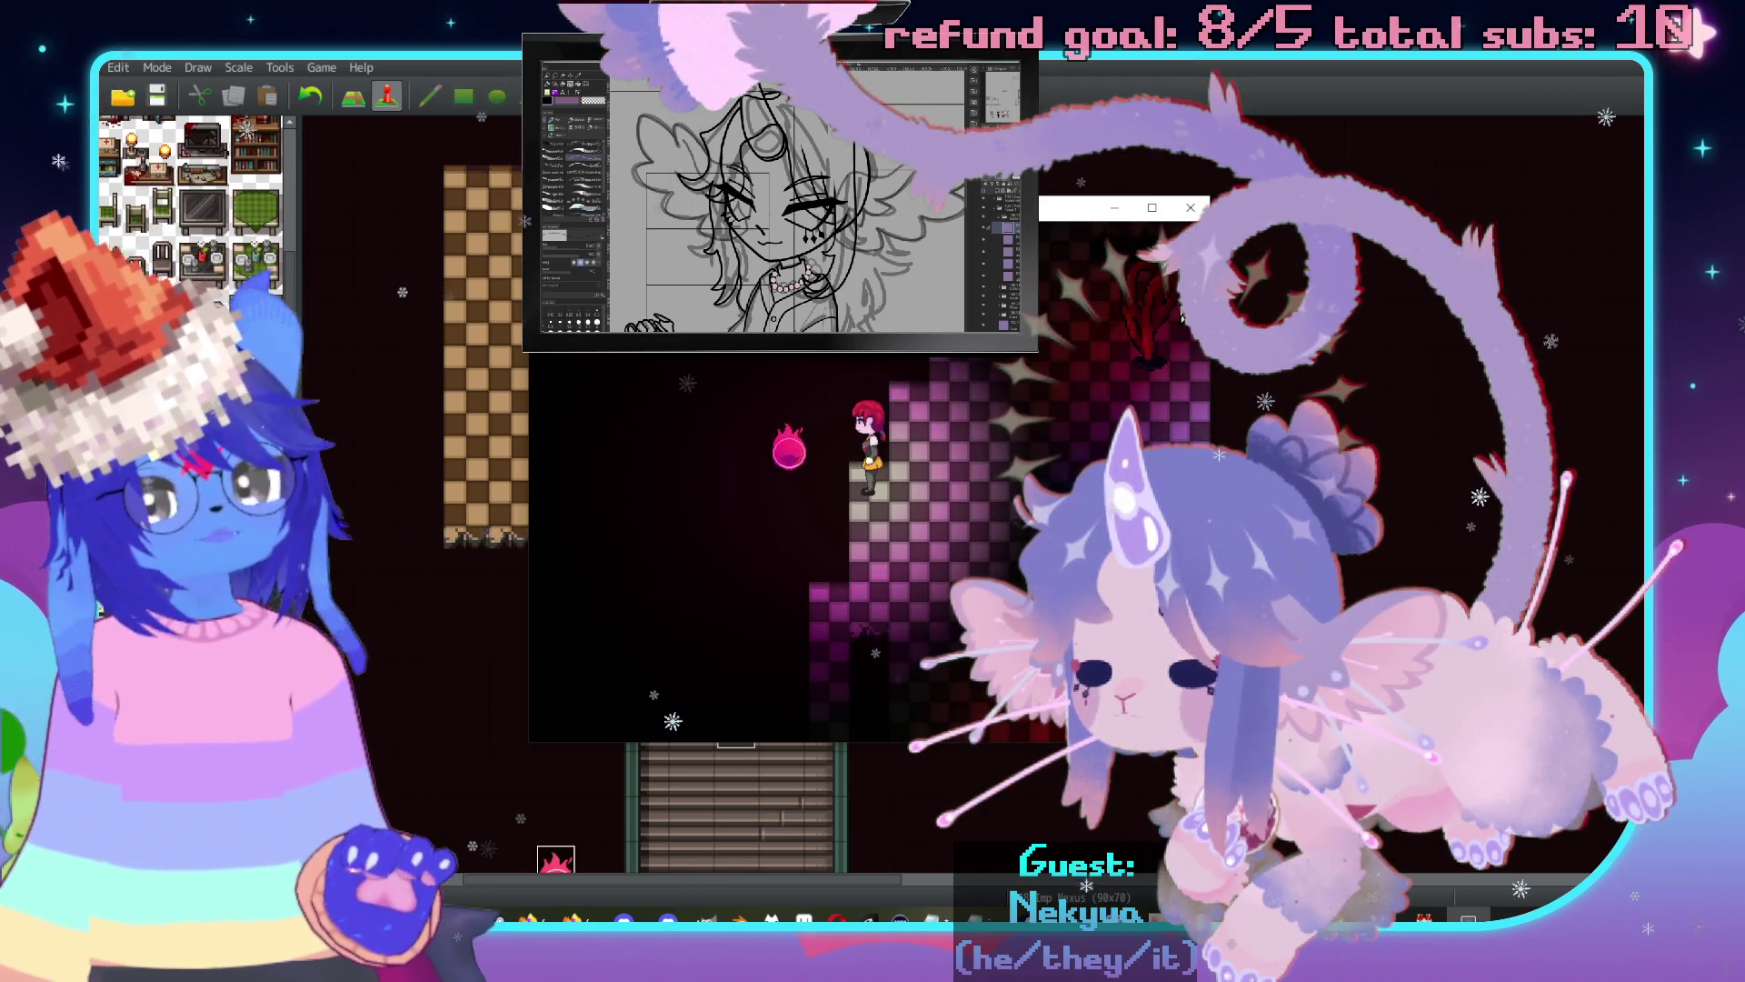
pyautogui.press('Up')
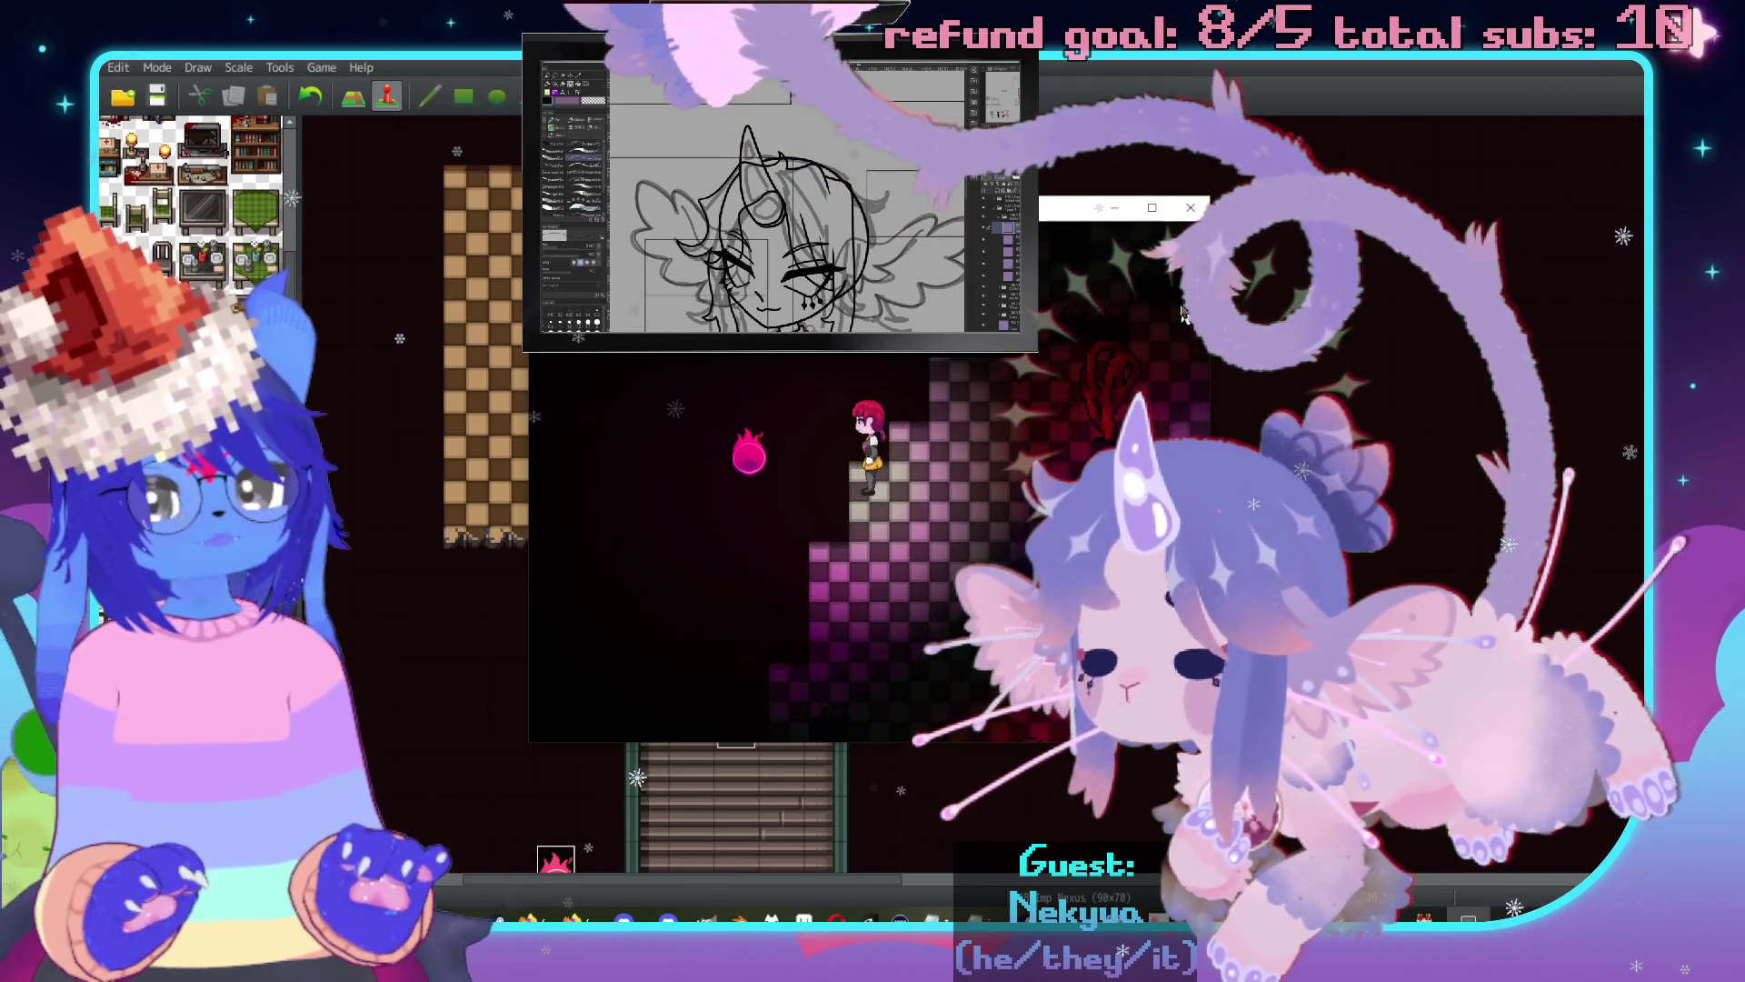
pyautogui.press('Left')
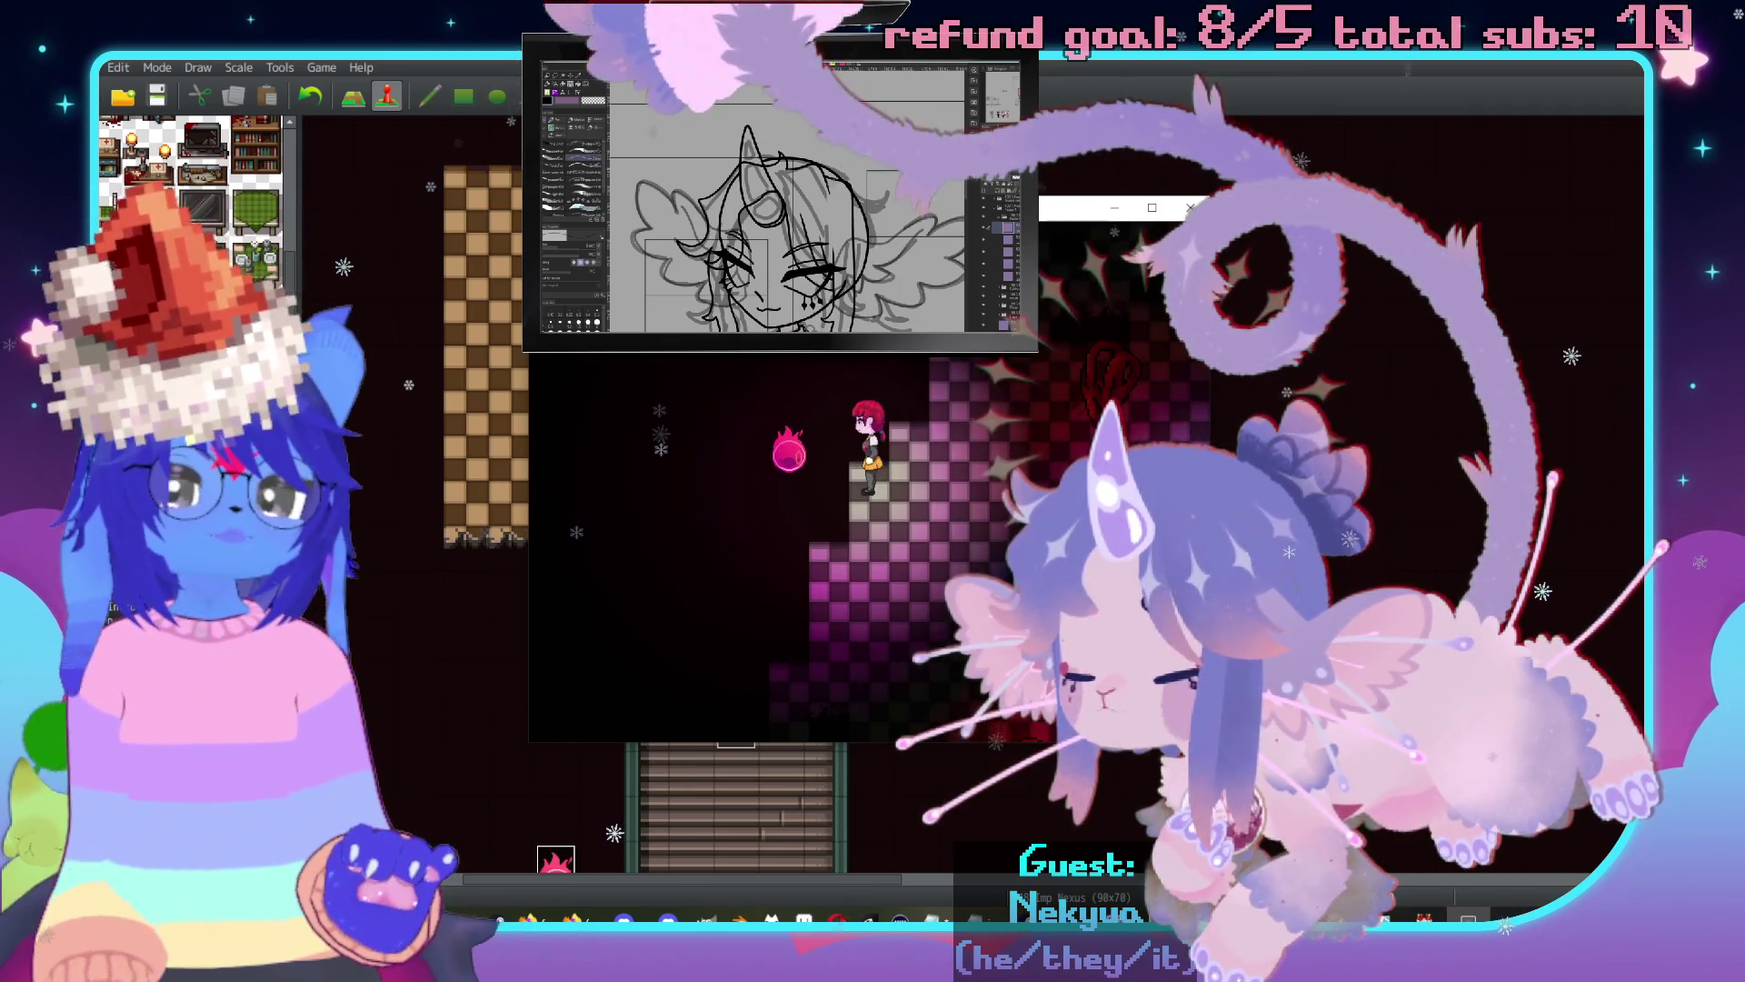
pyautogui.press('Up')
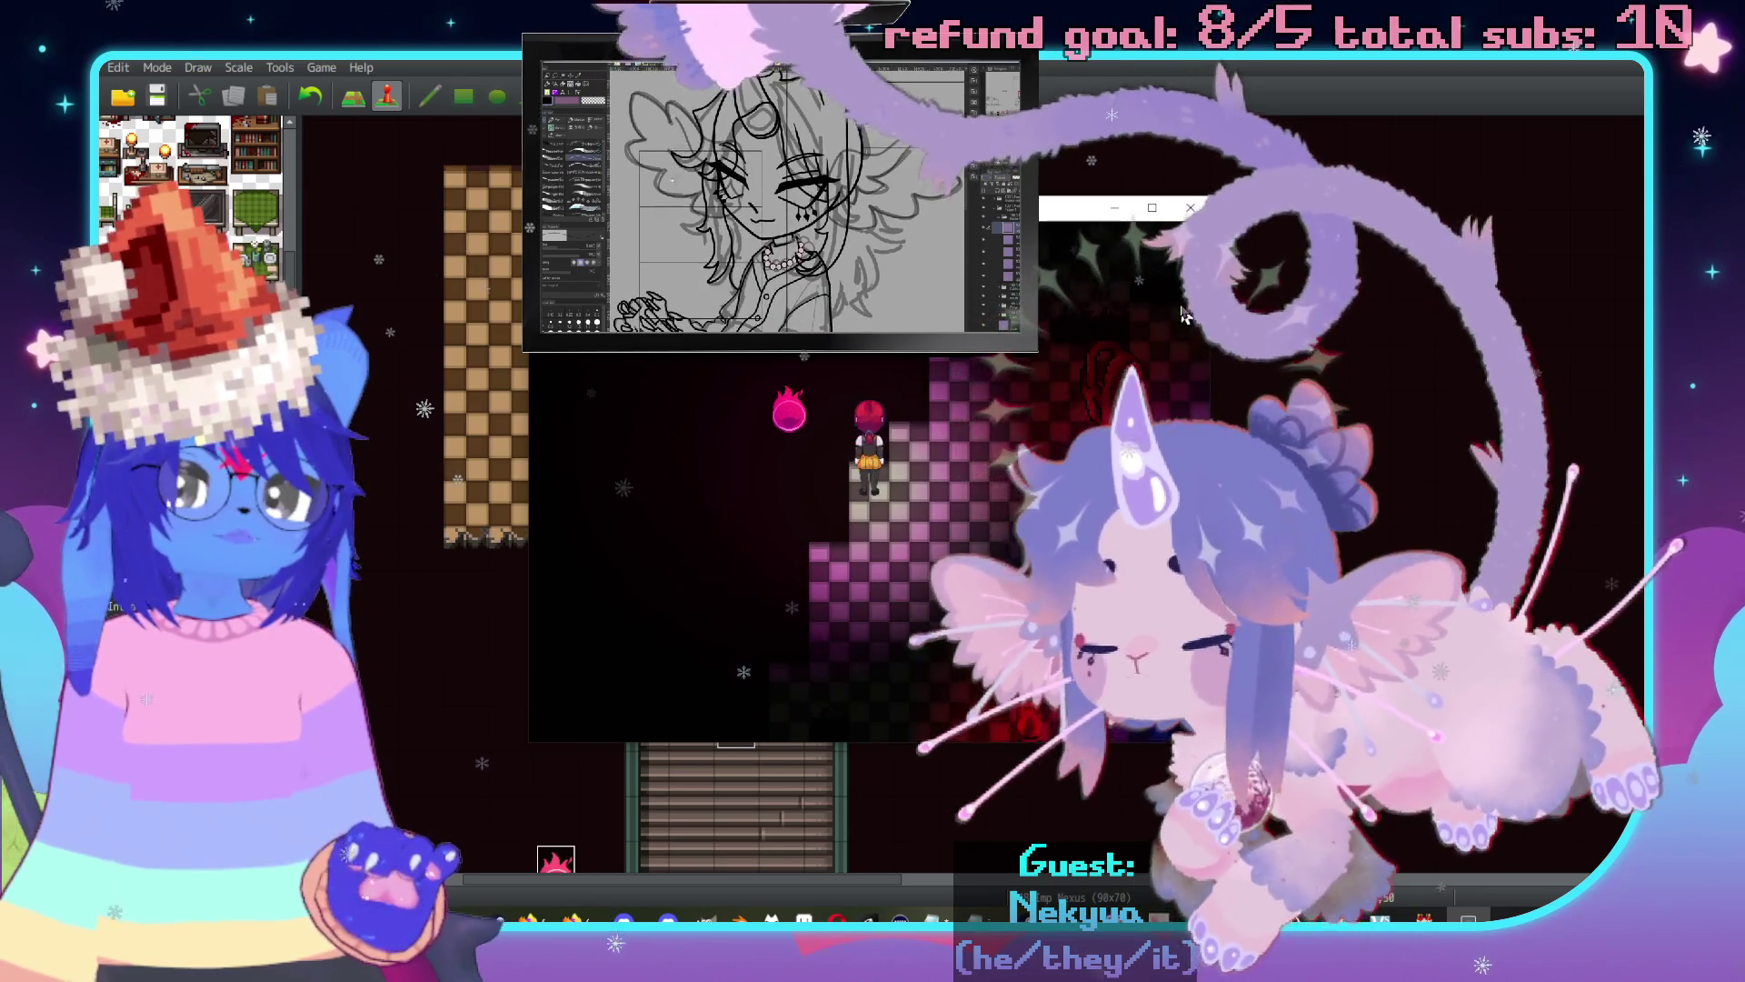
pyautogui.press('Left')
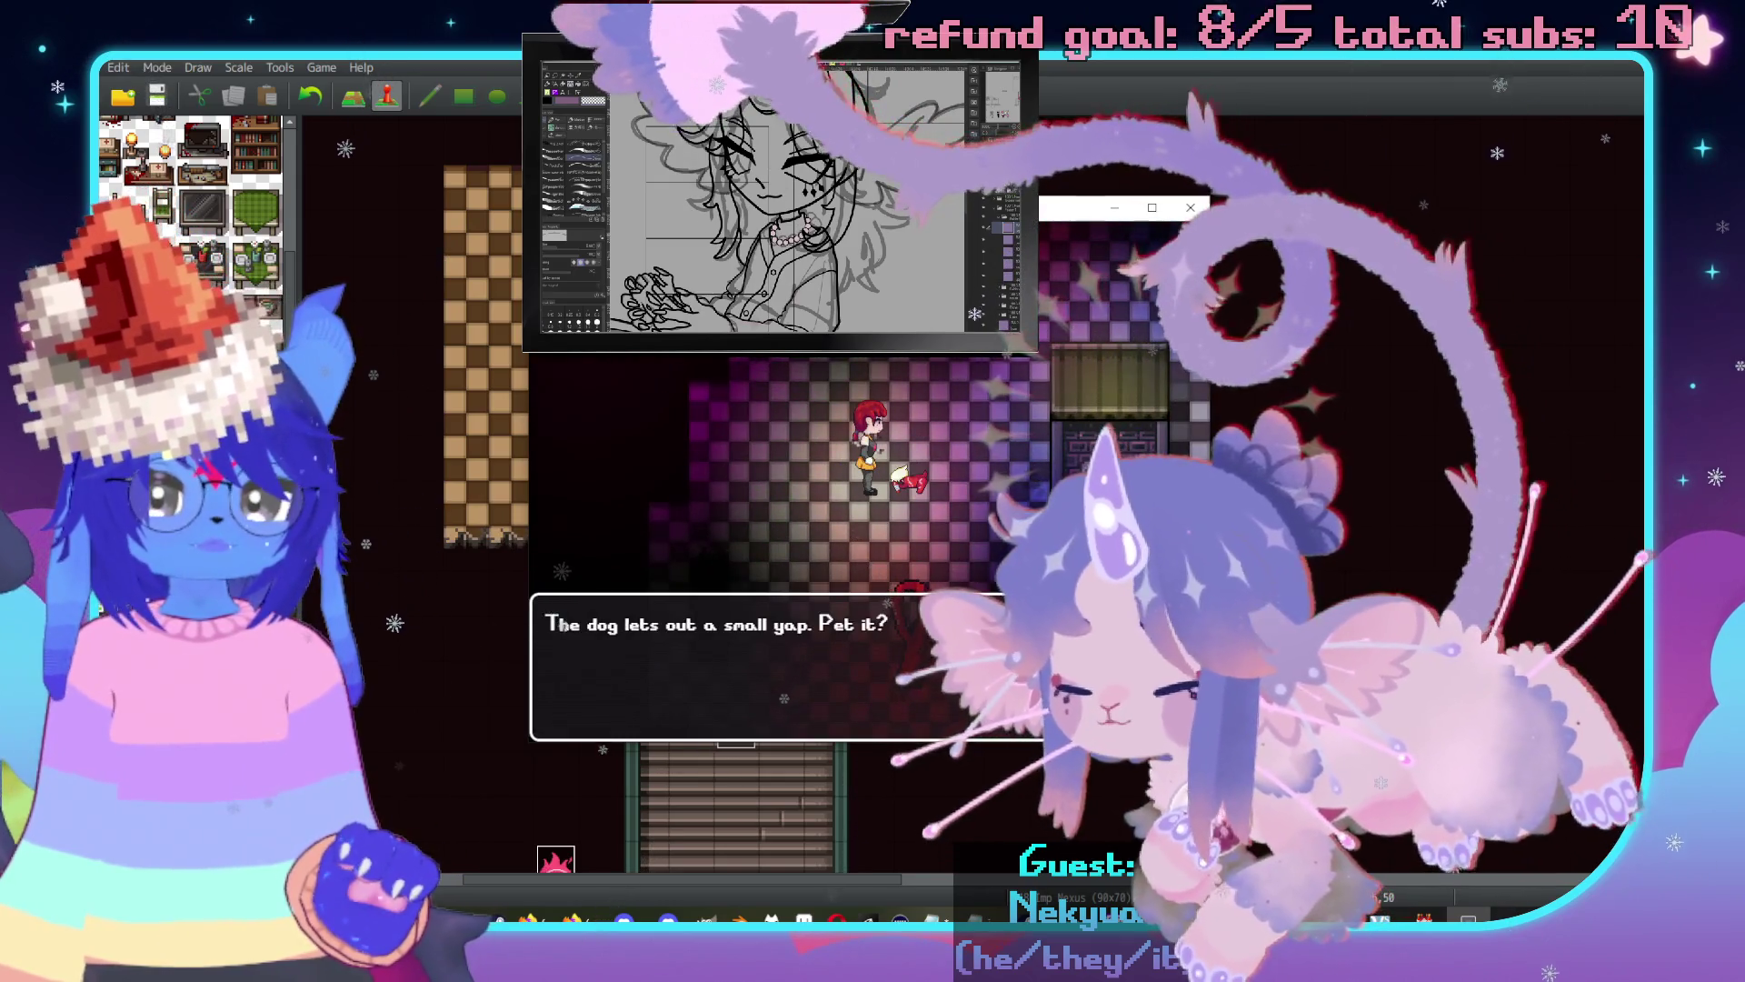
# Answer No to 'Pet it?' and dismiss 'The dog looks at you.'.
pyautogui.press('Return')
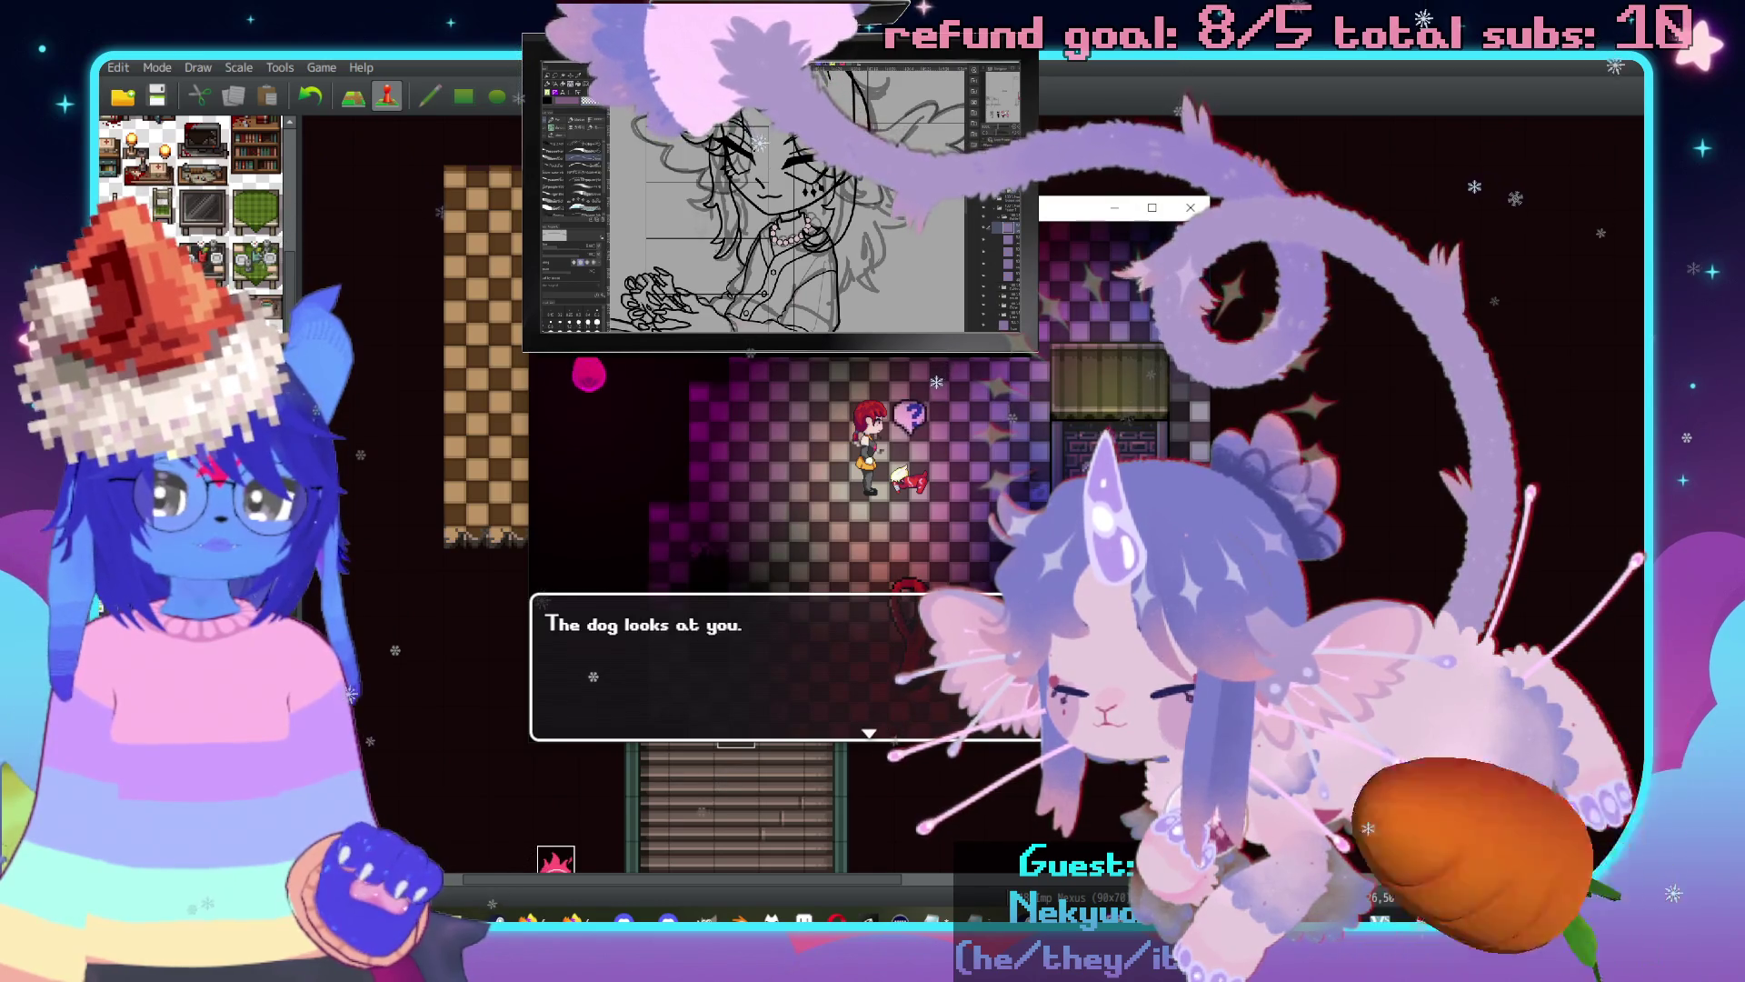
pyautogui.press('Return')
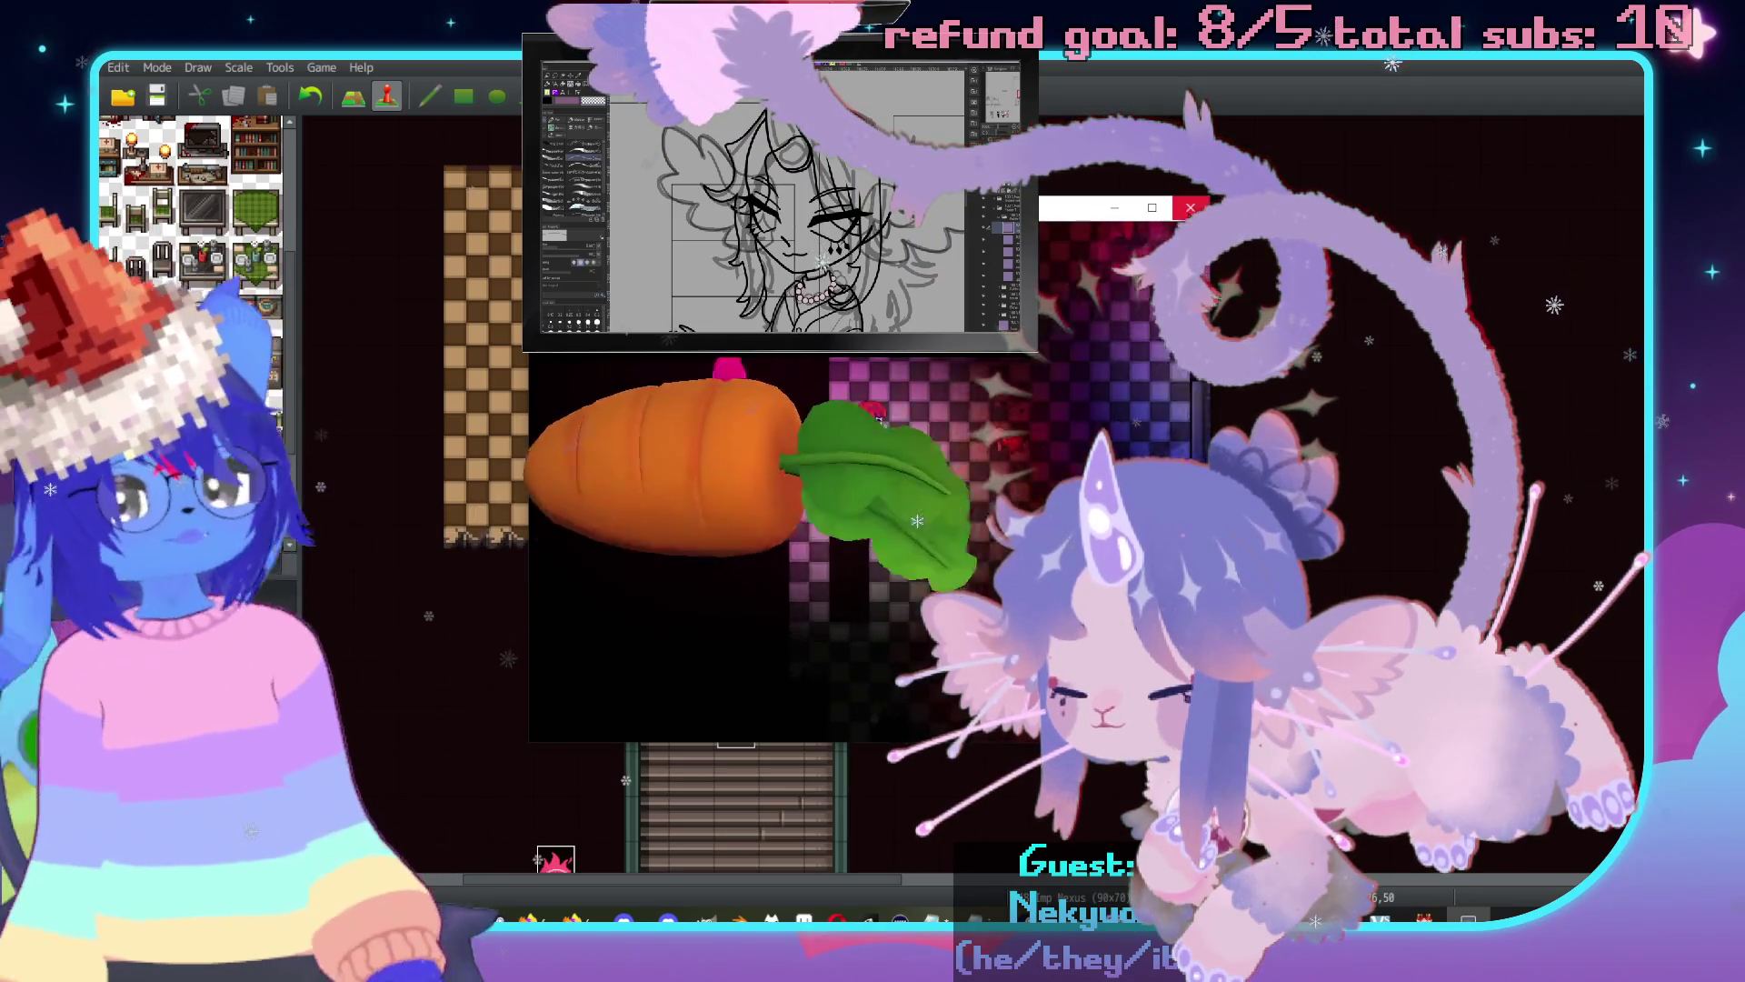
pyautogui.hscroll(5, 982, 418)
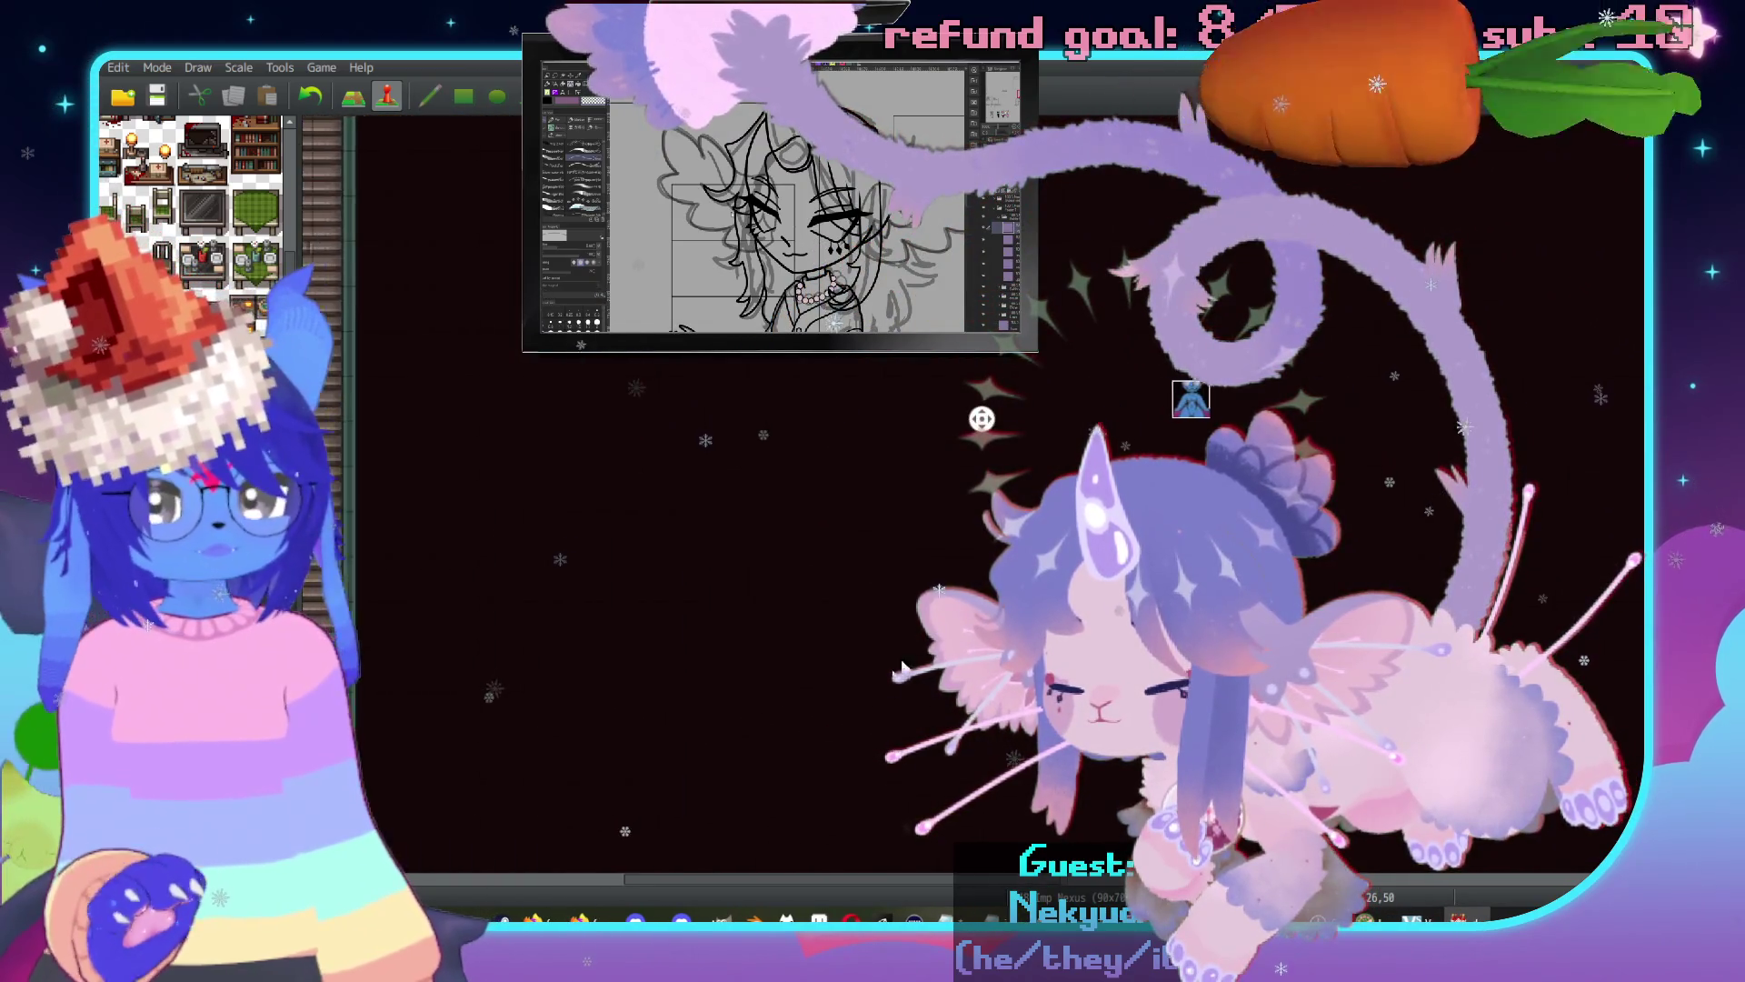
# Look through pages 3, 2 and 1 of the Marbled Hound event and cancel without changes.
pyautogui.hscroll(-5, 918, 642)
pyautogui.scroll(10, 982, 510)
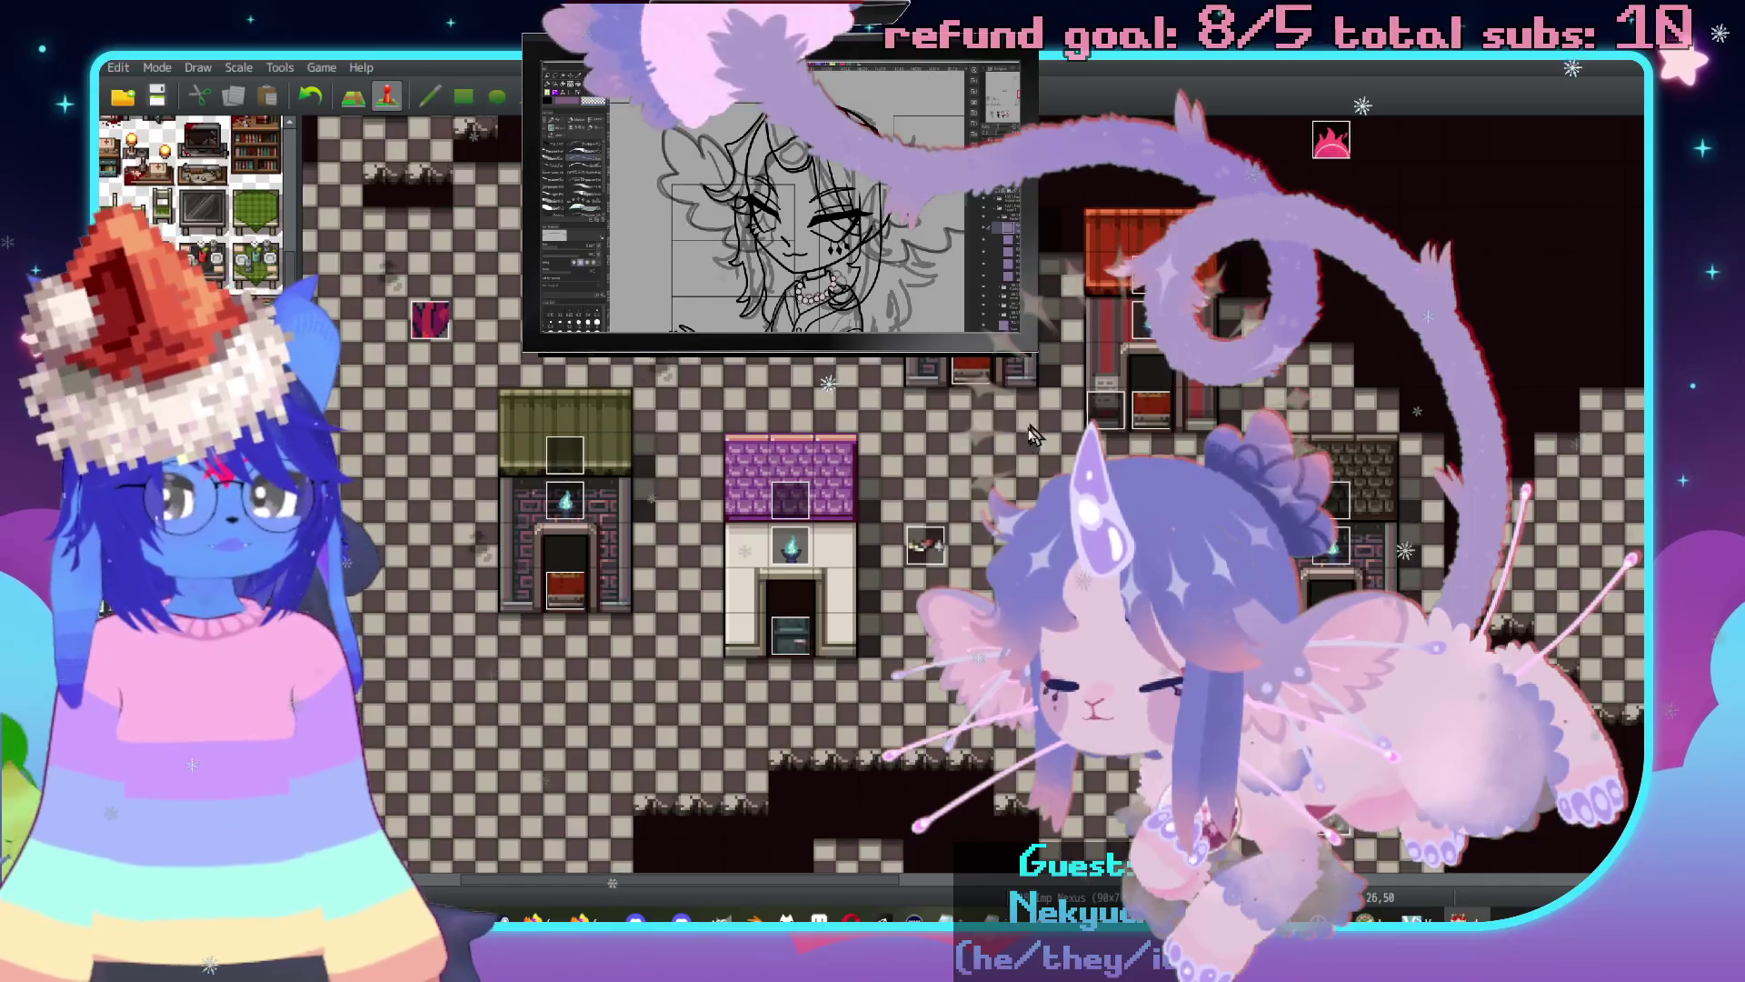
pyautogui.doubleClick(926, 544)
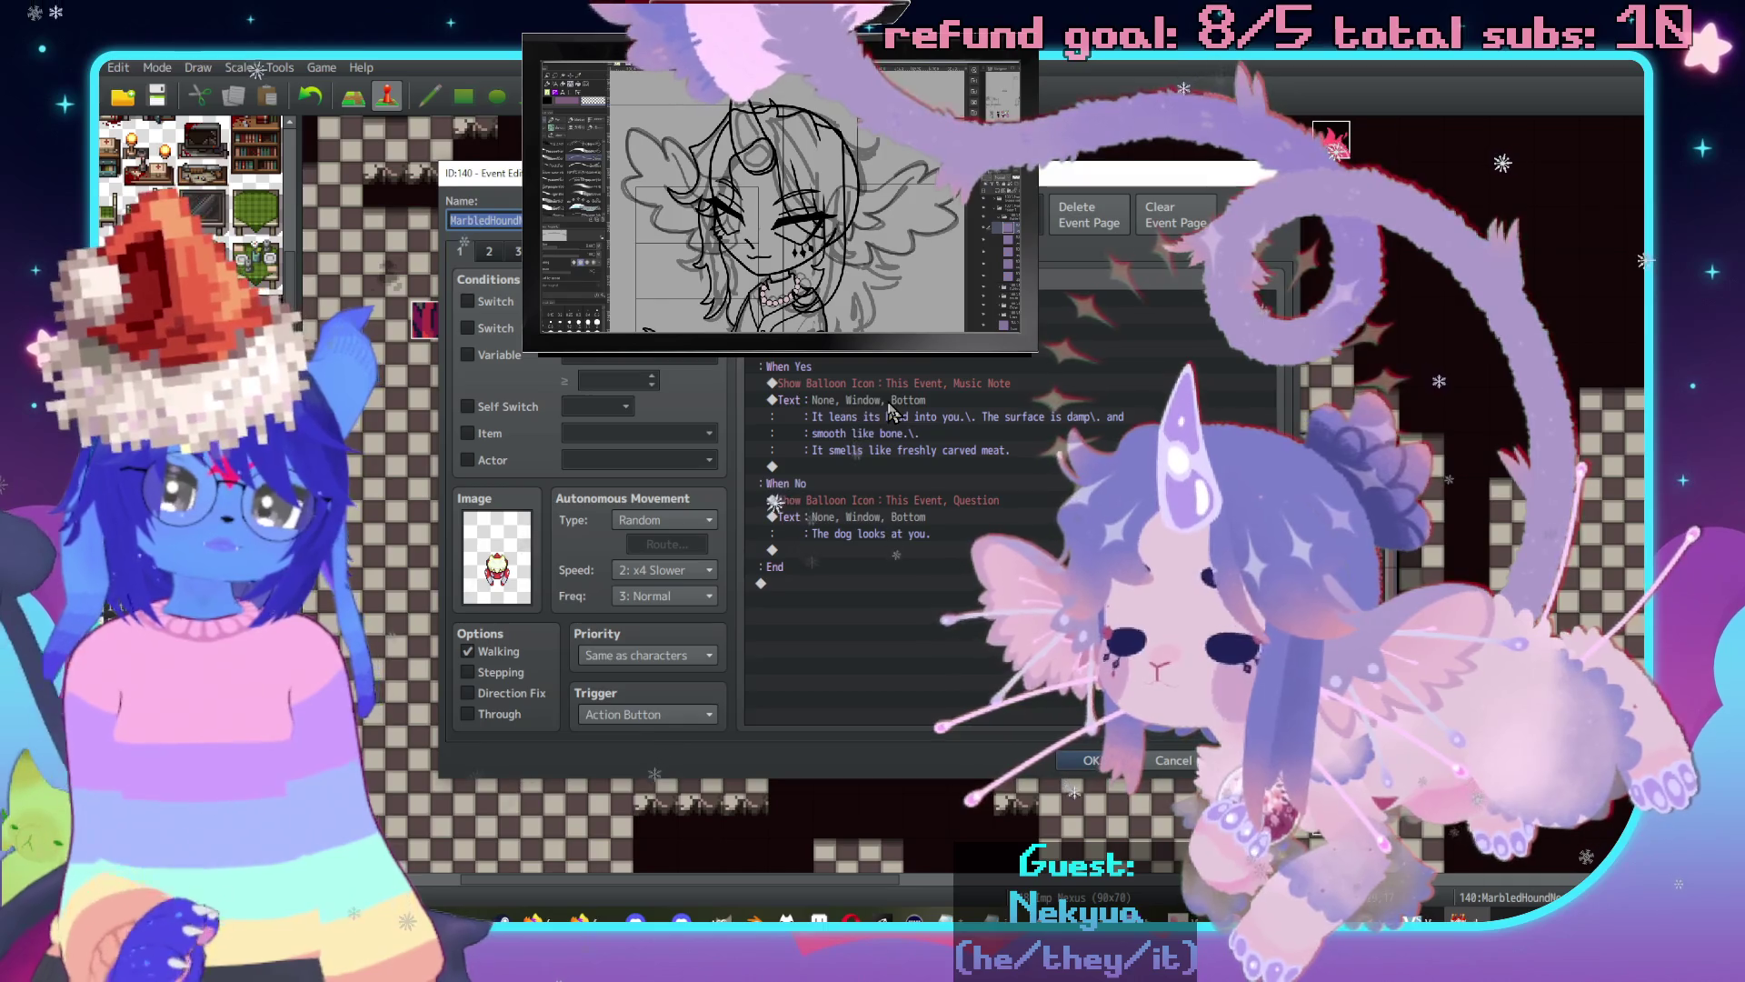
pyautogui.click(489, 252)
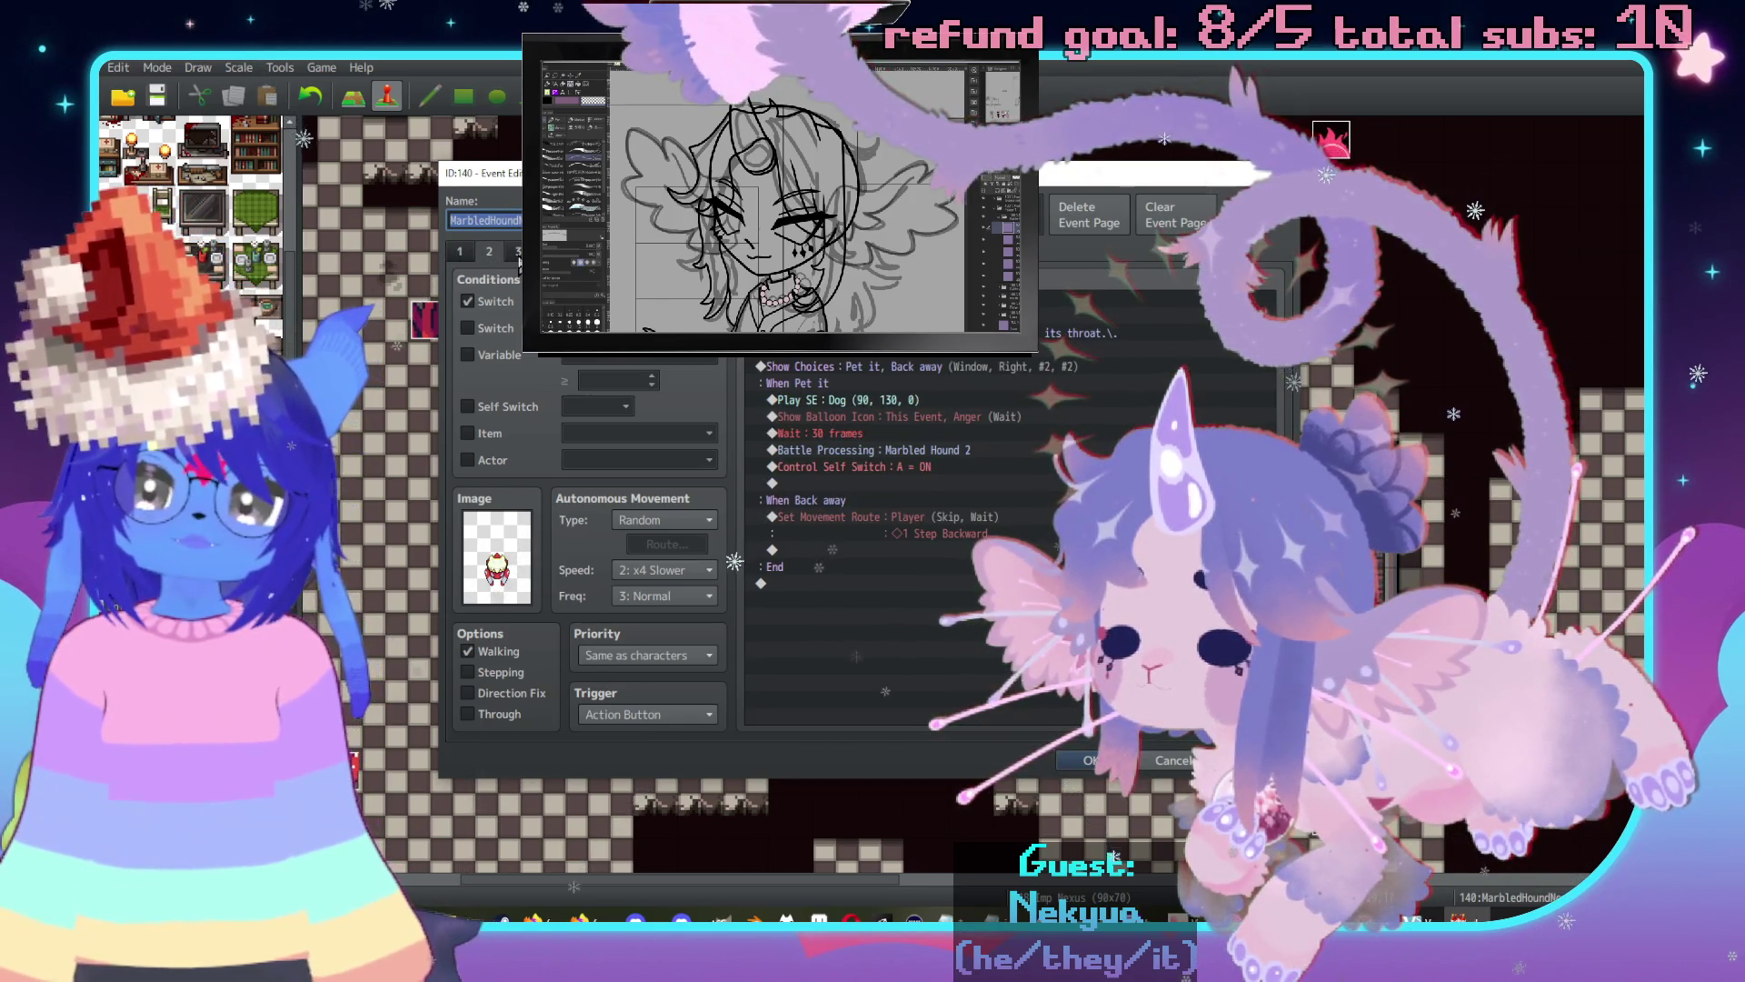
pyautogui.click(518, 253)
pyautogui.click(490, 252)
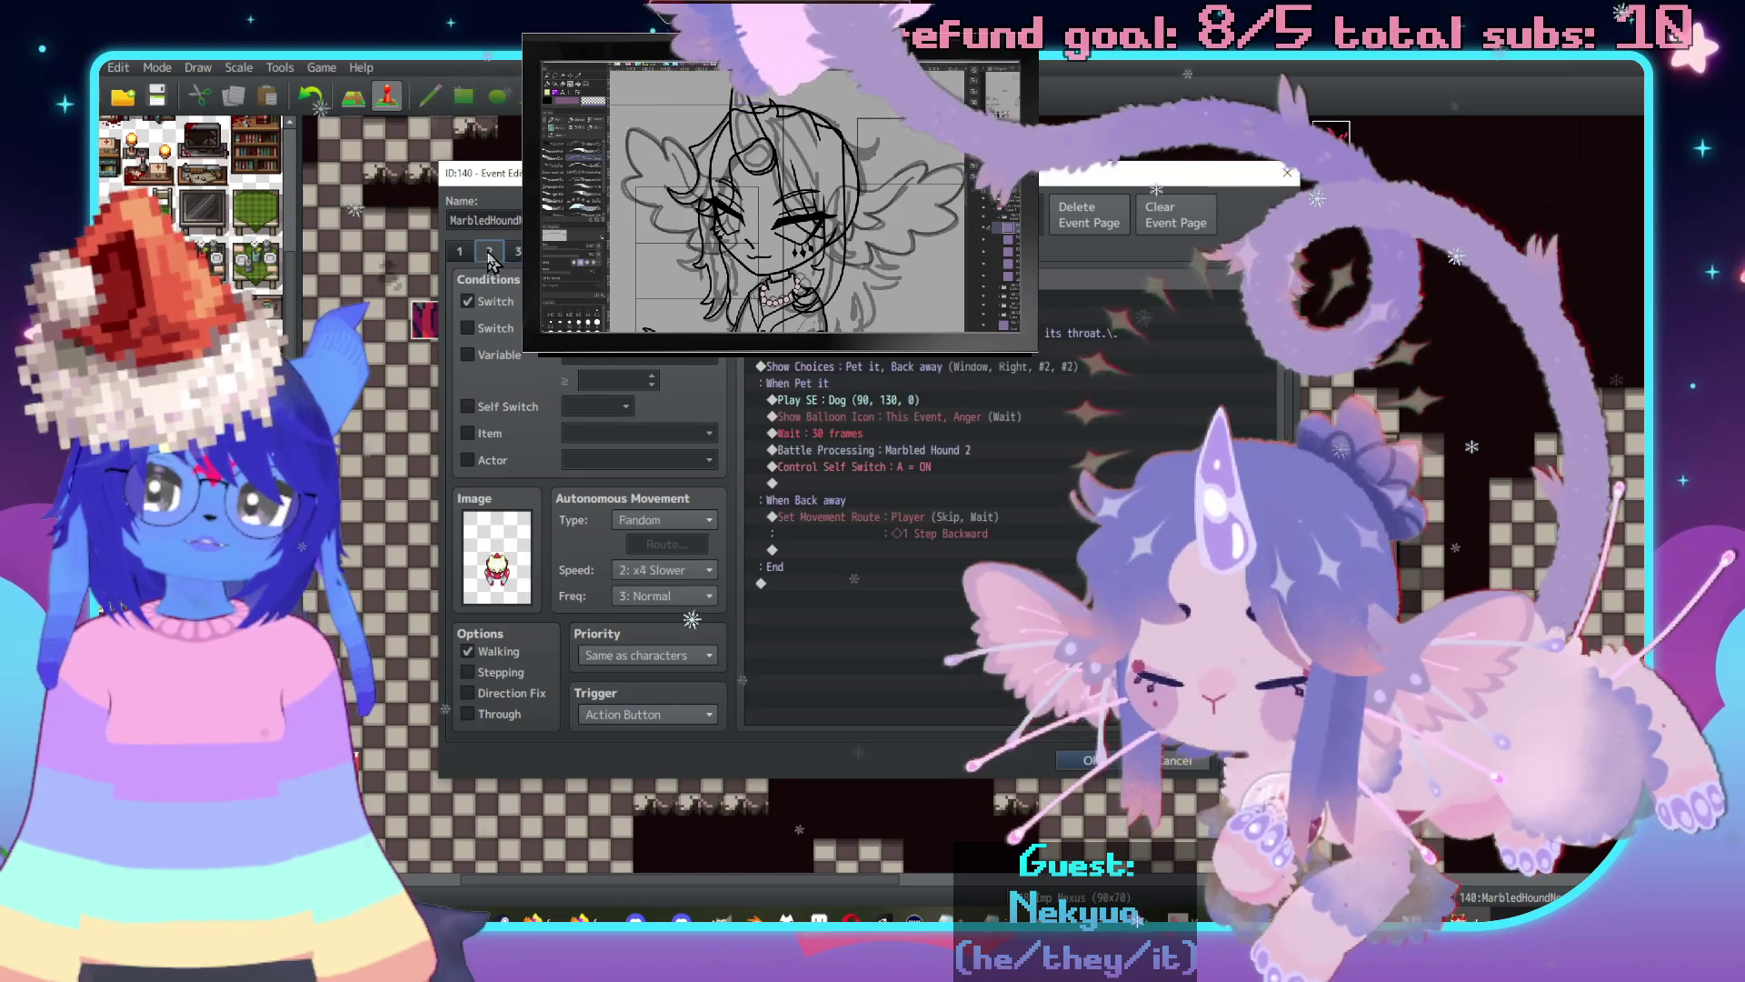
pyautogui.click(460, 252)
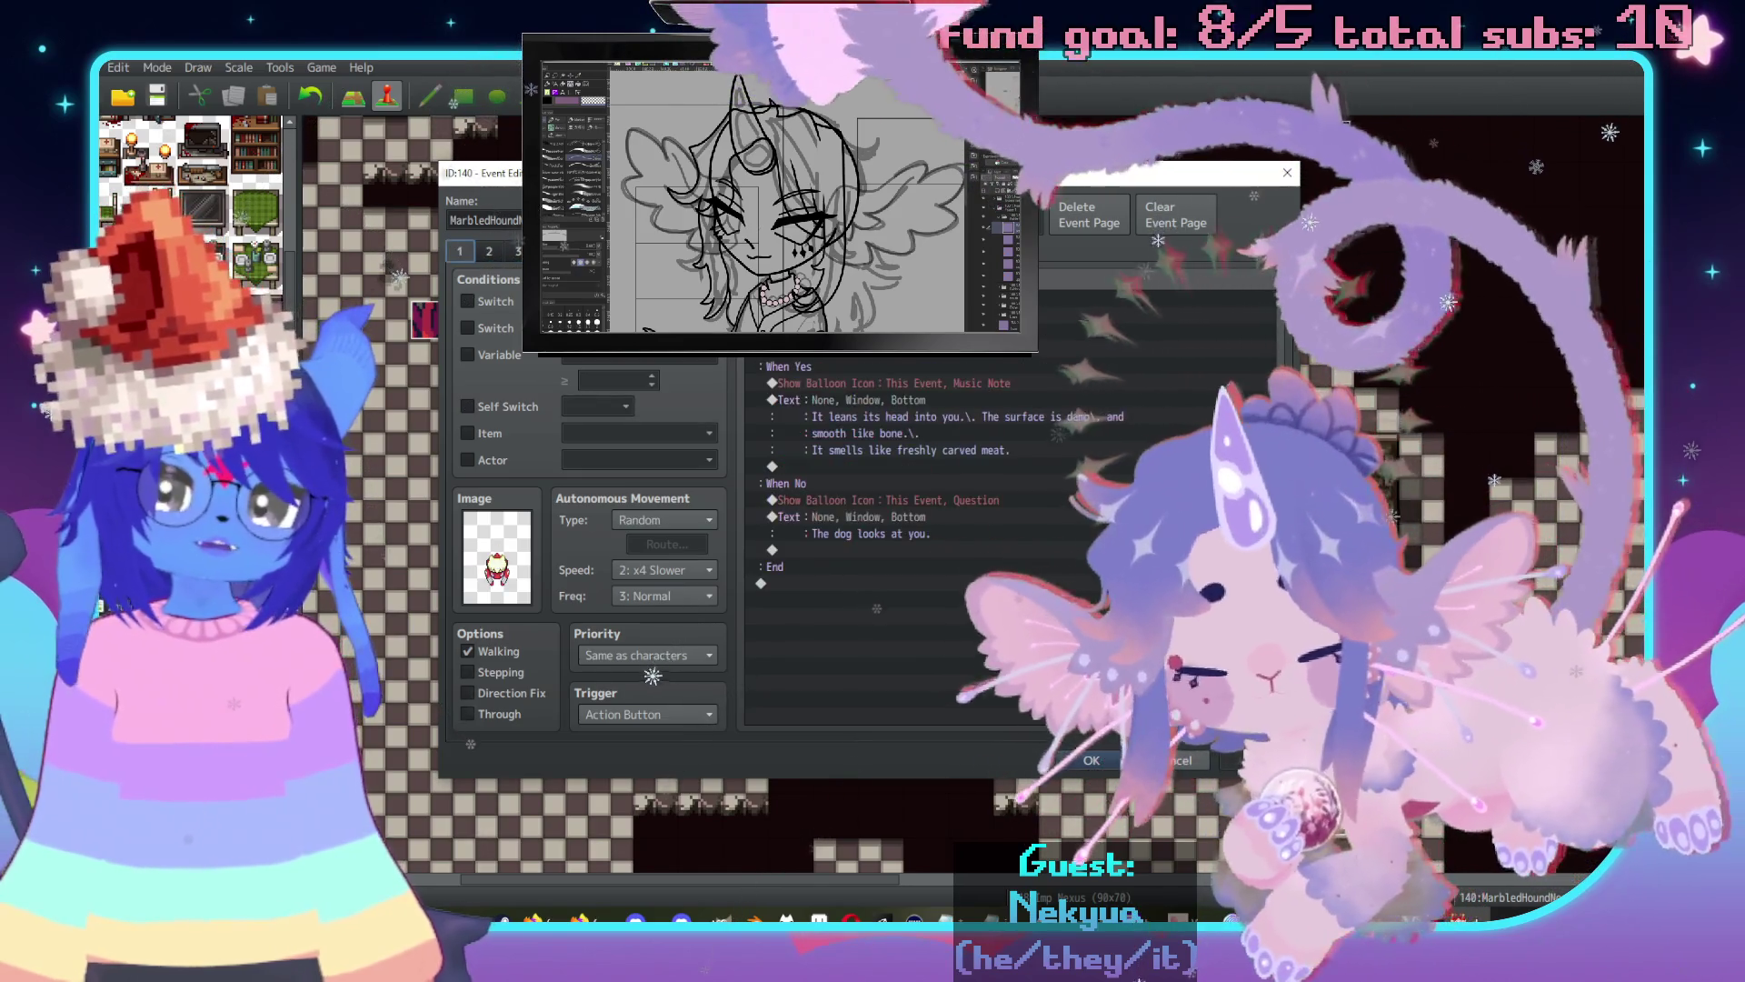
pyautogui.click(1181, 760)
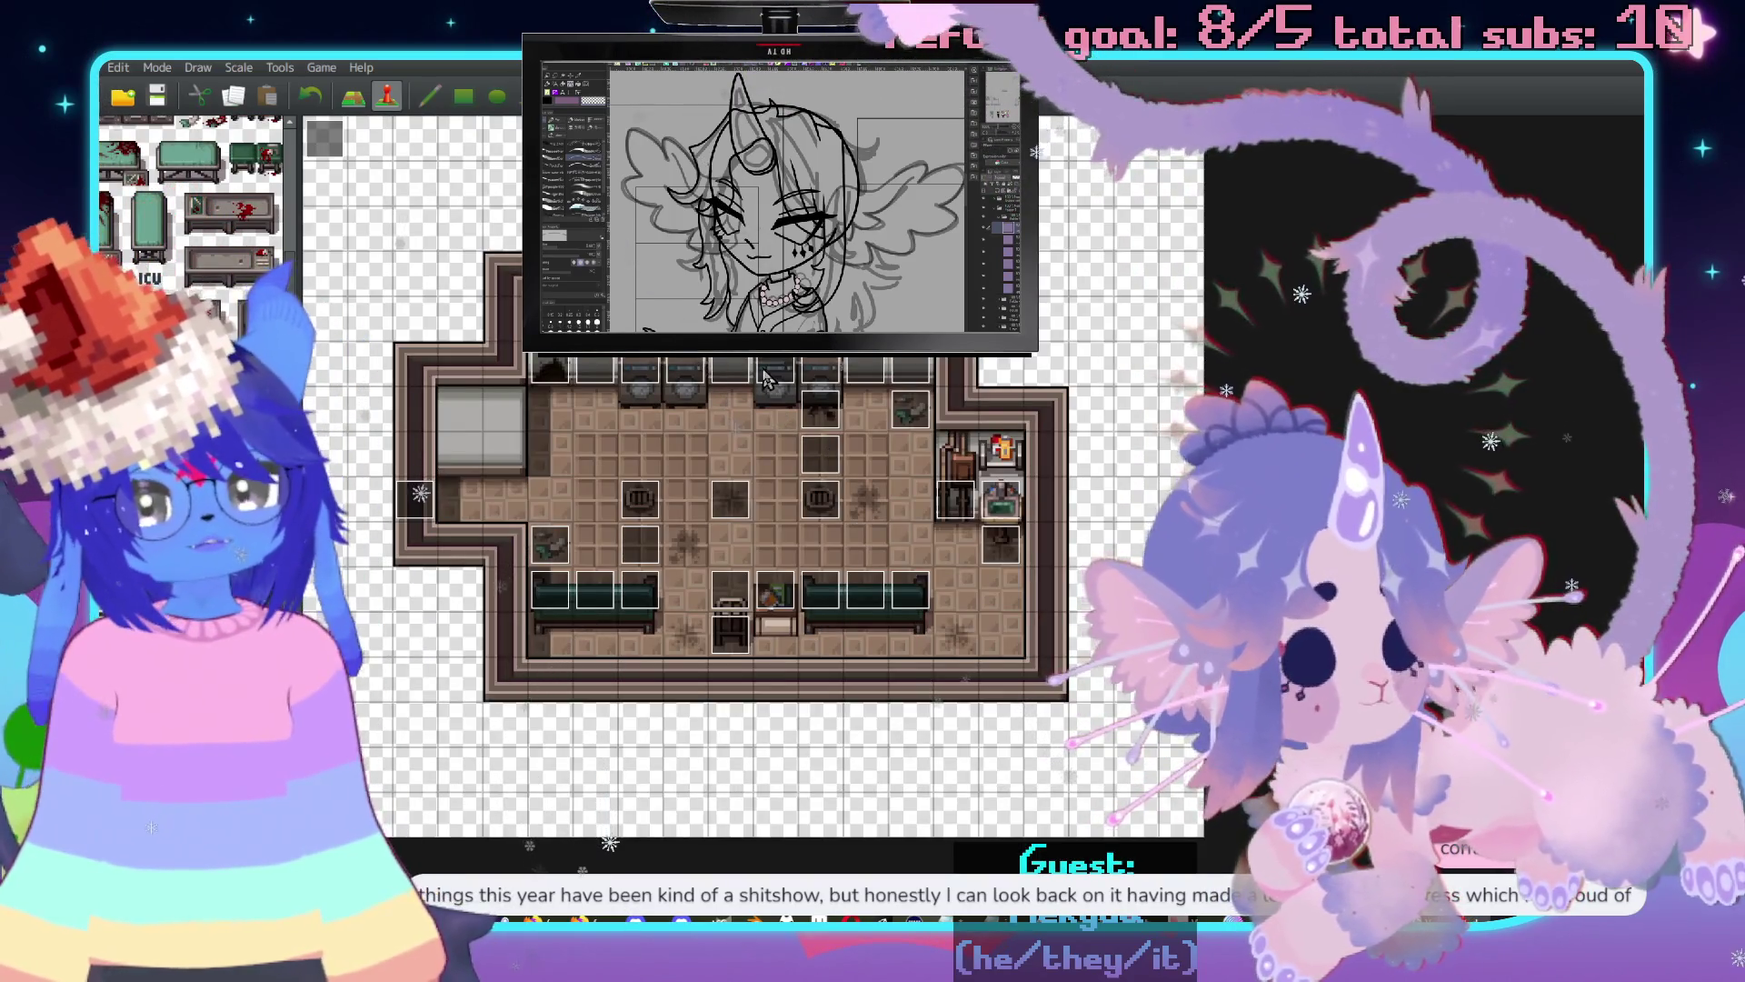
# Check the laundry event's second page, close it, then open the Database with F9.
pyautogui.doubleClick(814, 374)
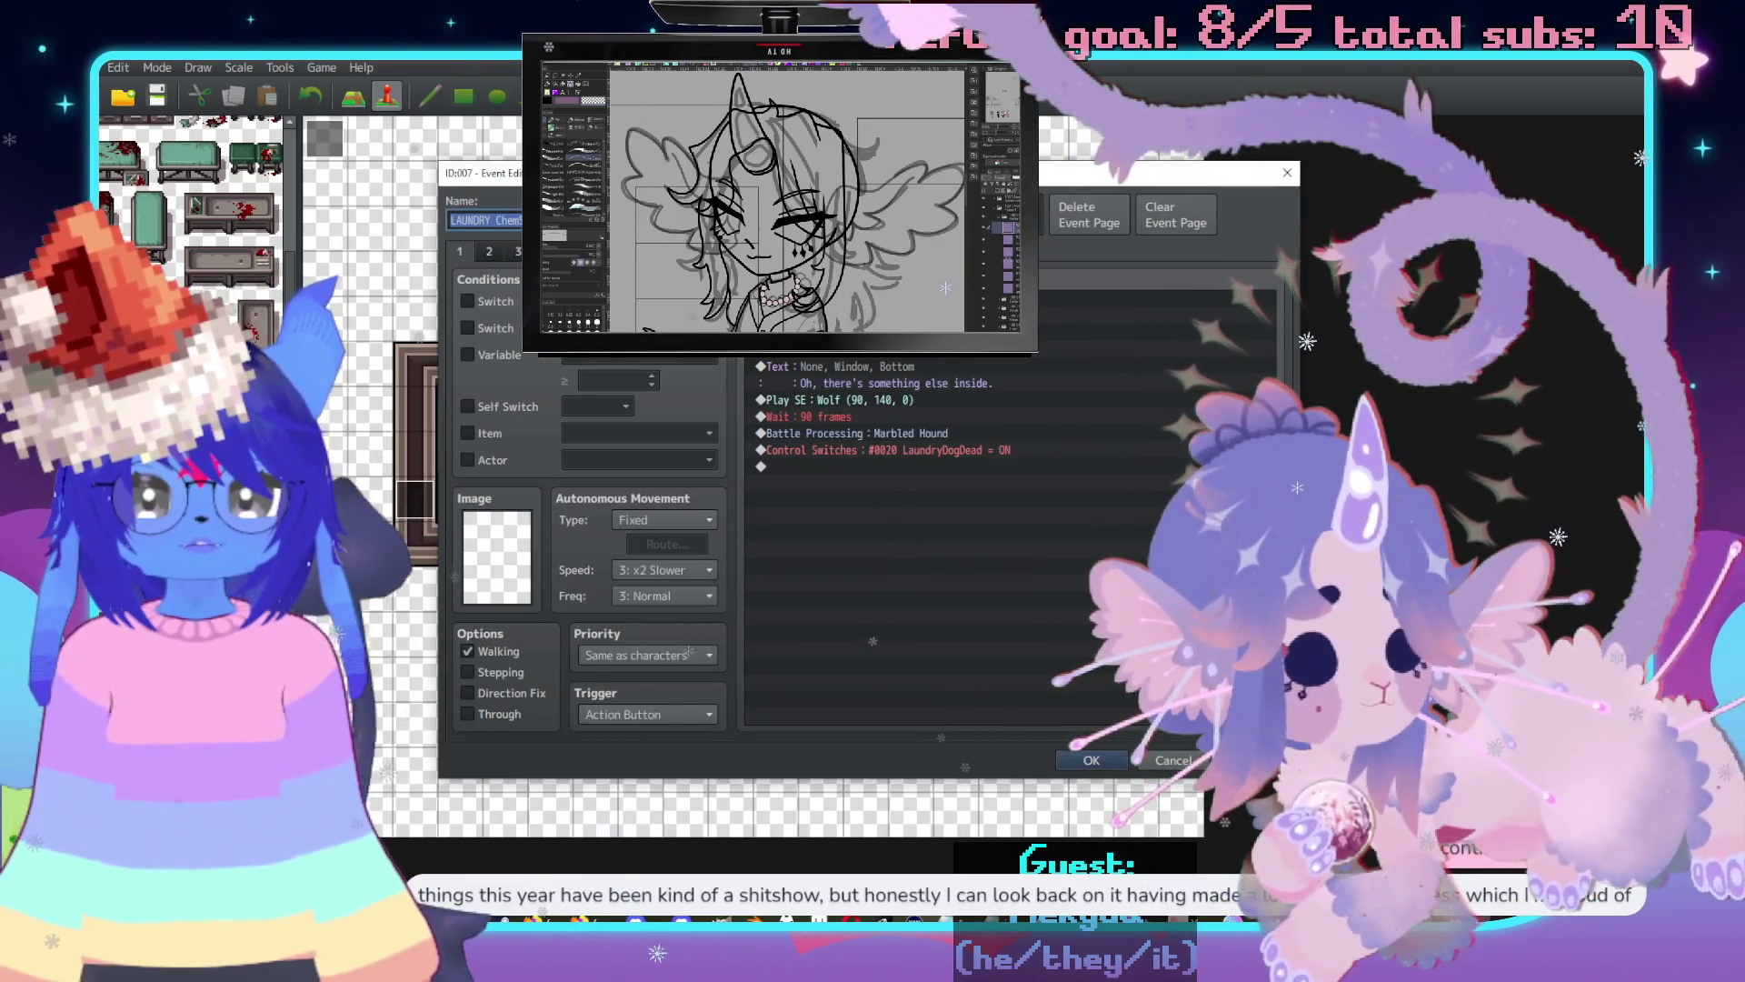
pyautogui.click(487, 253)
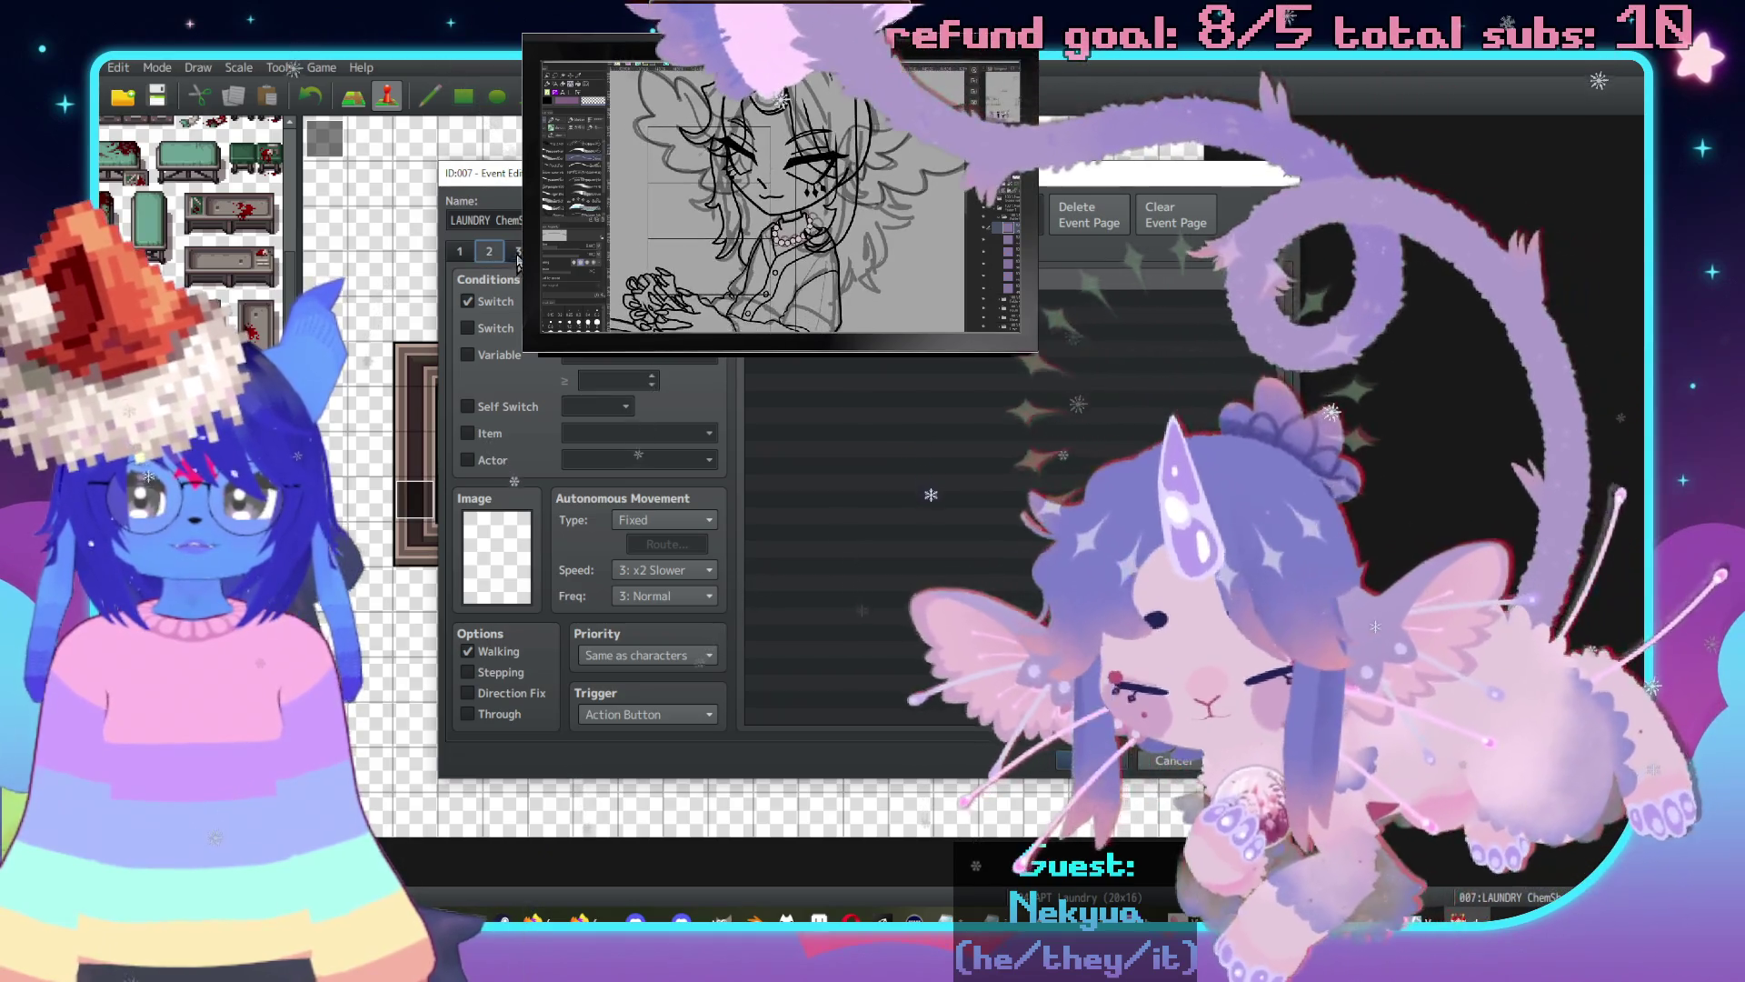
pyautogui.press('Escape')
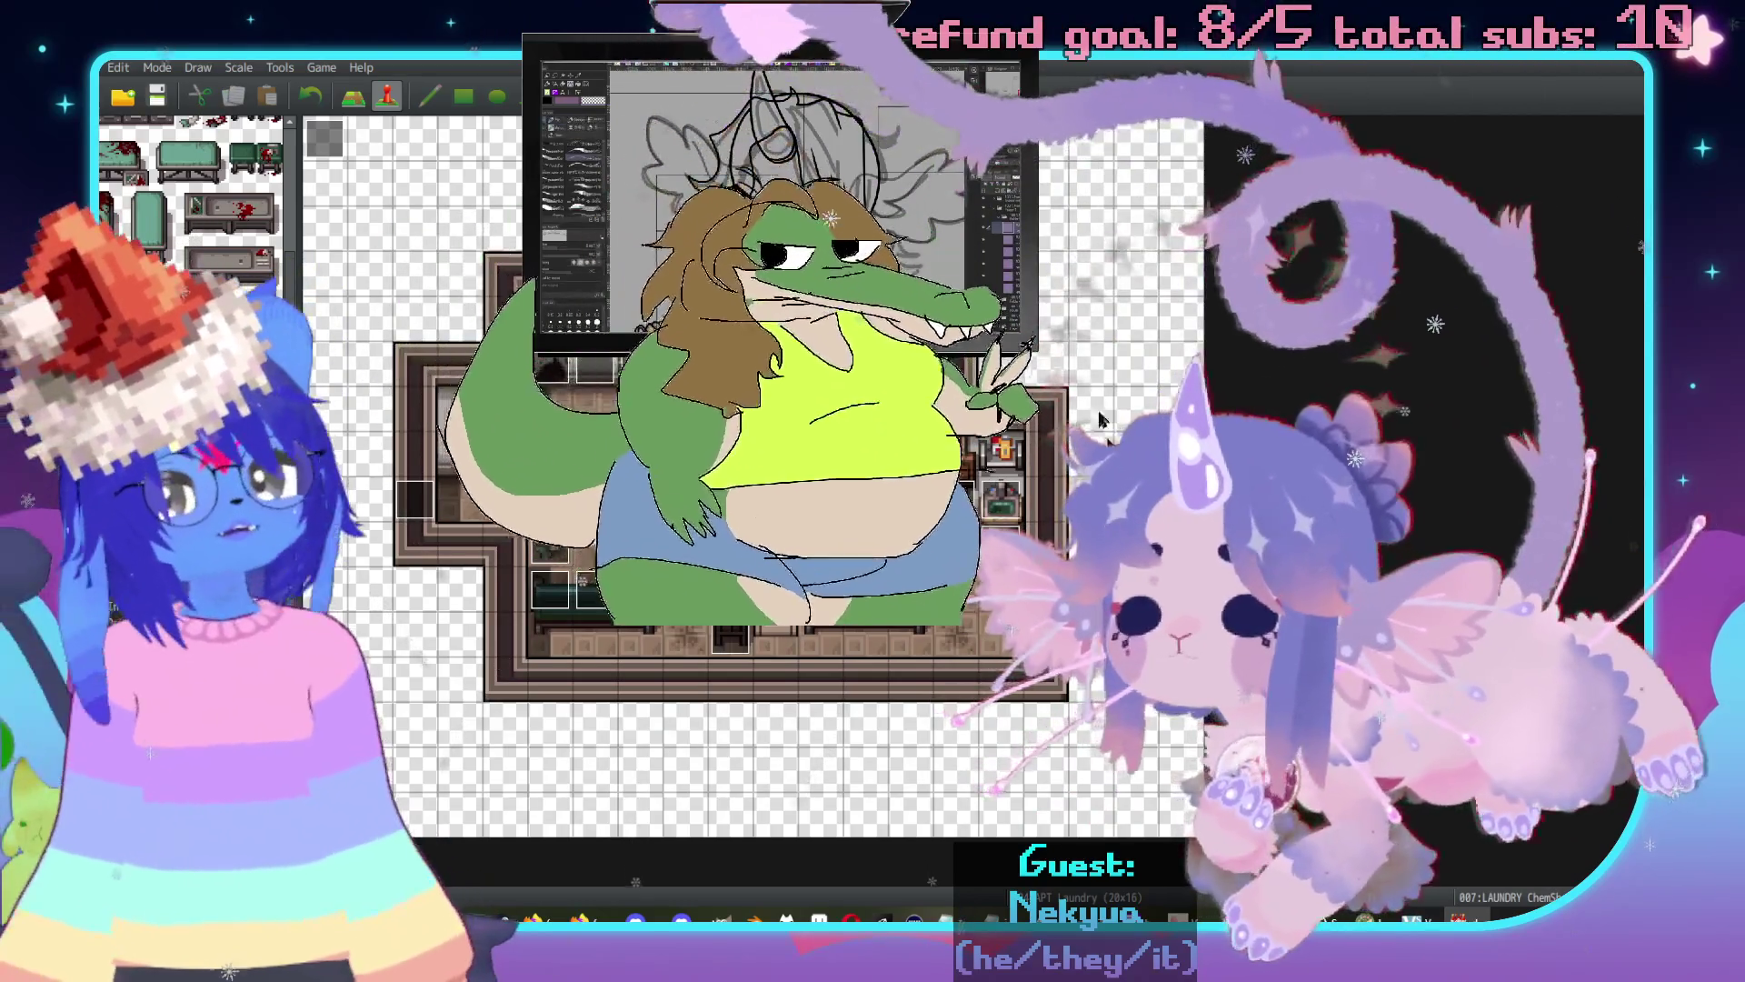
pyautogui.press('F9')
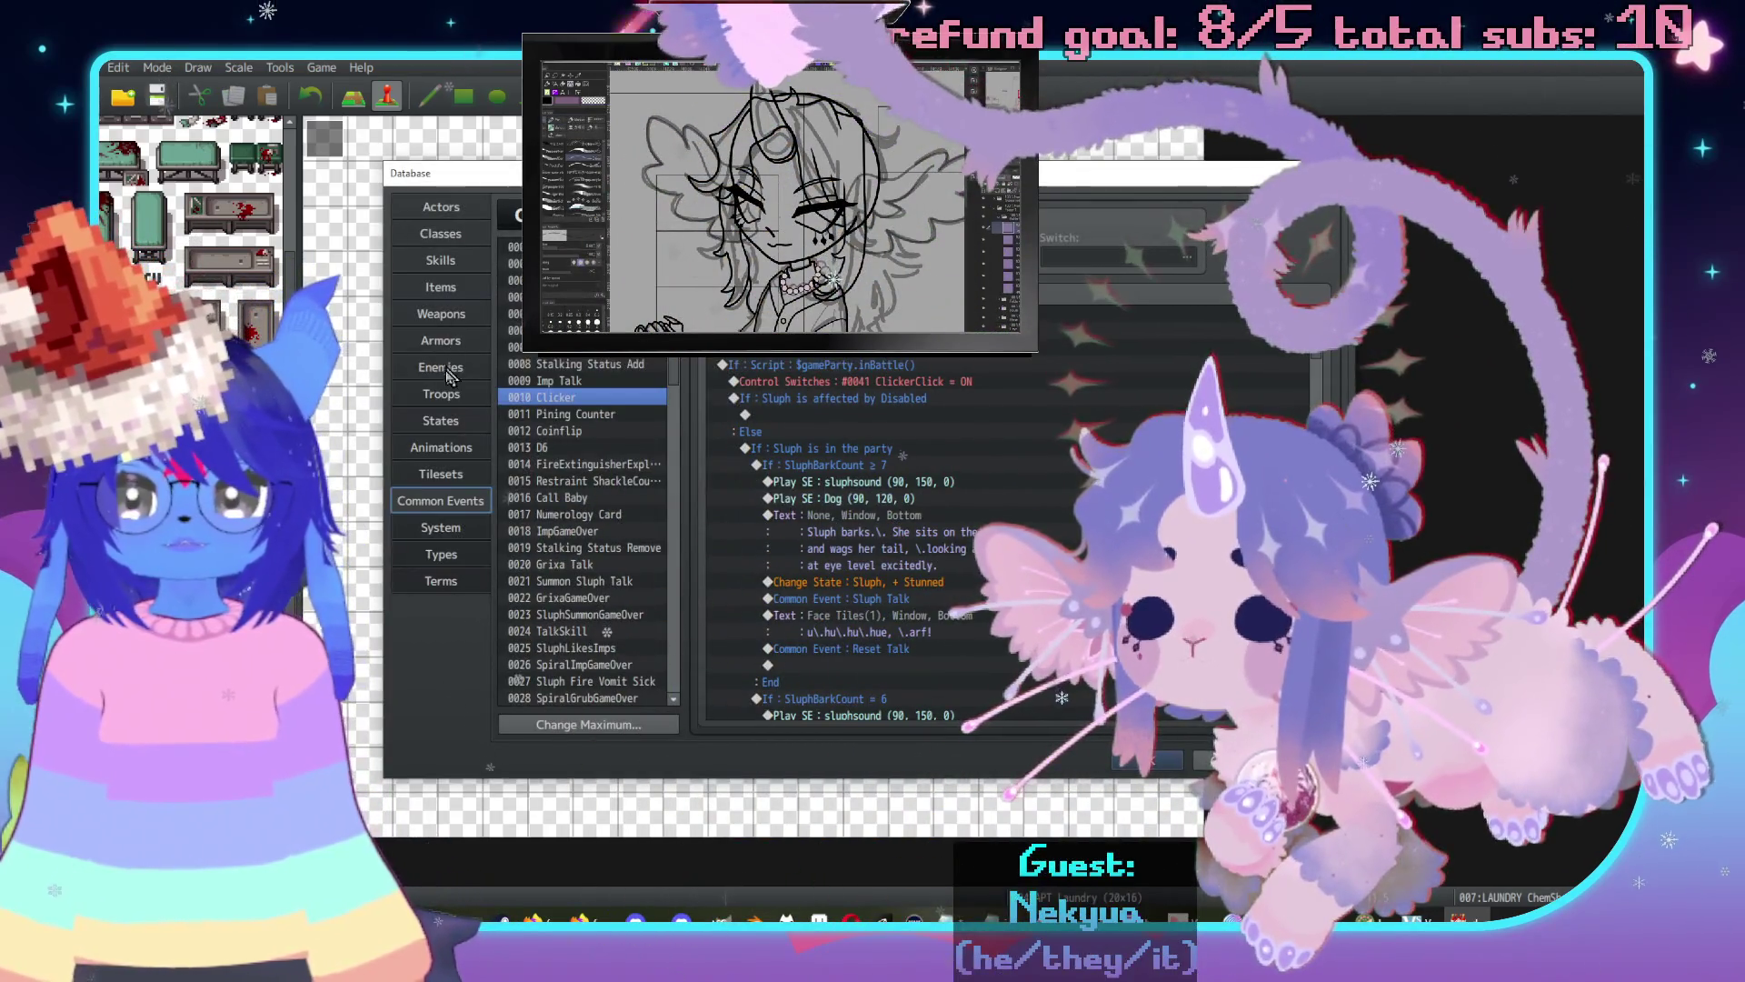
# Browse the Marbled Hound troop's battle event pages 3 and 4 in the Troops database.
pyautogui.click(441, 367)
pyautogui.click(479, 394)
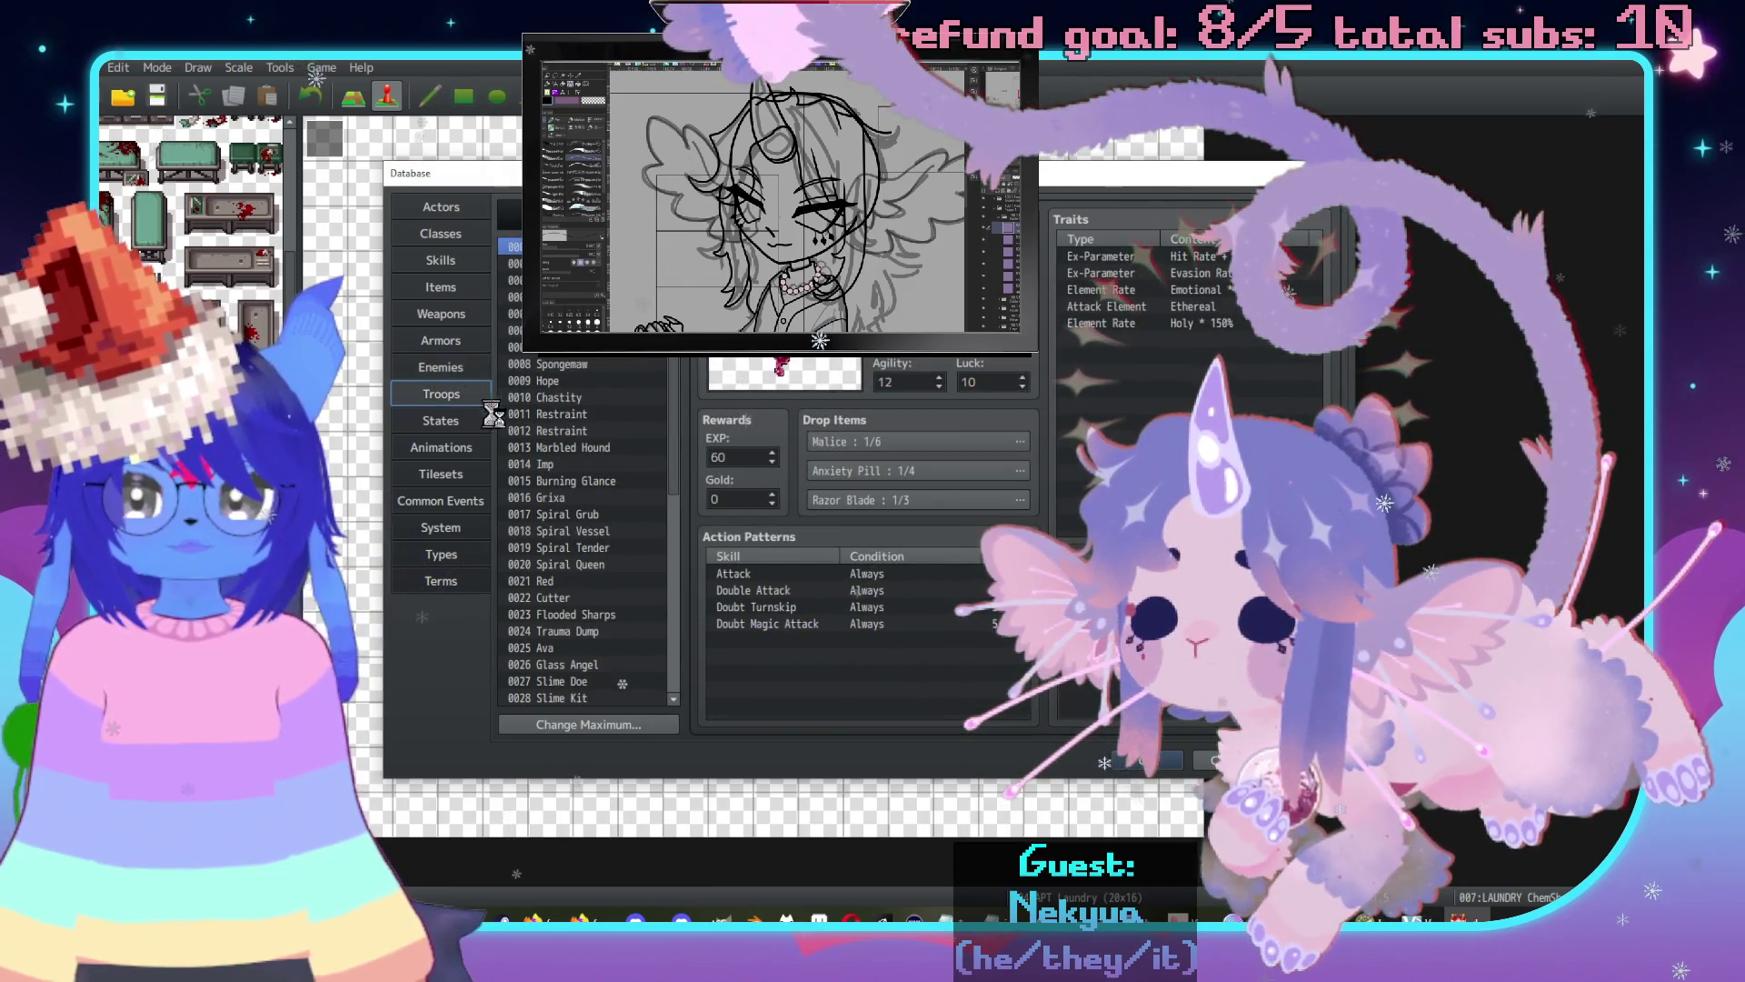
pyautogui.click(573, 415)
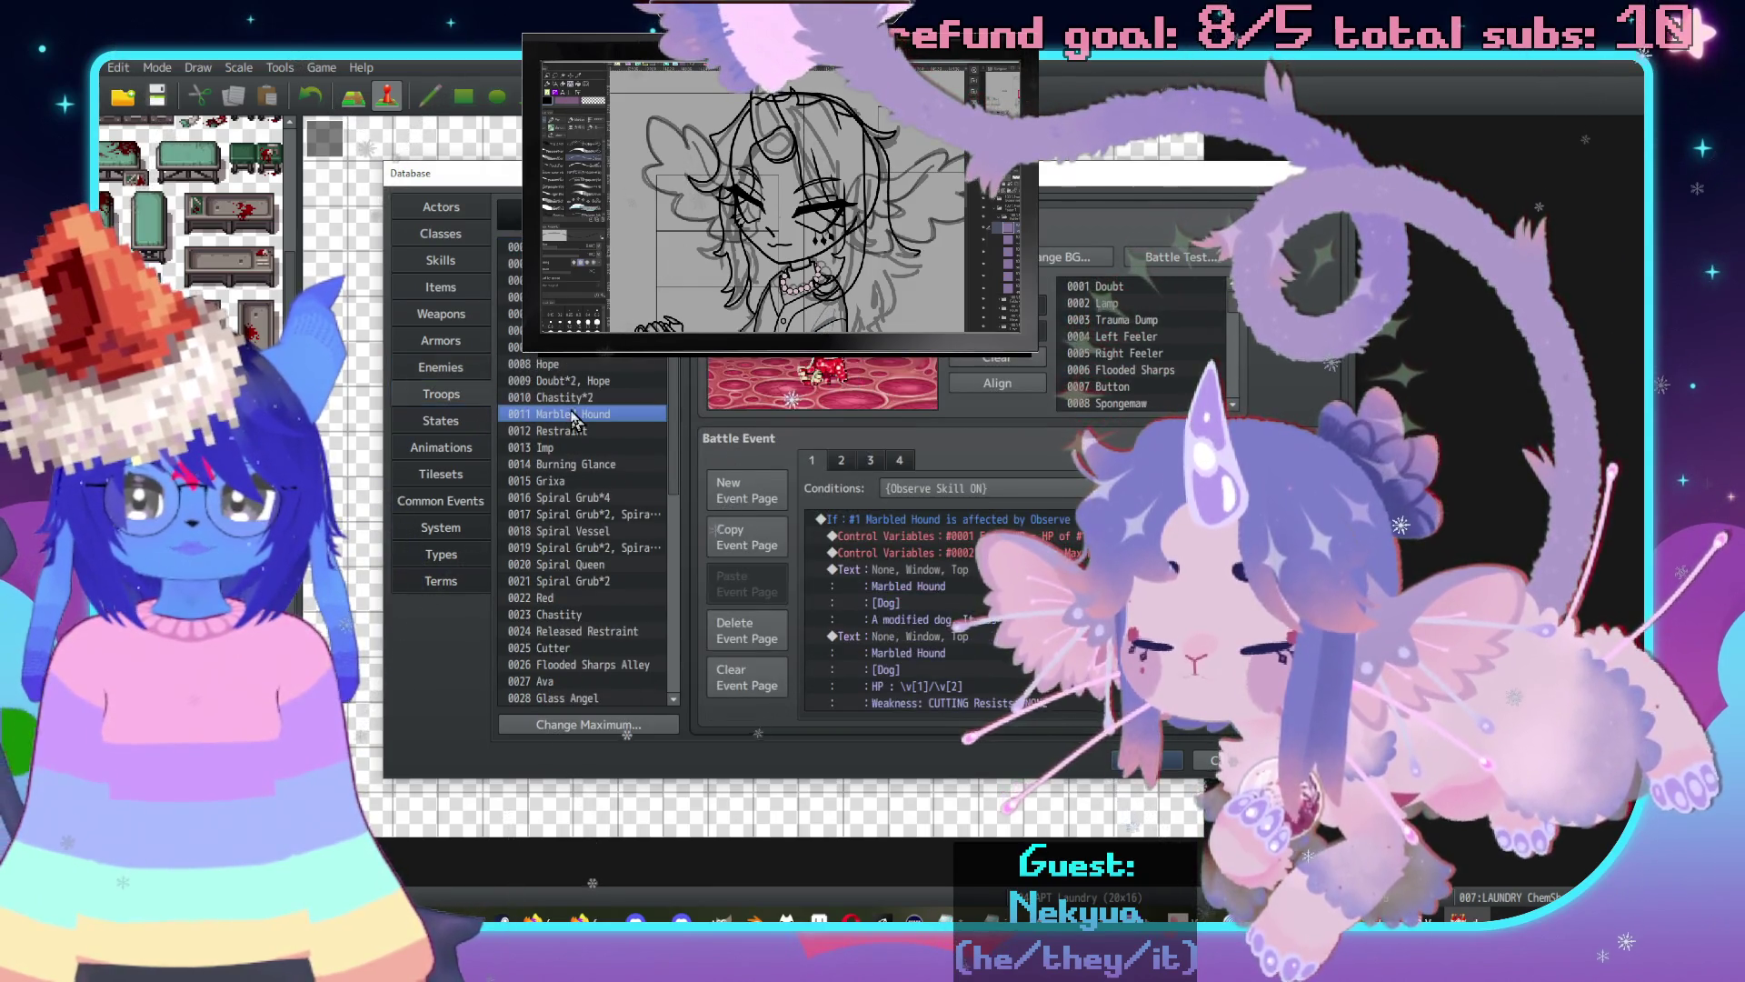
pyautogui.scroll(-2, 945, 609)
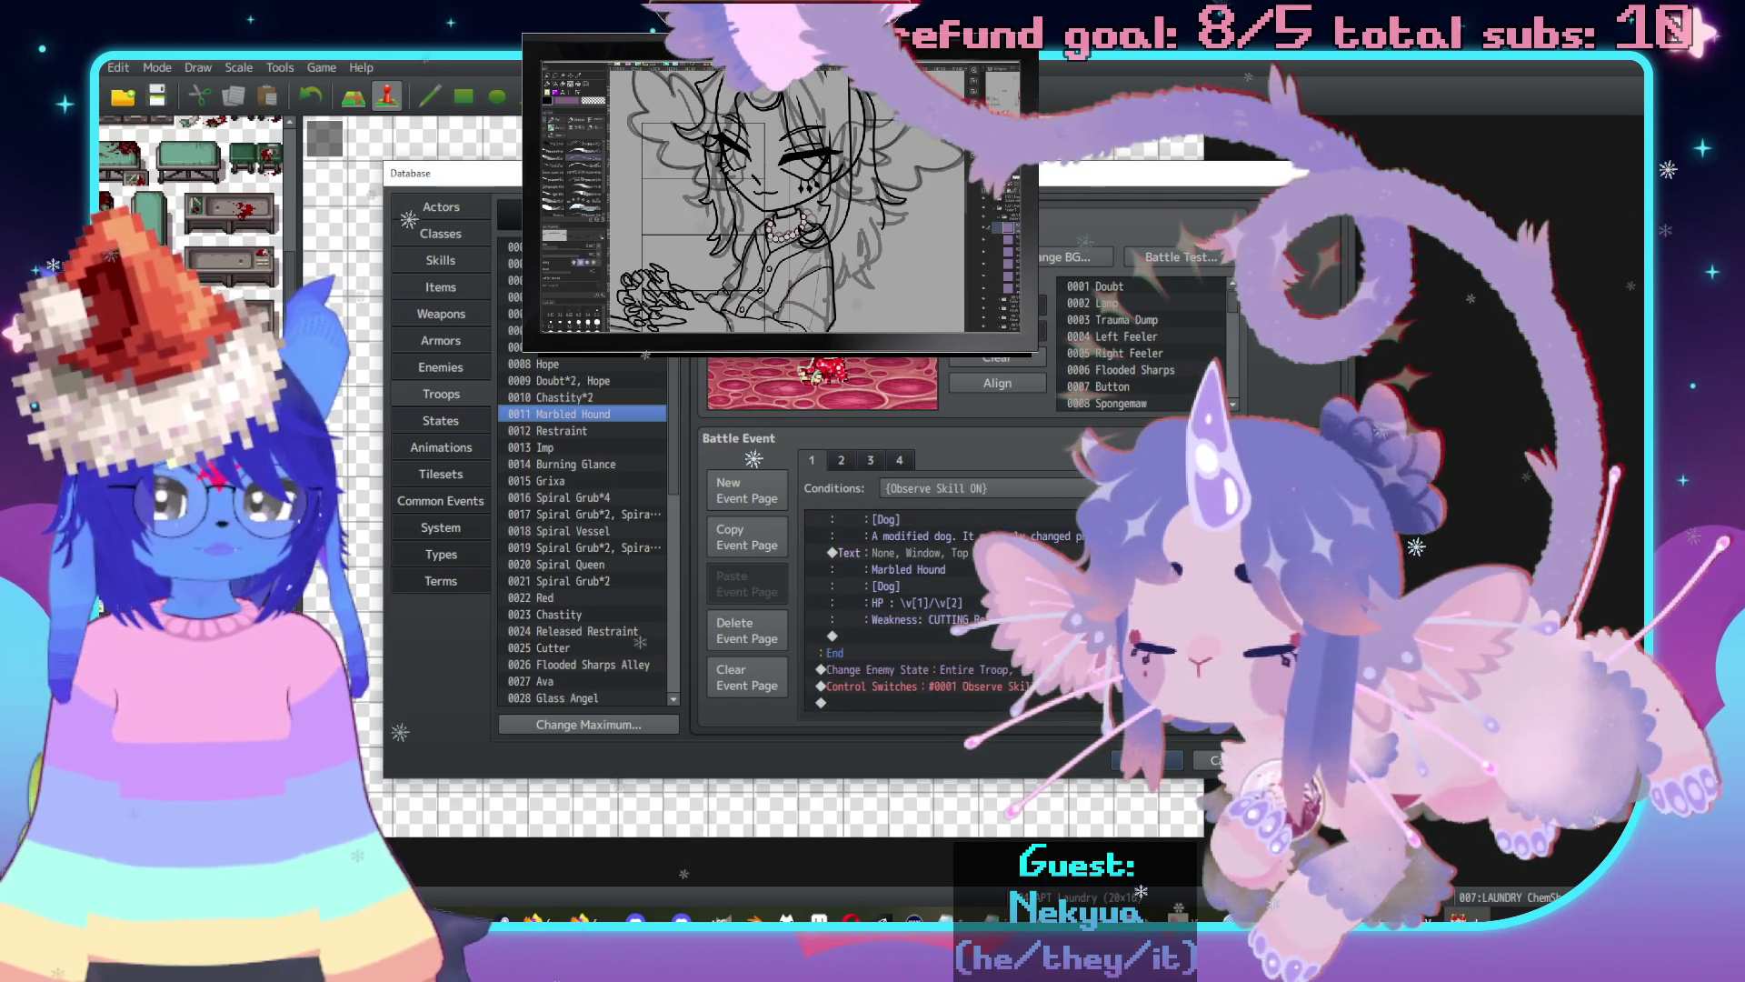
pyautogui.scroll(2, 909, 600)
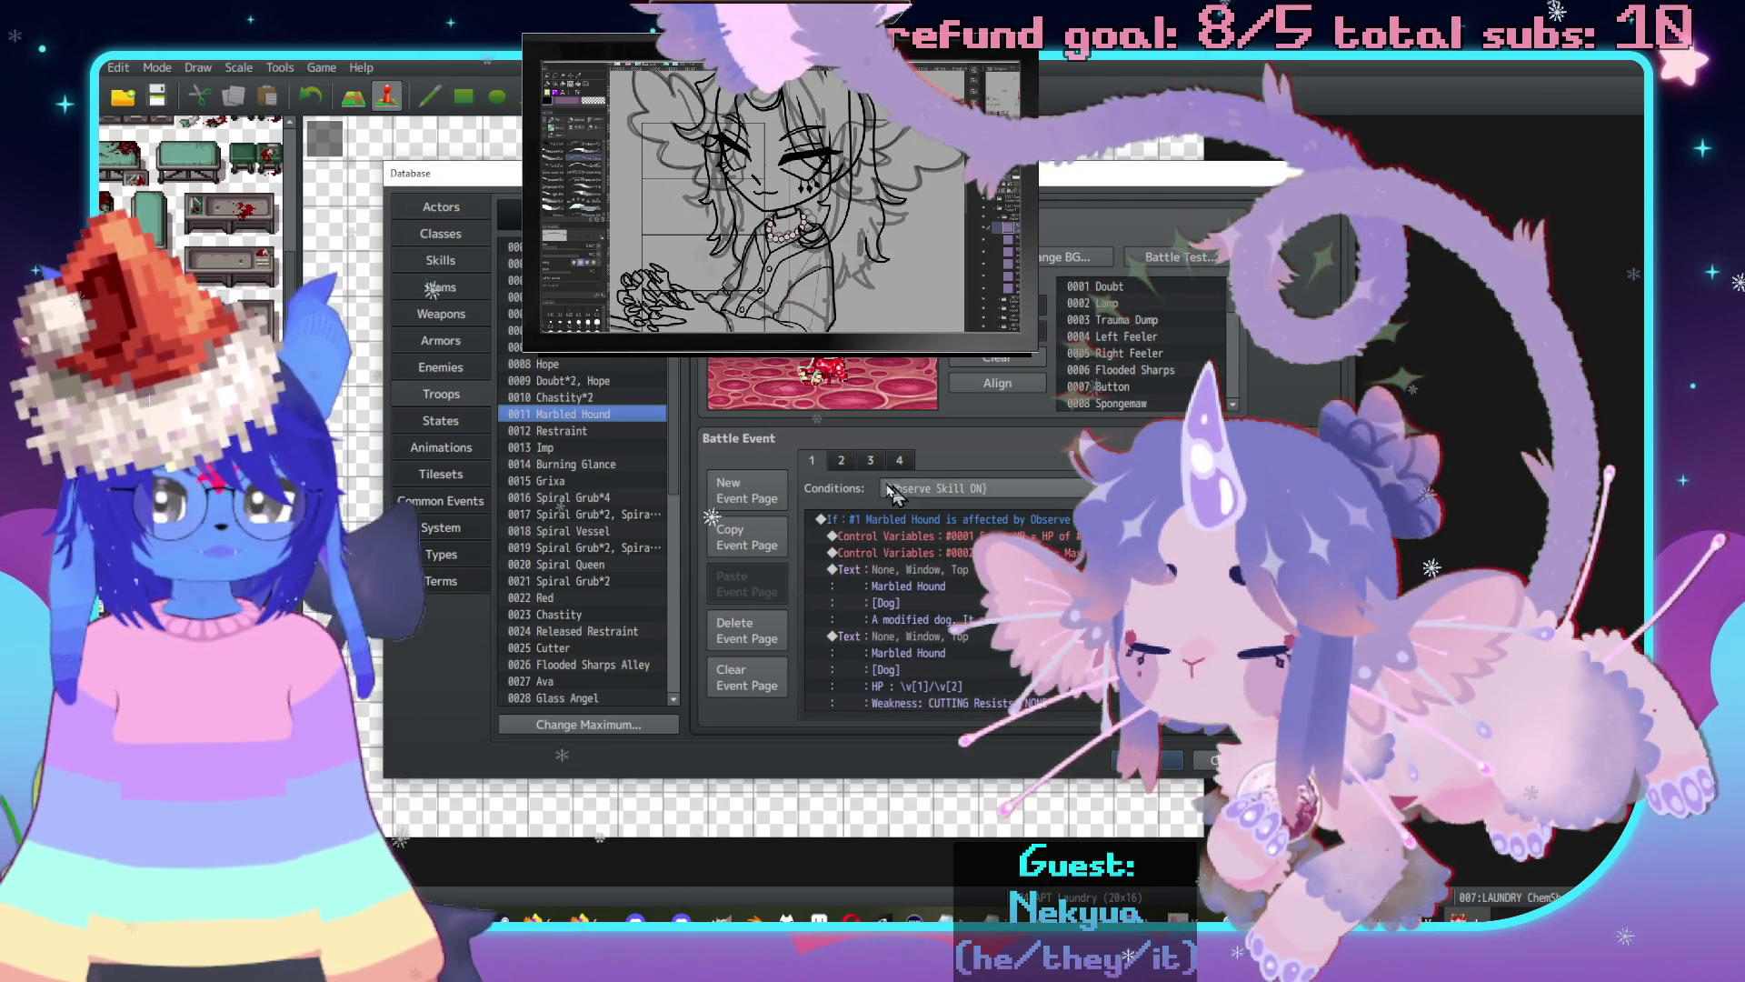
pyautogui.click(871, 462)
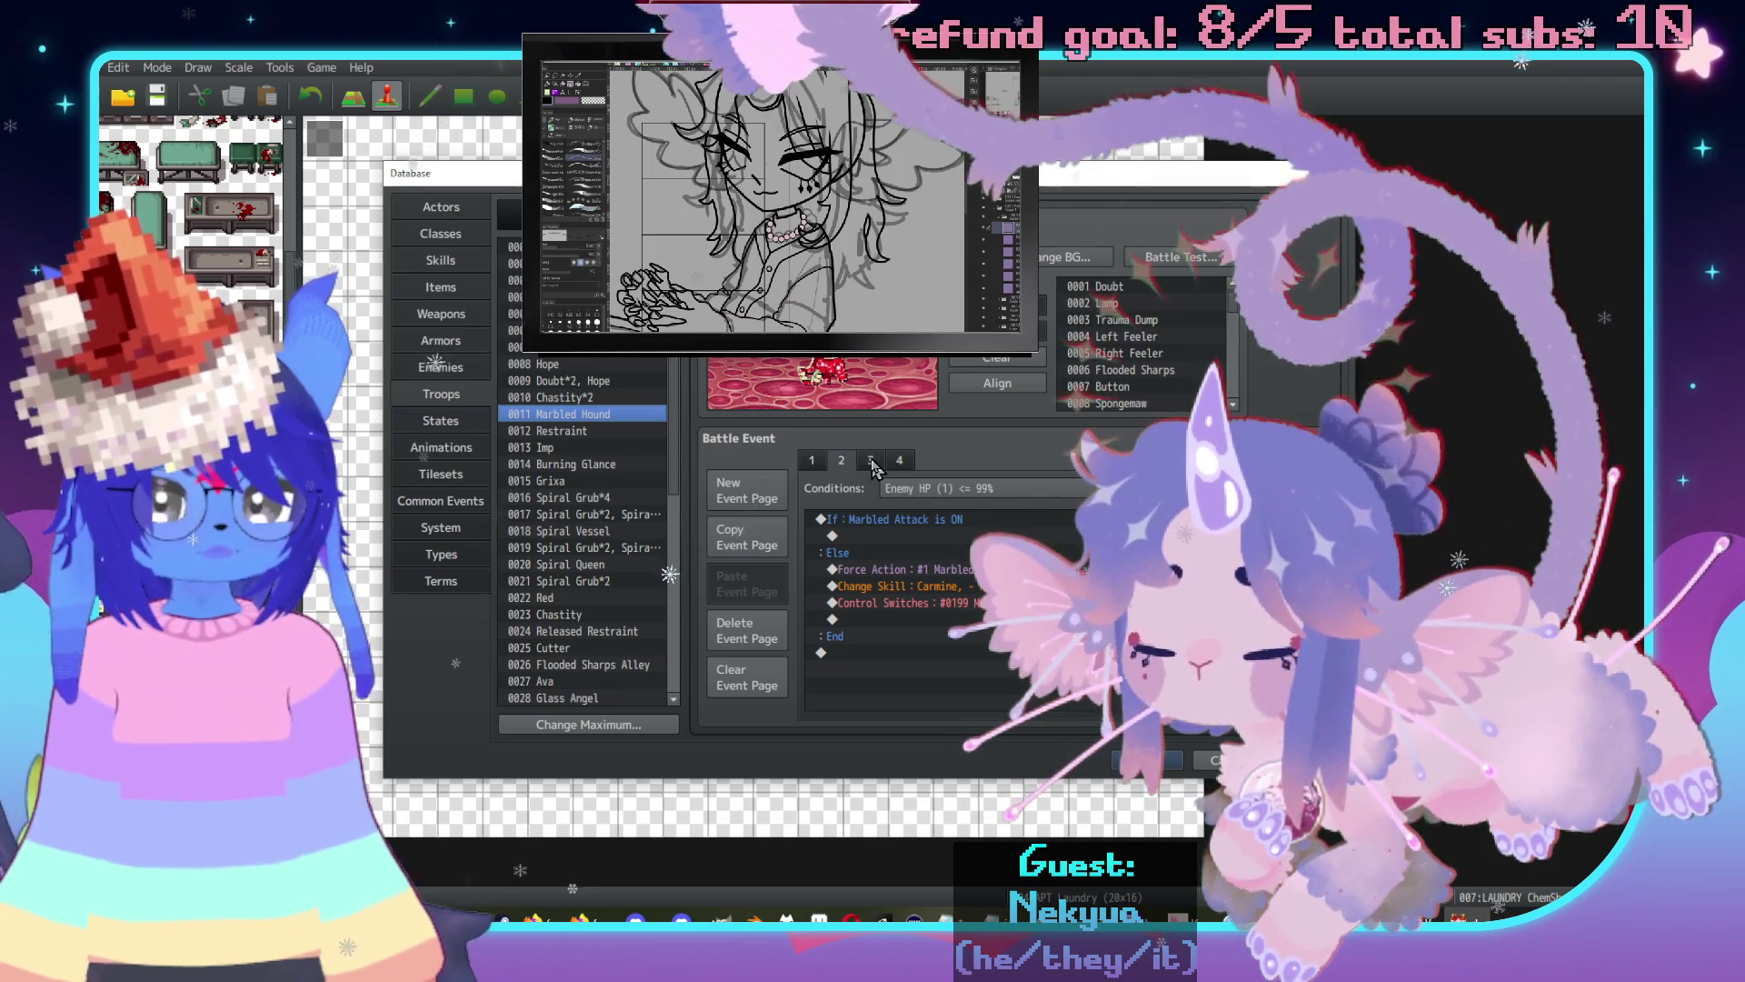
pyautogui.click(900, 461)
# Close the Database, glance at the laundry event's other page, and cancel the event editor.
pyautogui.press('Escape')
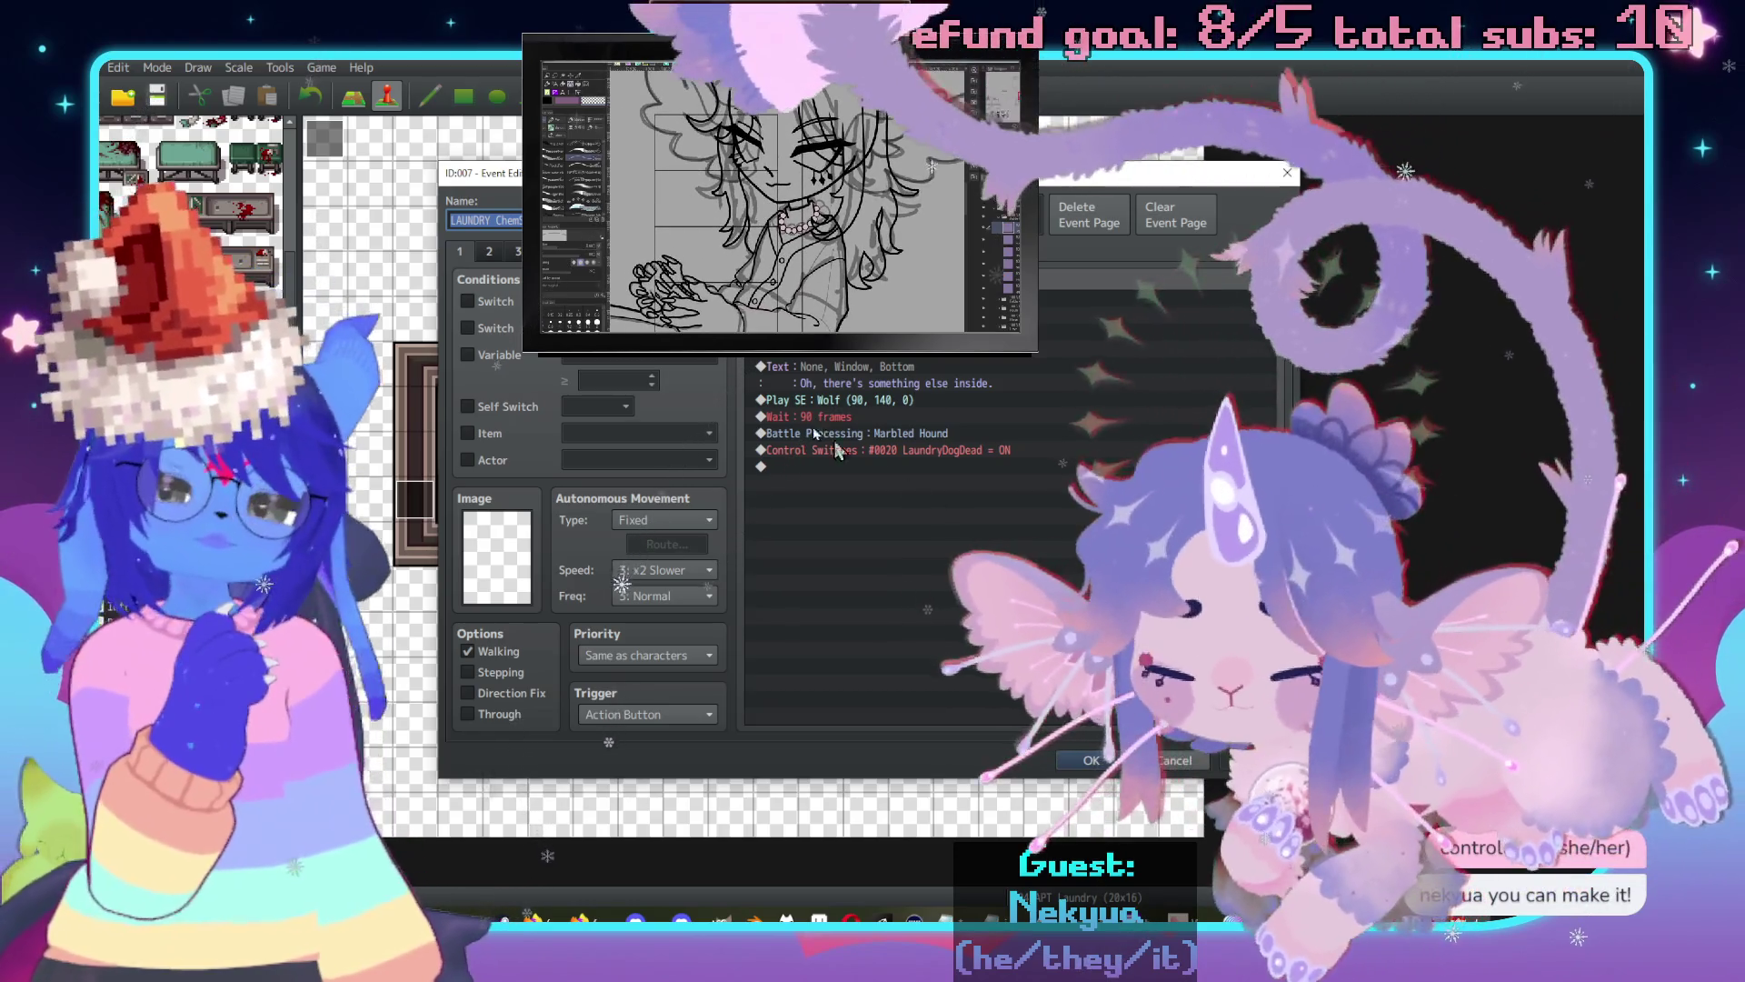
pyautogui.click(500, 254)
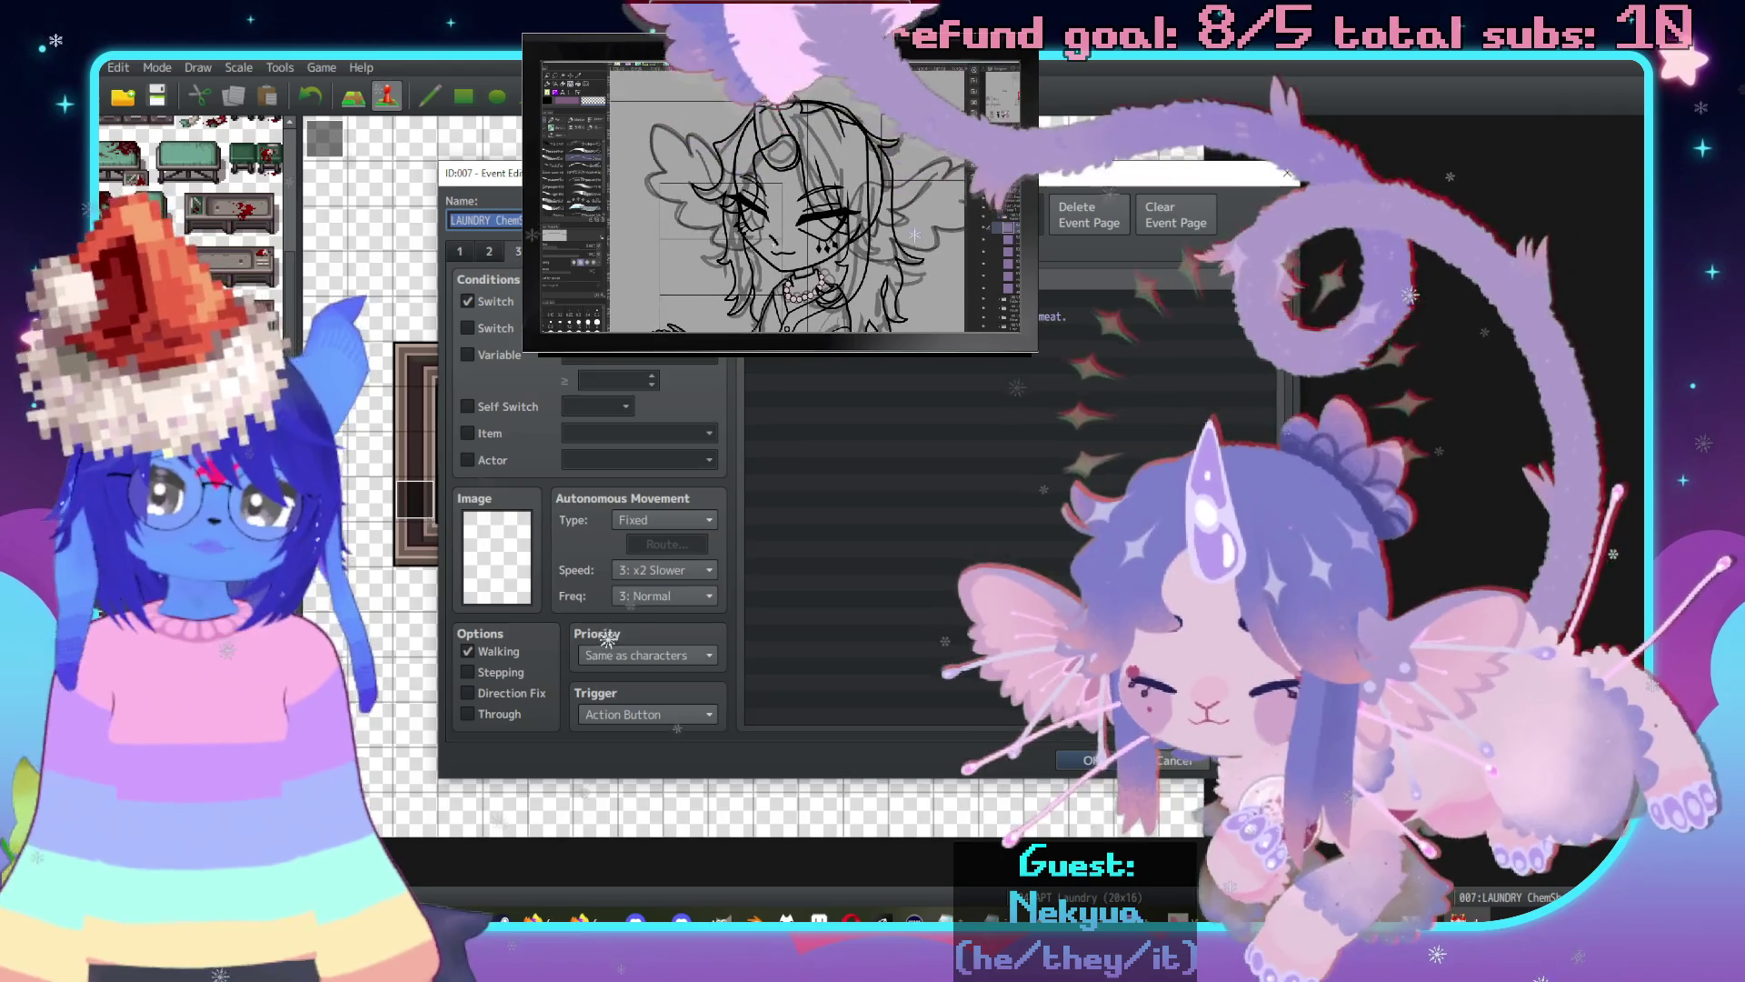
pyautogui.click(1187, 768)
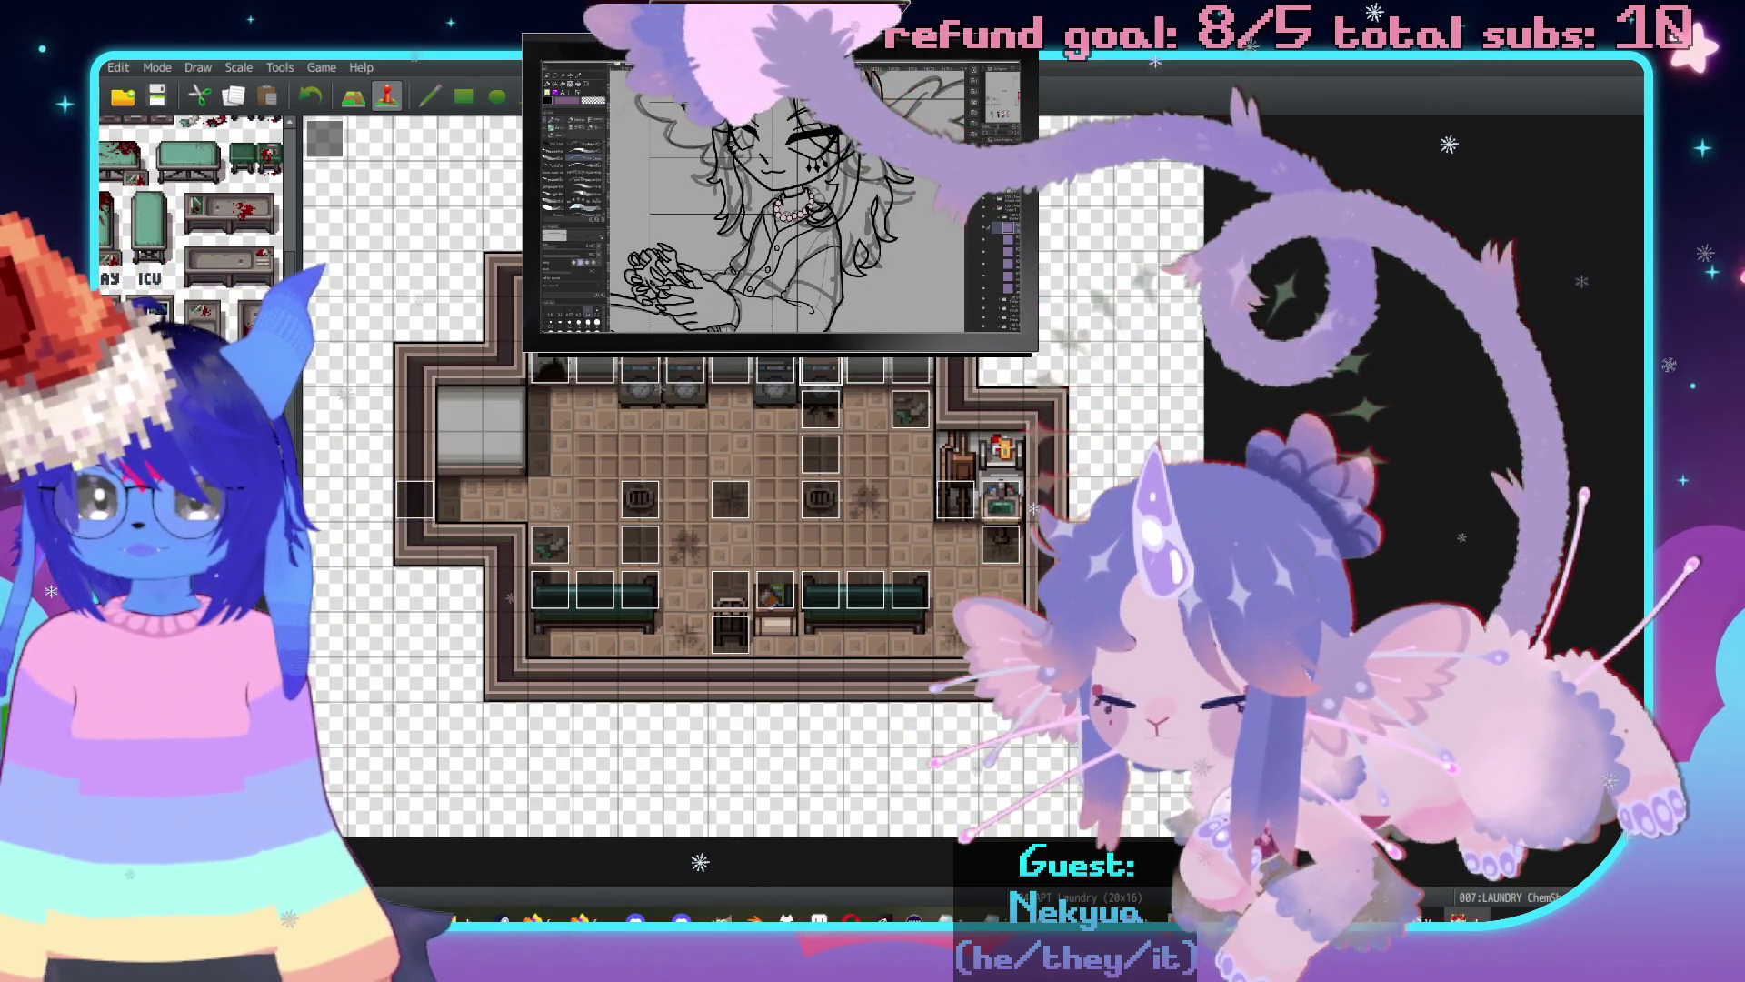
# On the town map, set the MarbledHound event's page condition to switch 0210 MarbledSpared.
pyautogui.press('Up')
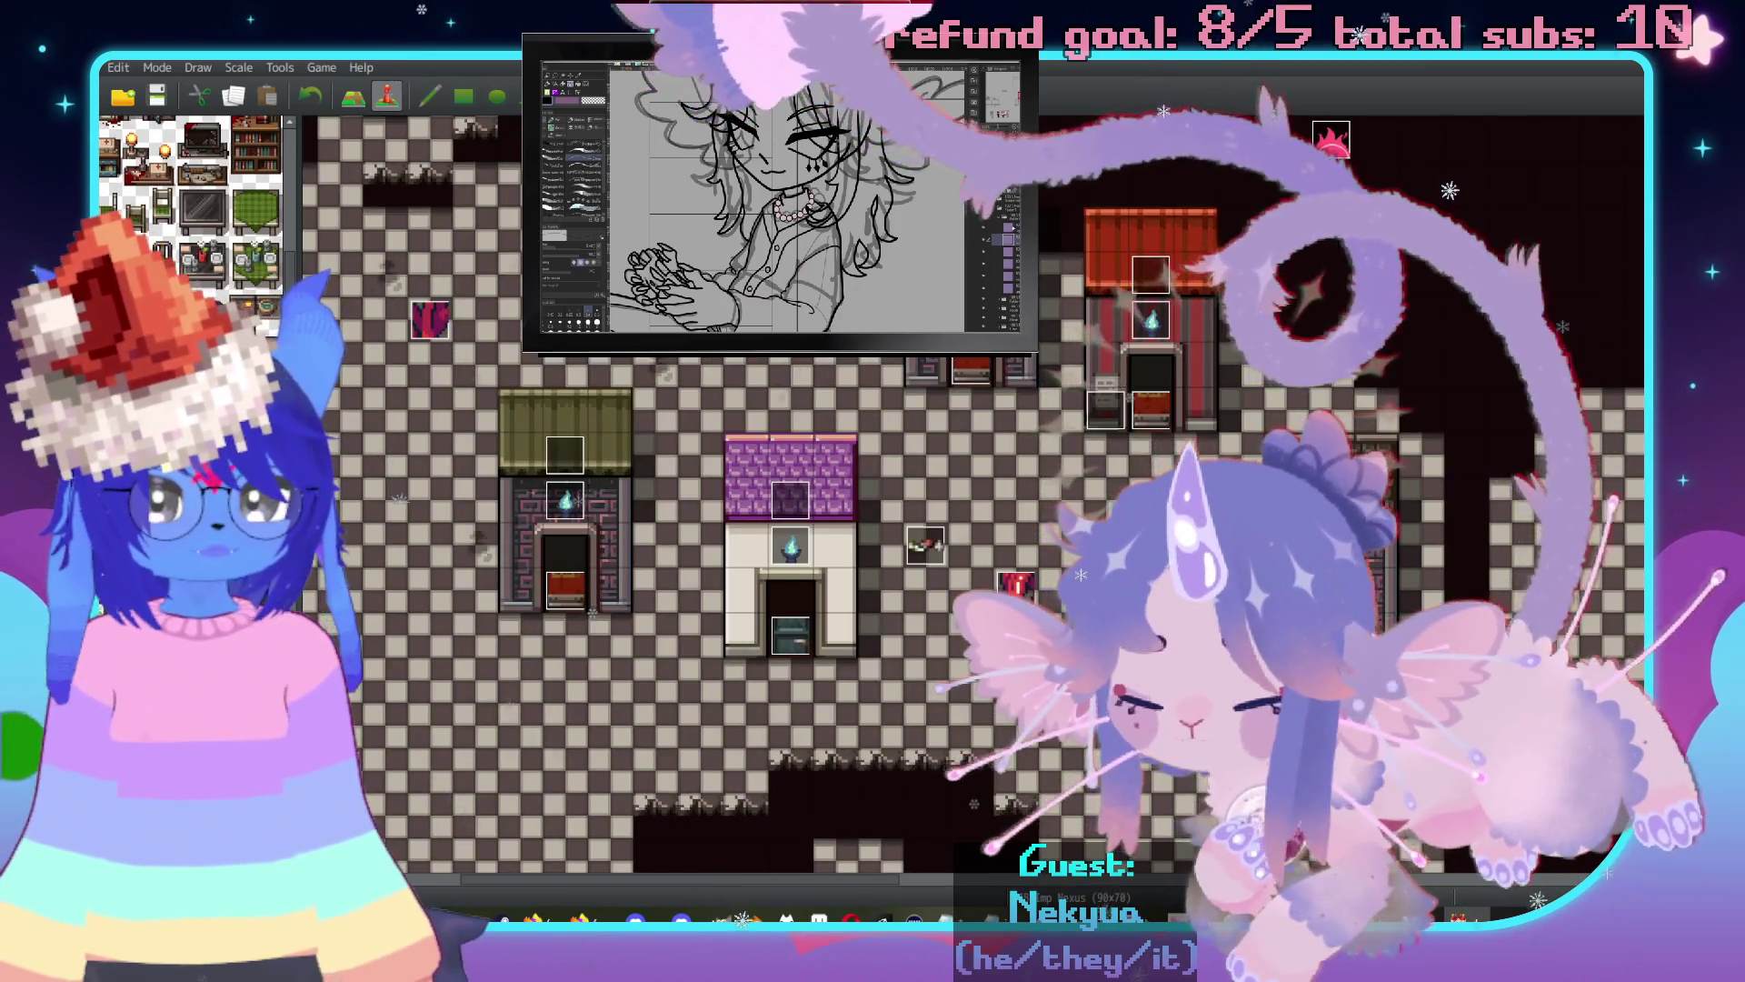
pyautogui.doubleClick(926, 545)
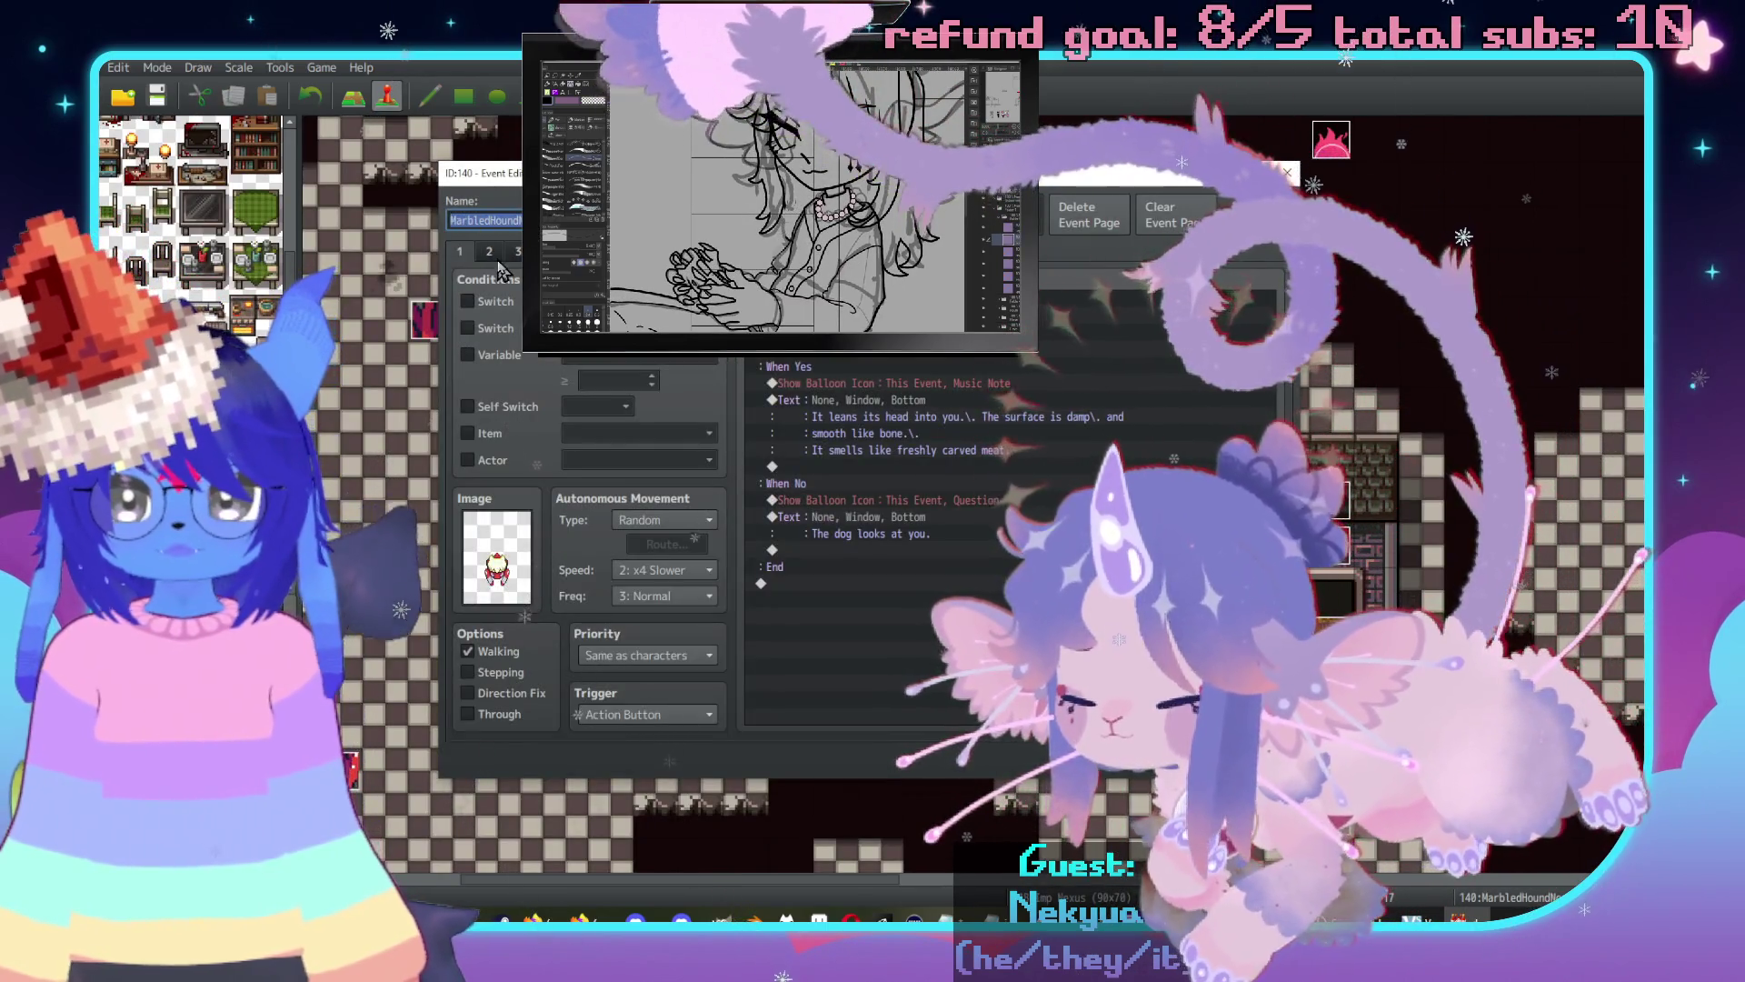
pyautogui.click(491, 256)
pyautogui.click(459, 256)
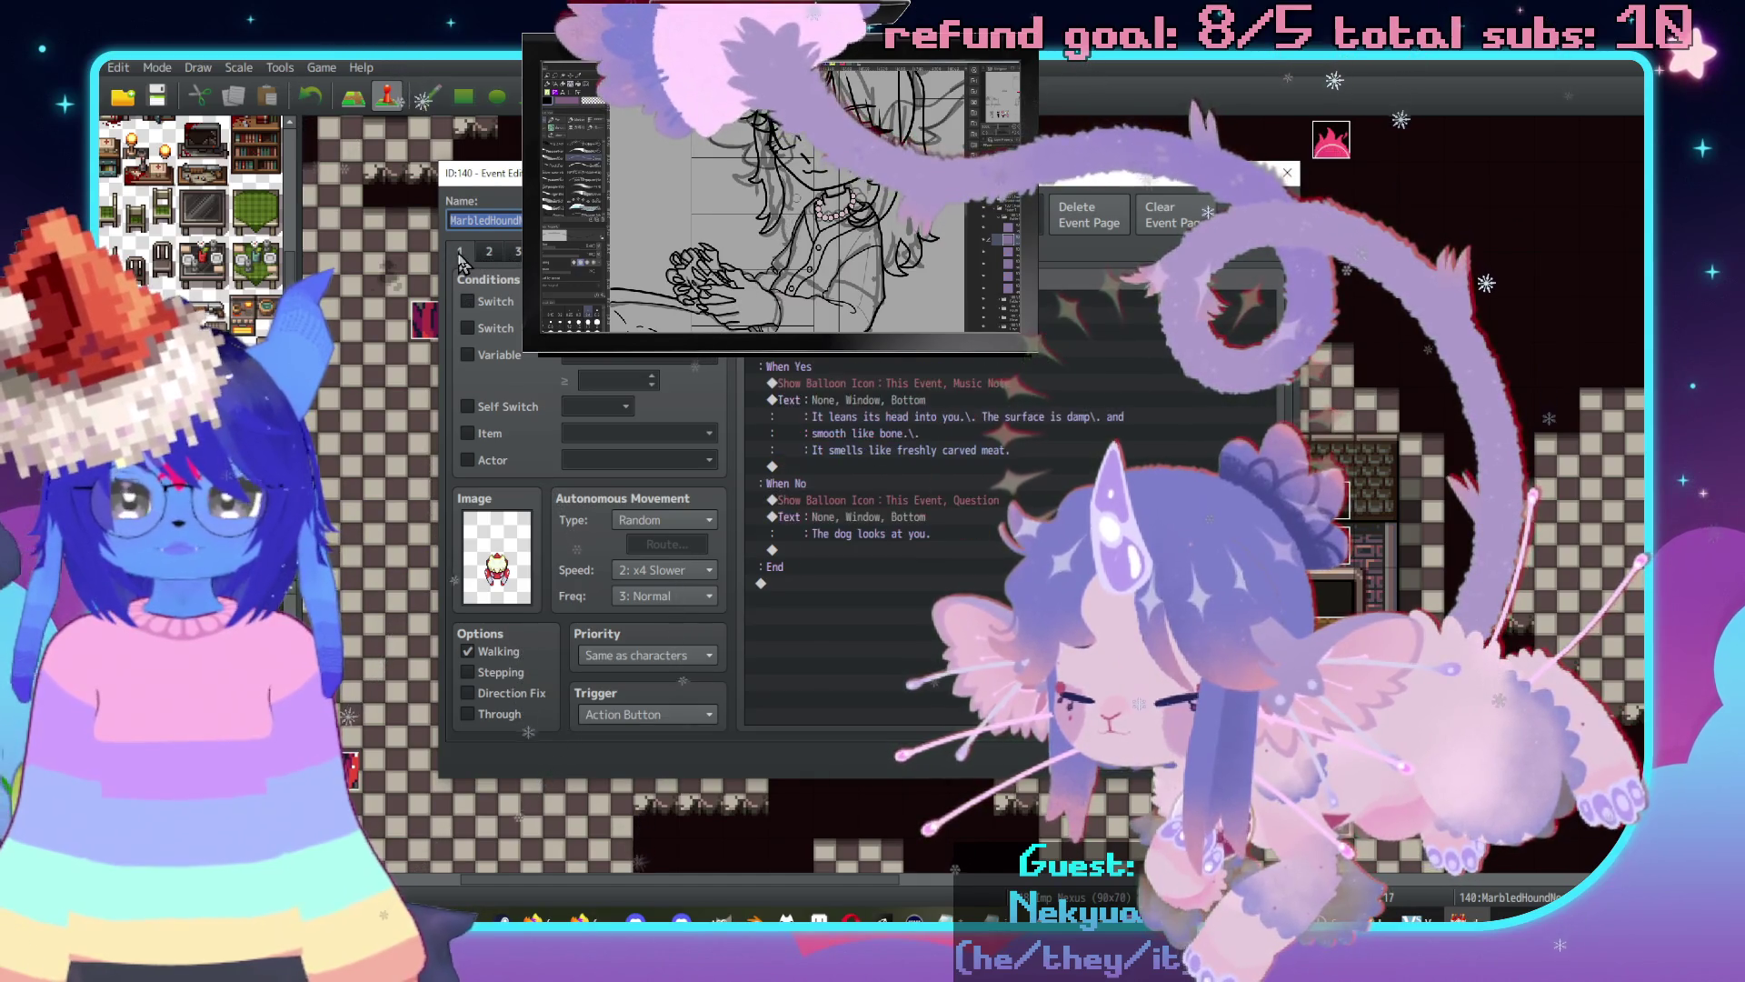
pyautogui.click(637, 301)
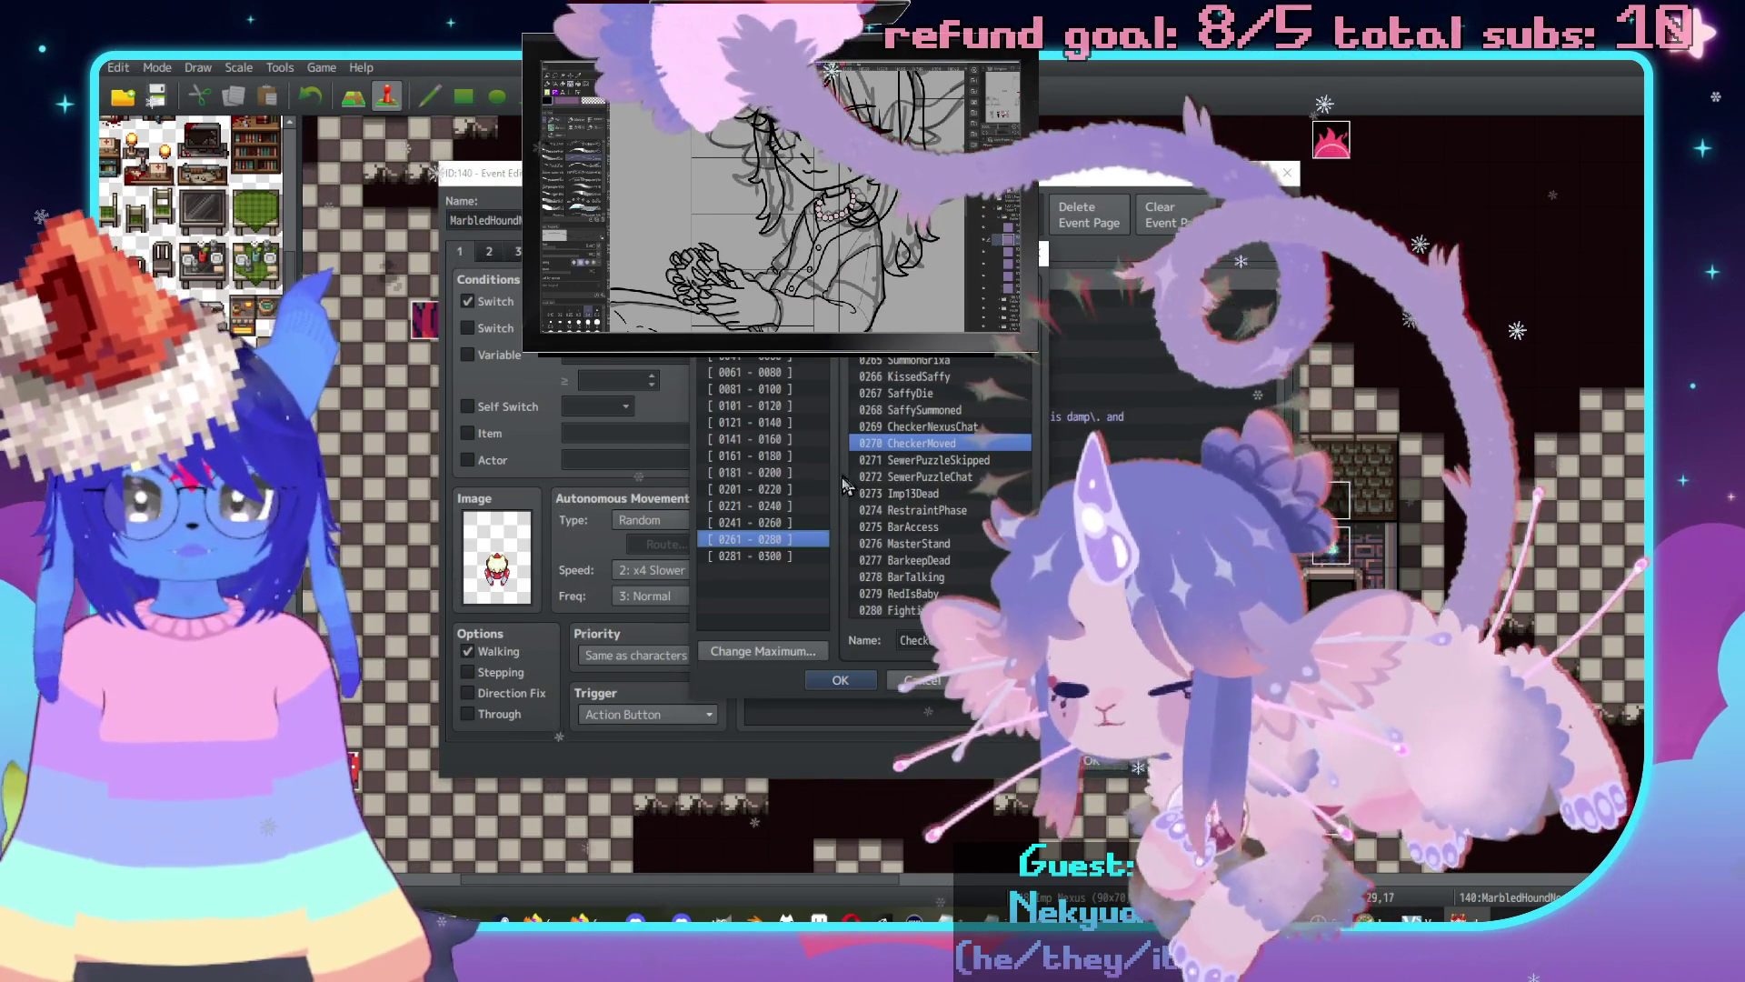
pyautogui.click(773, 491)
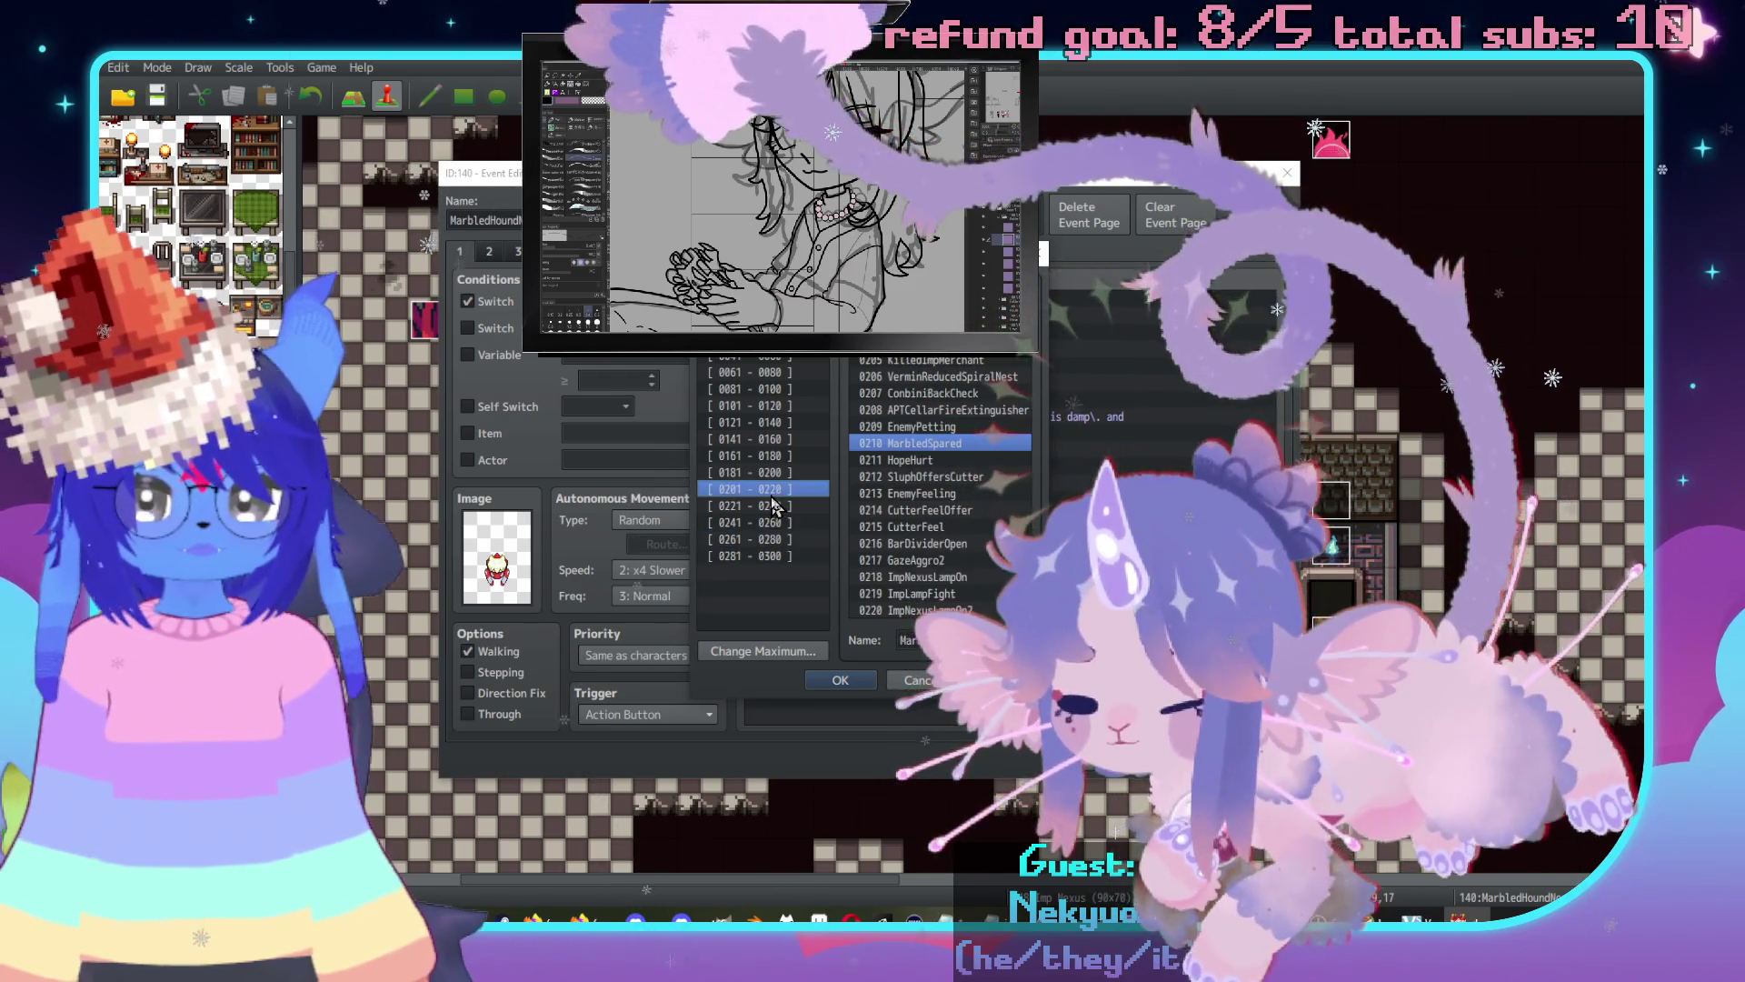
pyautogui.doubleClick(889, 445)
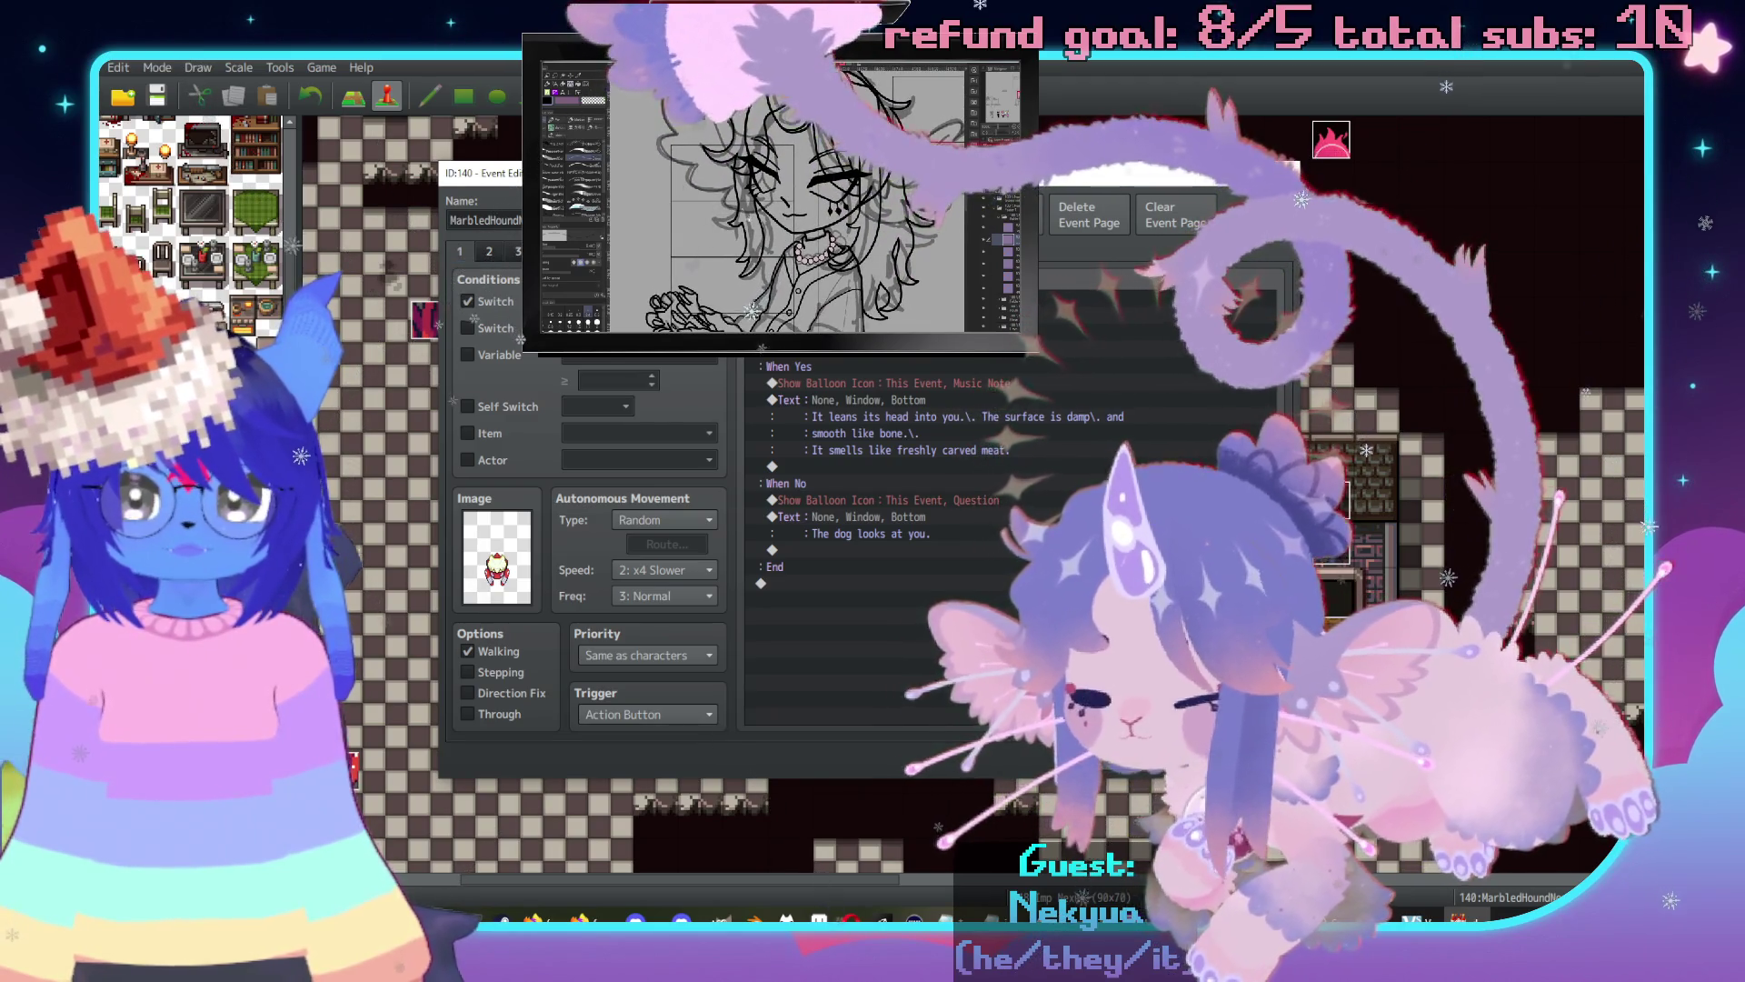
# Compare the Pet it, Yes/No and self switch A pages, then discard all edits.
pyautogui.click(489, 252)
pyautogui.click(518, 252)
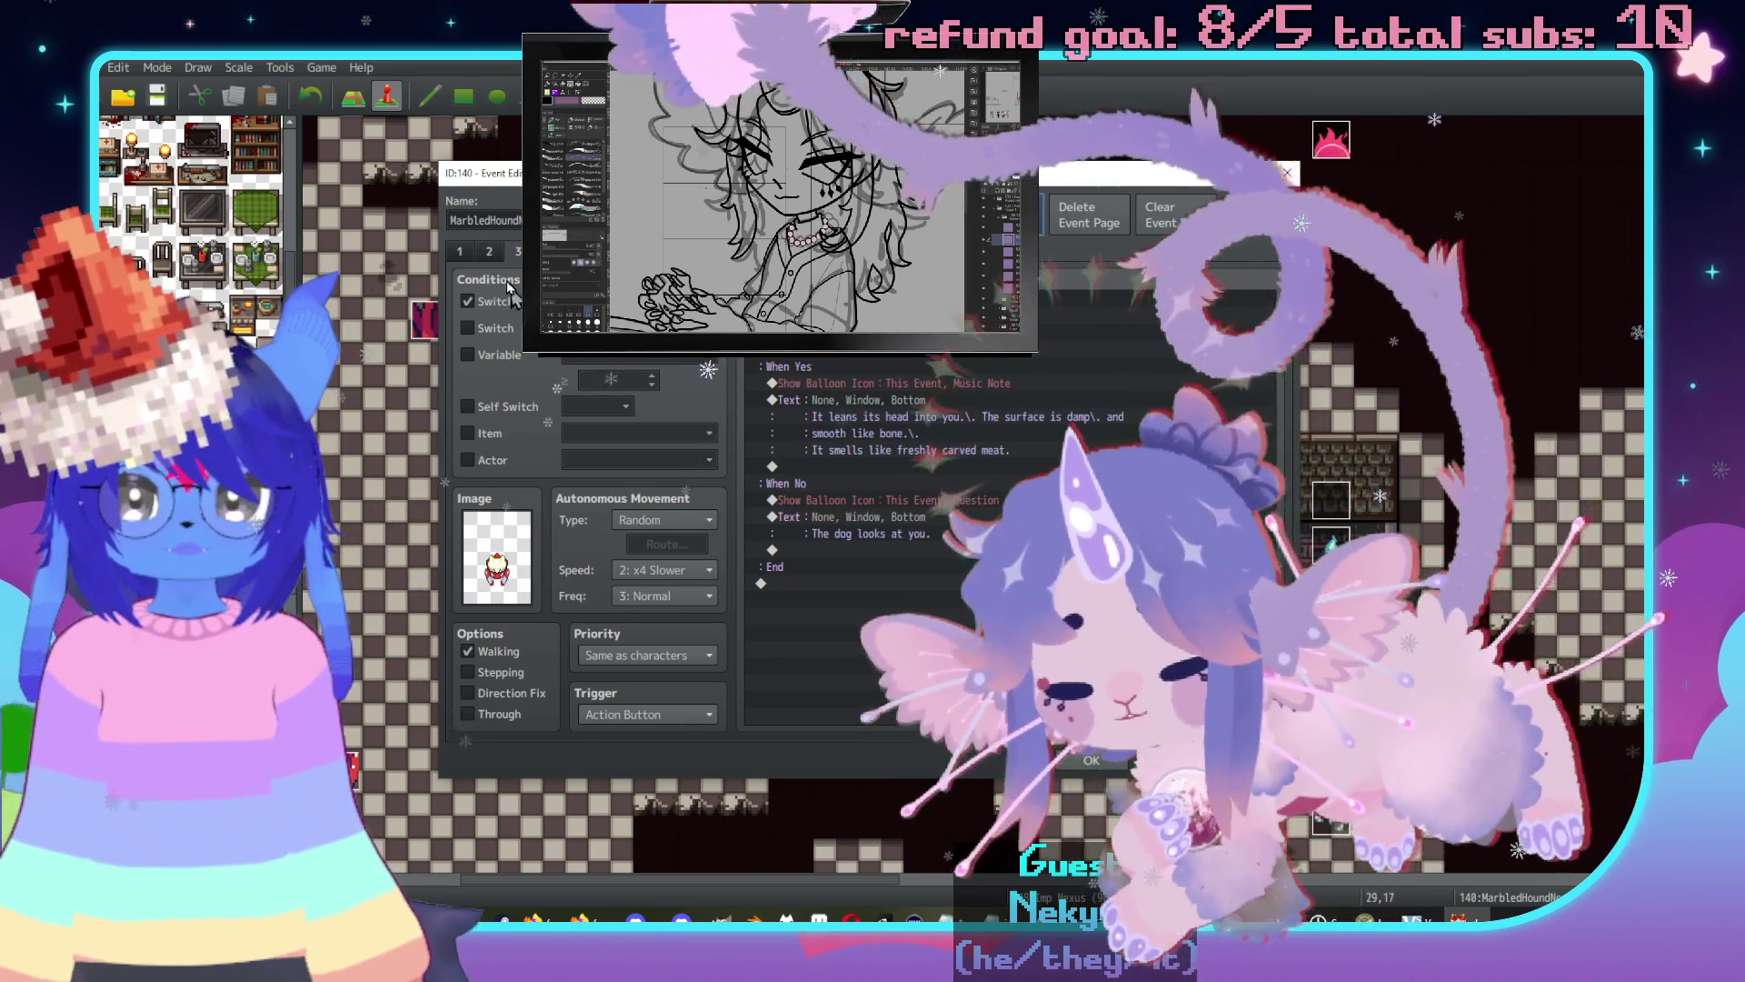
pyautogui.click(489, 252)
pyautogui.click(518, 252)
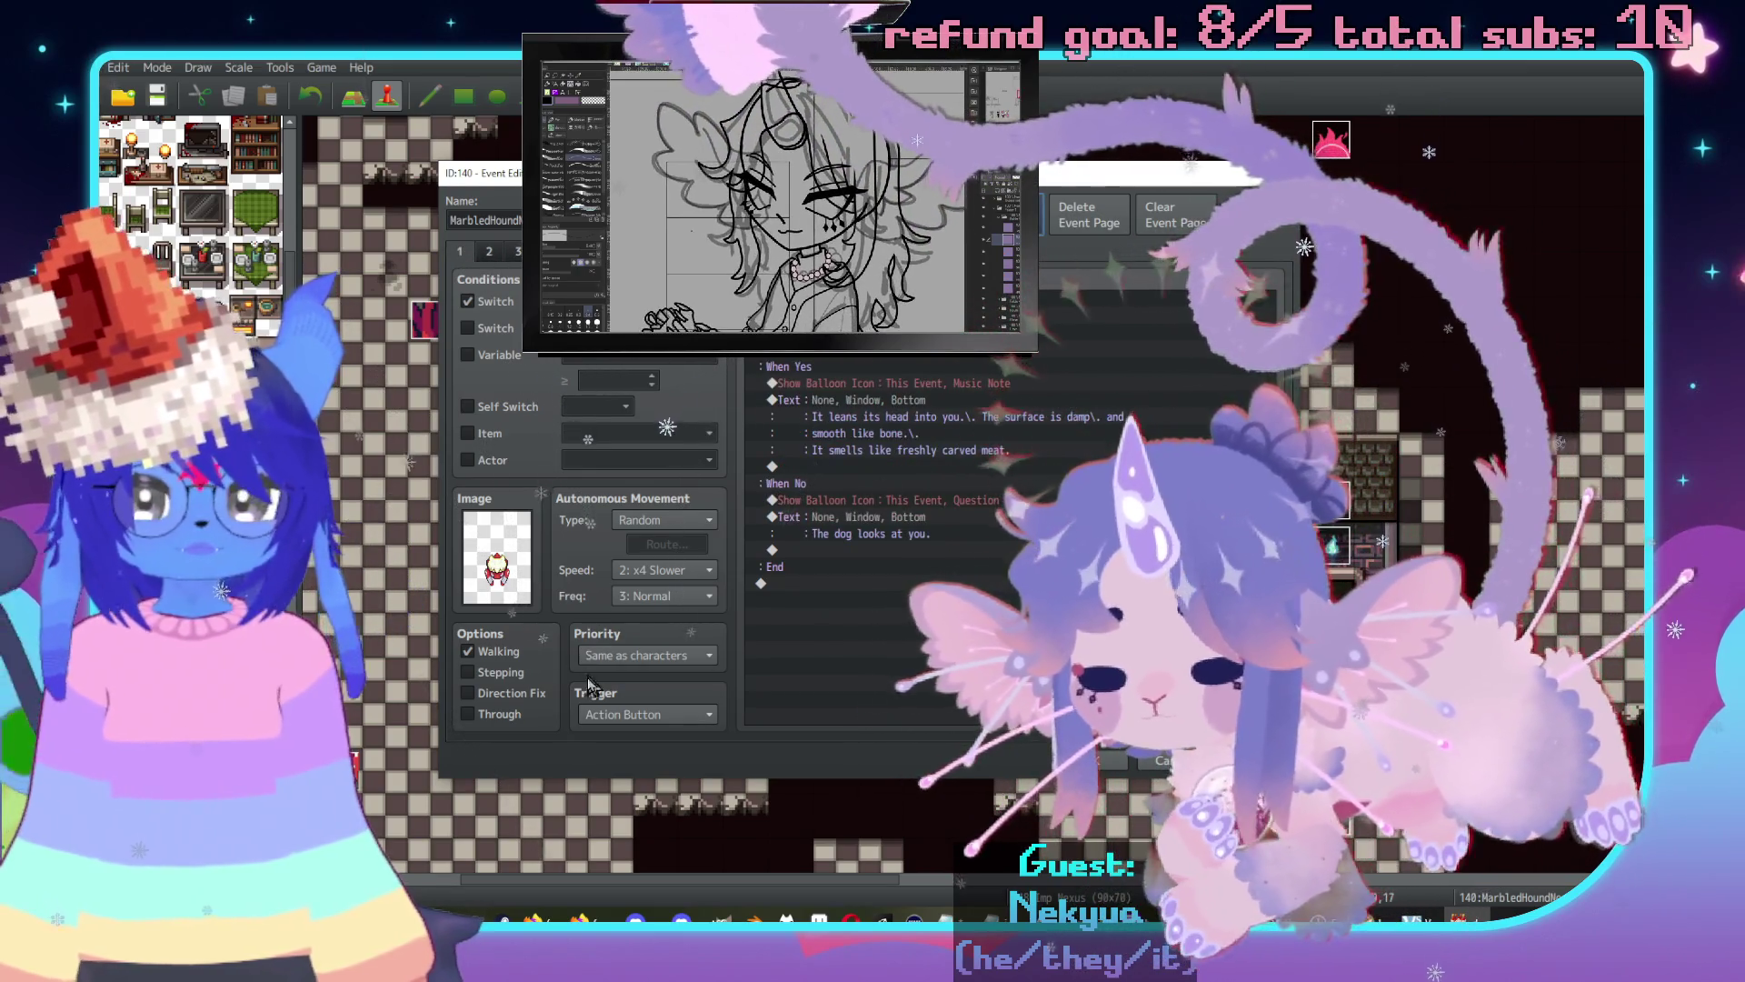
pyautogui.click(1082, 218)
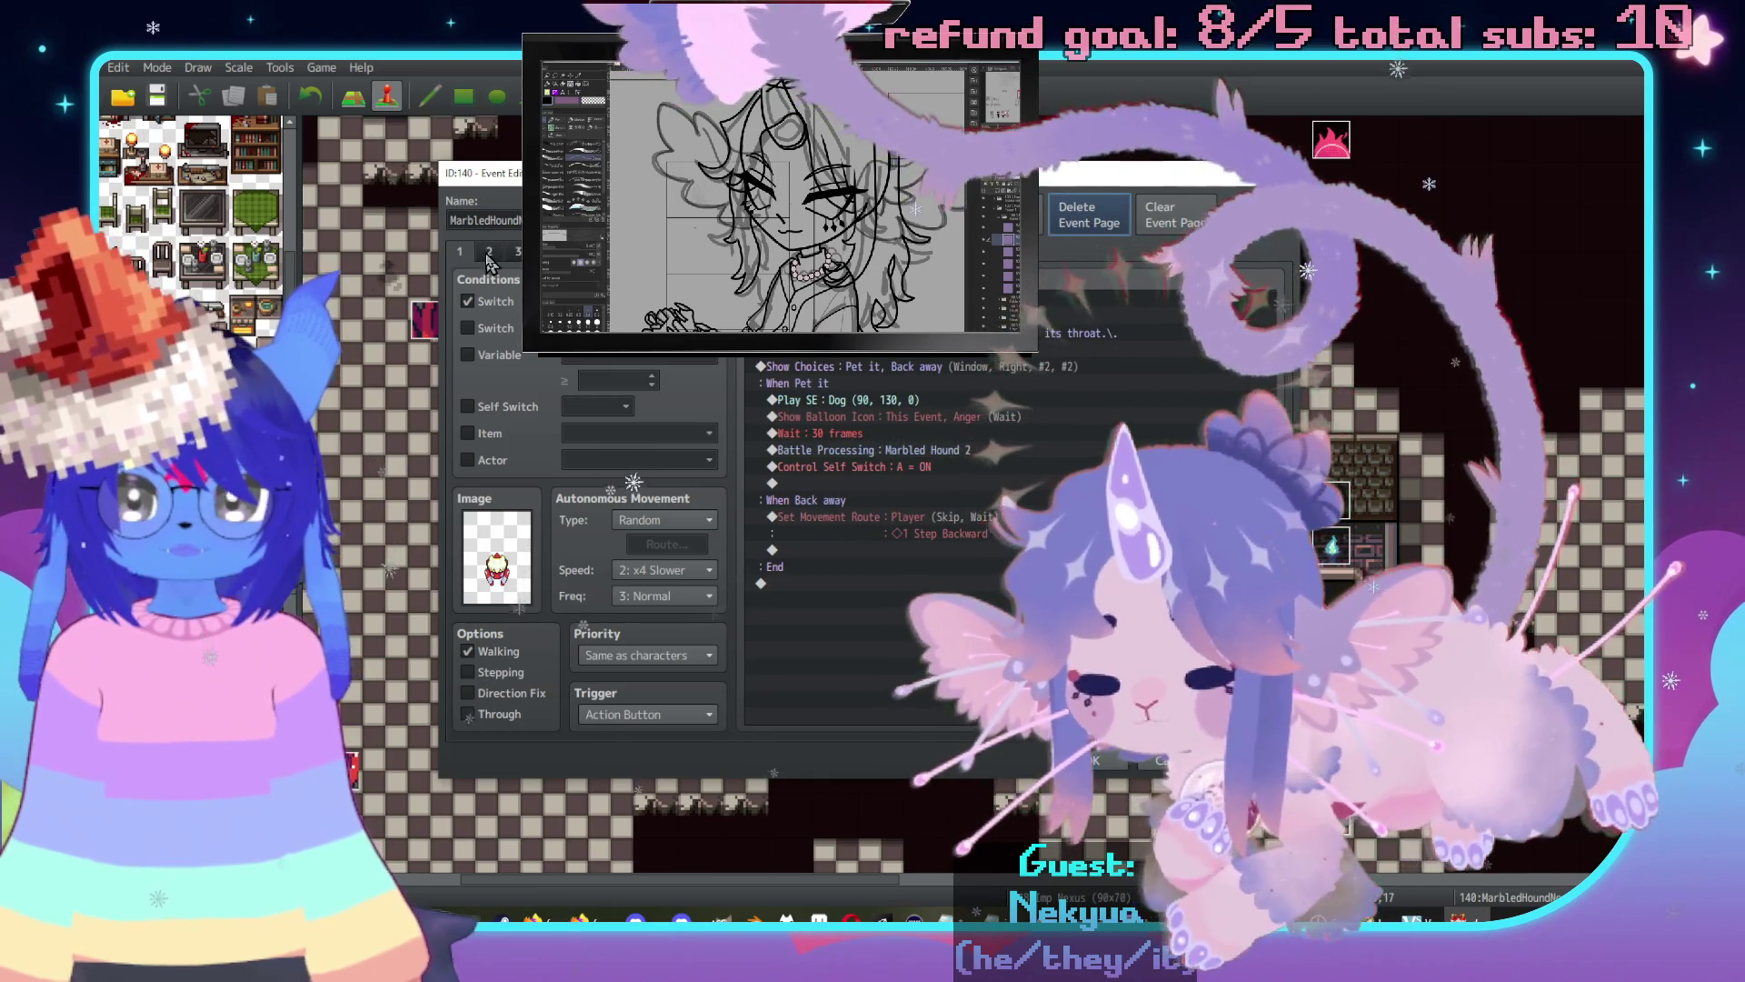
pyautogui.click(488, 256)
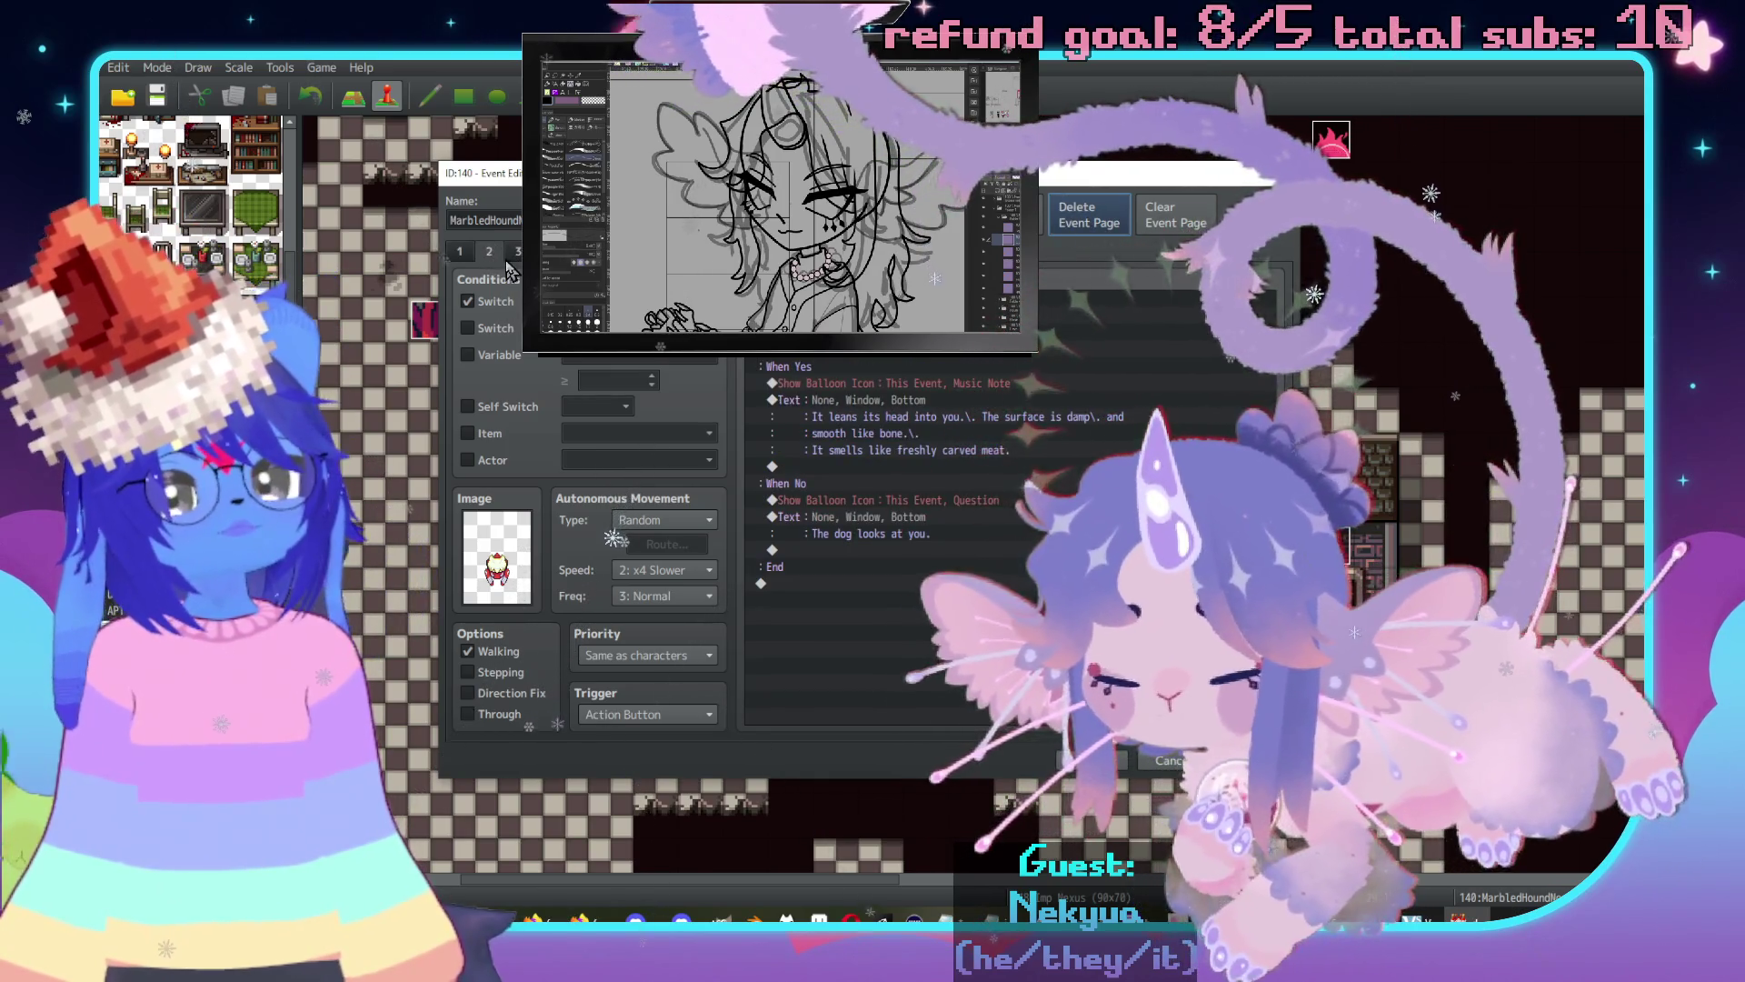
pyautogui.click(465, 258)
pyautogui.click(488, 252)
pyautogui.click(518, 252)
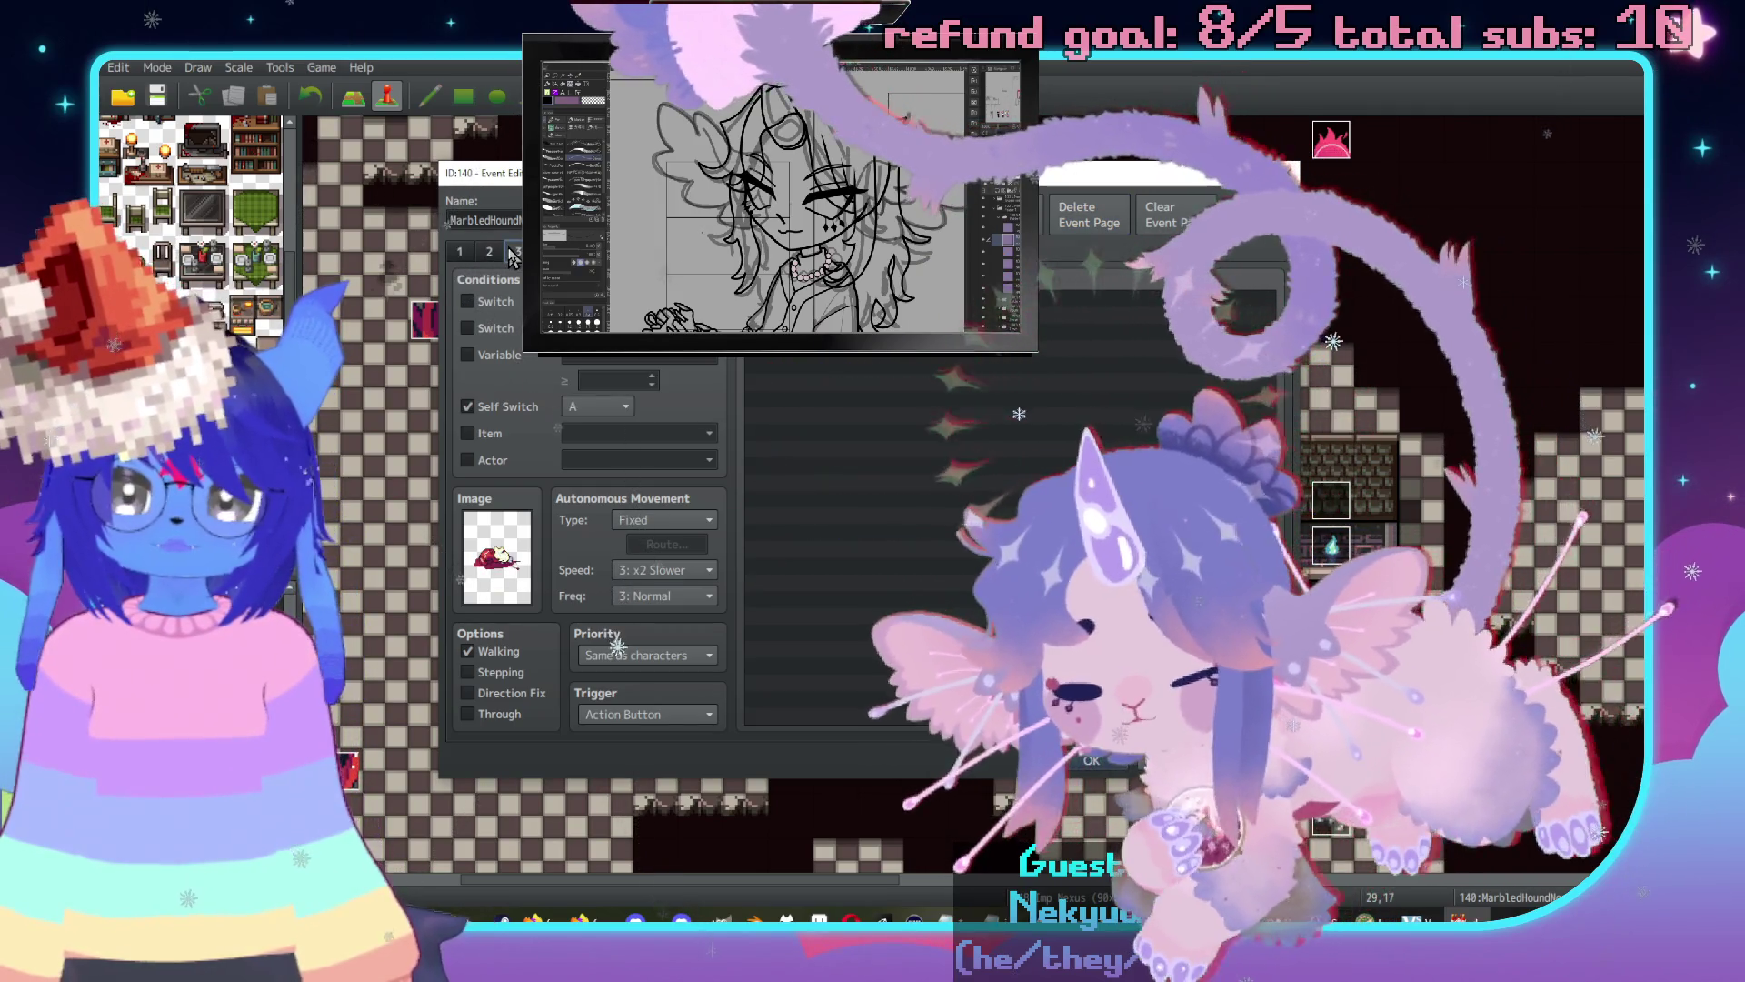
pyautogui.click(491, 255)
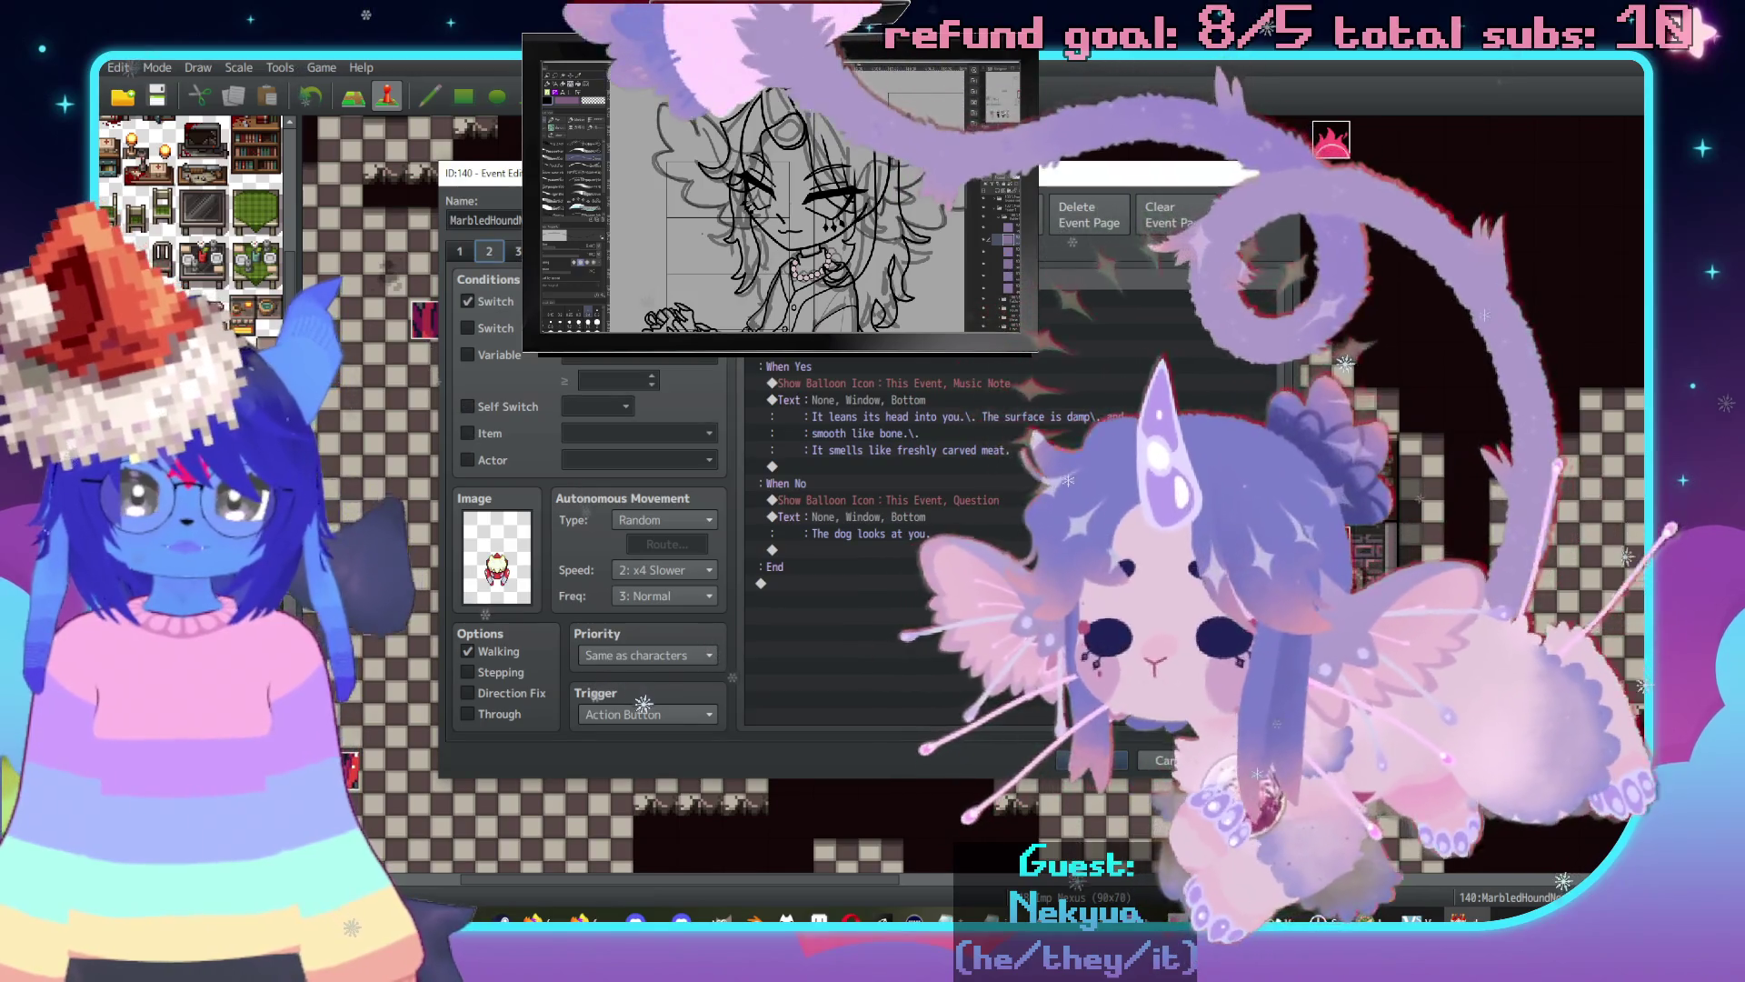
pyautogui.click(1163, 760)
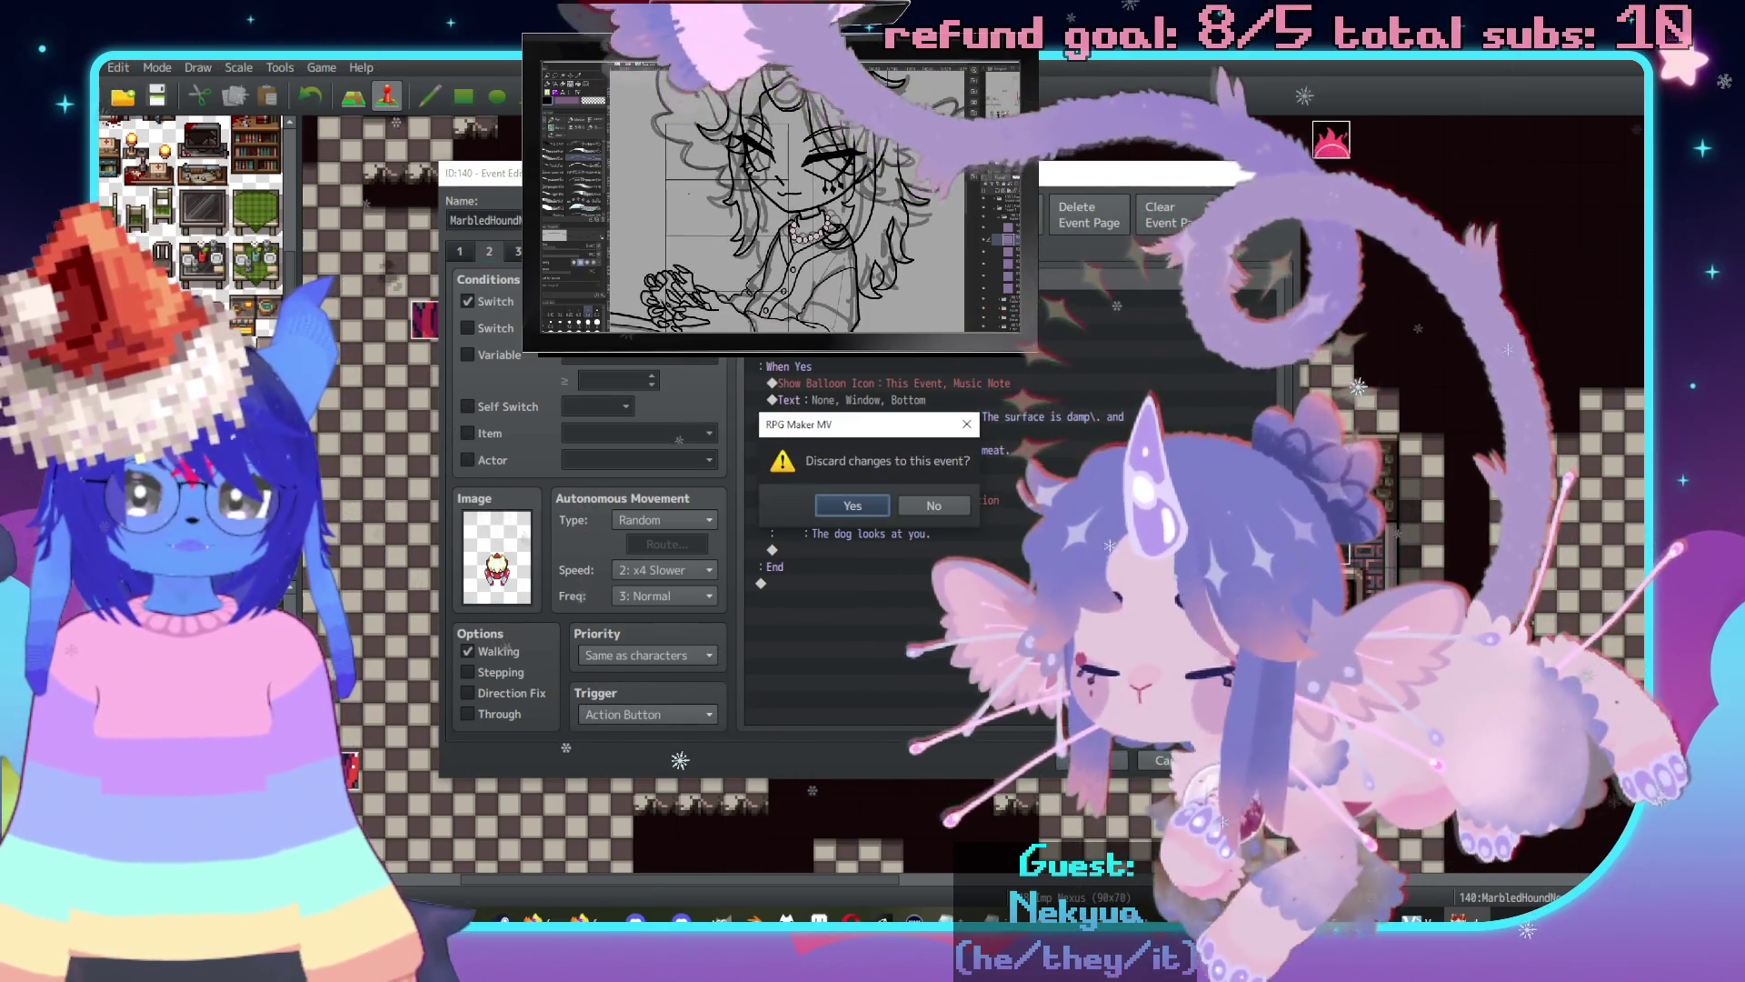
pyautogui.click(853, 505)
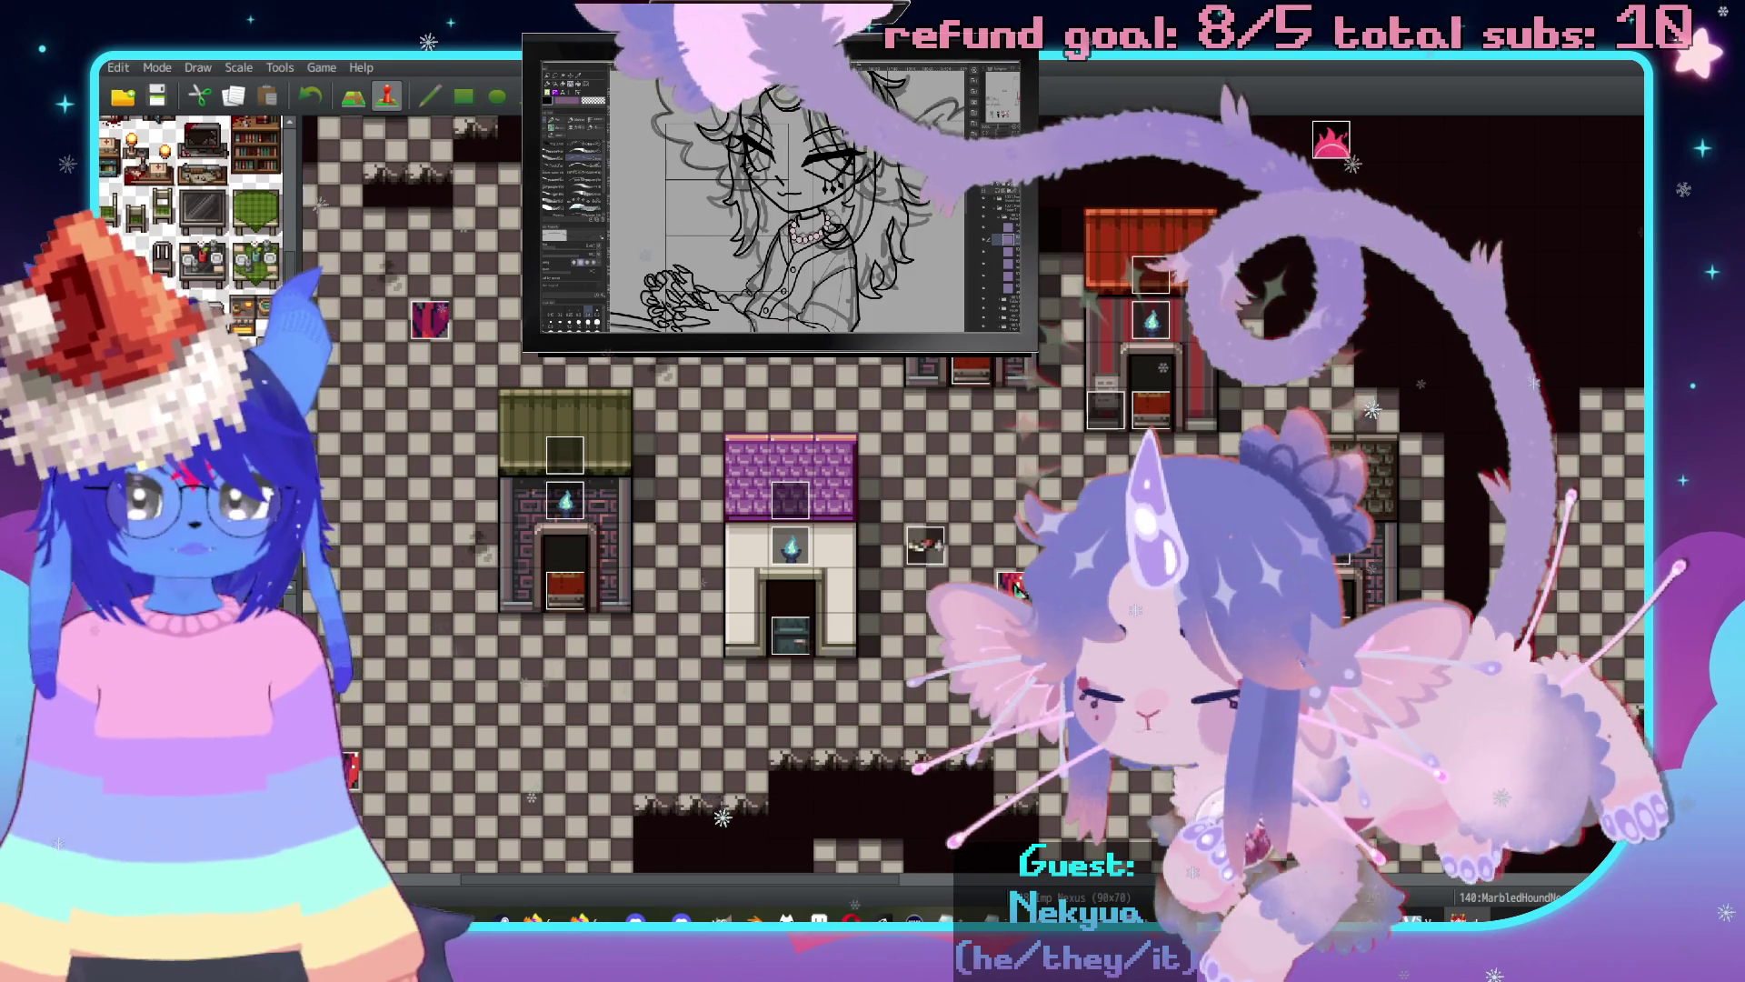
pyautogui.press('Return')
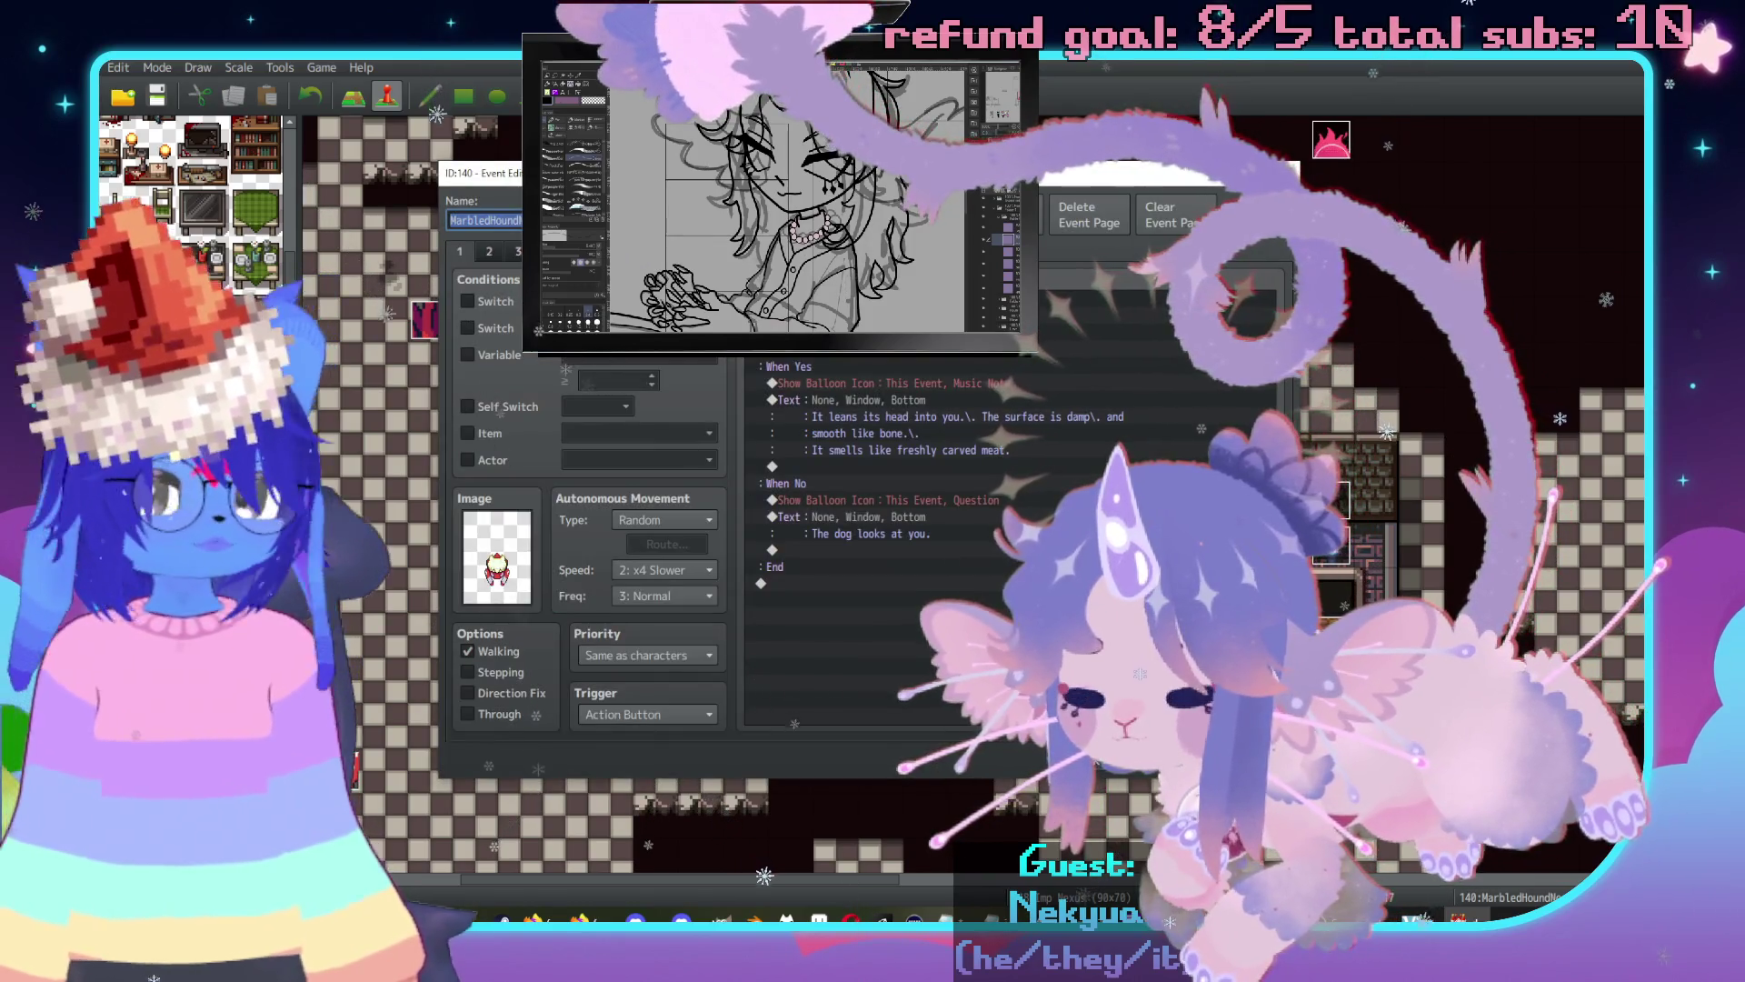
pyautogui.click(491, 251)
pyautogui.click(520, 250)
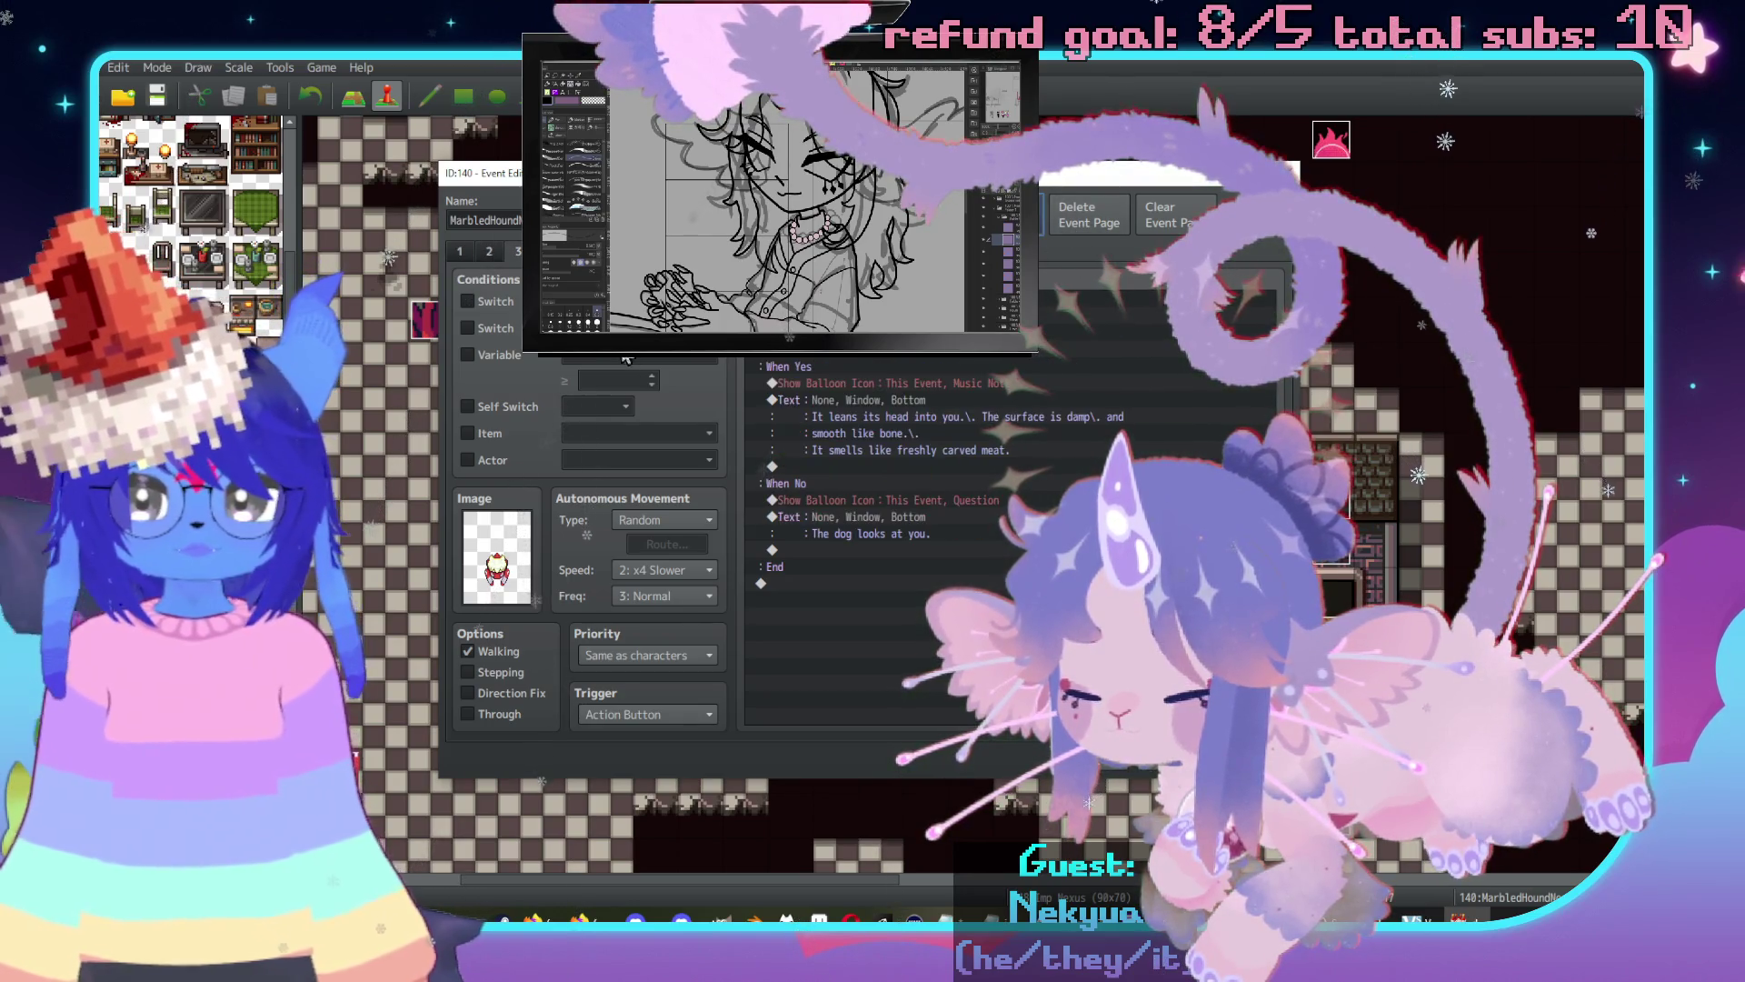
pyautogui.click(636, 301)
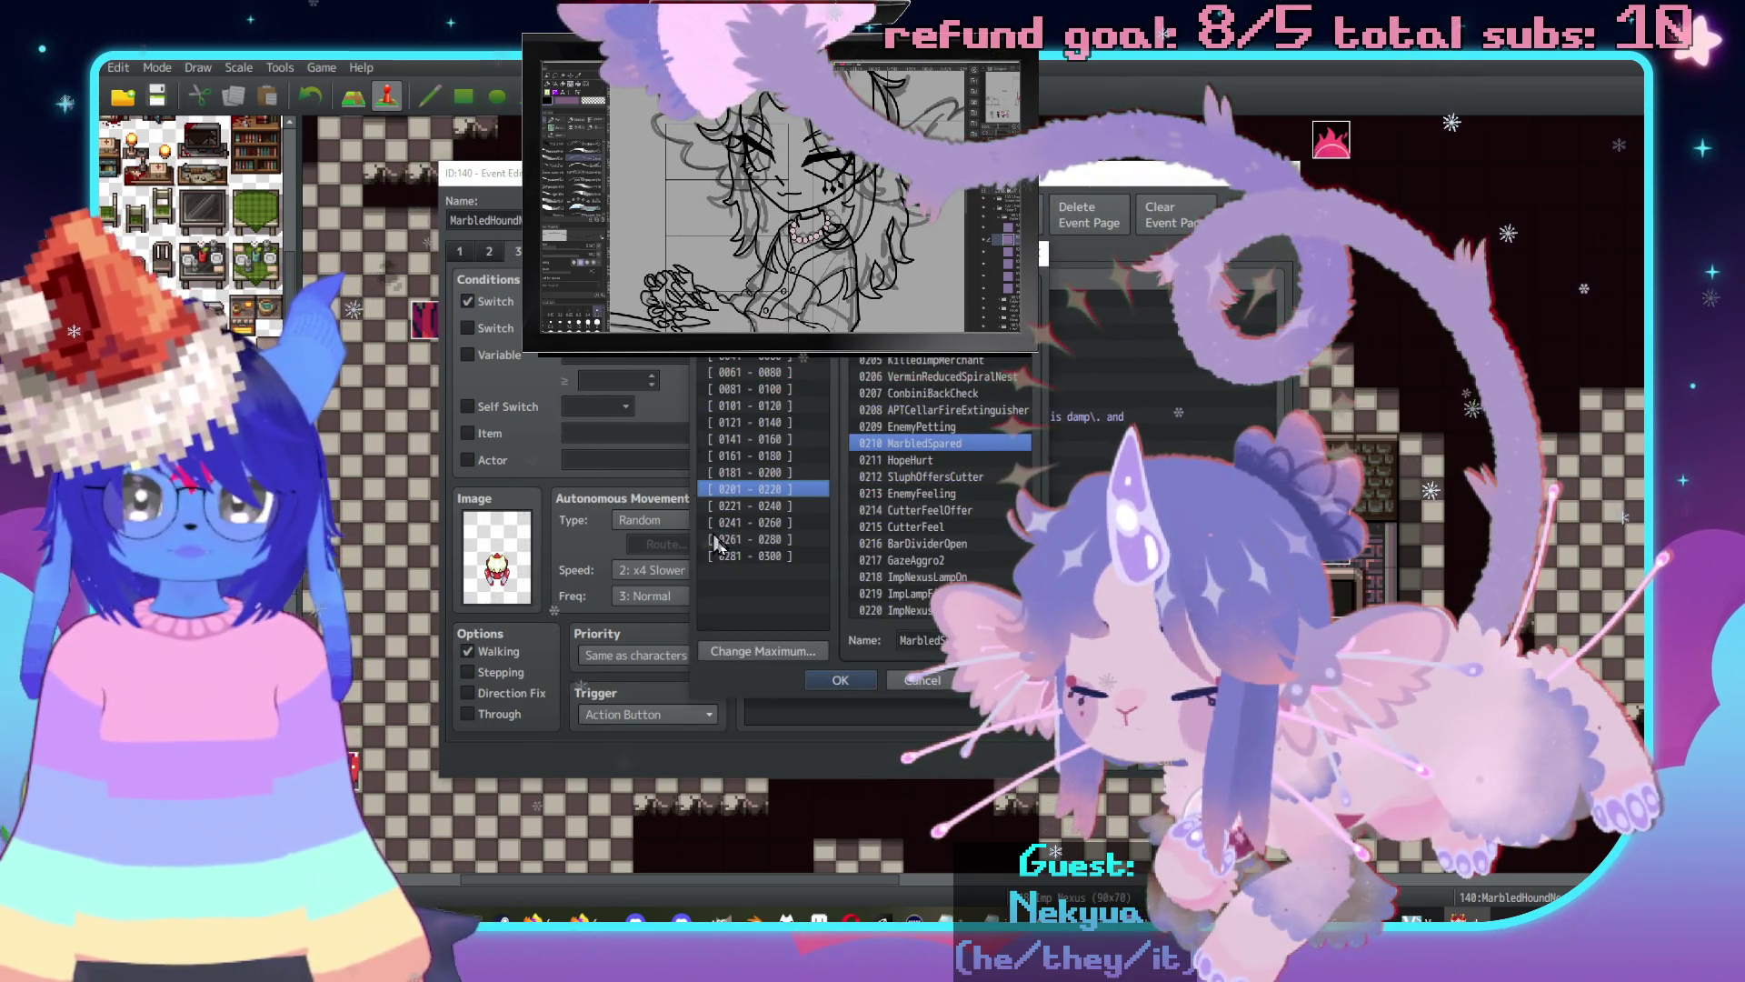
pyautogui.click(854, 680)
pyautogui.click(489, 251)
pyautogui.click(459, 251)
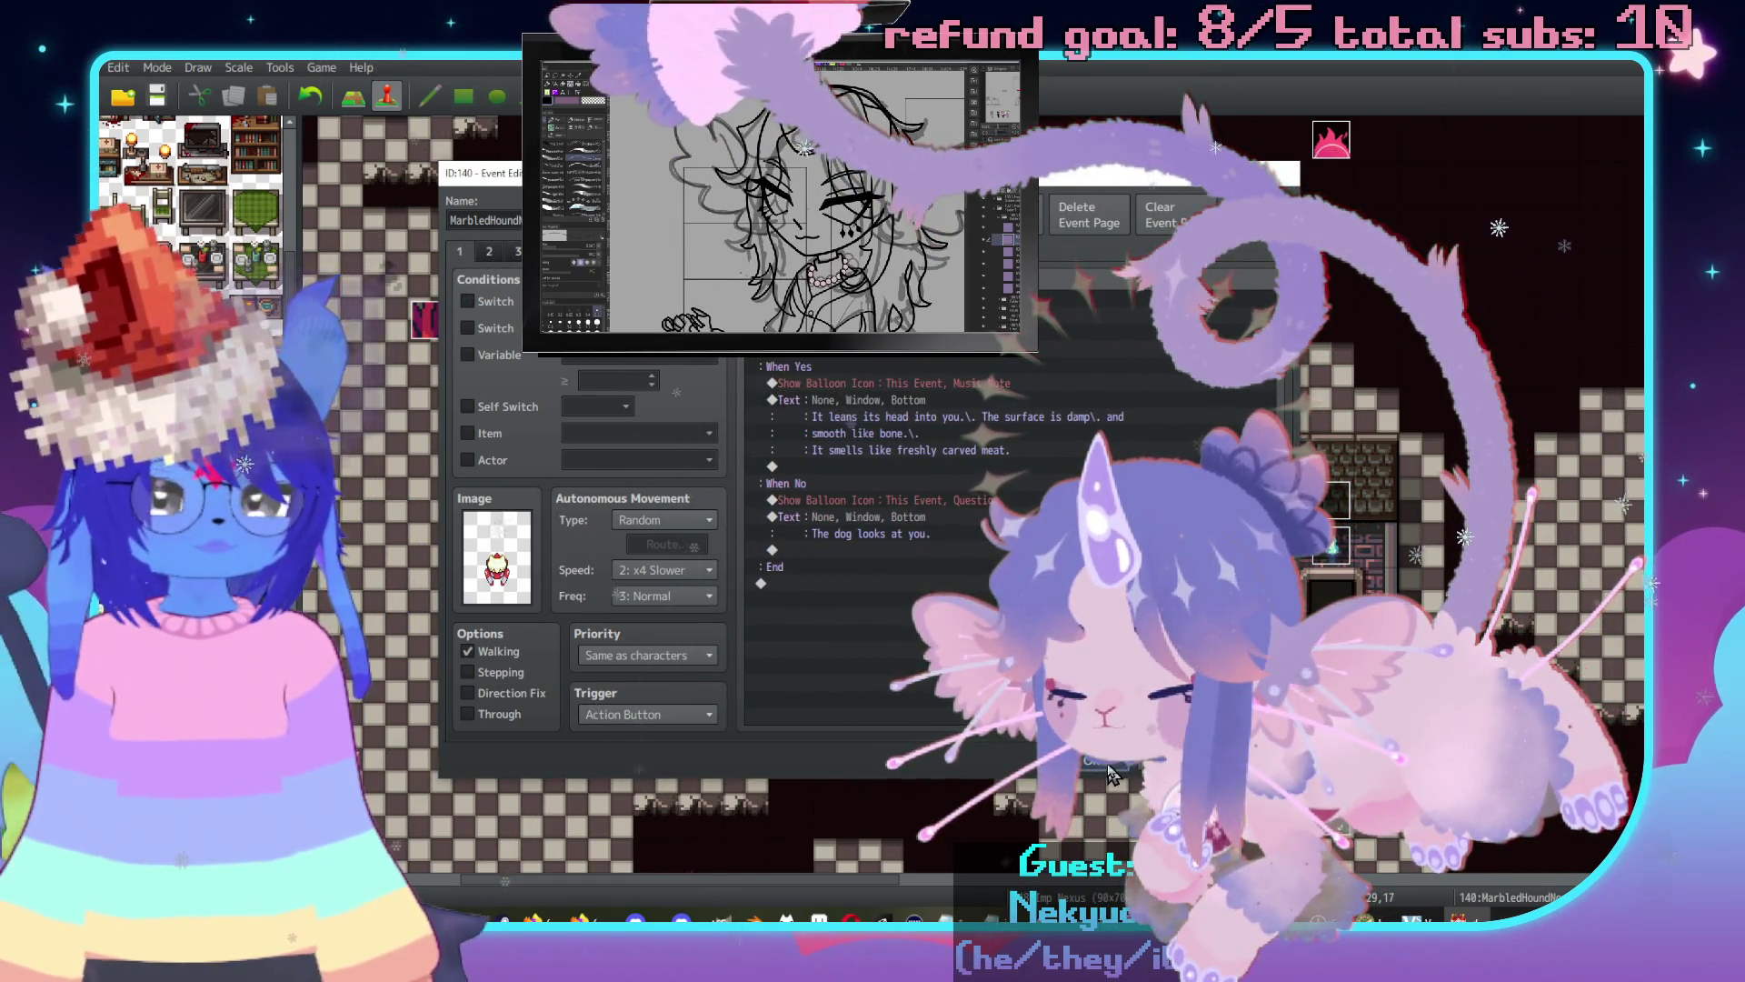
pyautogui.click(1109, 768)
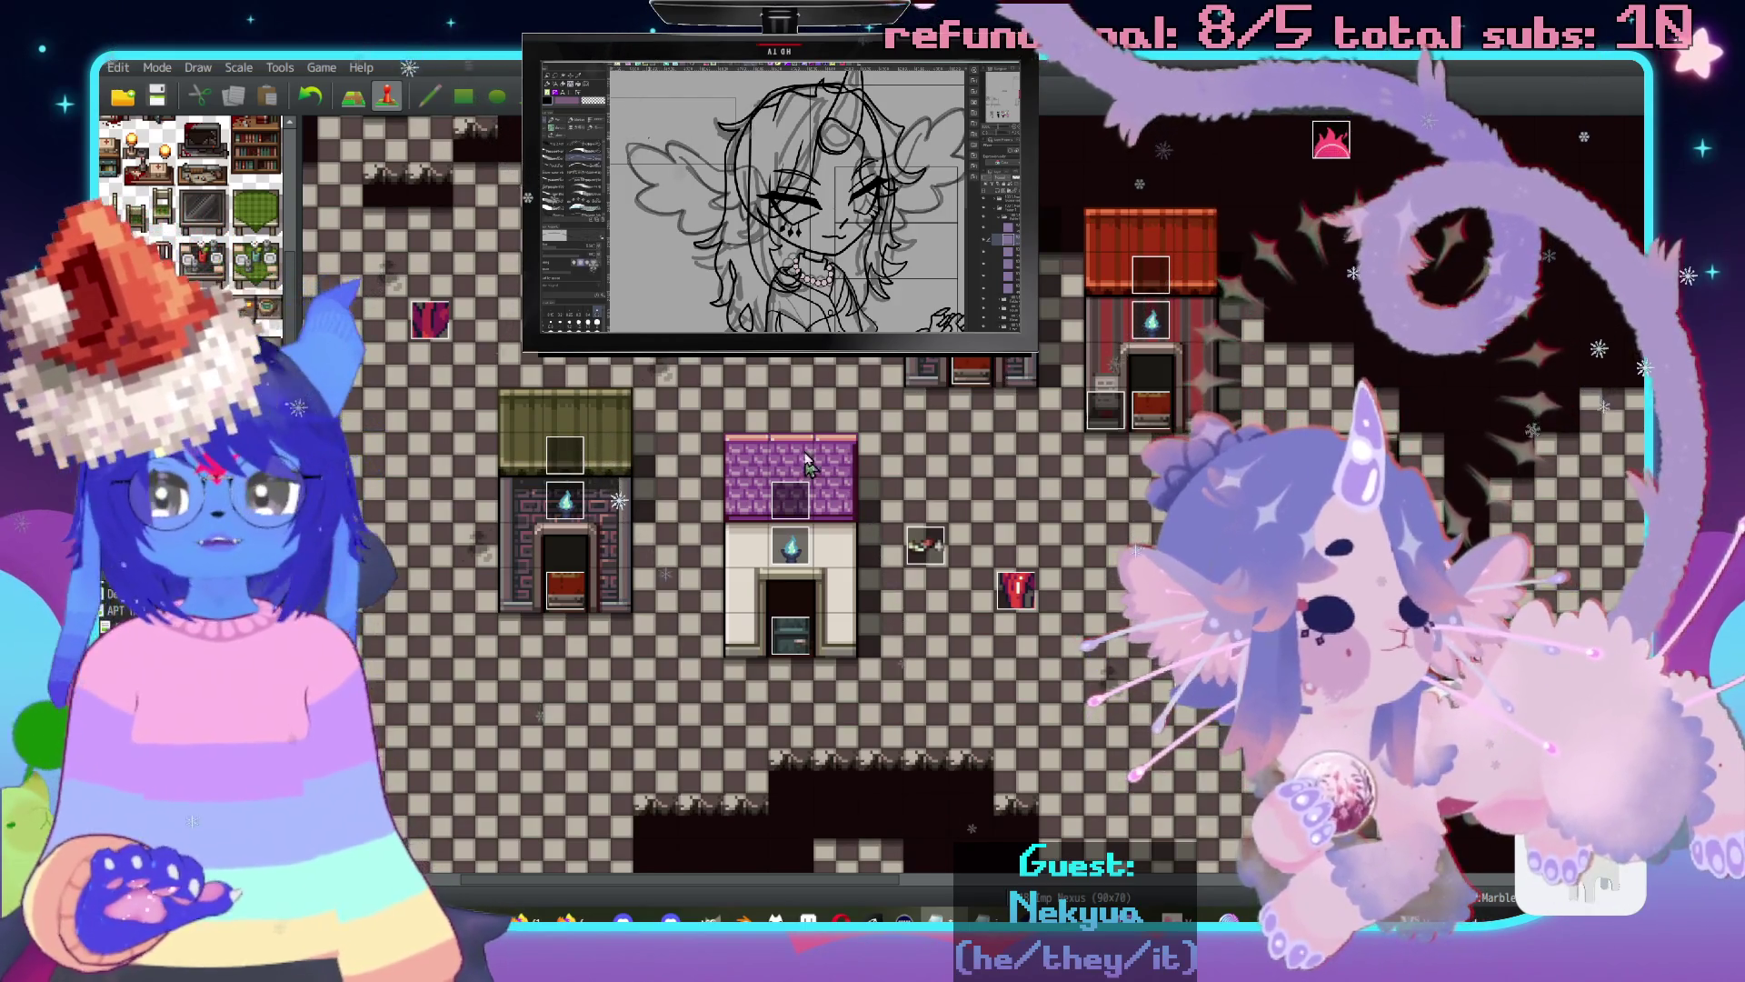
# Switch to the Nexus Inside map, scroll to the chapel room, and open the Lambkin2 event.
pyautogui.scroll(-3, 439, 766)
pyautogui.hscroll(-3, 439, 766)
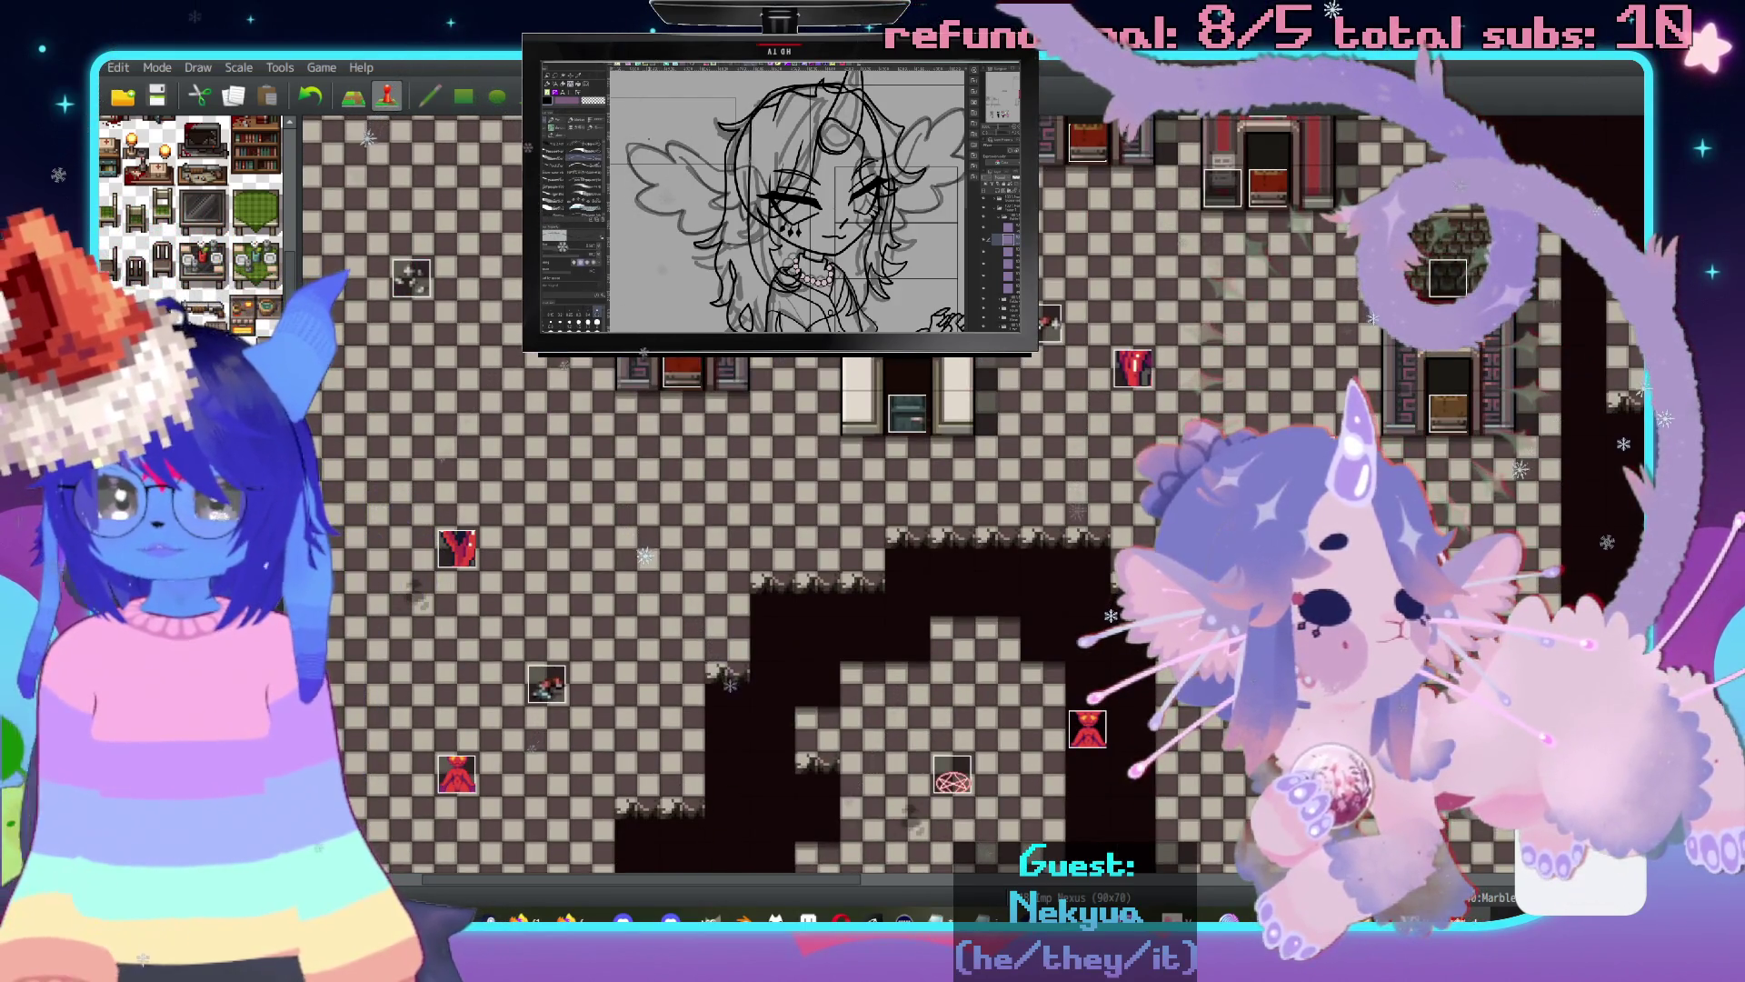
pyautogui.press('Down')
pyautogui.press('Down')
pyautogui.press('Down')
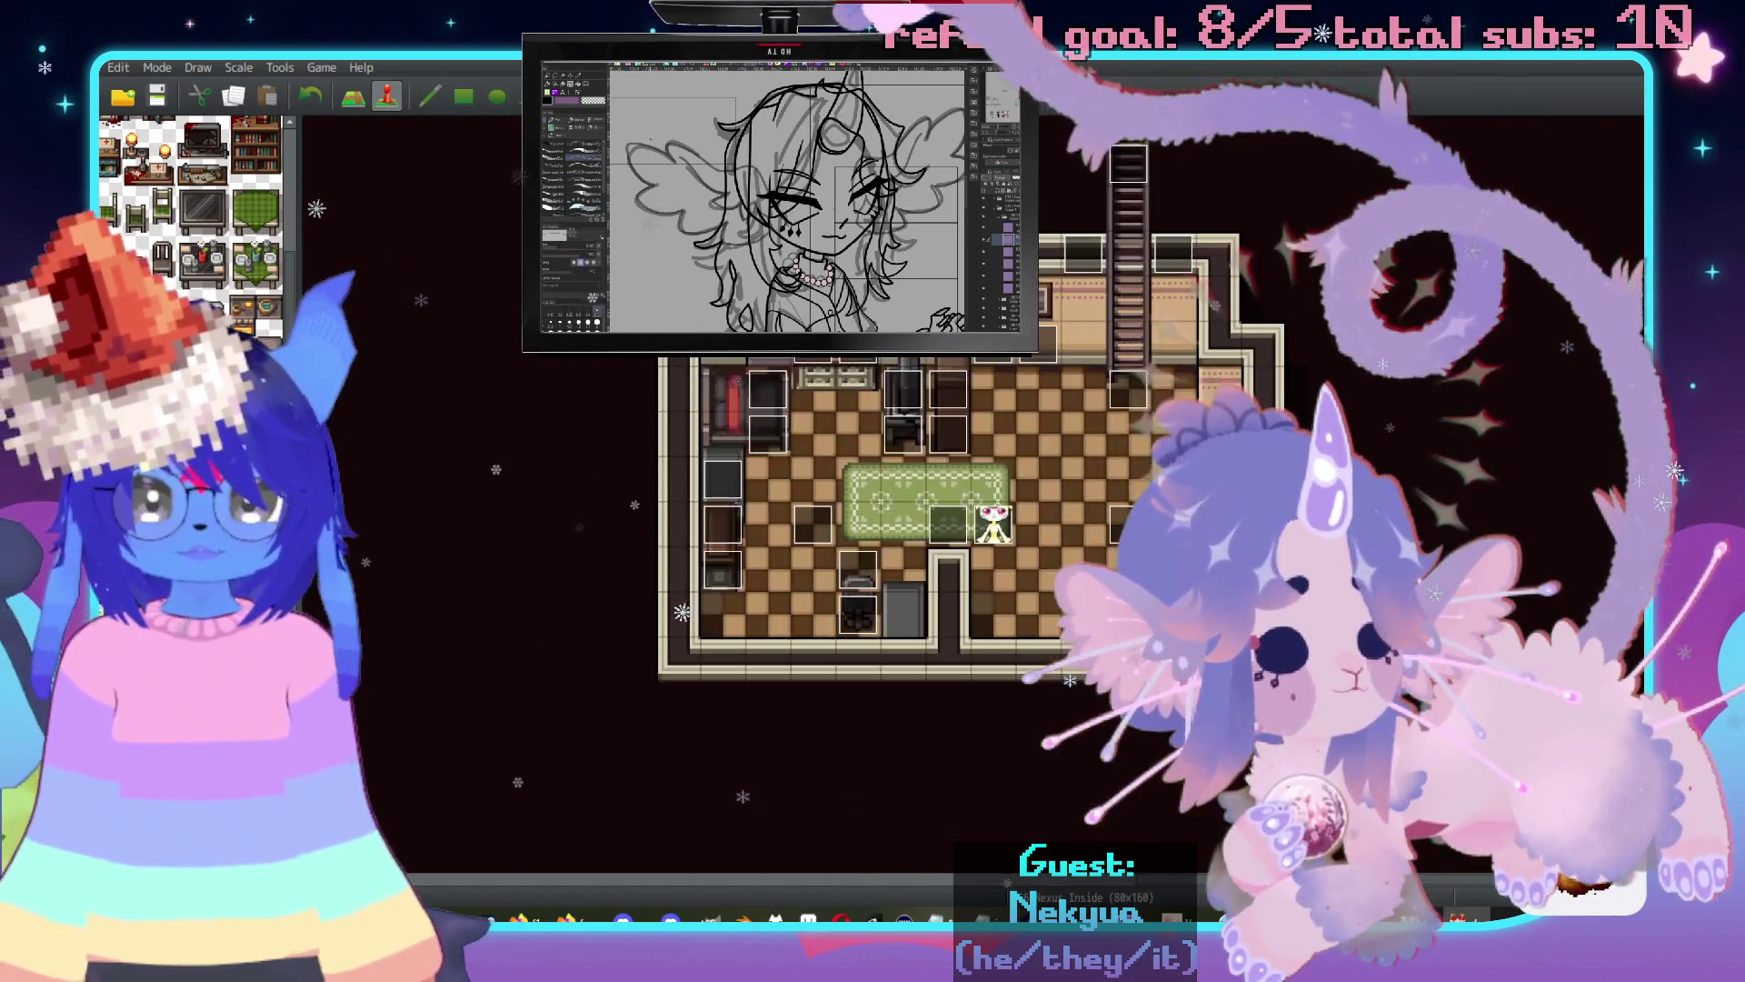
pyautogui.hscroll(1, 909, 591)
pyautogui.scroll(3, 909, 591)
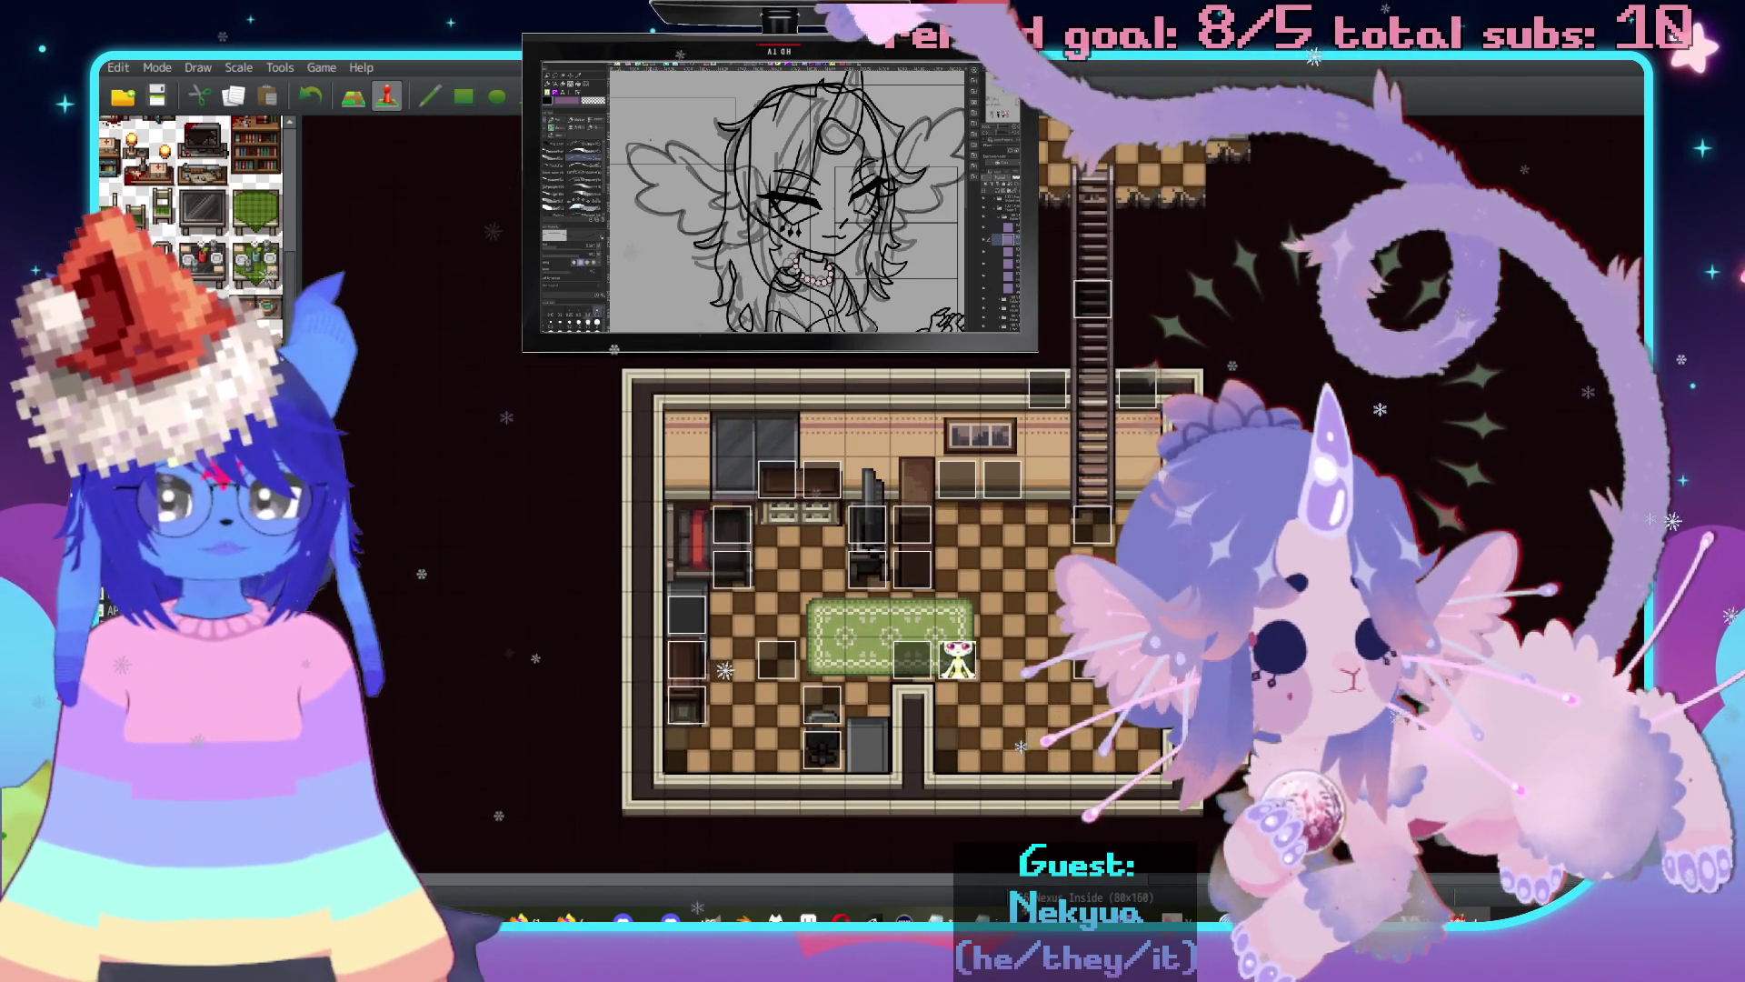
pyautogui.scroll(4, 909, 591)
pyautogui.press('Down')
pyautogui.scroll(7, 1158, 343)
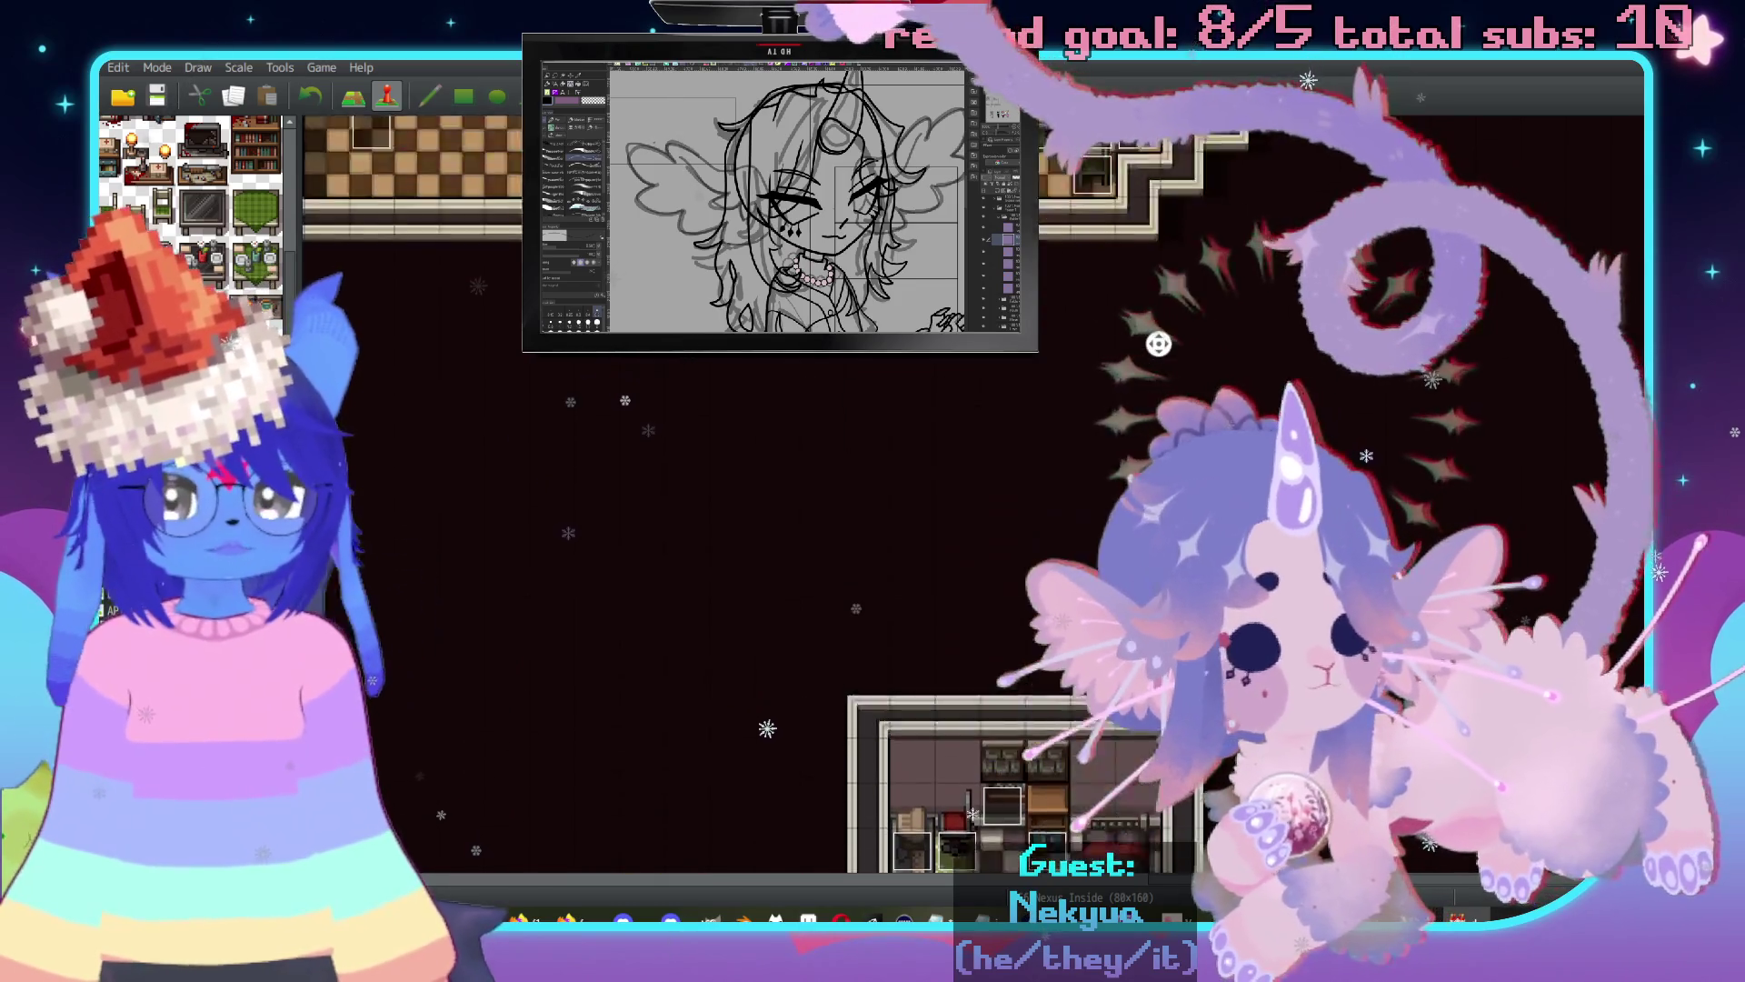
pyautogui.scroll(-5, 1158, 343)
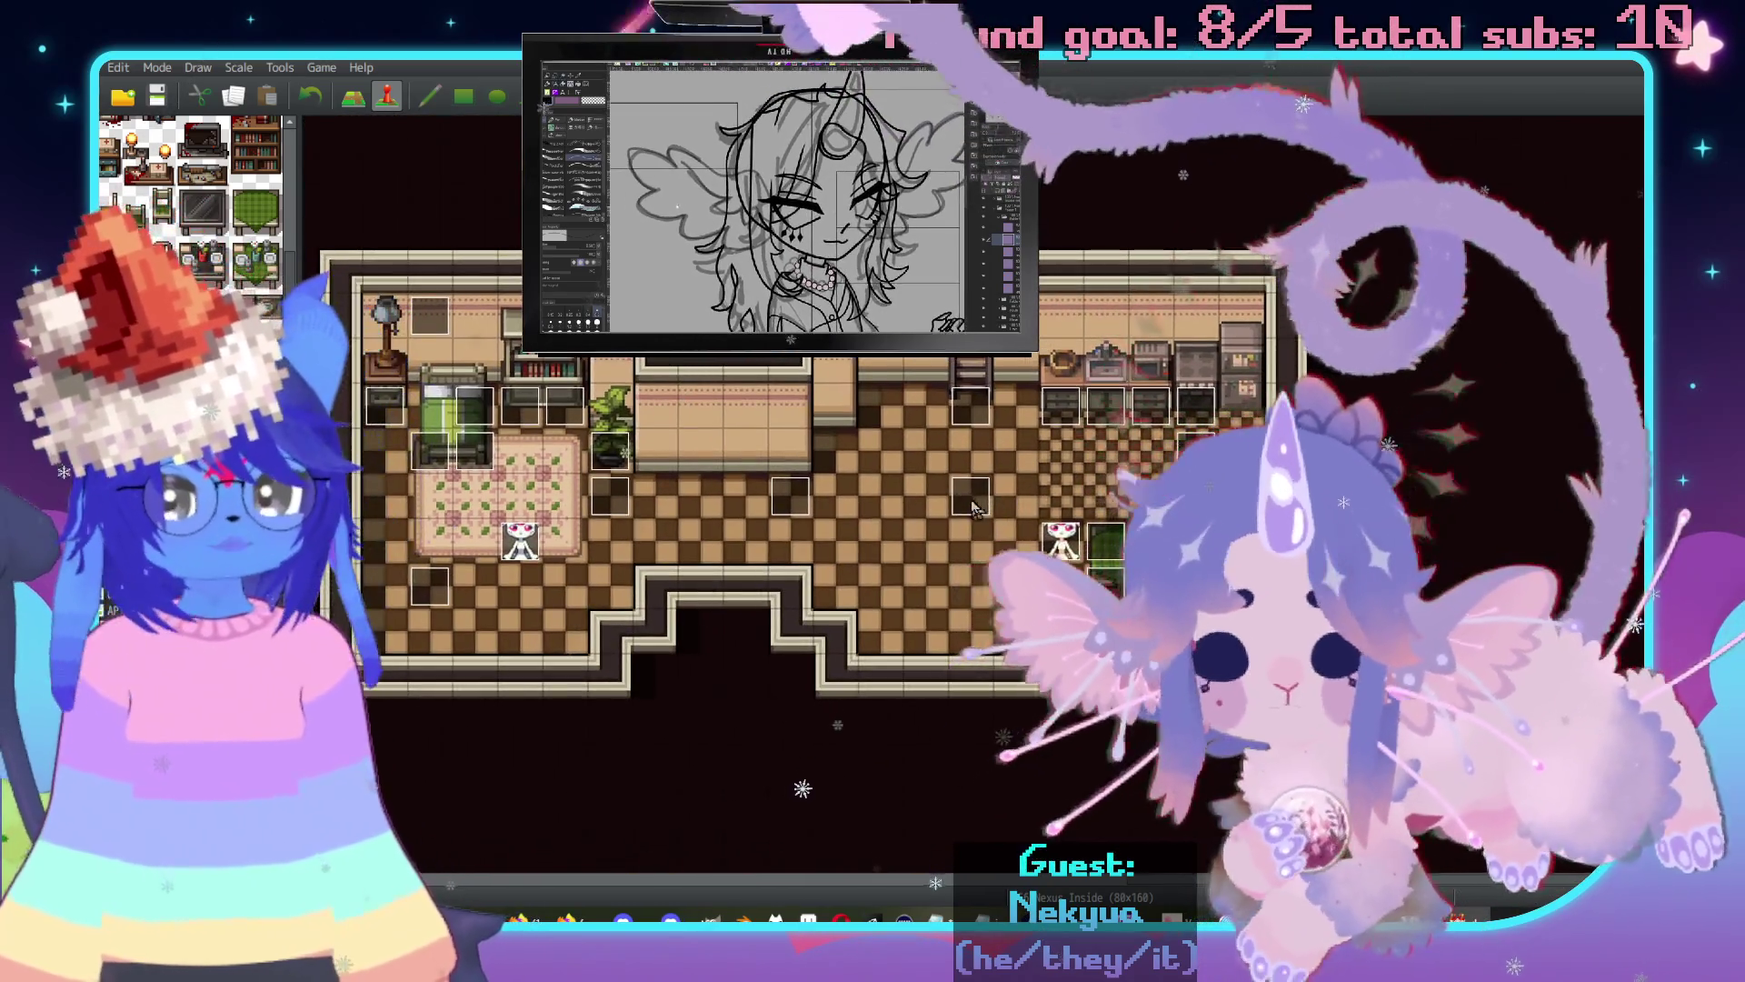
pyautogui.scroll(2, 973, 528)
pyautogui.scroll(-1, 987, 572)
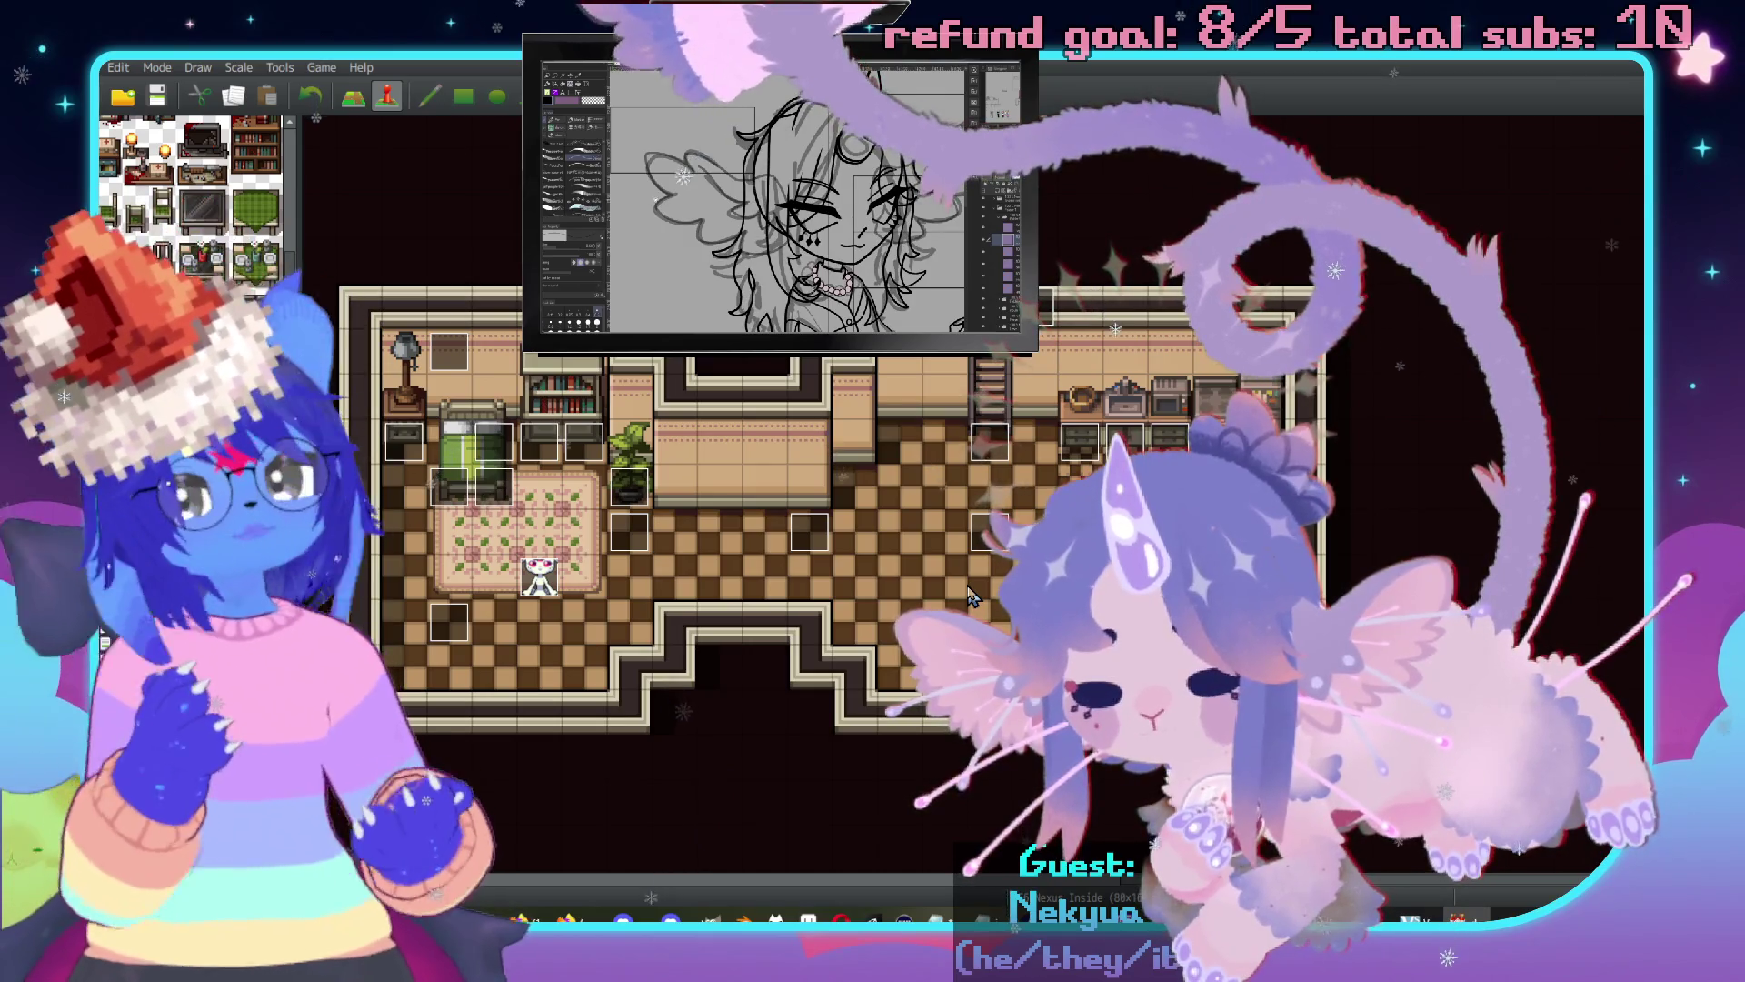
pyautogui.doubleClick(538, 580)
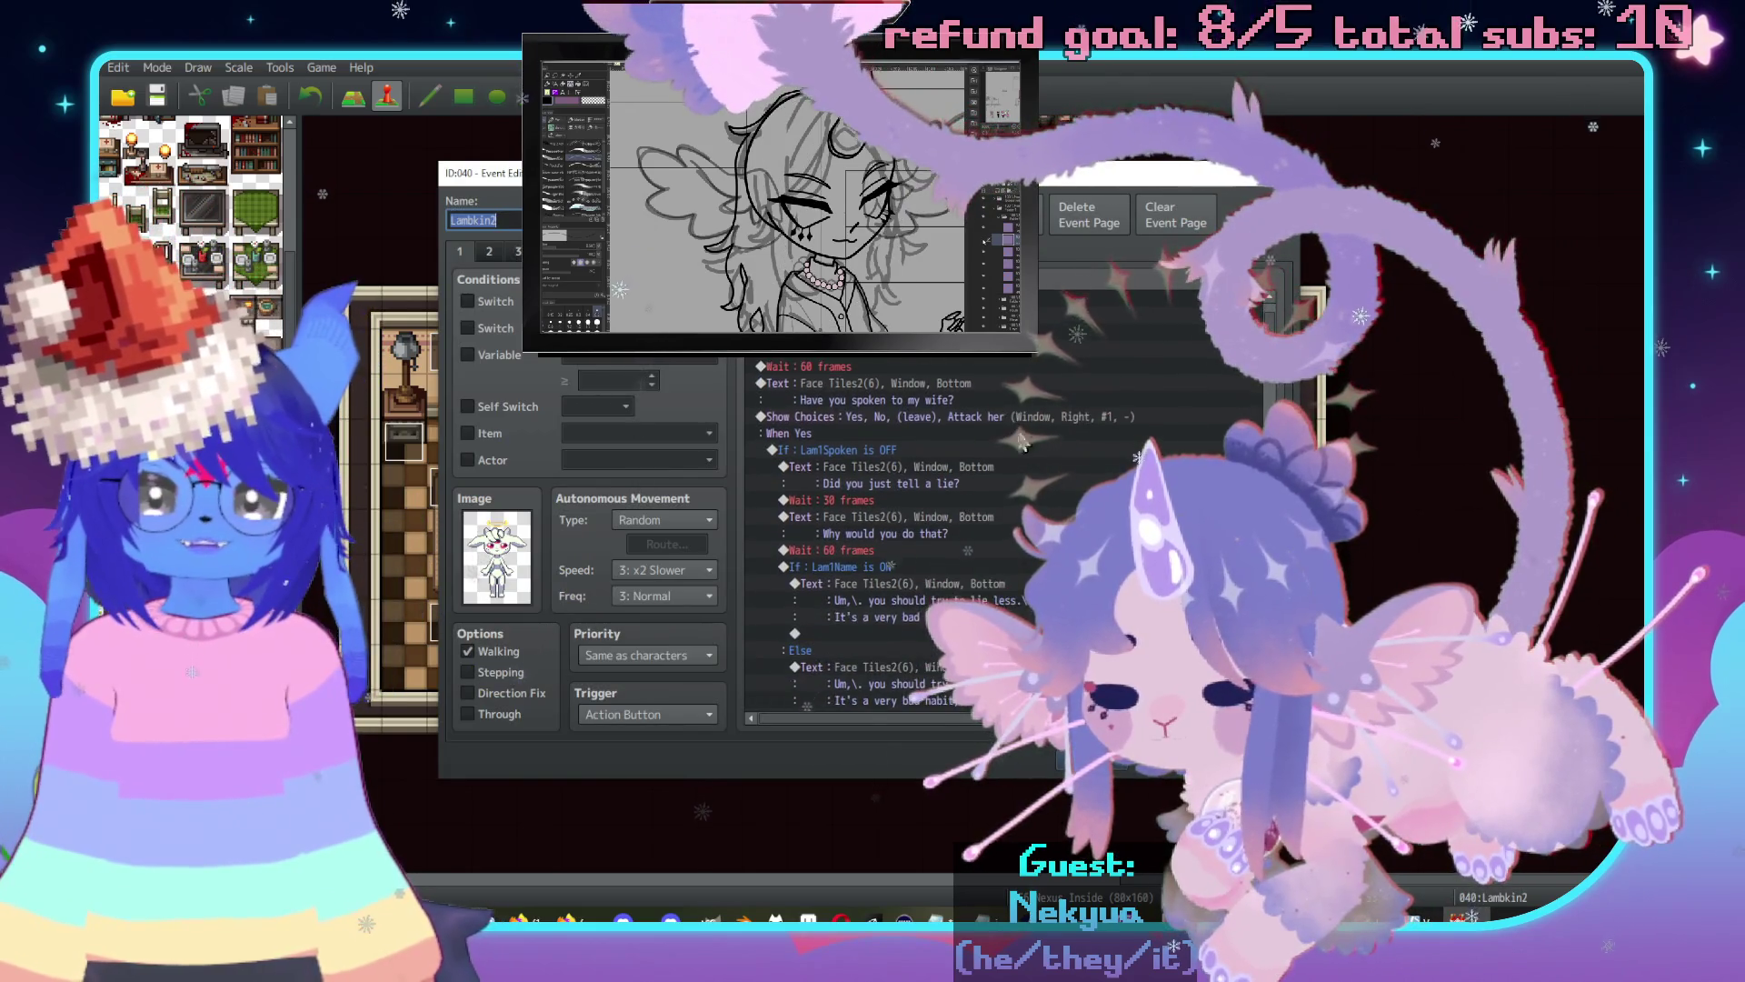
pyautogui.scroll(-2, 1021, 441)
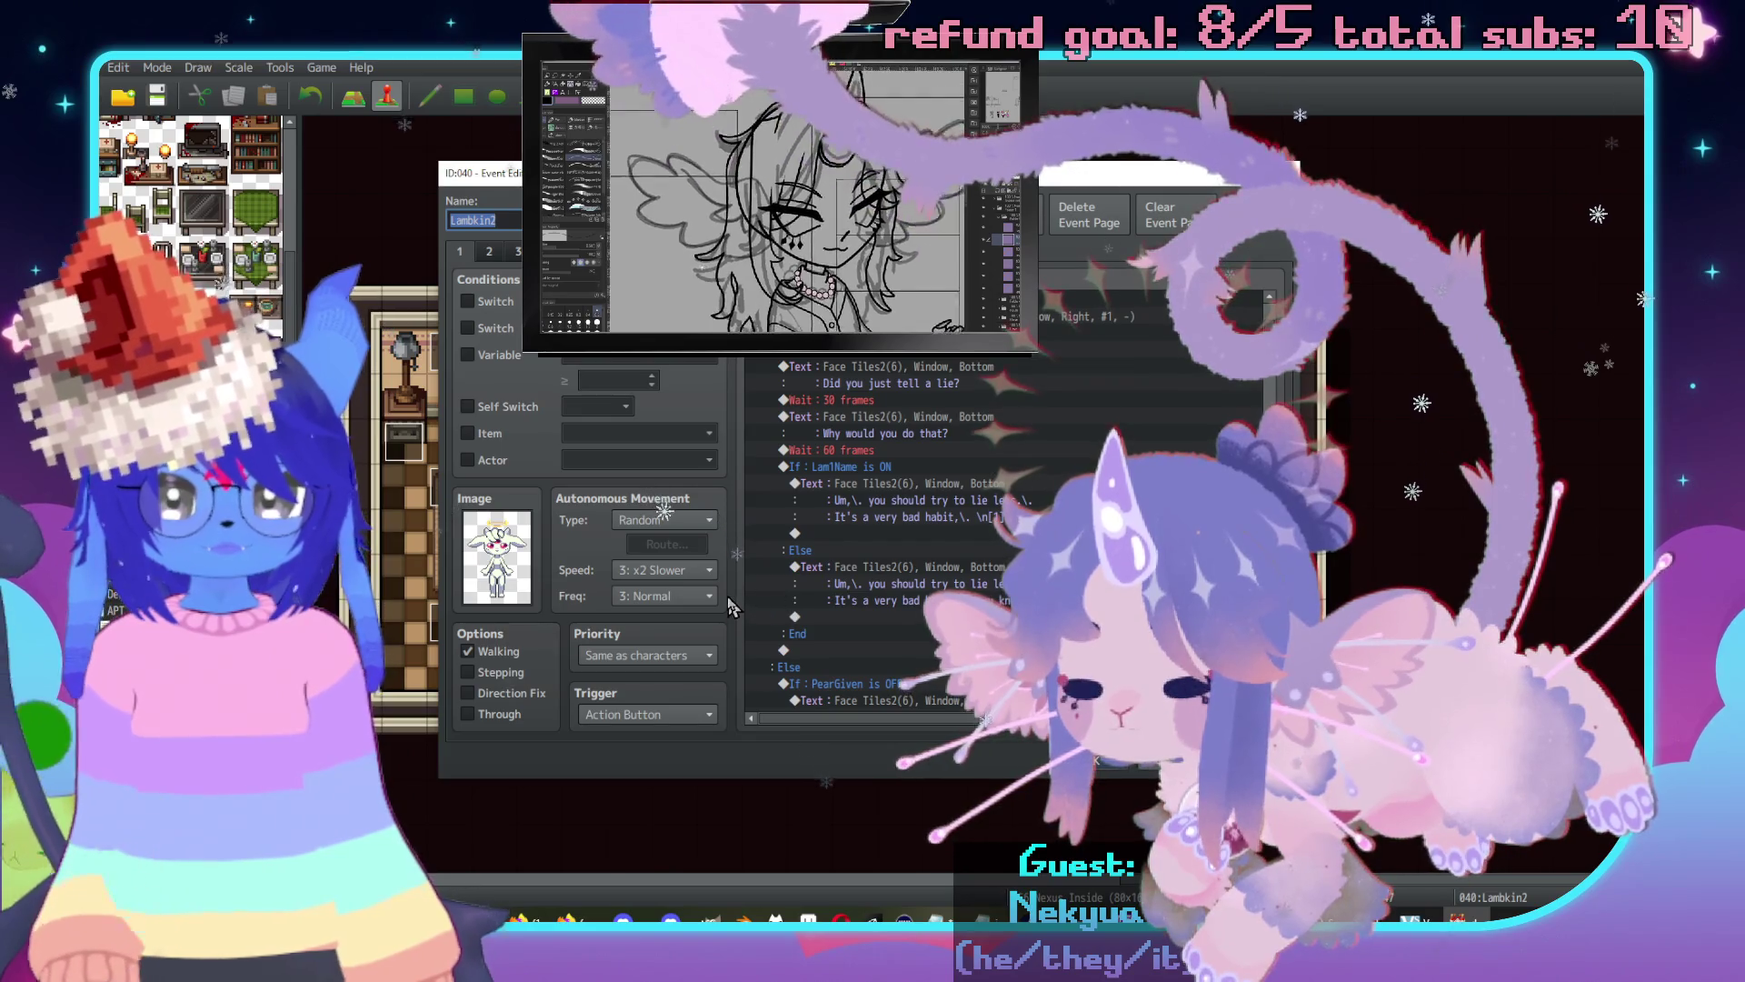
pyautogui.scroll(3, 863, 546)
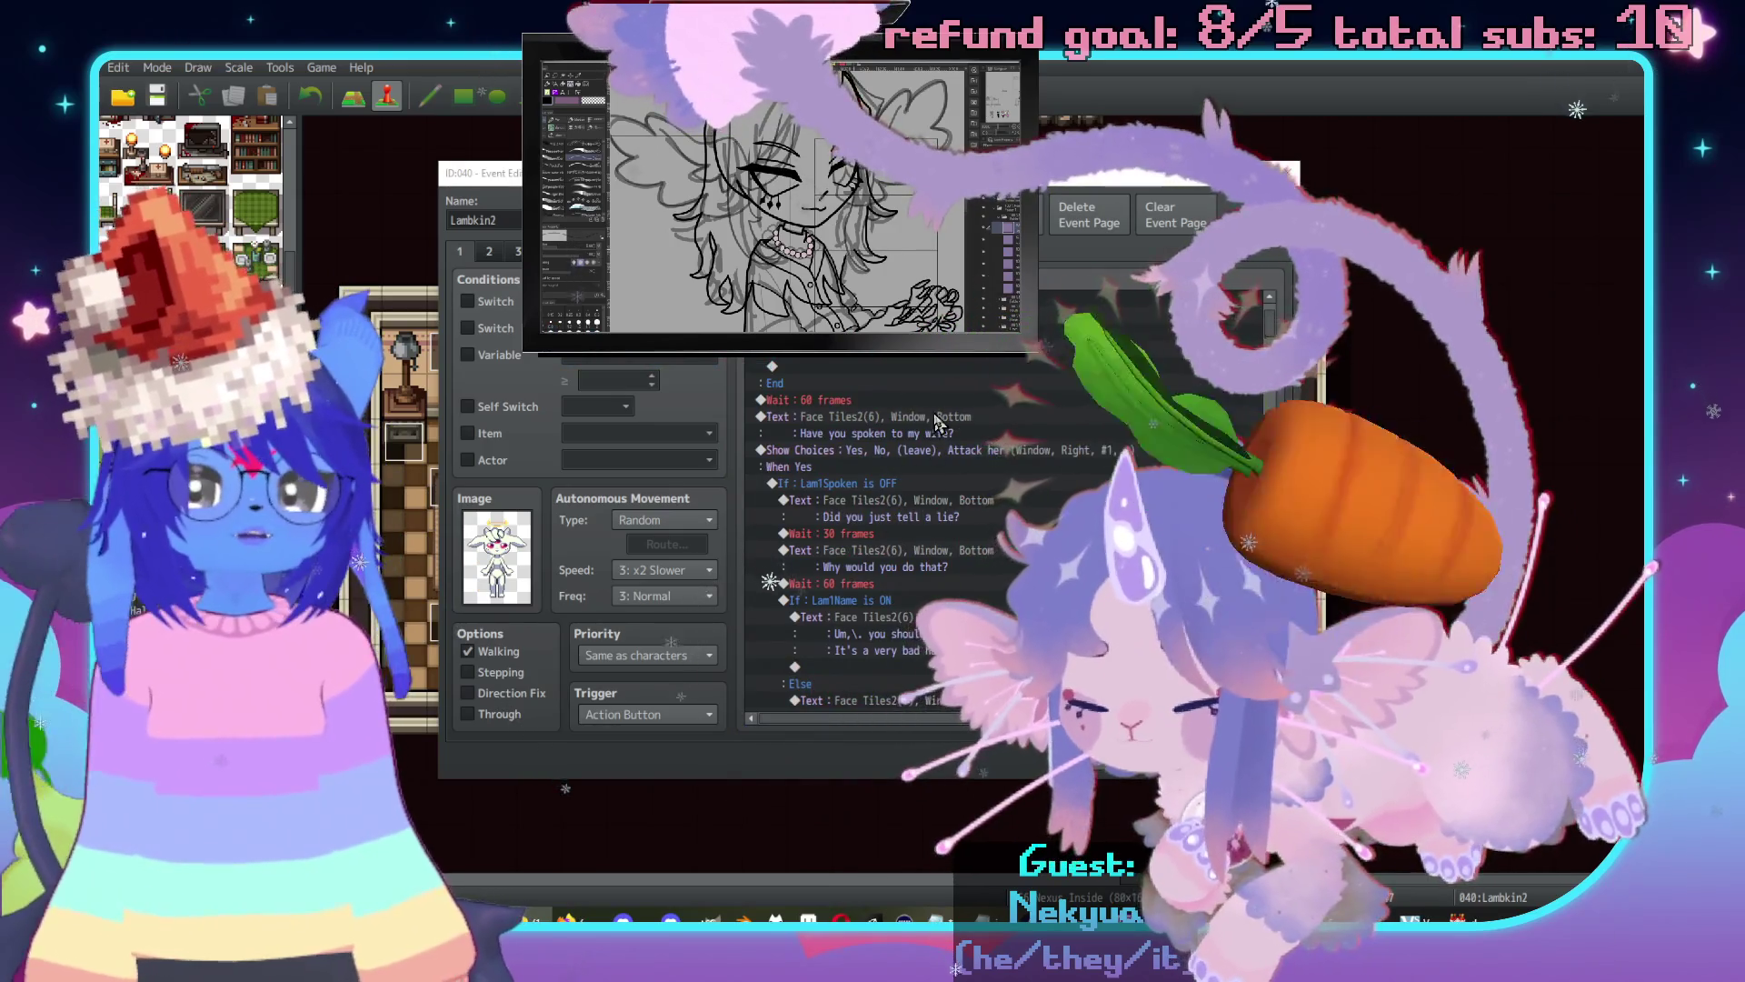
pyautogui.moveTo(937, 450)
pyautogui.mouseDown()
pyautogui.moveTo(918, 546)
pyautogui.moveTo(920, 508)
pyautogui.mouseUp()
pyautogui.scroll(-3, 920, 507)
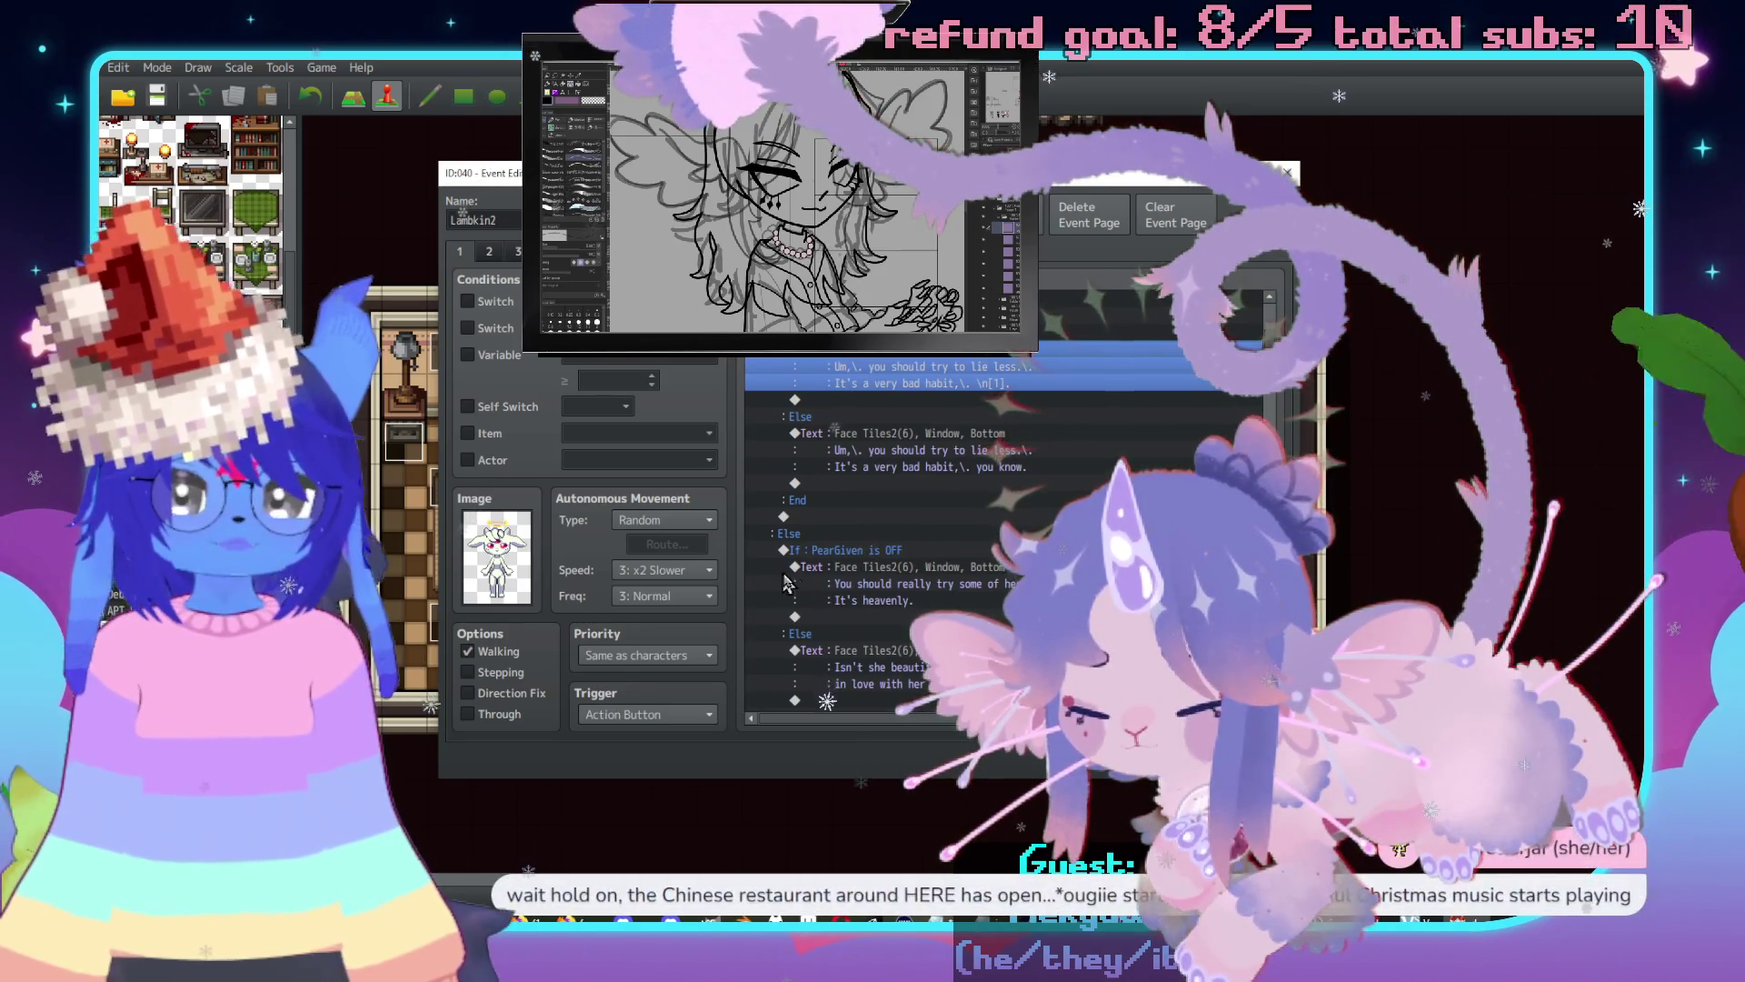
pyautogui.scroll(2, 787, 582)
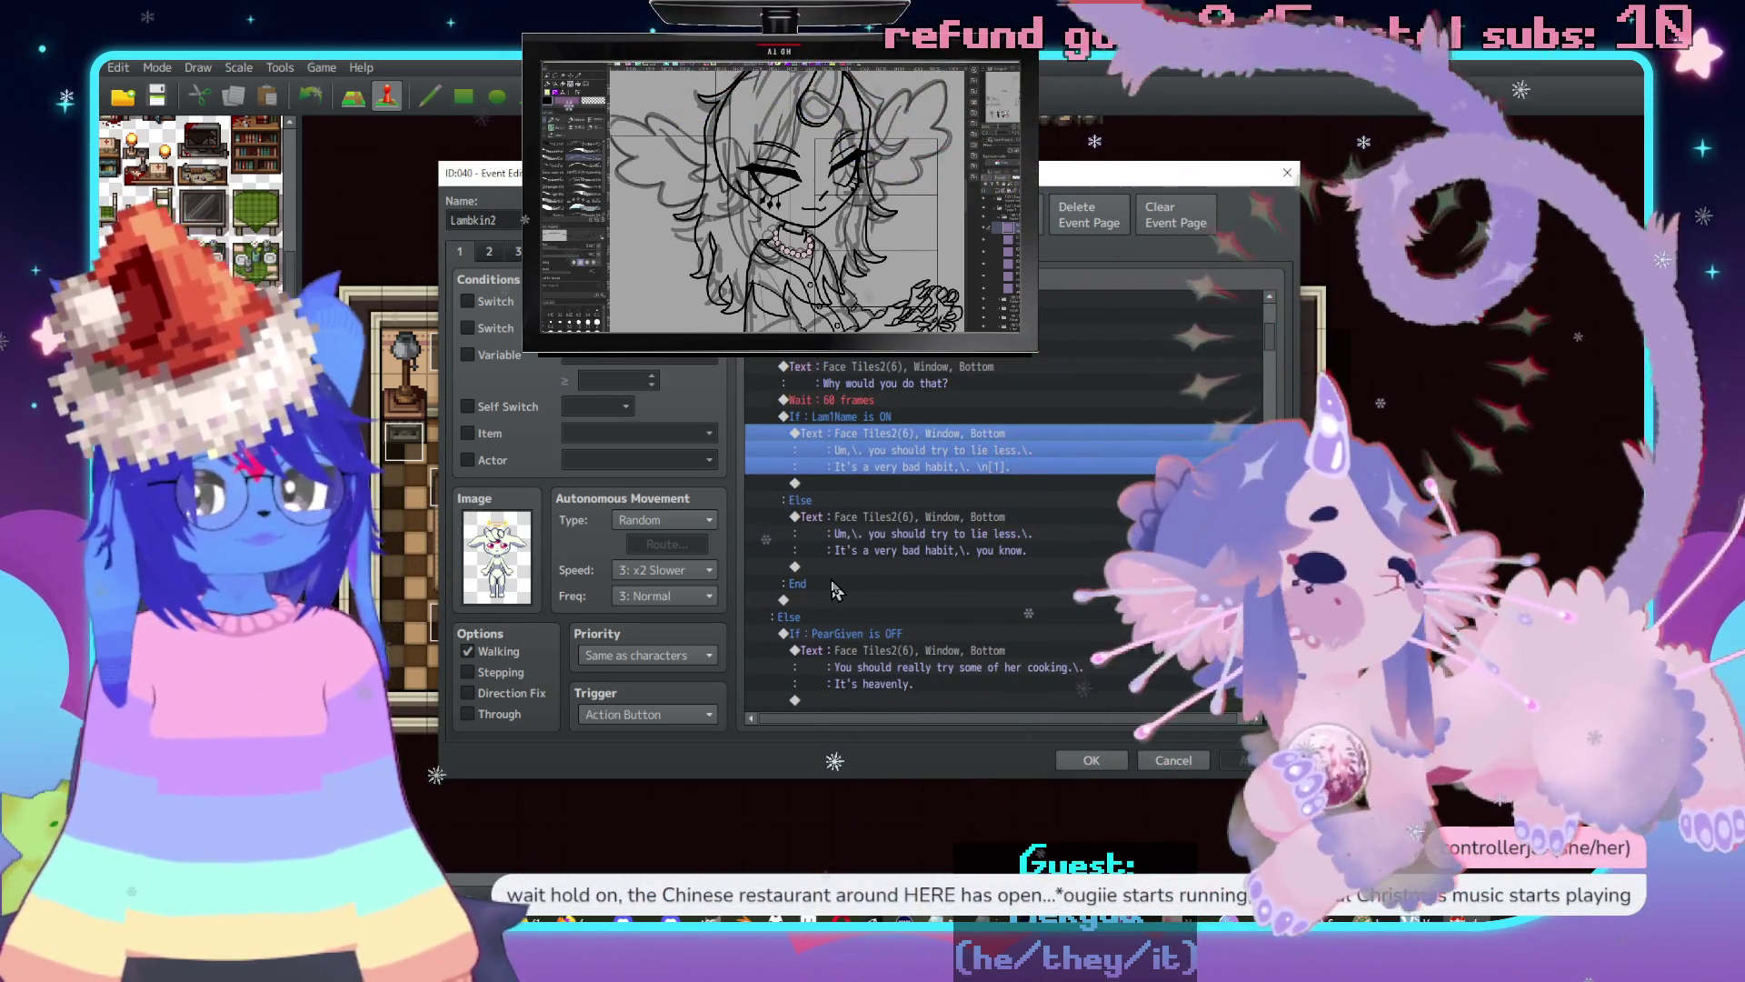
# Add a conditional branch checking that the actor Checker is in the party.
pyautogui.doubleClick(838, 606)
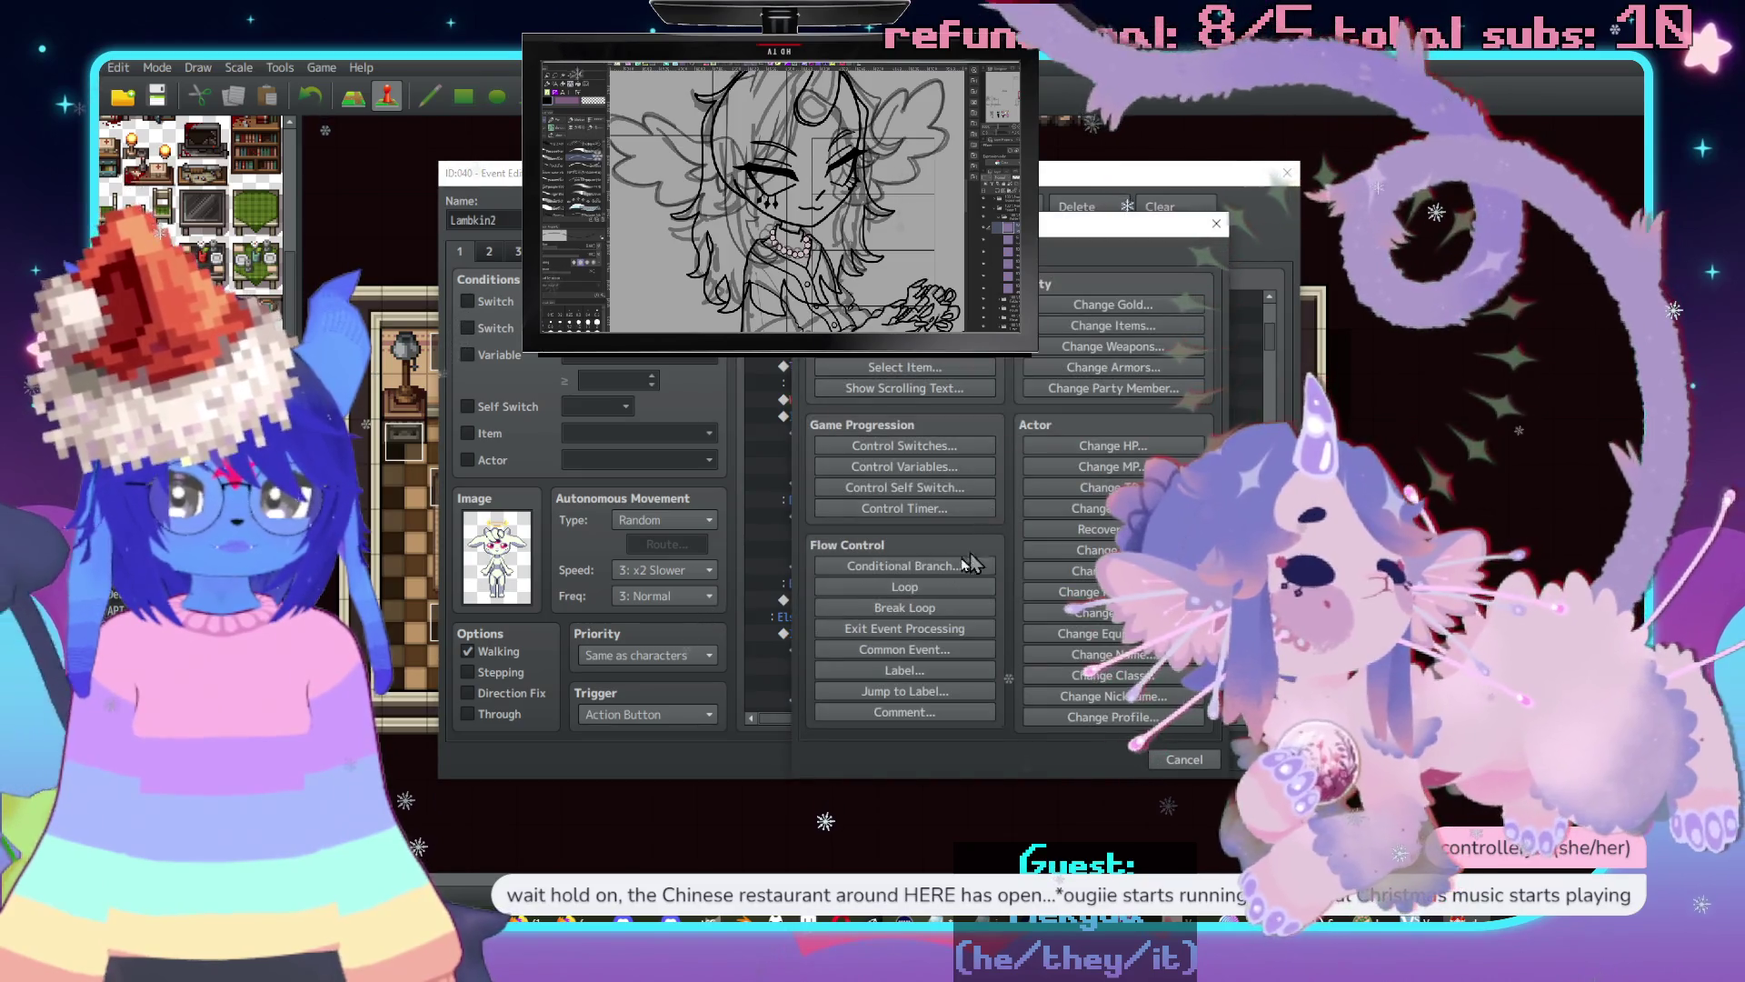
pyautogui.click(904, 565)
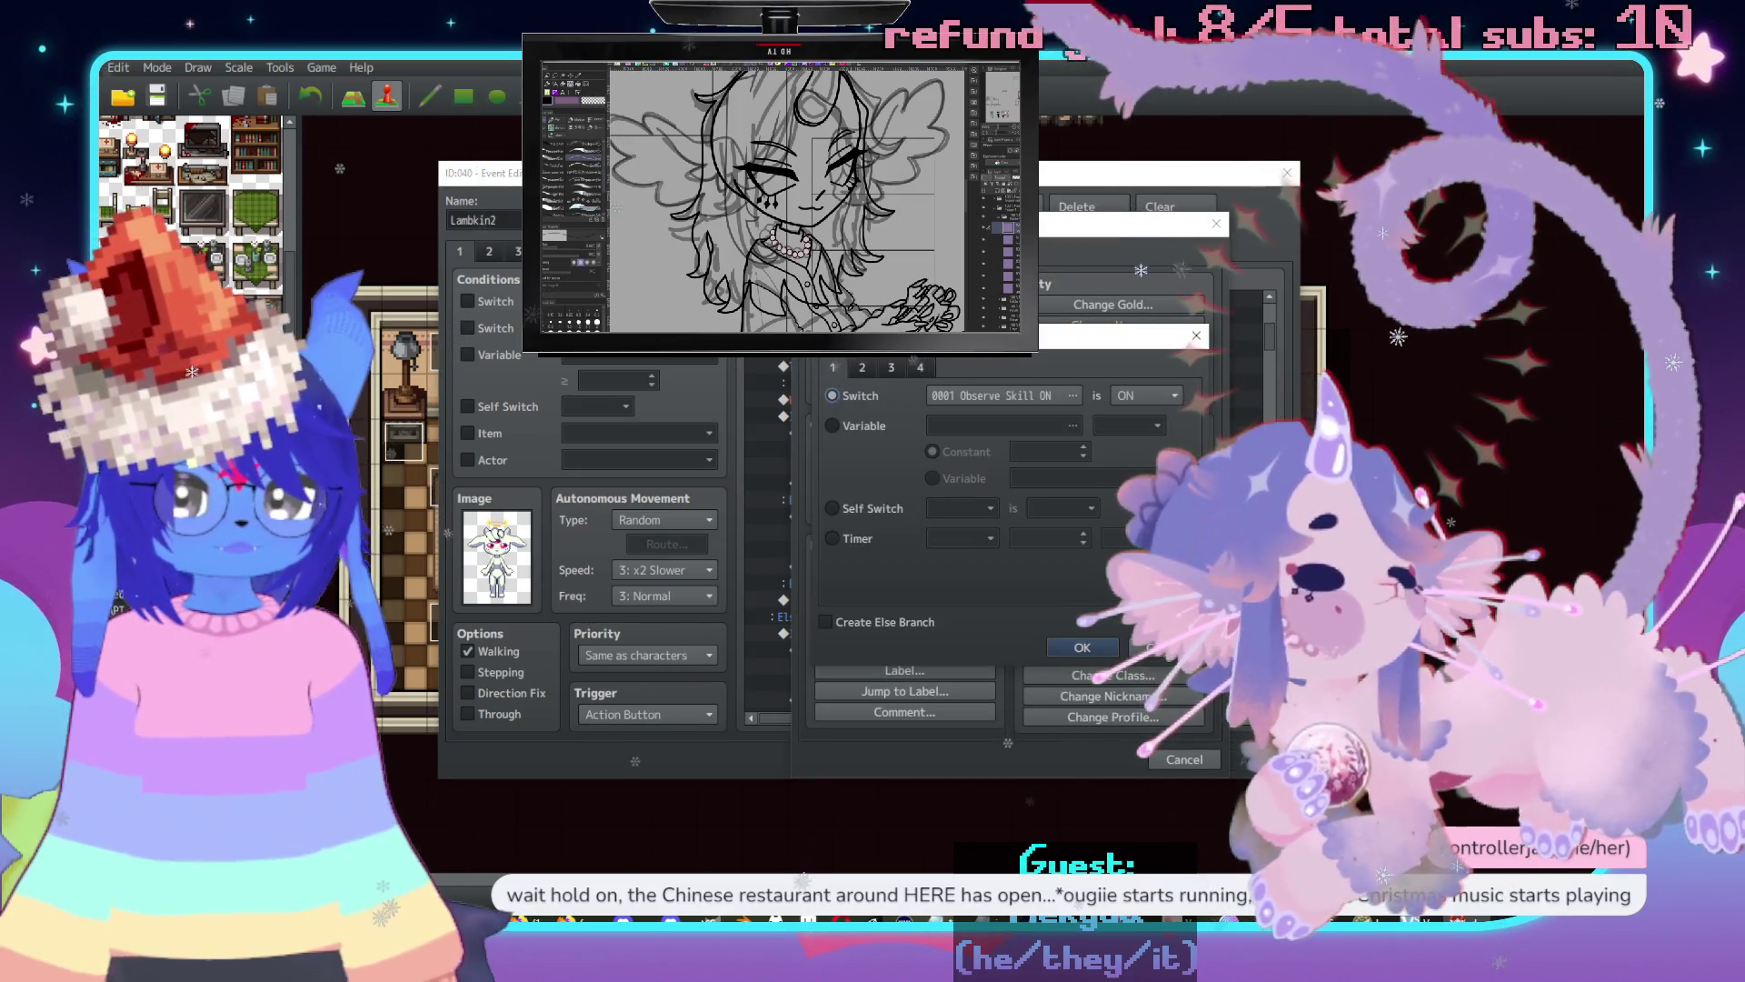
pyautogui.click(864, 367)
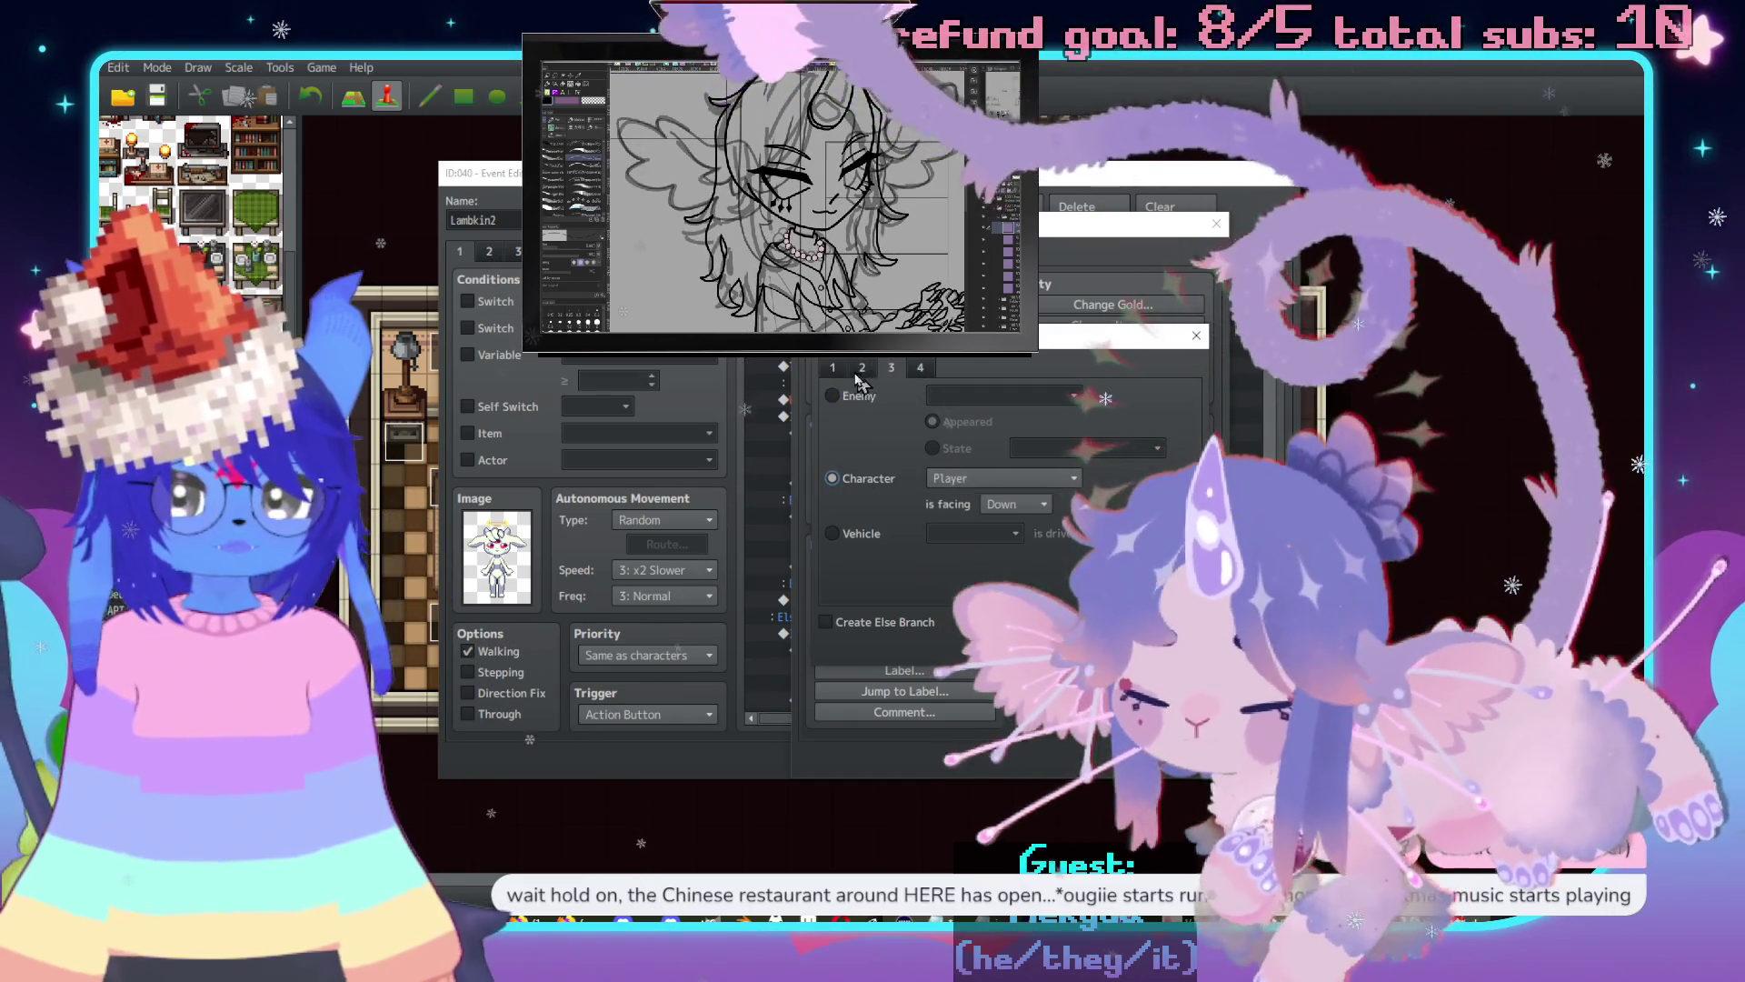
pyautogui.click(832, 396)
pyautogui.click(1000, 396)
pyautogui.click(990, 517)
pyautogui.press('Return')
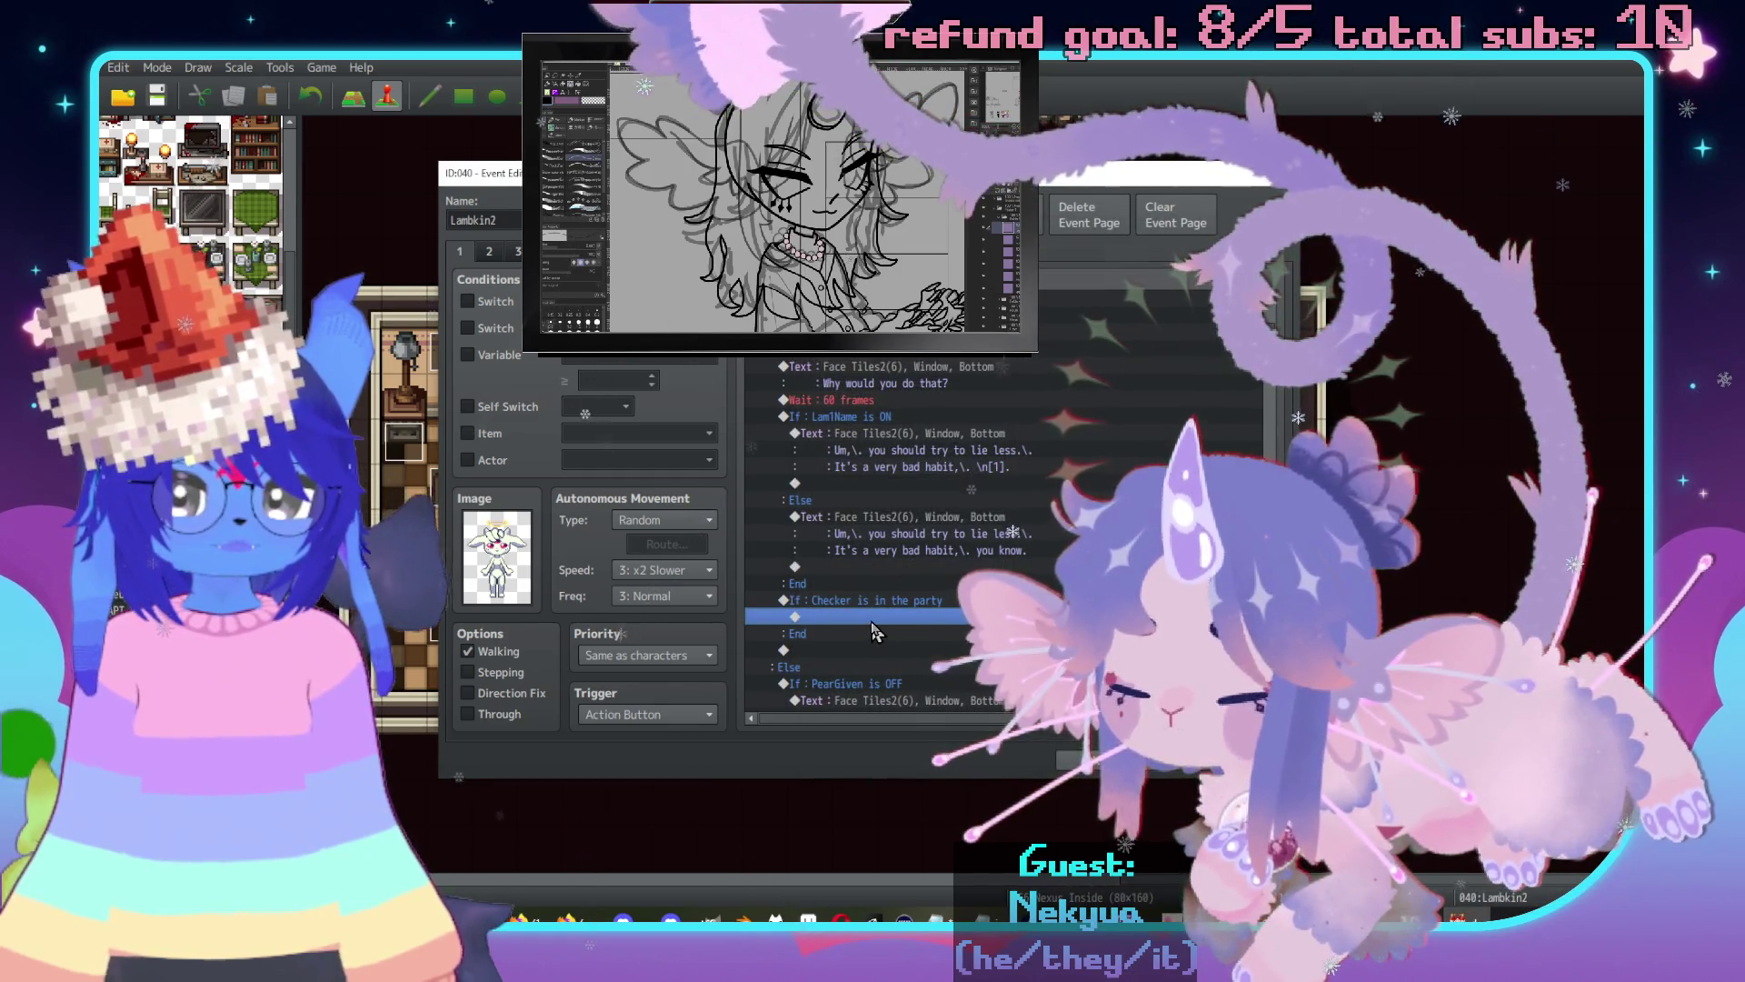
# Inside the branch, call the Imp Talk common event followed by Reset Talk.
pyautogui.doubleClick(893, 554)
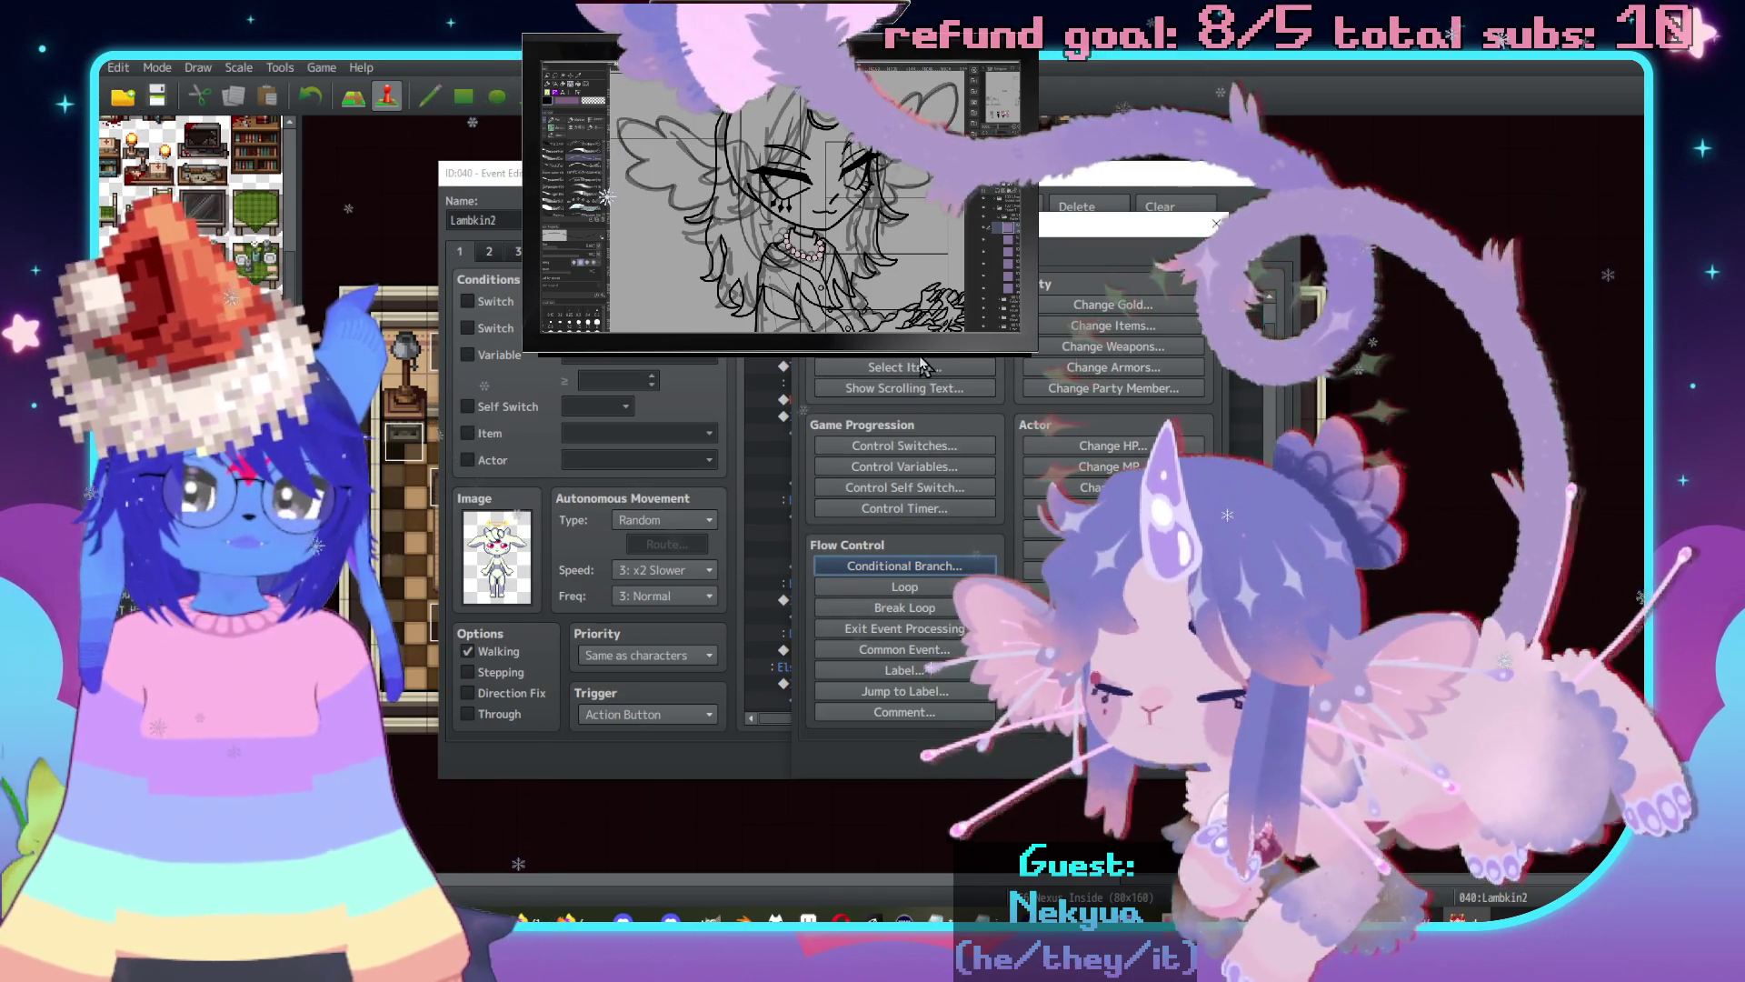
pyautogui.click(913, 650)
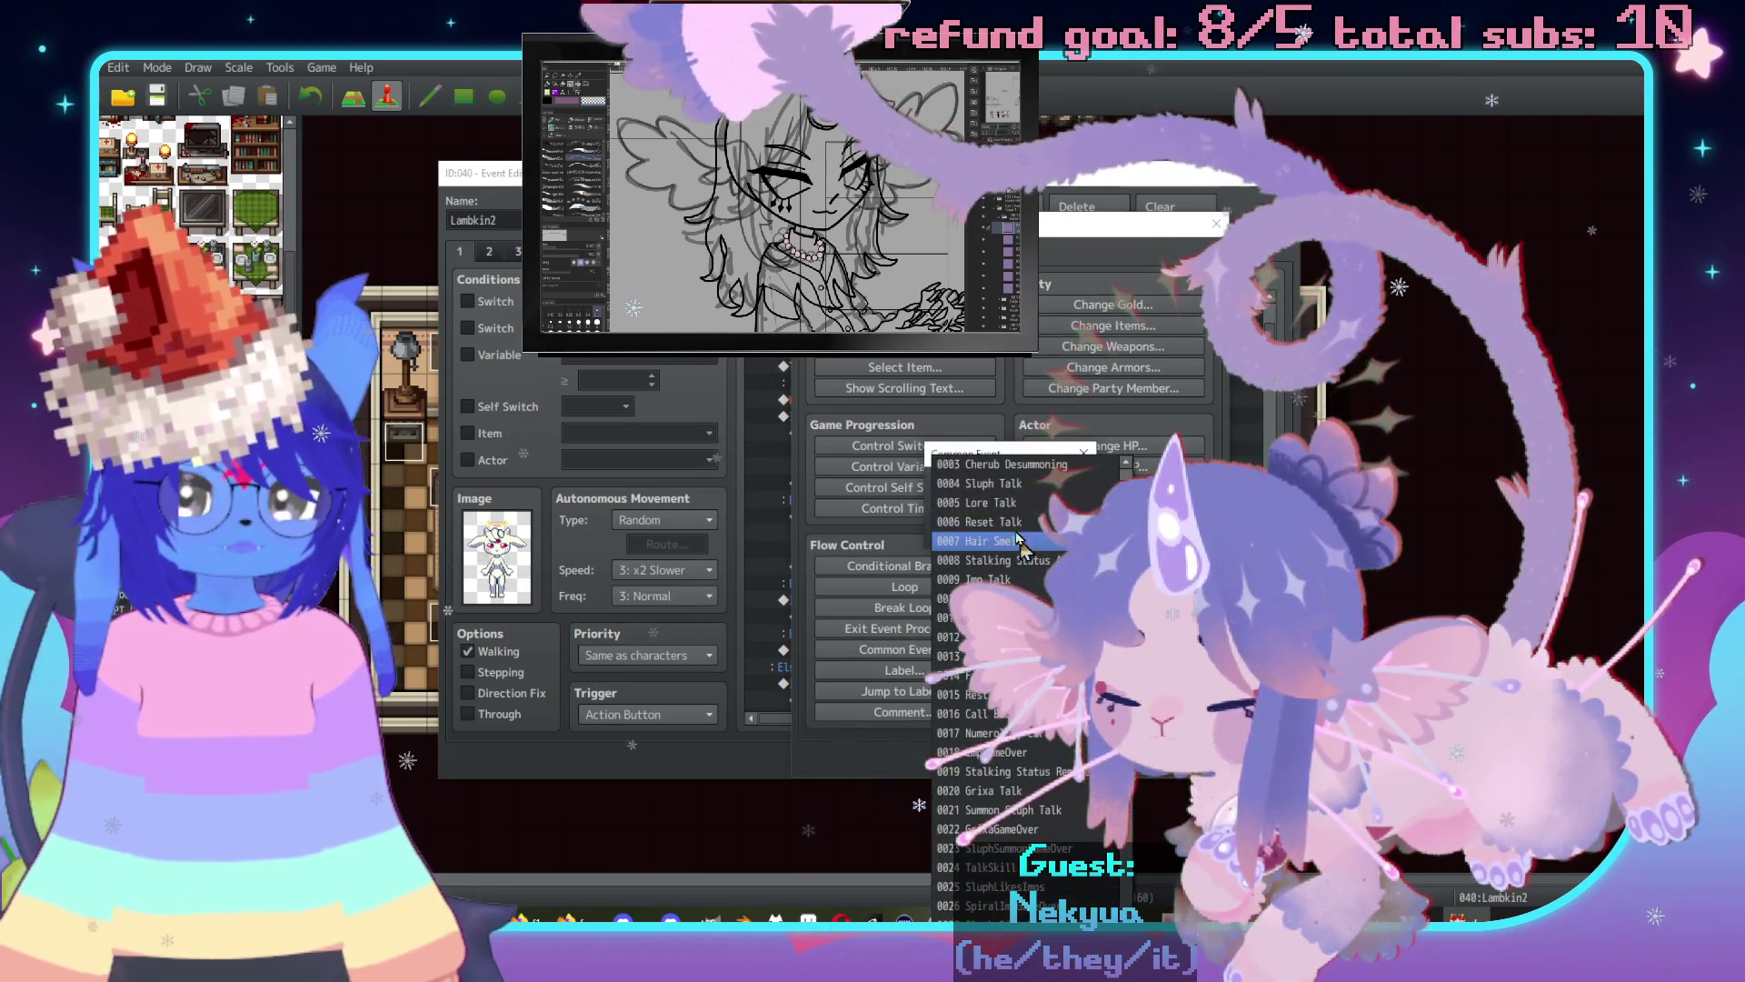
pyautogui.click(969, 530)
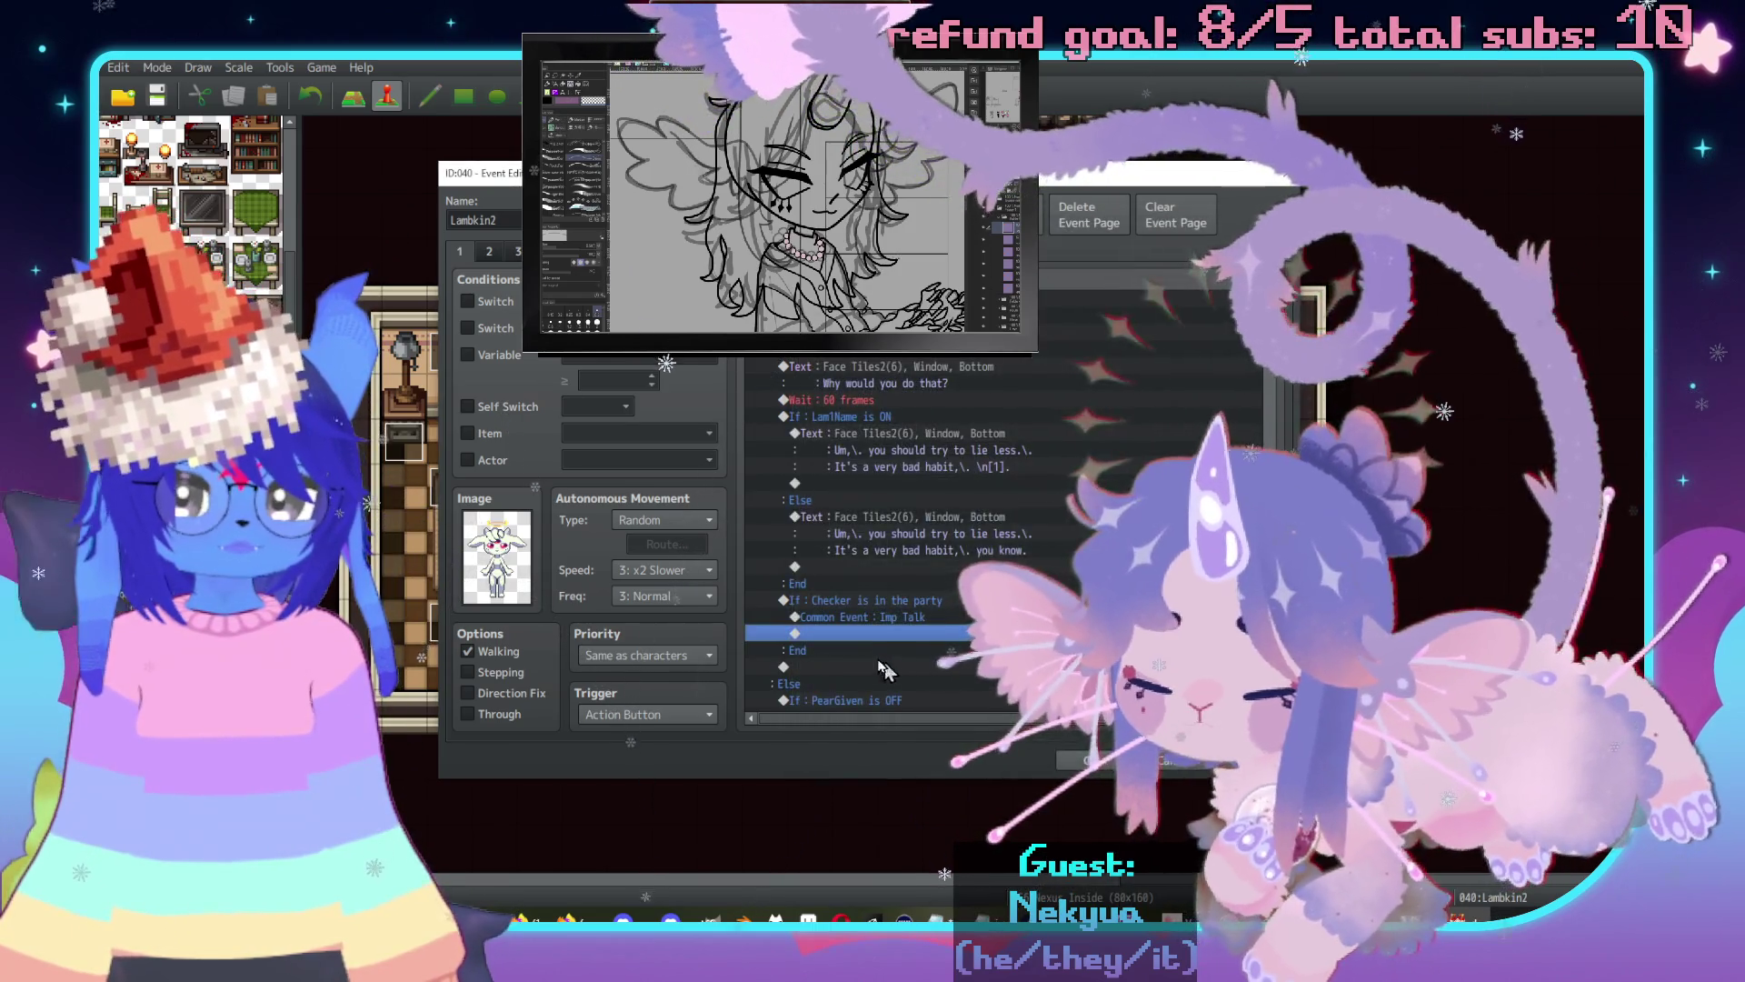
pyautogui.doubleClick(875, 633)
pyautogui.press('Escape')
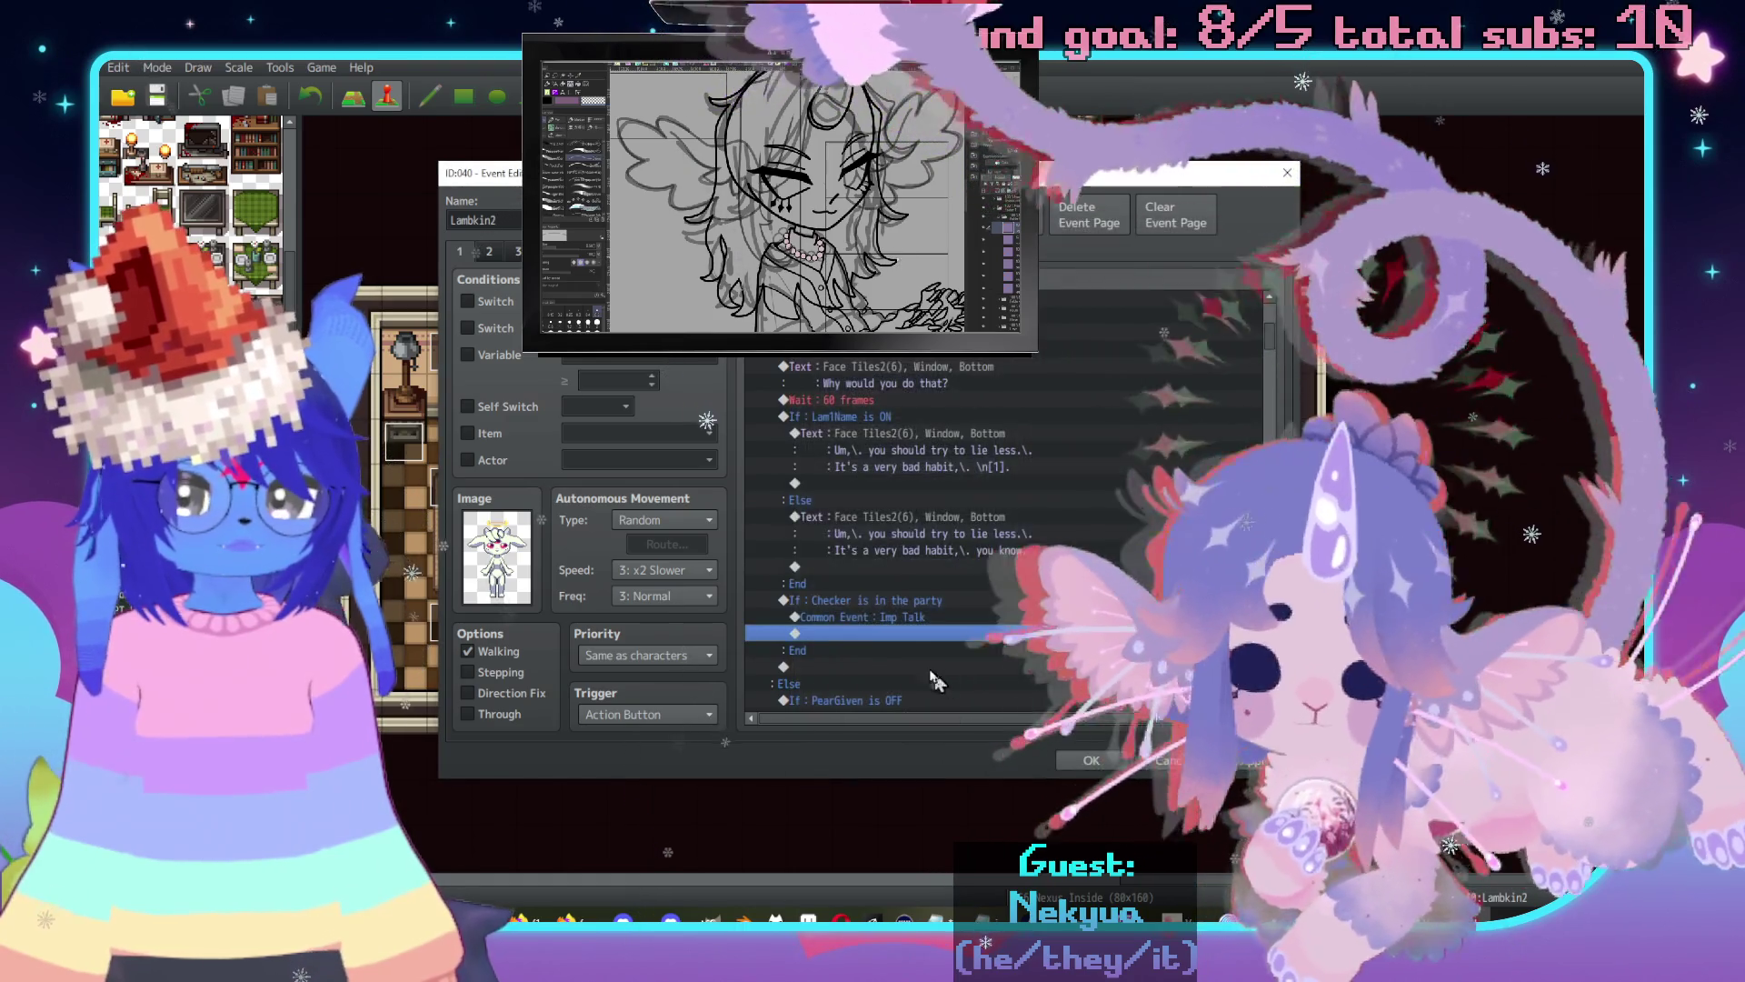
pyautogui.doubleClick(923, 636)
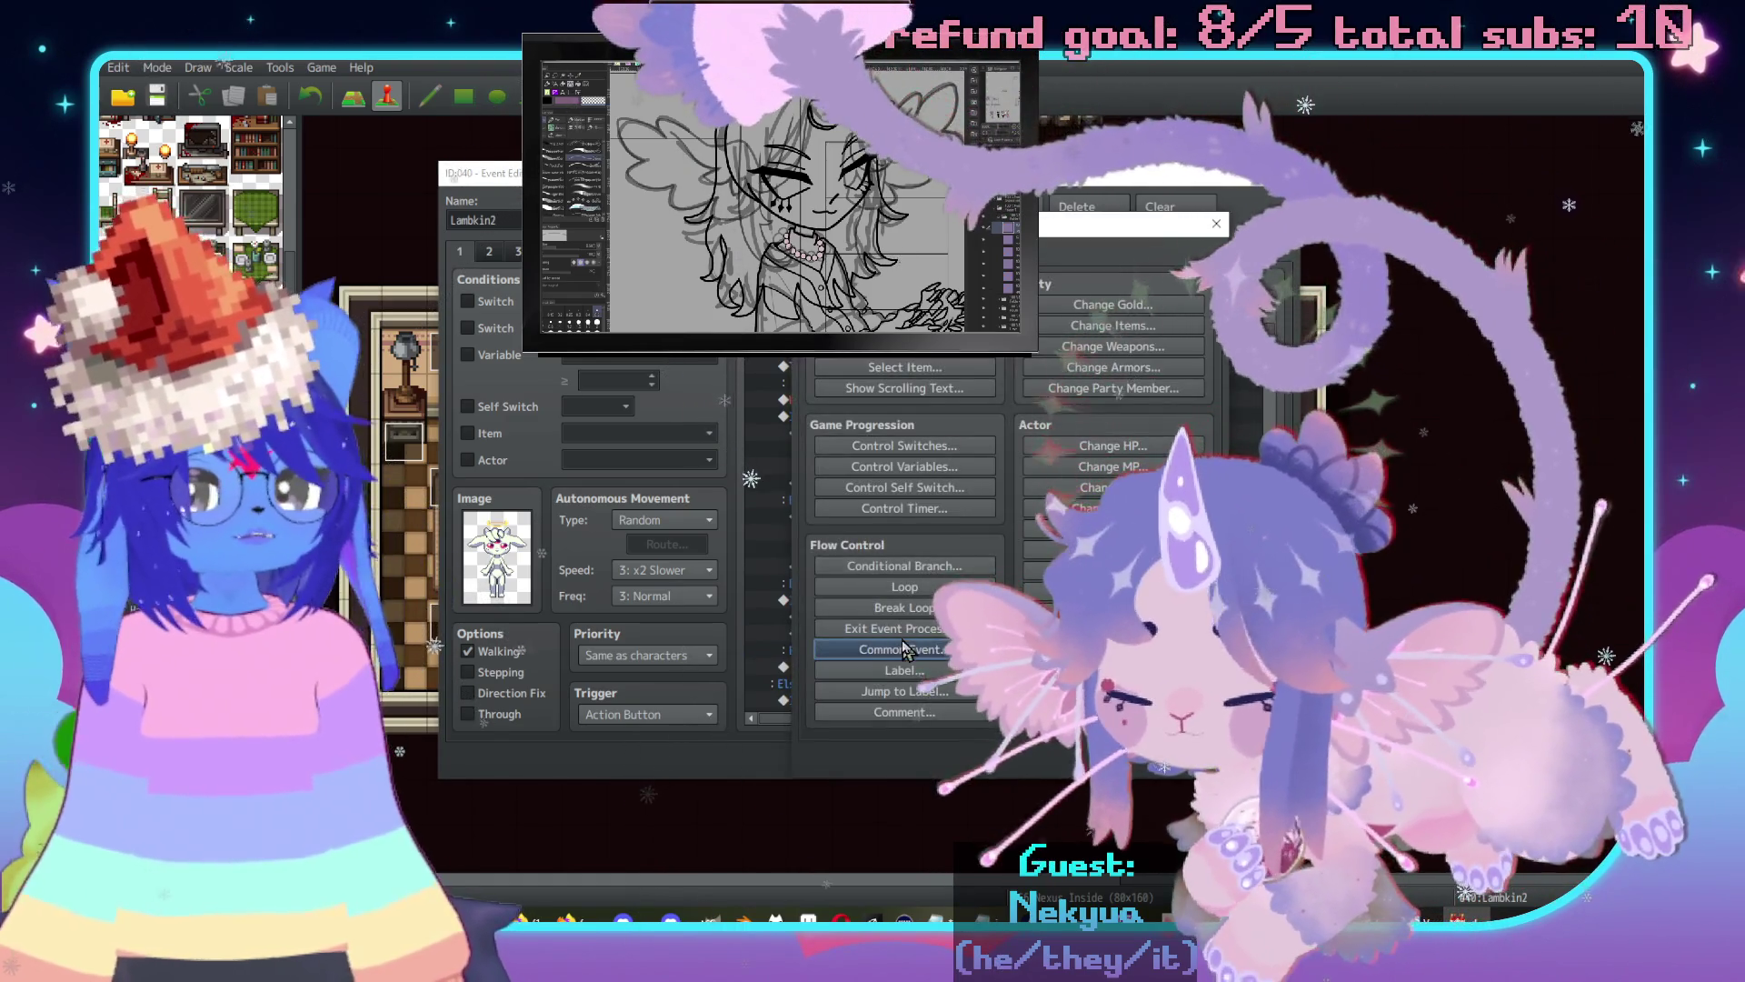
pyautogui.click(907, 651)
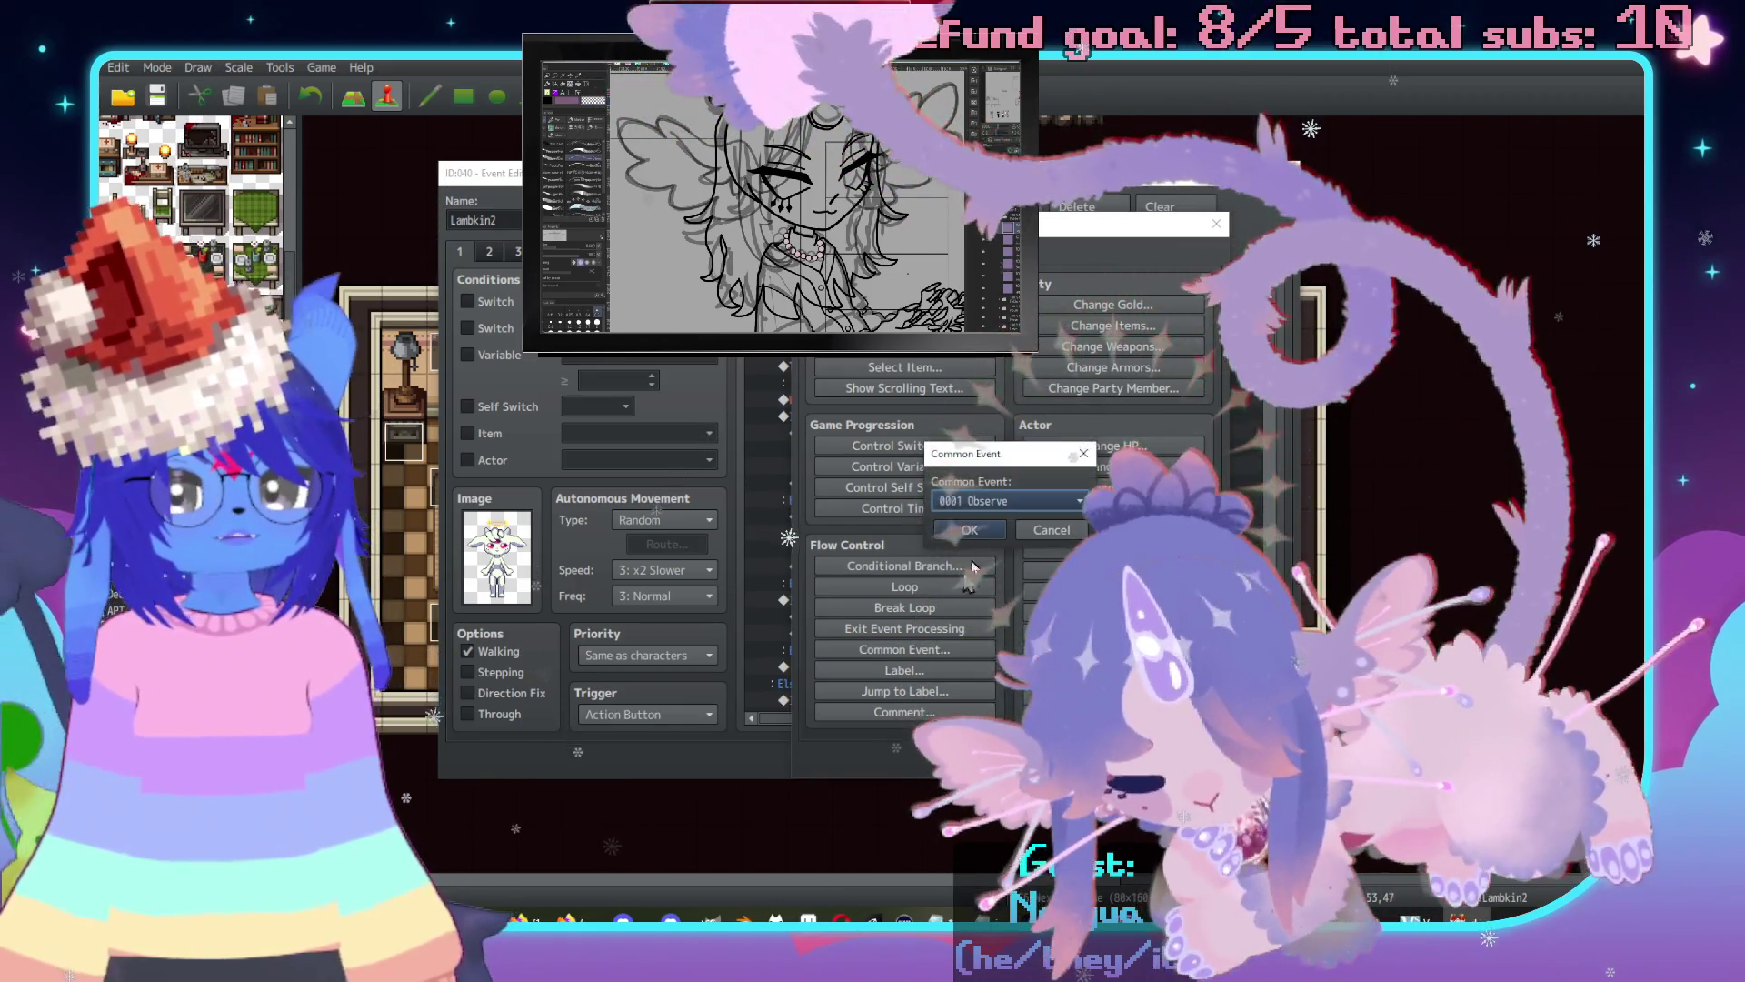
pyautogui.click(987, 506)
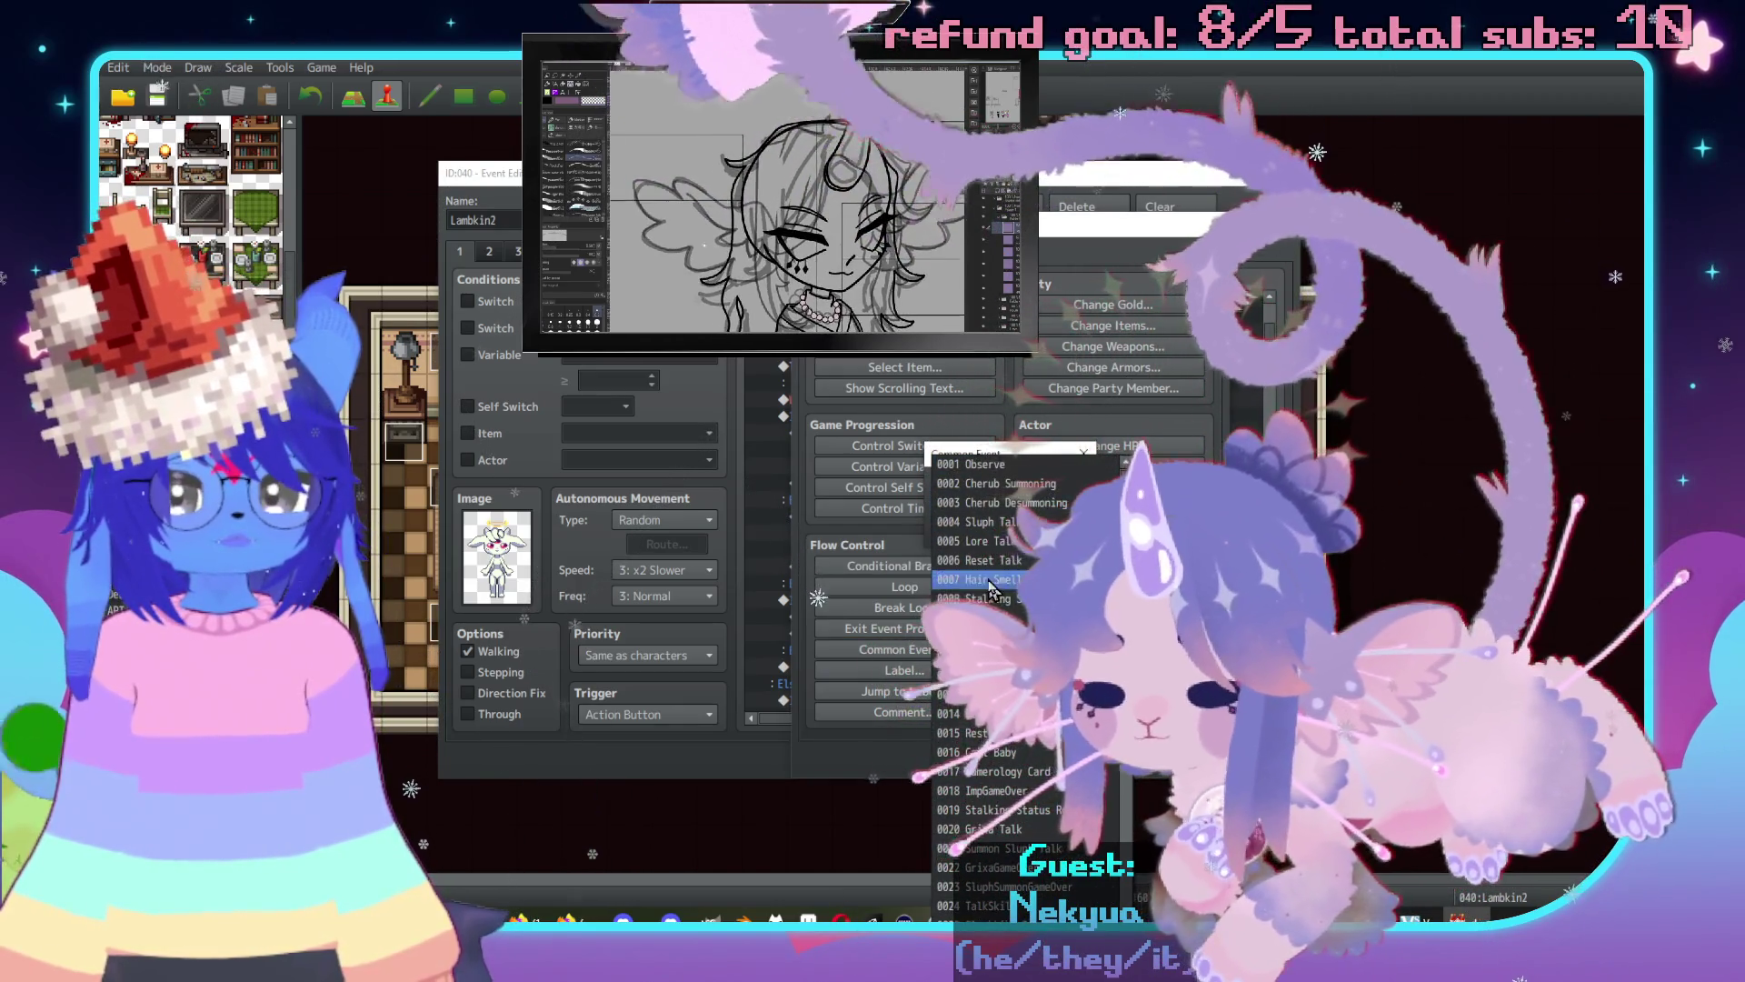
pyautogui.click(994, 561)
pyautogui.press('Return')
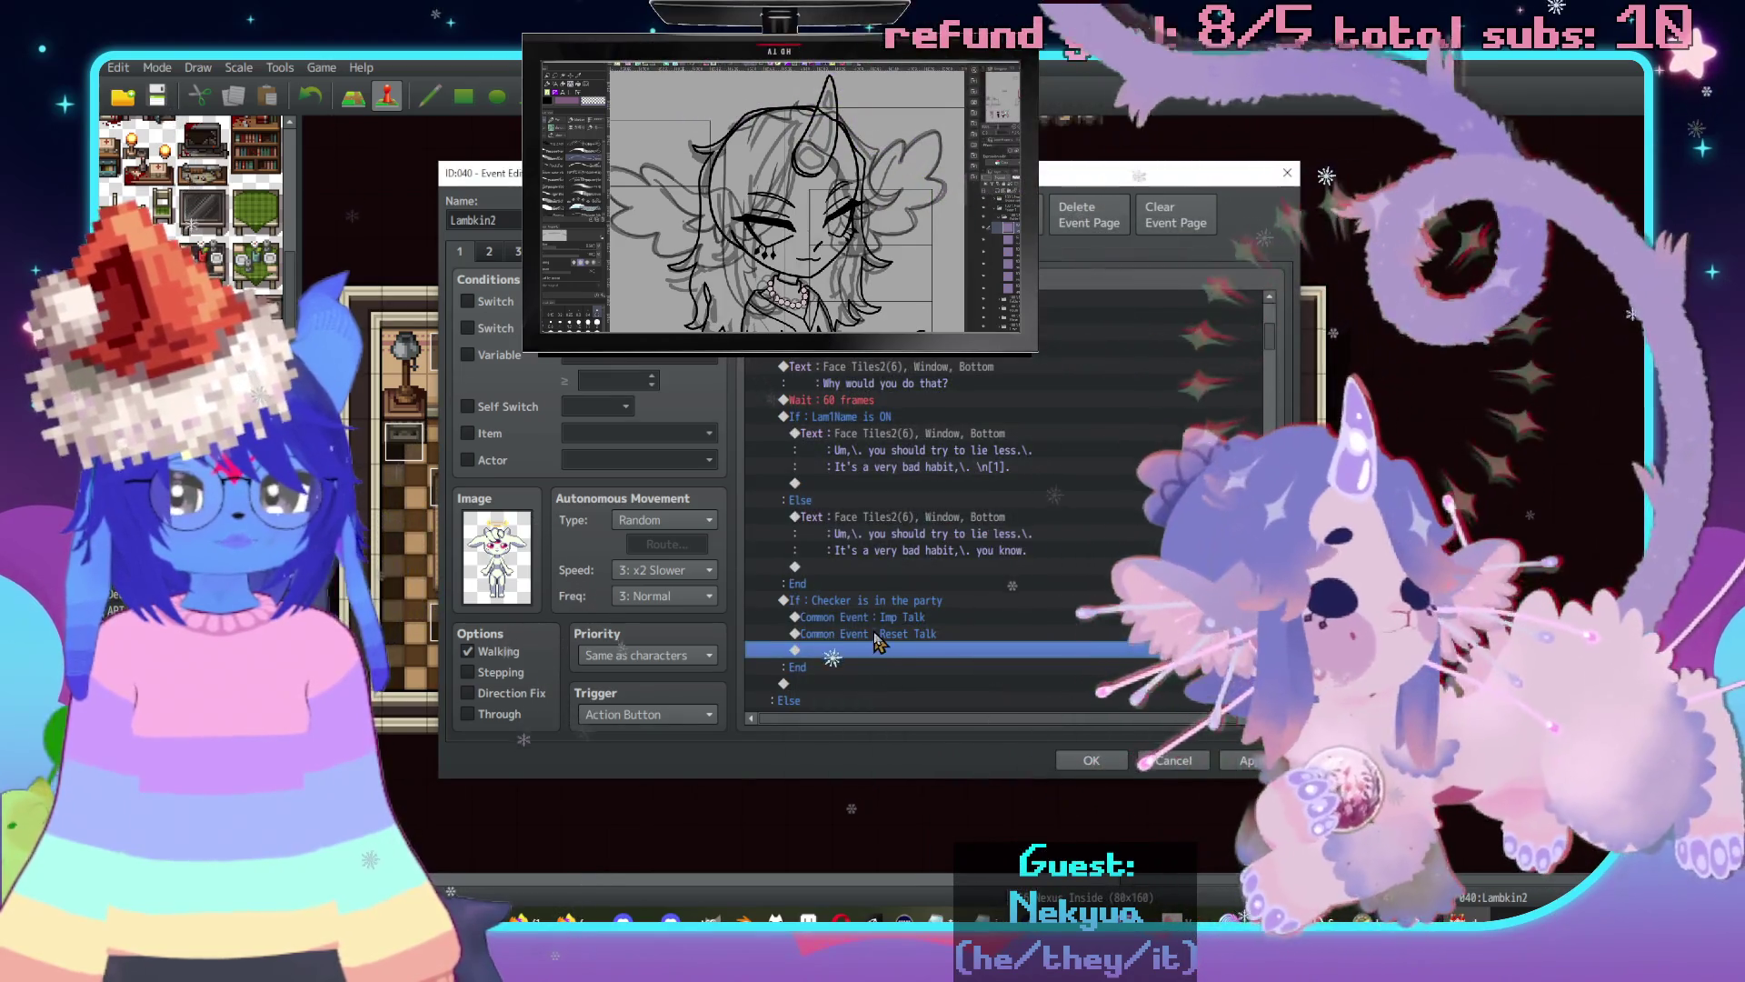
# Remove an accidentally added duplicate Reset Talk call from the branch.
pyautogui.doubleClick(875, 646)
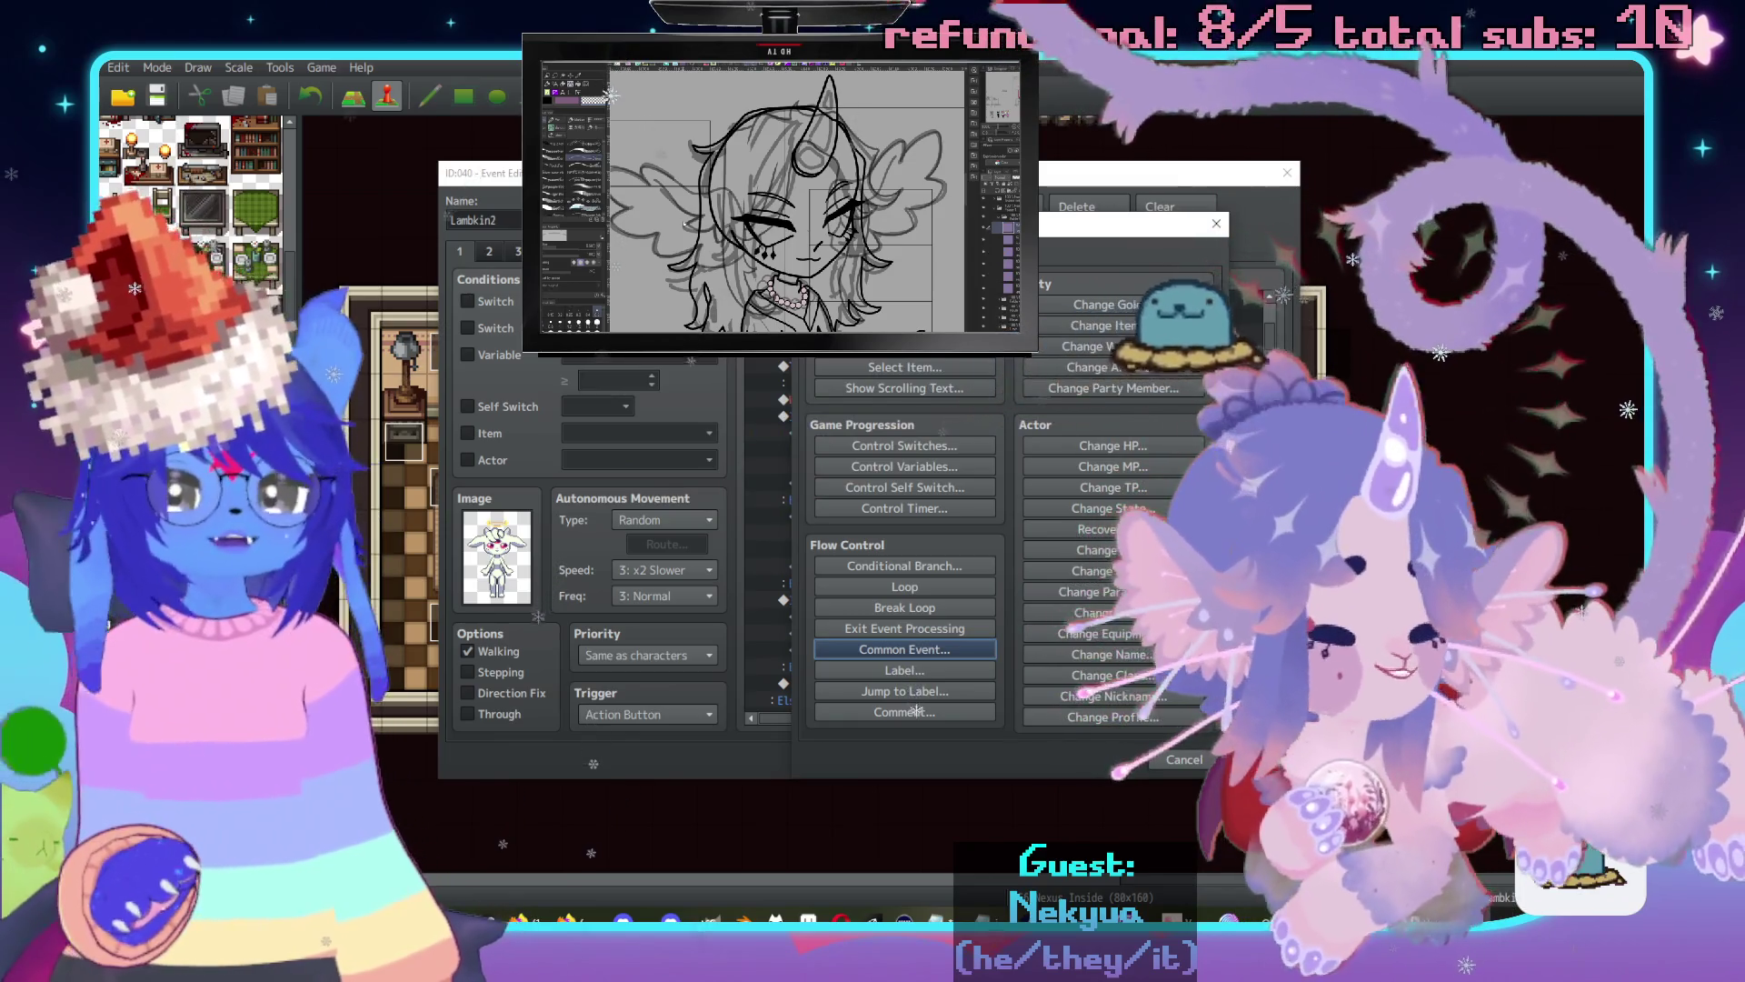
pyautogui.click(957, 651)
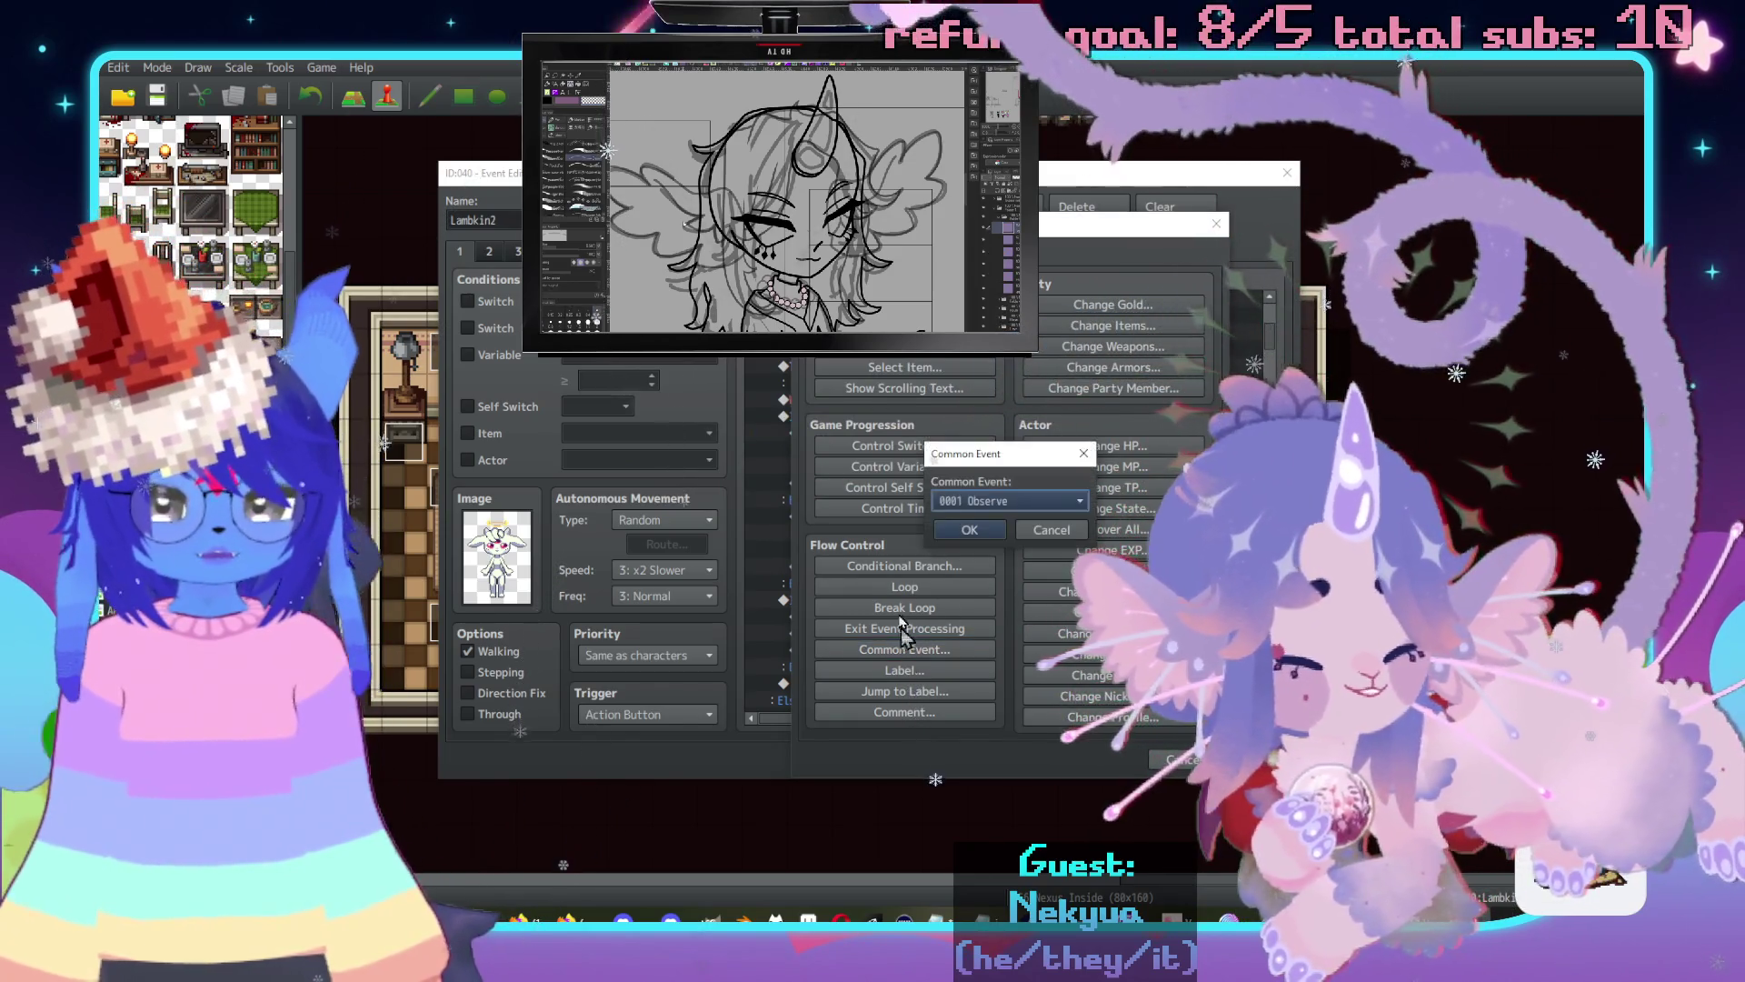
pyautogui.click(964, 500)
pyautogui.click(970, 560)
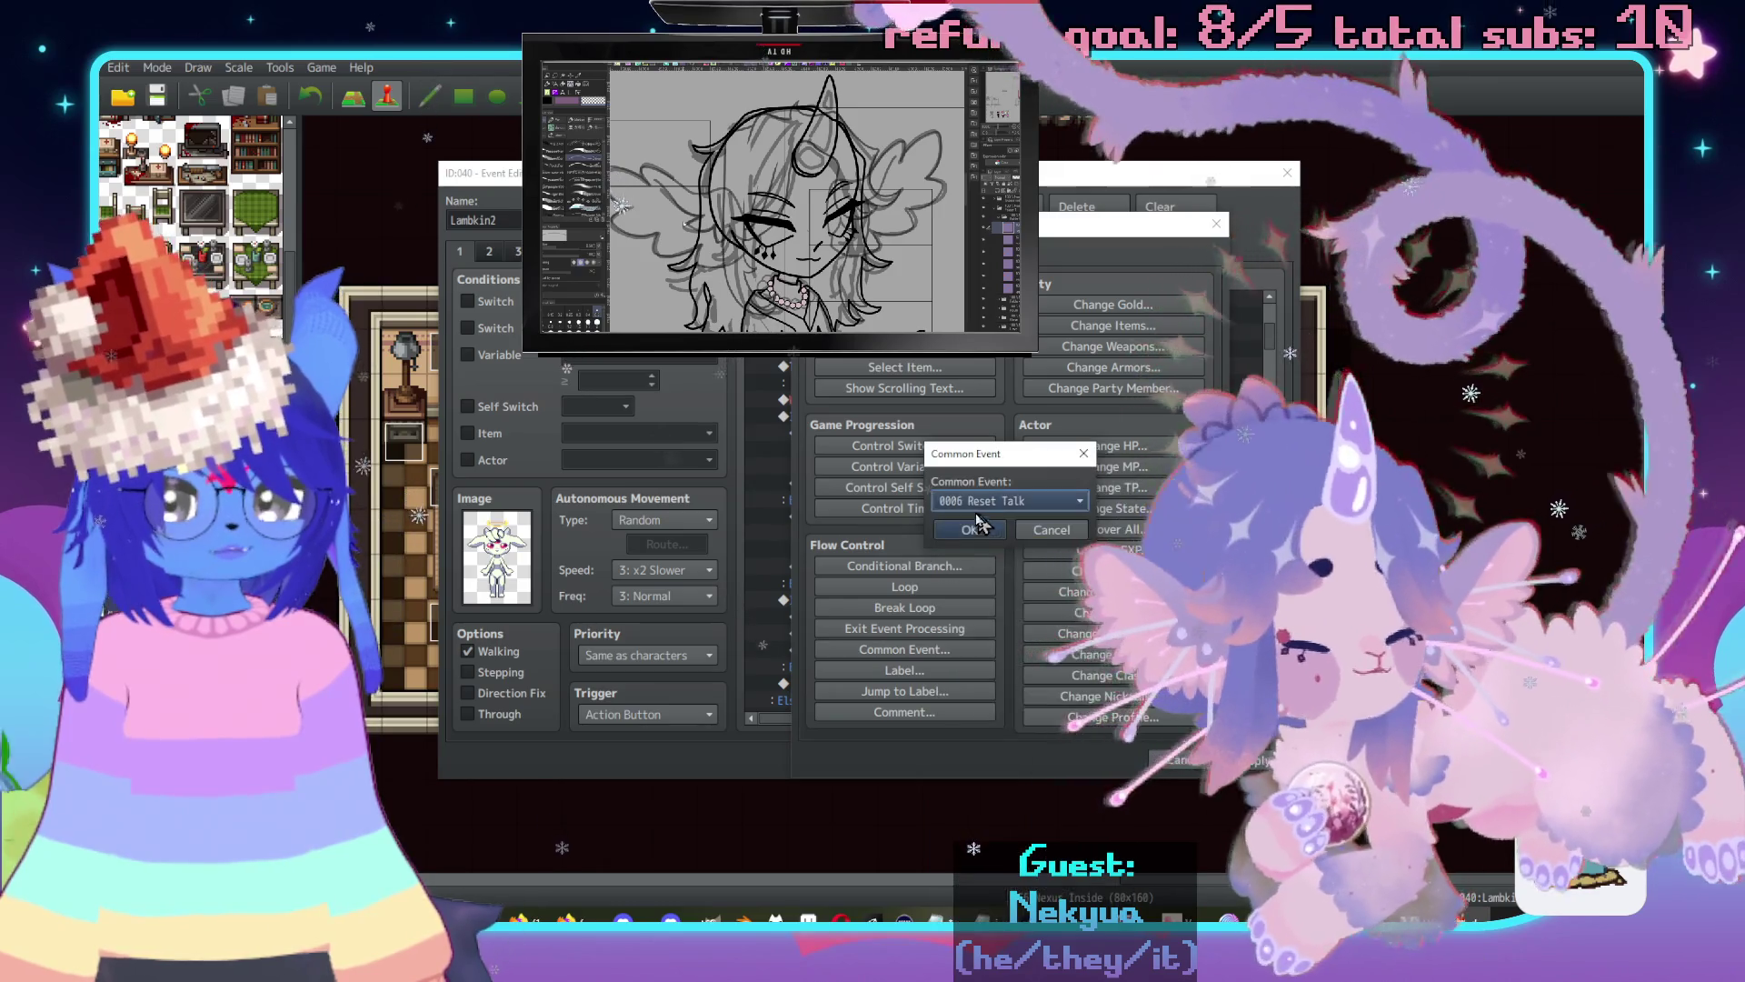
pyautogui.click(967, 527)
pyautogui.click(935, 636)
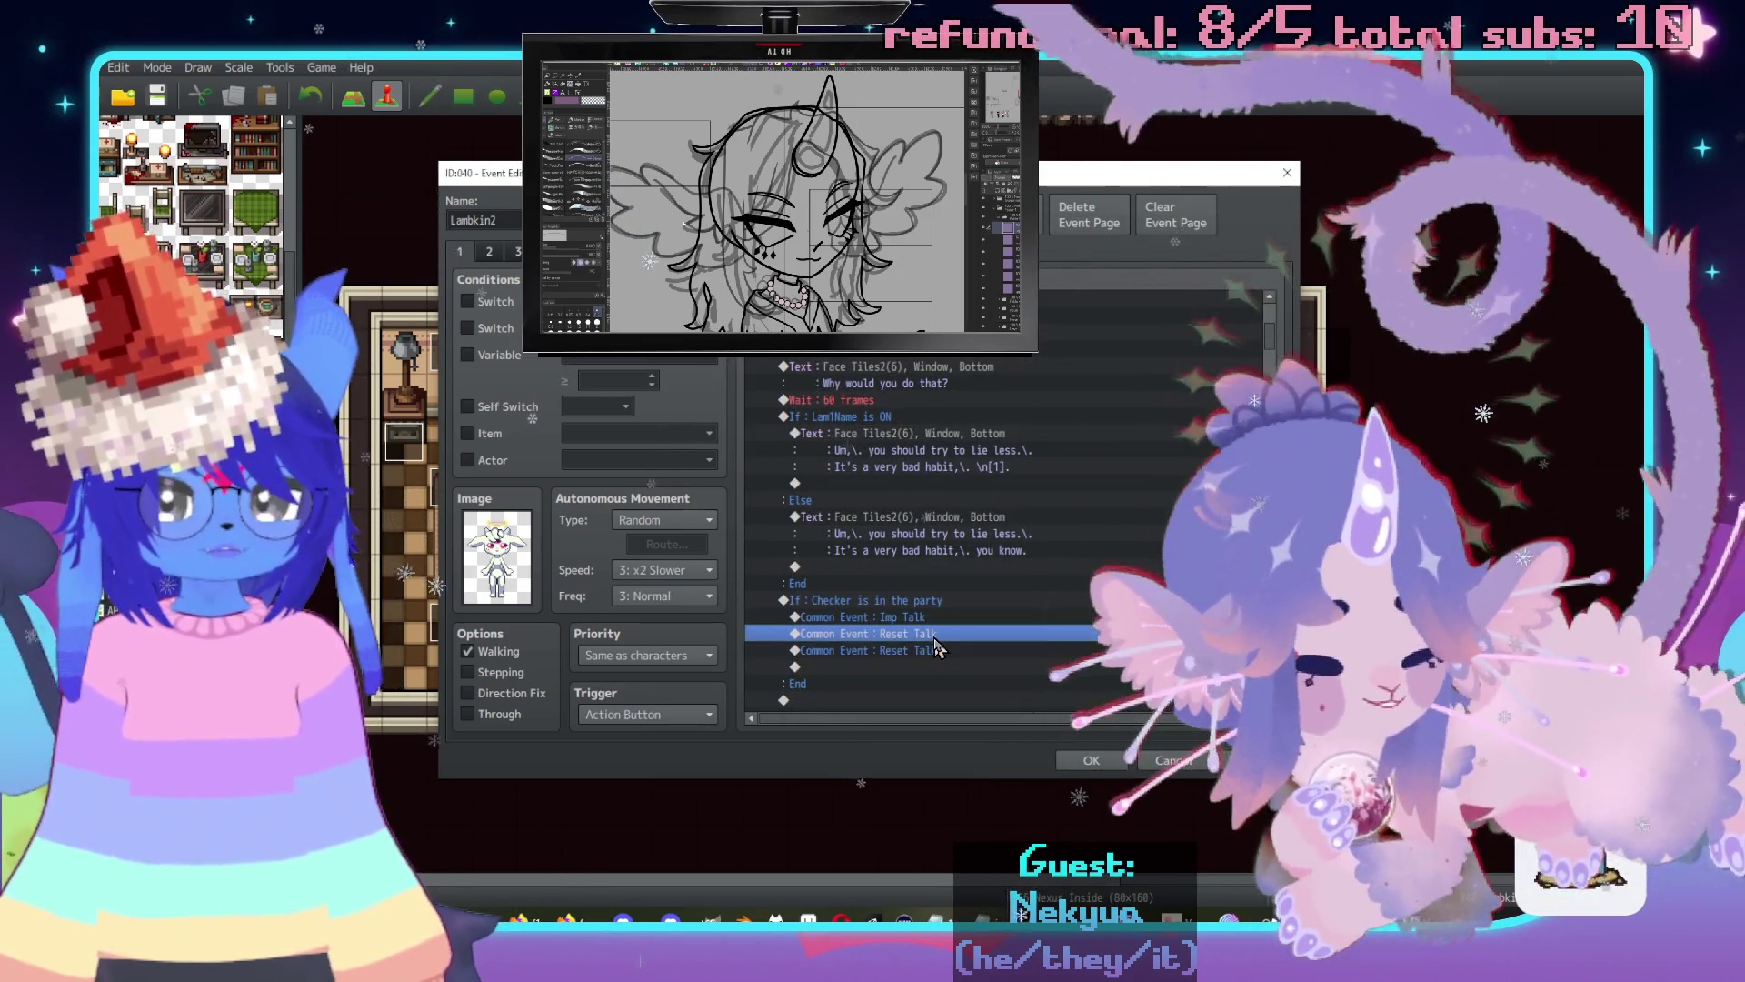
pyautogui.press('Insert')
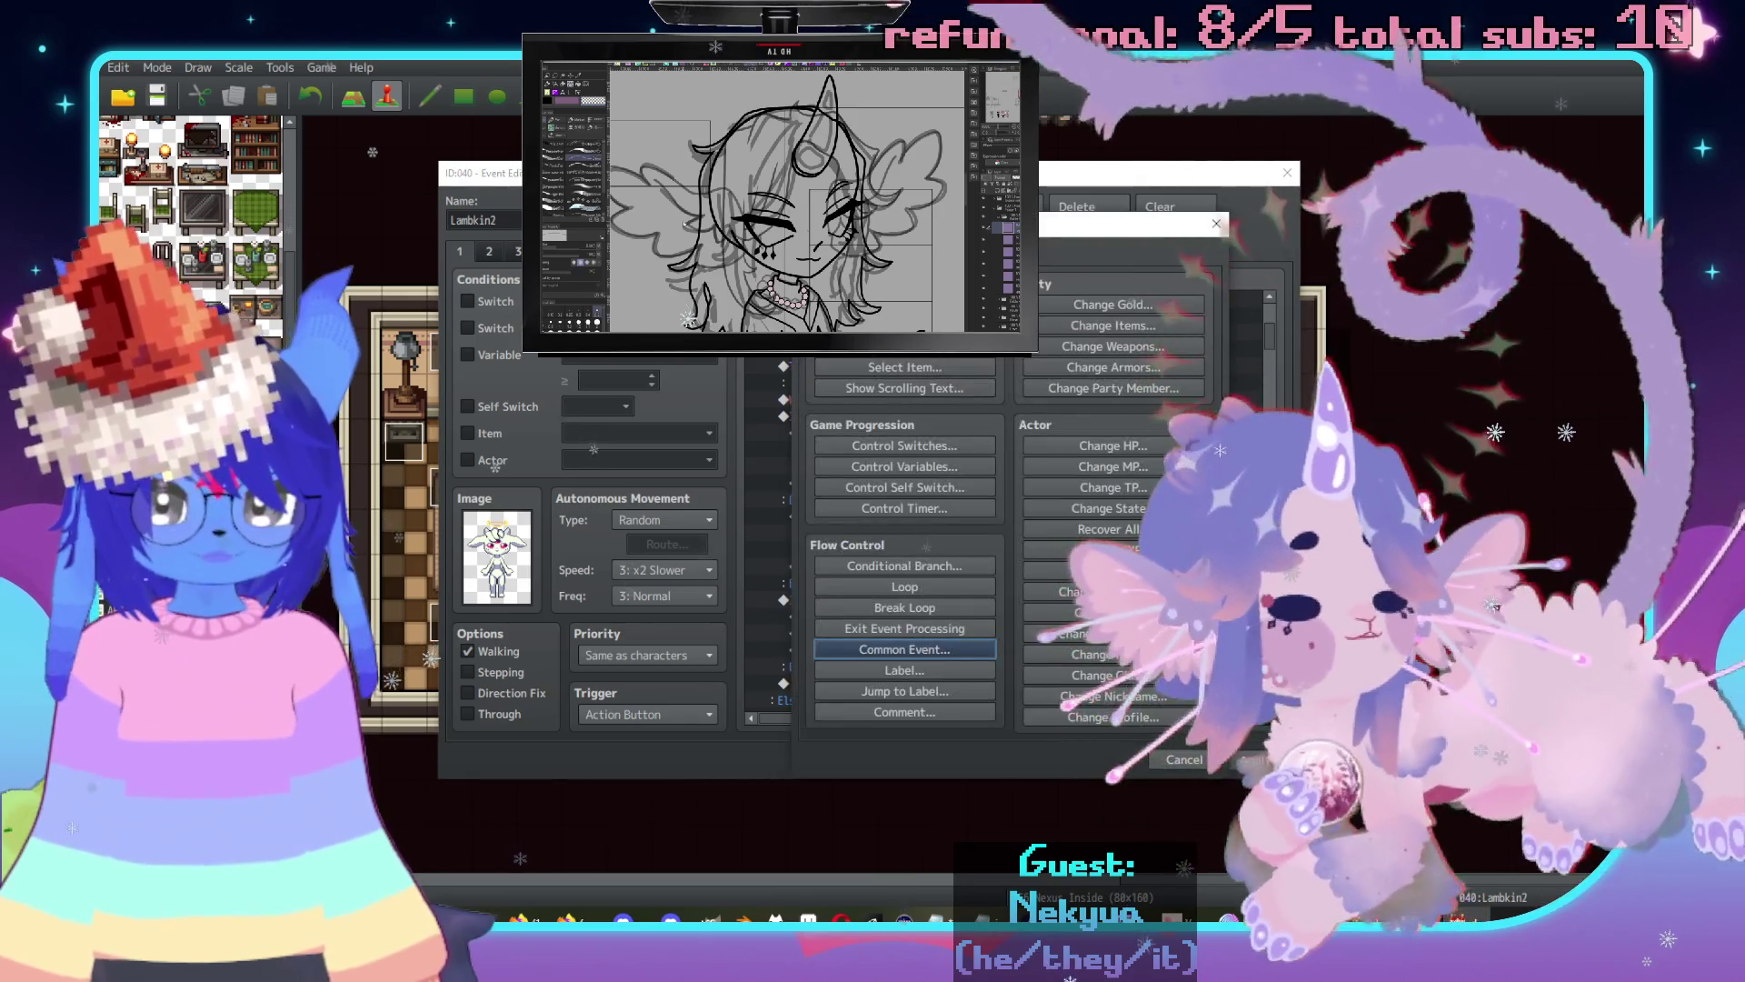
pyautogui.press('Return')
# Add a message with the red devil face from Tiles3 saying "Ehehe, what a fuckin' geek.".
pyautogui.doubleClick(823, 476)
pyautogui.click(803, 366)
pyautogui.doubleClick(929, 444)
pyautogui.write('Ehhe')
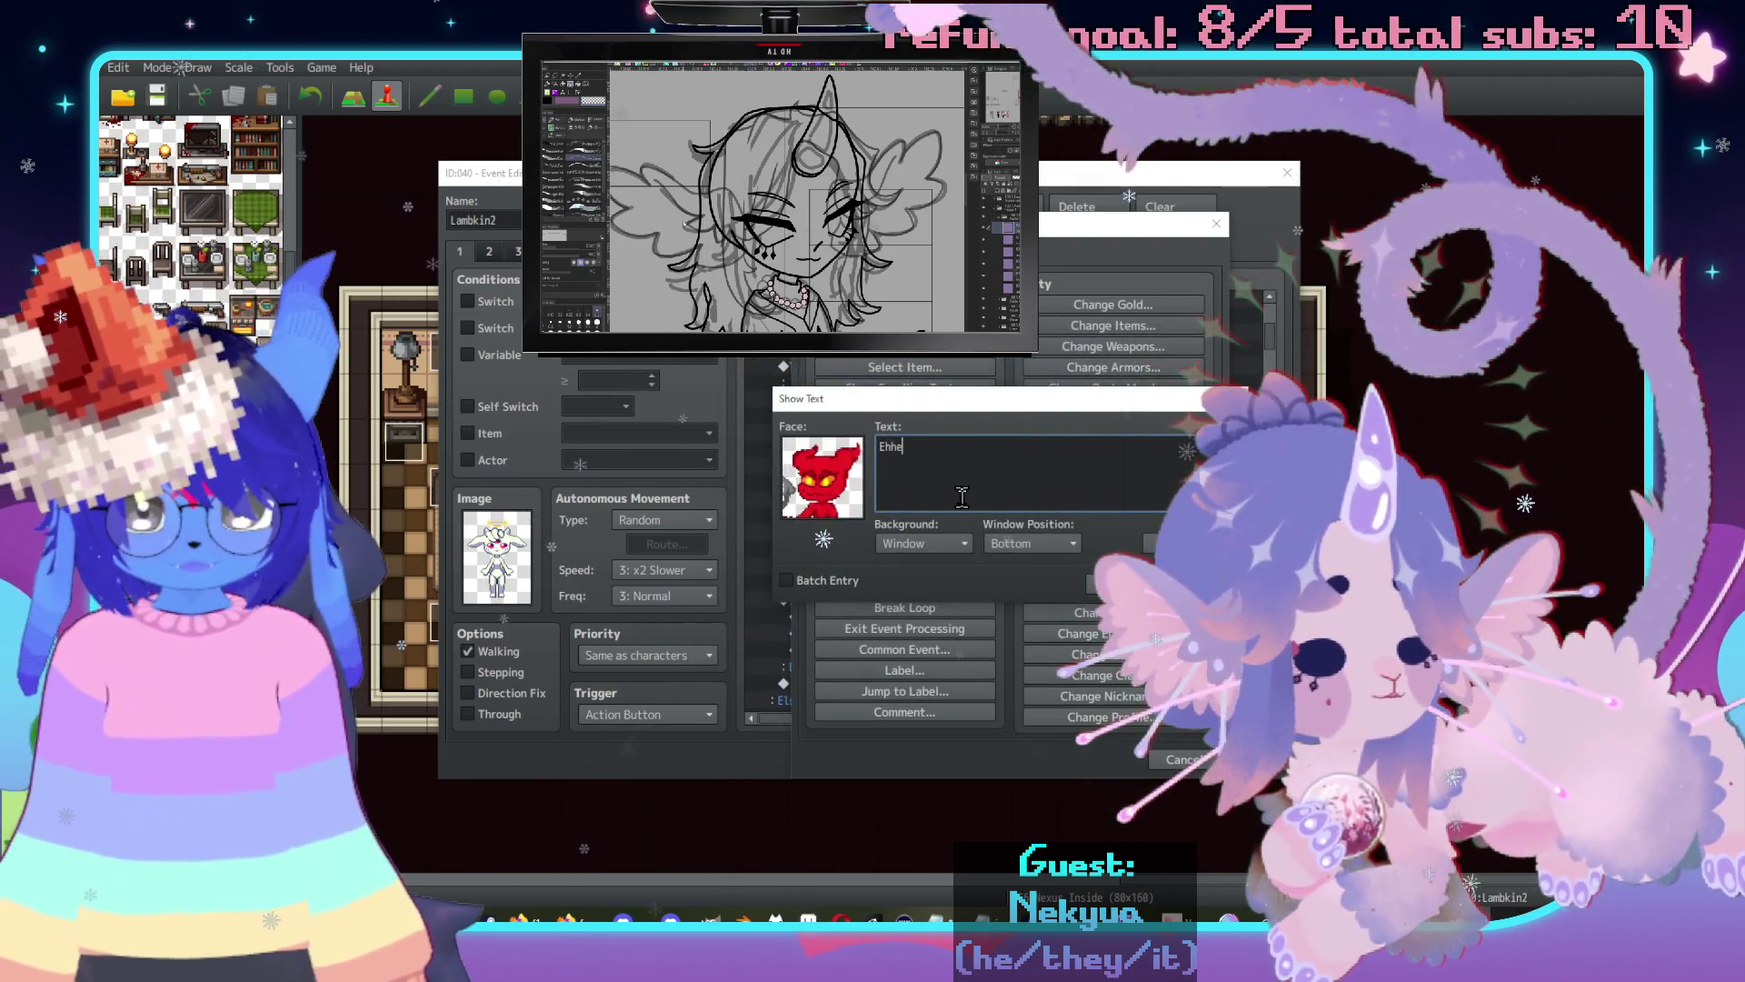
pyautogui.press('BackSpace')
pyautogui.write("ehe,\\. what a fuckin'")
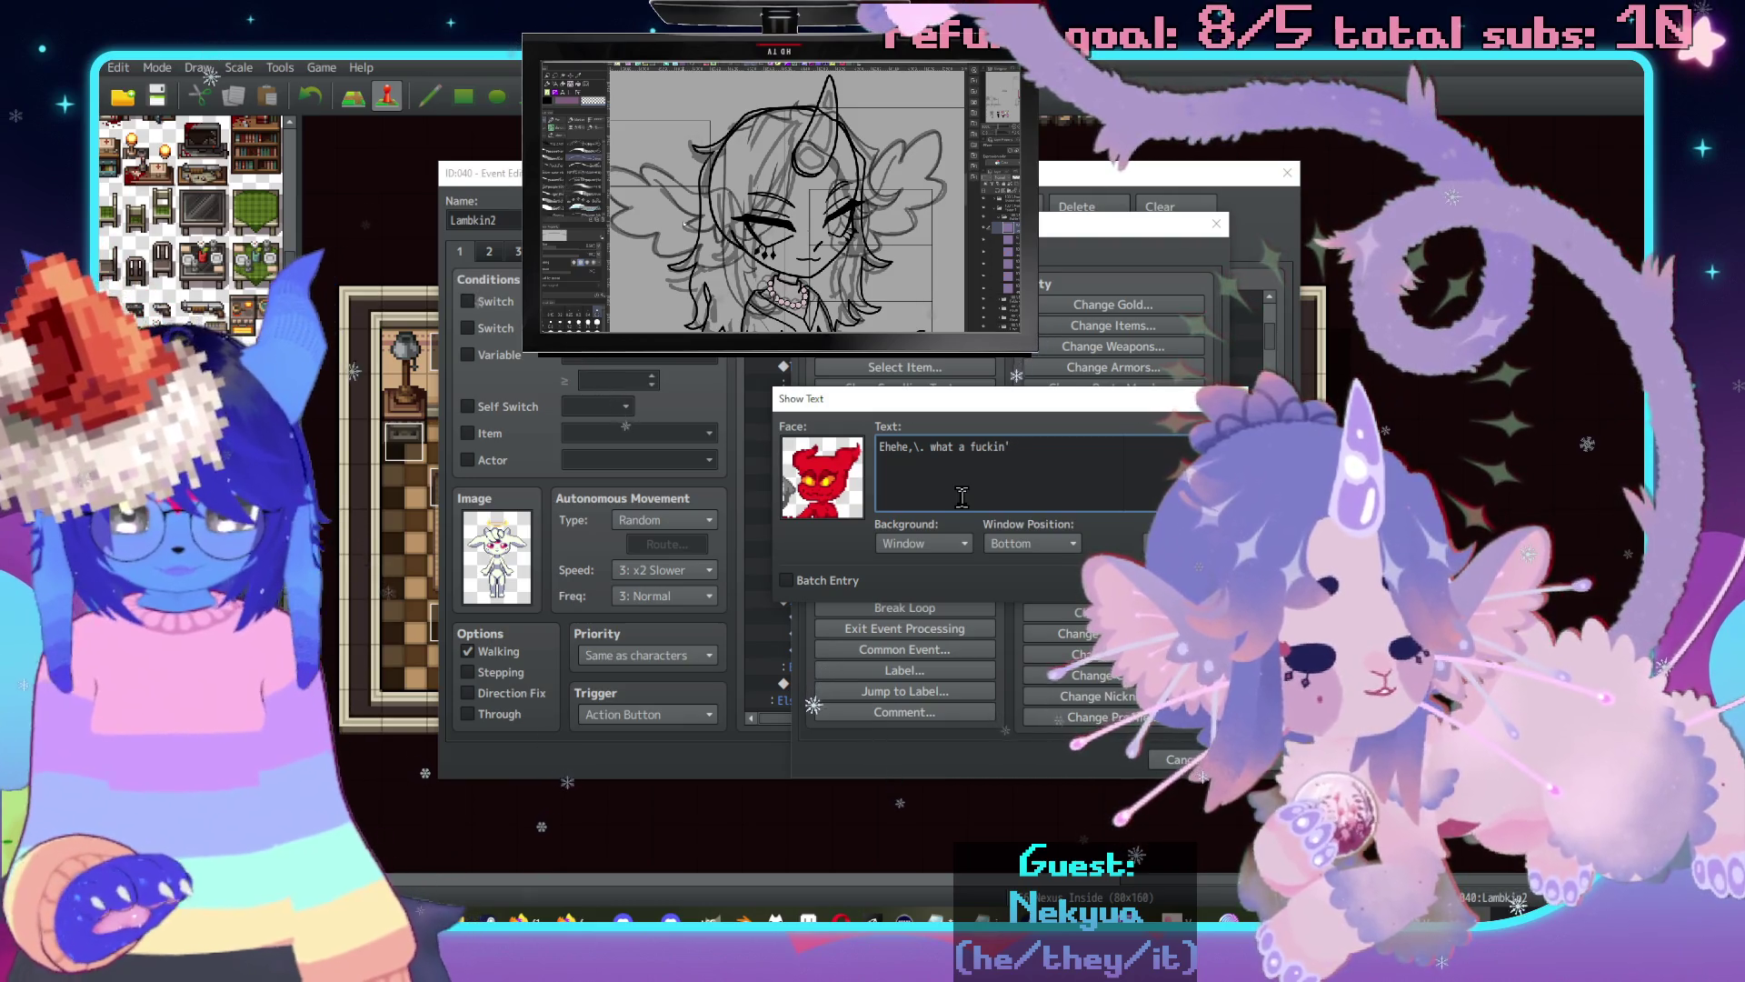
pyautogui.write('geek.')
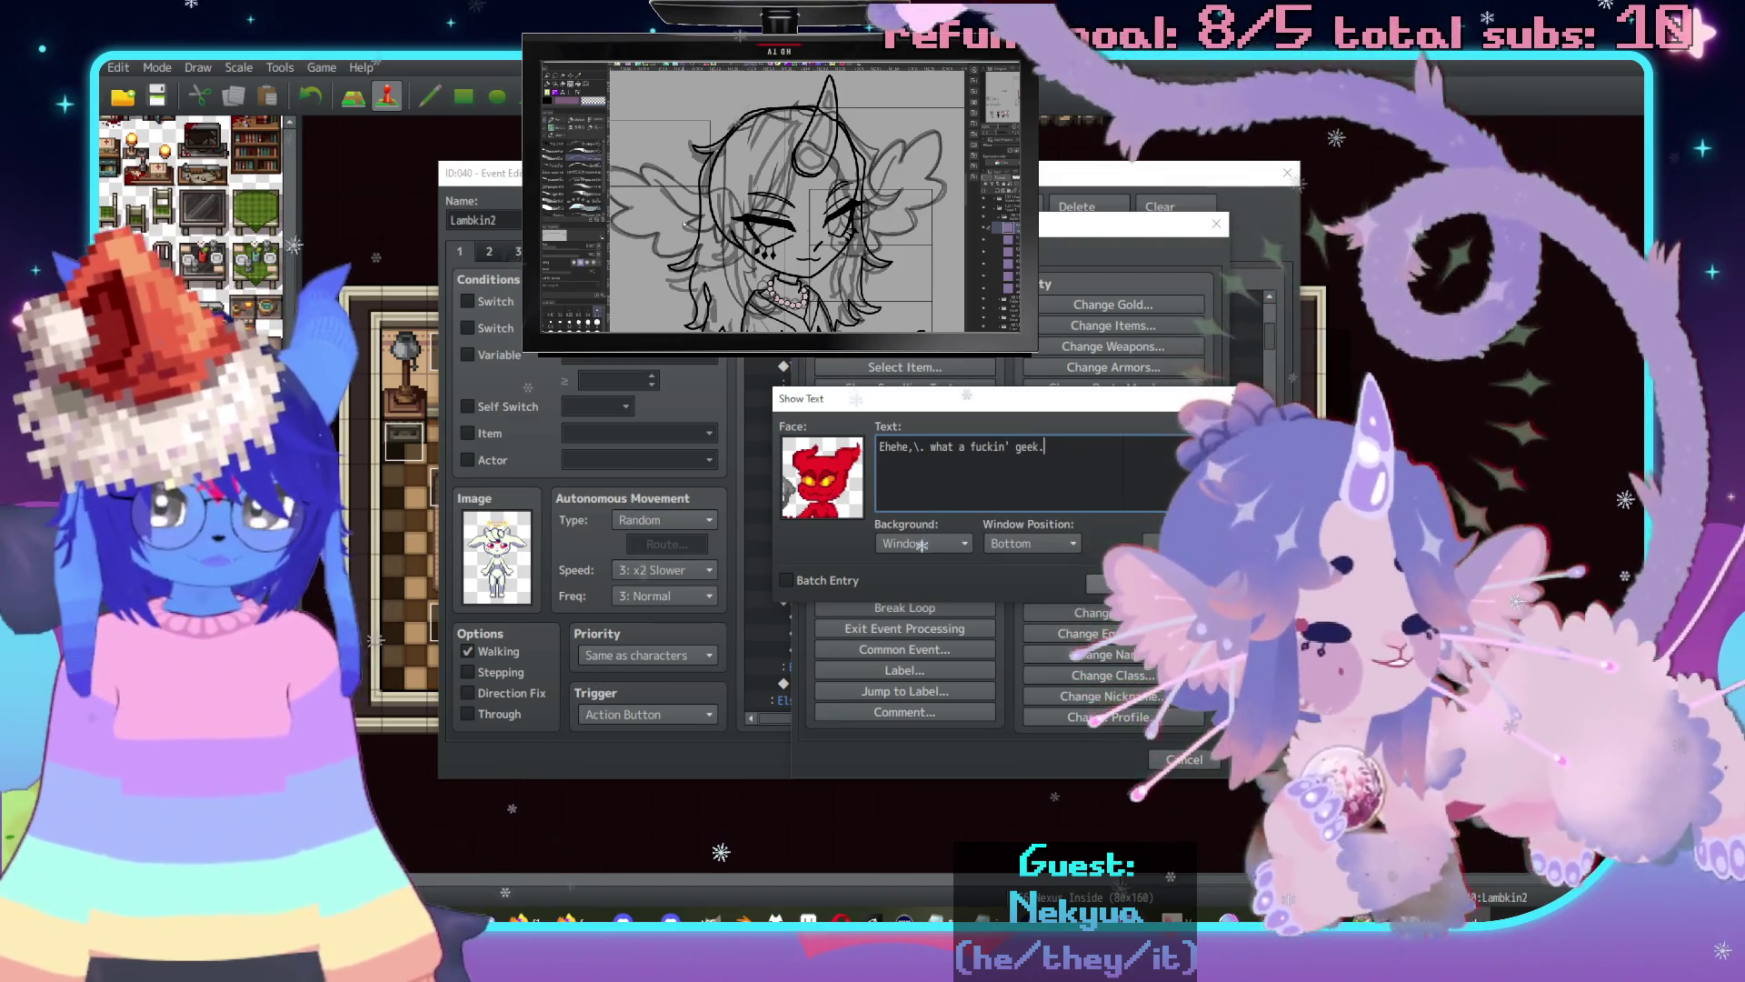
pyautogui.click(1118, 582)
pyautogui.scroll(-1, 923, 571)
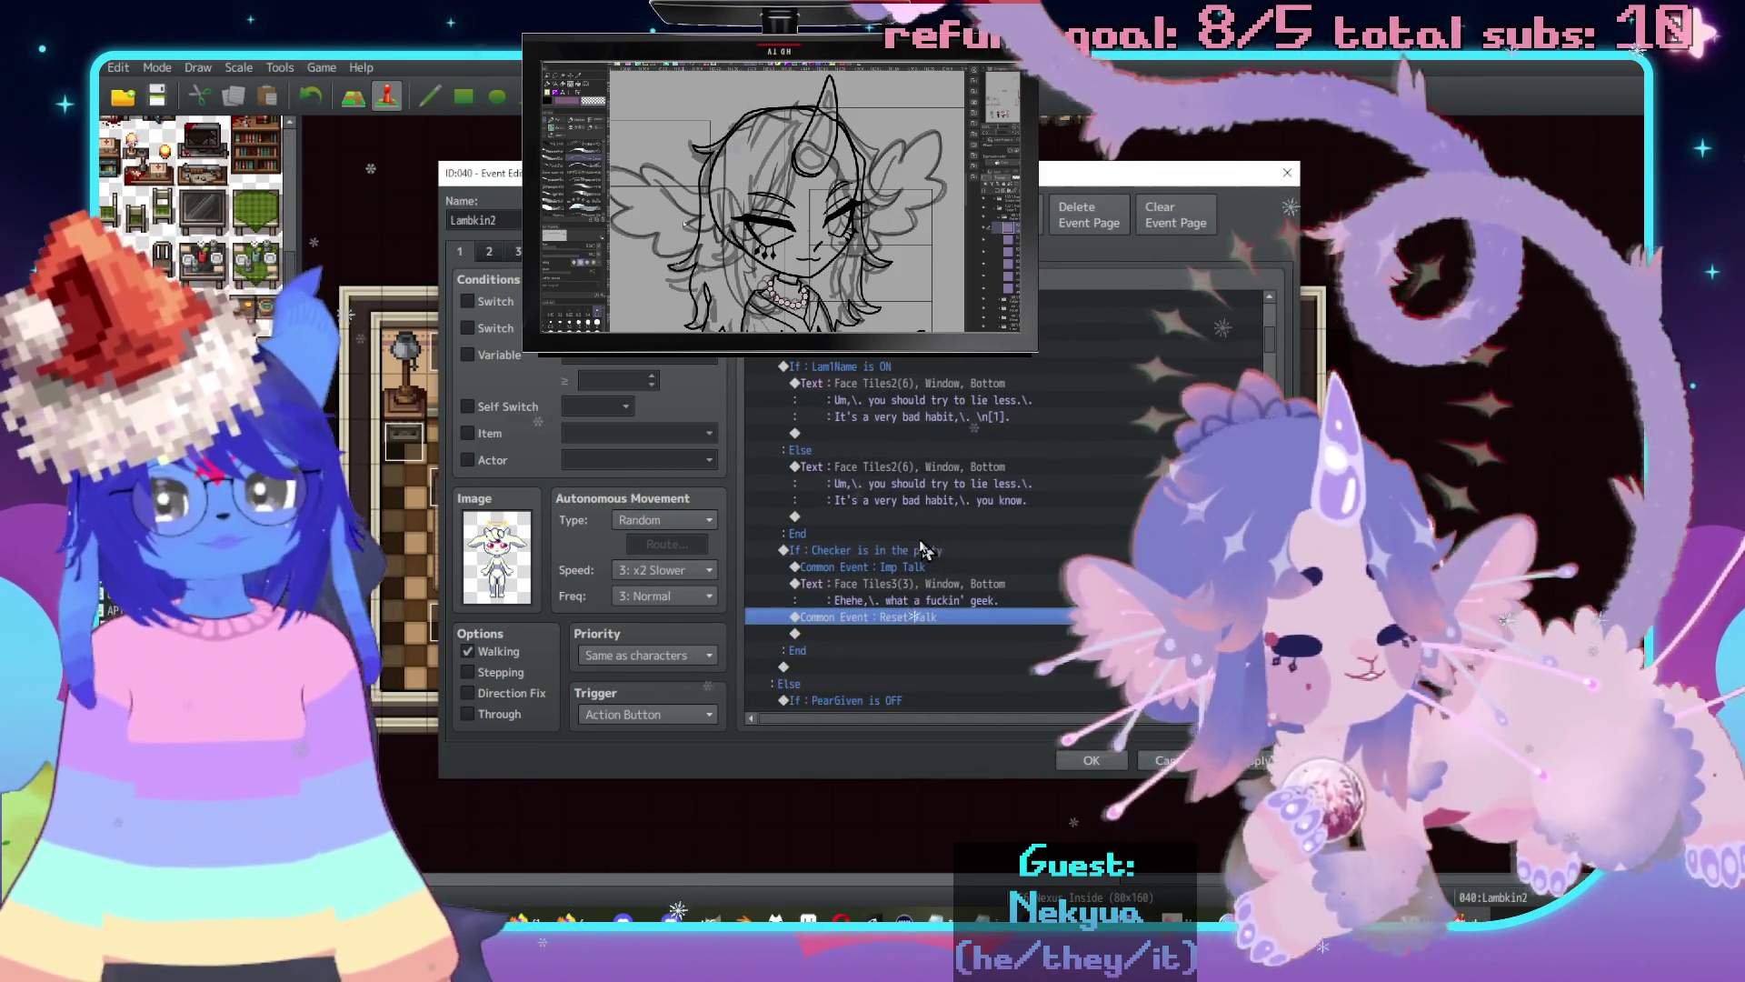
# Paste a copy of the Checker is in the party branch after the Lam1Name branch.
pyautogui.click(923, 557)
pyautogui.scroll(-5, 928, 563)
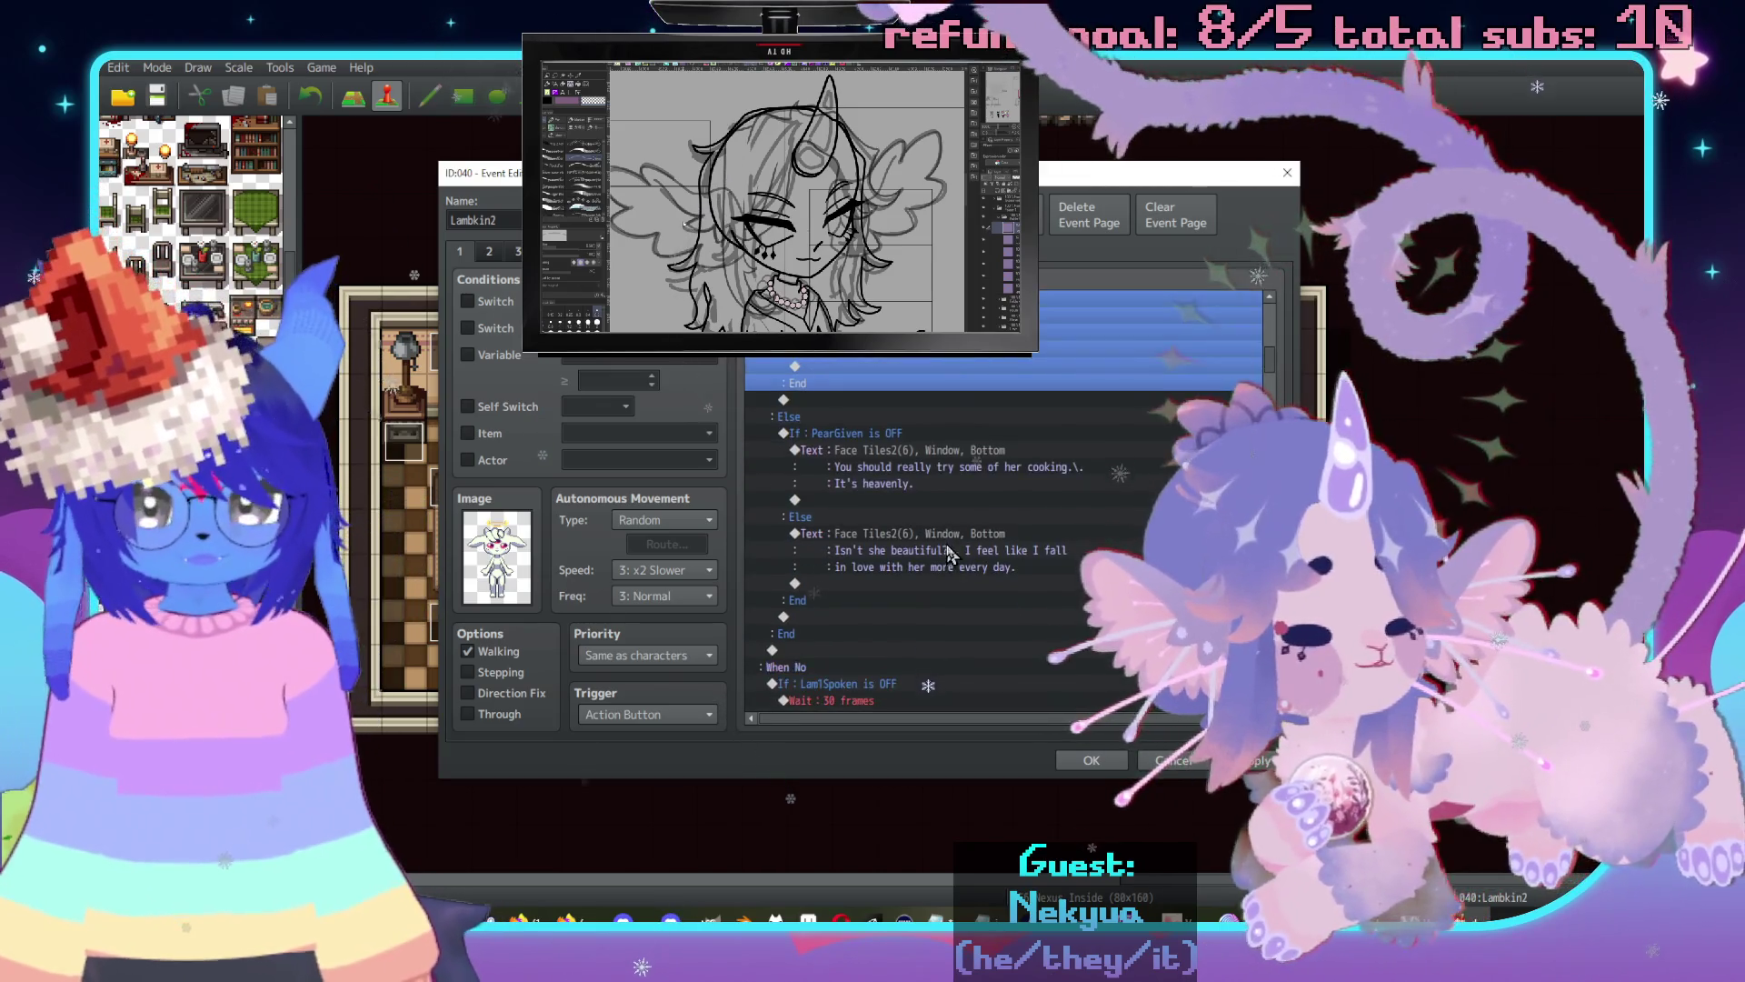
pyautogui.scroll(6, 955, 573)
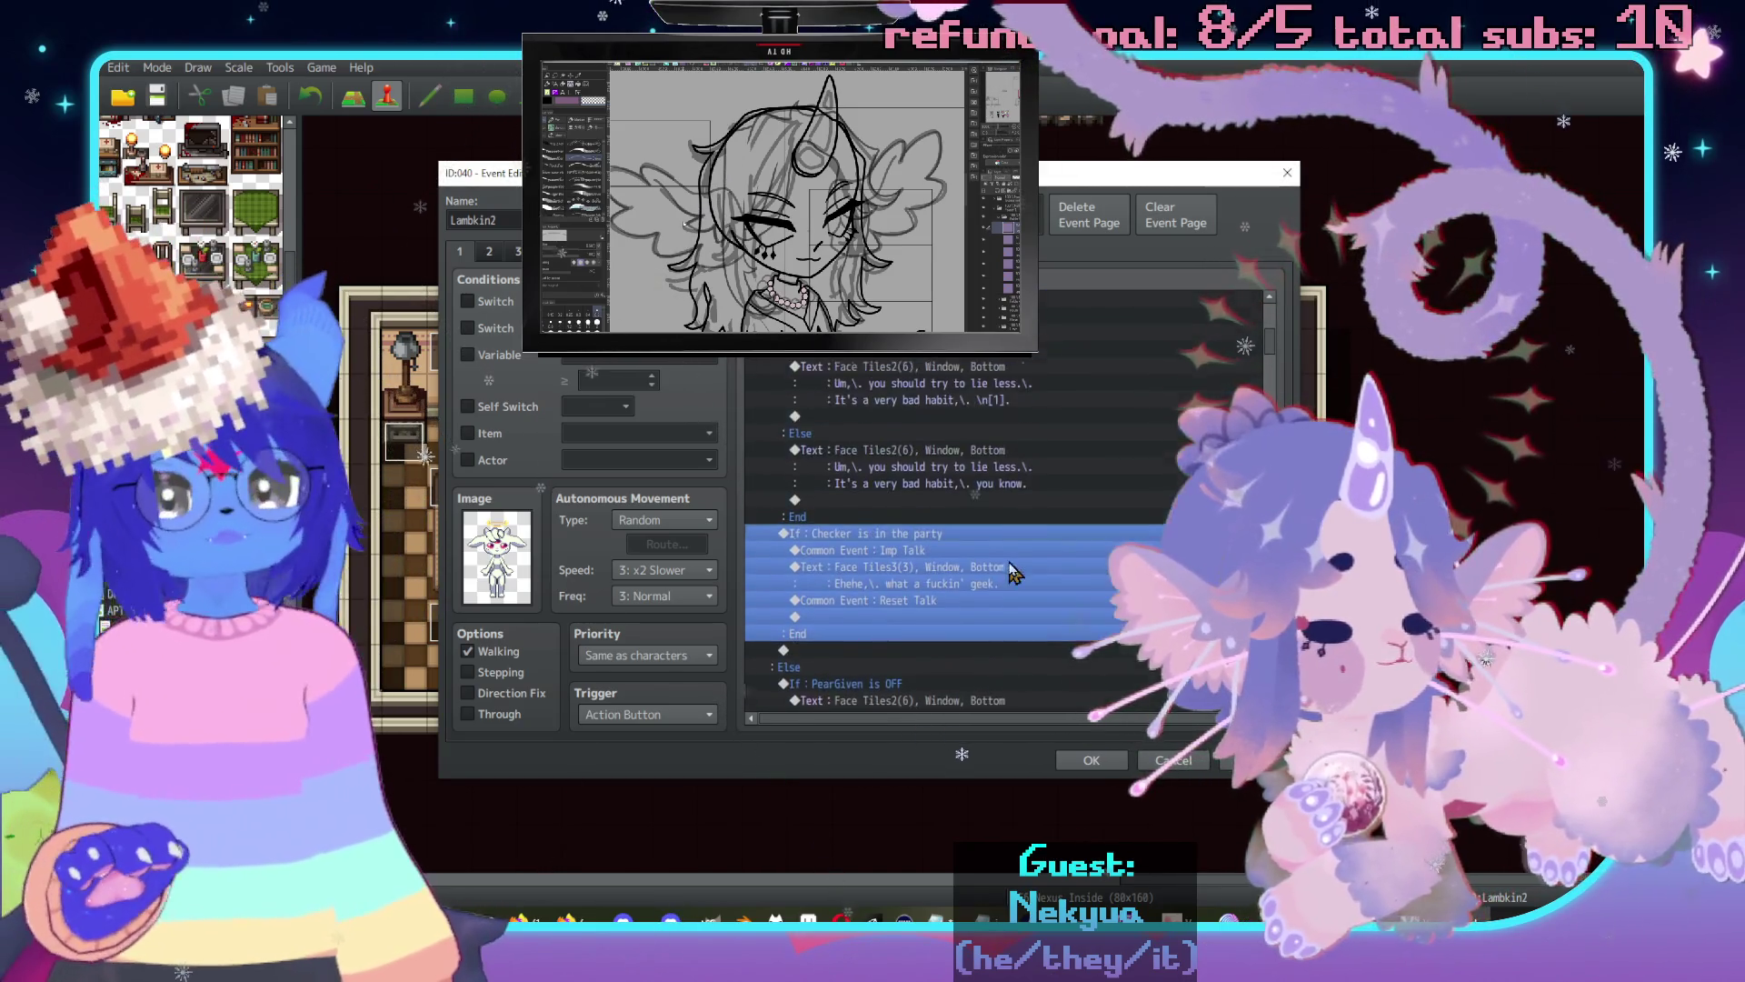
pyautogui.scroll(3, 964, 568)
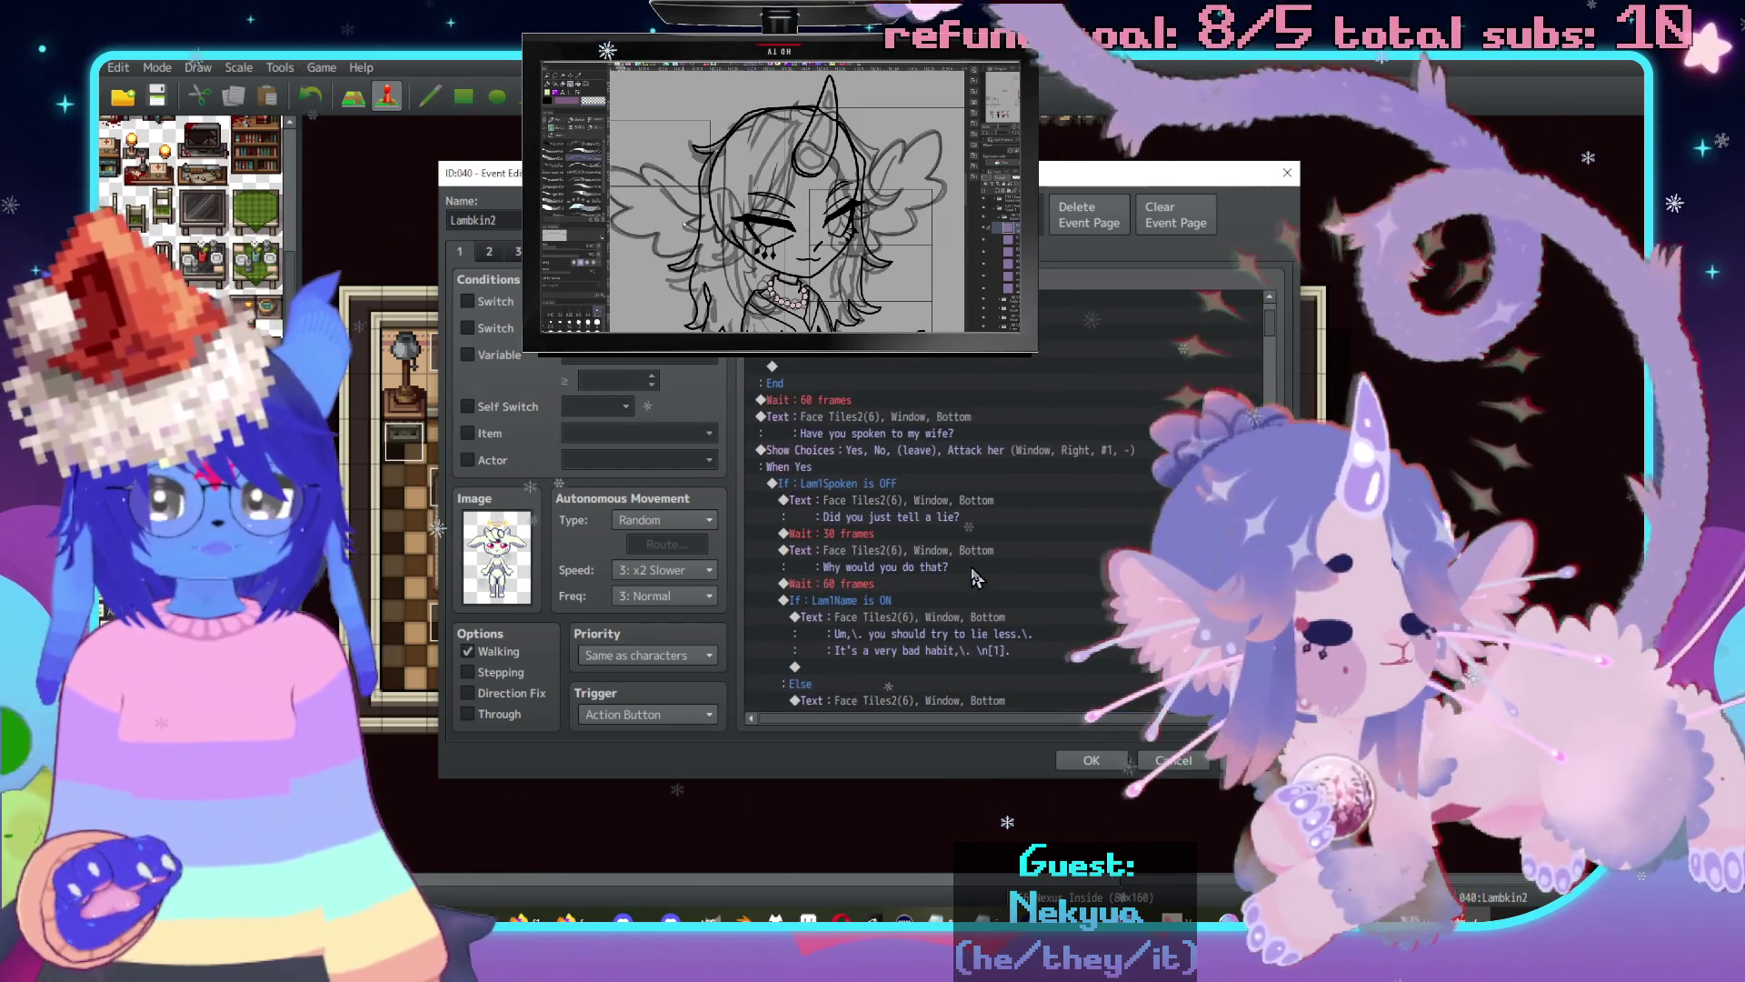
pyautogui.scroll(-7, 962, 566)
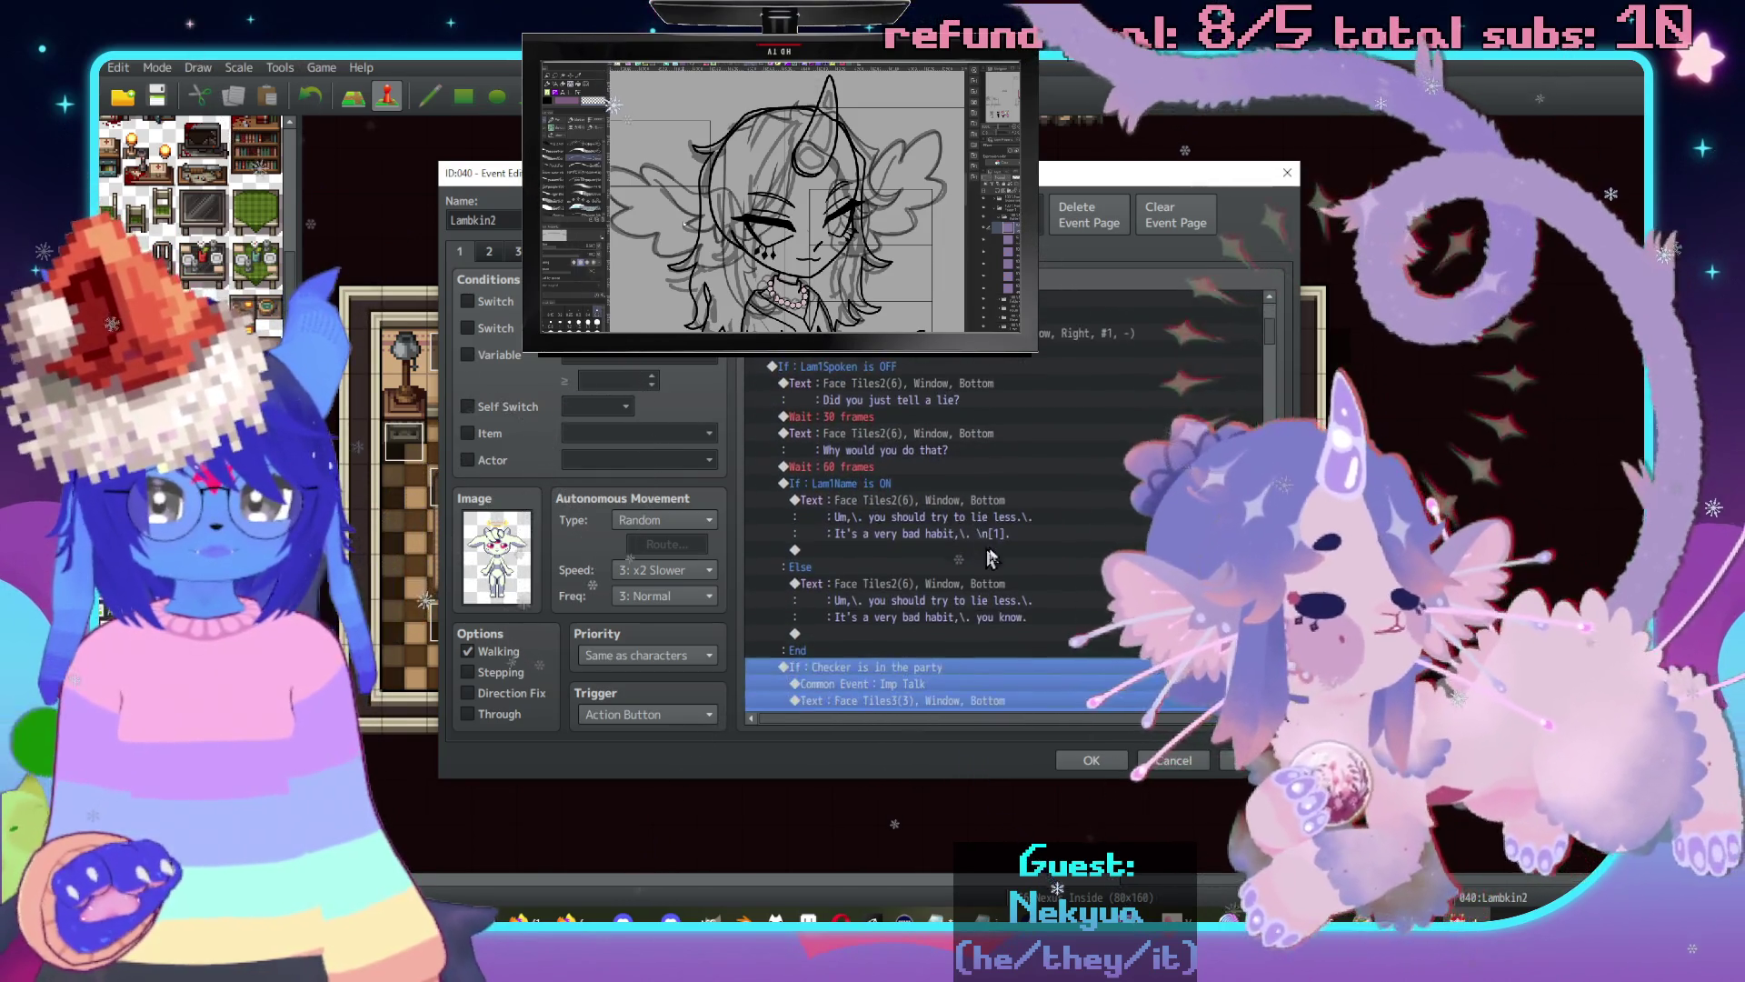
pyautogui.scroll(-6, 929, 557)
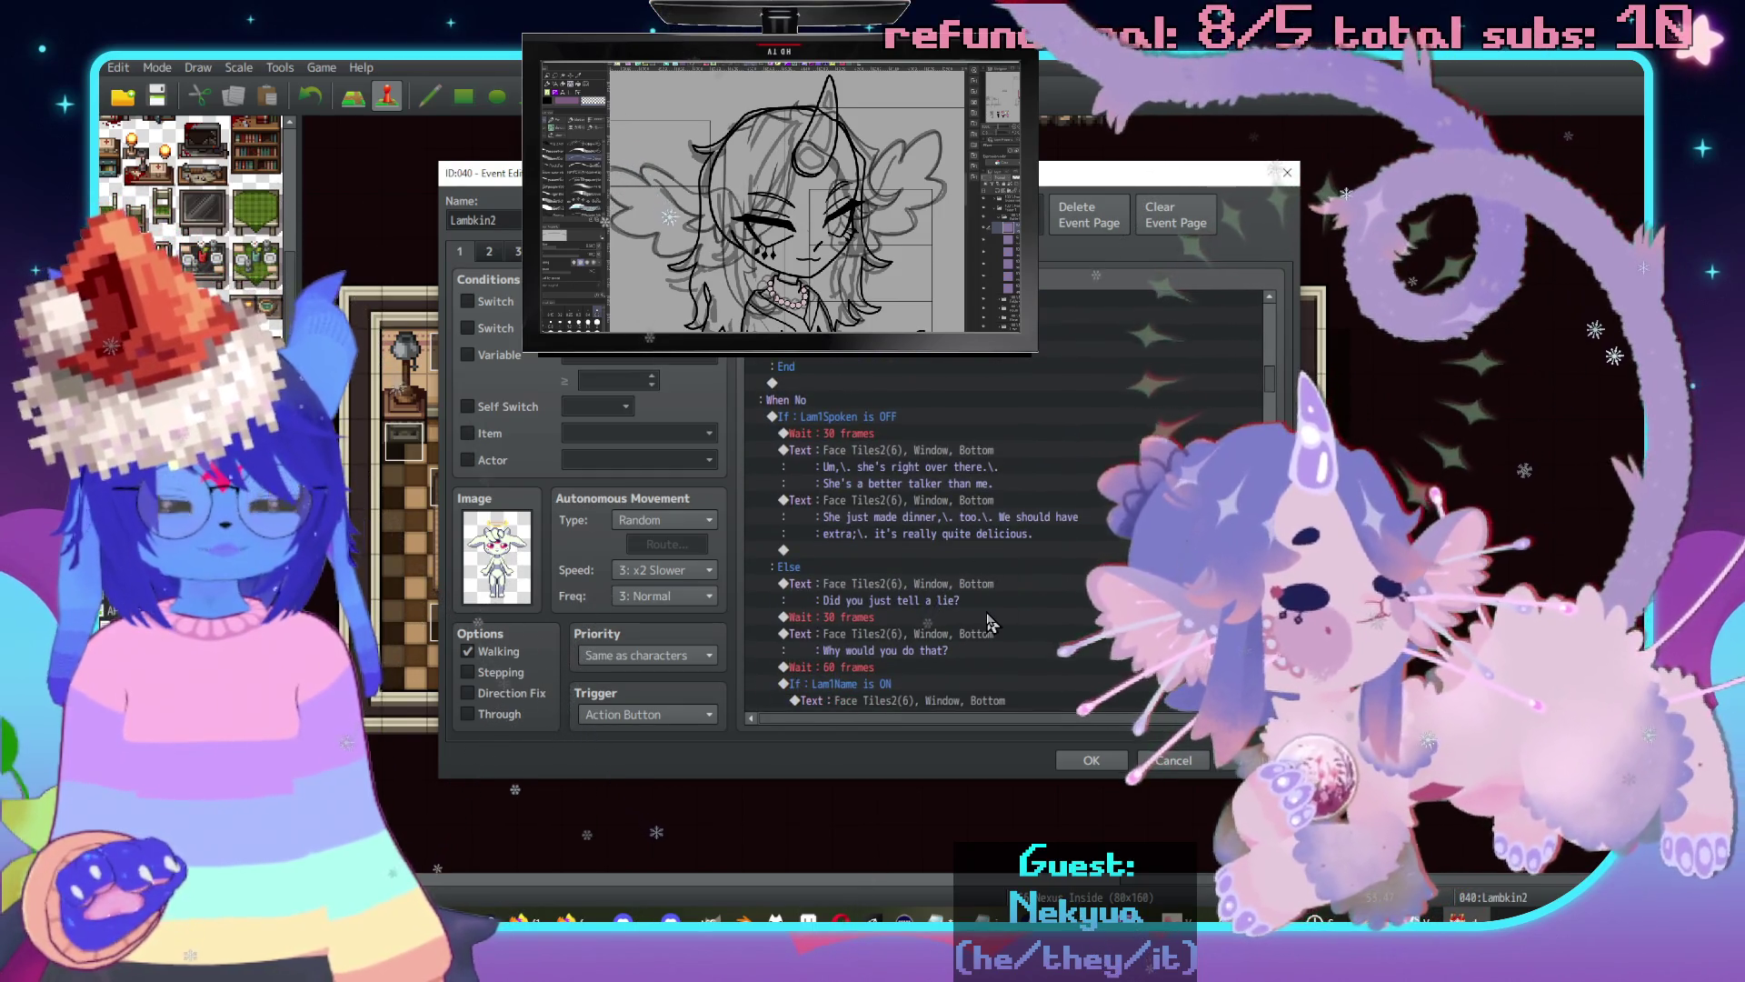
pyautogui.scroll(-2, 1045, 614)
pyautogui.scroll(-5, 1045, 615)
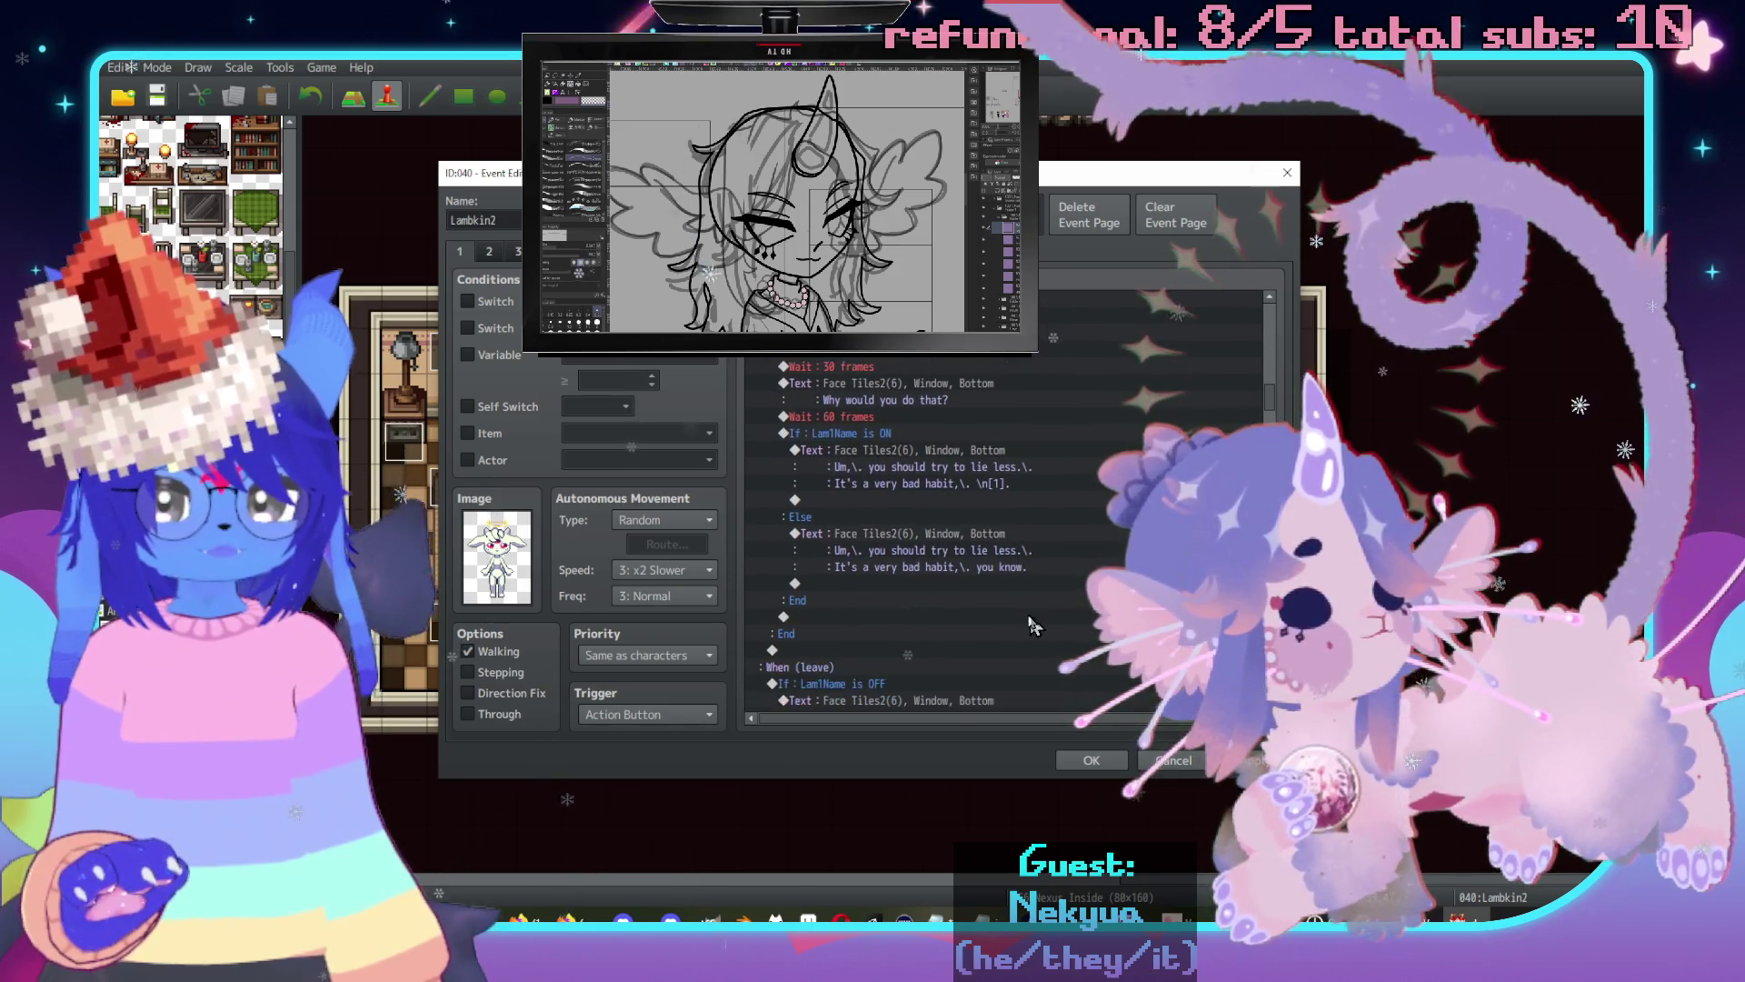
pyautogui.scroll(2, 845, 555)
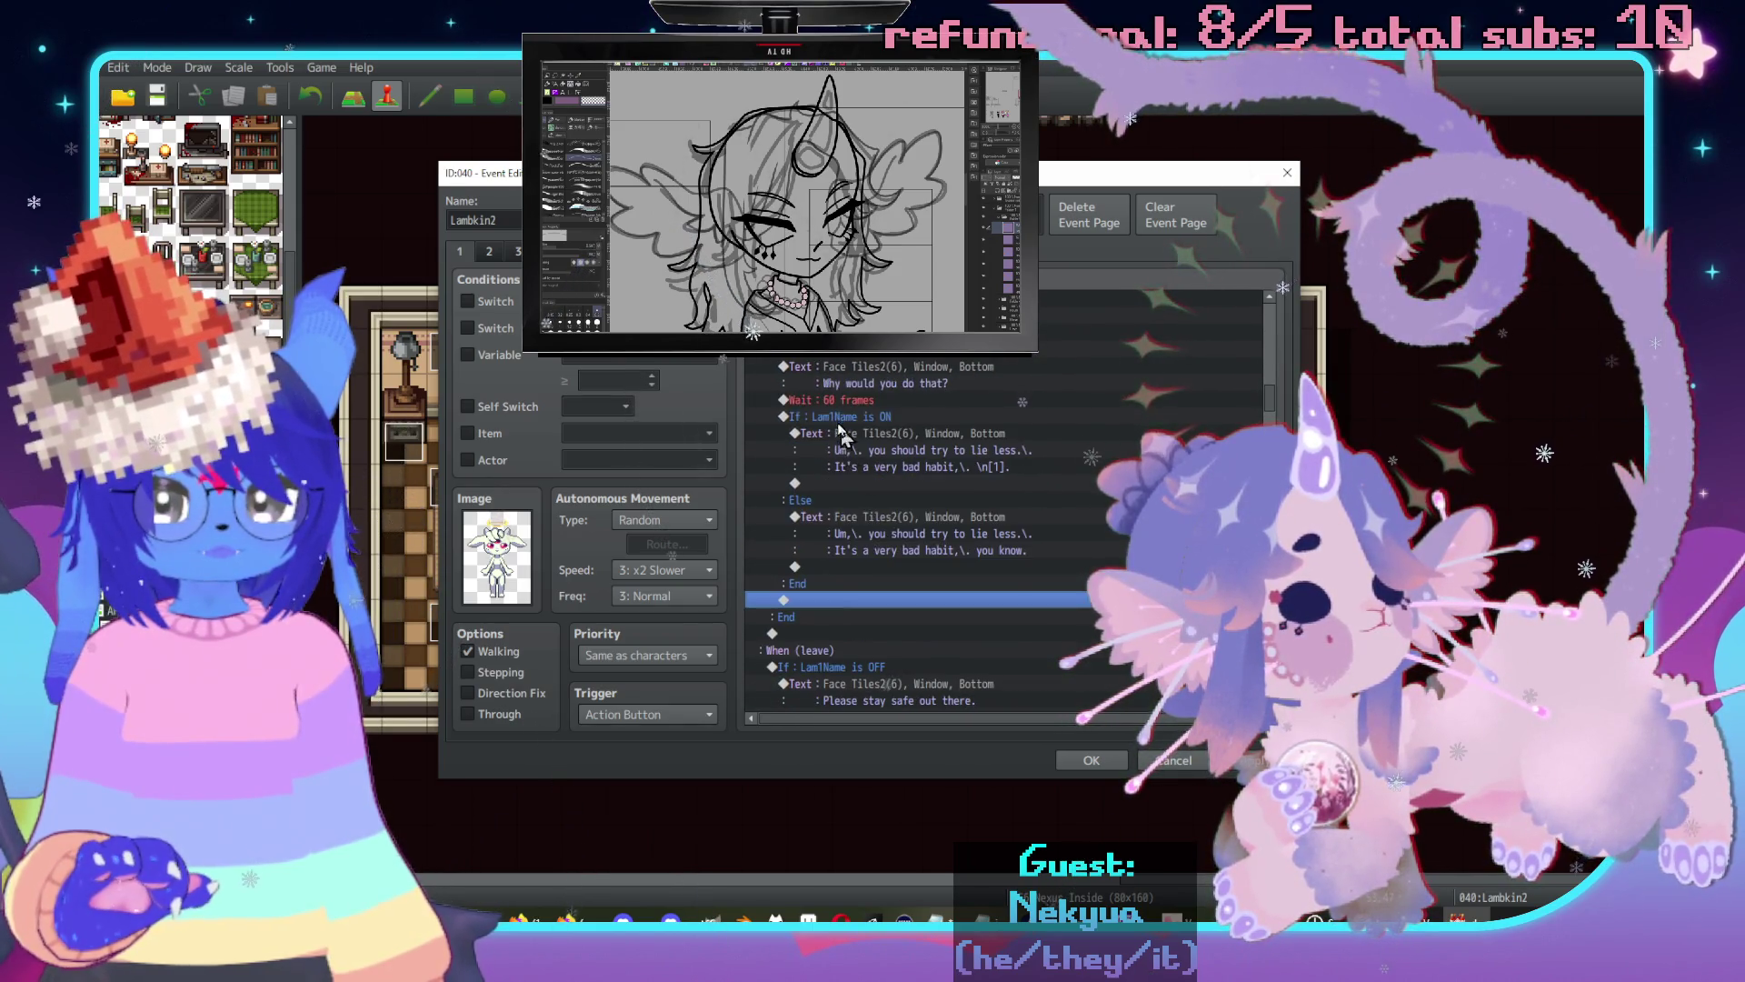
pyautogui.click(828, 546)
pyautogui.click(823, 602)
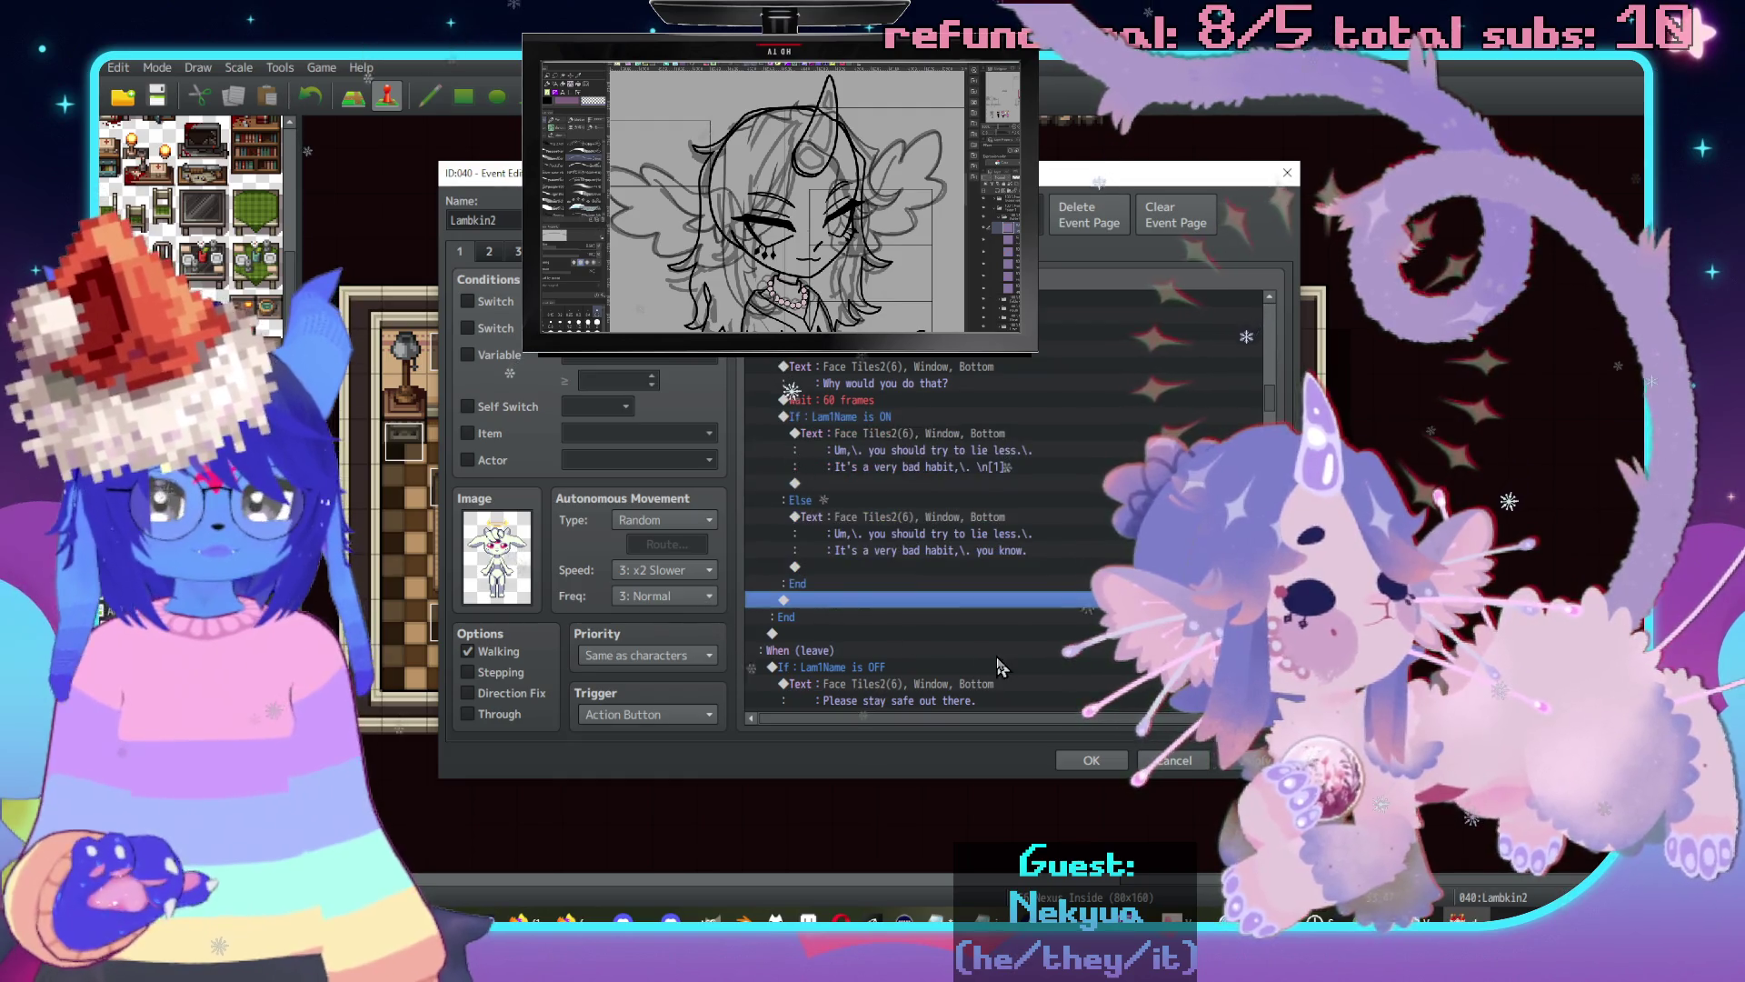
pyautogui.hotkey('ctrl', 'v')
# Change the pasted branch's Reset Talk call to the Lambkin Talk common event.
pyautogui.scroll(-2, 1000, 666)
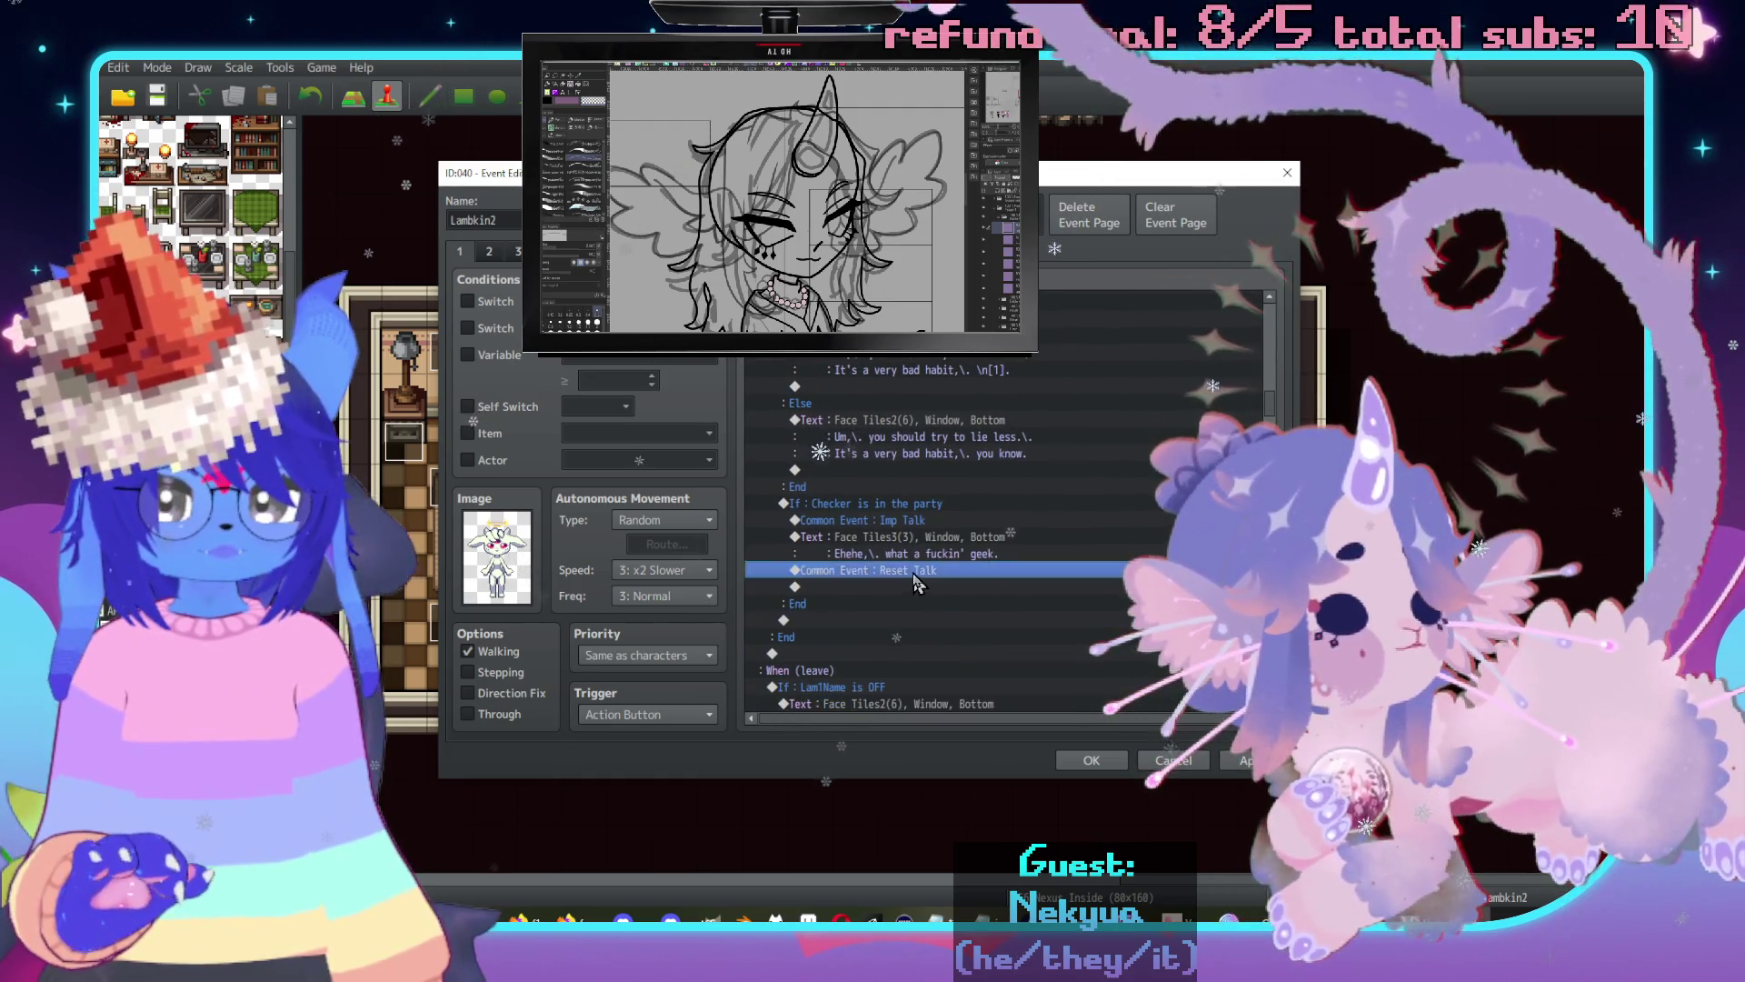
pyautogui.doubleClick(991, 570)
pyautogui.click(1021, 501)
pyautogui.scroll(-8, 1016, 560)
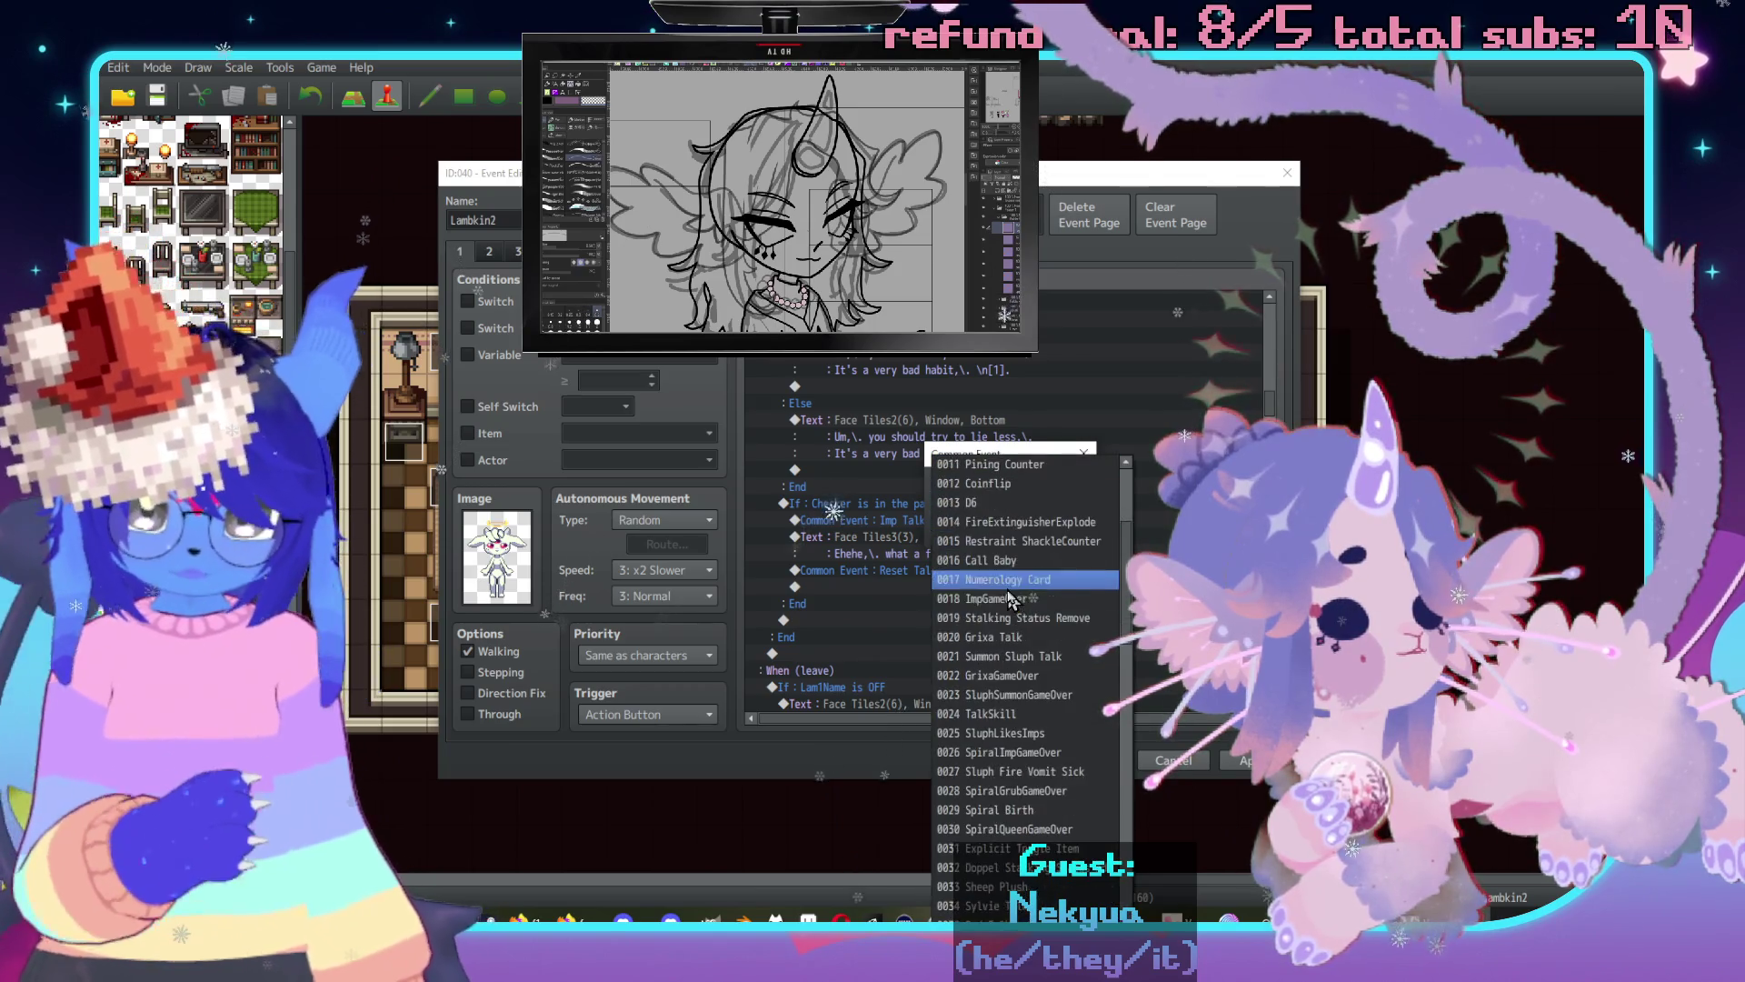
pyautogui.scroll(-6, 1018, 691)
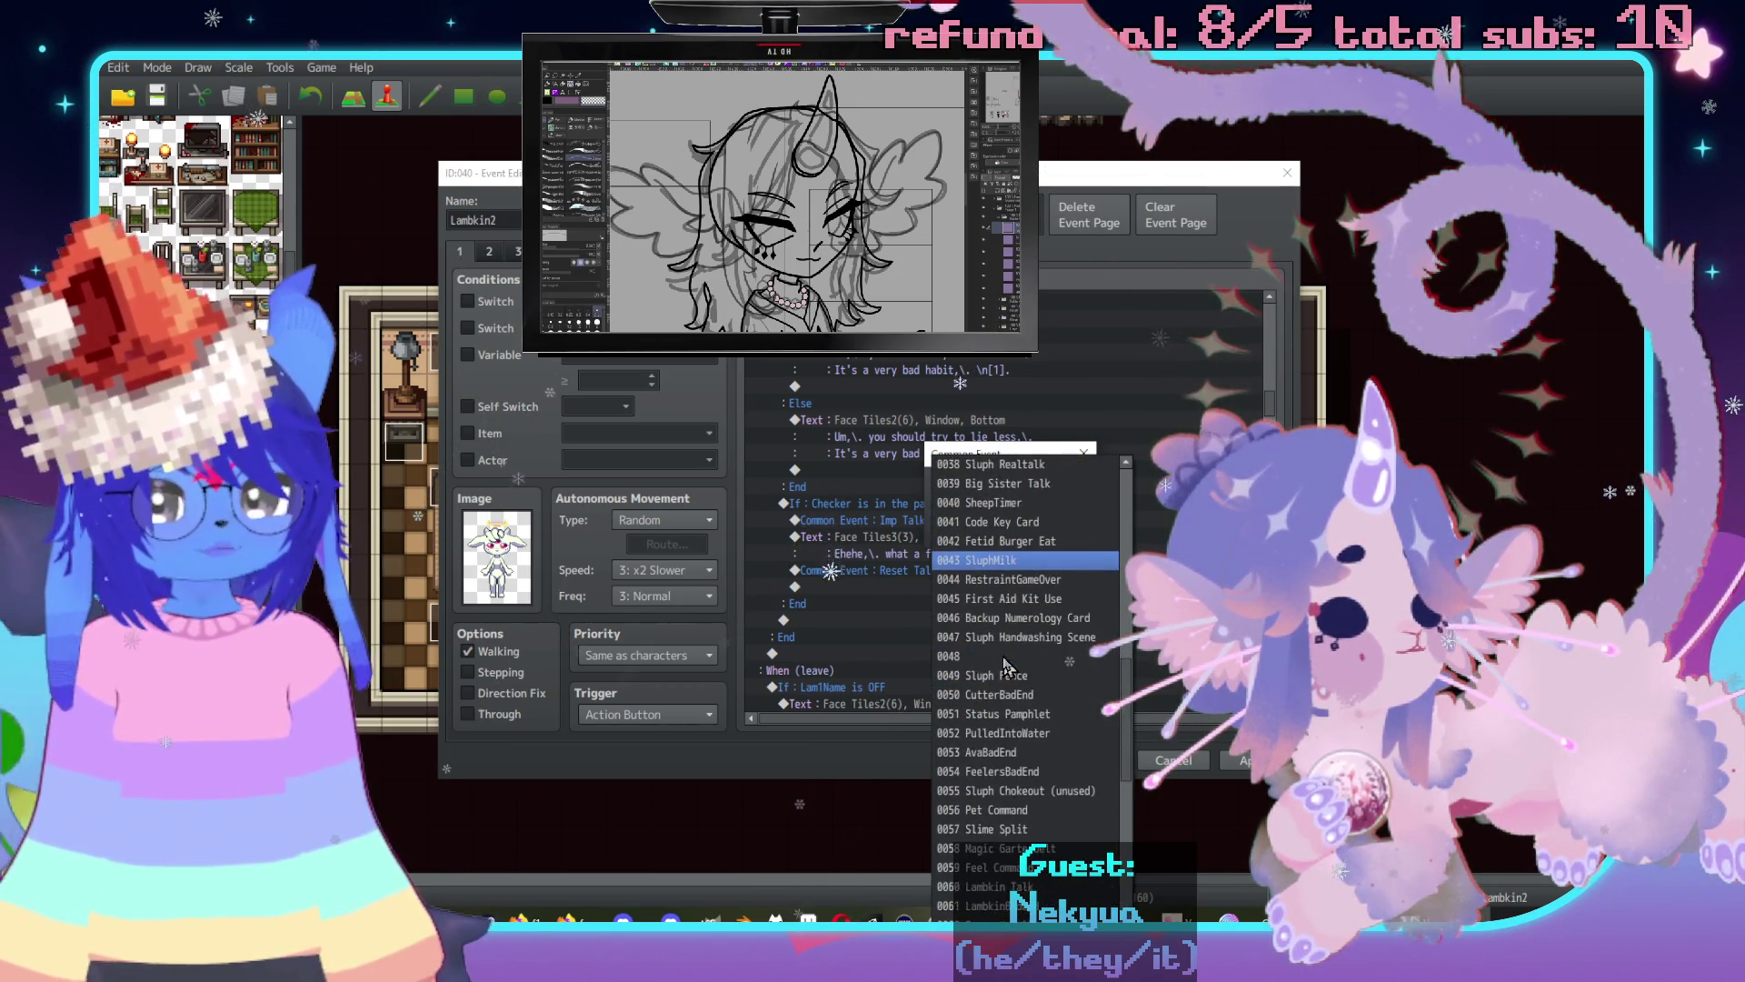
pyautogui.click(1000, 732)
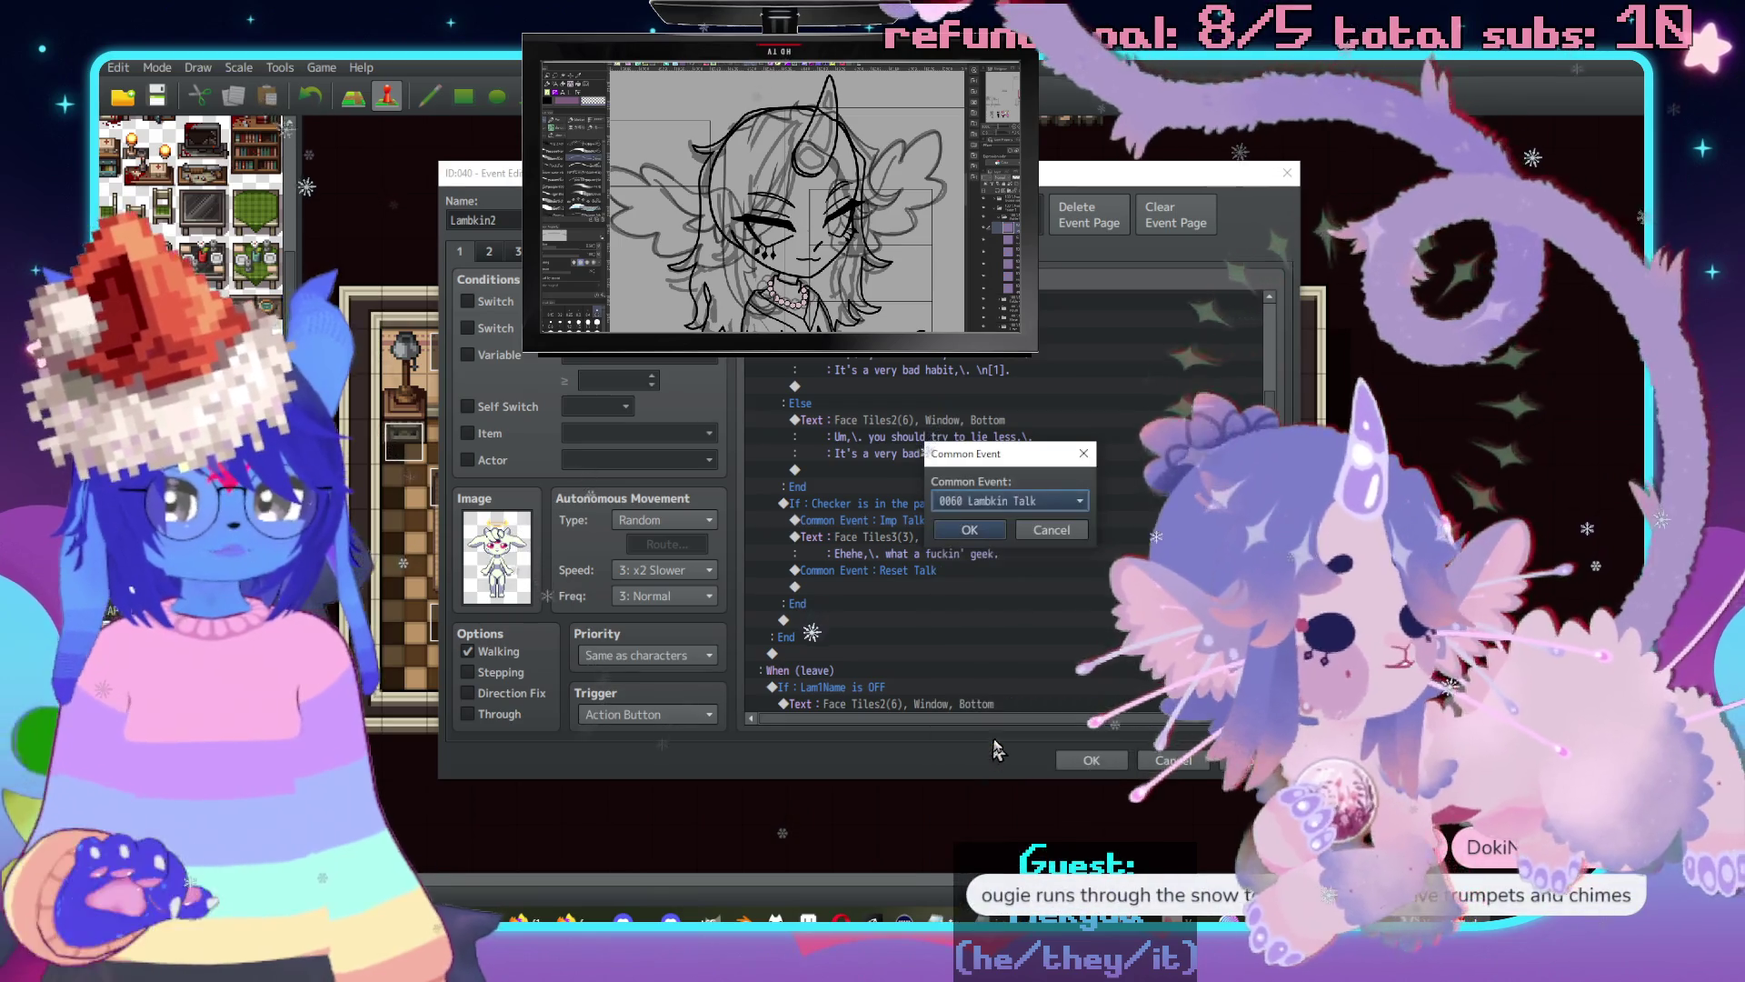
pyautogui.click(998, 527)
# Also switch the other Reset Talk call above it to 0060 Lambkin Talk.
pyautogui.scroll(10, 963, 545)
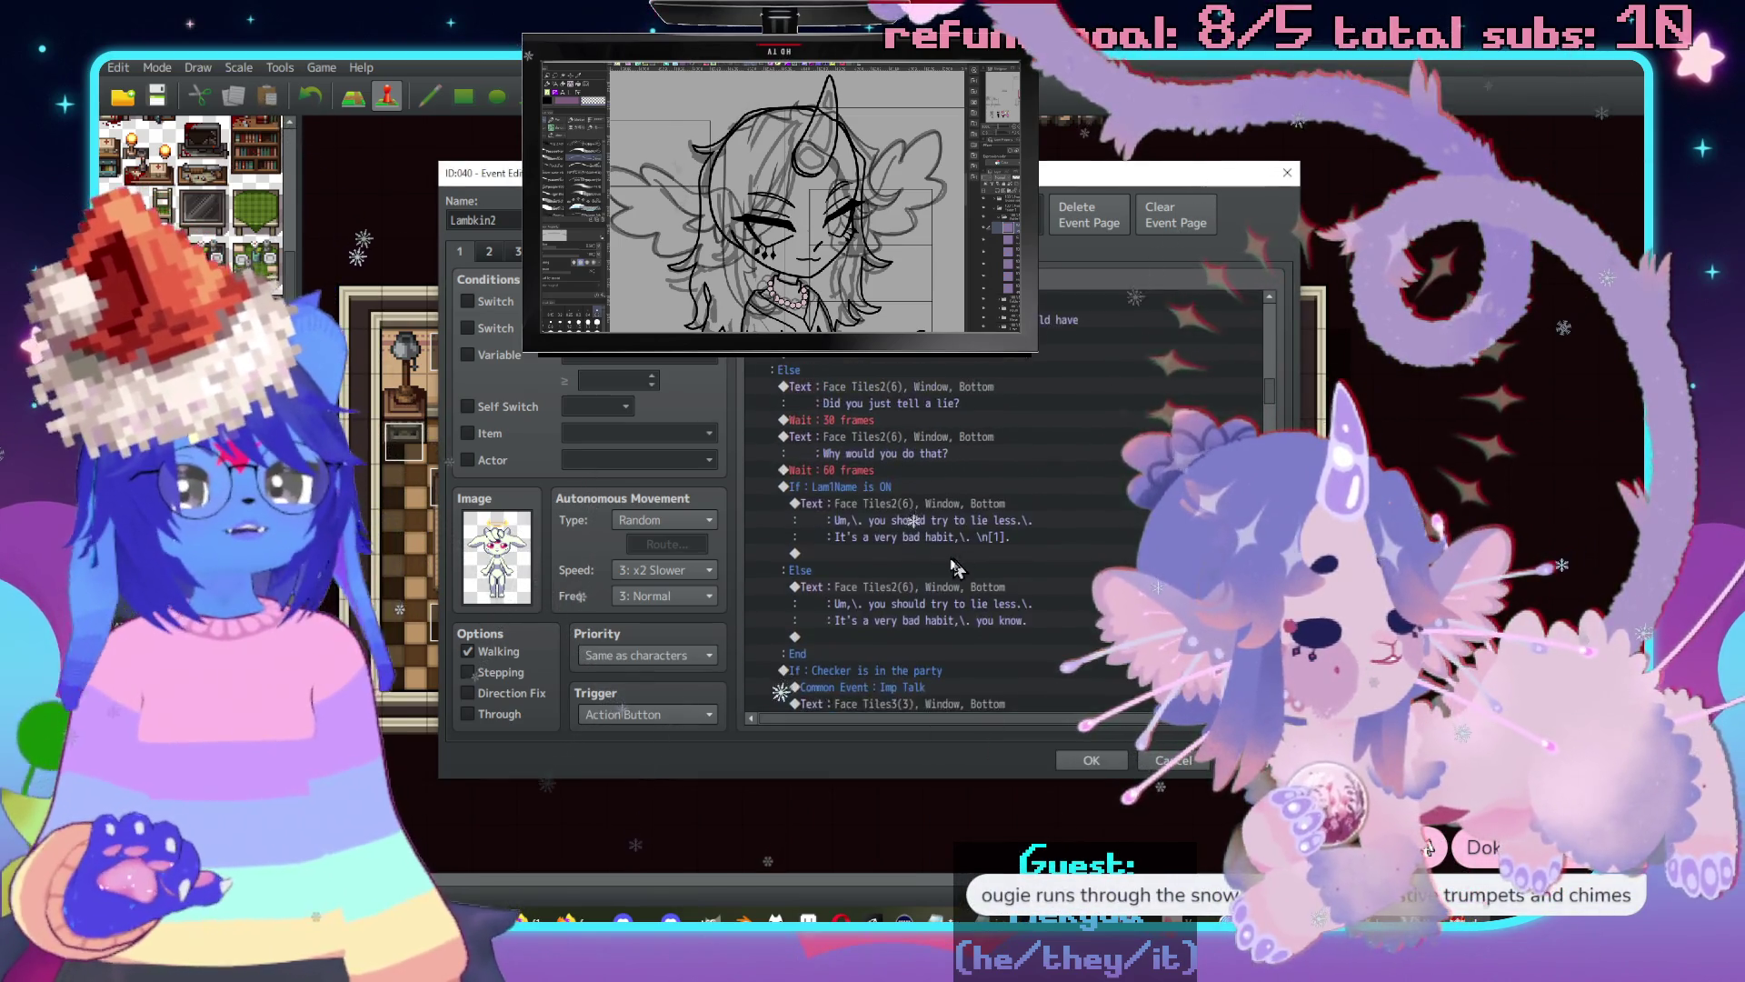
pyautogui.scroll(6, 921, 543)
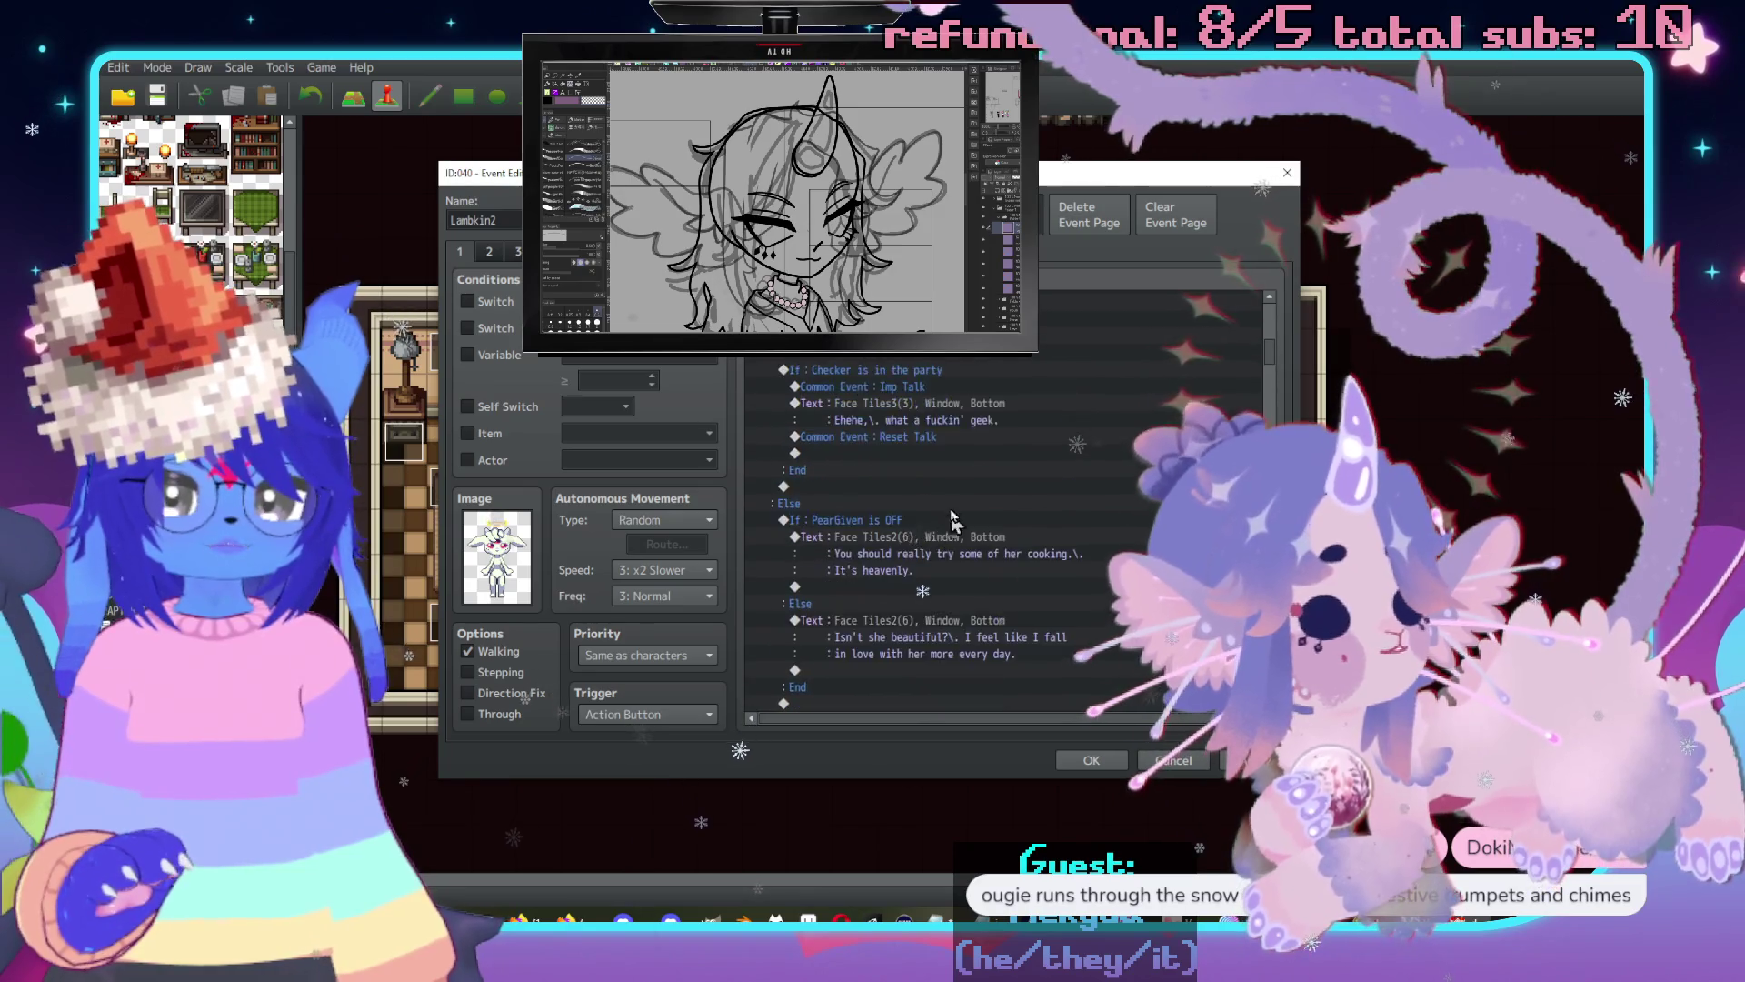
pyautogui.click(925, 505)
pyautogui.doubleClick(925, 504)
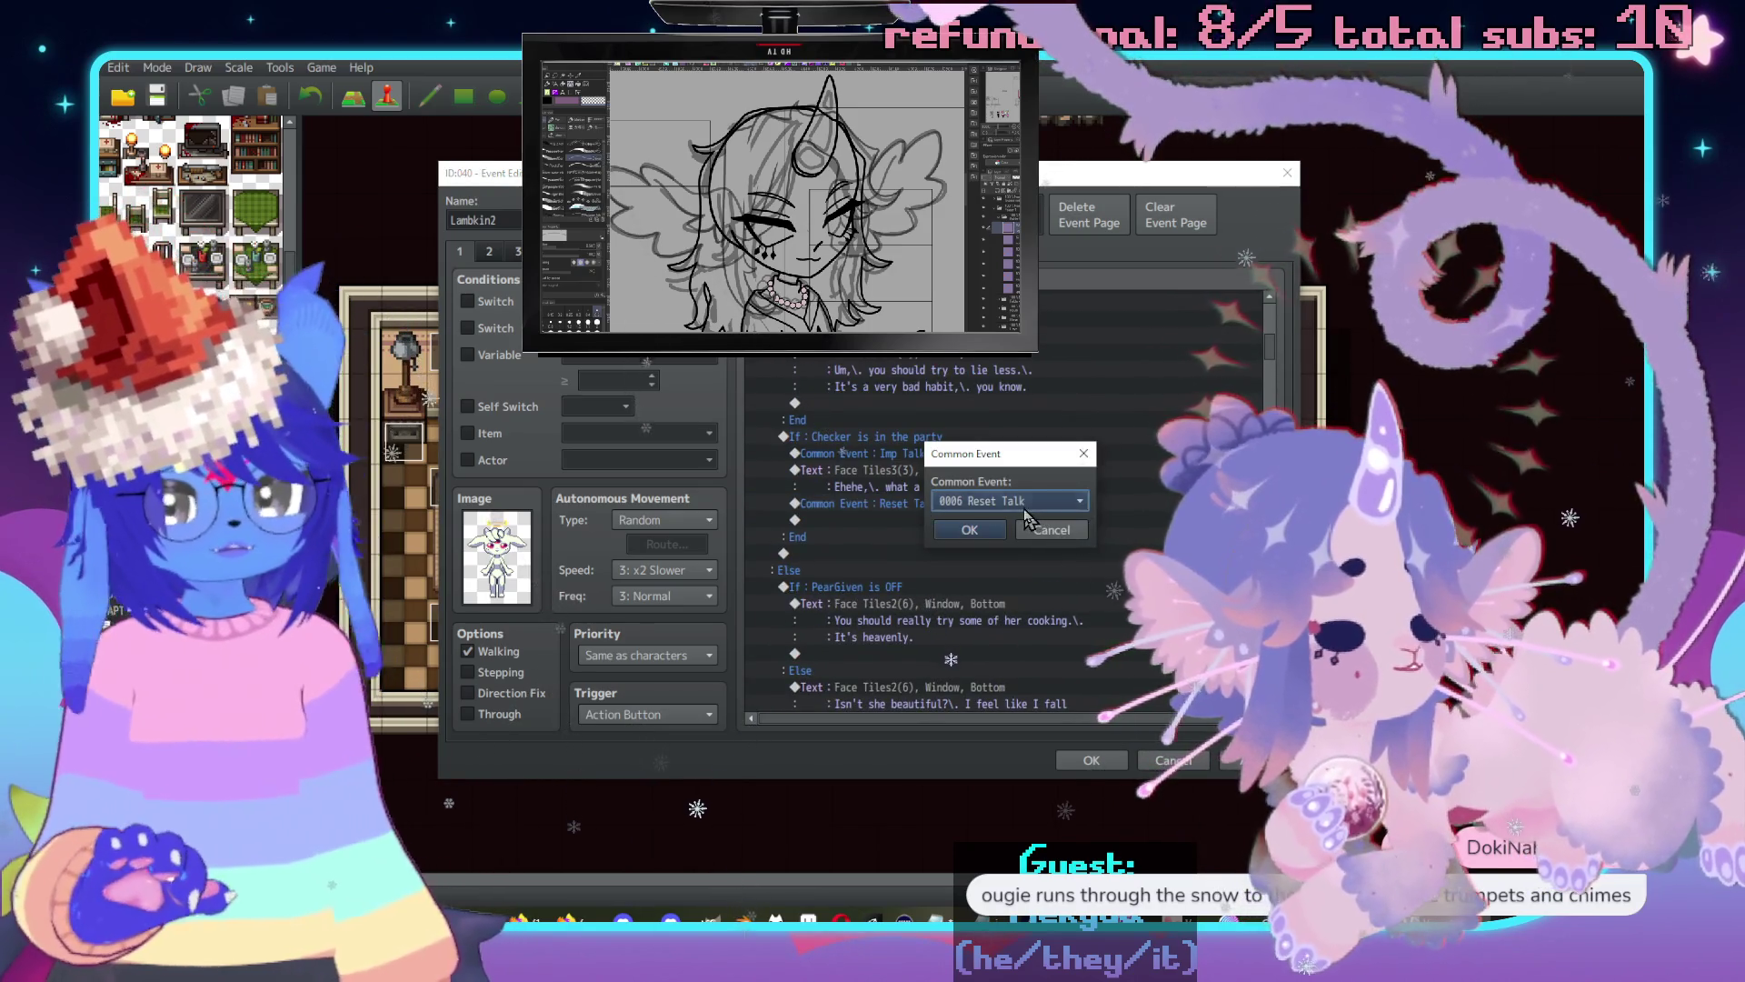
pyautogui.click(1009, 495)
pyautogui.scroll(-9, 1000, 641)
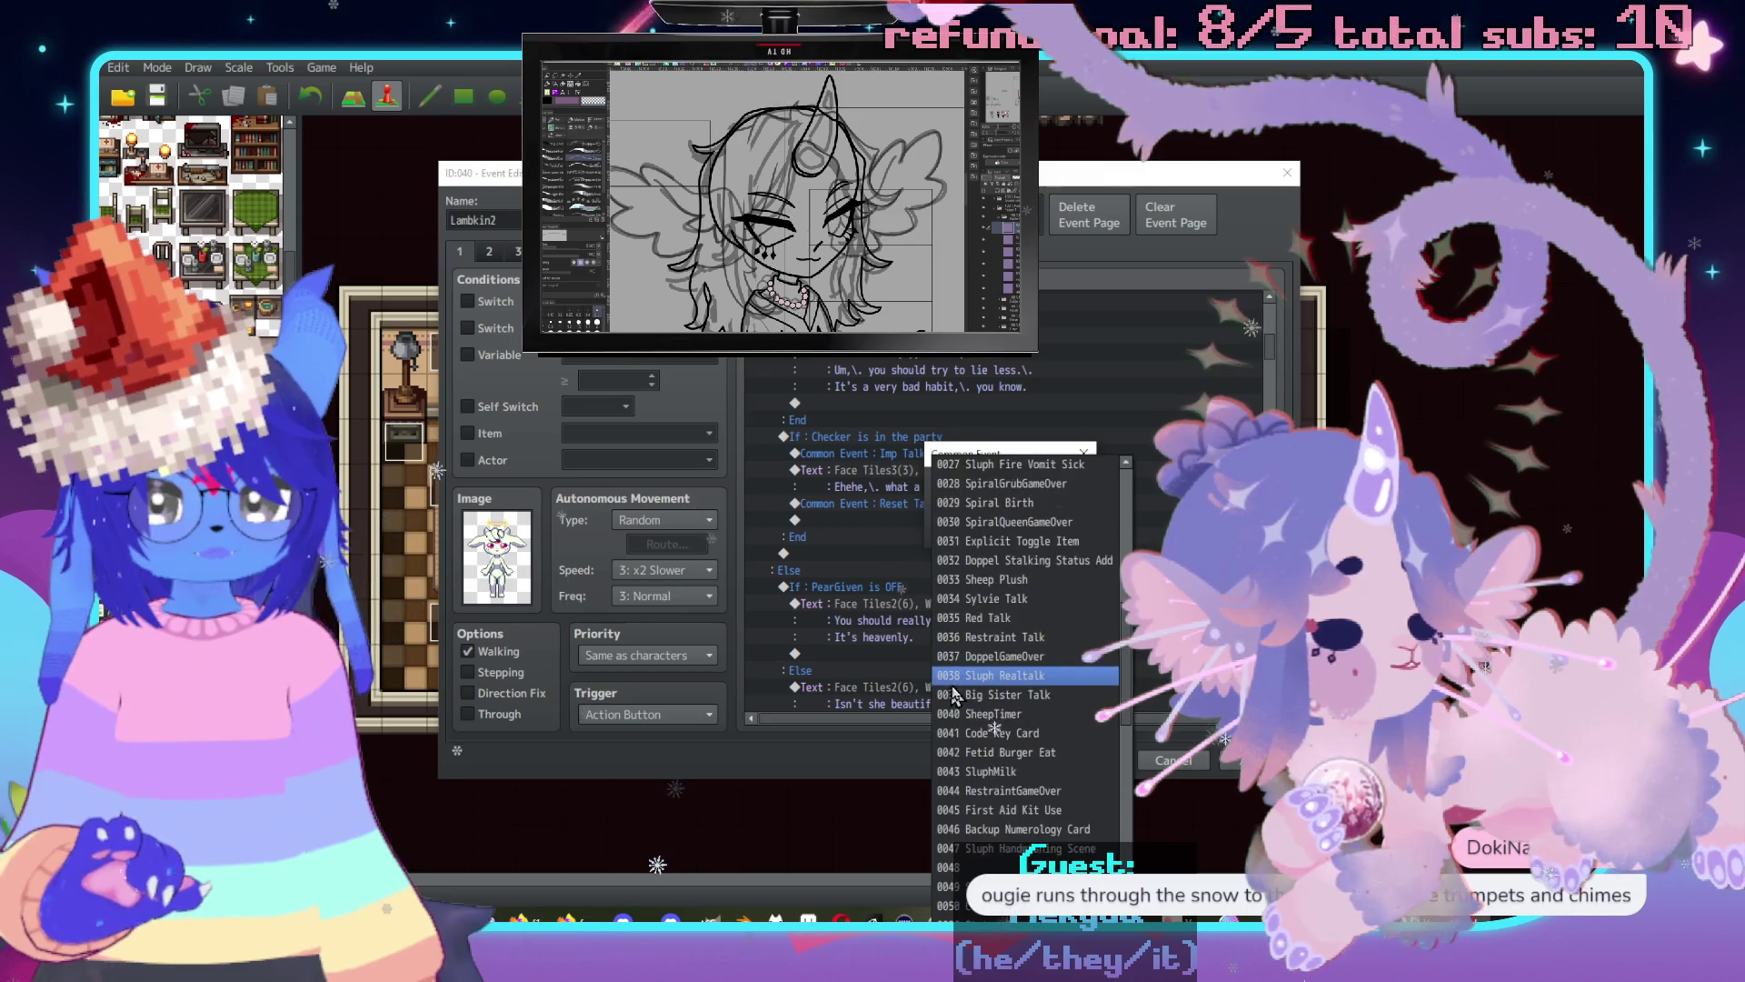
pyautogui.press('Down')
pyautogui.press('Down')
pyautogui.press('Down')
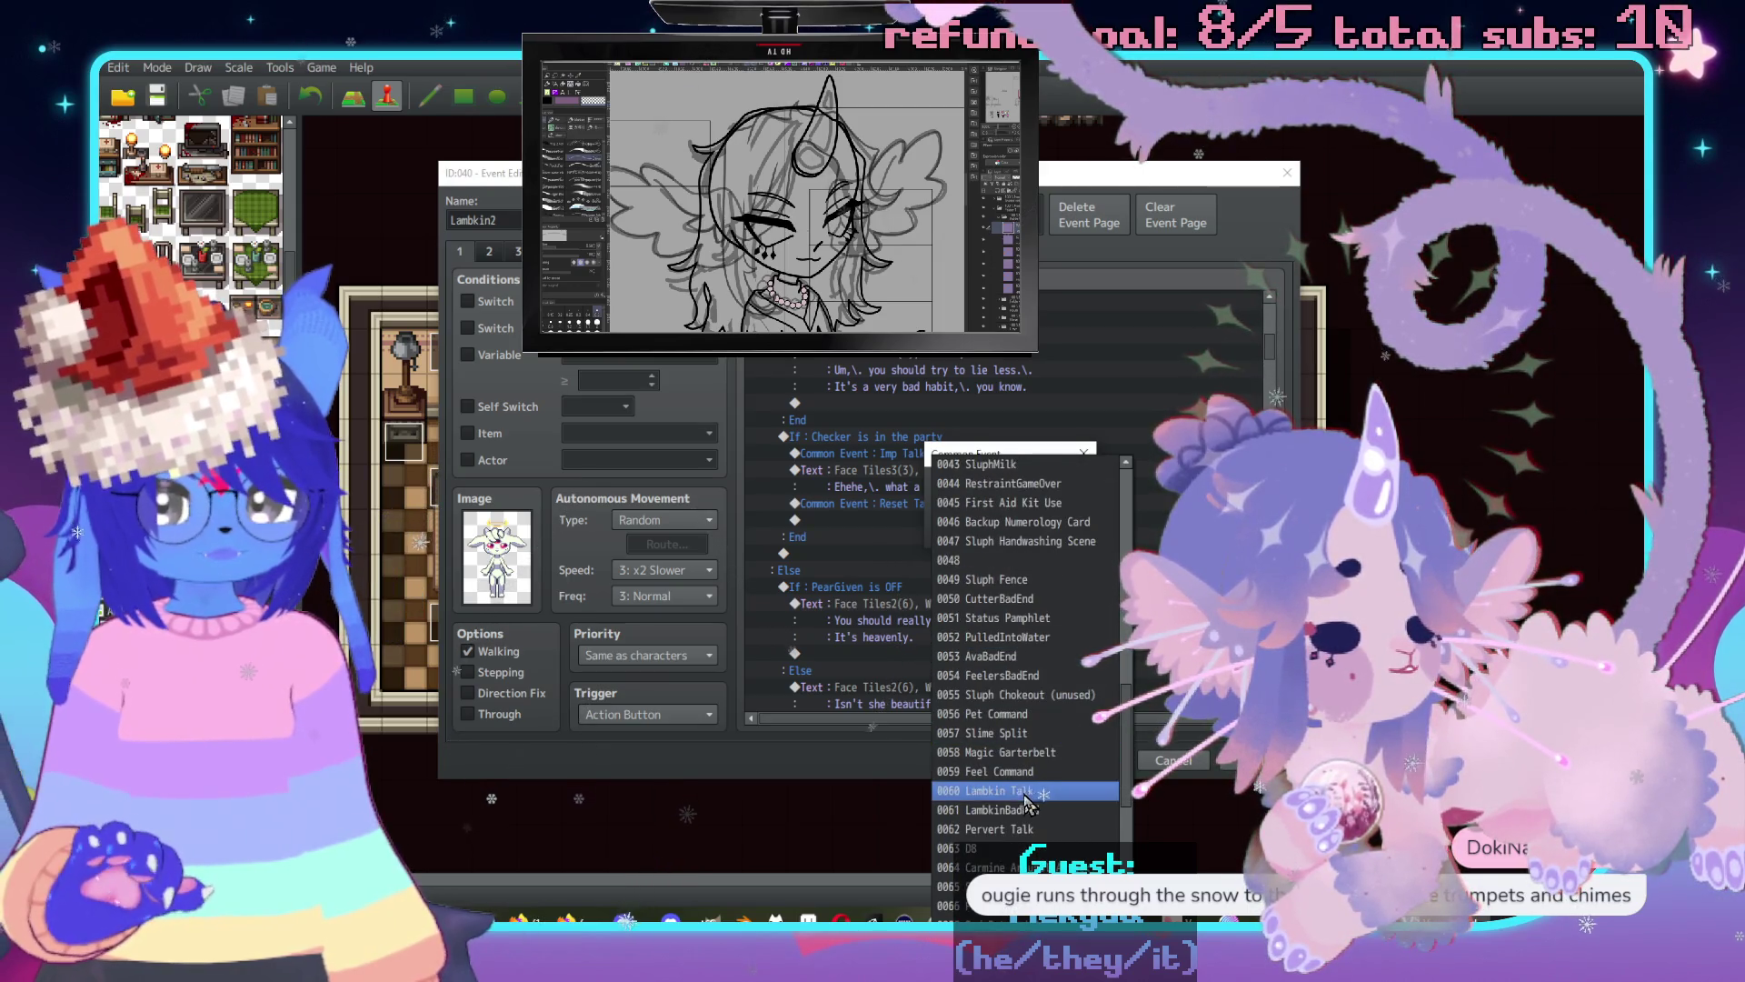
pyautogui.press('Return')
pyautogui.click(983, 537)
pyautogui.scroll(7, 1000, 572)
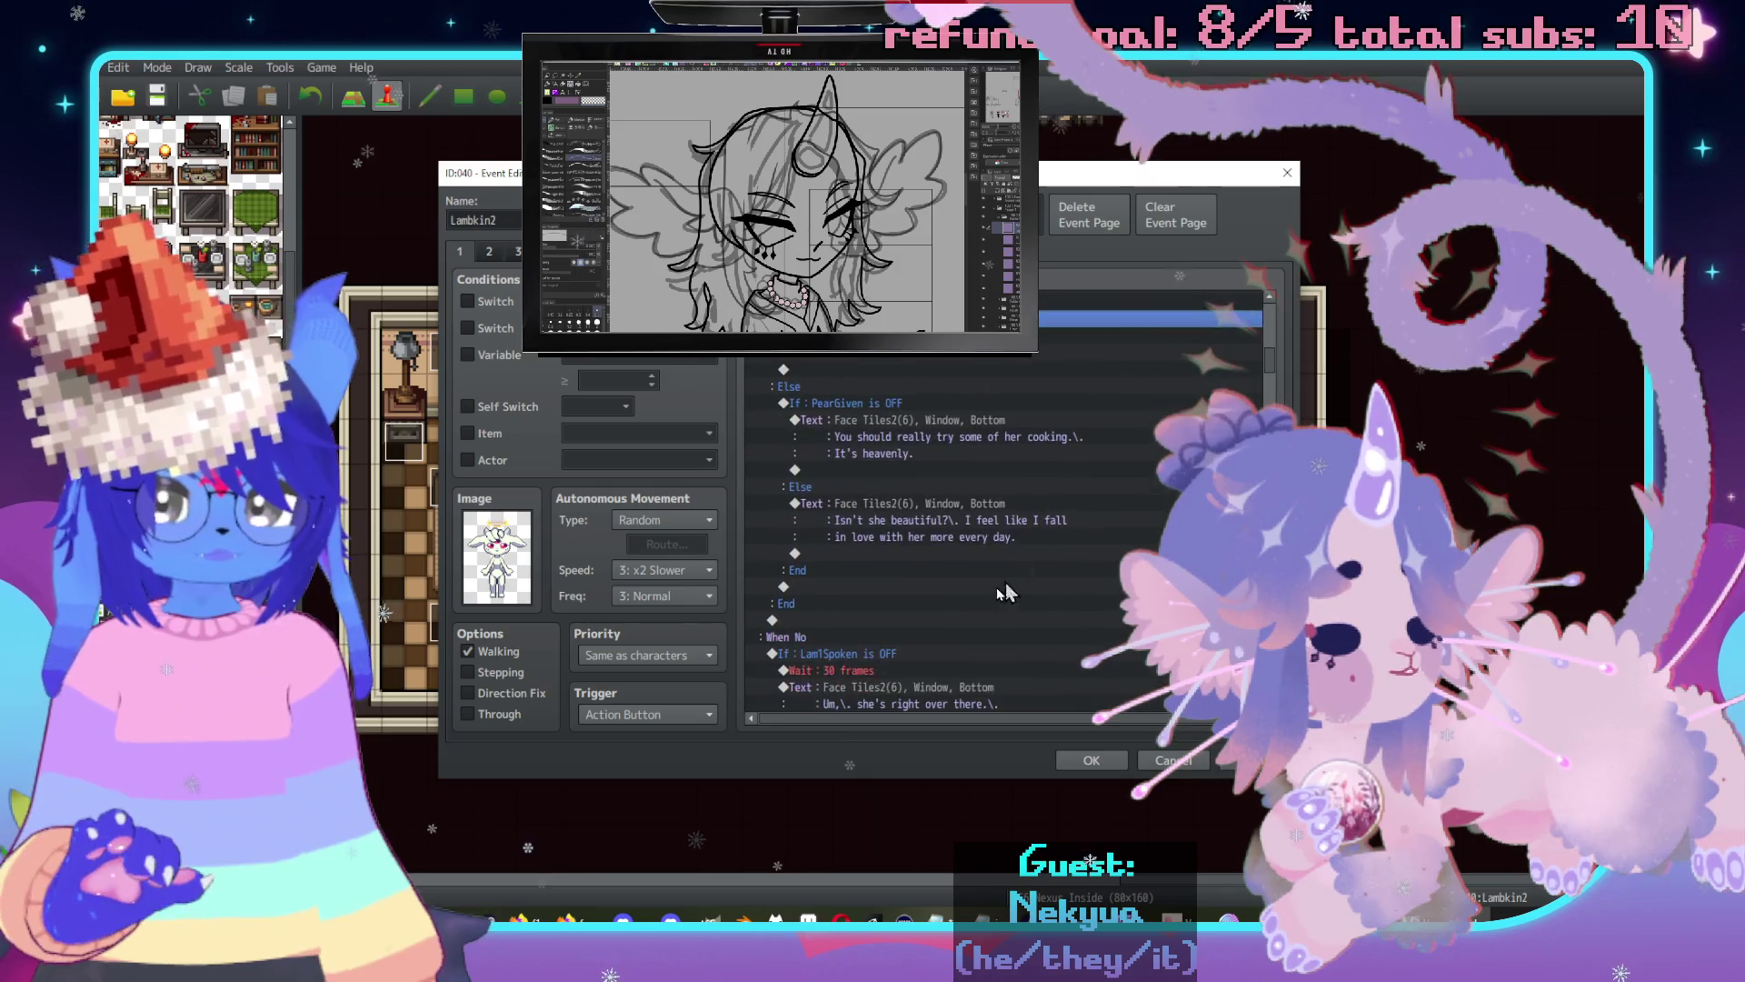
# On page 2, paste the Checker branch after the PearGiven Else dialogue line.
pyautogui.scroll(-6, 1000, 595)
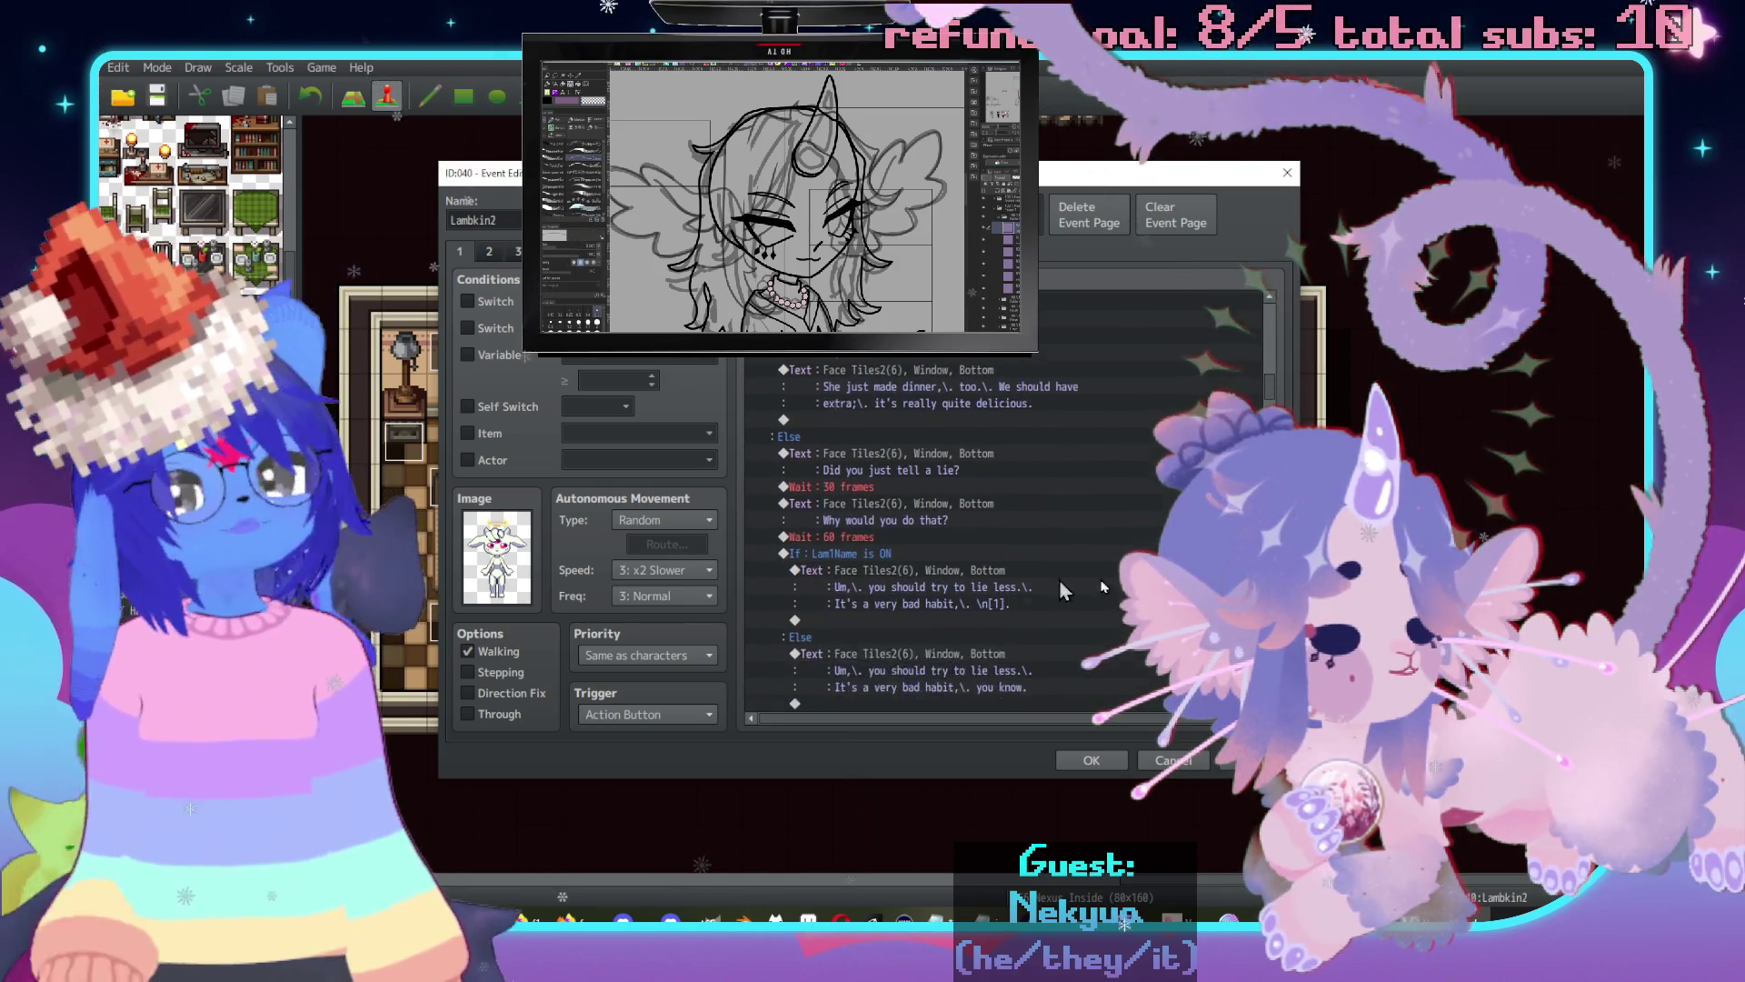
pyautogui.scroll(-10, 1082, 586)
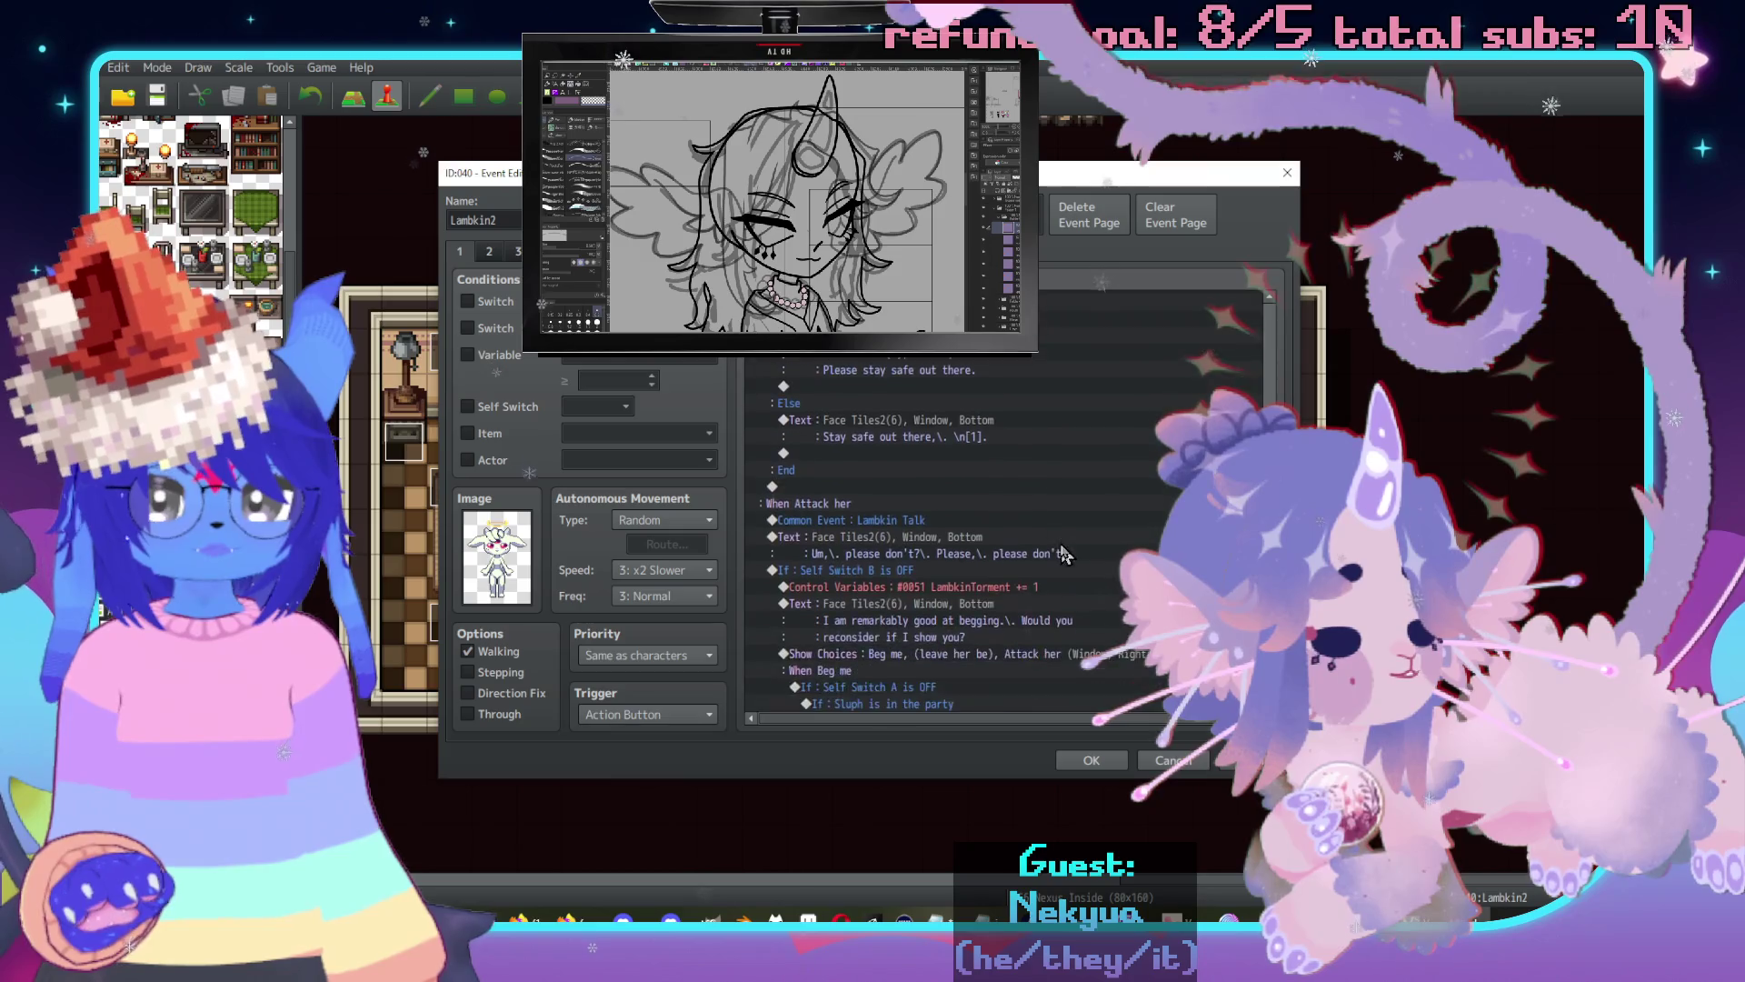
pyautogui.scroll(-10, 1091, 567)
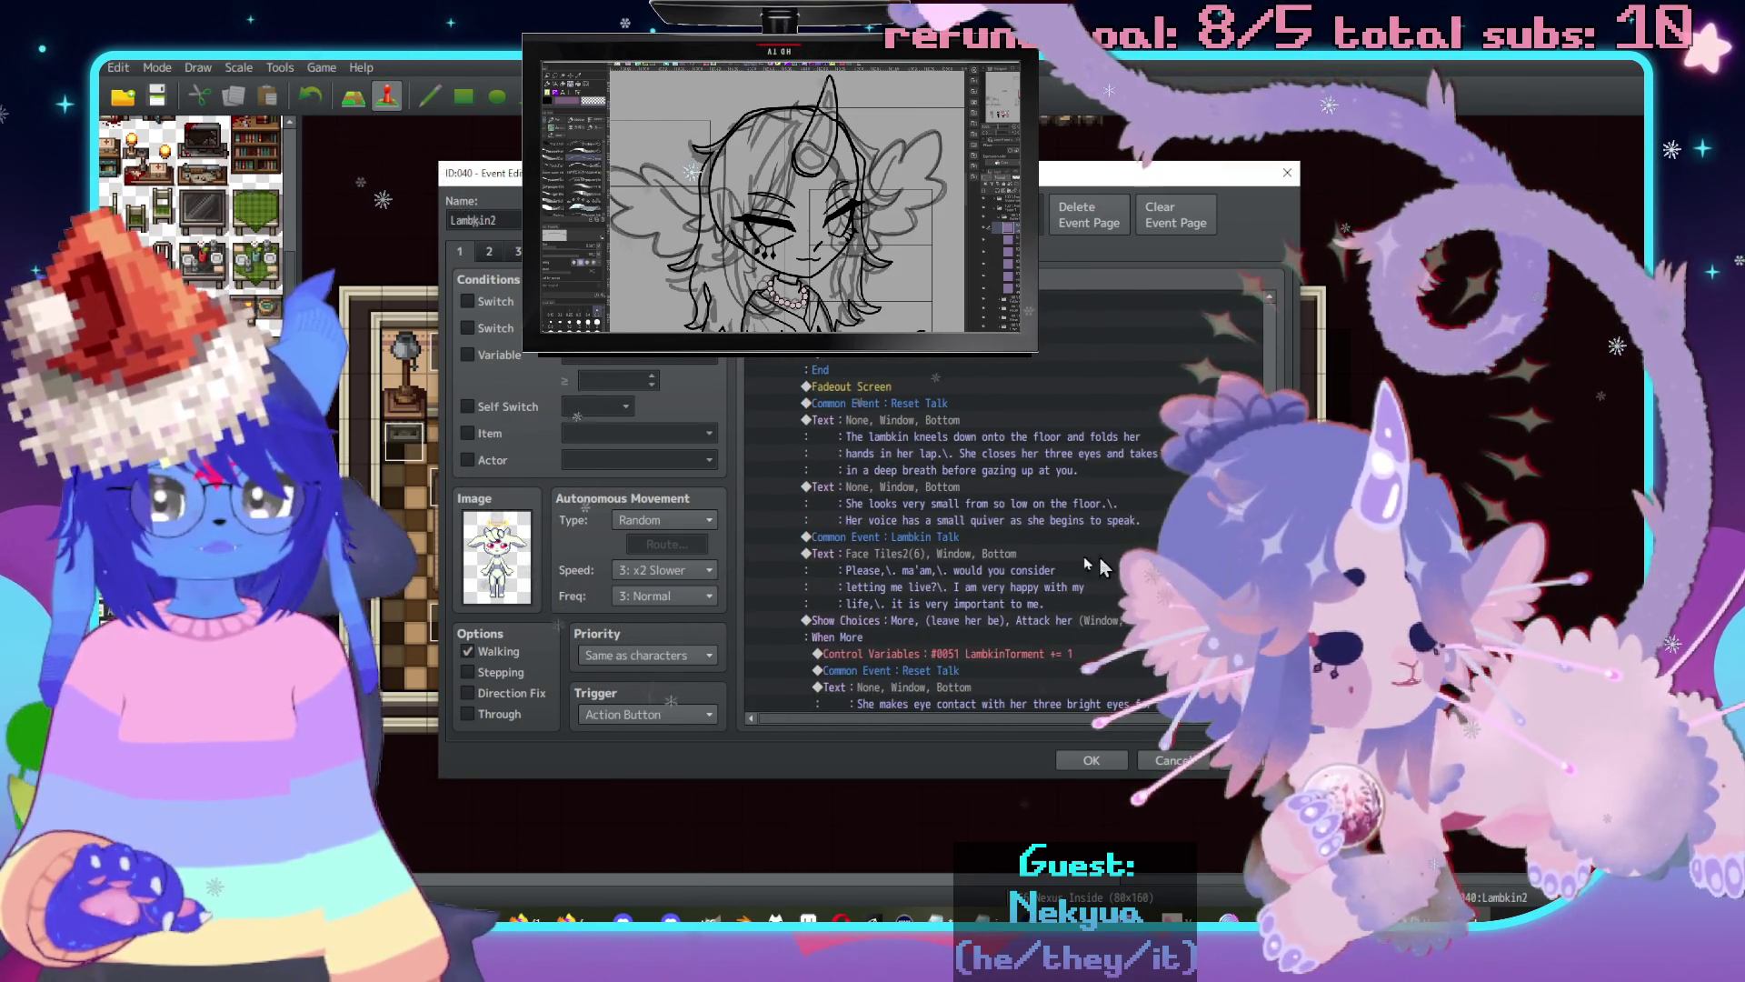
pyautogui.click(490, 255)
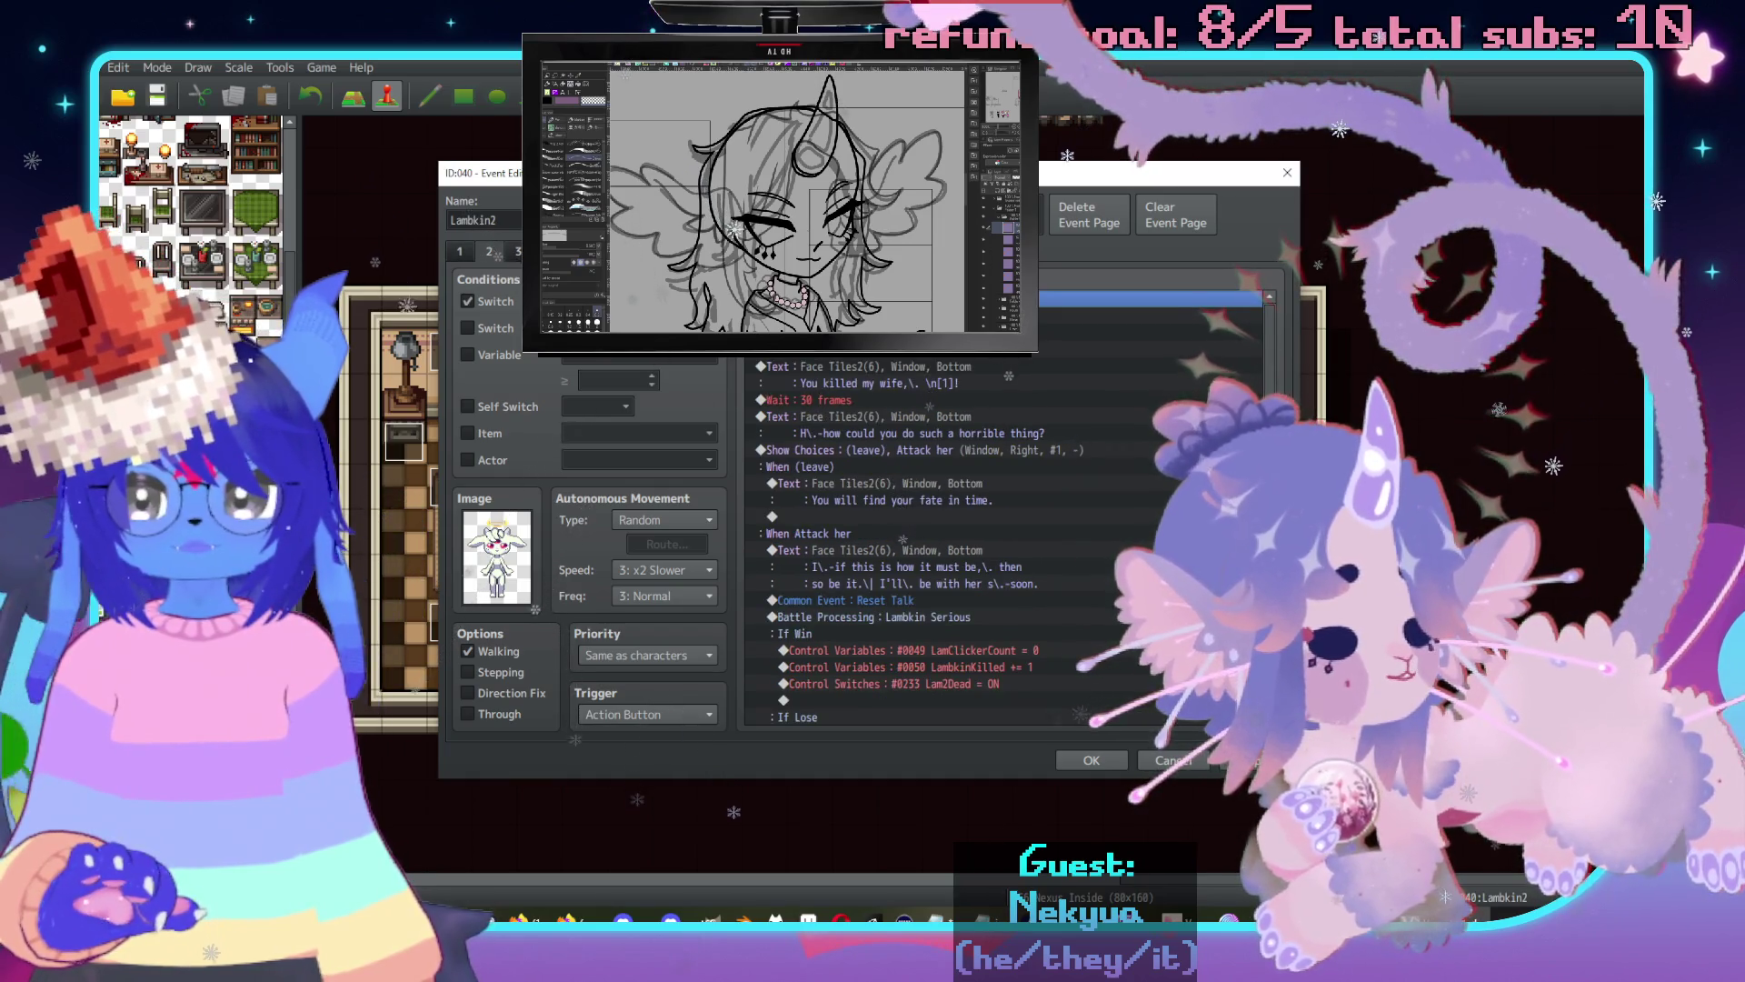
pyautogui.scroll(5, 1144, 502)
pyautogui.scroll(-4, 1144, 502)
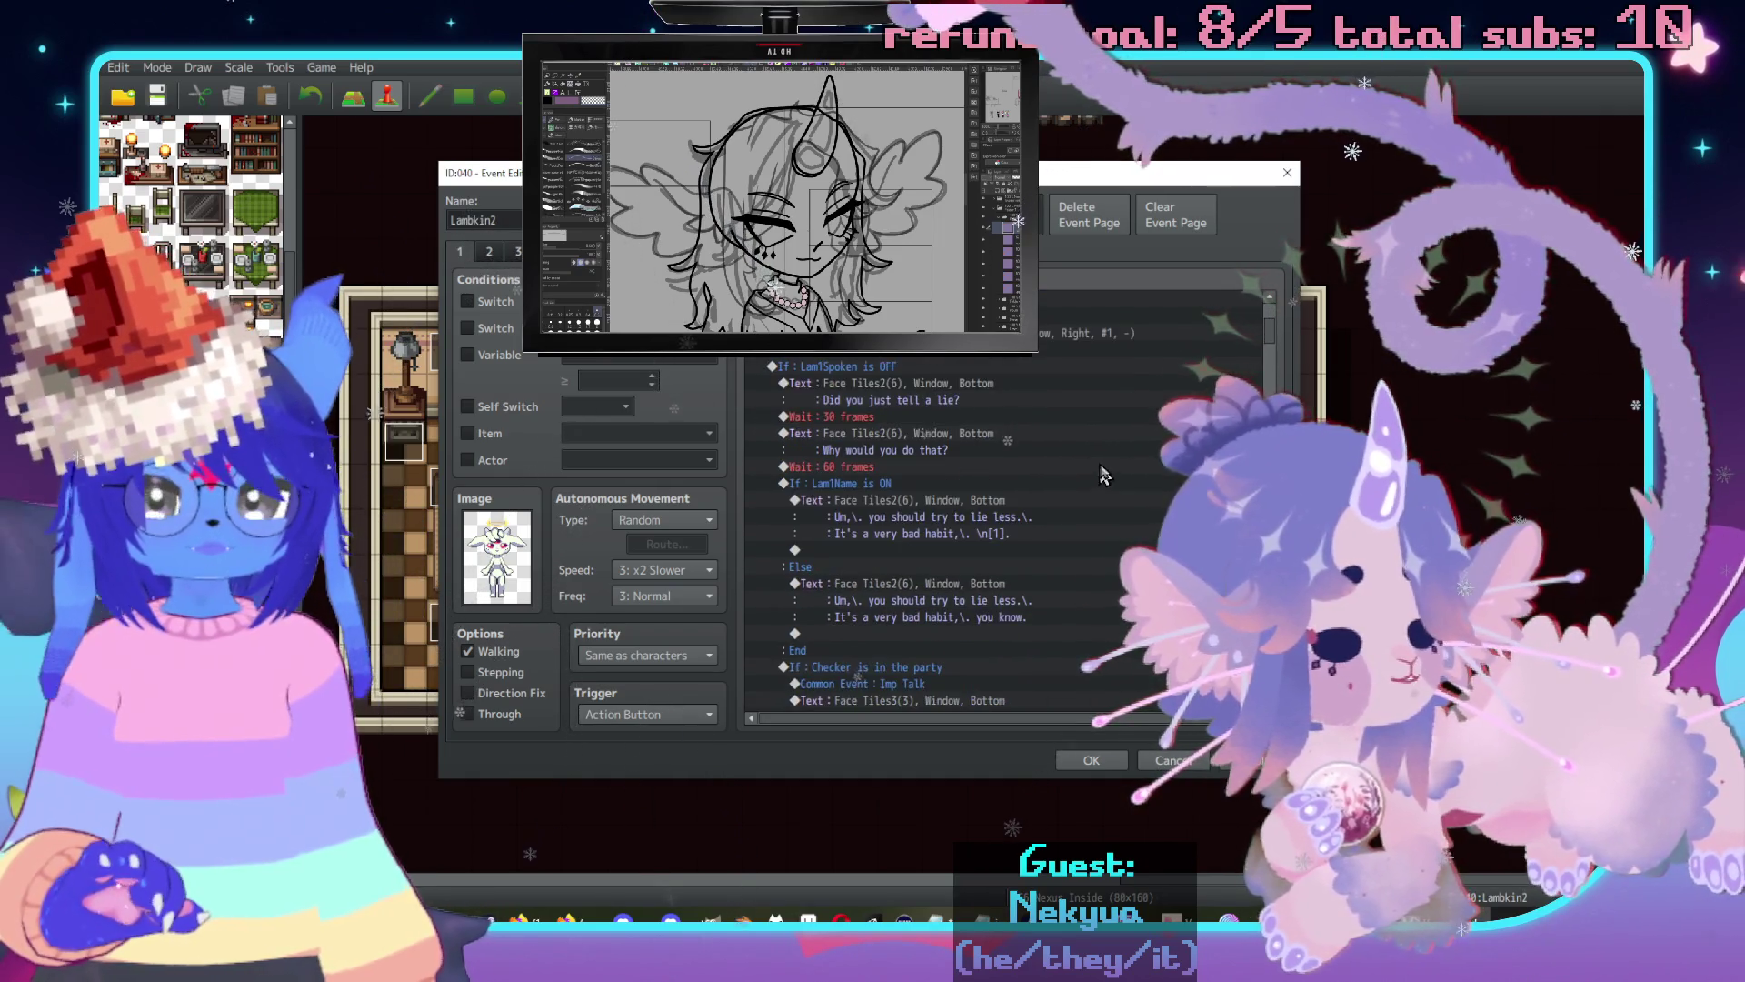
pyautogui.click(1143, 545)
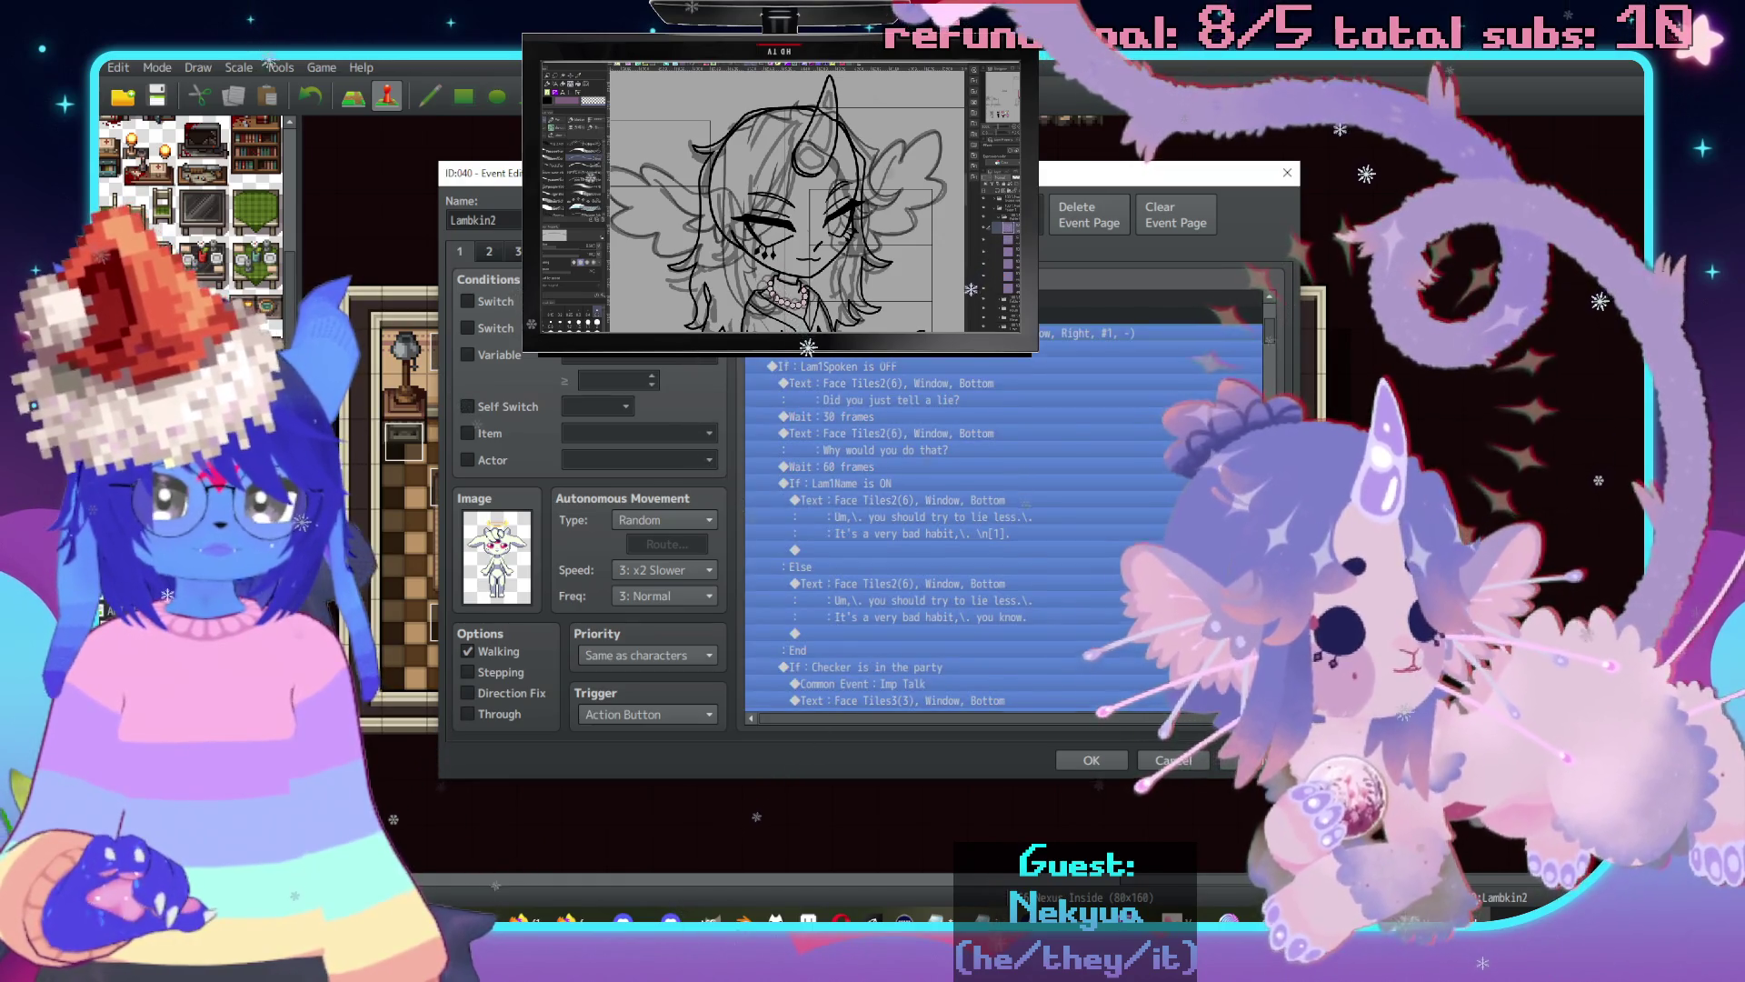
pyautogui.scroll(-5, 1000, 527)
pyautogui.click(909, 496)
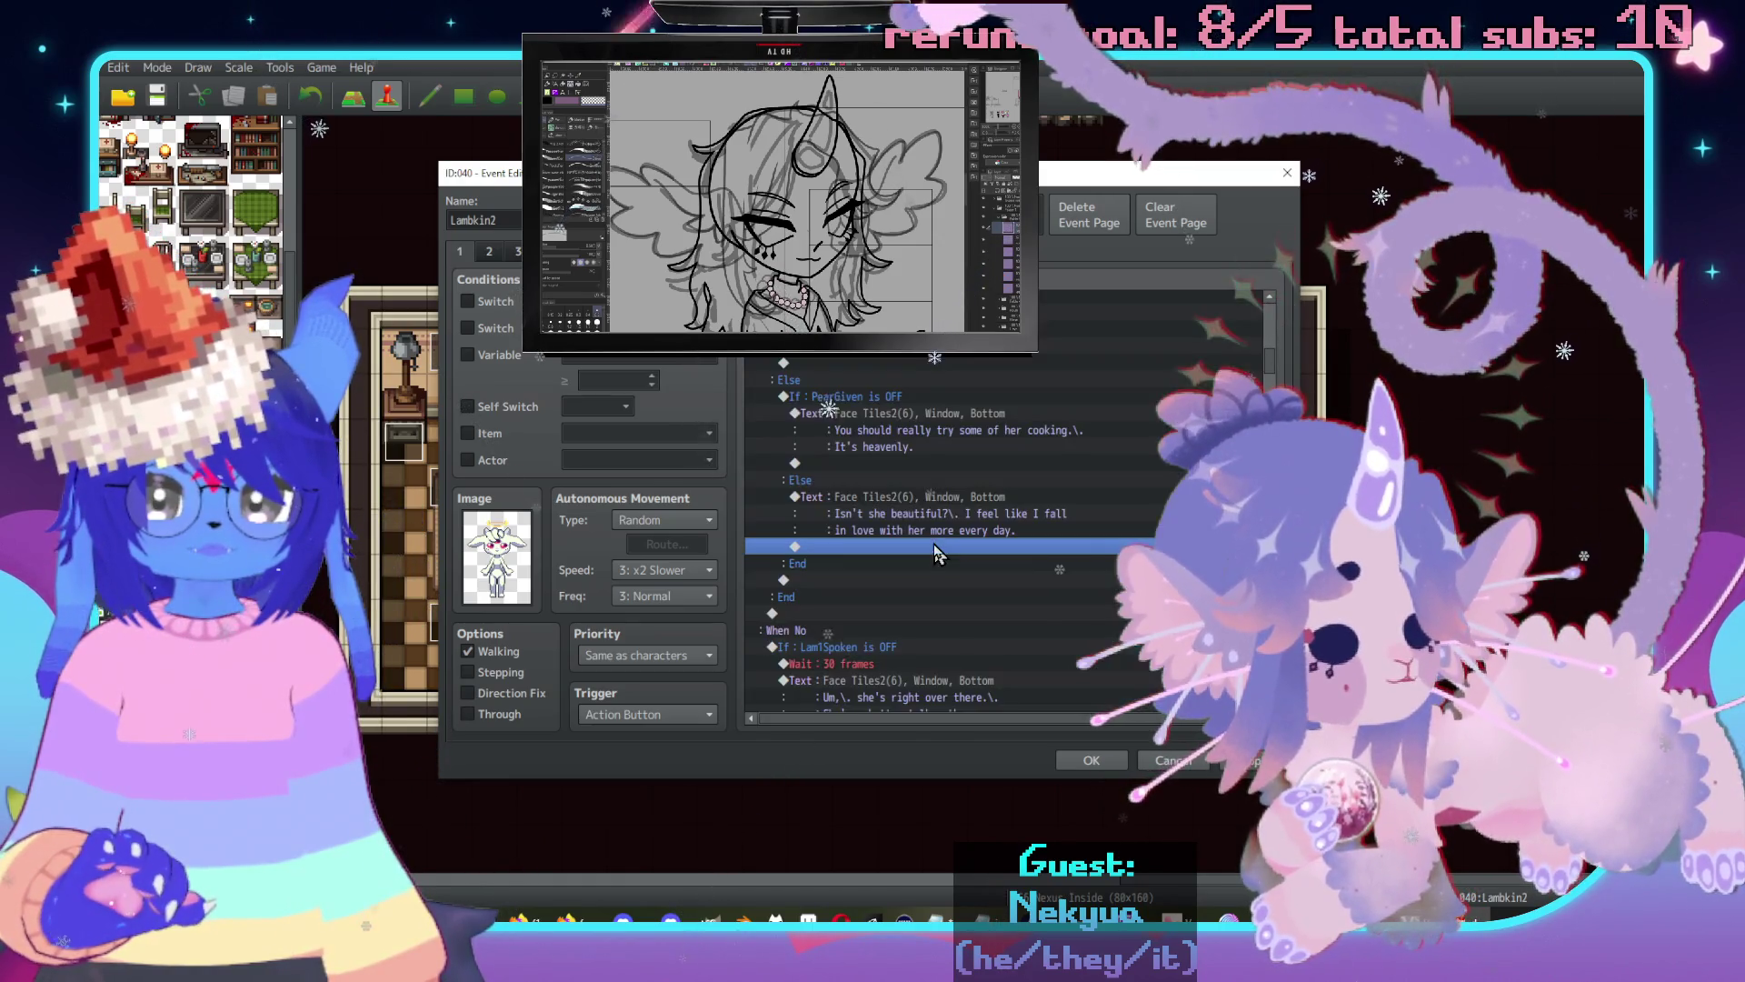
pyautogui.click(890, 404)
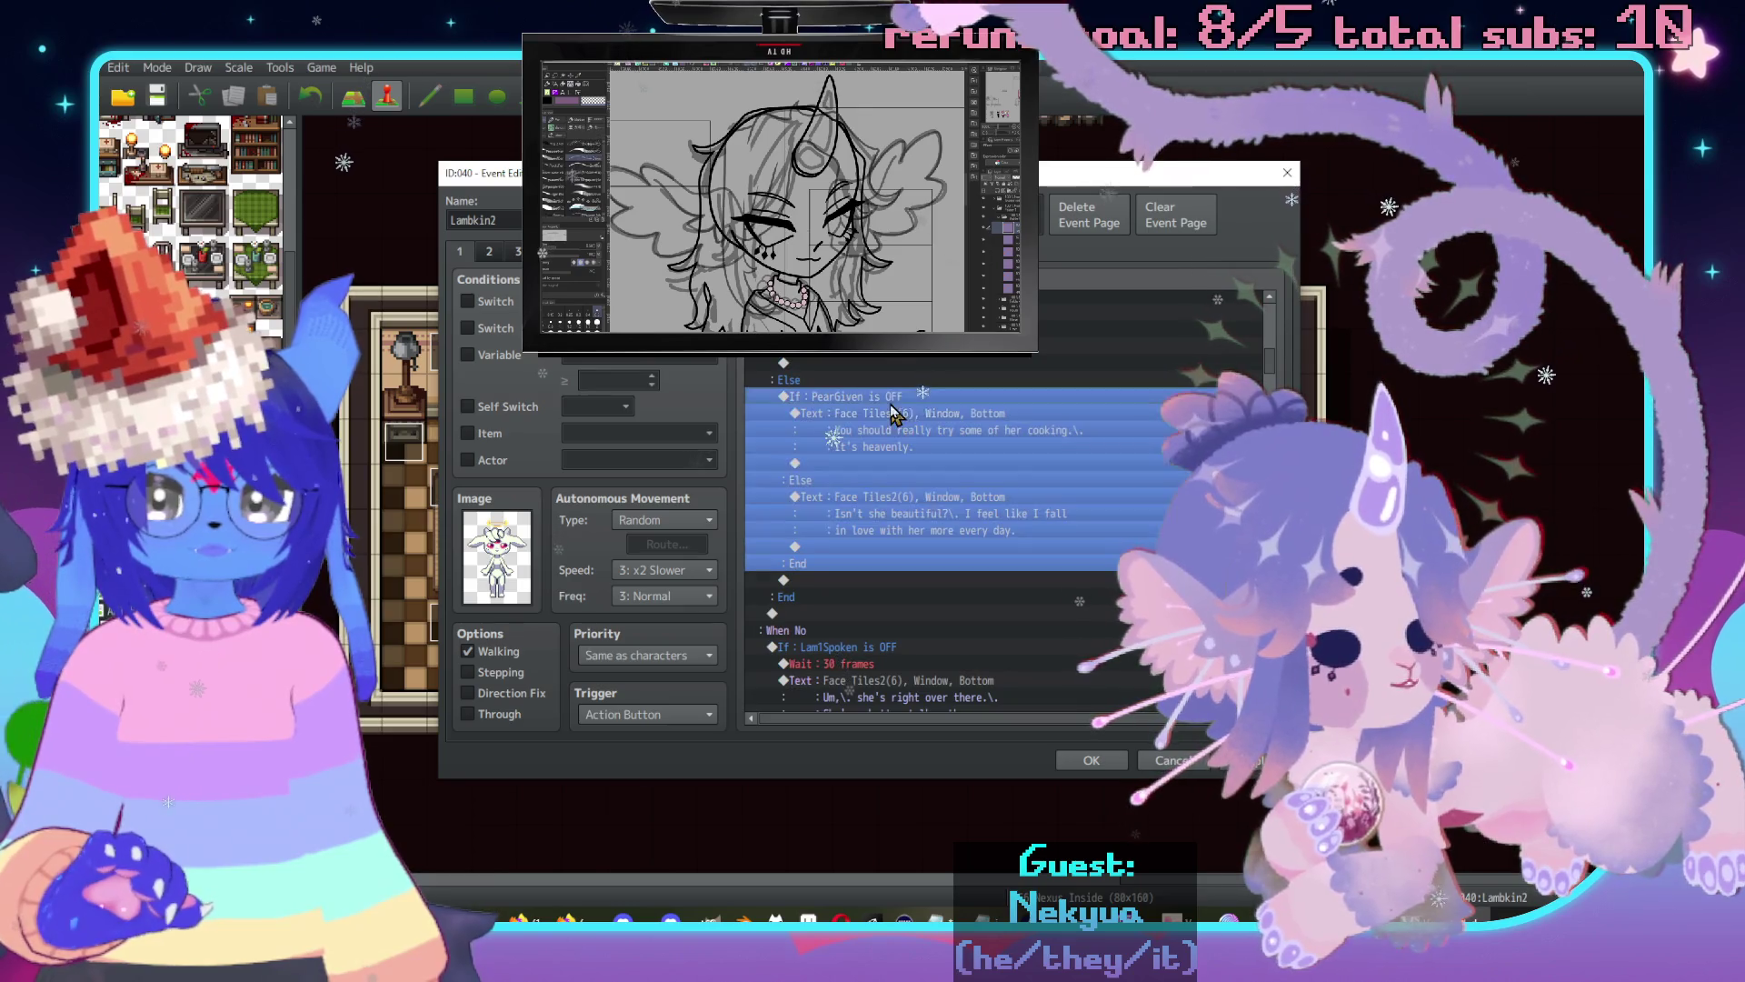
pyautogui.click(960, 546)
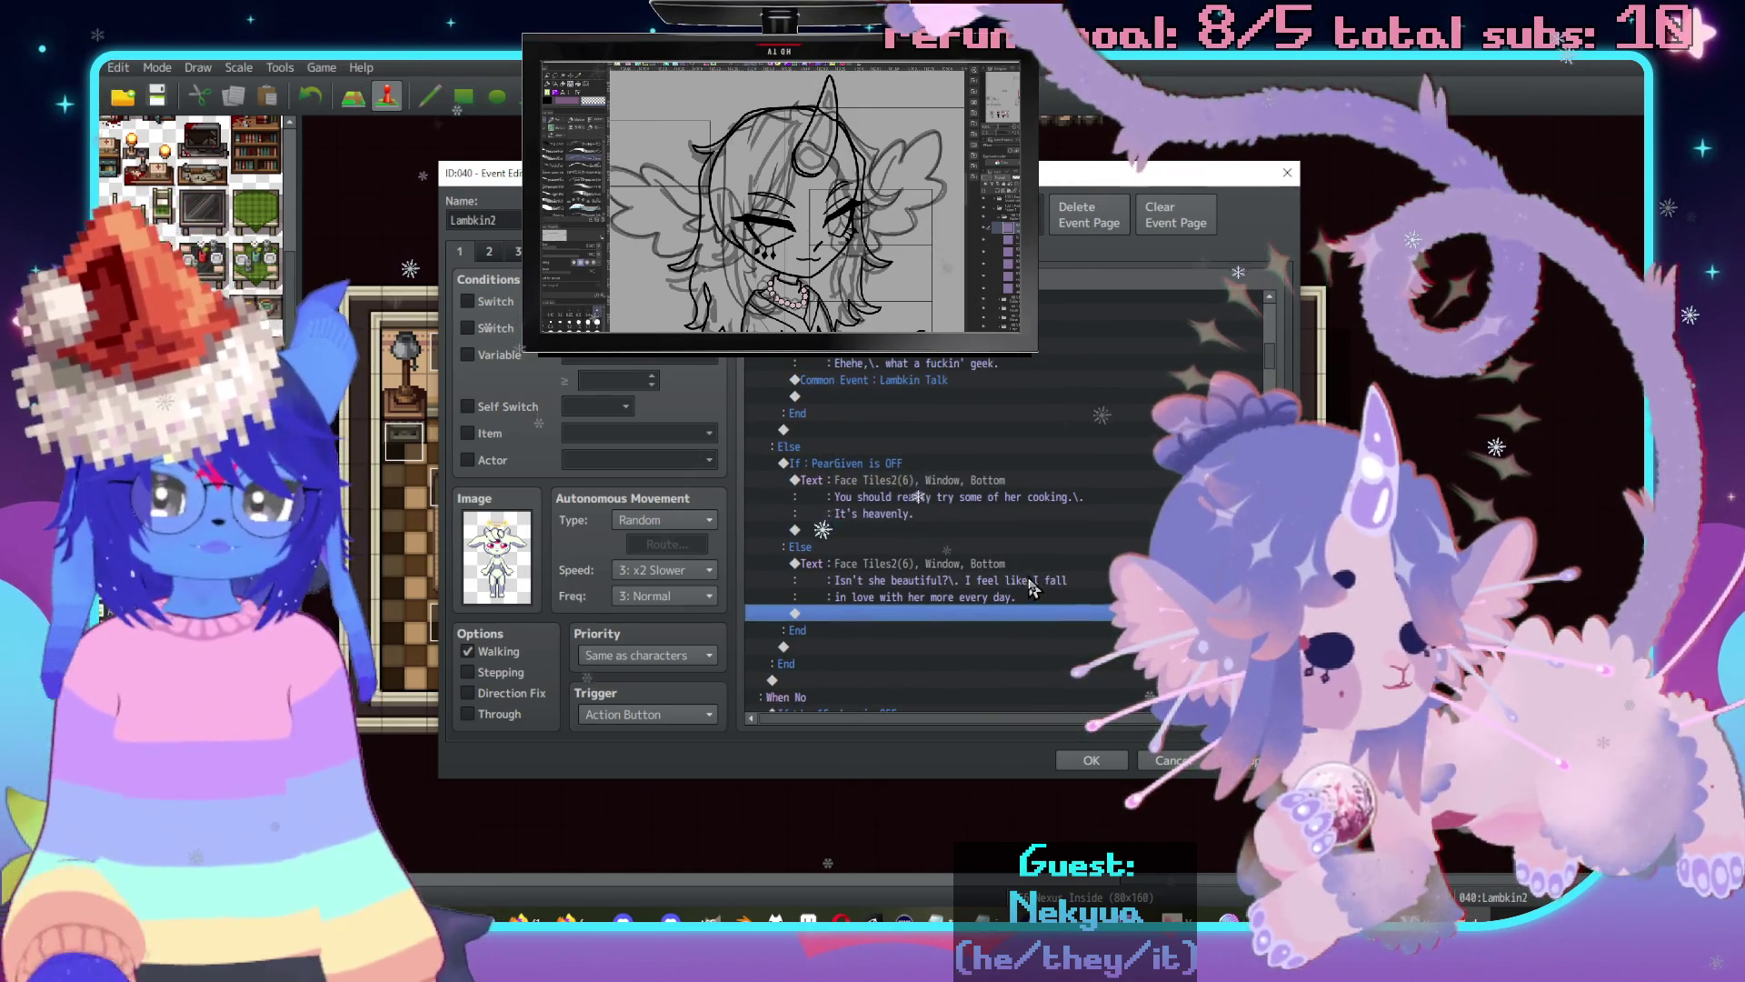
pyautogui.hotkey('ctrl', 'v')
# Replace the imp's line with "That's fuckin' adorable. Don't you get sick of it, though?".
pyautogui.doubleClick(945, 570)
pyautogui.hotkey('ctrl', 'a')
pyautogui.write('That')
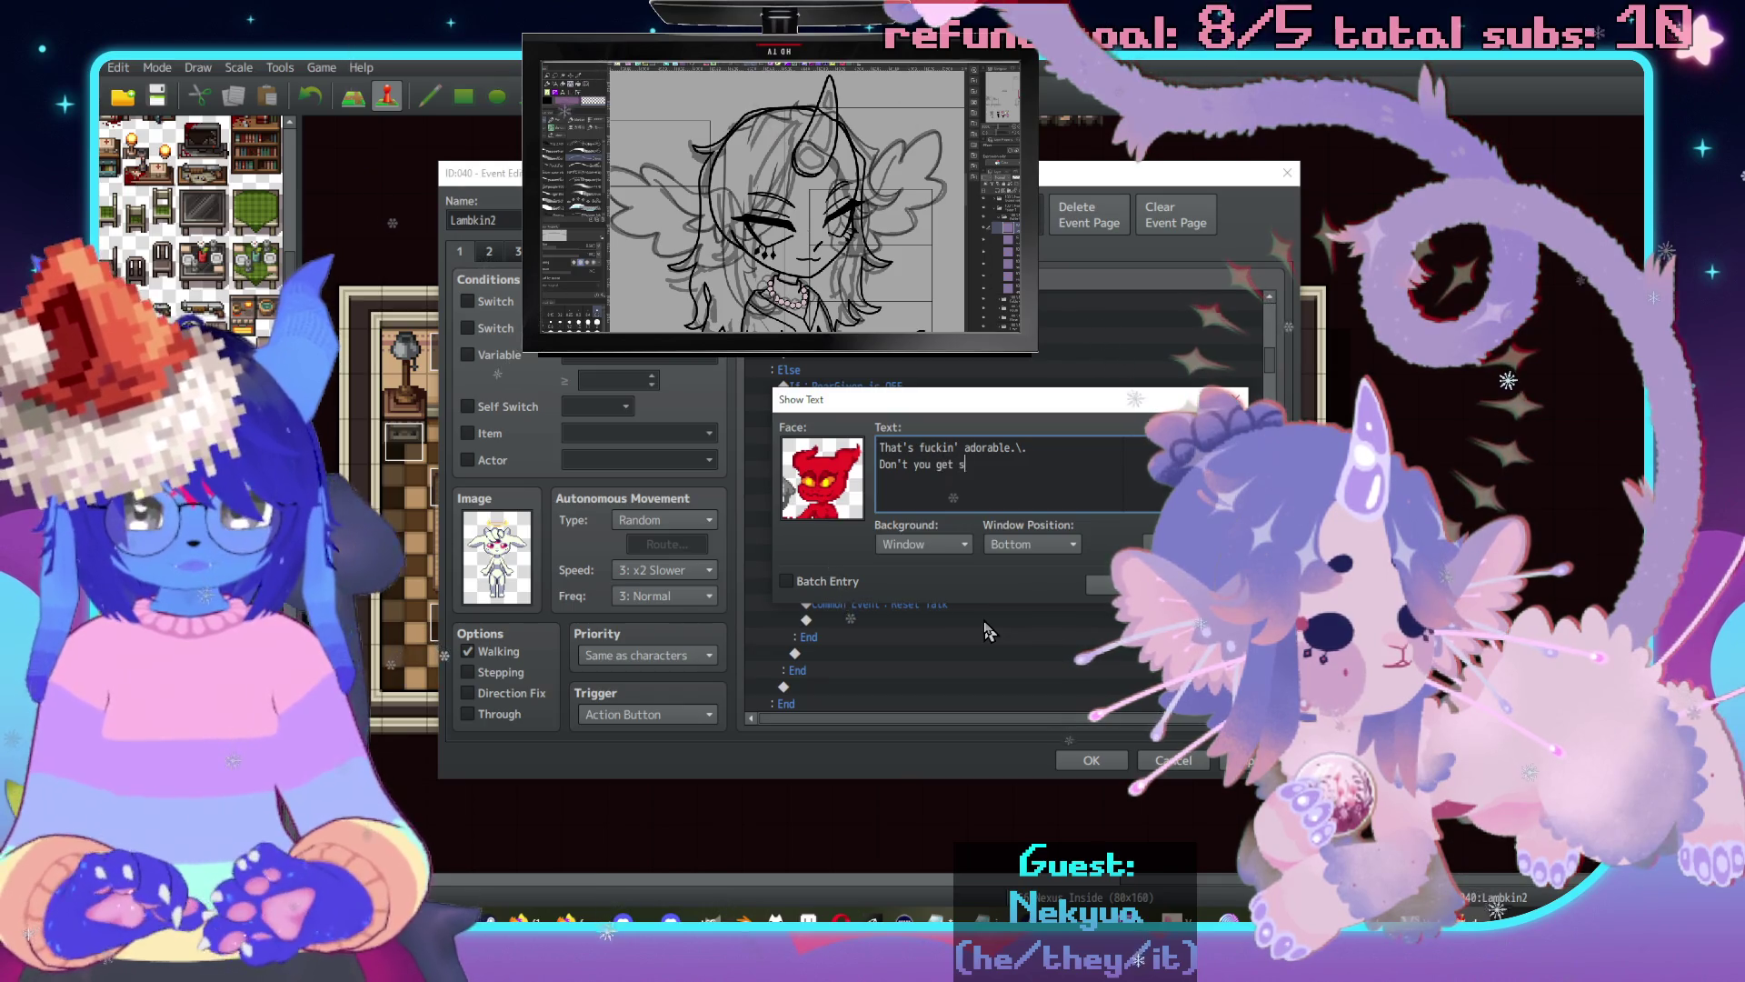
pyautogui.write('though?')
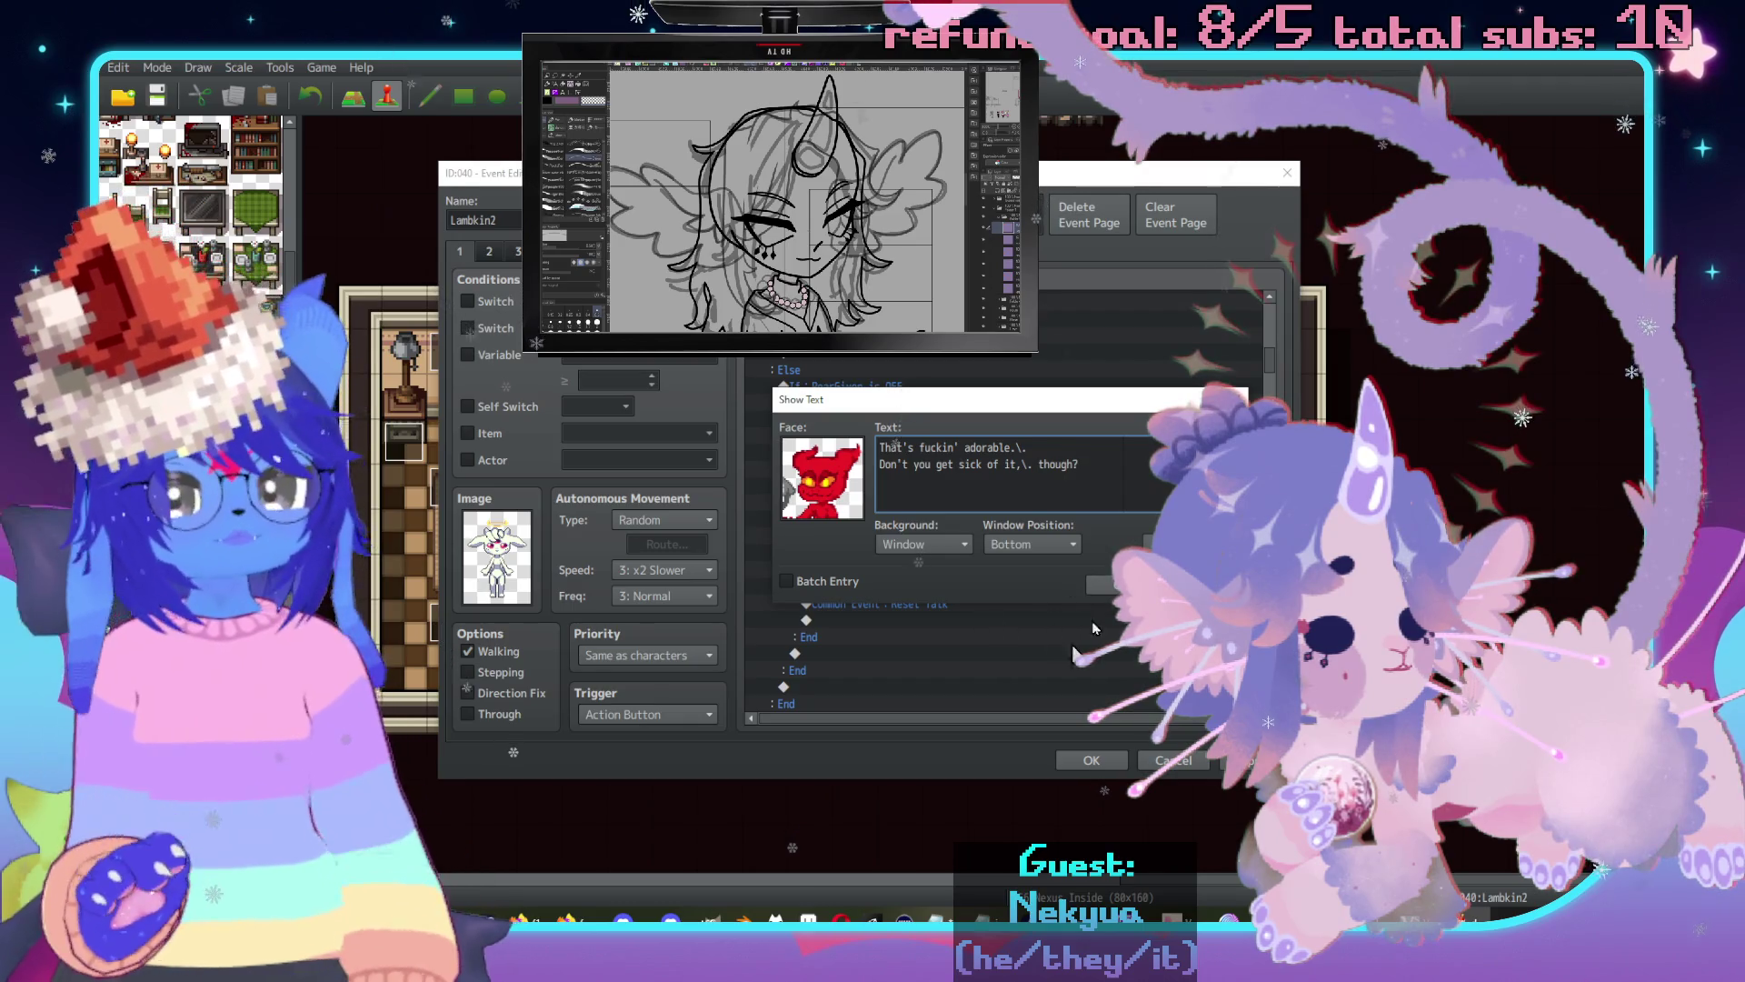
pyautogui.click(1110, 584)
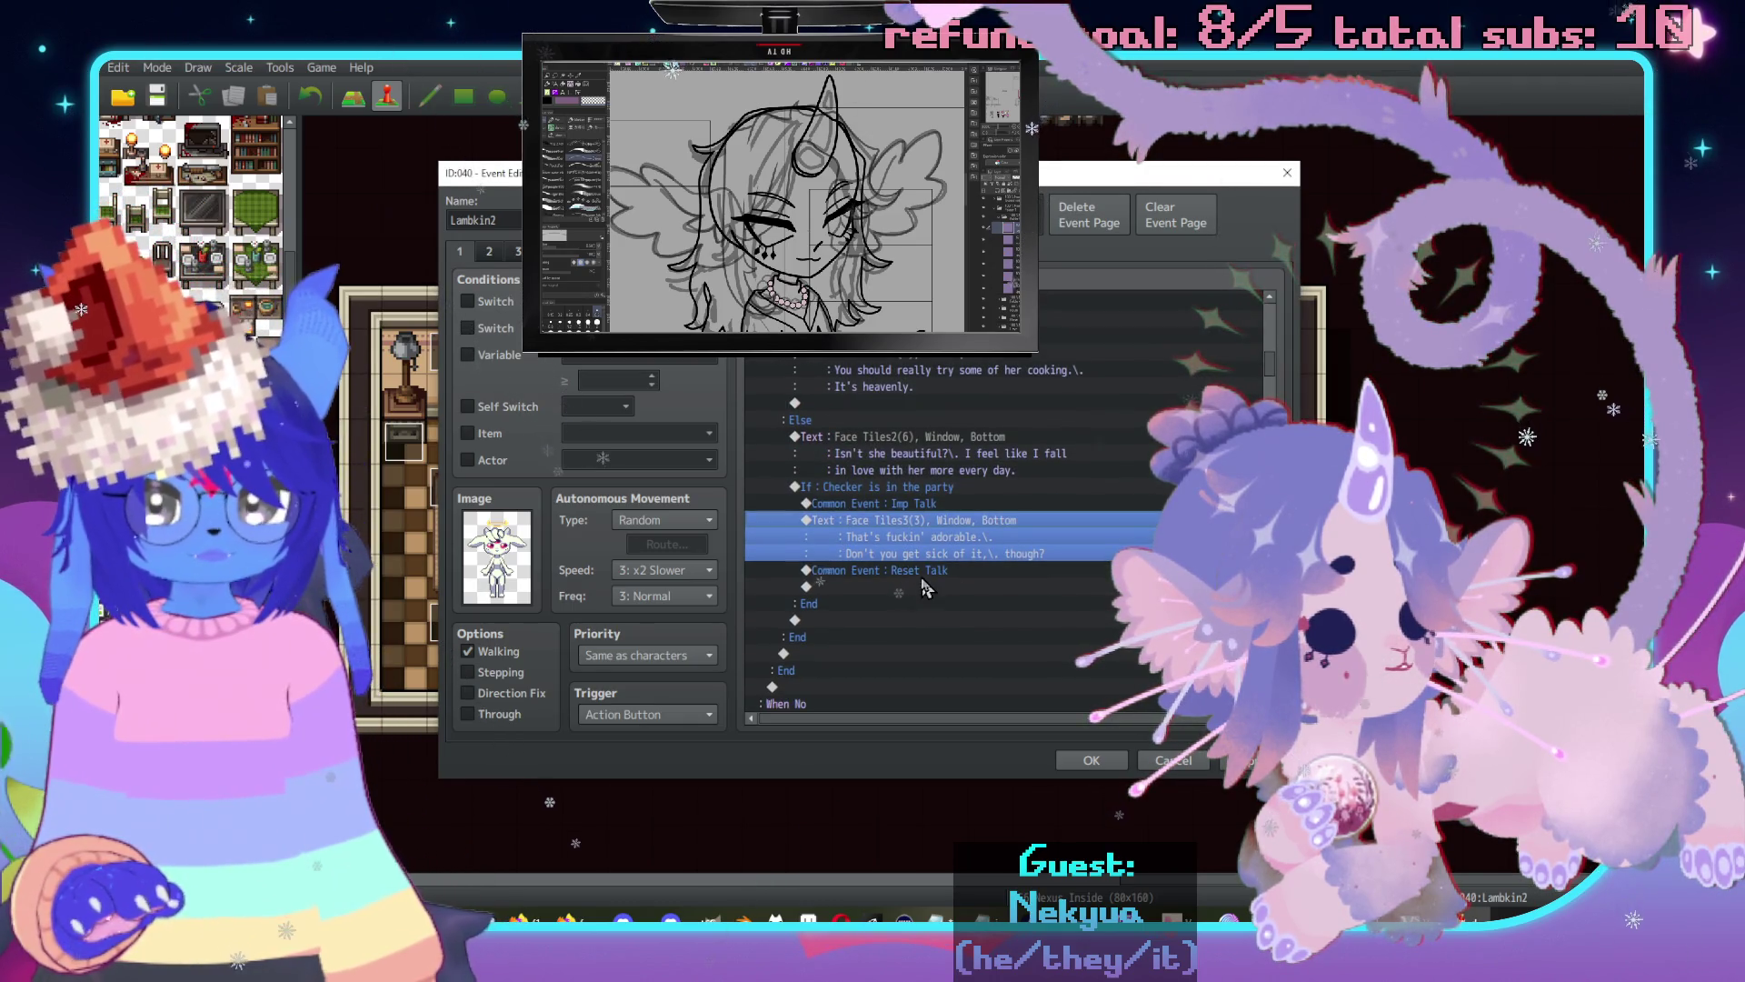
# Change this branch's Reset Talk call to the 0060 Lambkin Talk common event.
pyautogui.click(908, 571)
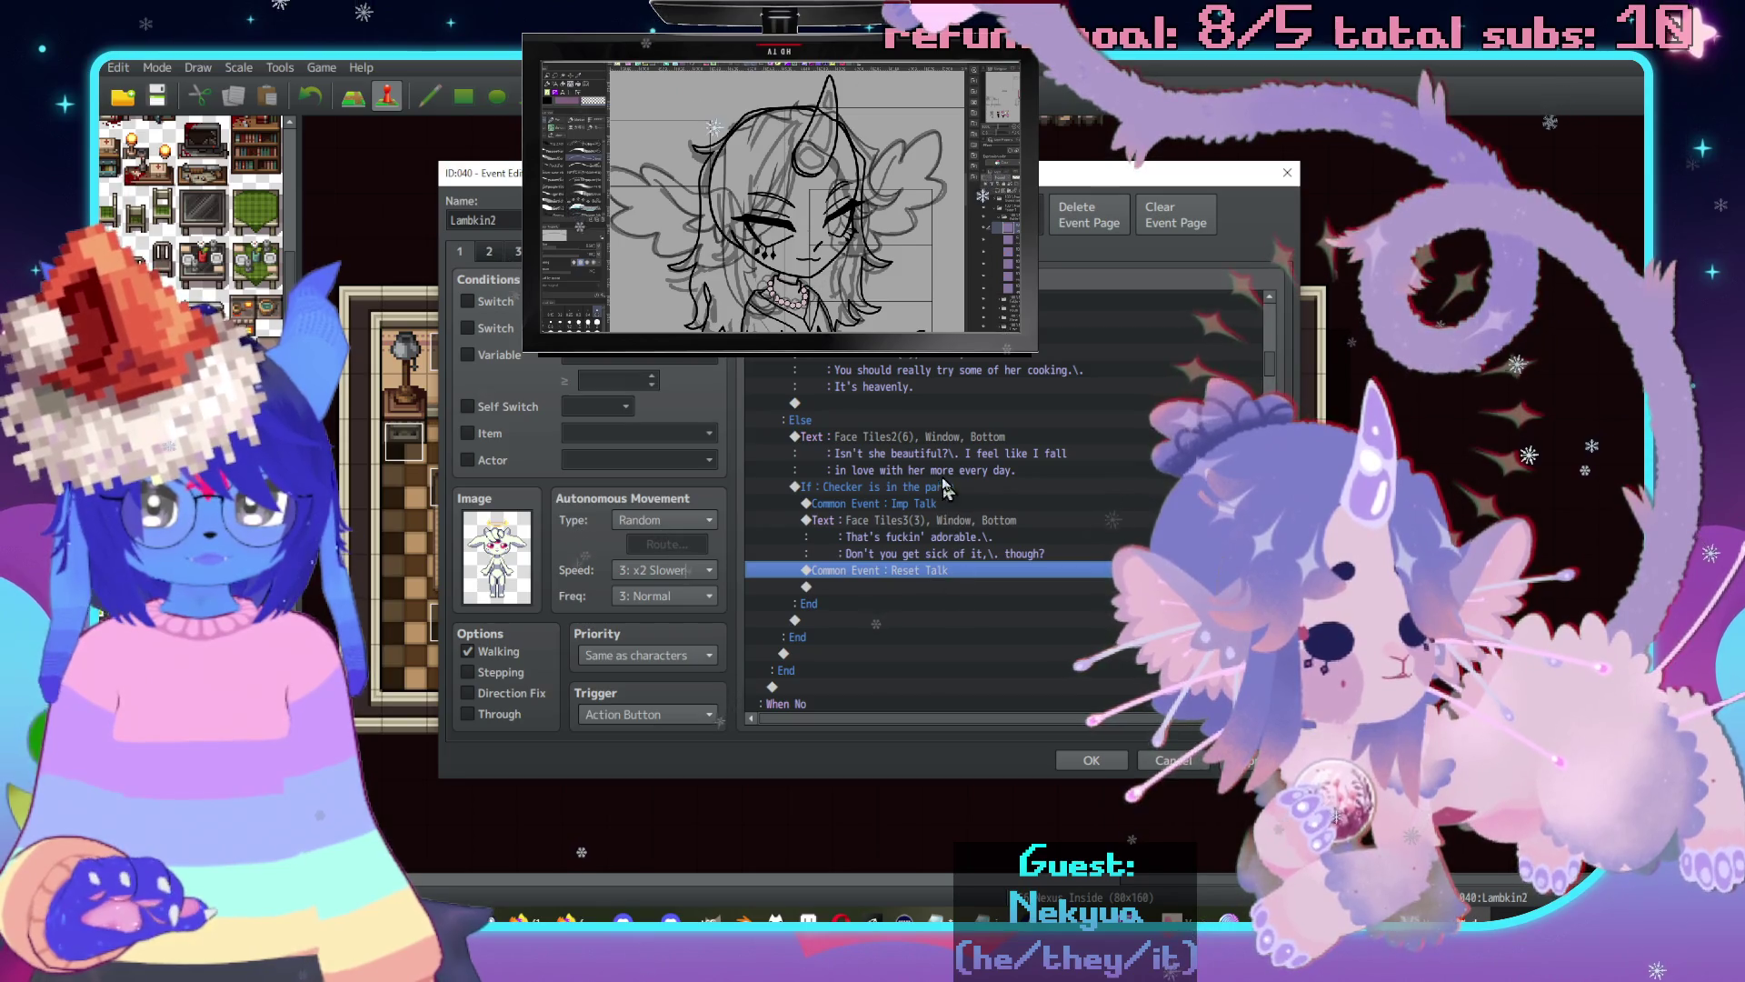
pyautogui.doubleClick(956, 571)
pyautogui.click(991, 453)
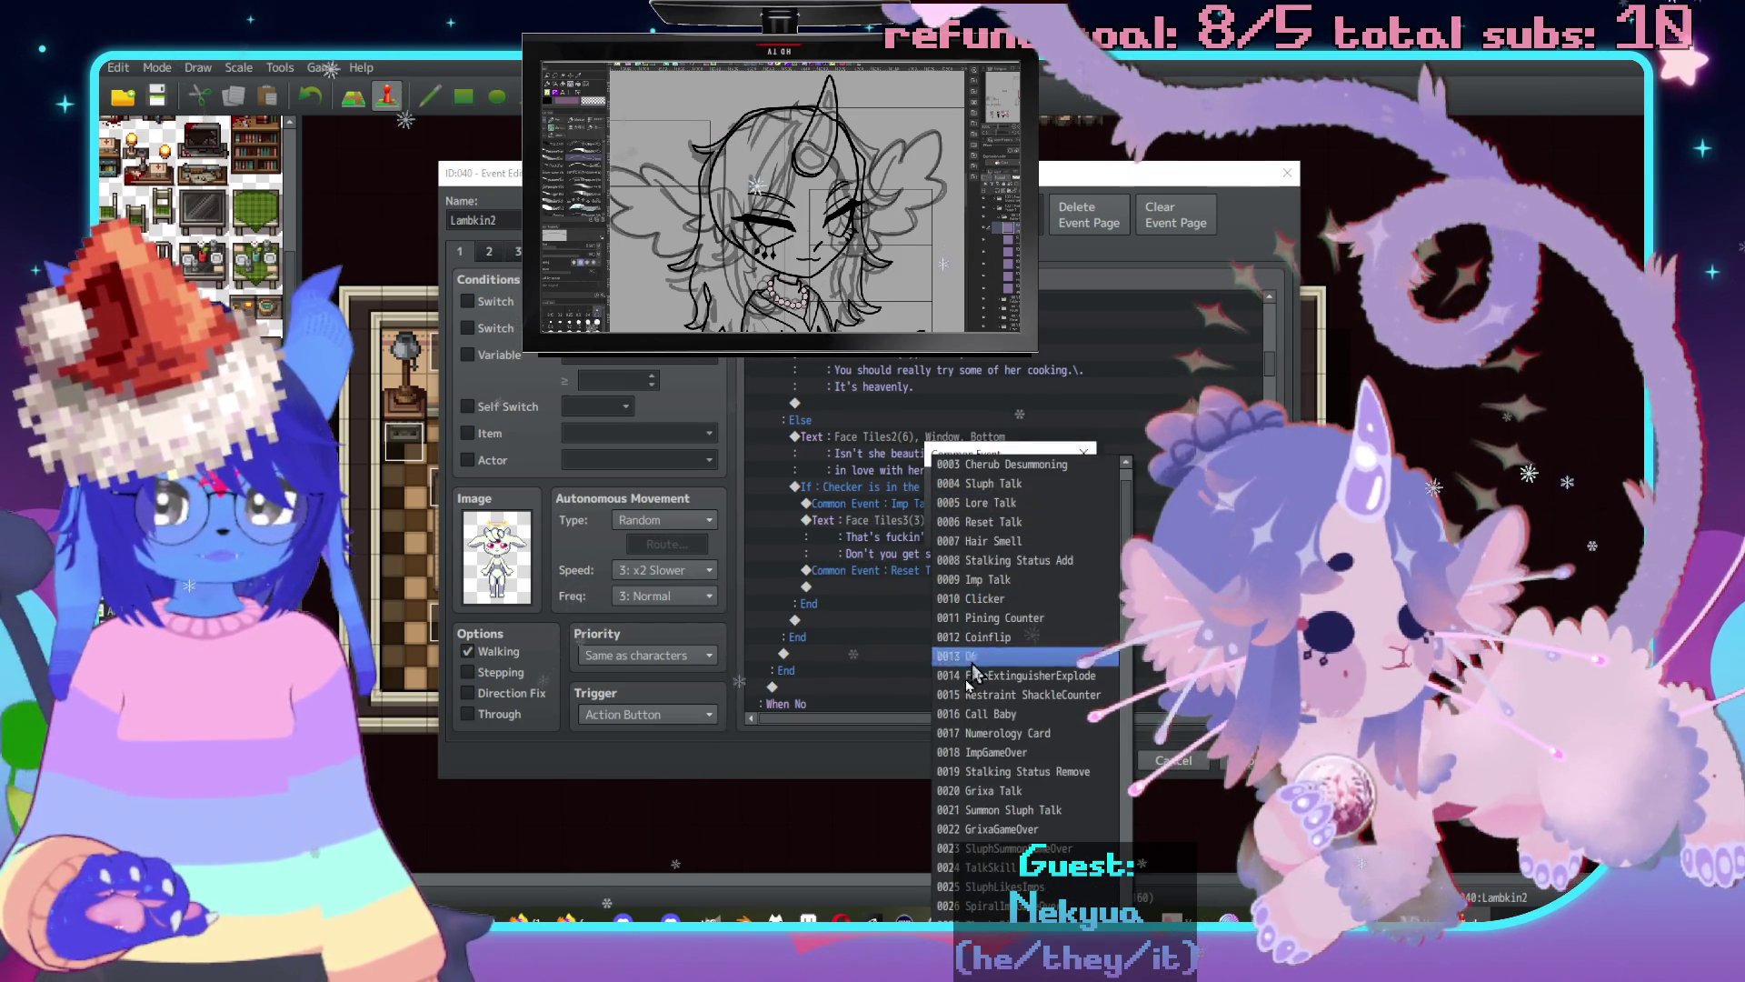
pyautogui.scroll(-6, 1012, 645)
pyautogui.scroll(-10, 1009, 650)
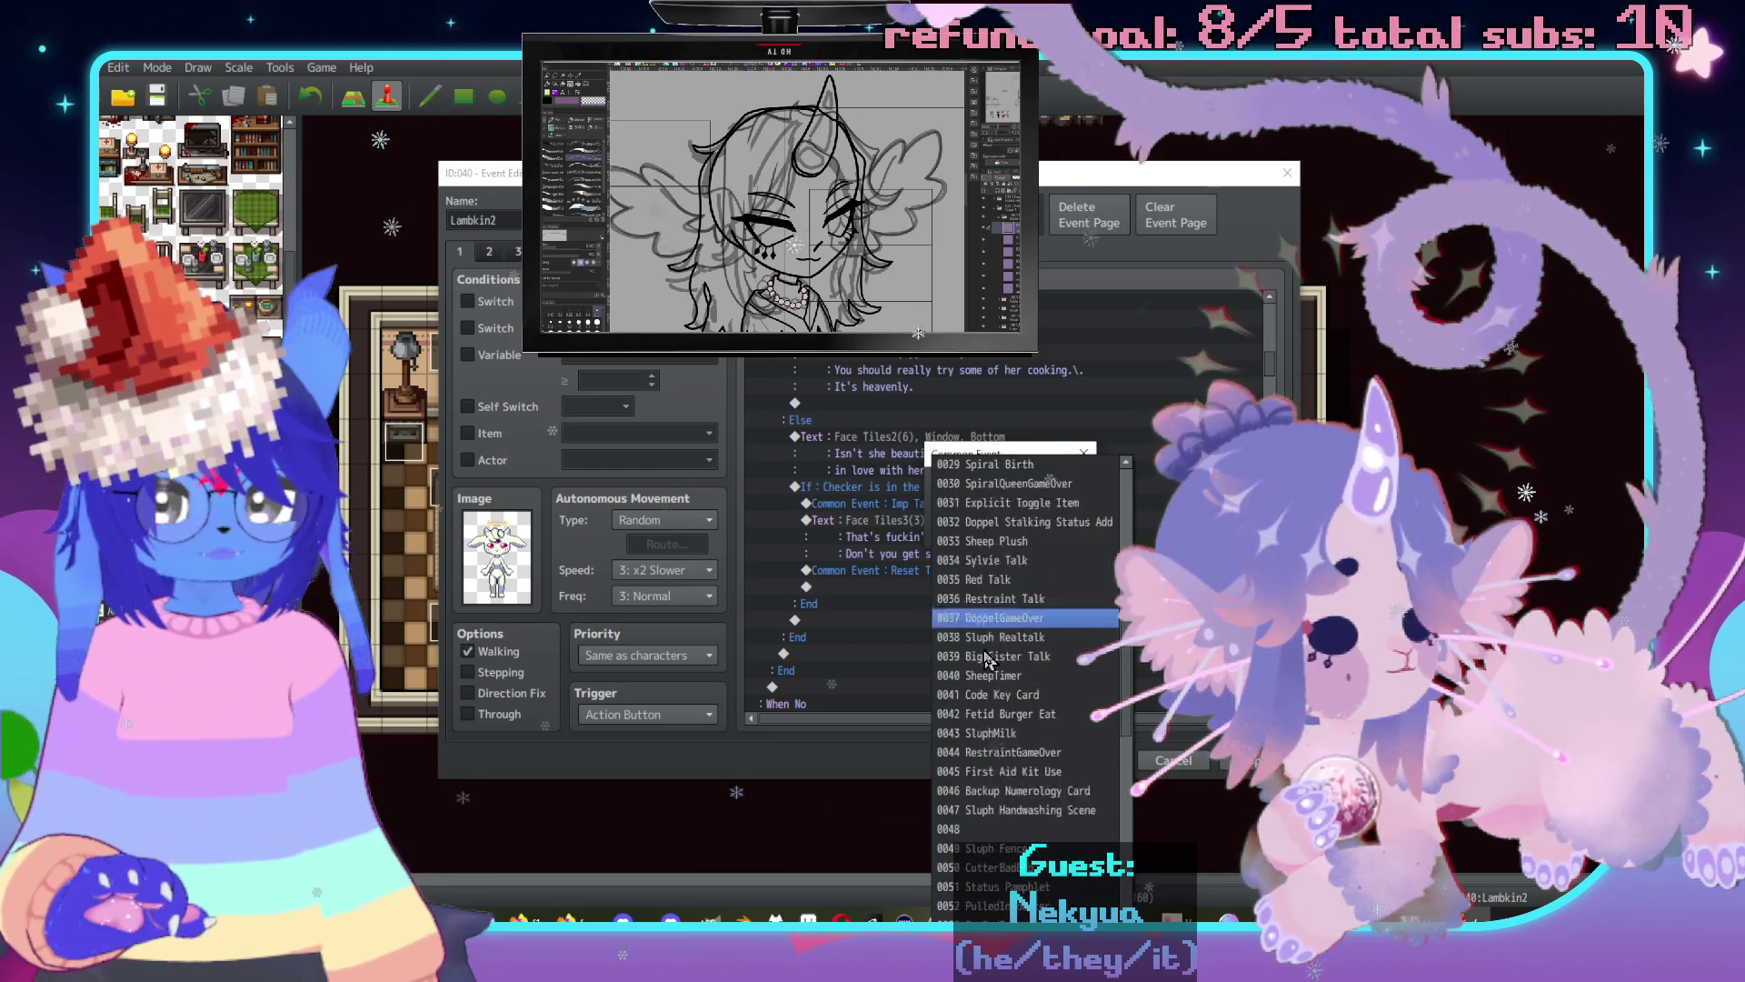
pyautogui.click(1003, 656)
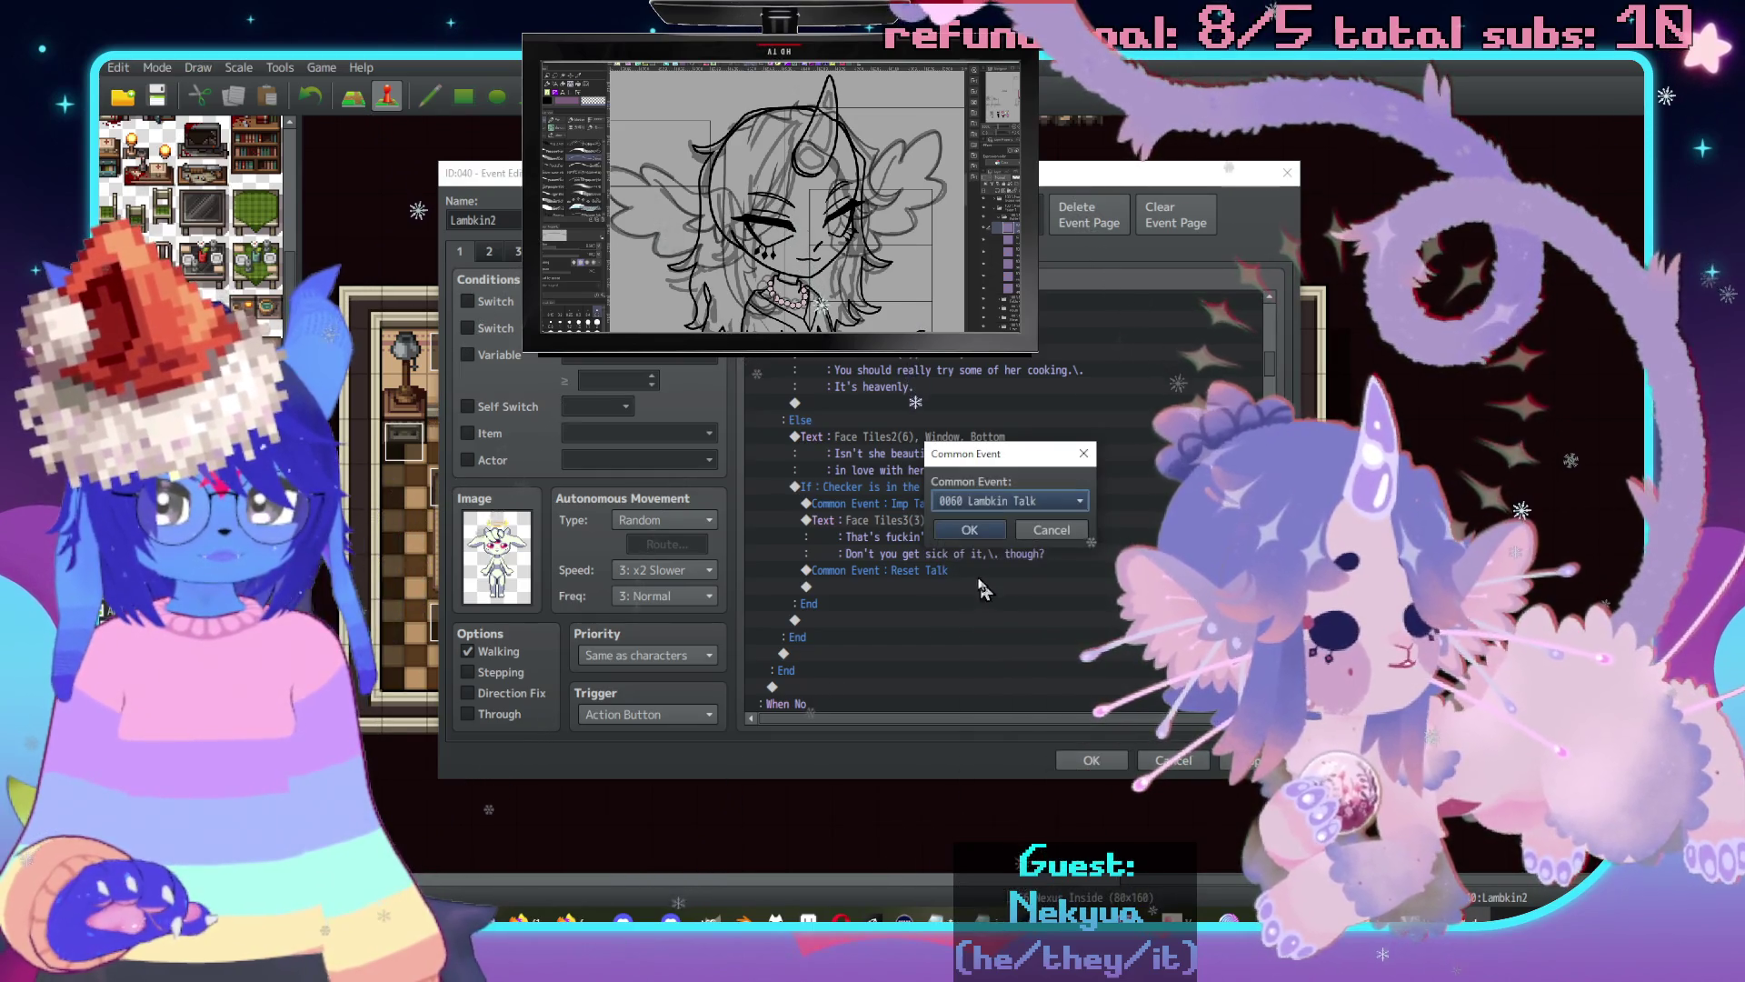
pyautogui.click(1000, 500)
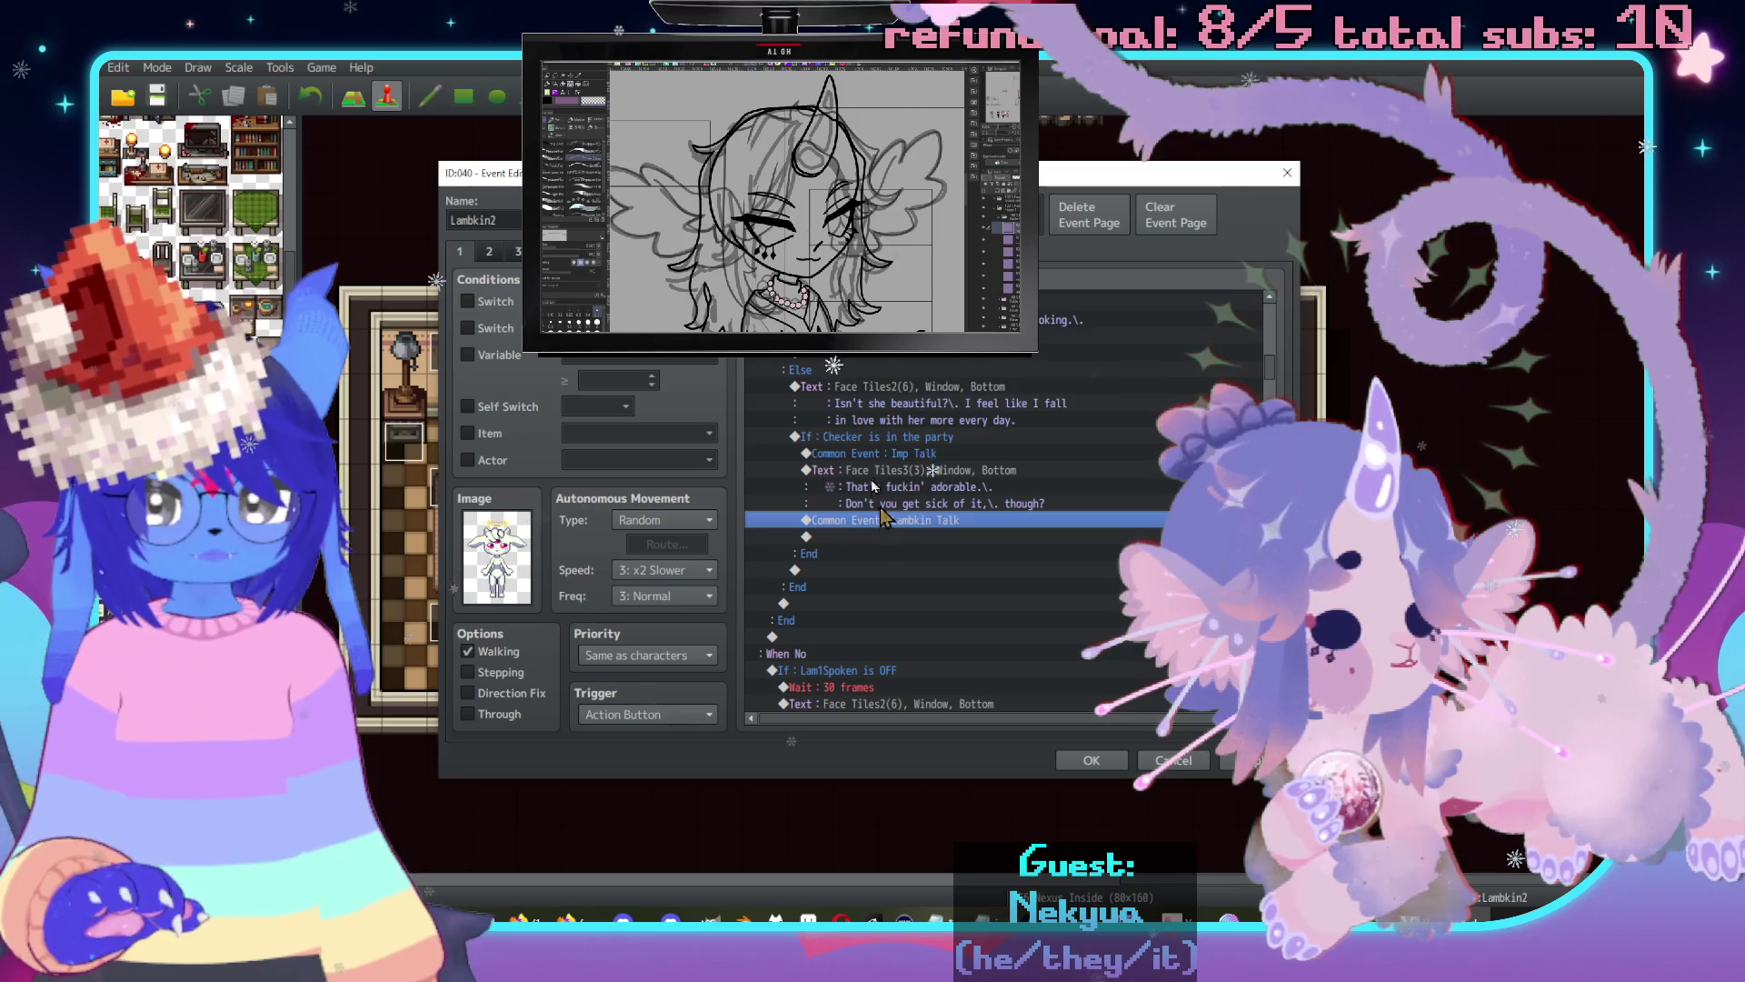
pyautogui.doubleClick(886, 536)
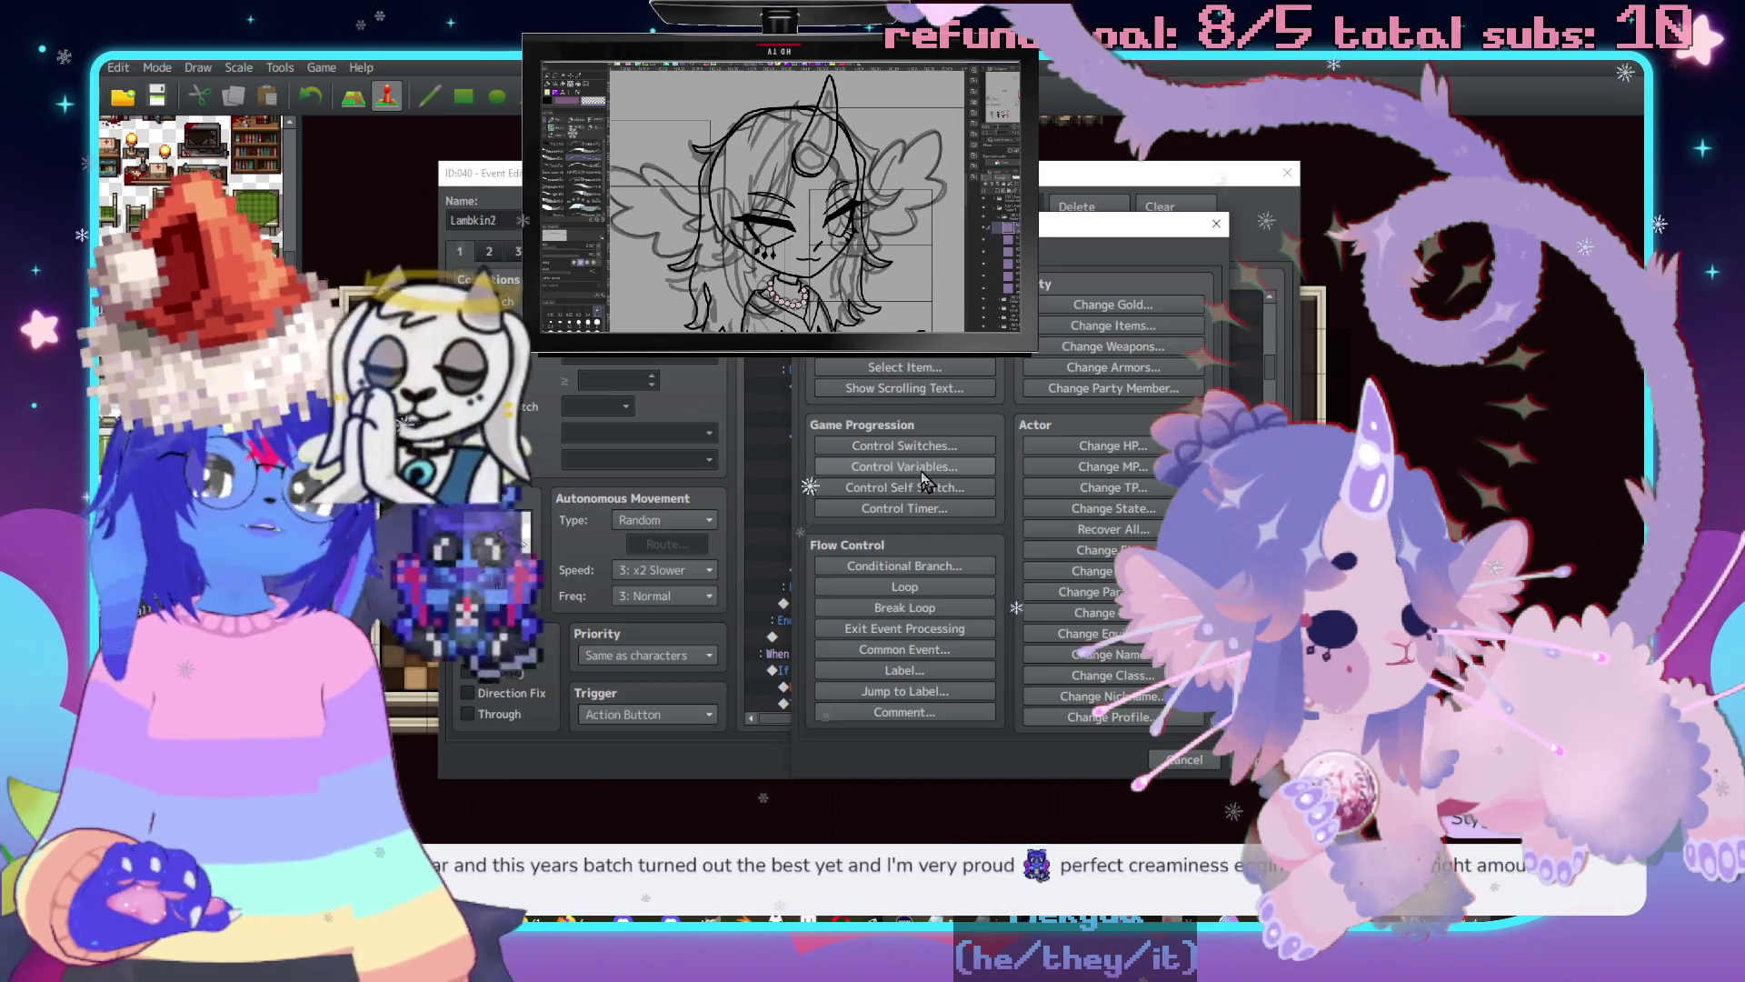
# Add Lambkin's reply 'Um,\. excuse me?\. Sick of what?' with the Face Tiles2 haloed lamb face.
pyautogui.moveTo(1136, 223); pyautogui.dragTo(1434, 216)
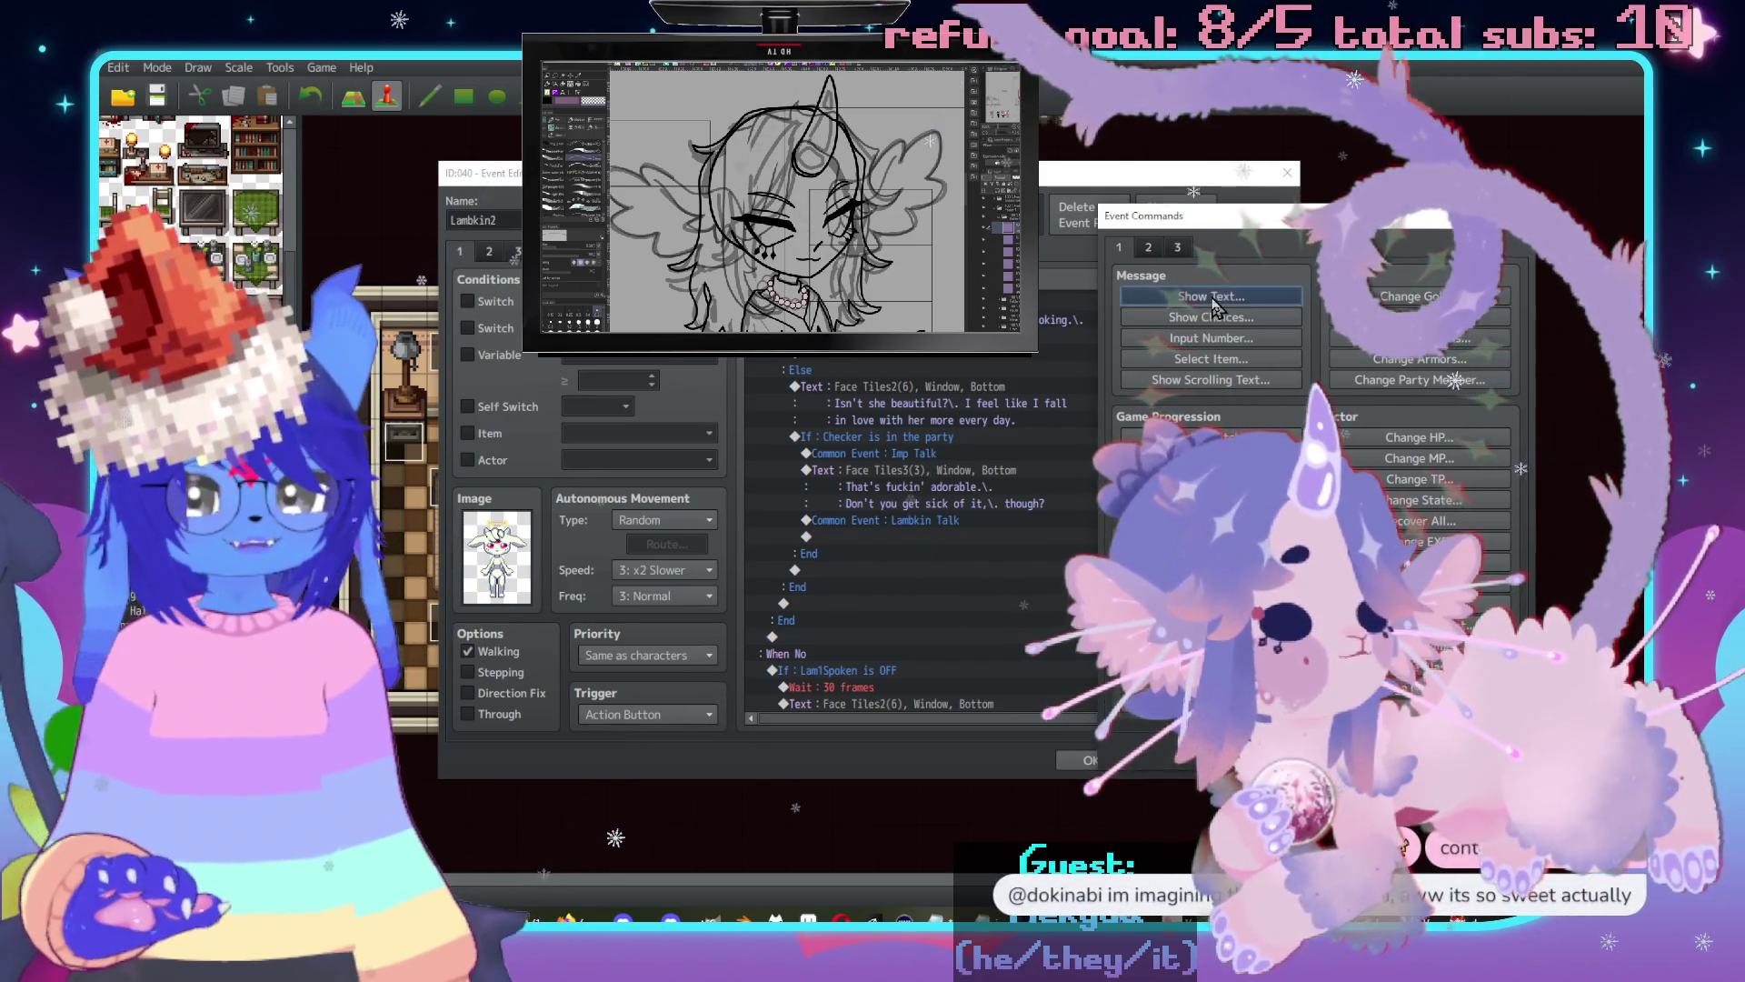
pyautogui.doubleClick(1128, 469)
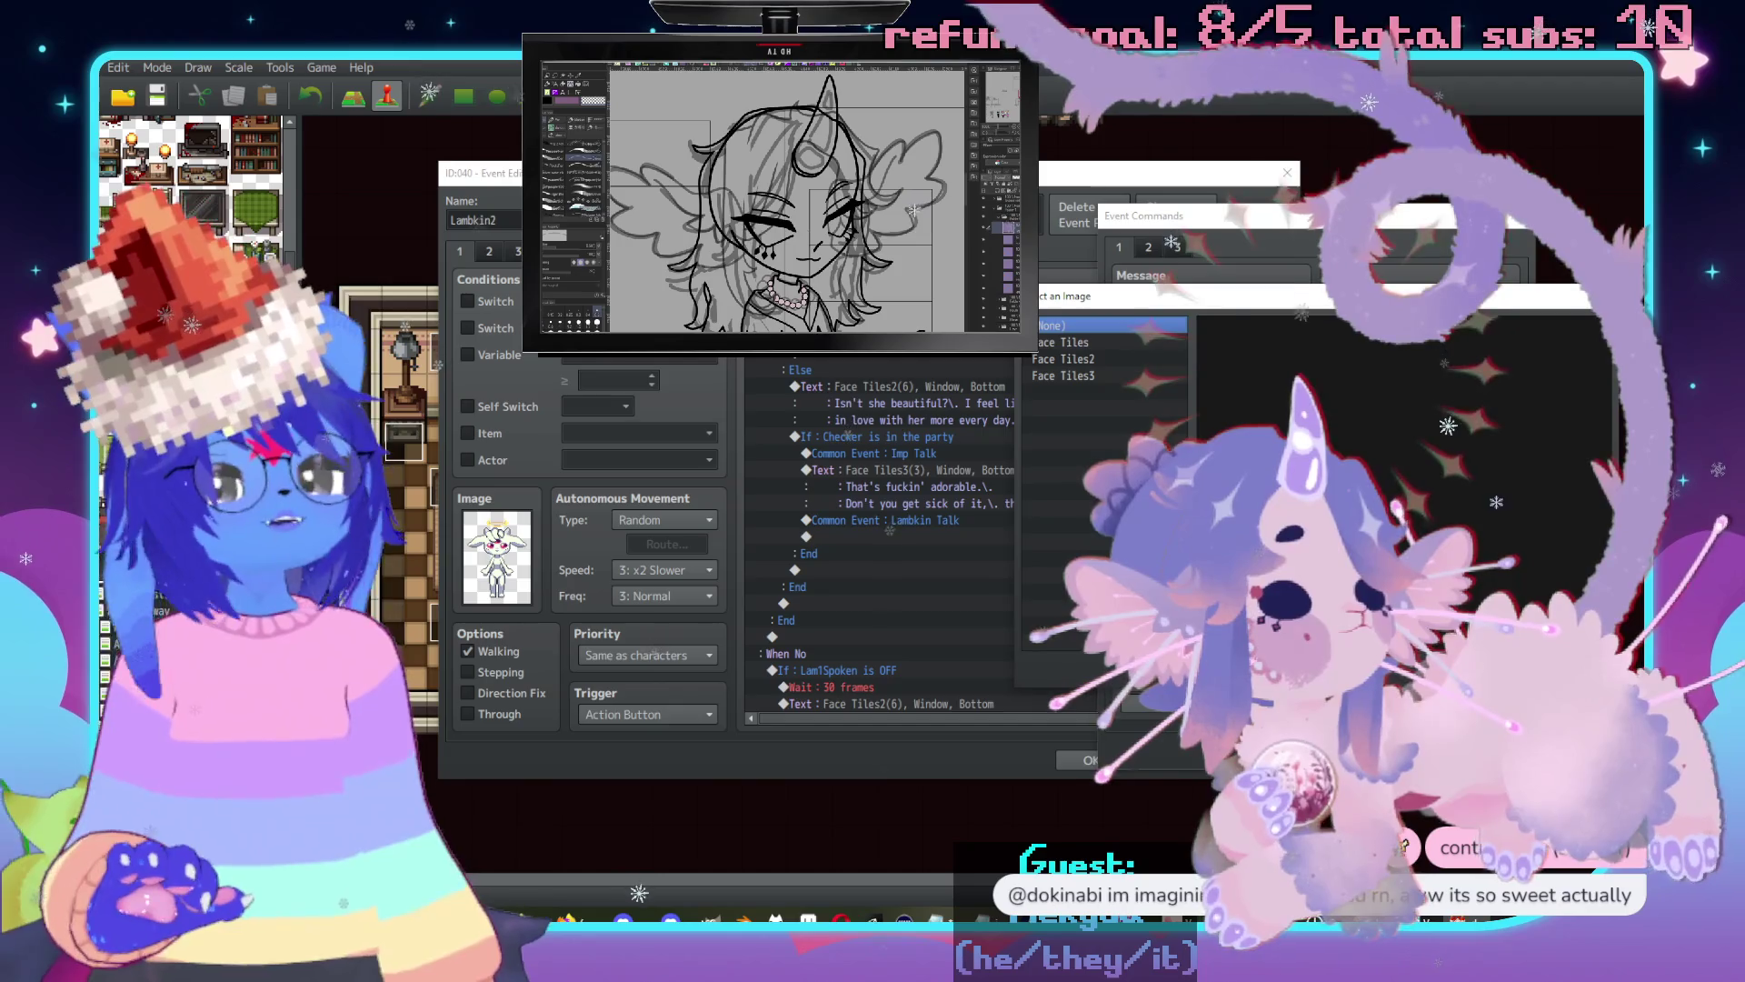
pyautogui.click(1096, 343)
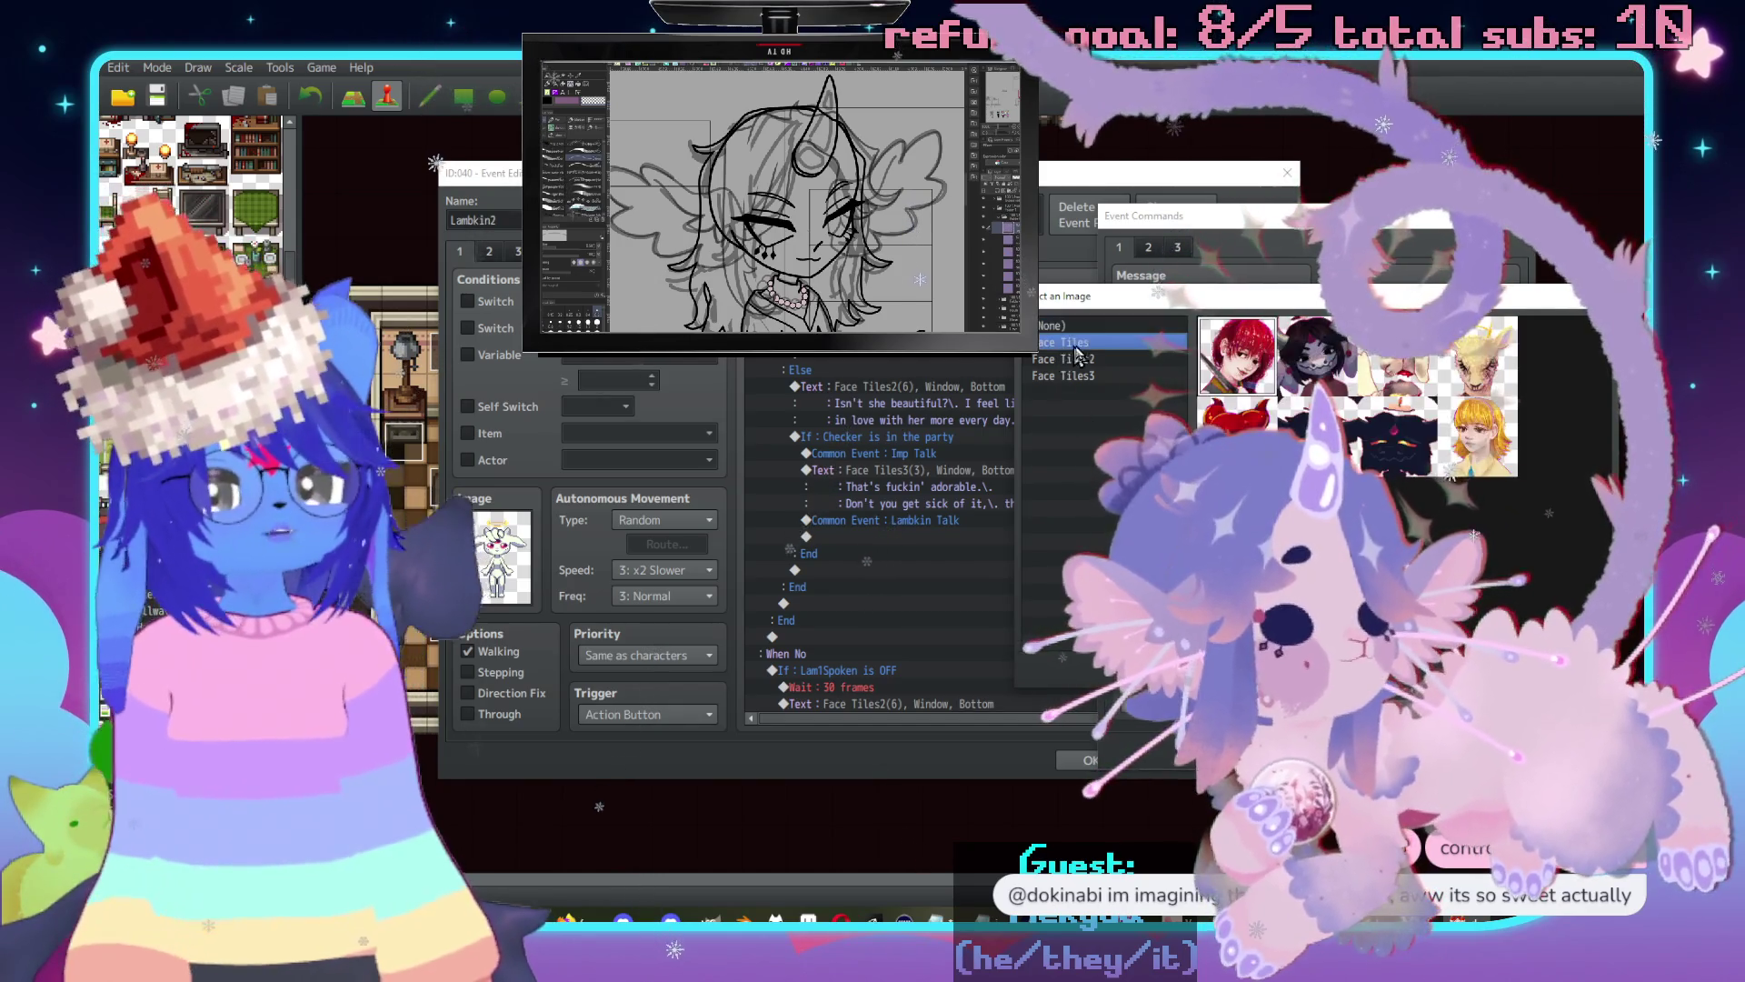
pyautogui.click(1145, 361)
pyautogui.doubleClick(1383, 449)
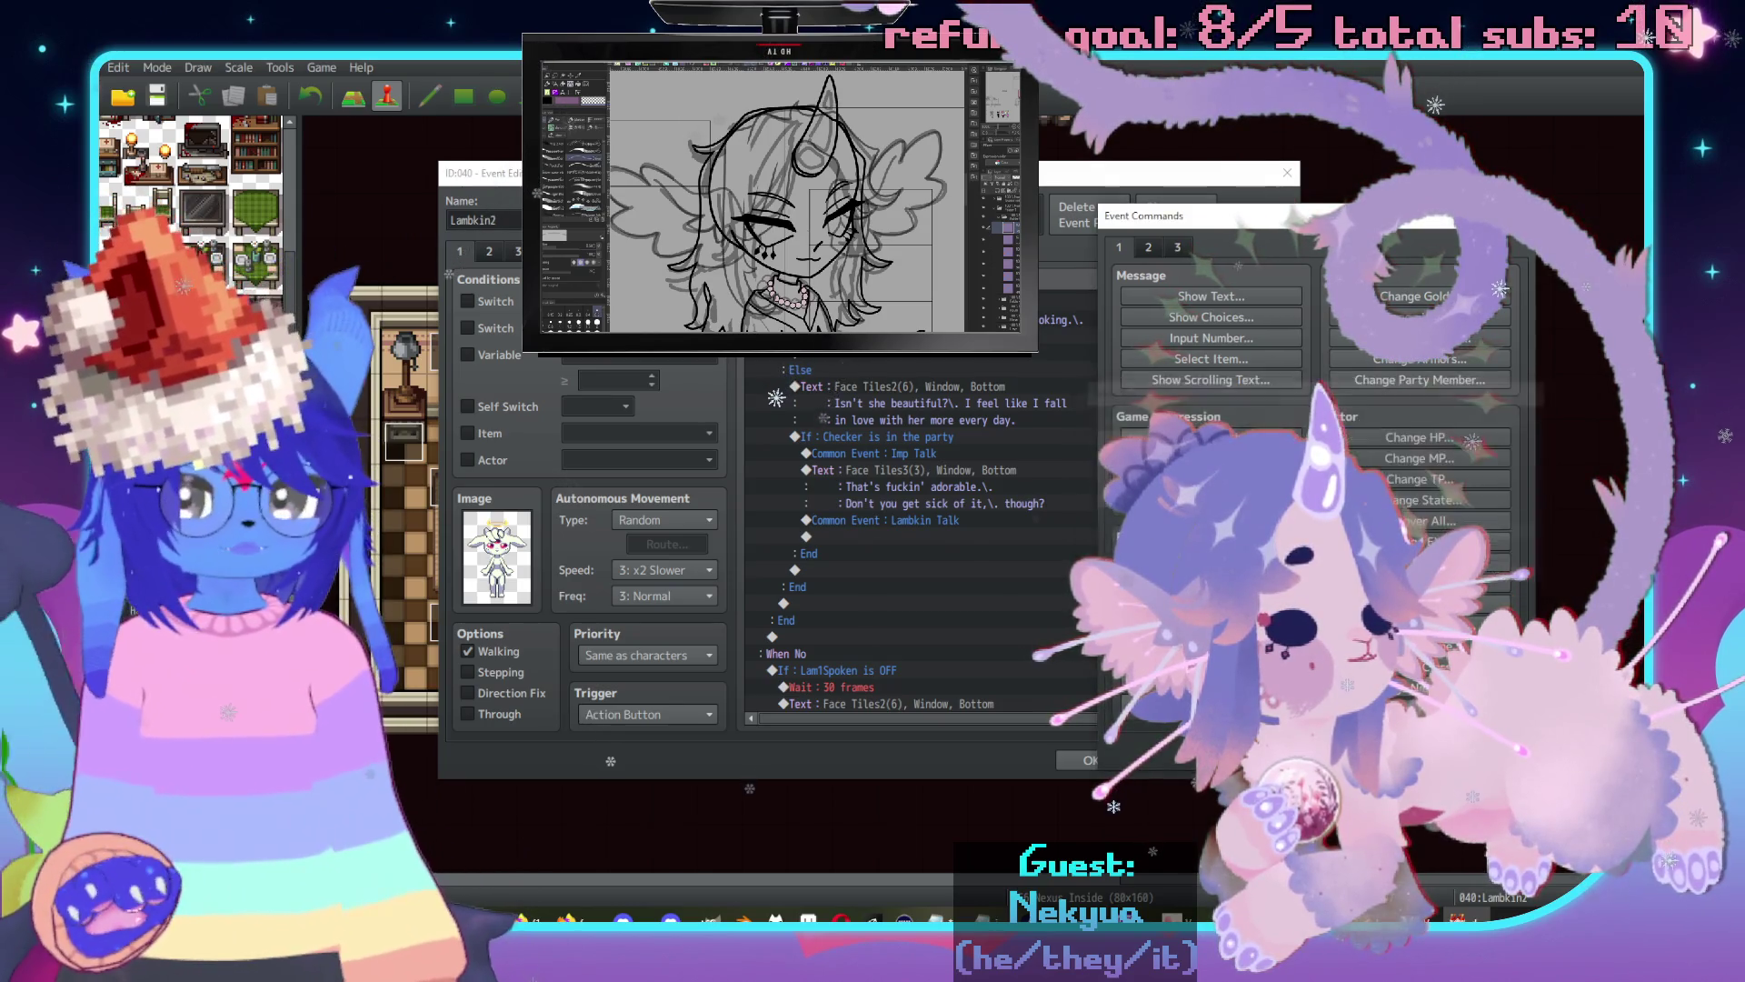
pyautogui.click(935, 483)
pyautogui.moveTo(909, 436); pyautogui.dragTo(928, 493)
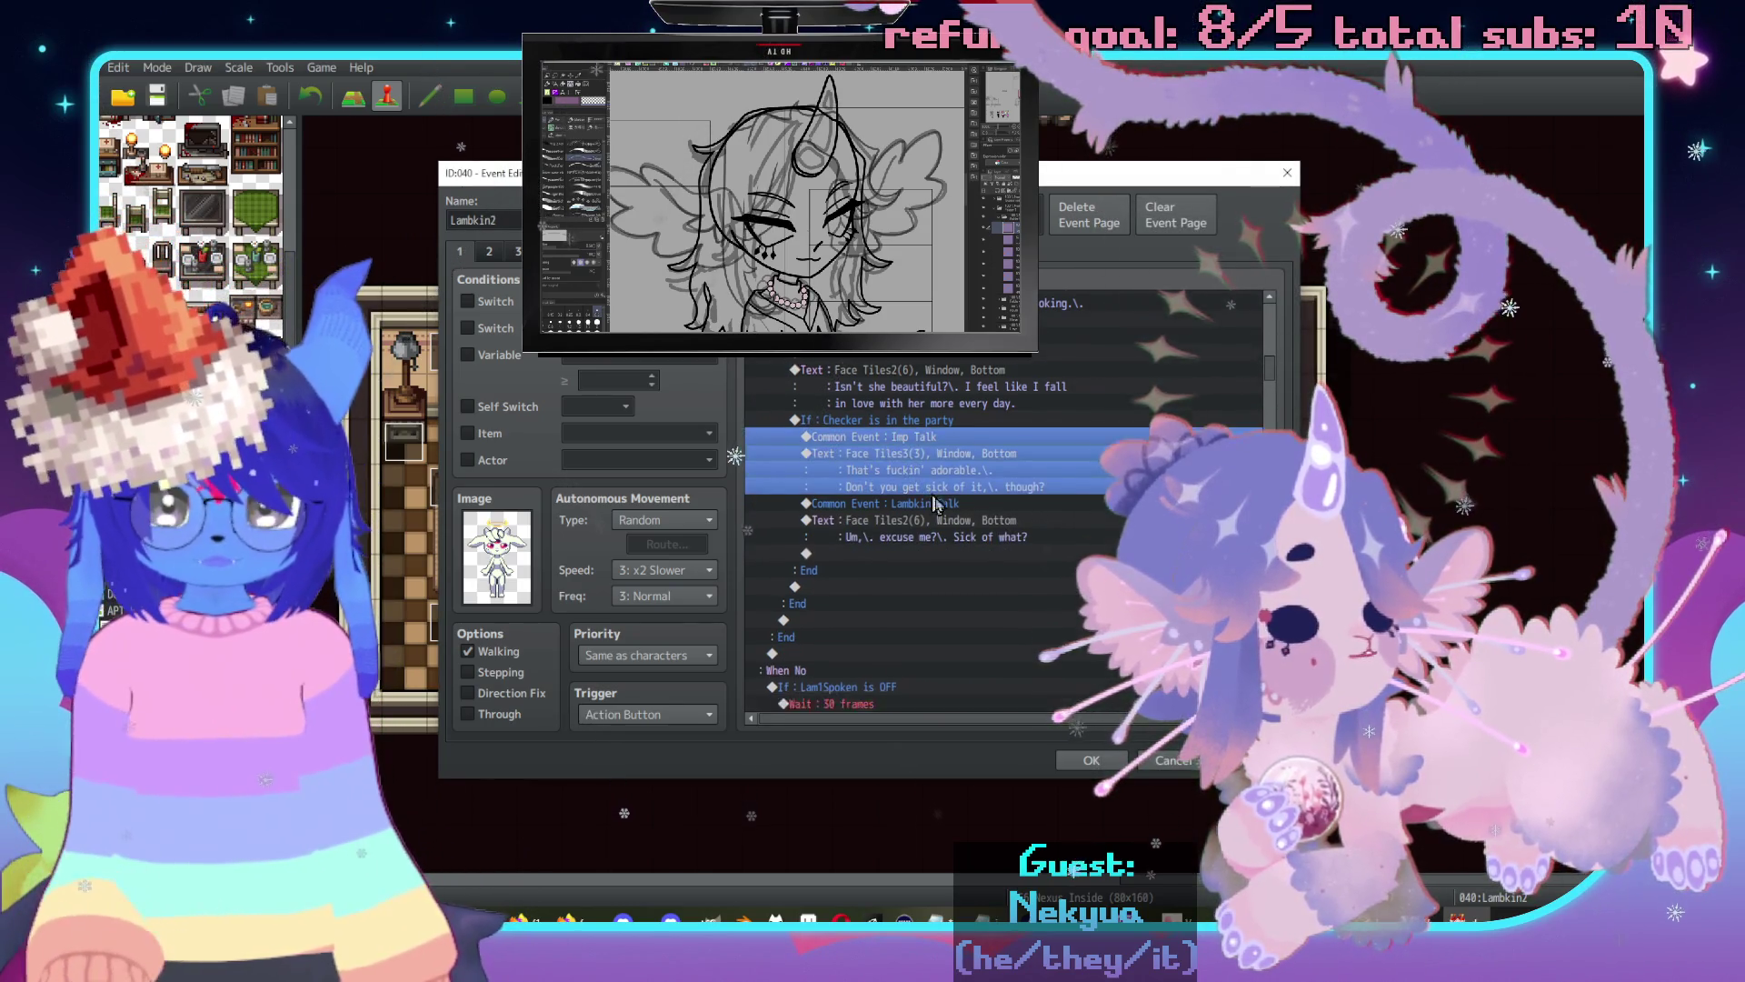
# Paste the imp lines below Lambkin's reply and change them to 'The marriage thing.\. Ain't it restricting?'.
pyautogui.scroll(-2, 932, 501)
pyautogui.click(935, 502)
pyautogui.hotkey('ctrl', 'v')
pyautogui.doubleClick(950, 516)
pyautogui.hotkey('ctrl', 'a')
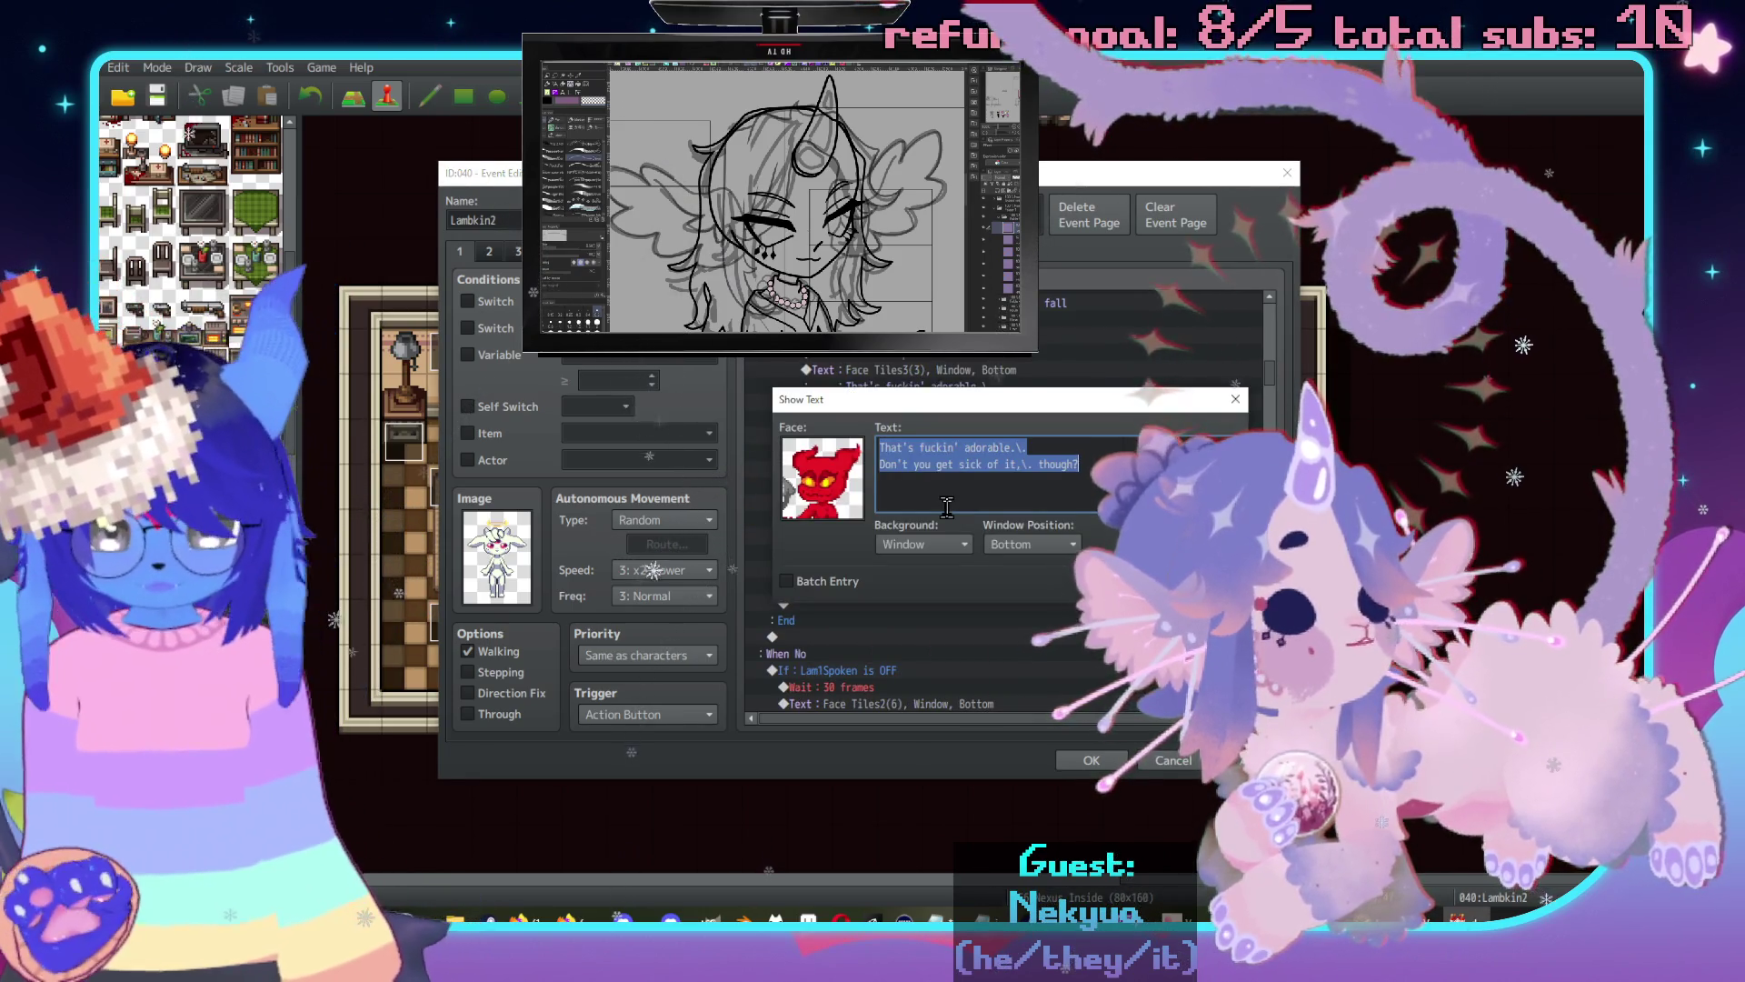
pyautogui.write('Th')
pyautogui.write('arri')
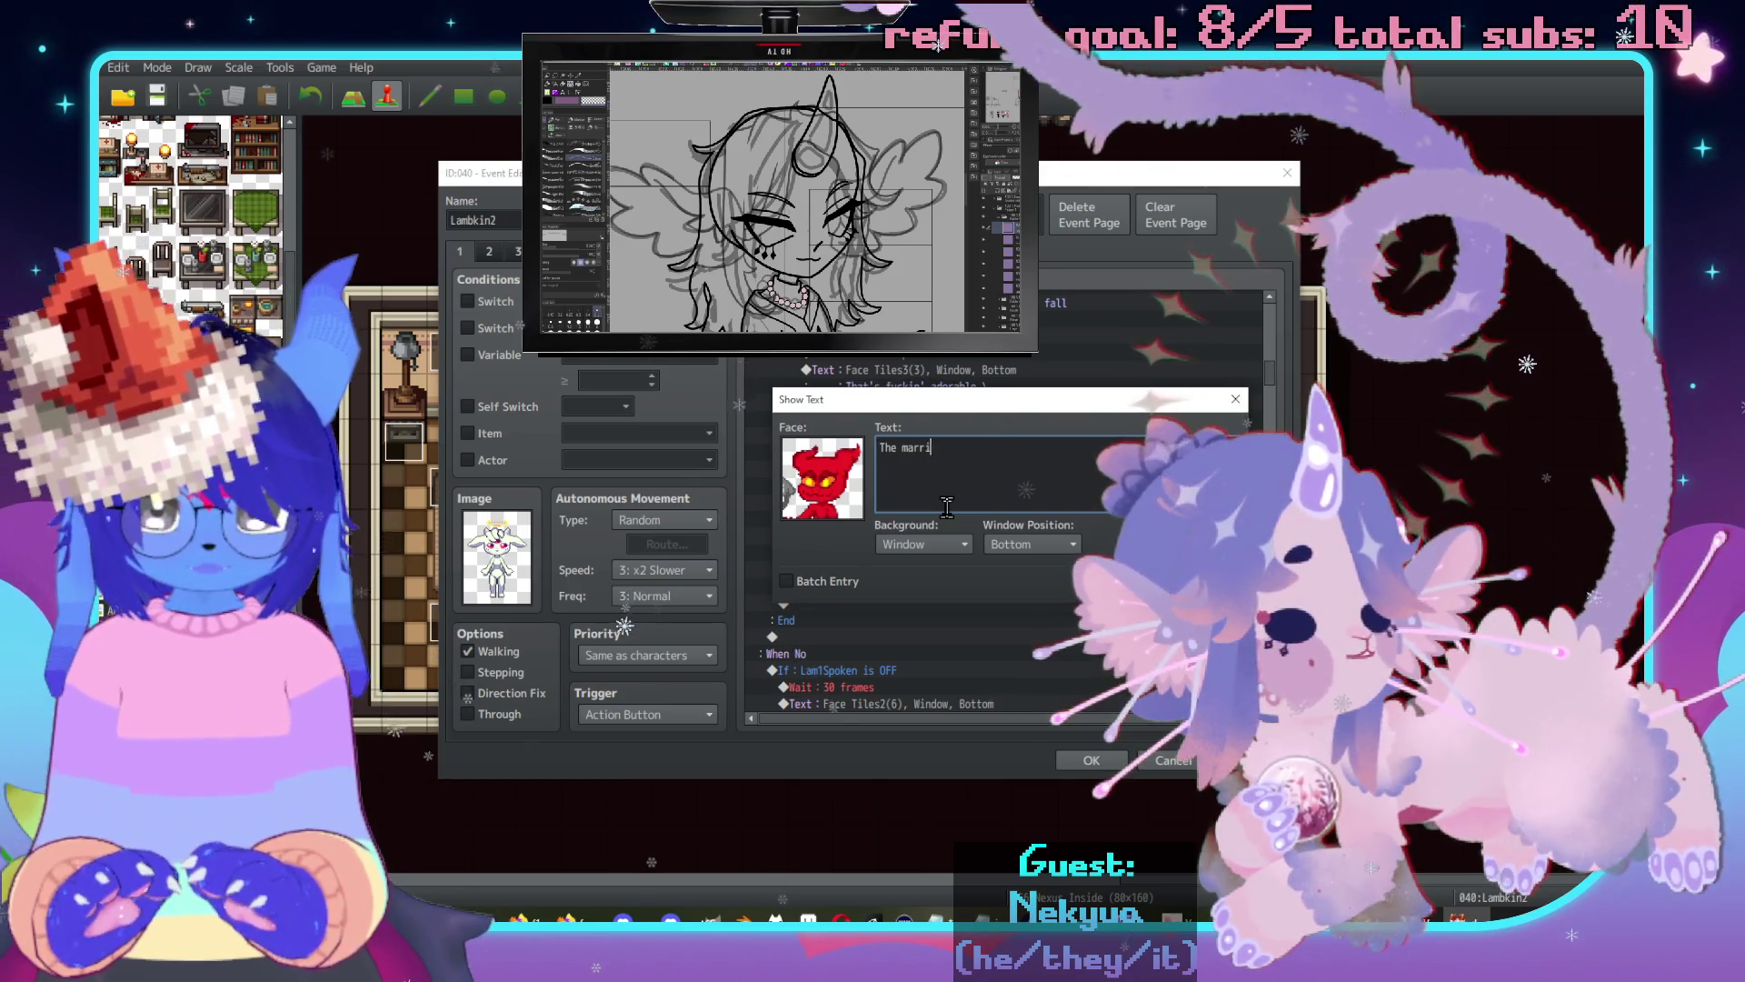
pyautogui.write('age thing')
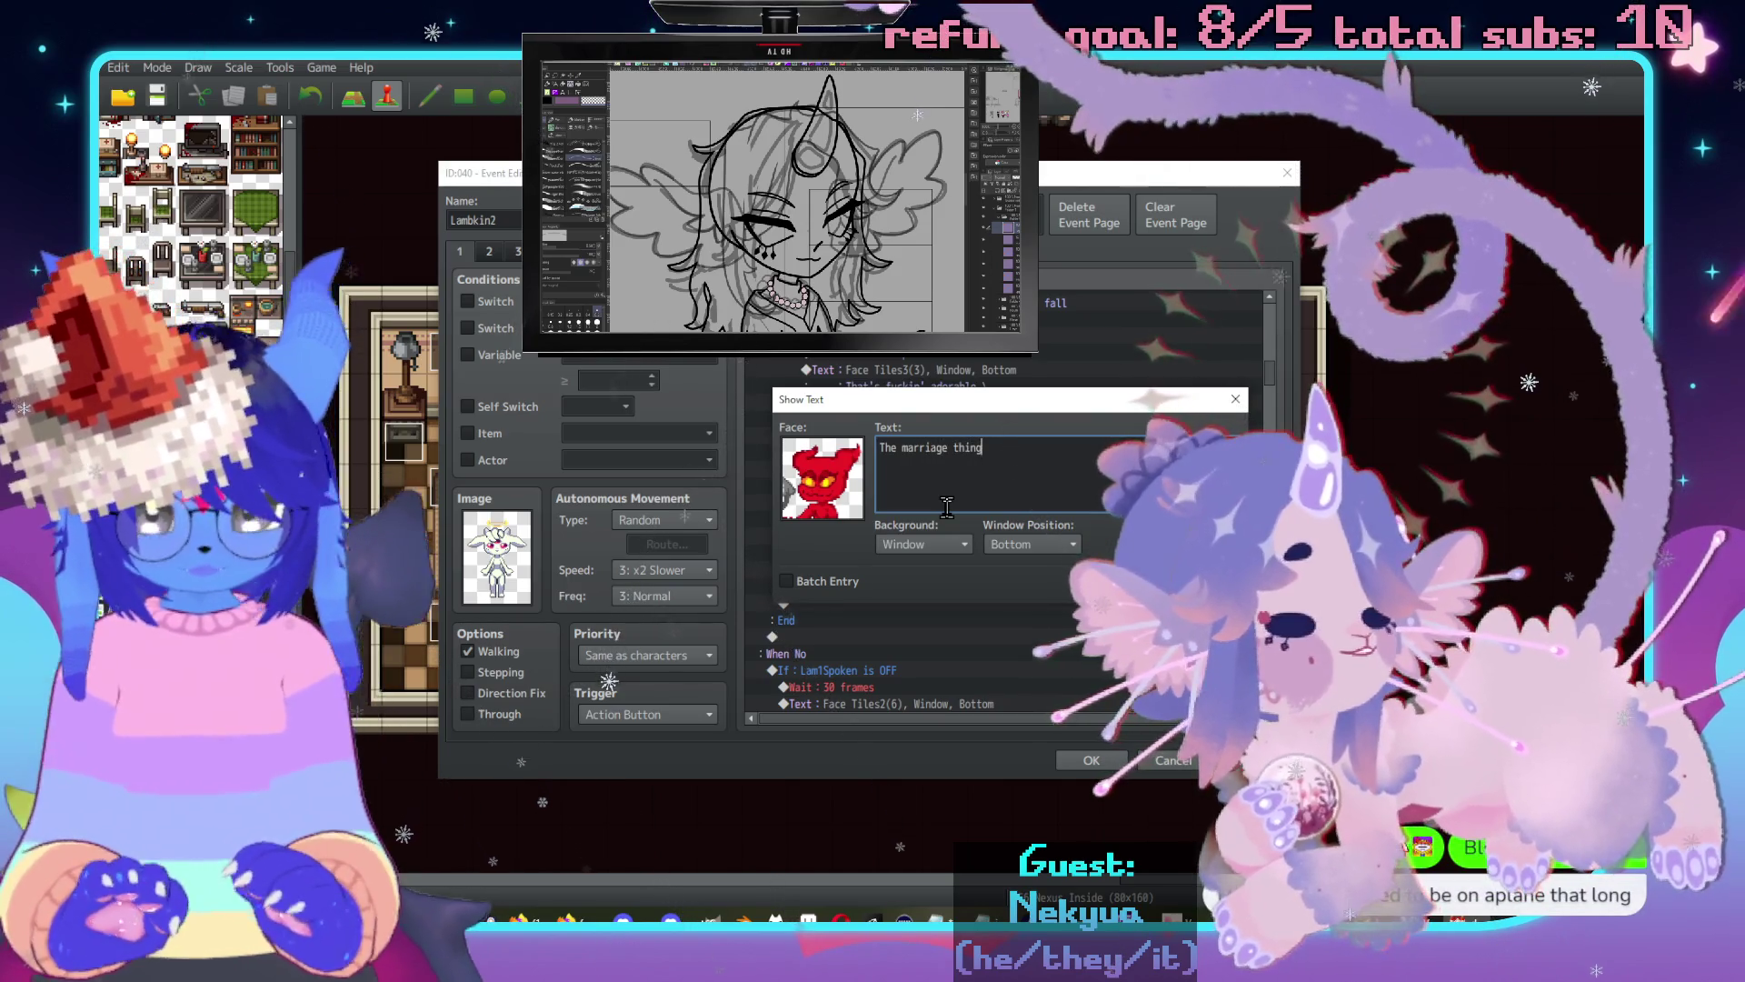
pyautogui.write(".\\. Ain't ")
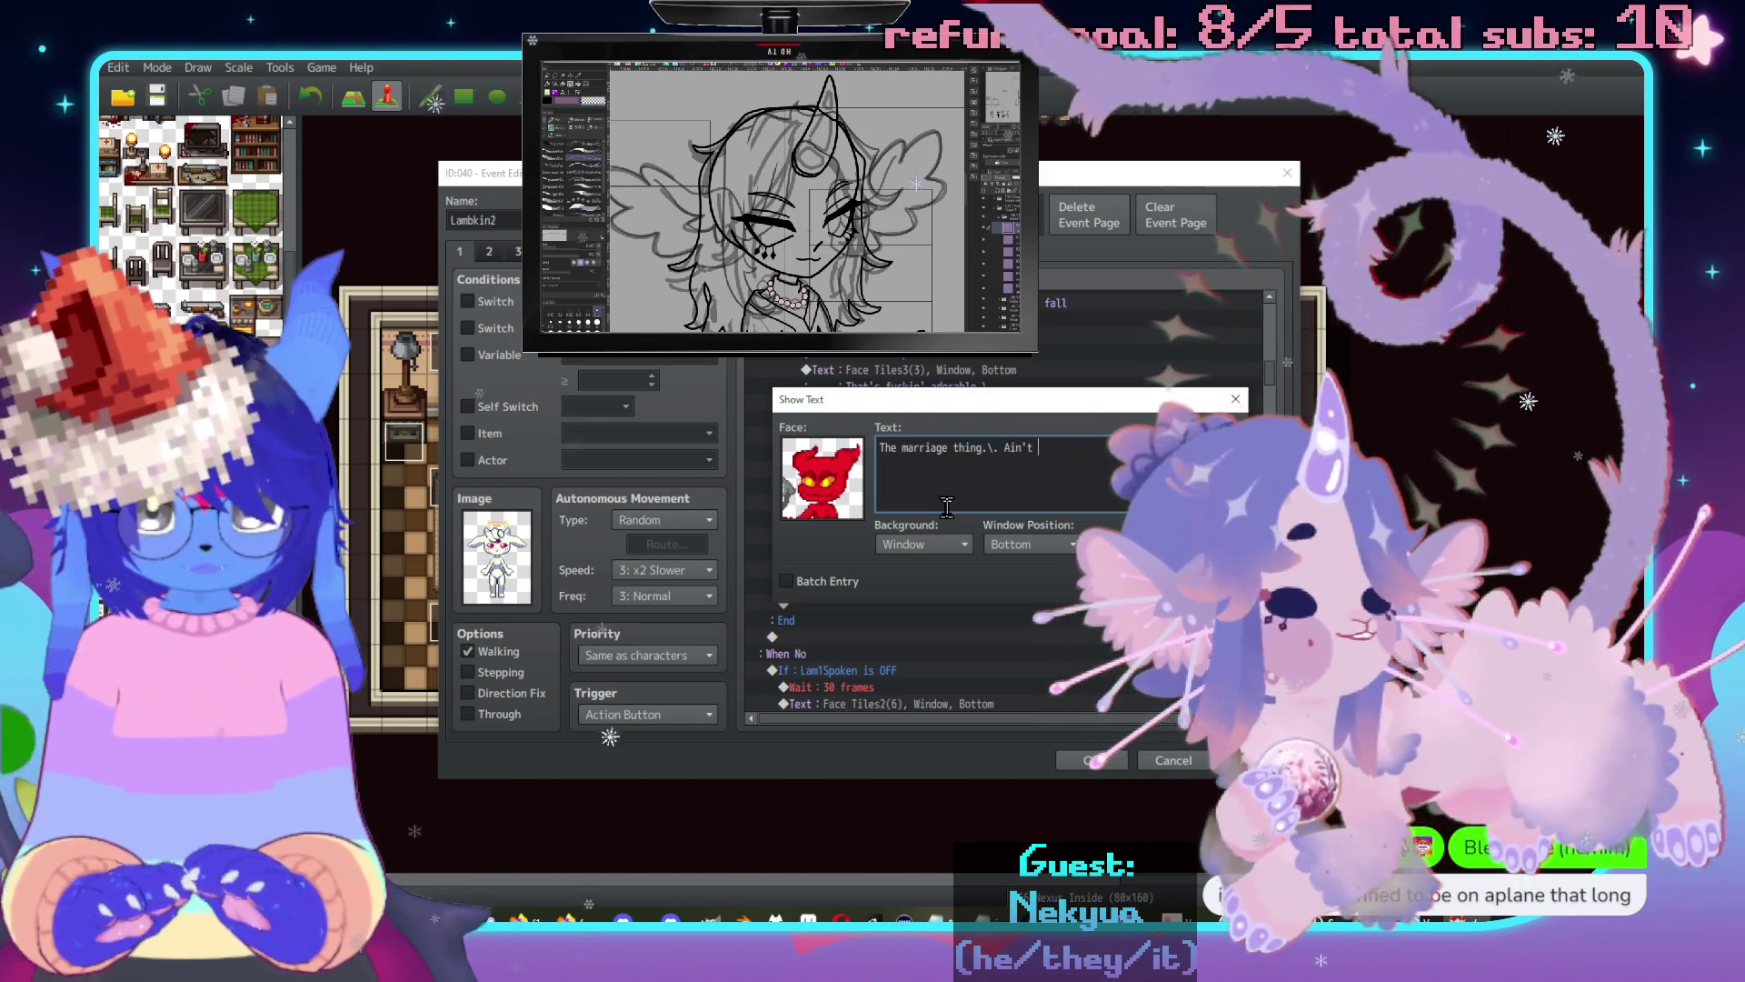
pyautogui.write('it restricti')
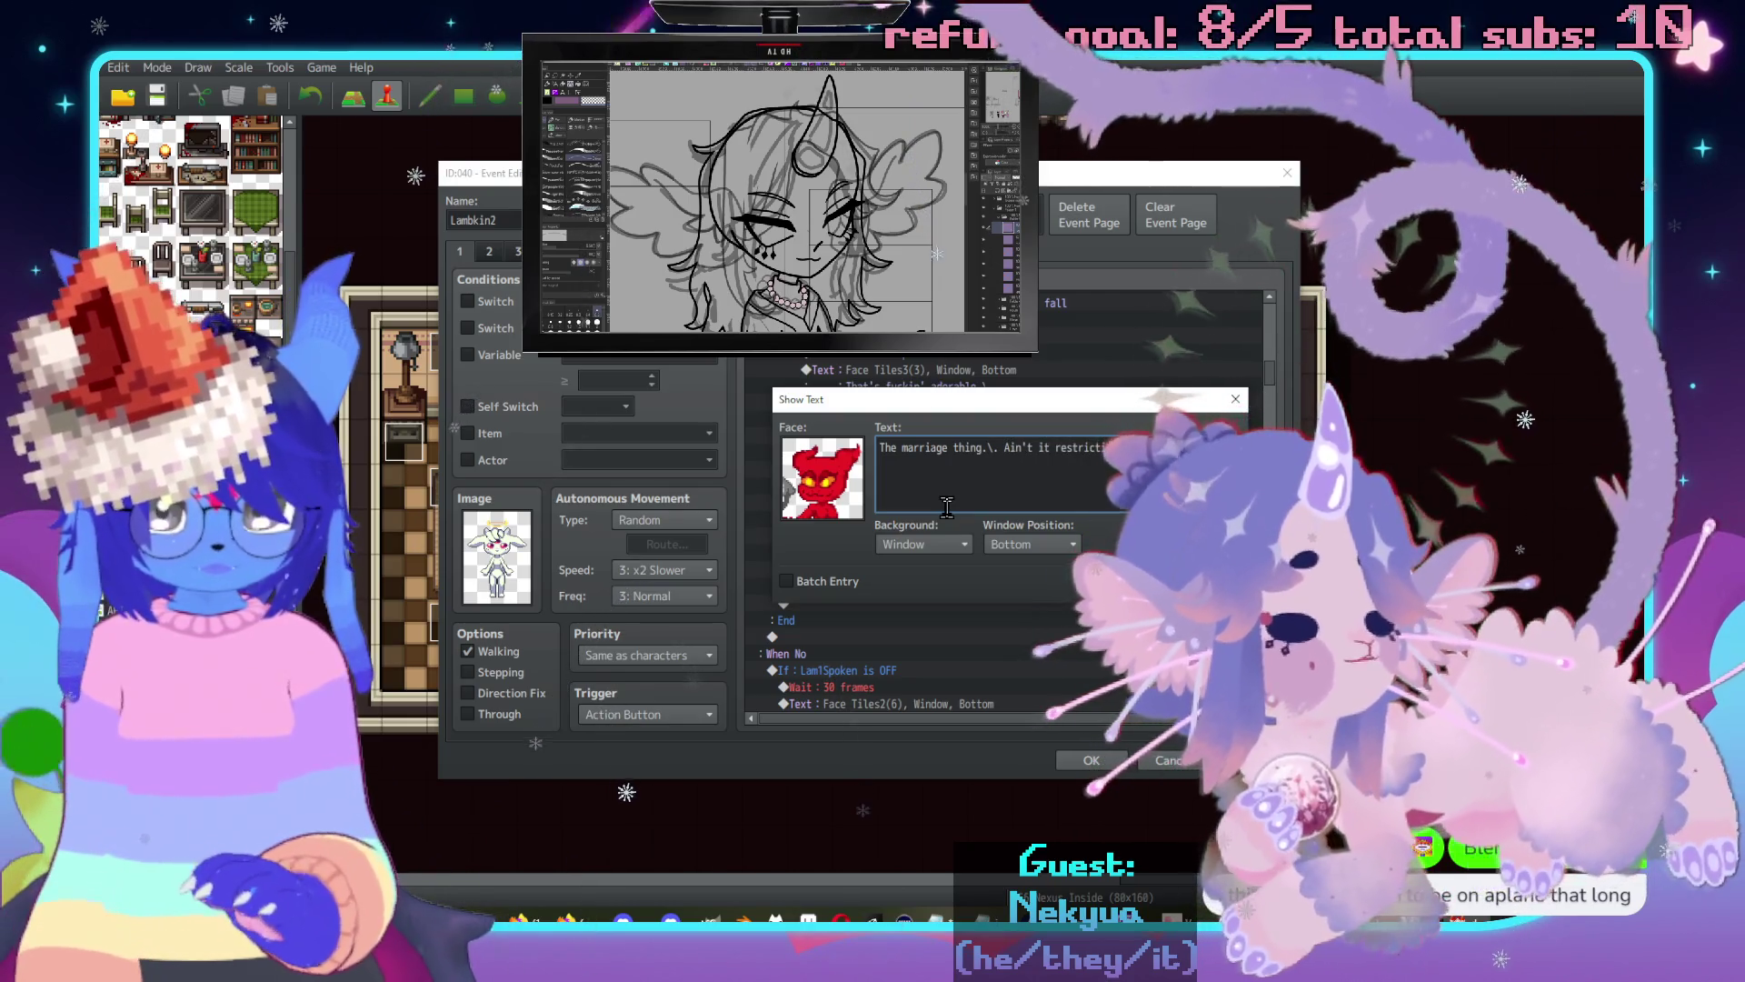
pyautogui.write('ng?')
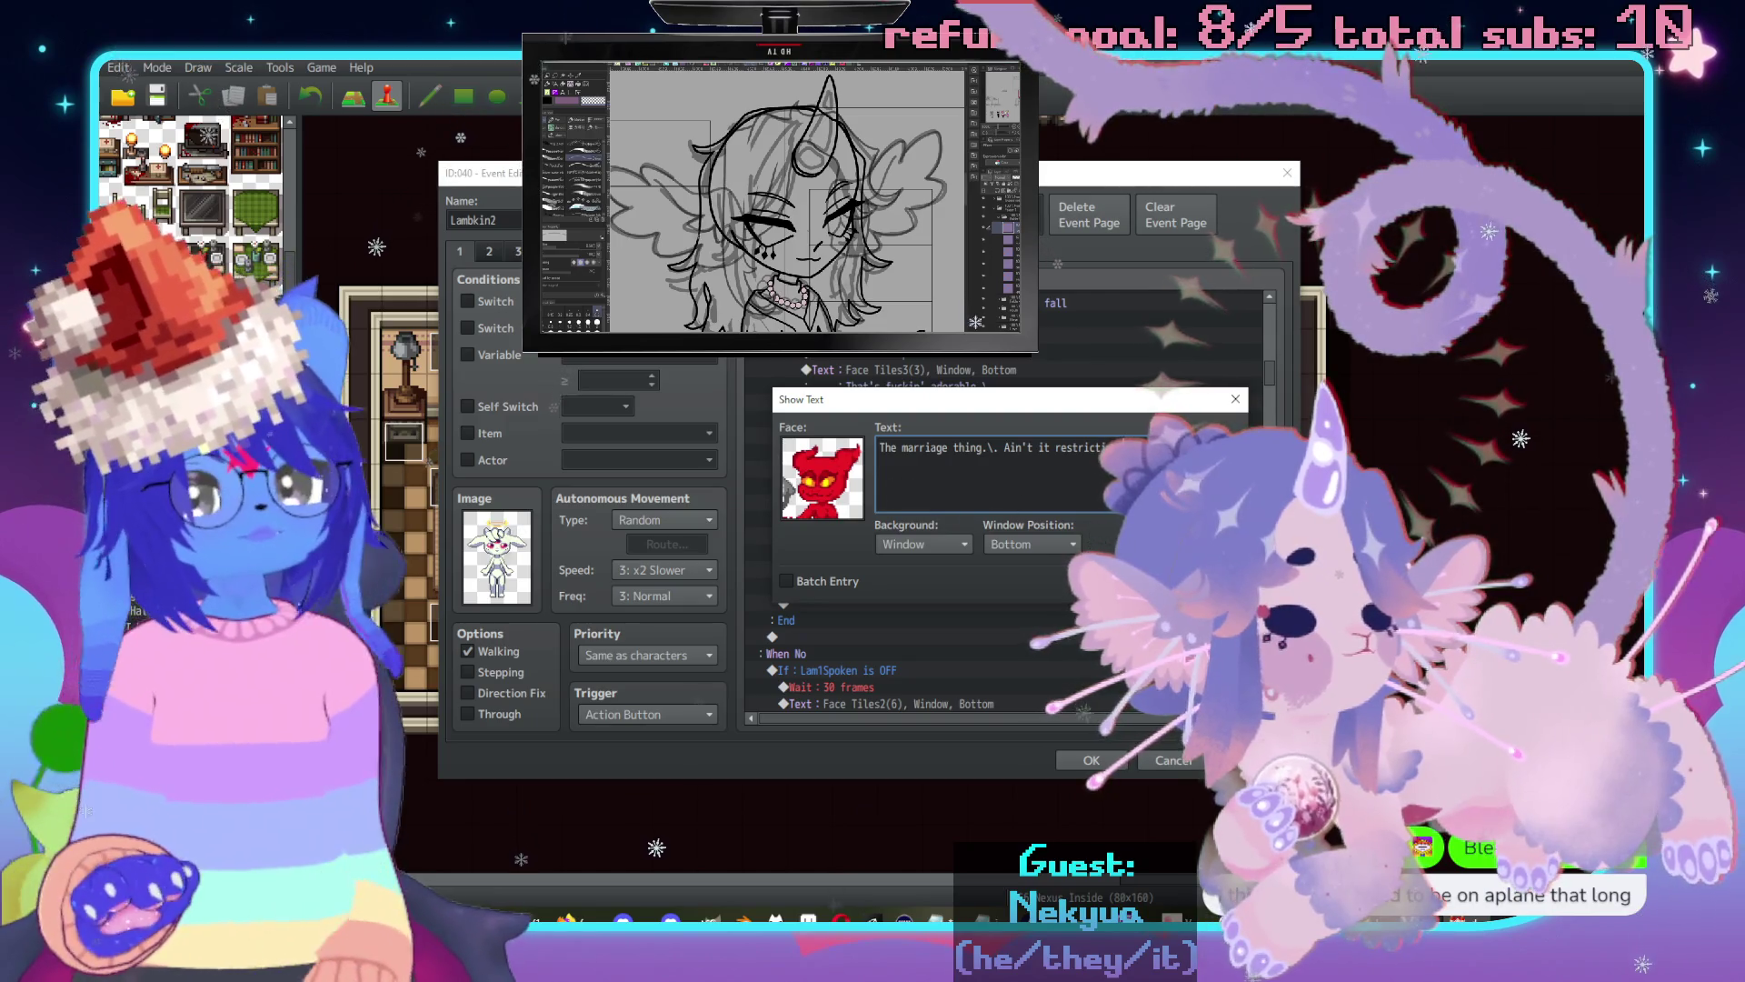
pyautogui.click(1118, 607)
# Duplicate the Lambkin Talk call and reply line below the marriage line.
pyautogui.moveTo(927, 423); pyautogui.dragTo(1000, 443)
pyautogui.hotkey('ctrl', 'c')
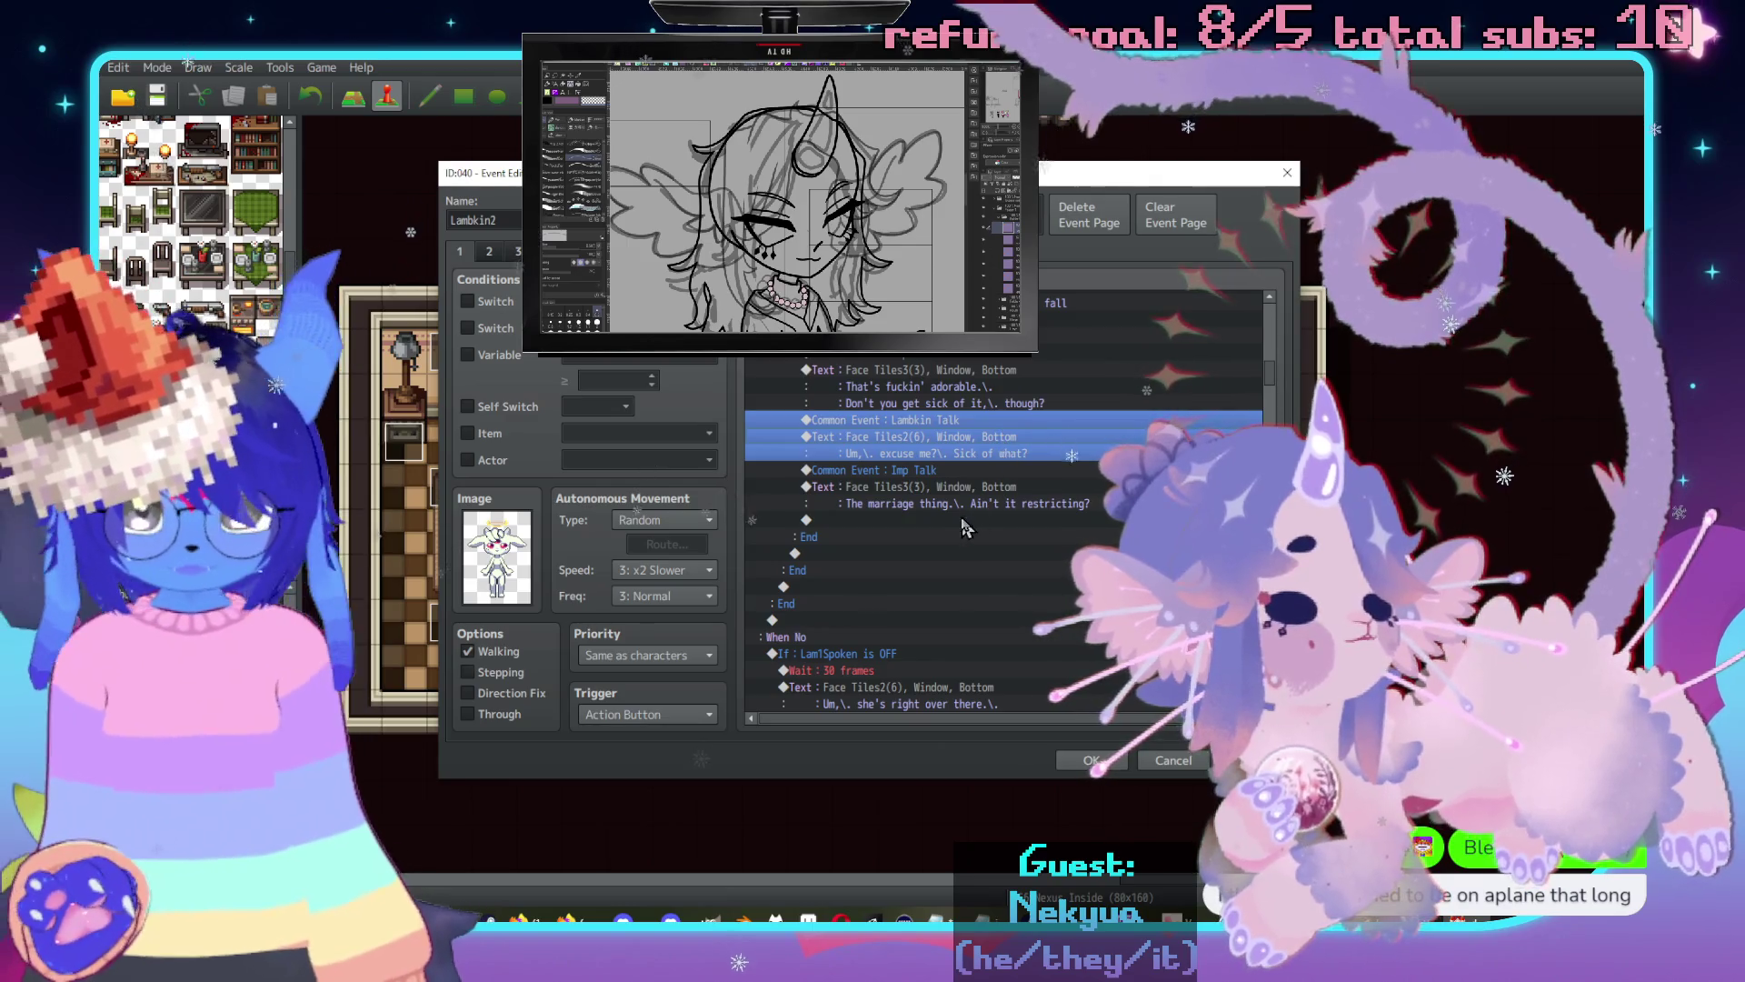
pyautogui.click(950, 520)
pyautogui.hotkey('ctrl', 'v')
# Extend the imp's marriage line with two more lines of dialogue ending in 'lifestyle.'.
pyautogui.click(1103, 500)
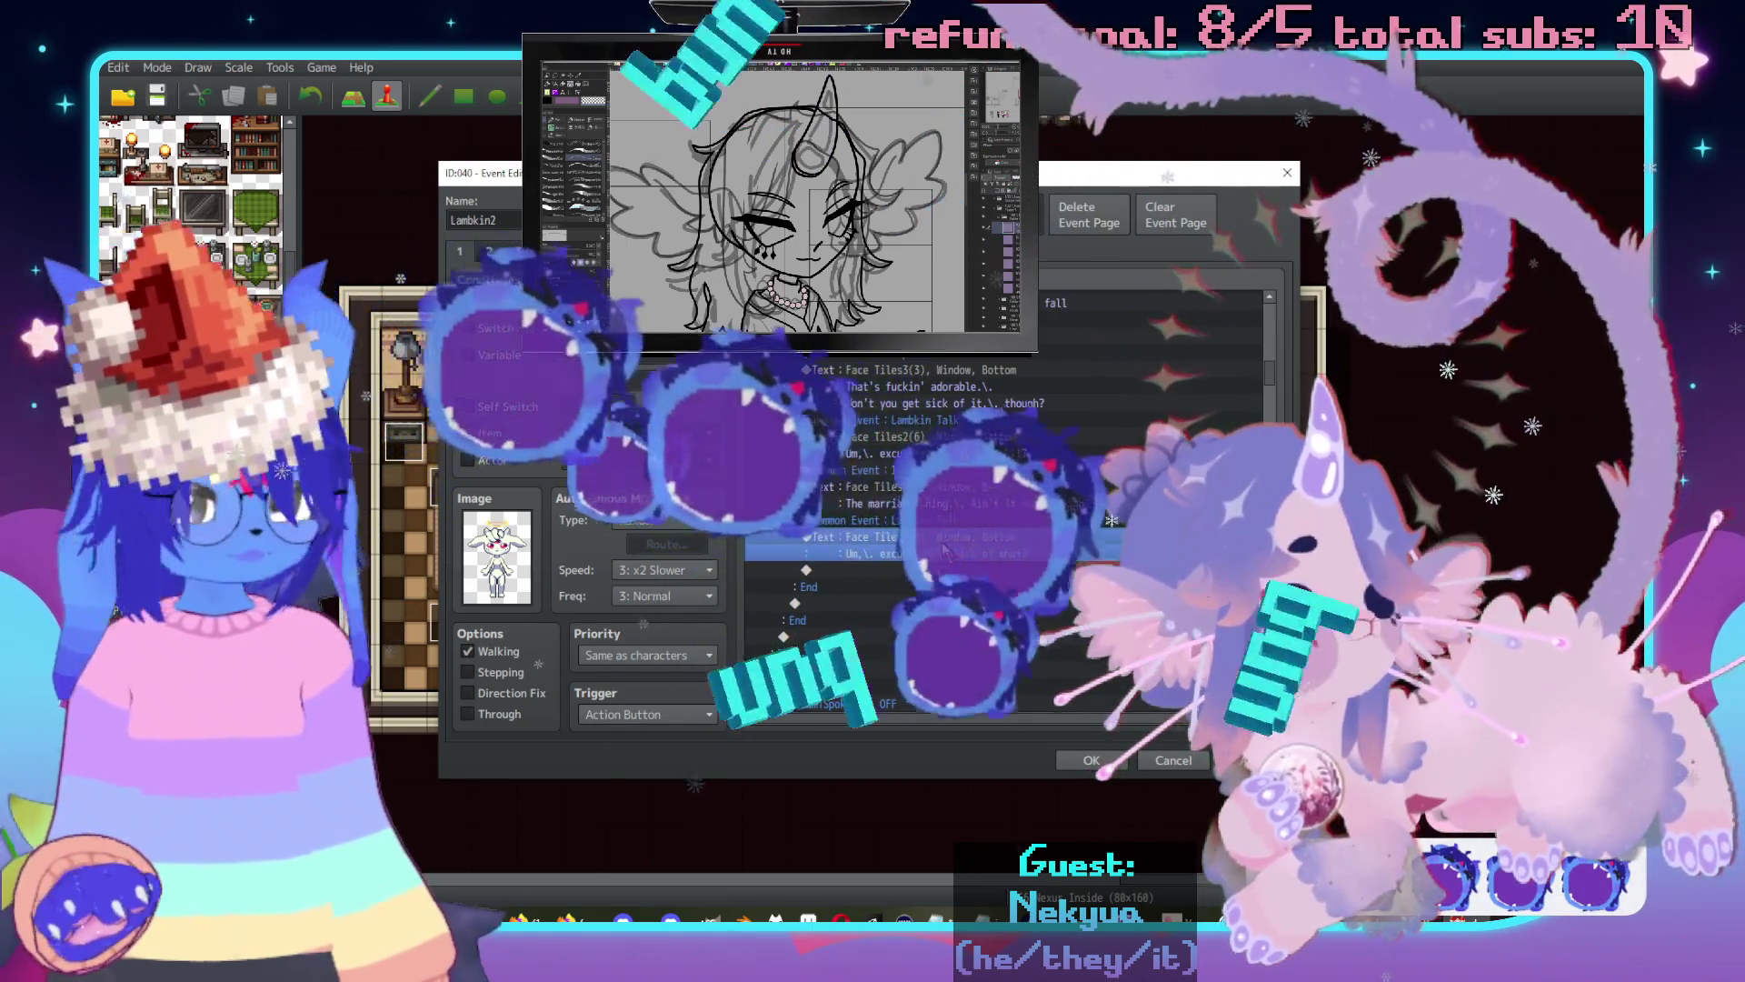
pyautogui.press('Return')
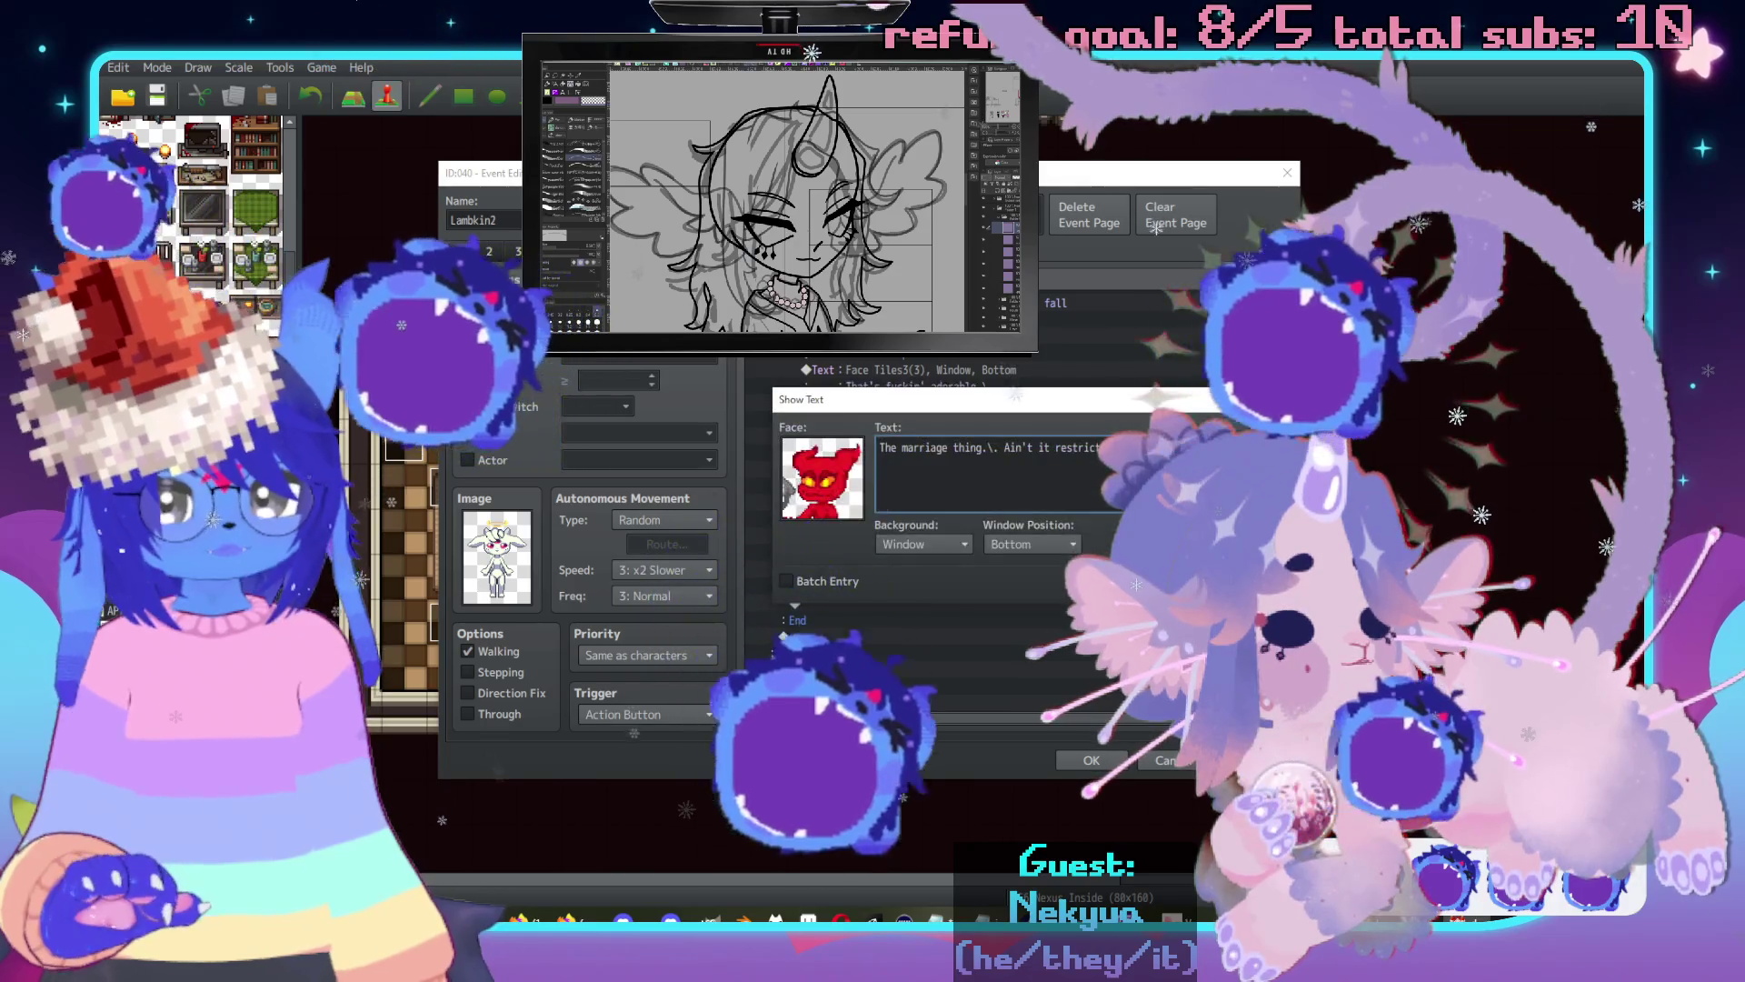
pyautogui.write("I'd die if")
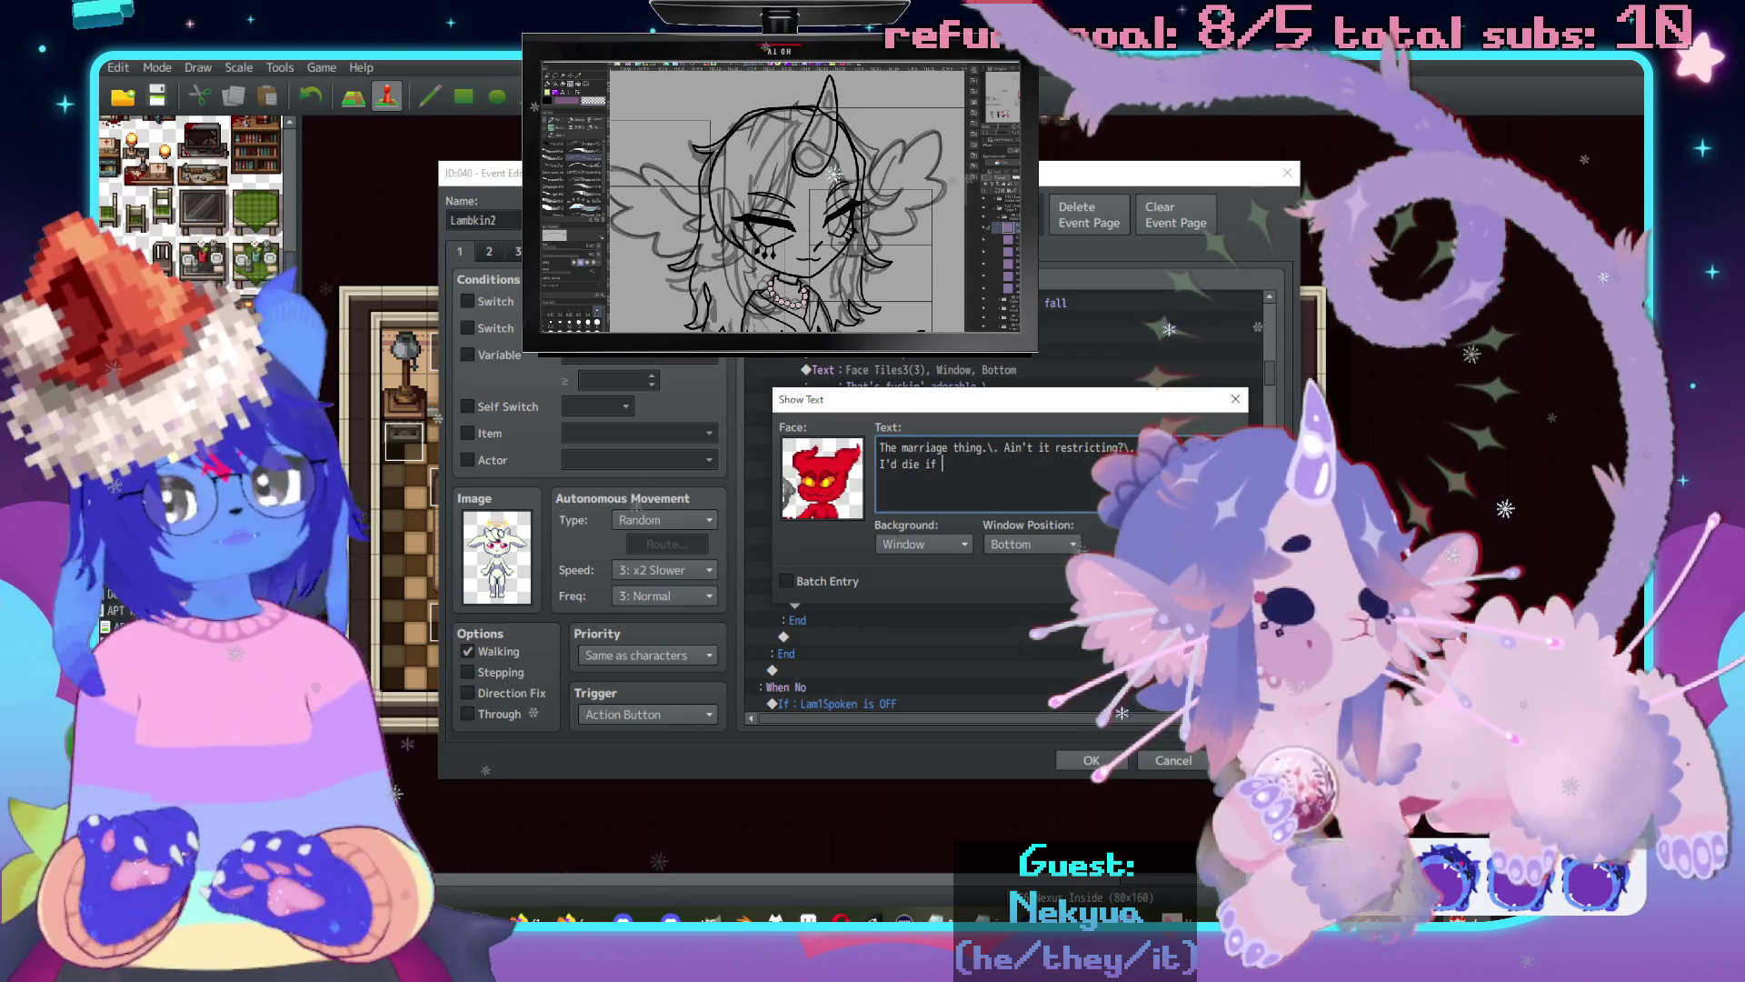
pyautogui.write('I was prommis')
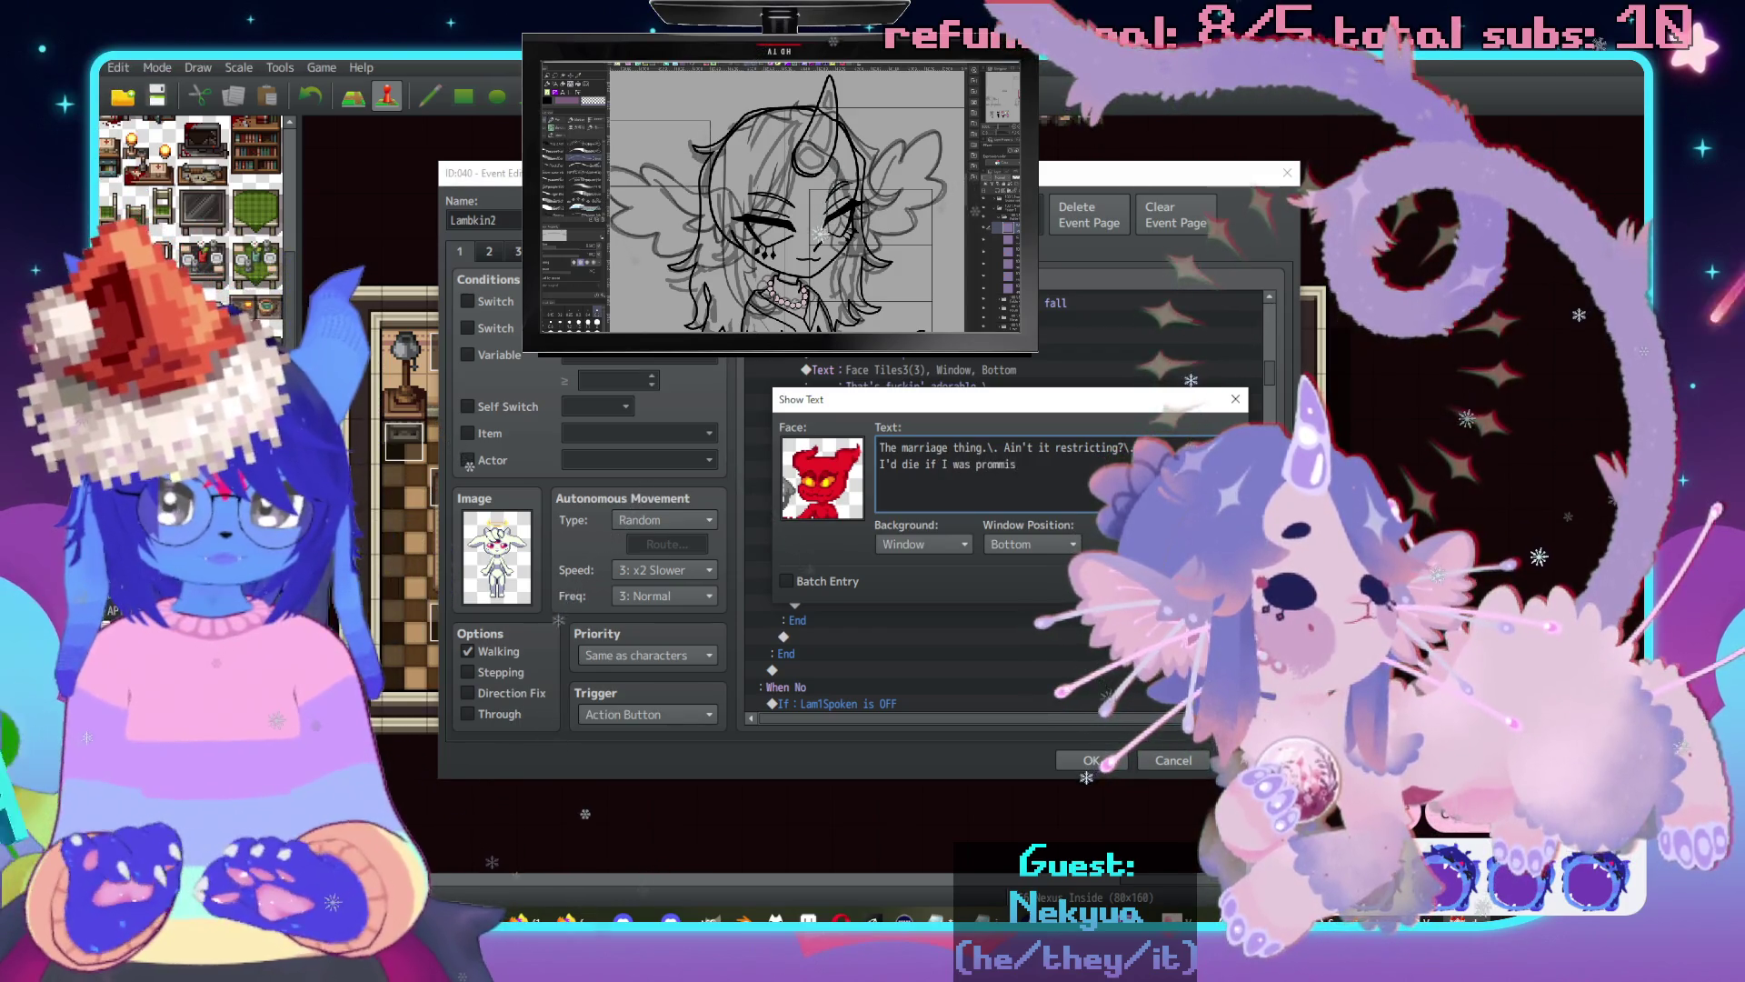
pyautogui.write(' a w')
pyautogui.write('like tha')
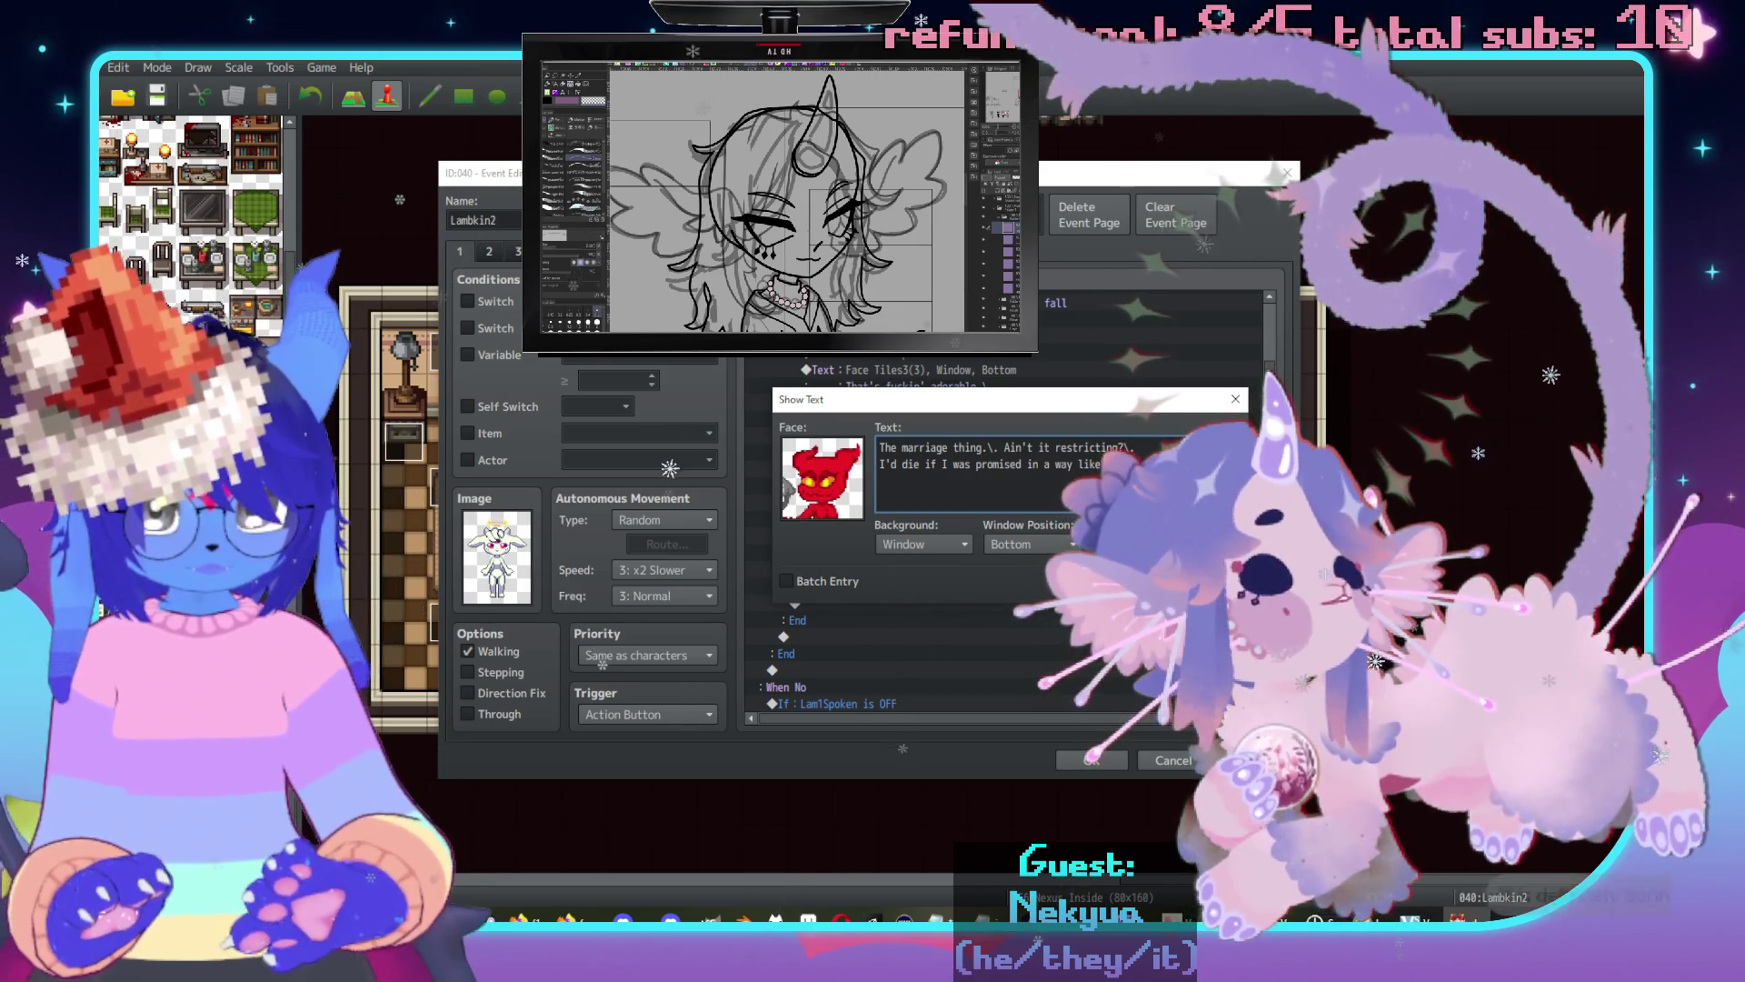
pyautogui.press('Return')
pyautogui.write('don')
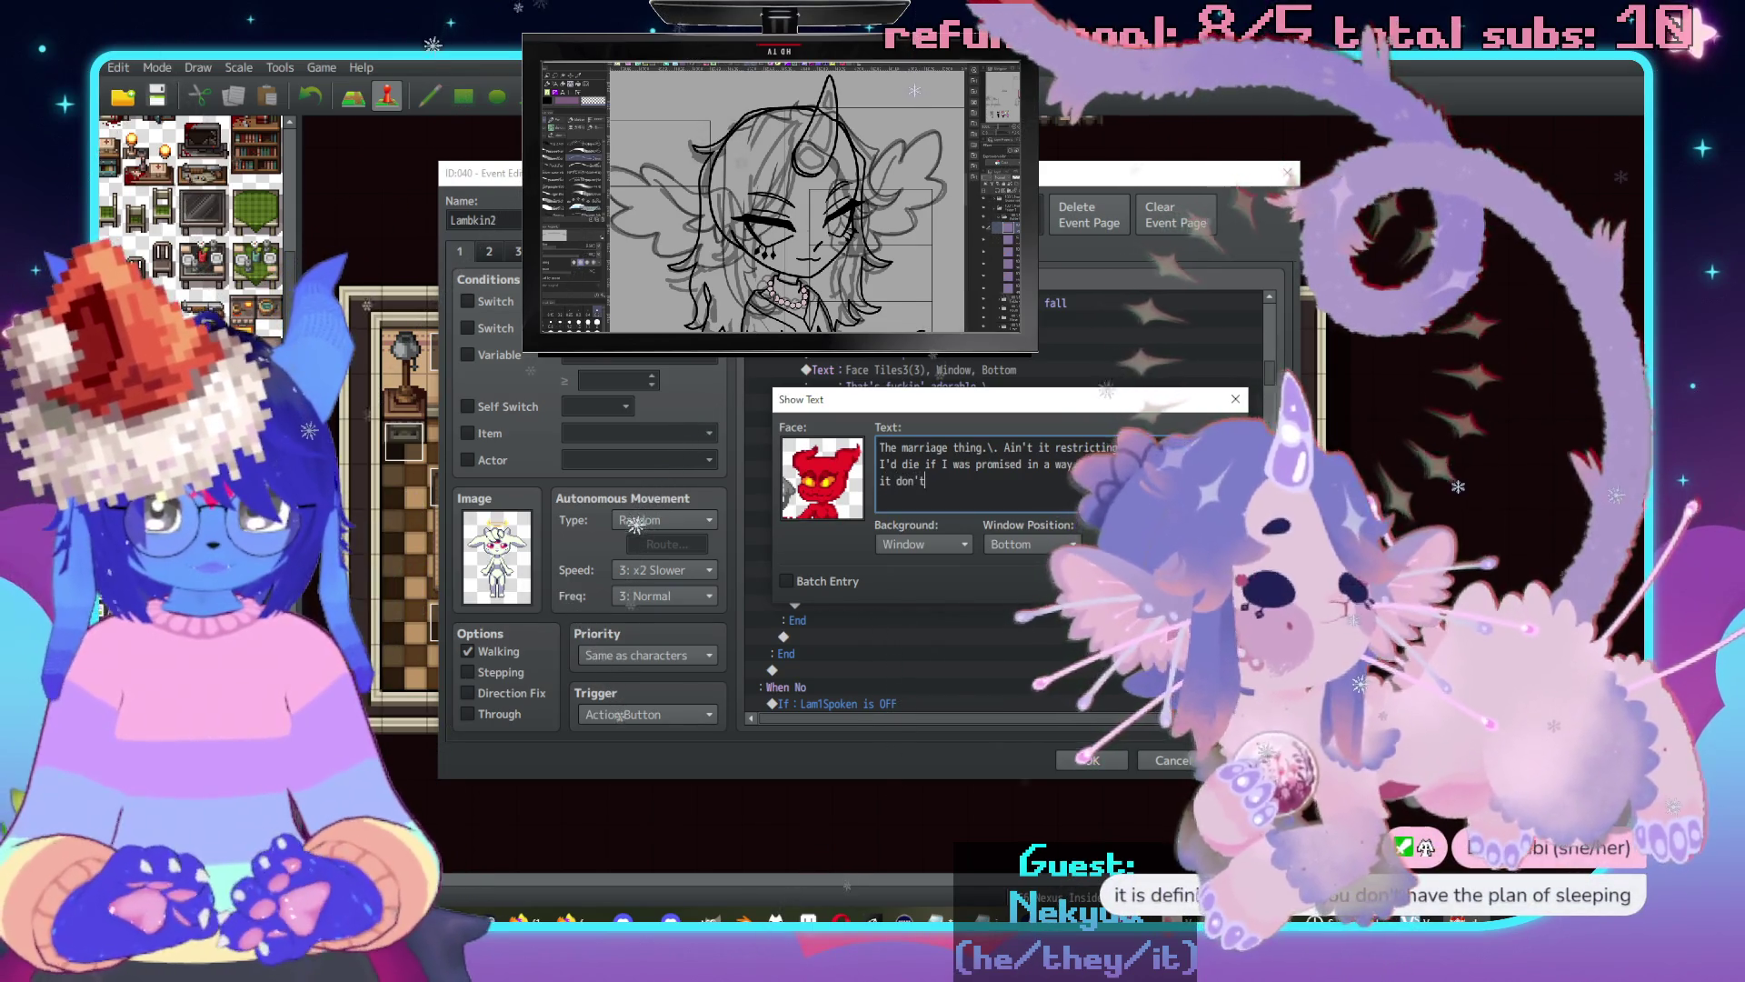
pyautogui.write('t b')
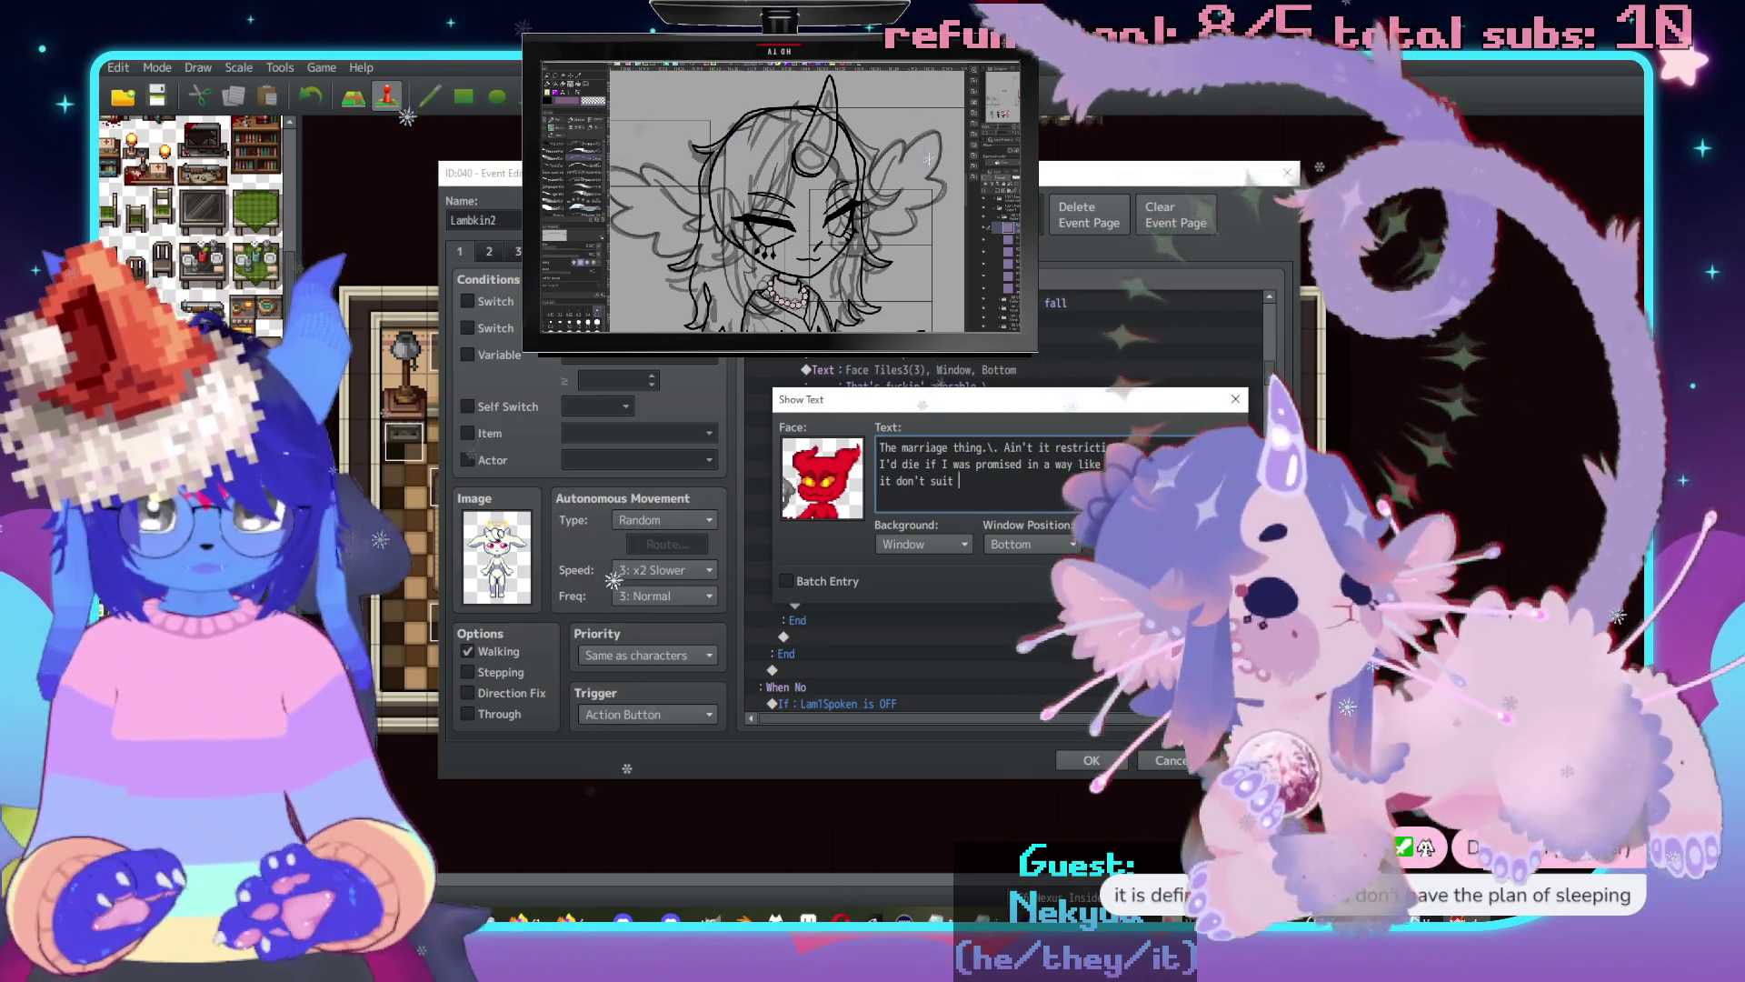
pyautogui.write('"fast and loose" lift')
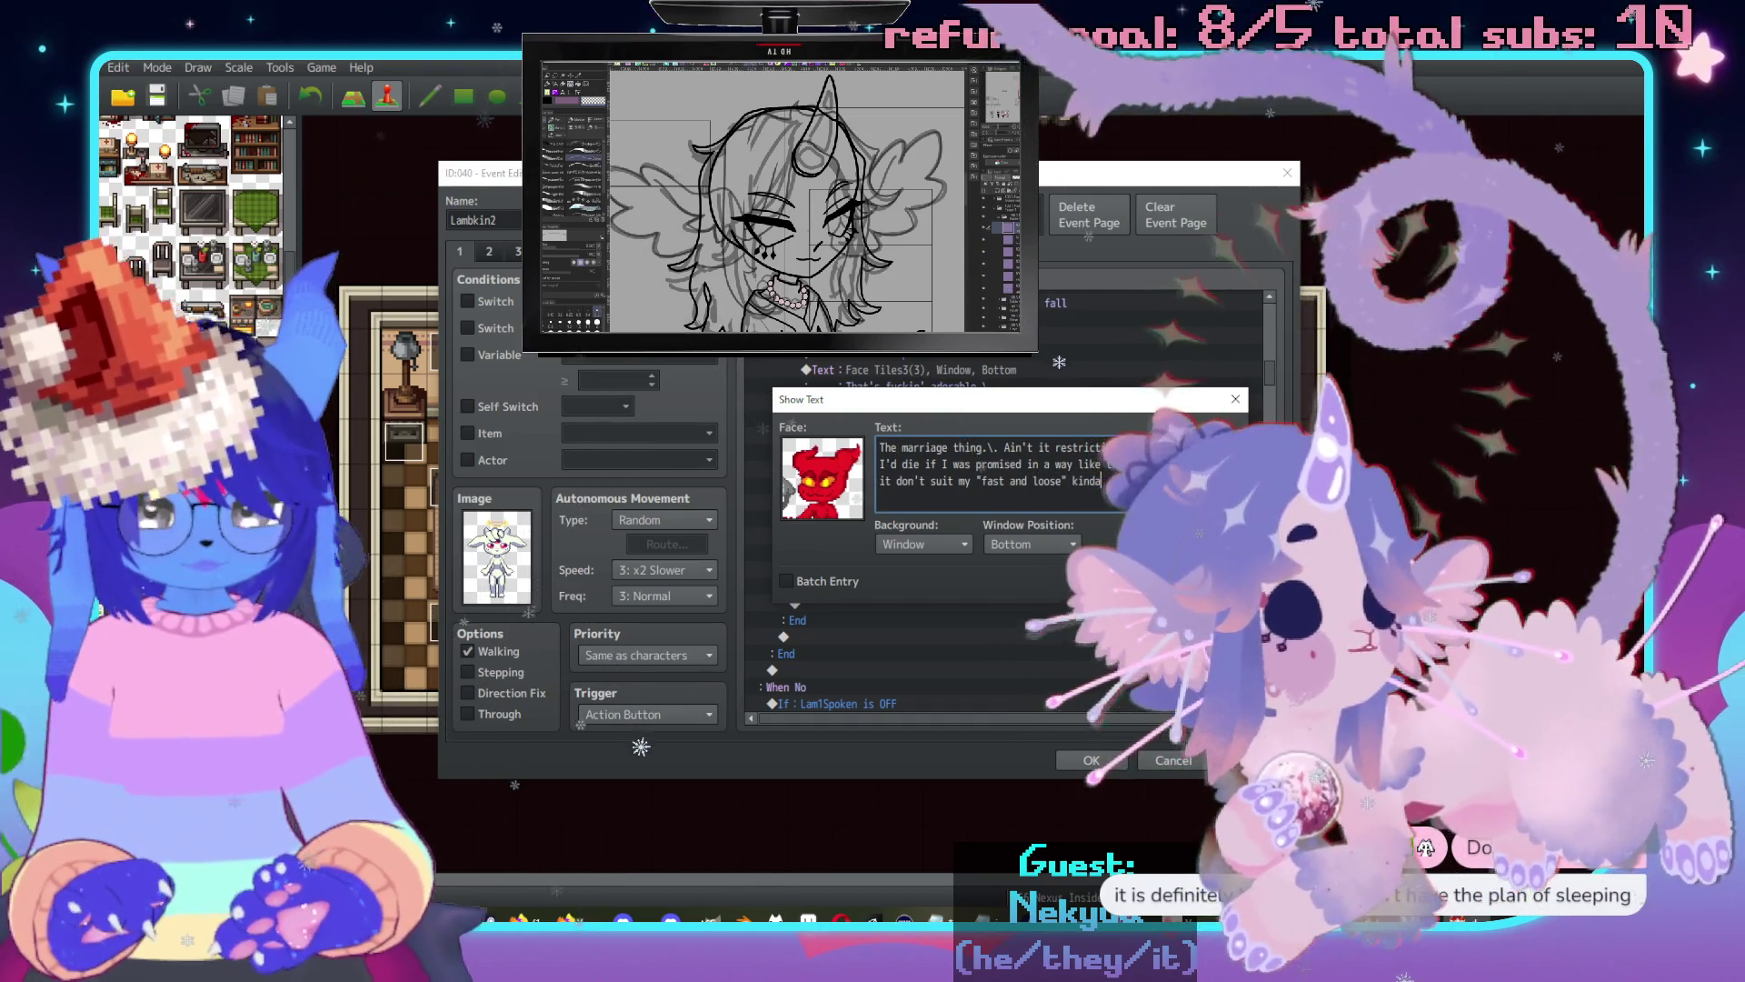
pyautogui.press('BackSpace')
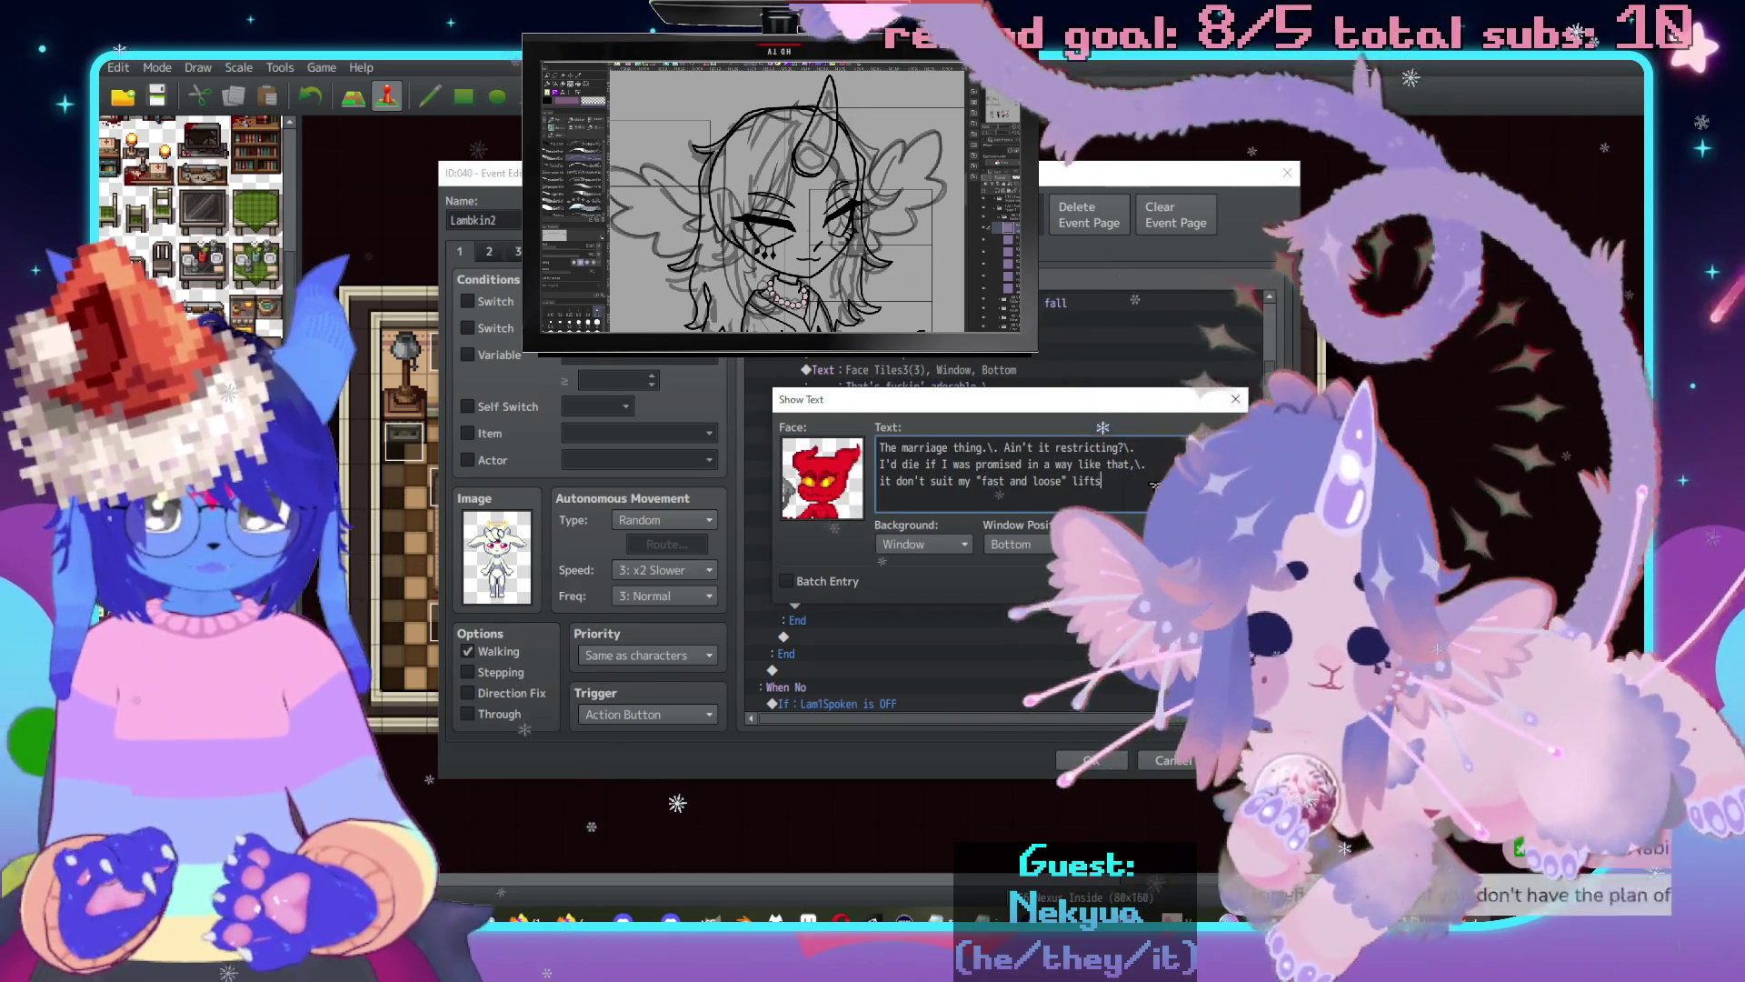
pyautogui.write('estyle.')
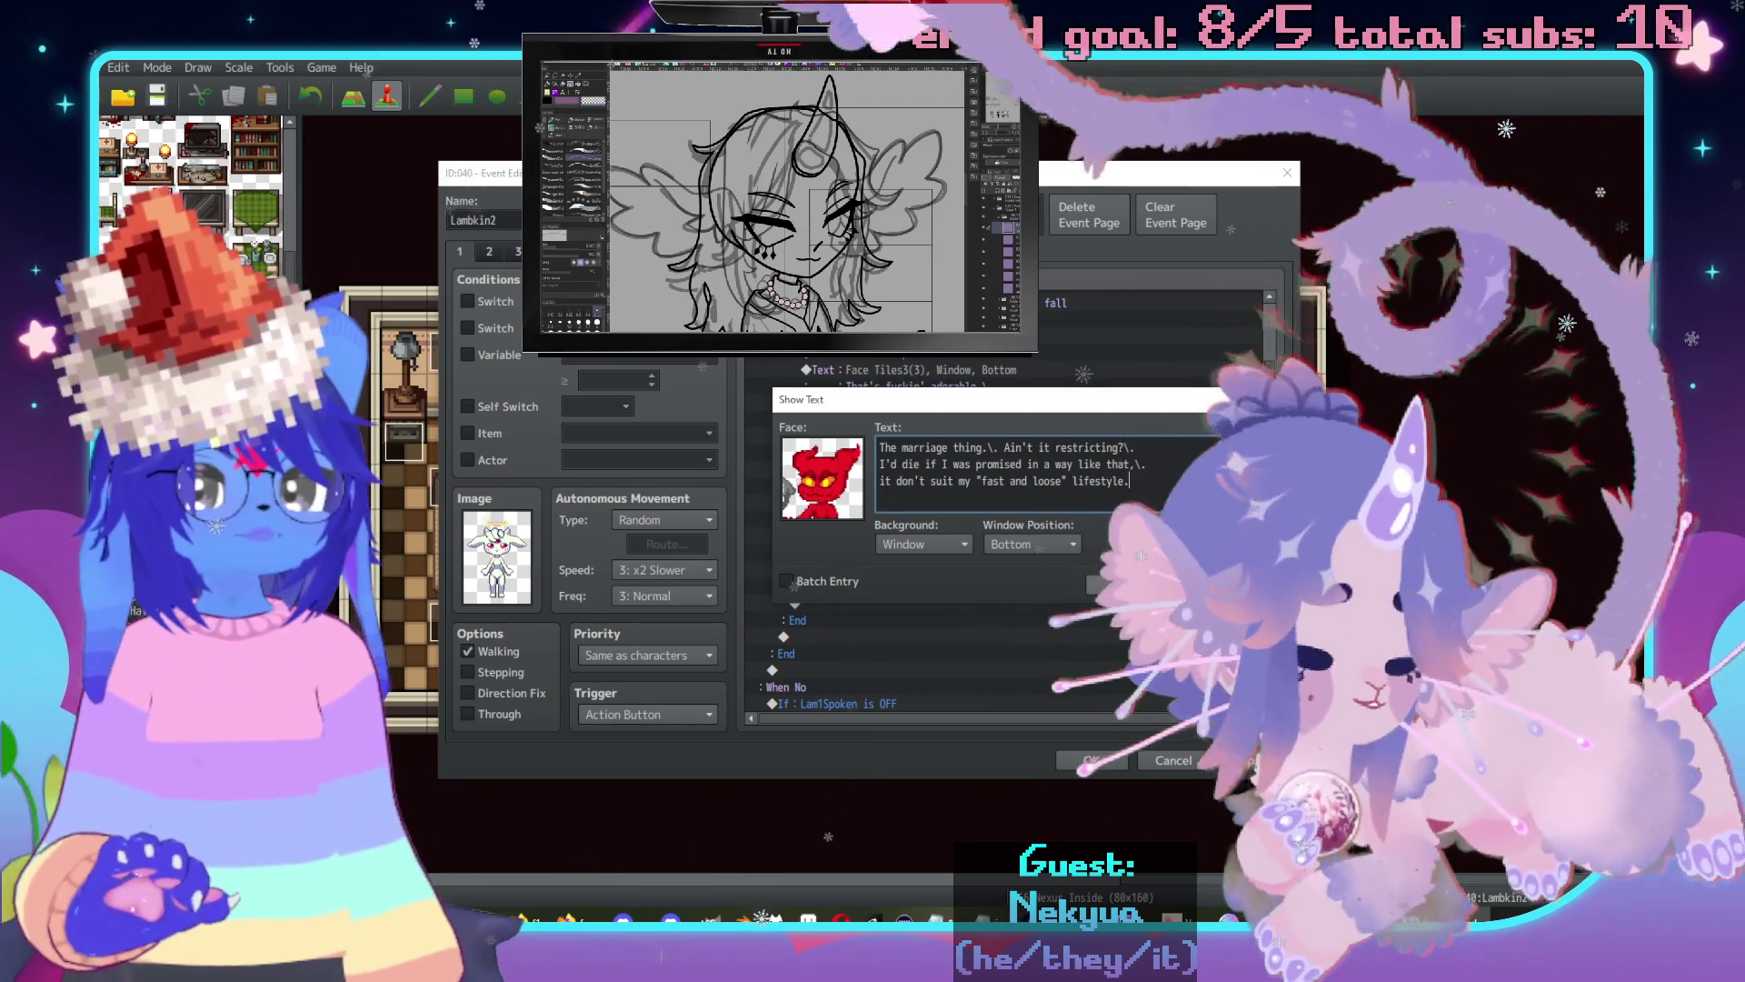
pyautogui.click(1118, 584)
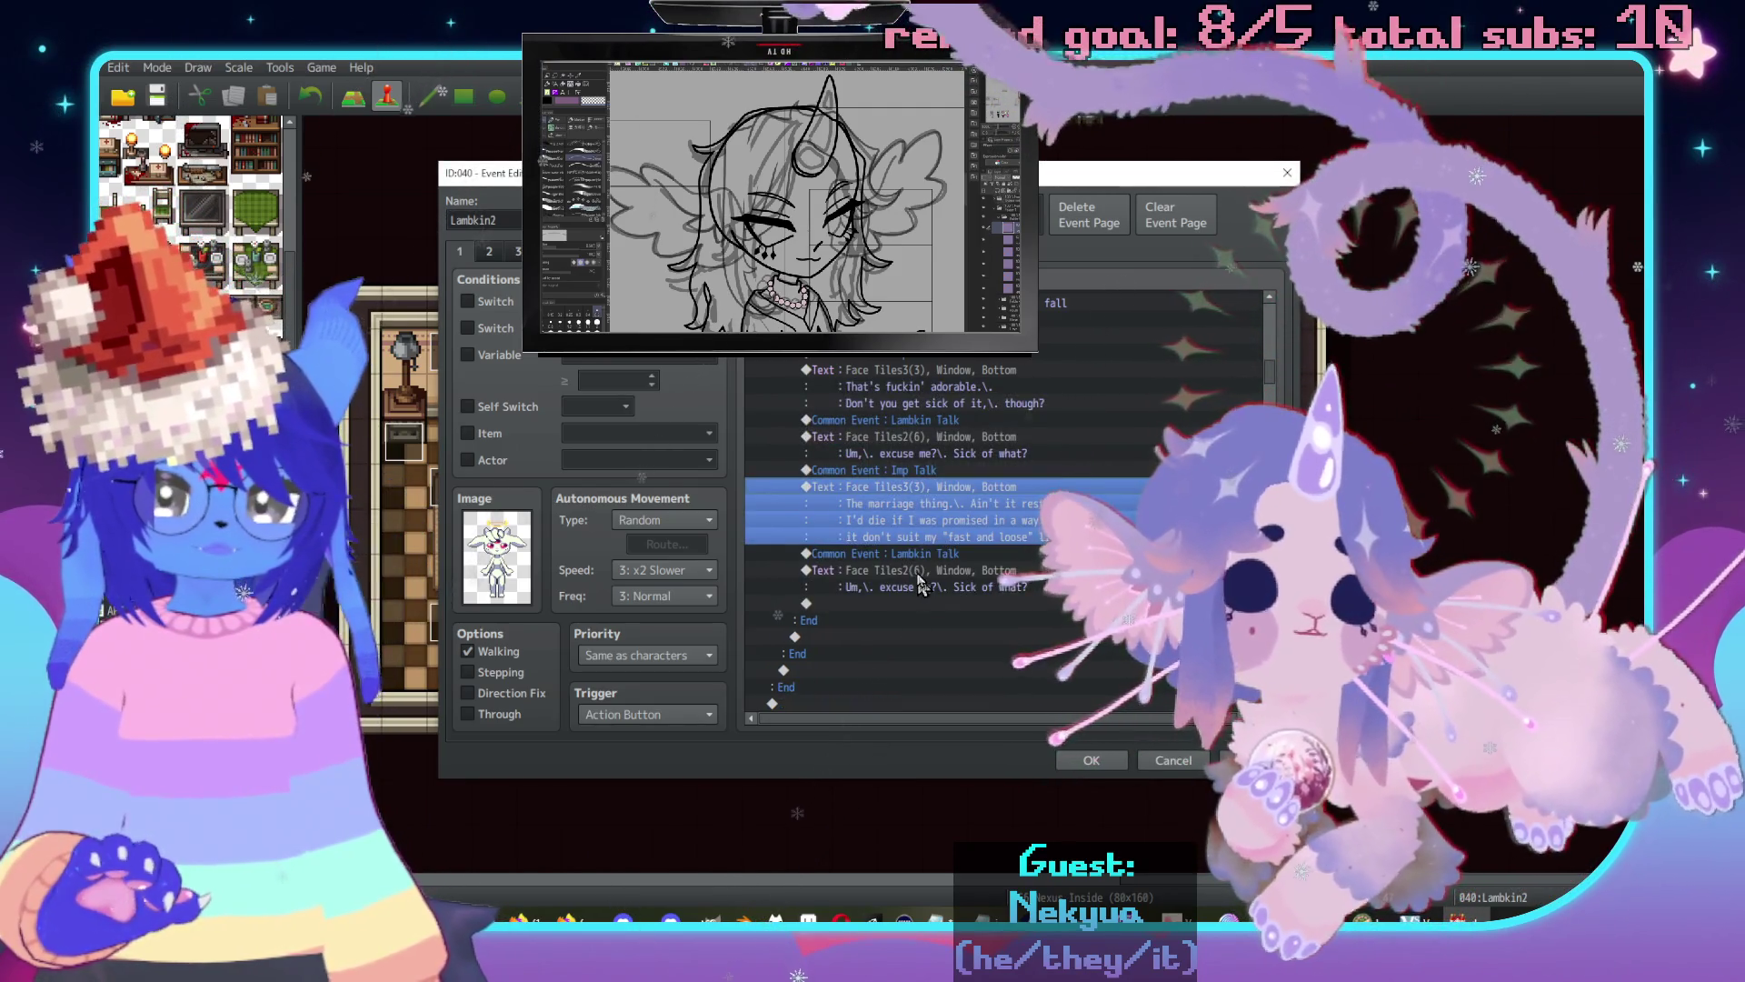
# Rewrite the duplicated Lambkin reply as 'It's never been an issue. I love her and she loves me, it's beautiful.'.
pyautogui.doubleClick(920, 584)
pyautogui.moveTo(969, 398); pyautogui.dragTo(1126, 479)
pyautogui.write('It')
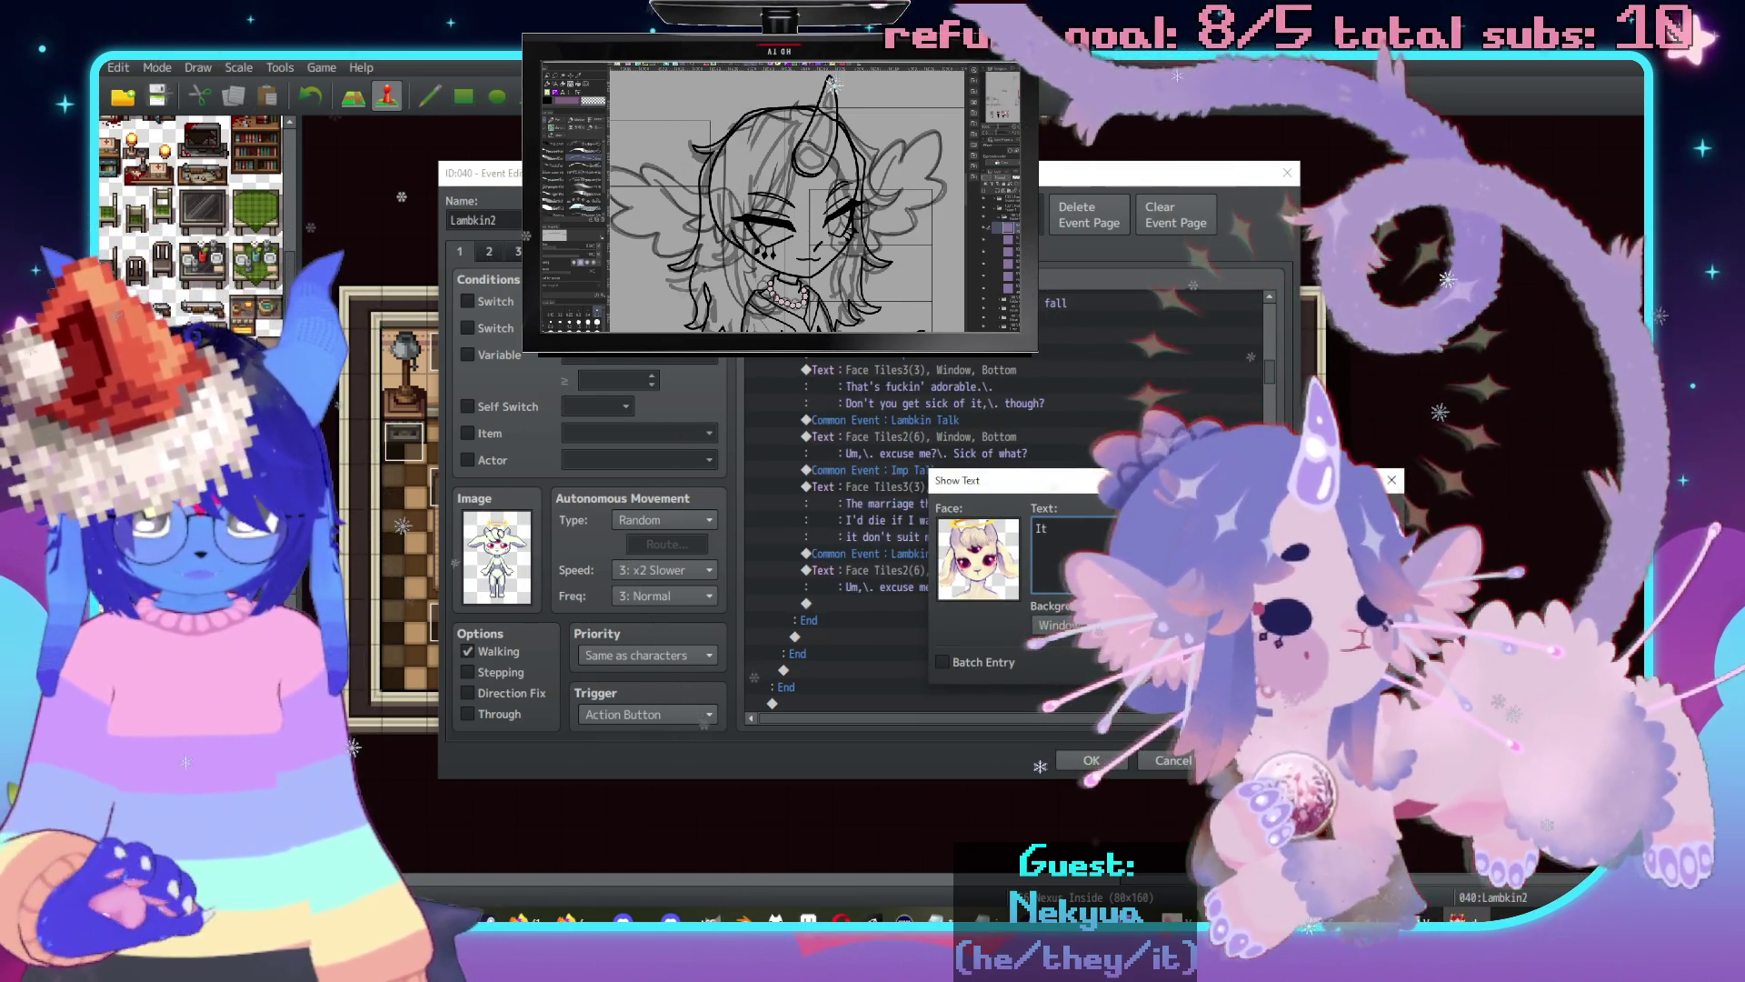
pyautogui.write("'s never")
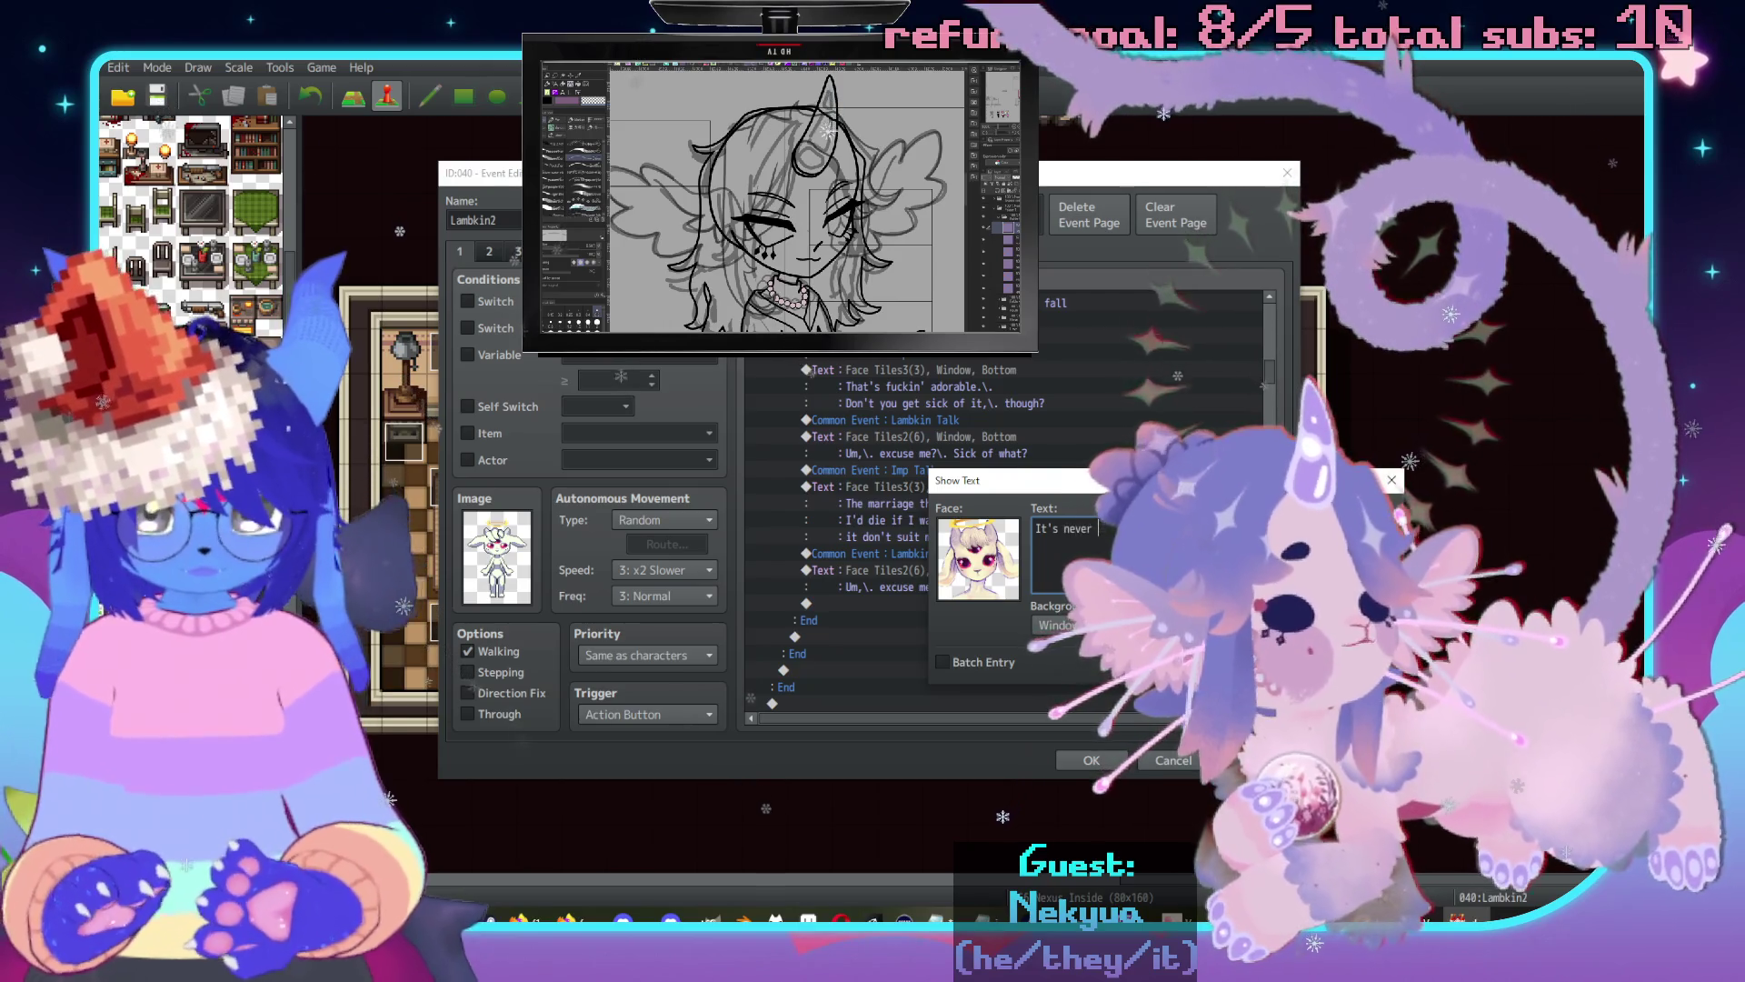
pyautogui.write(' bee')
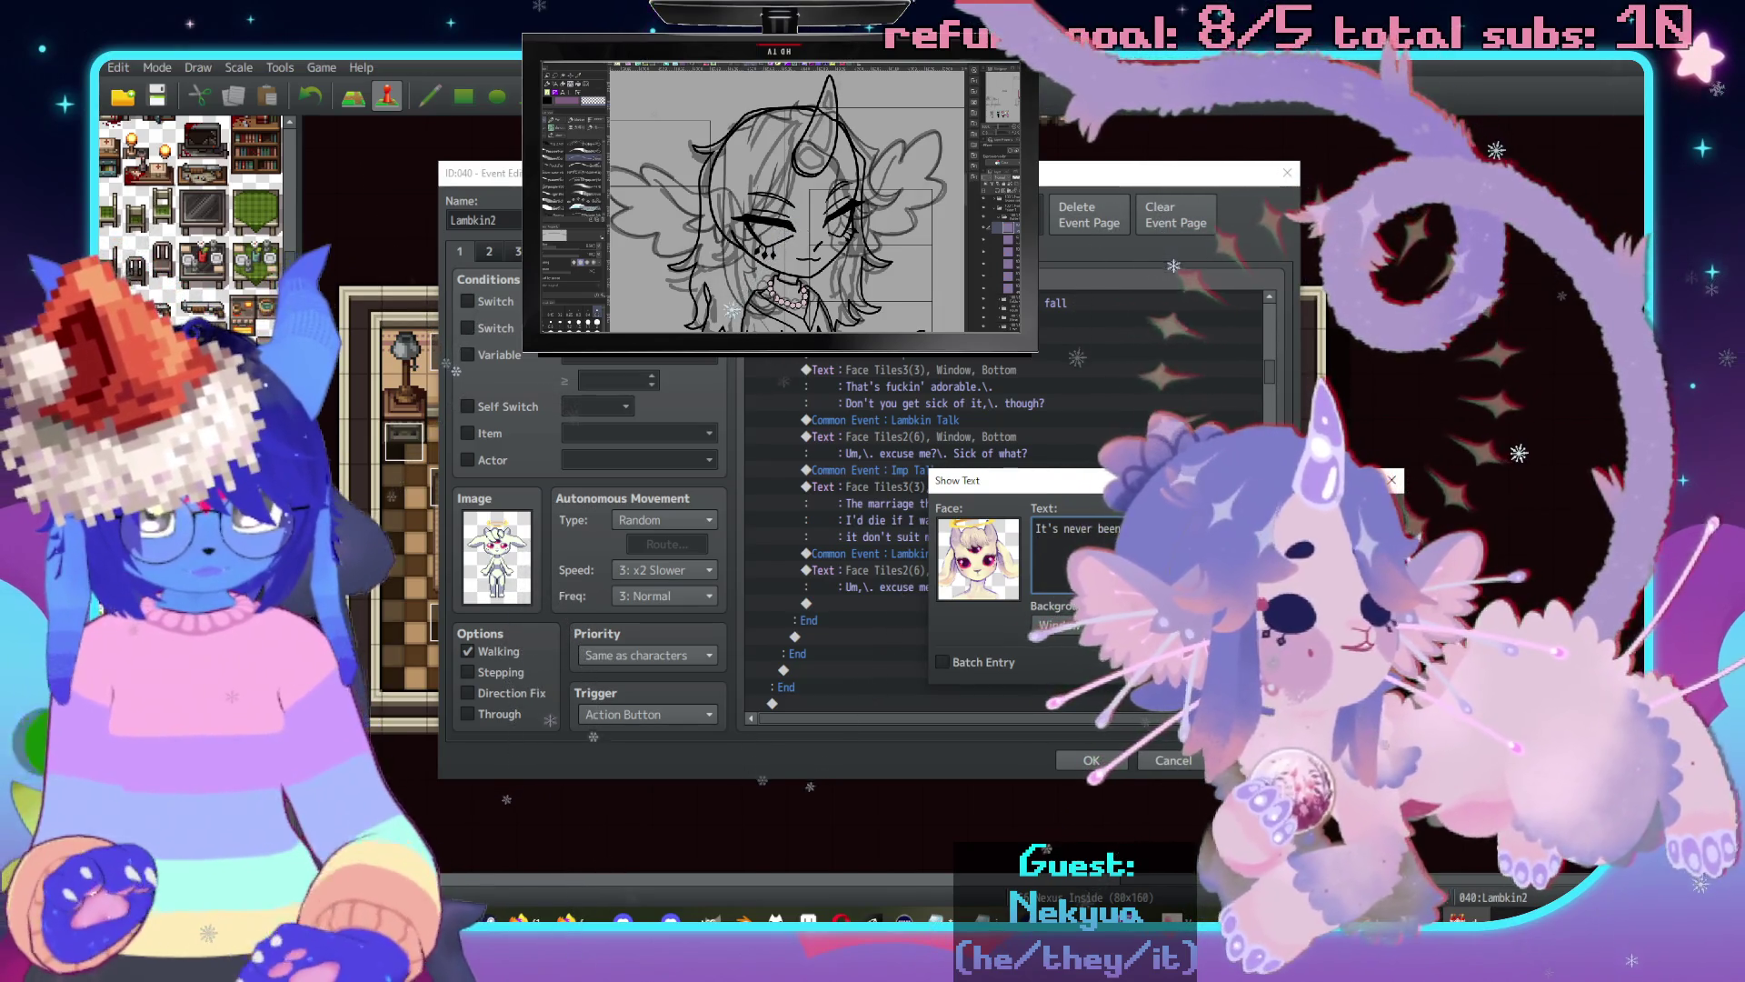
pyautogui.press('Return')
pyautogui.write('I')
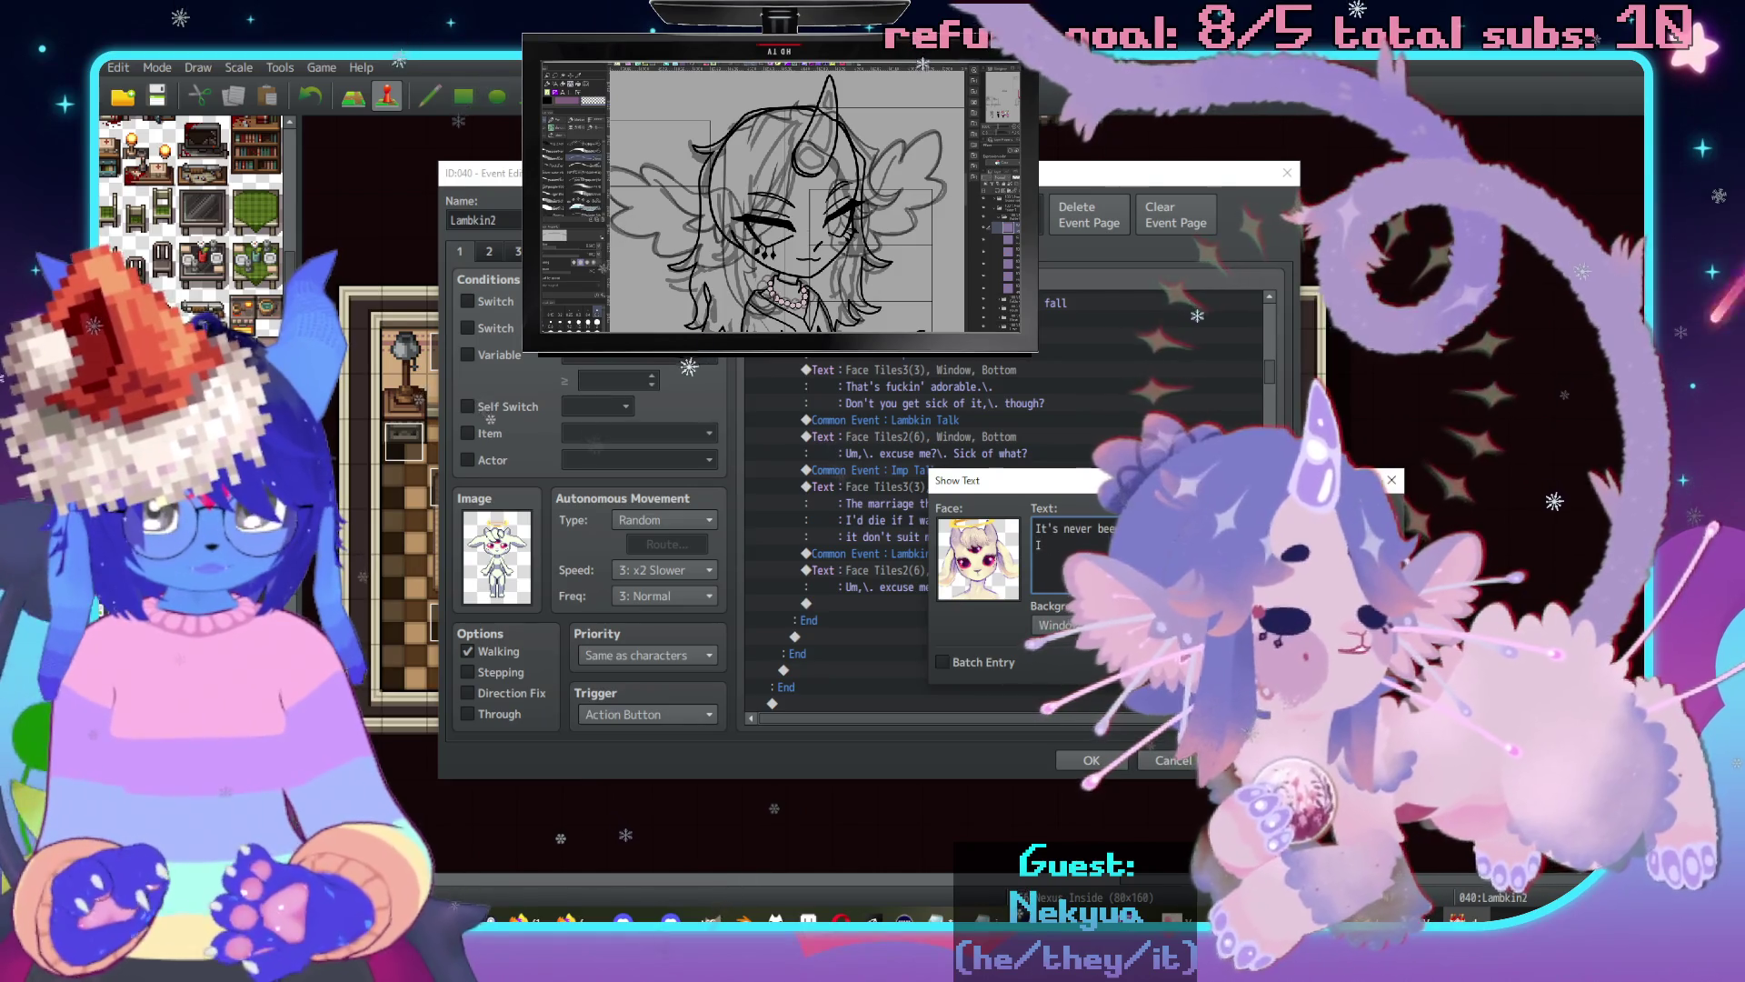
pyautogui.write(' love her ')
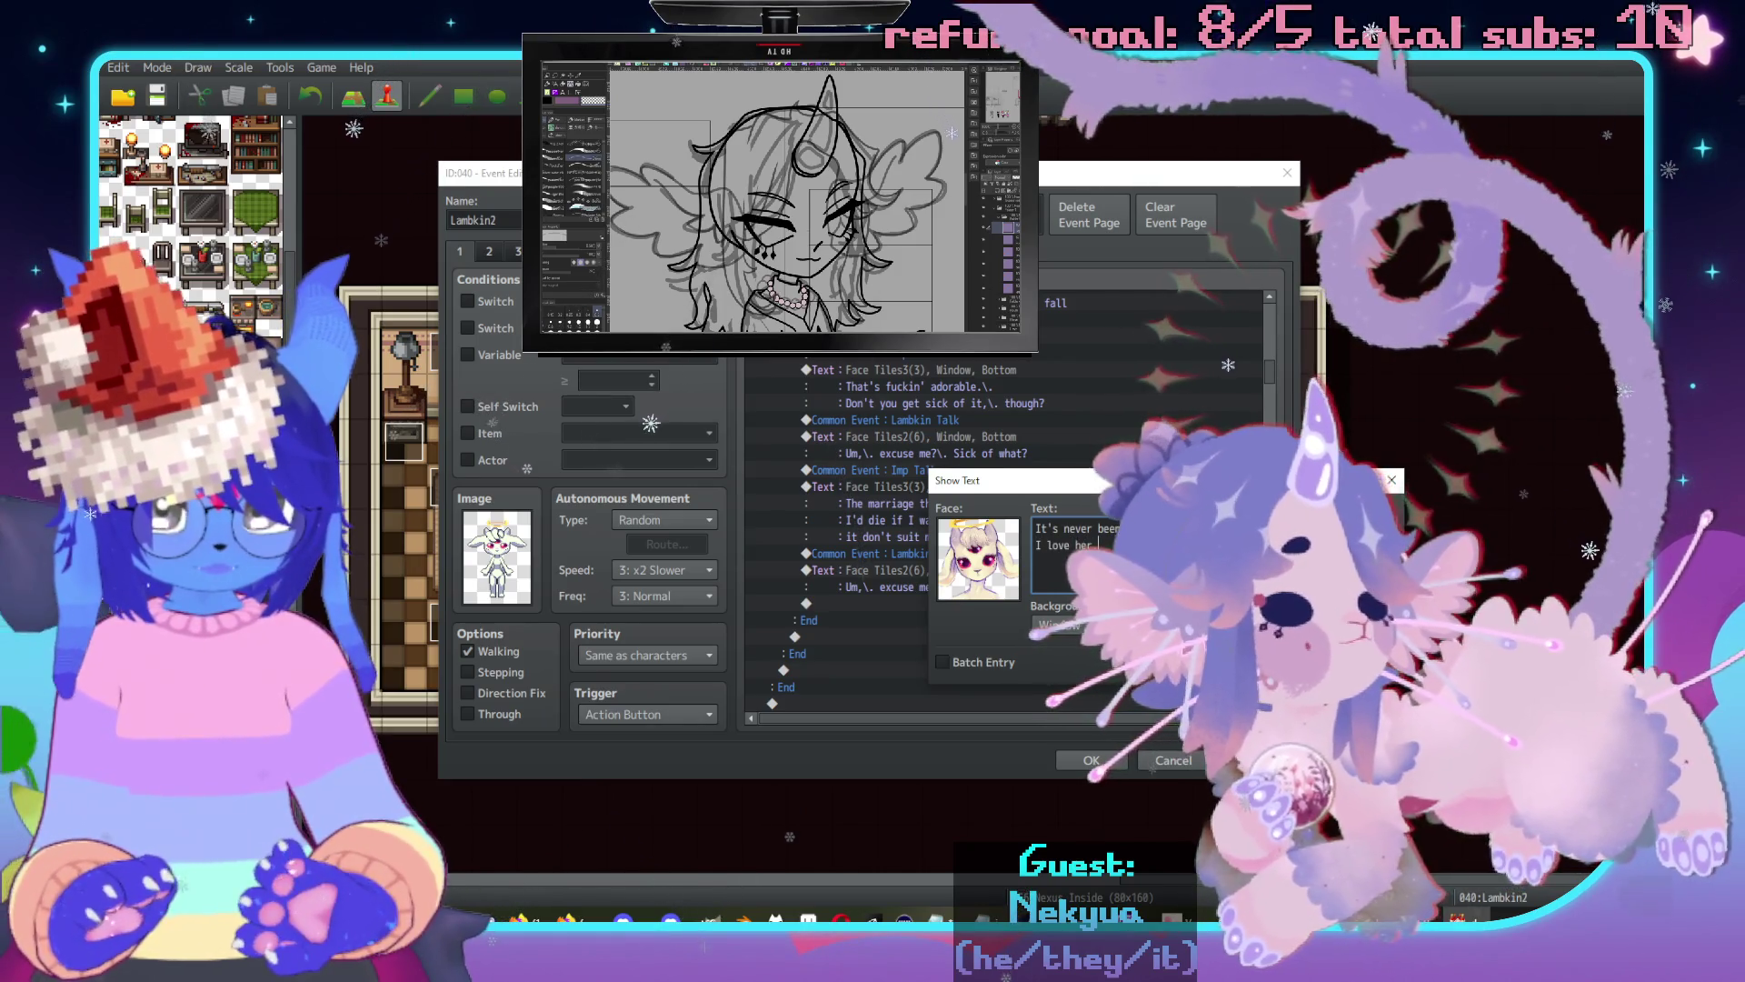
pyautogui.write('\\.')
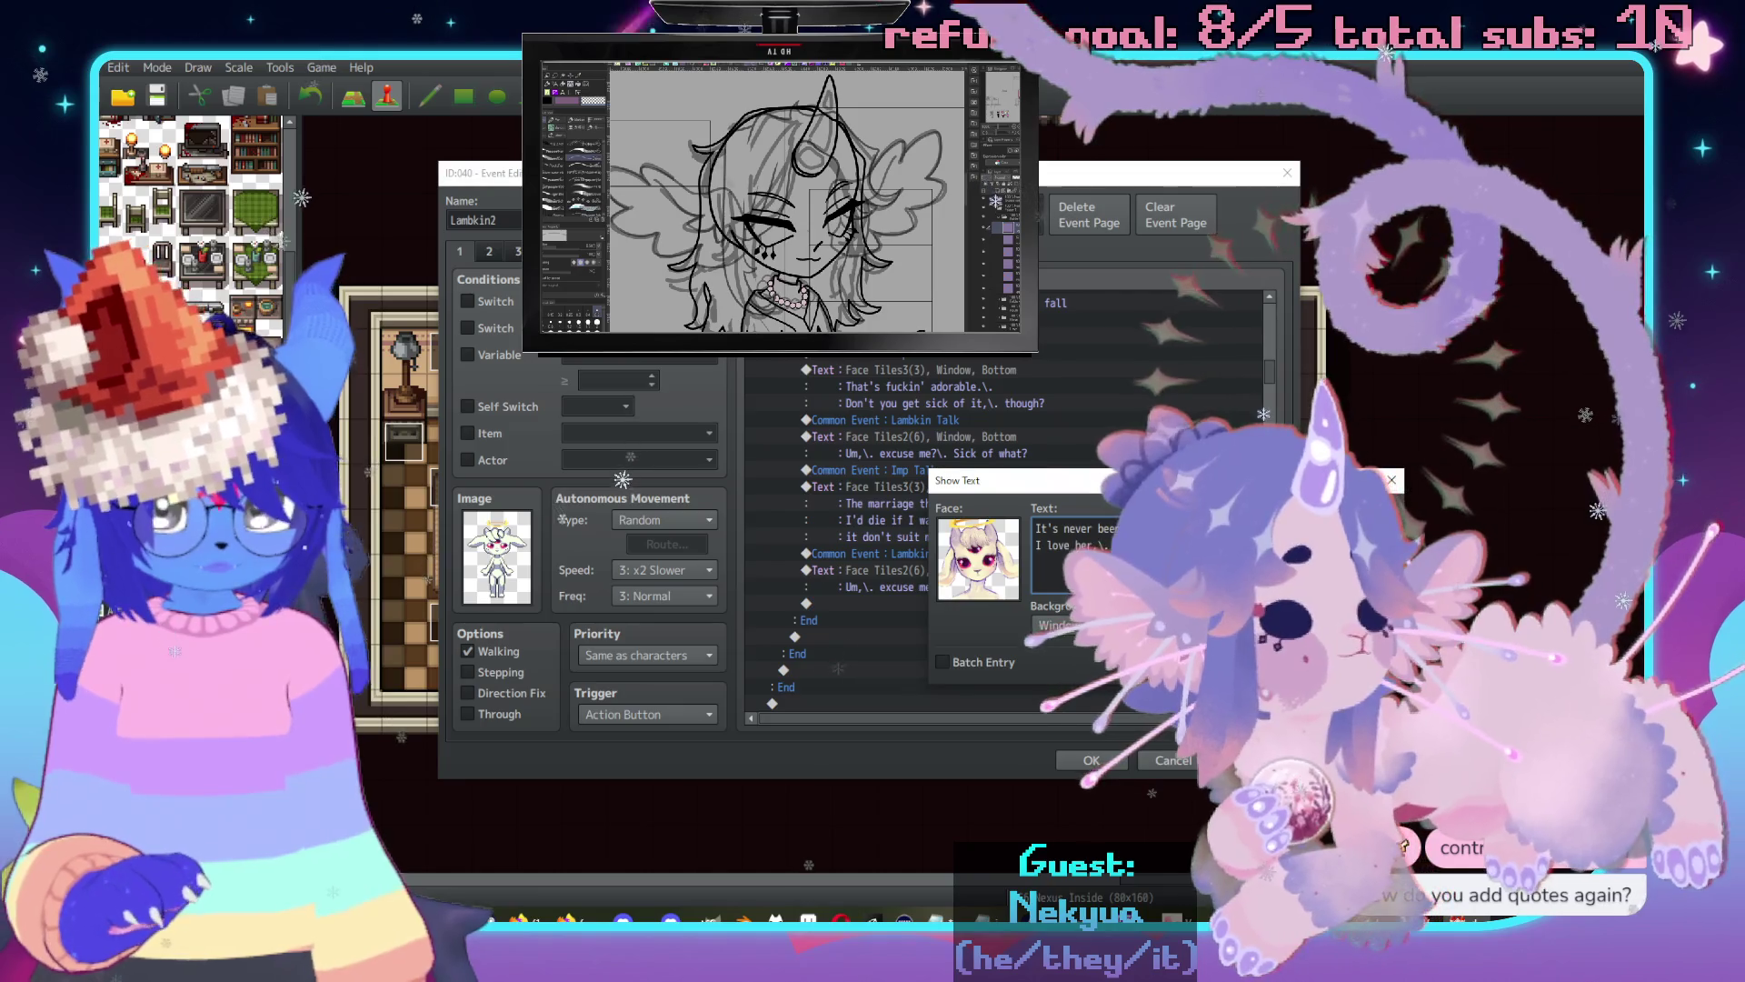
pyautogui.write(' I')
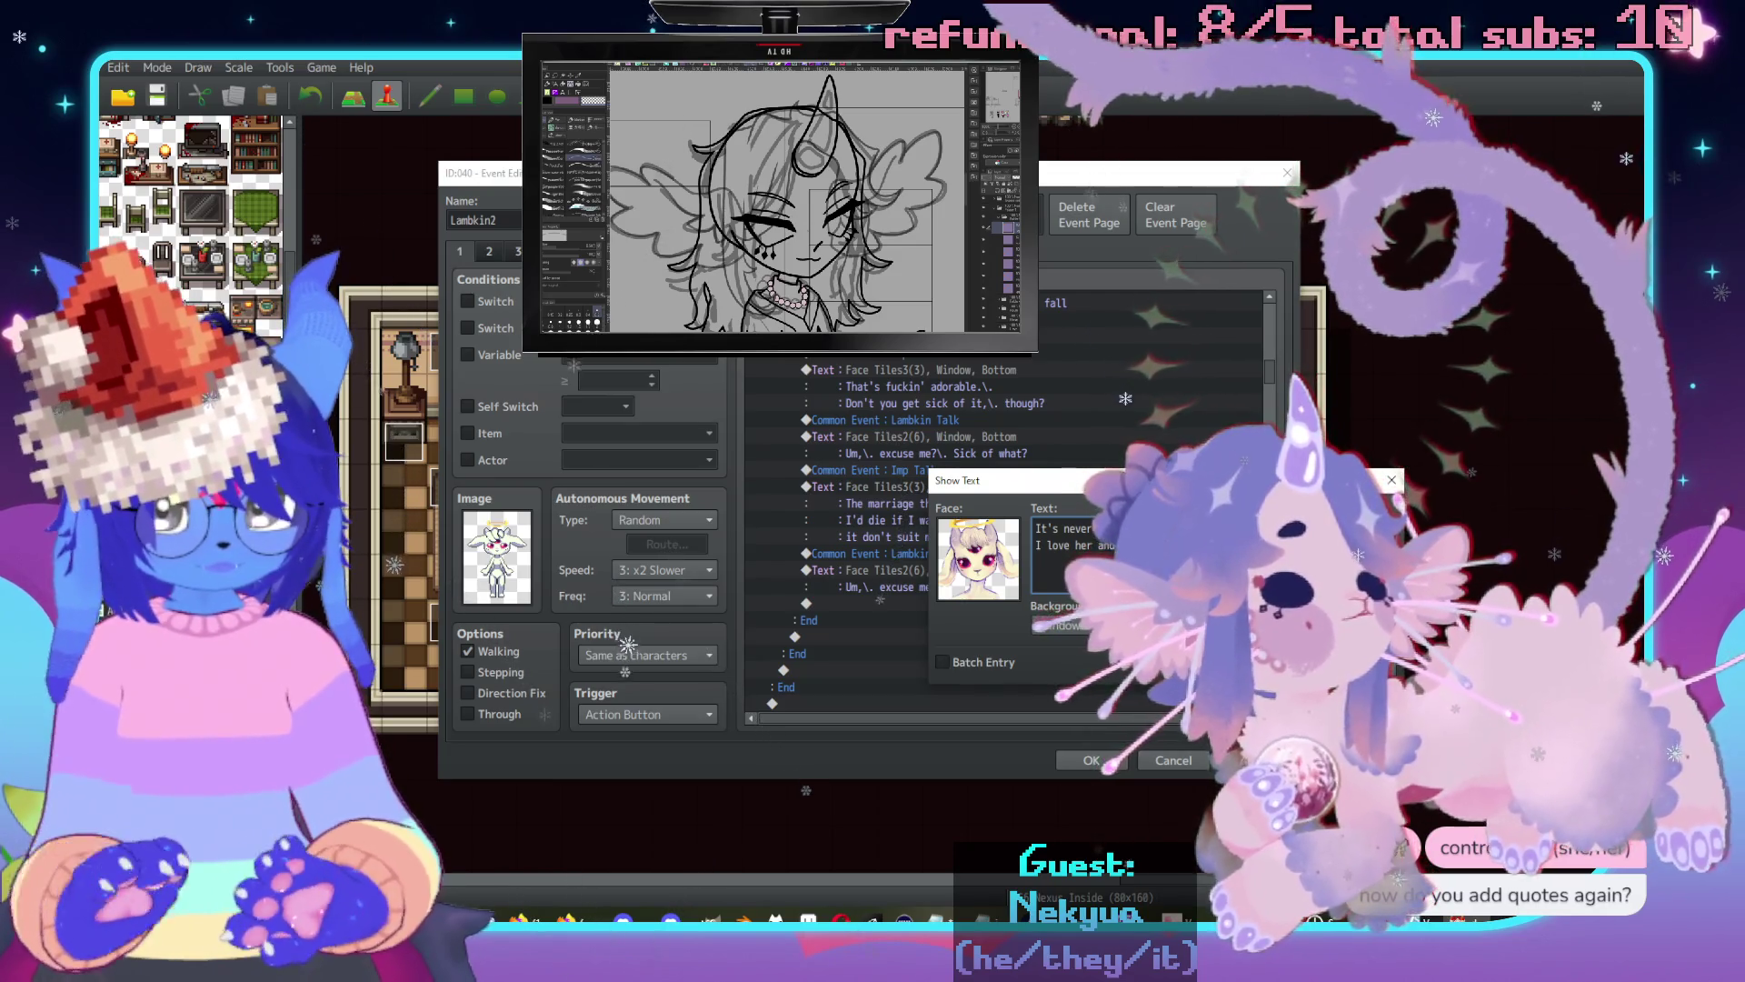
pyautogui.write('magin')
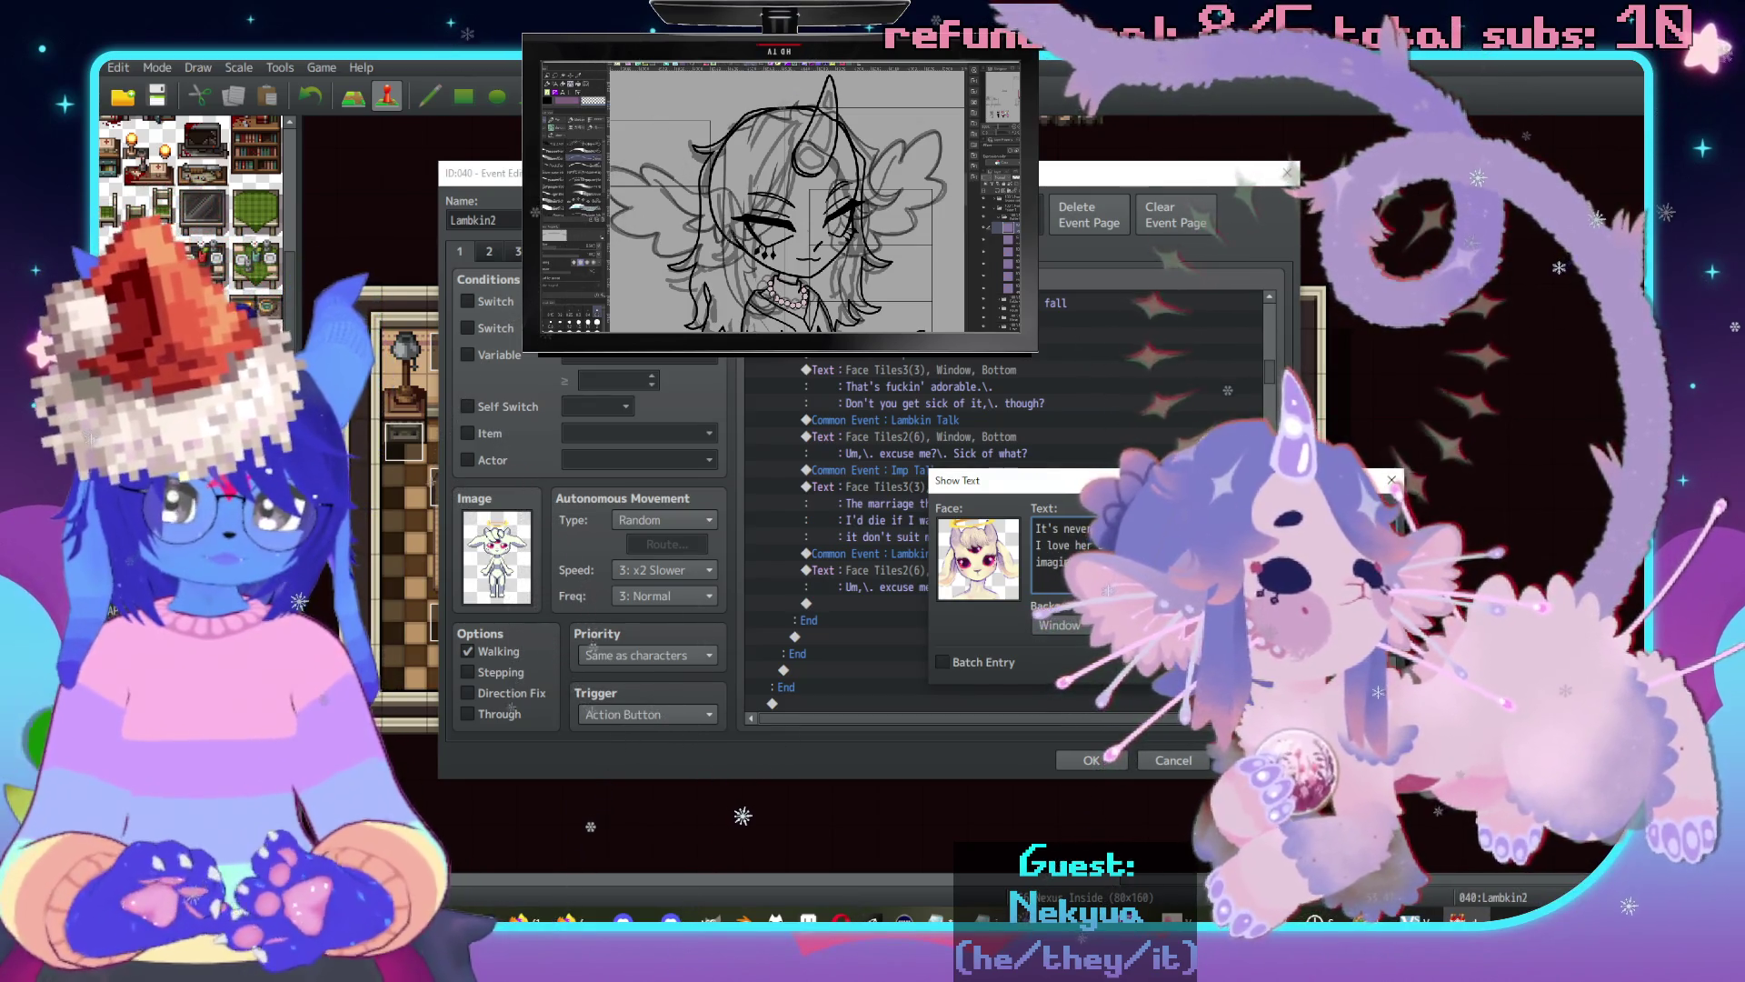
pyautogui.press('BackSpace')
pyautogui.press('BackSpace')
pyautogui.press('BackSpace')
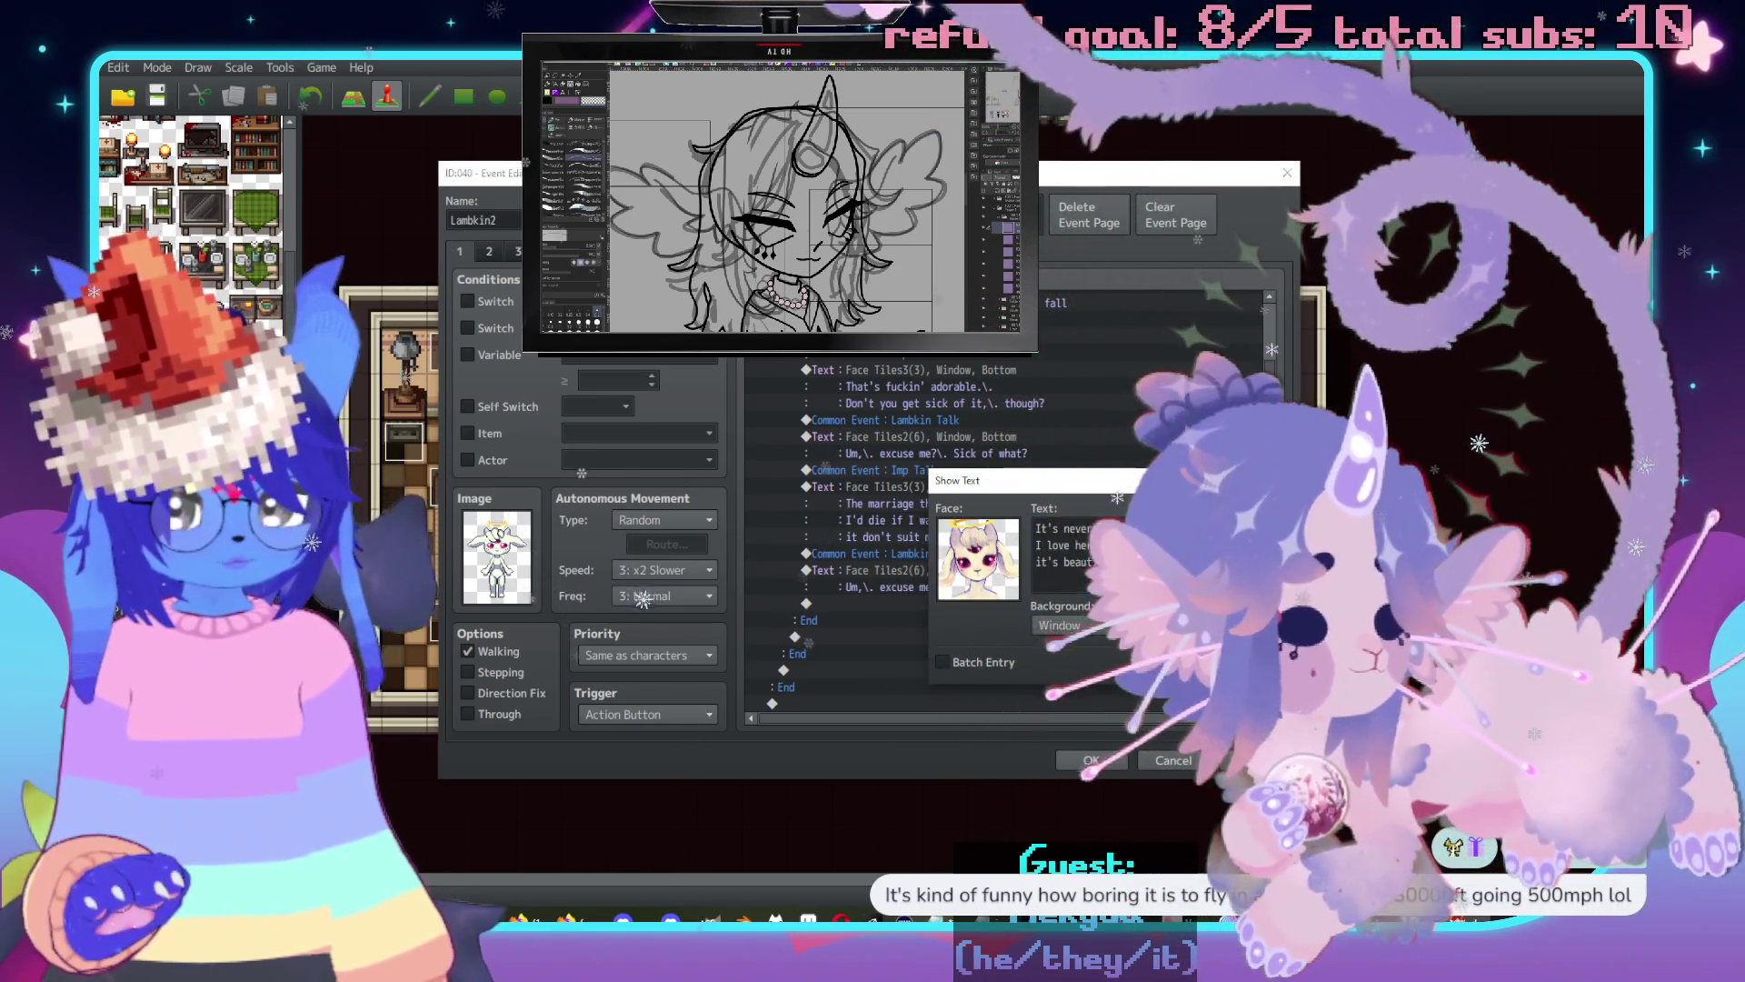
pyautogui.press('Return')
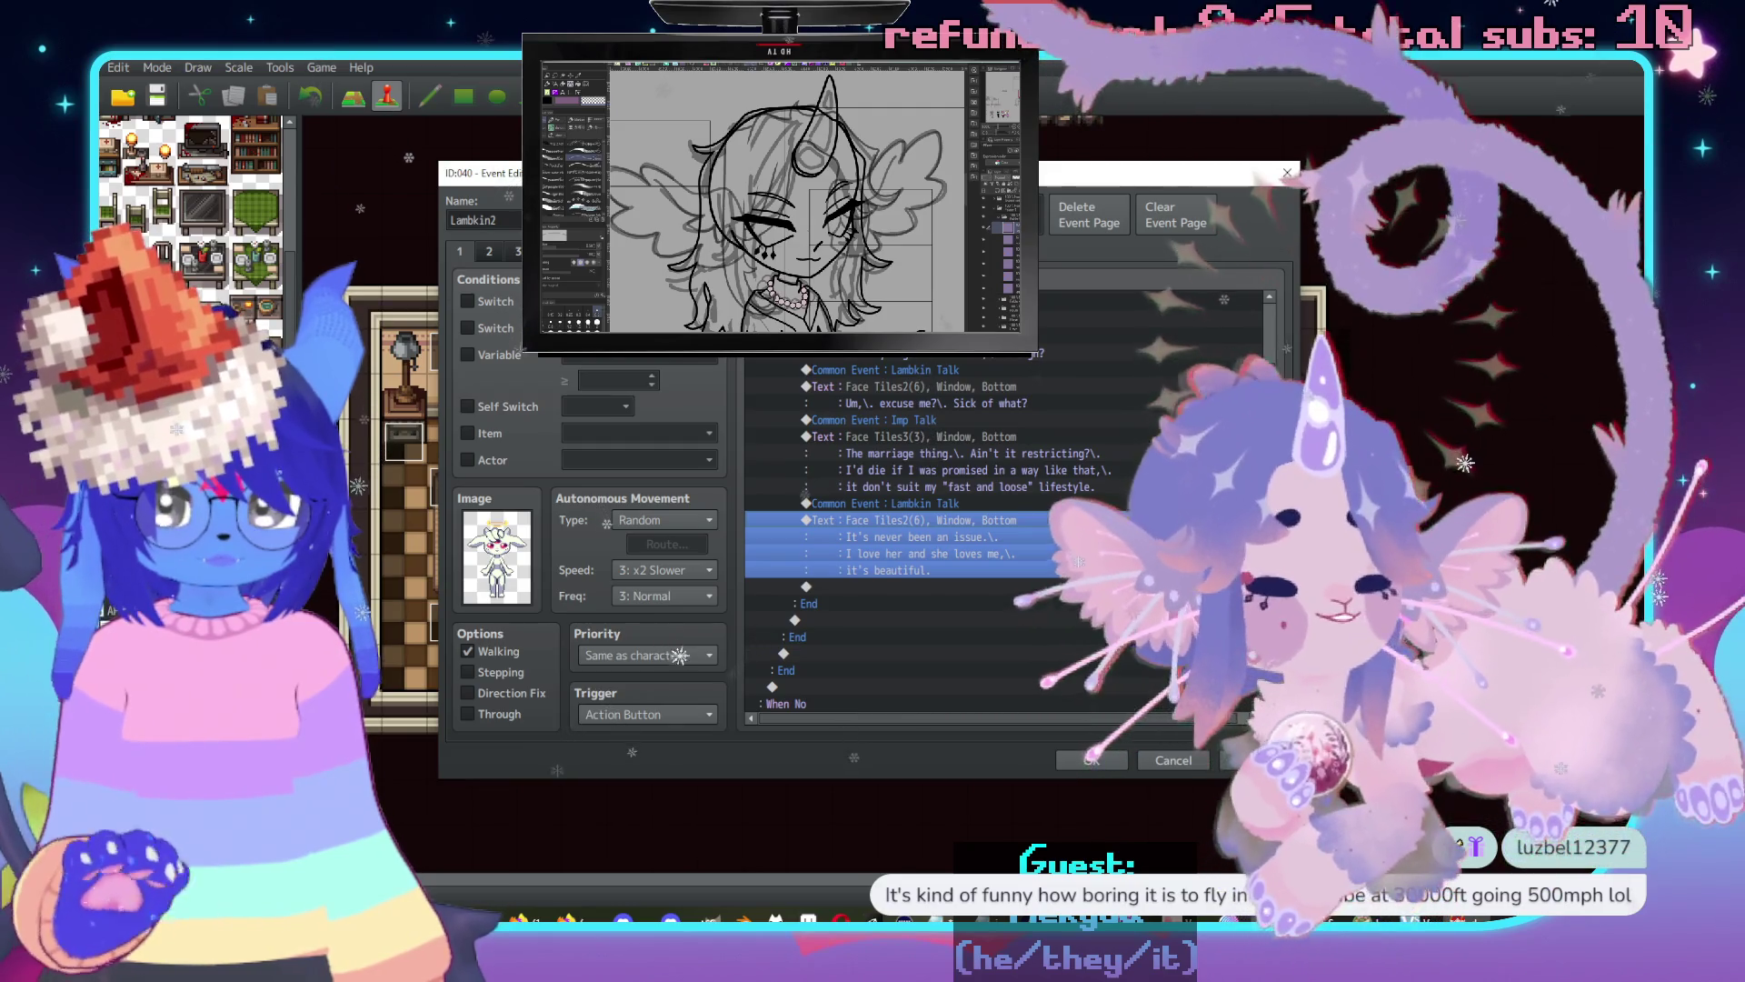
# Replace the imp's message with 'Sure,\. beautiful.\.' and 'Whatever you say,\. freak.' on two lines.
pyautogui.click(964, 351)
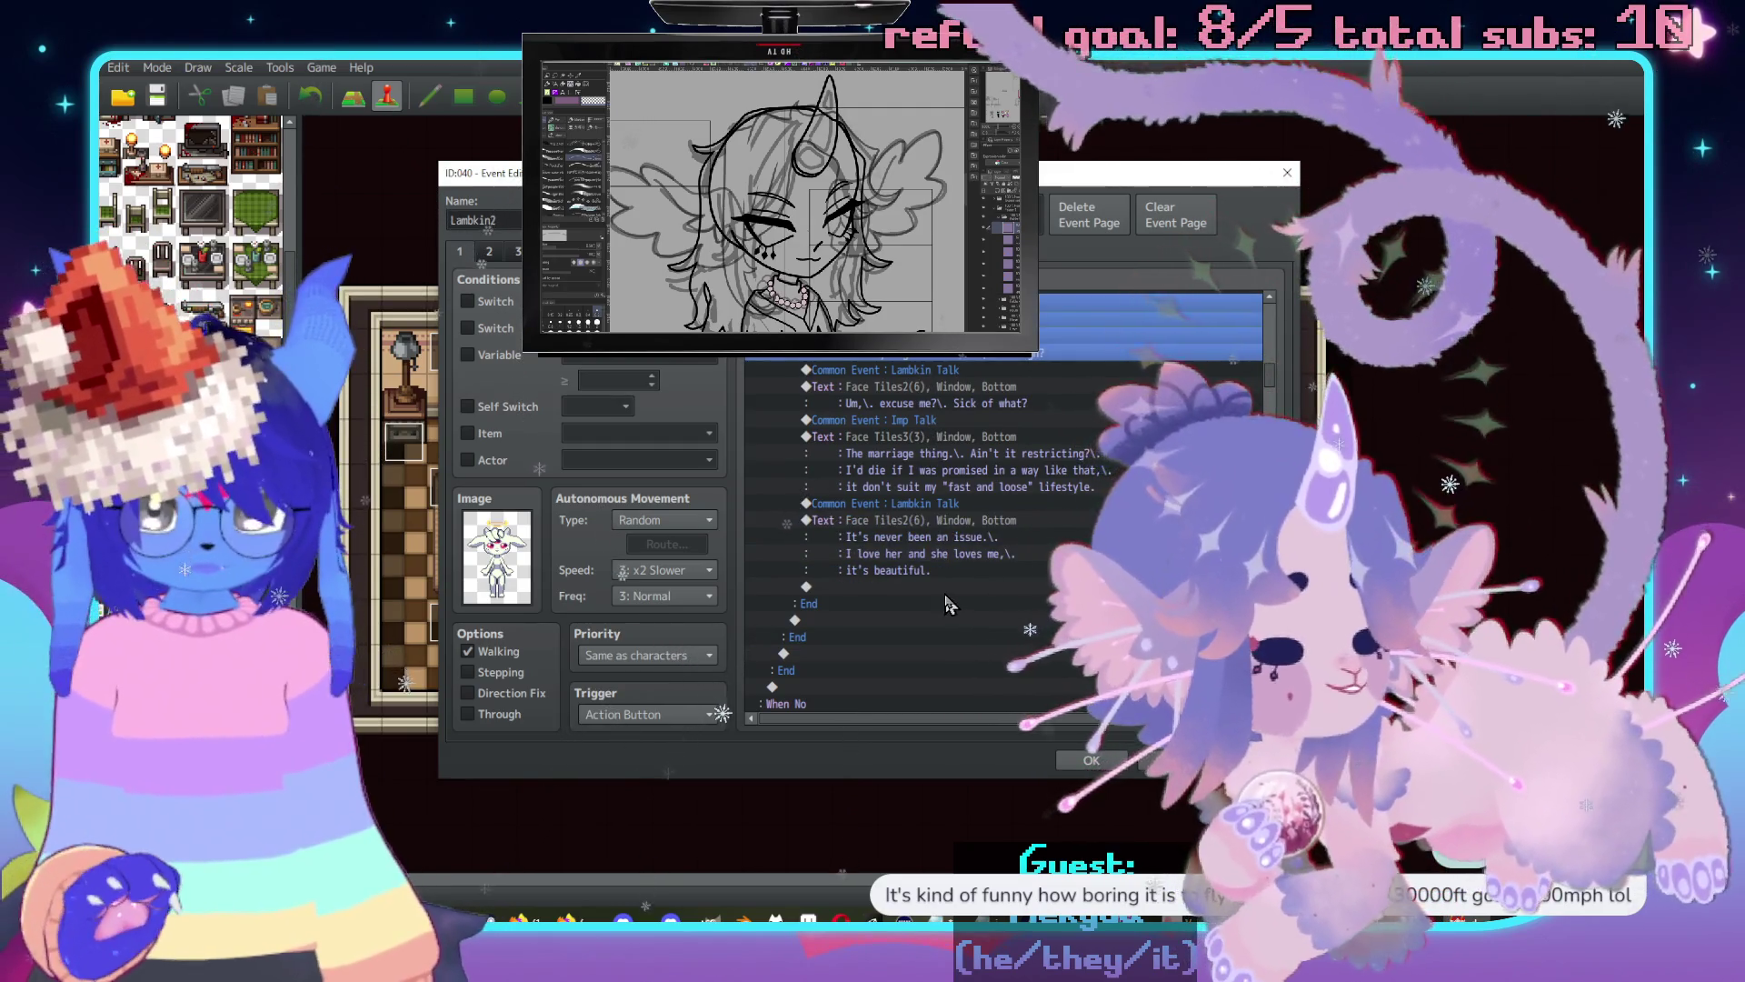
pyautogui.press('Return')
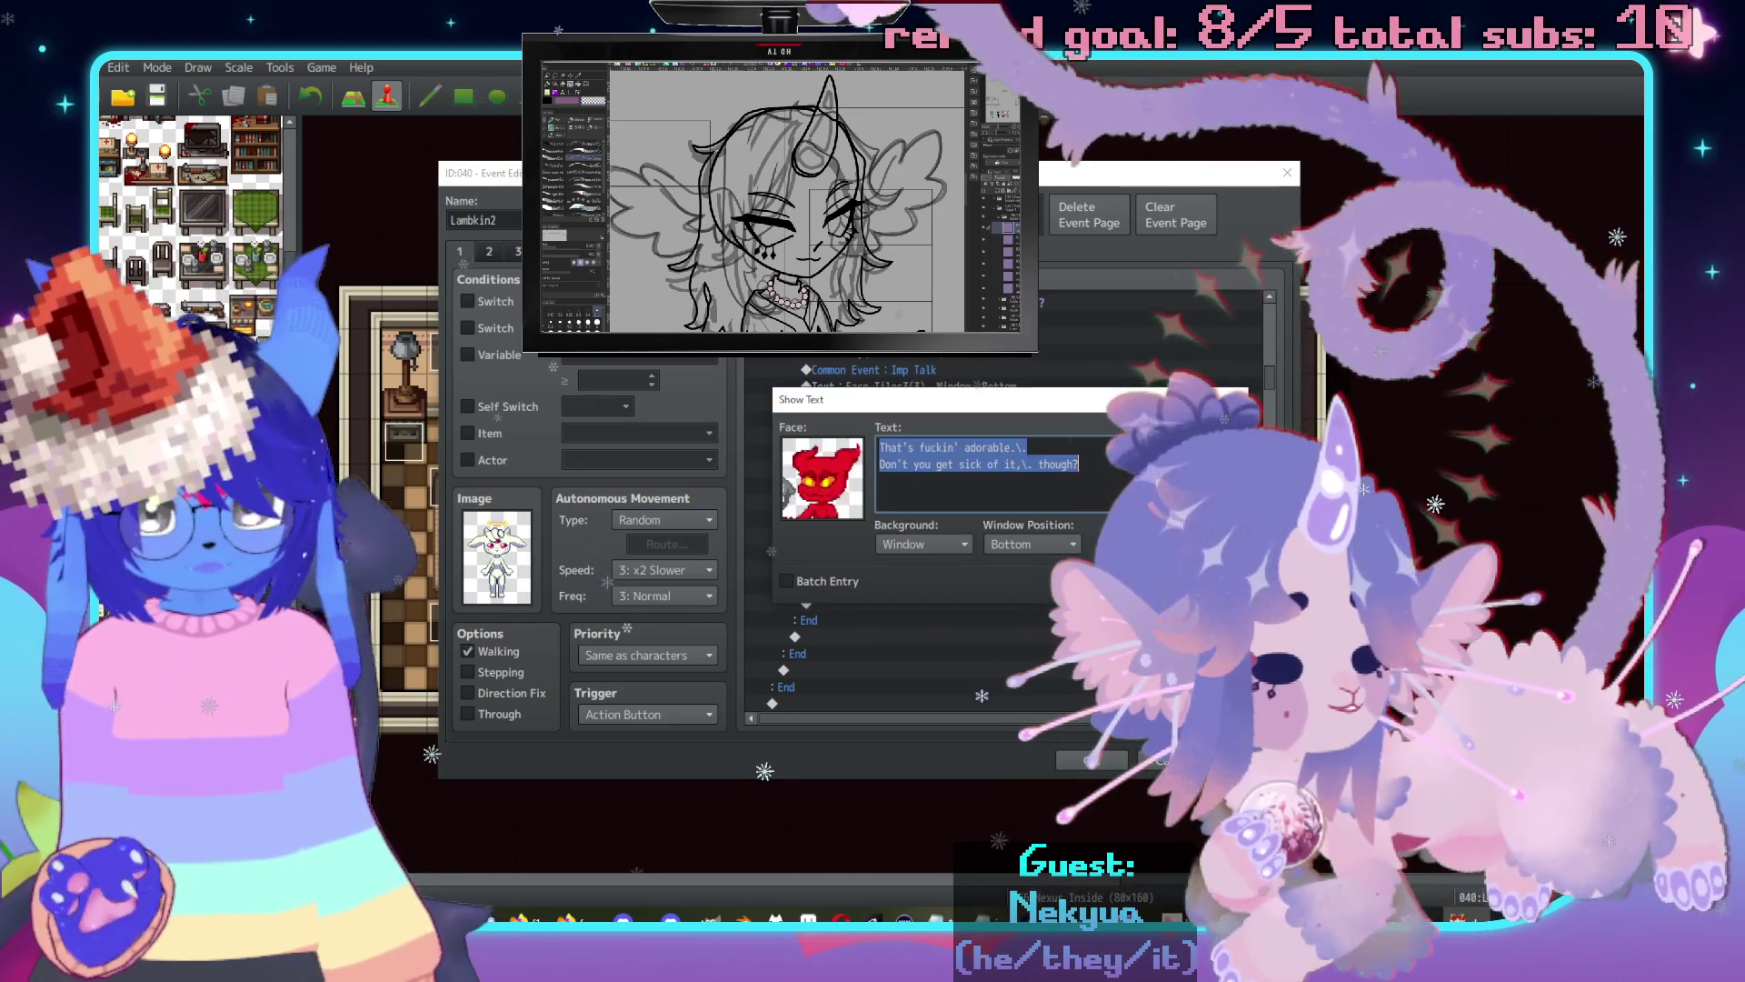
pyautogui.write('Sure,\\. ')
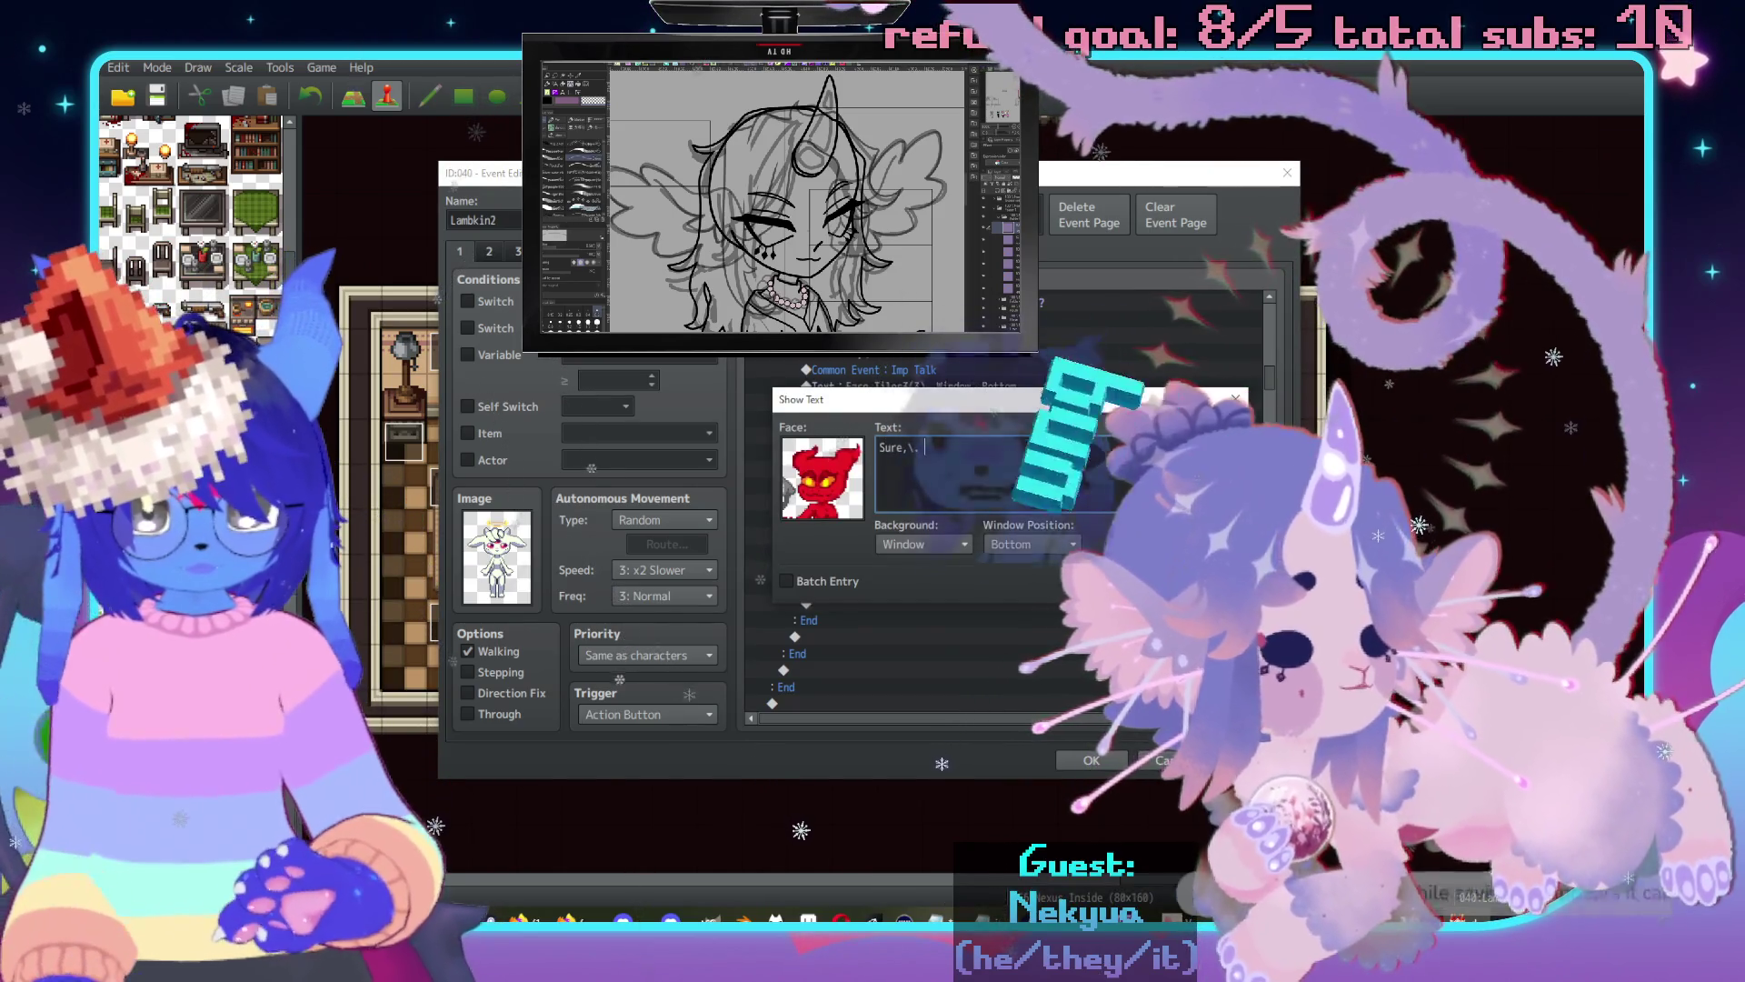
pyautogui.write('beautiful')
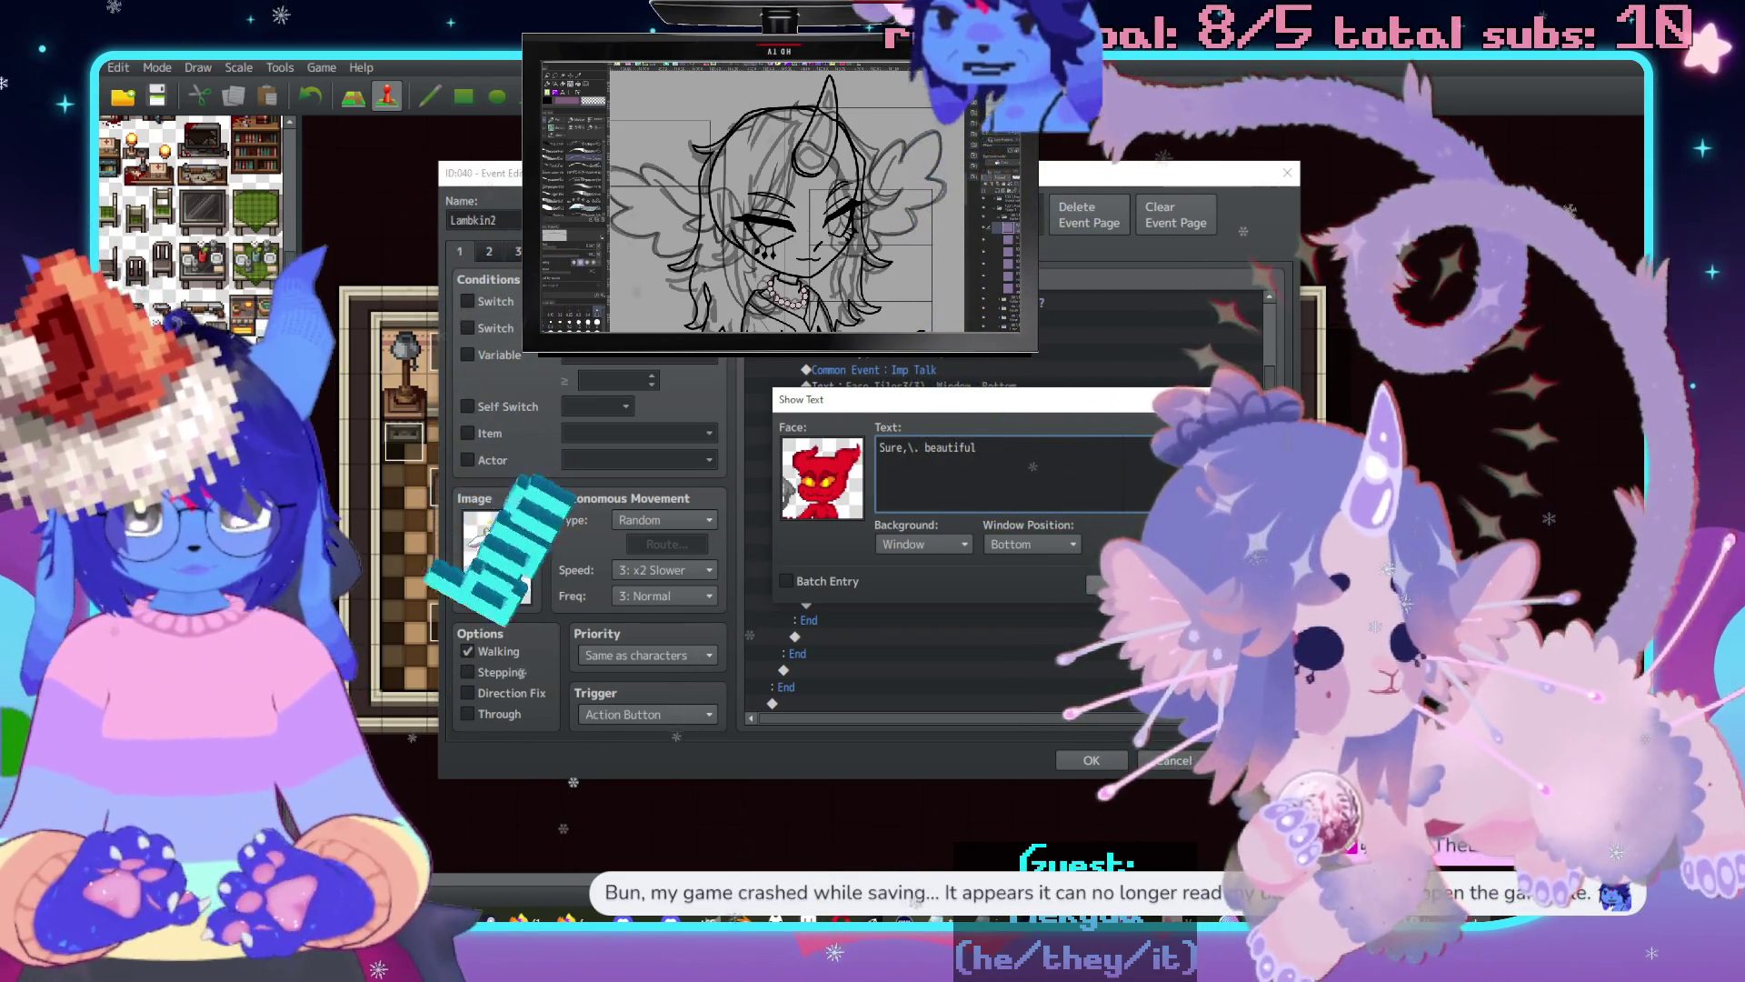
pyautogui.write('.\\.')
pyautogui.press('Return')
pyautogui.write('Whatev')
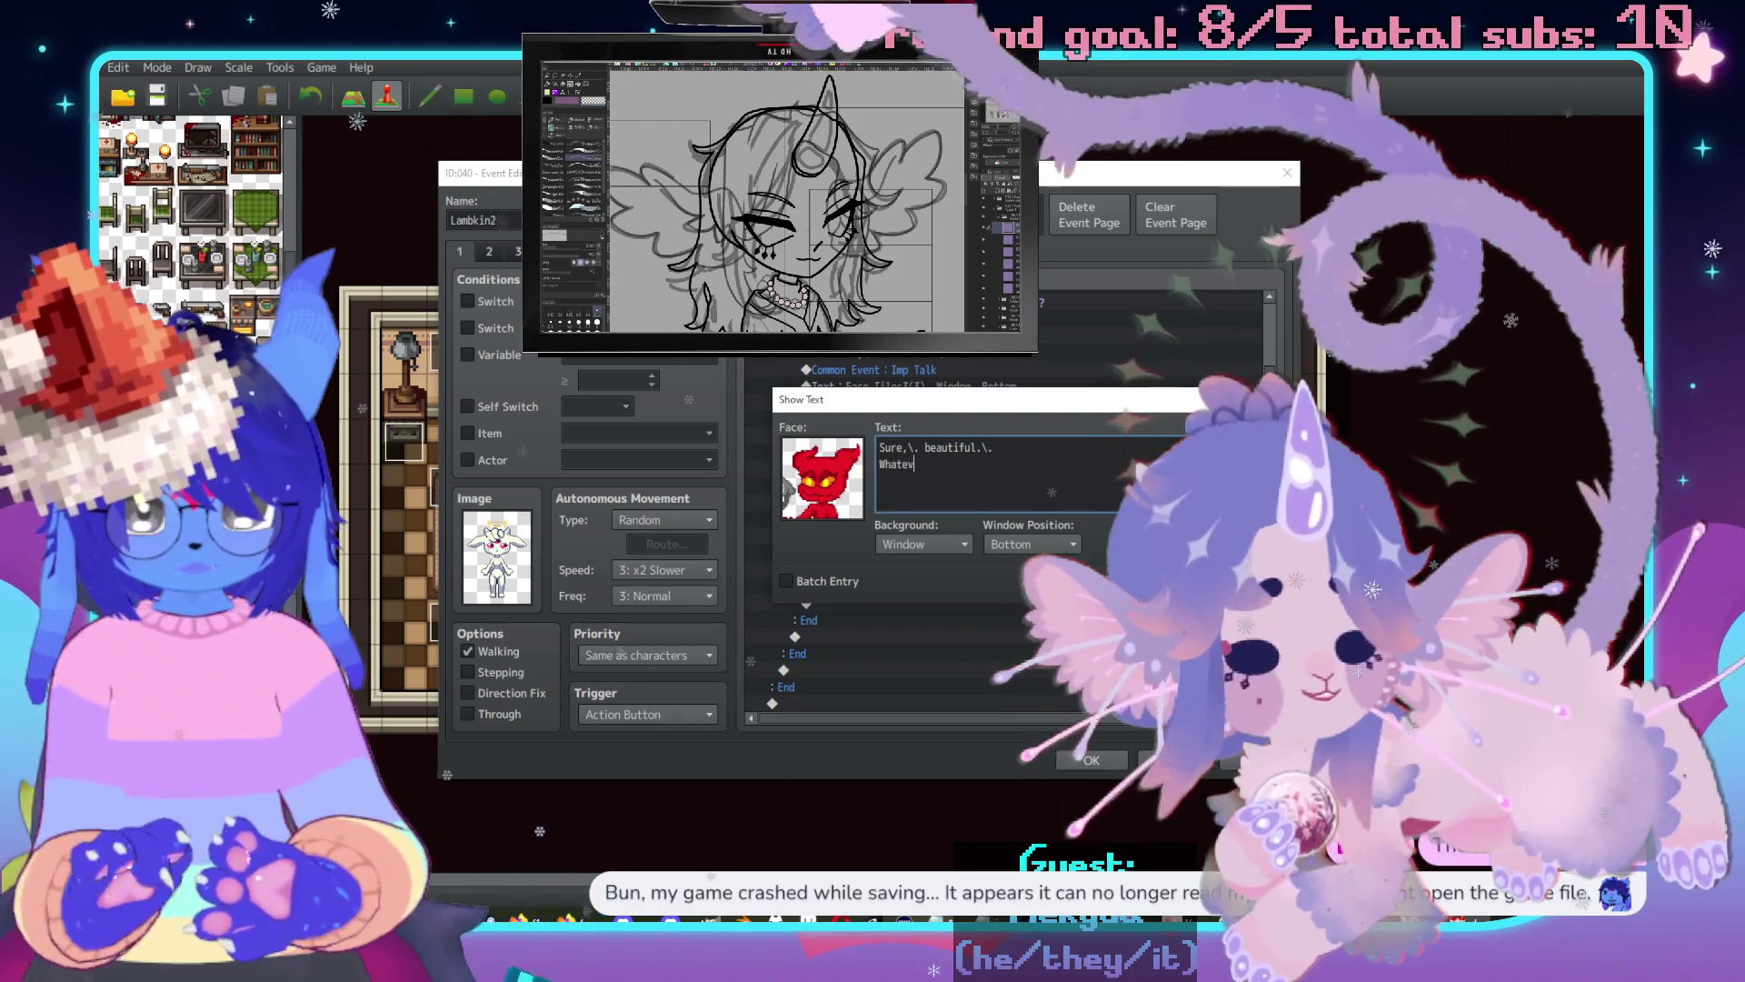
pyautogui.write('er you say,')
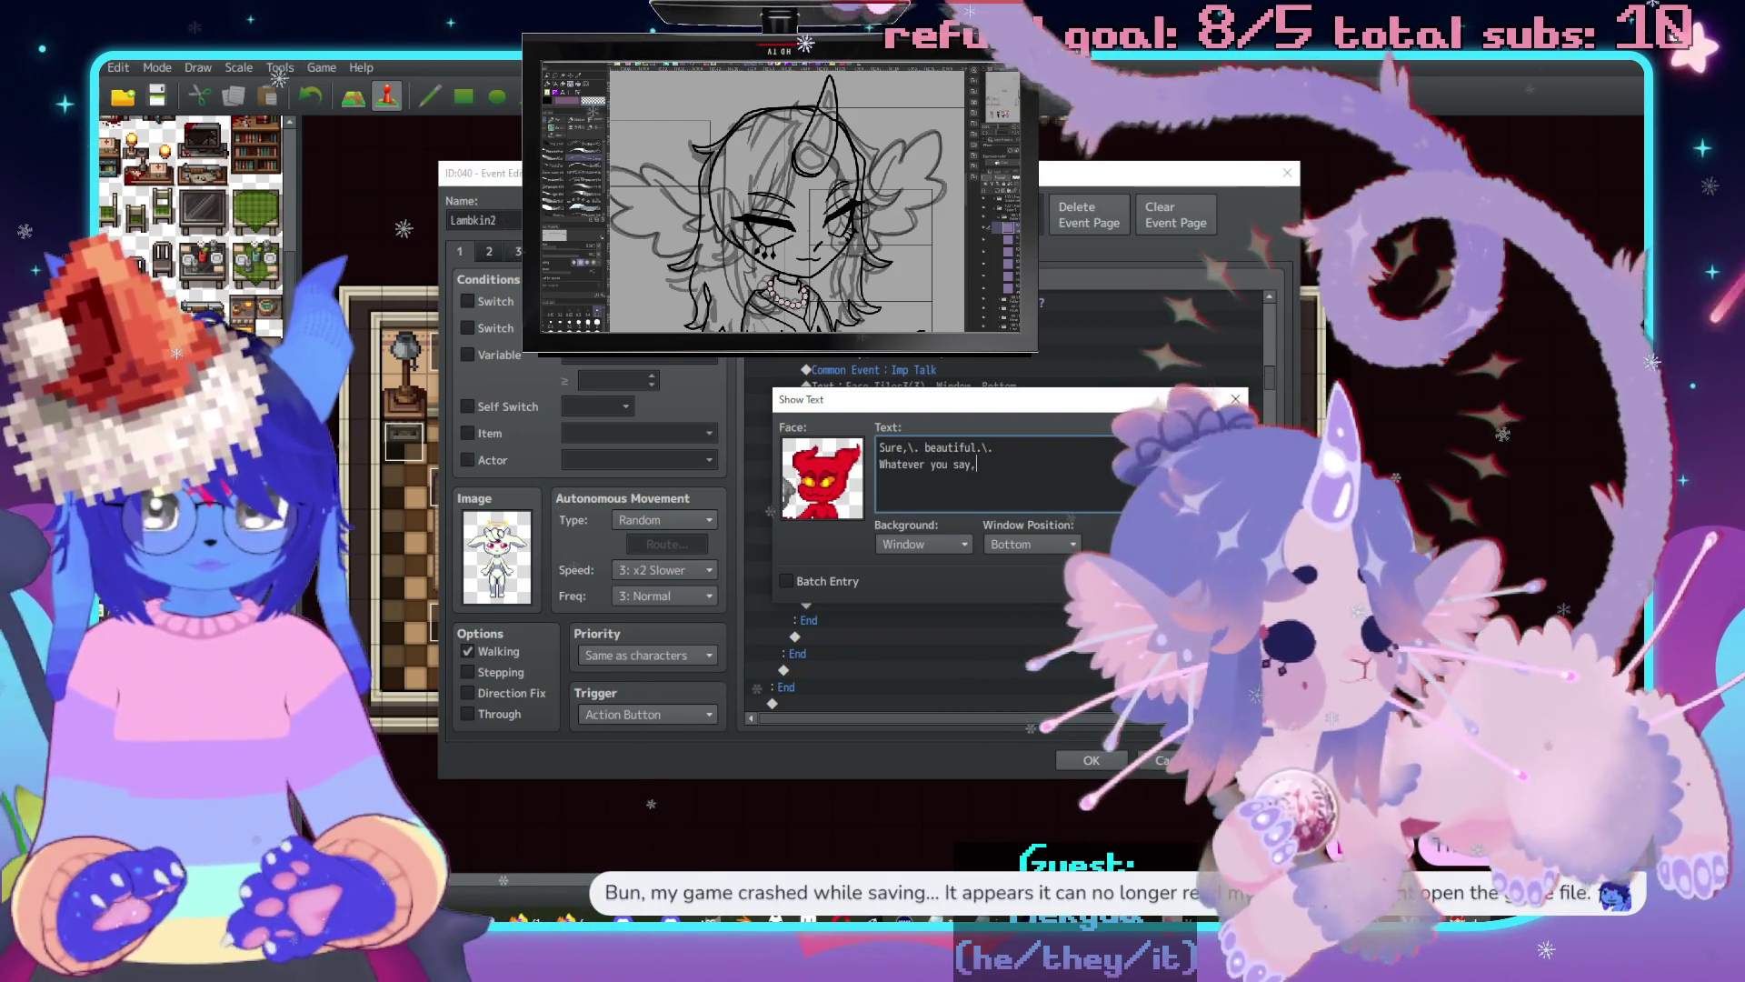
pyautogui.write('\\. freak.')
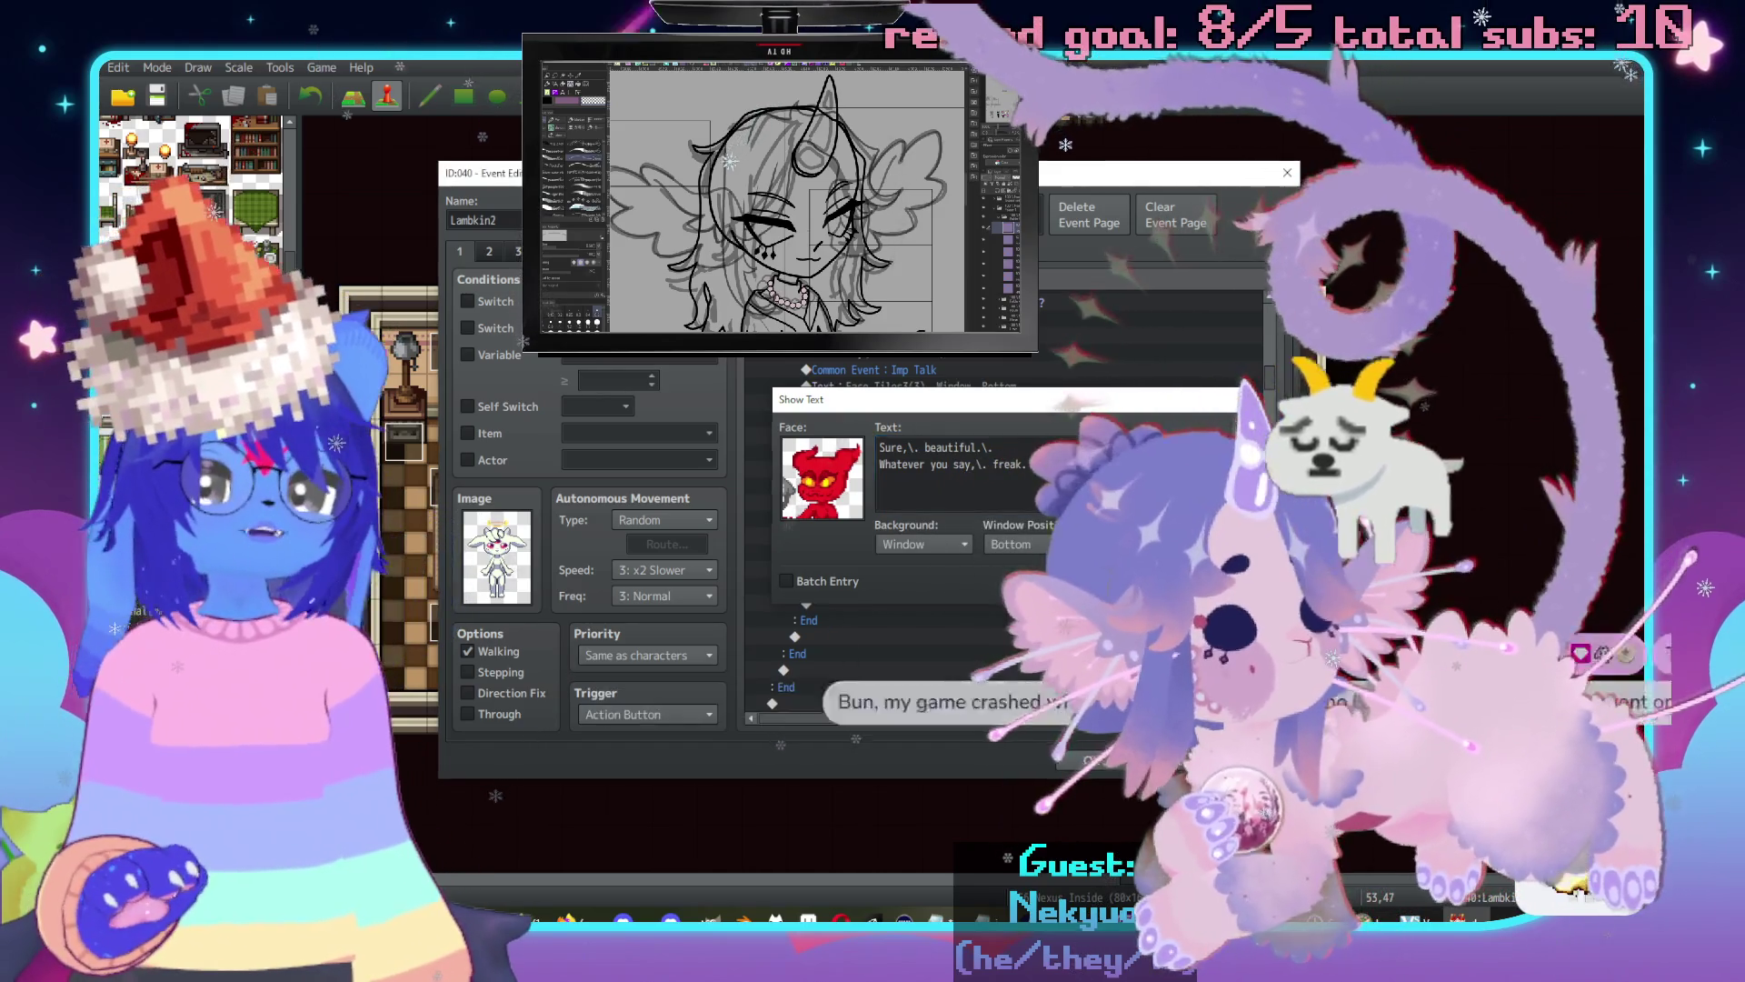
pyautogui.hotkey('ctrl', 'Return')
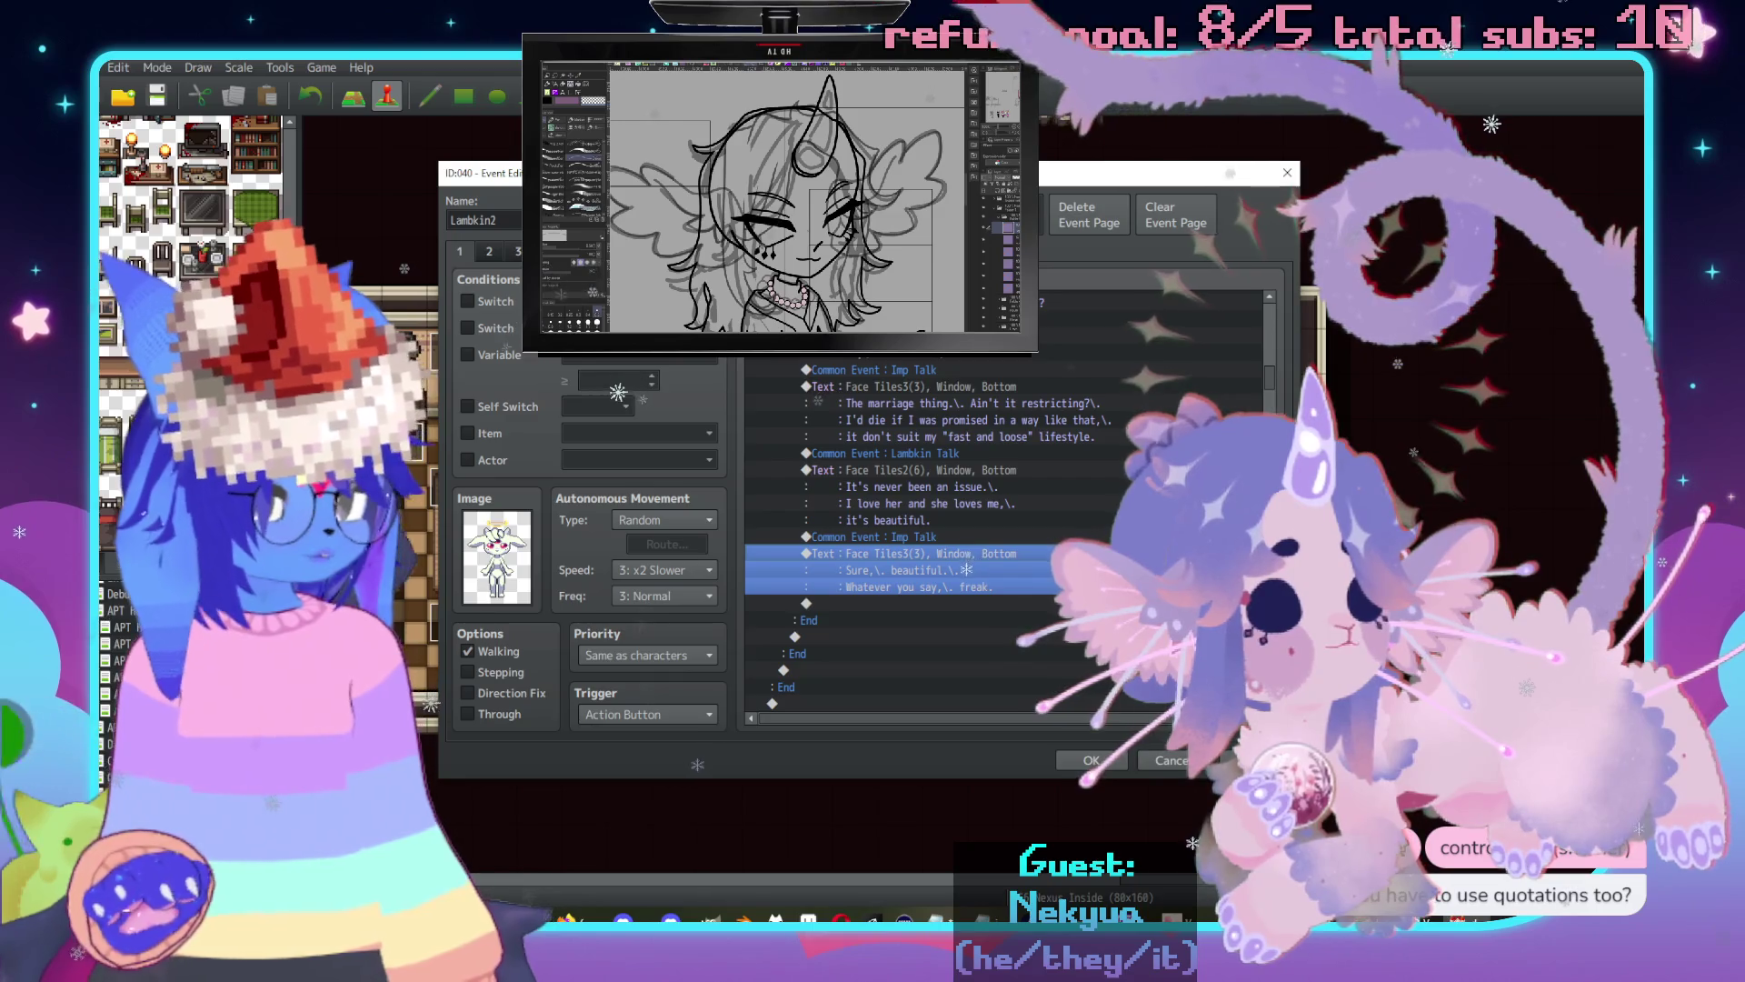
pyautogui.hotkey('alt', 'Tab')
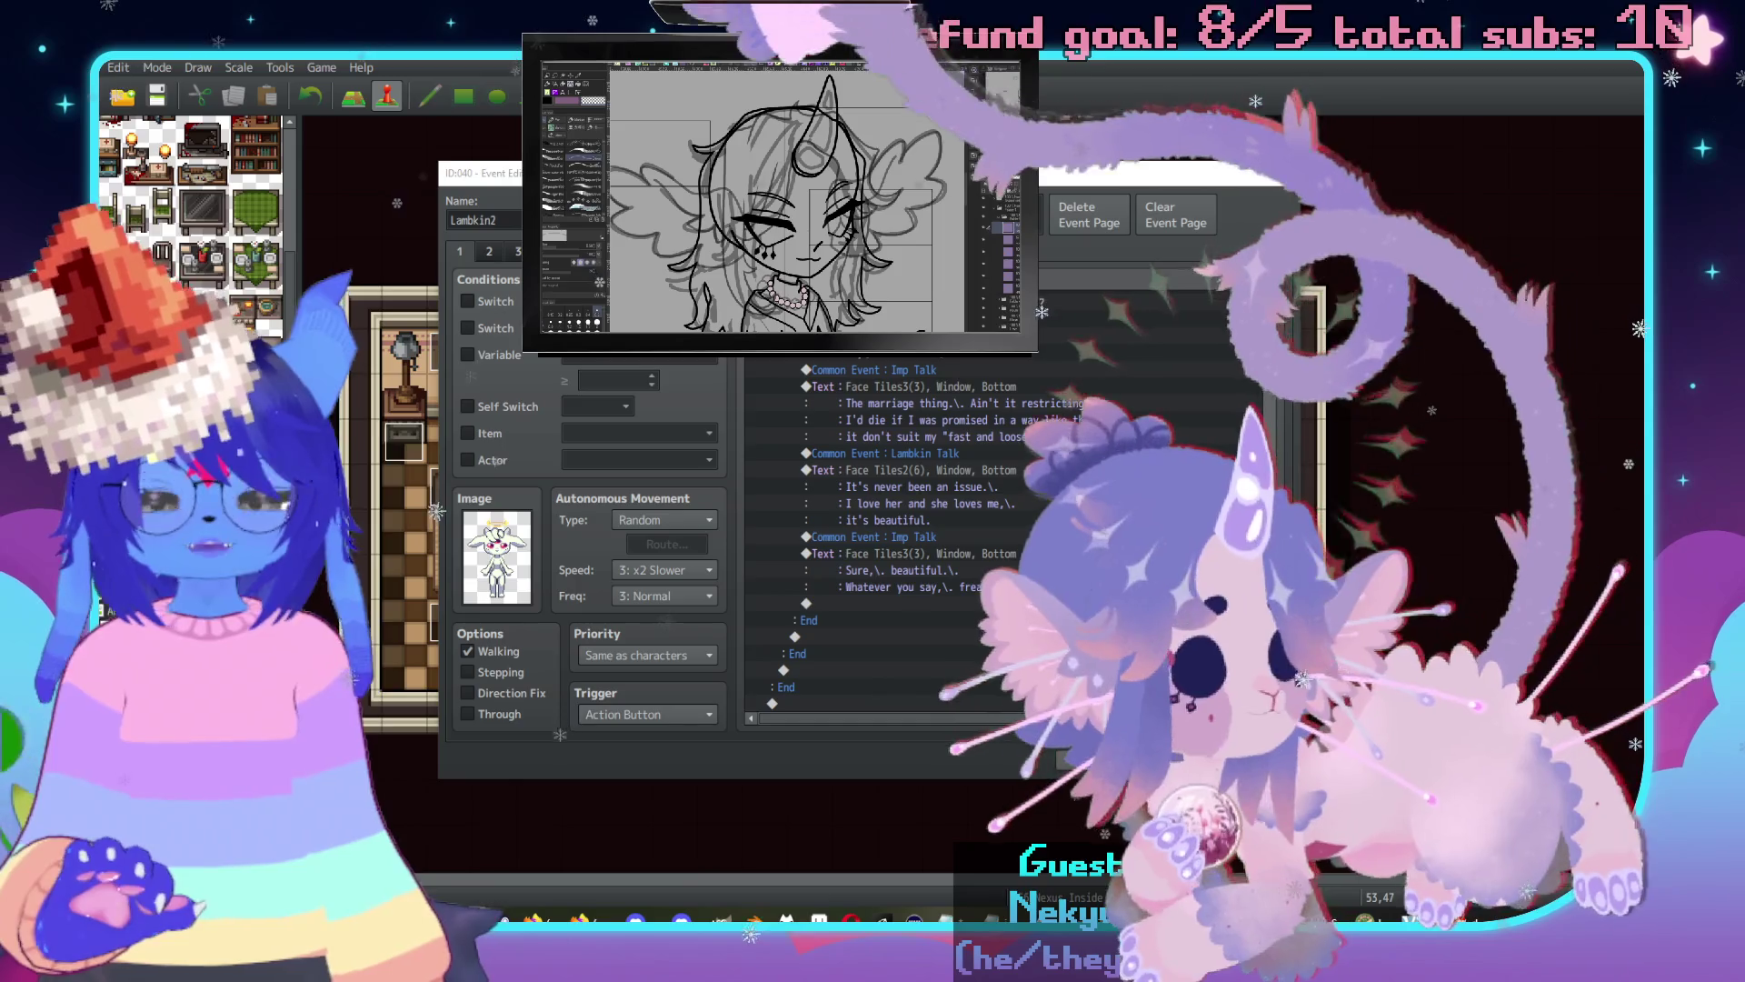
# Open File Explorer and navigate to Desktop > devotion > data.
pyautogui.press('super+e')
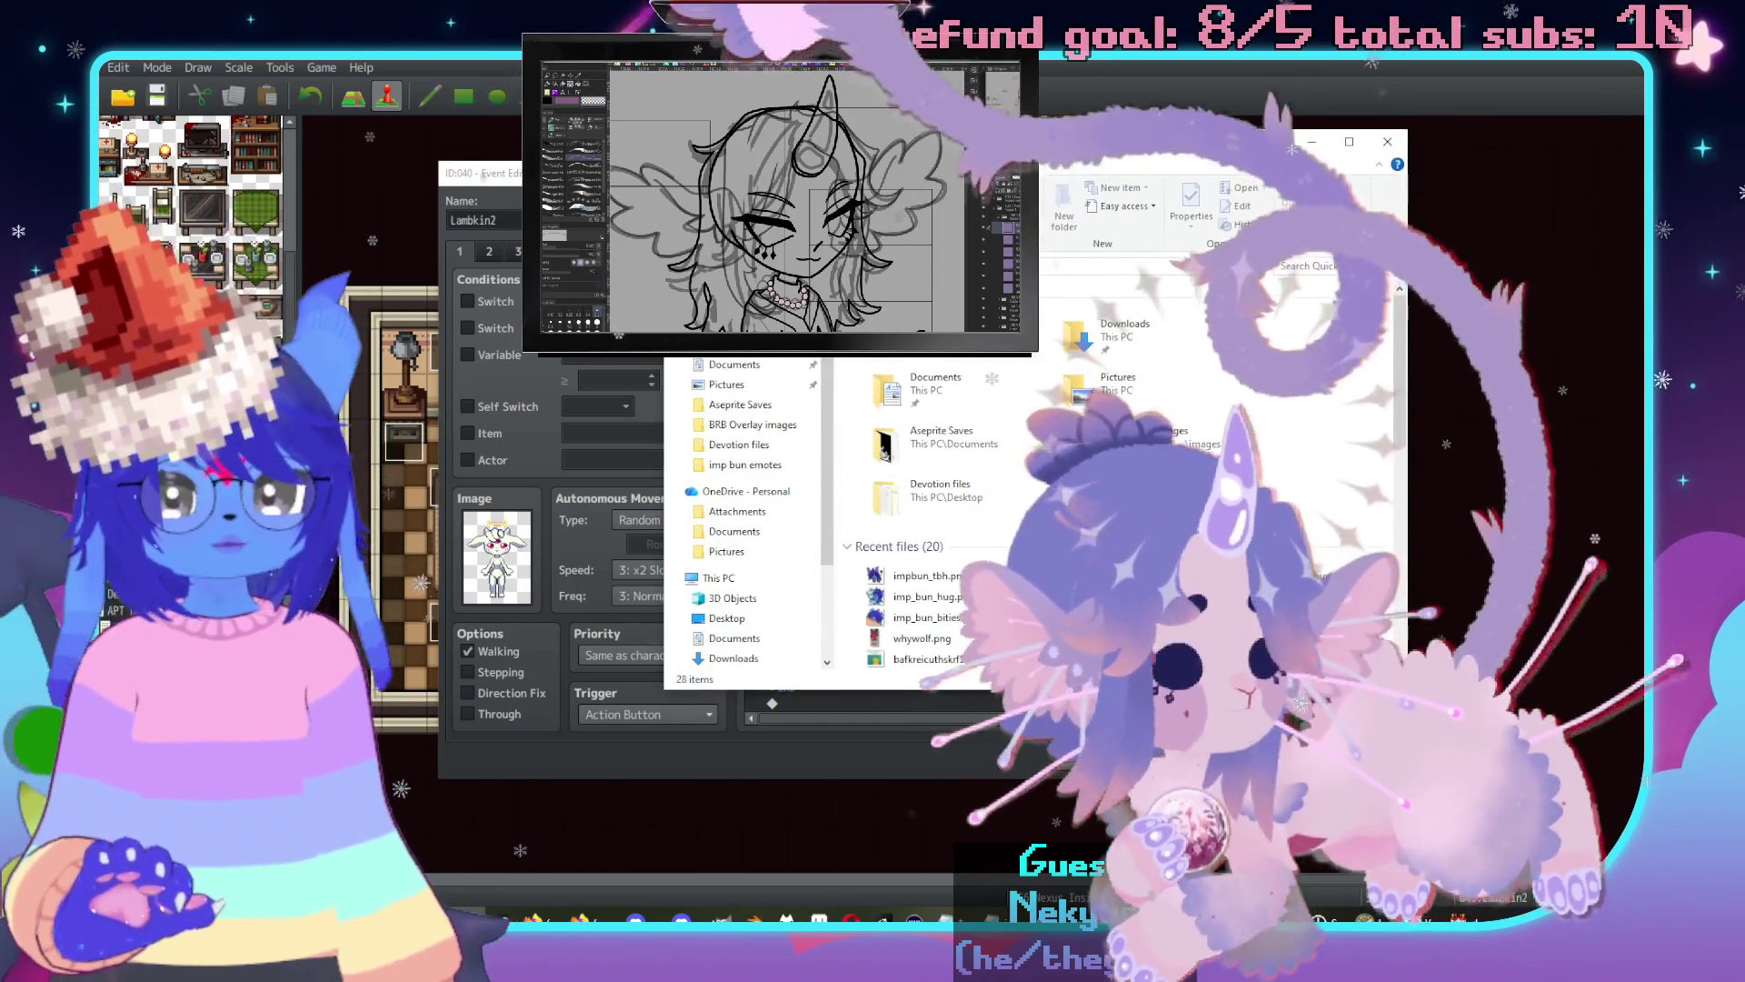
pyautogui.click(727, 618)
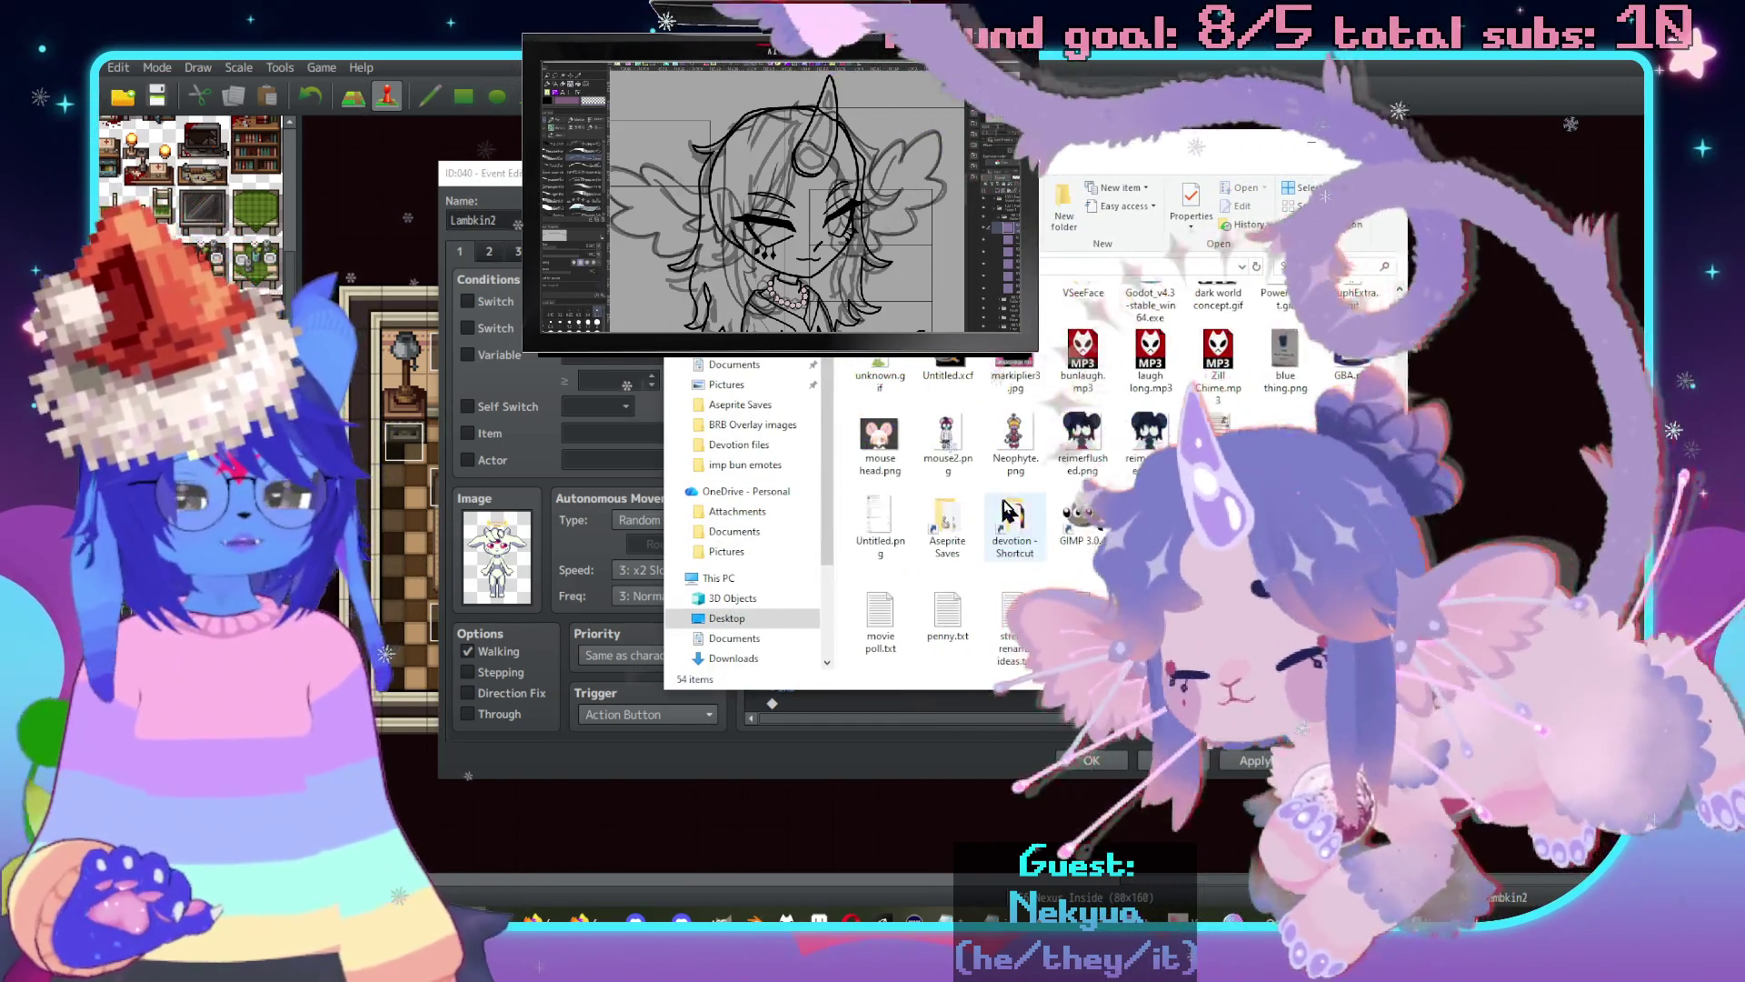
pyautogui.doubleClick(999, 516)
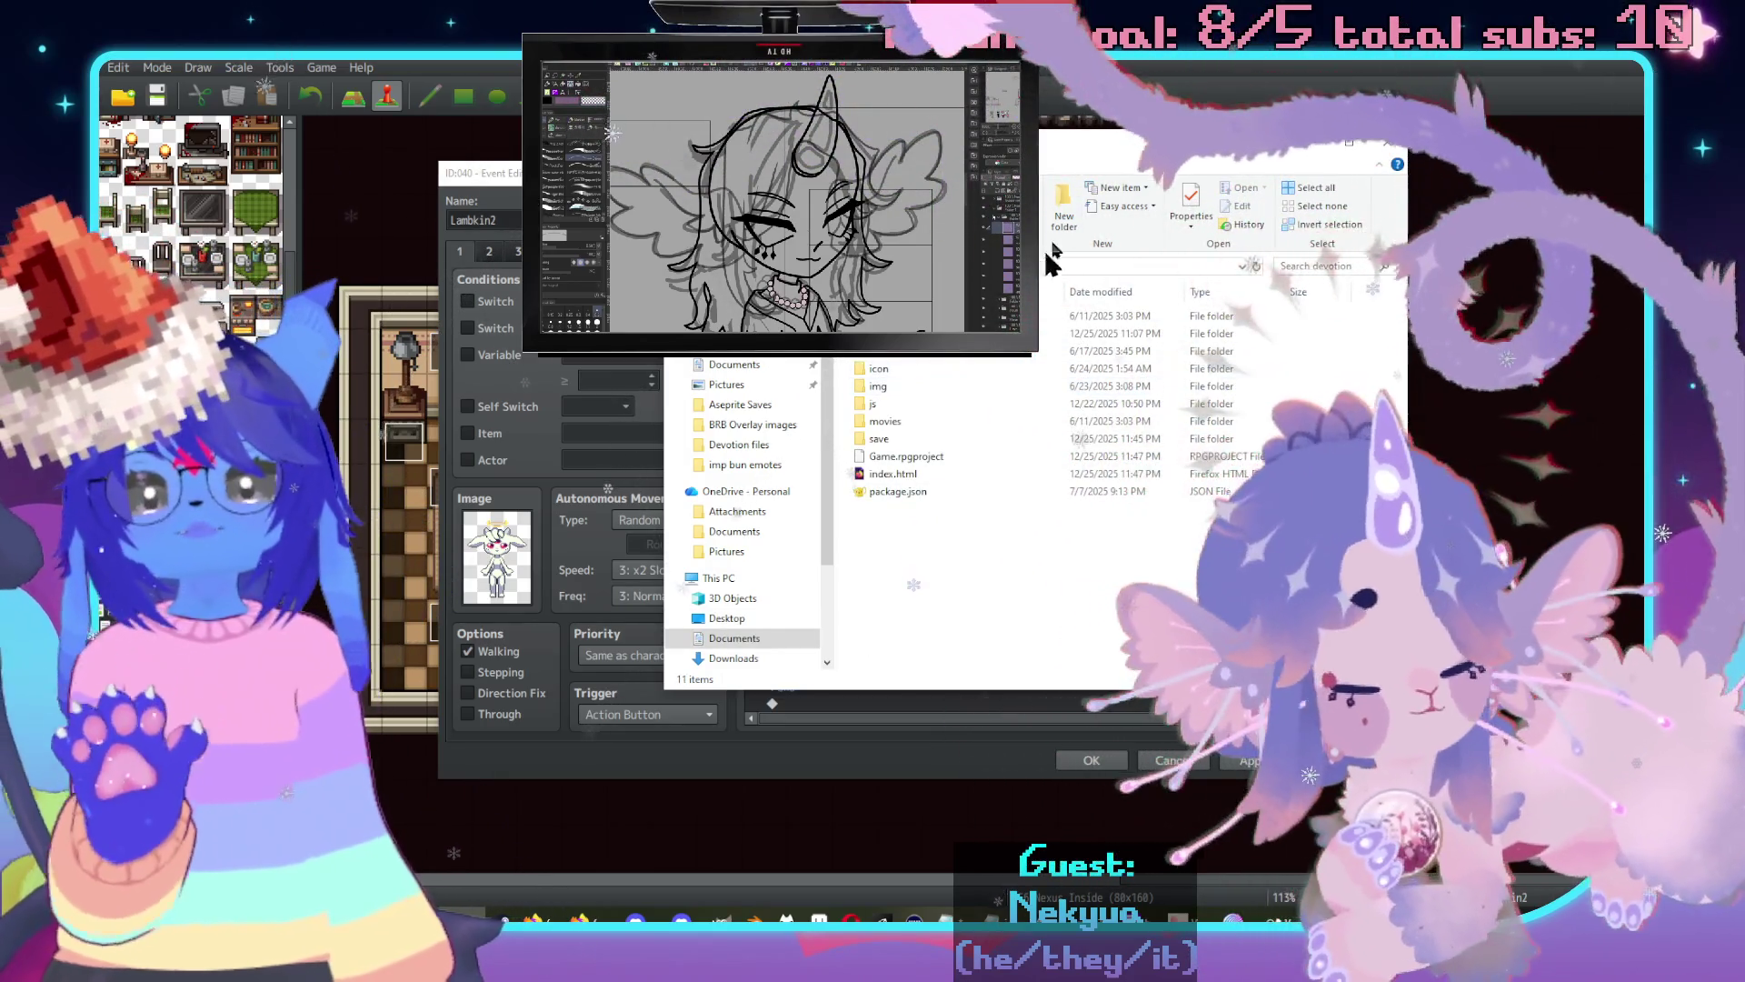
pyautogui.moveTo(1057, 162)
pyautogui.mouseDown()
pyautogui.moveTo(896, 334)
pyautogui.moveTo(872, 333)
pyautogui.mouseUp()
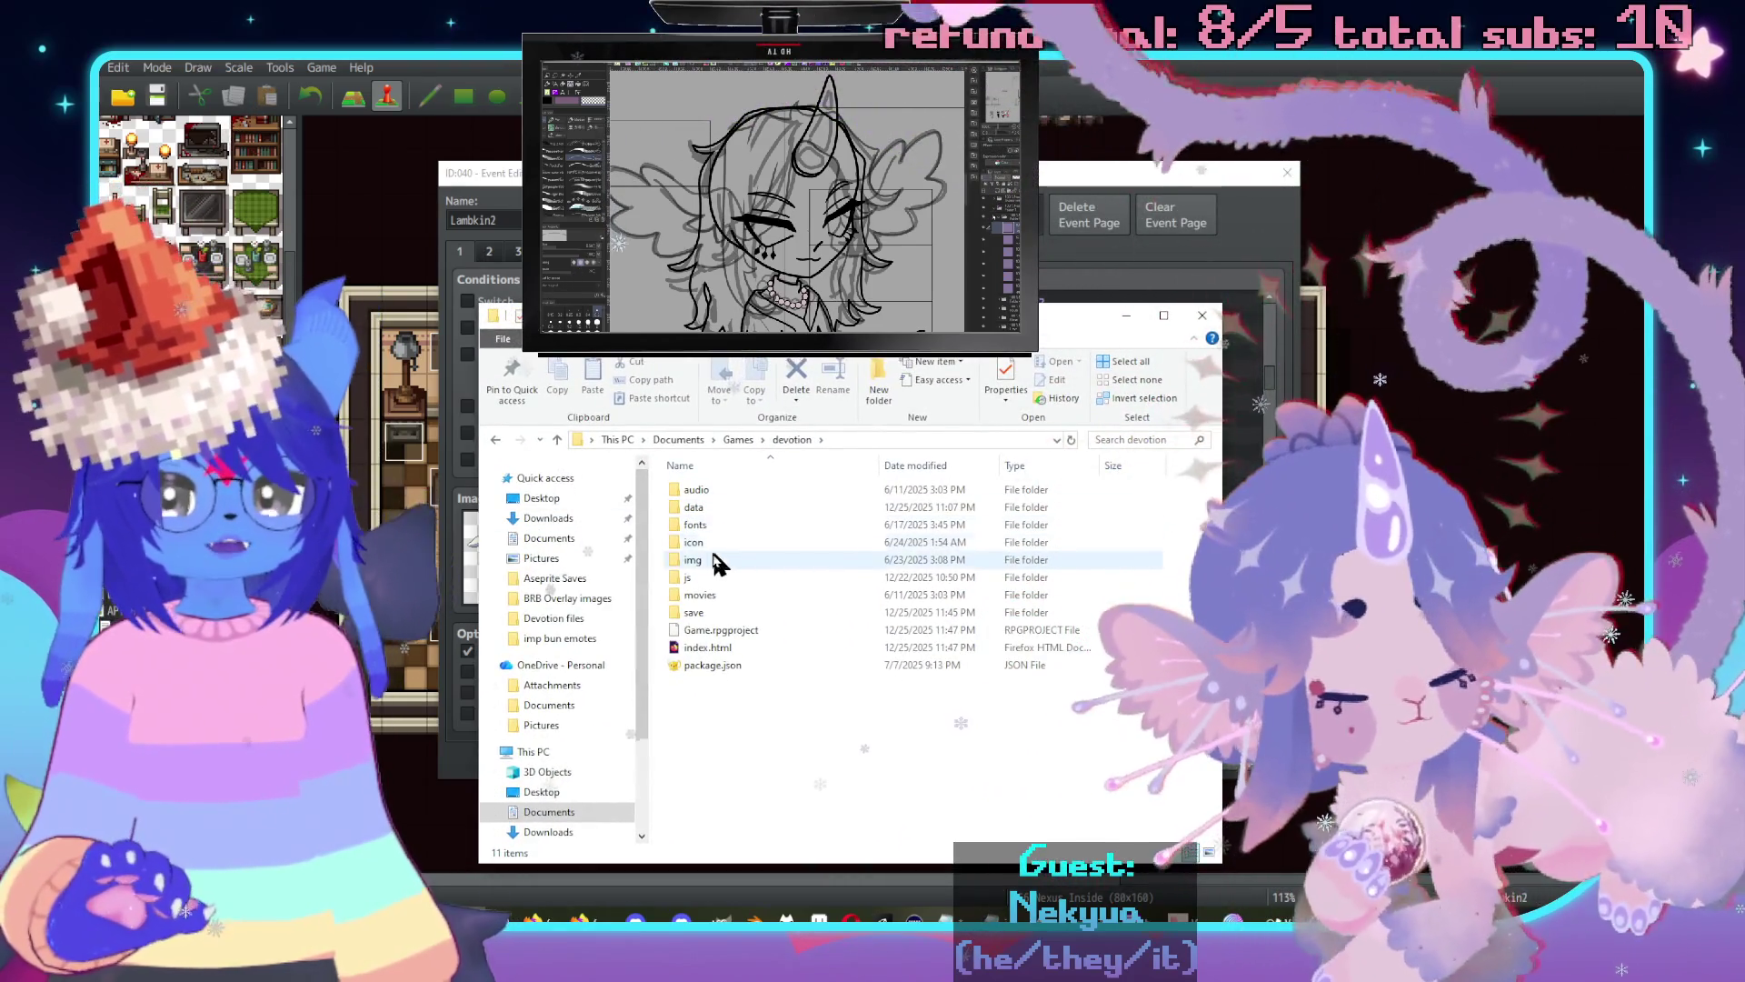
pyautogui.click(709, 511)
pyautogui.doubleClick(708, 512)
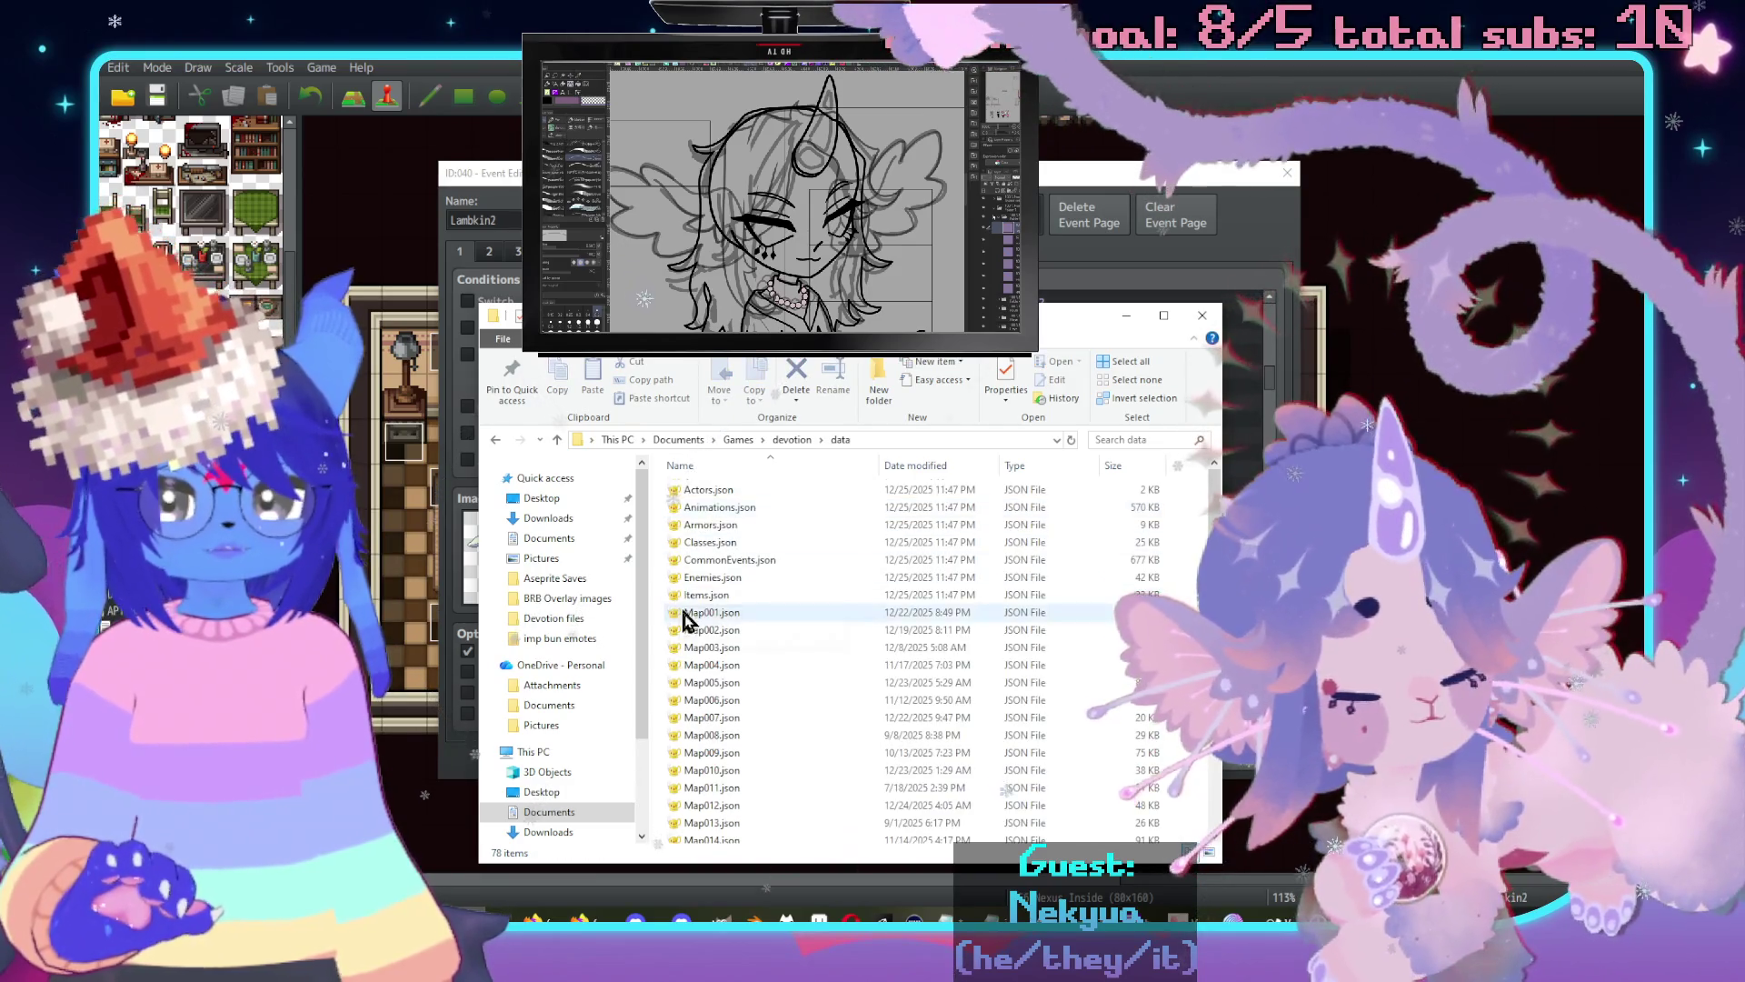
pyautogui.scroll(-14, 718, 654)
pyautogui.scroll(-5, 743, 677)
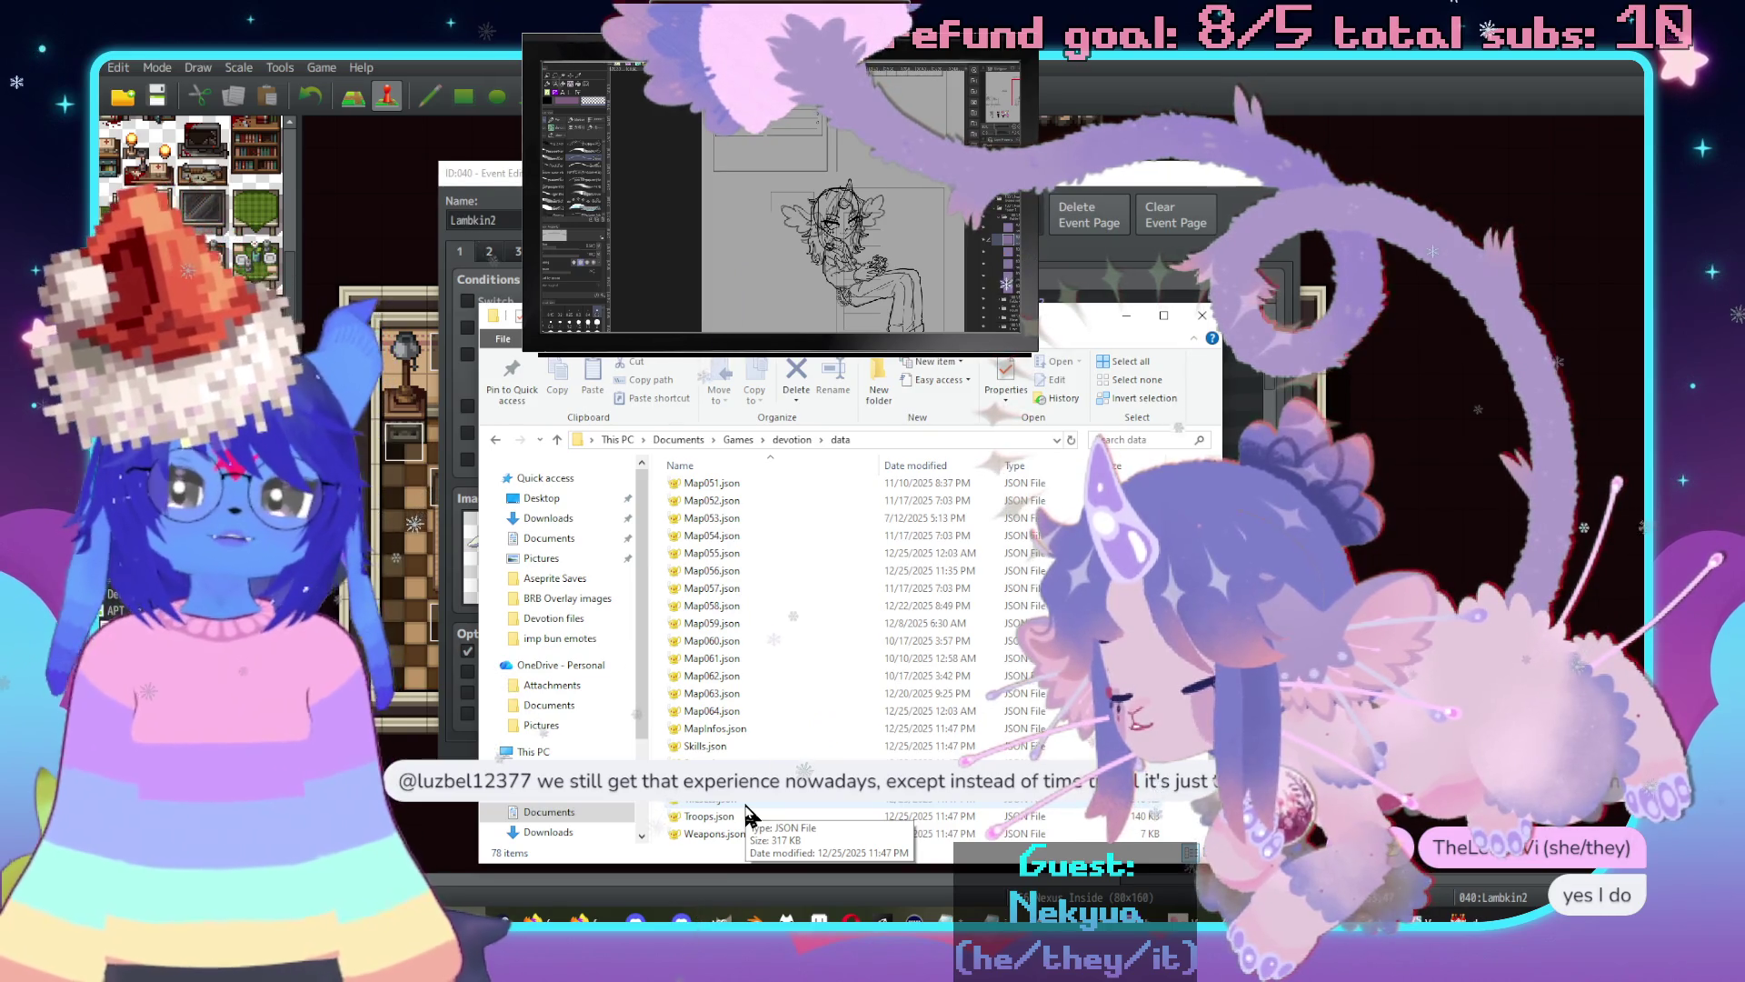
# Open Tilesets.json in Geany from its context menu.
pyautogui.rightClick(750, 805)
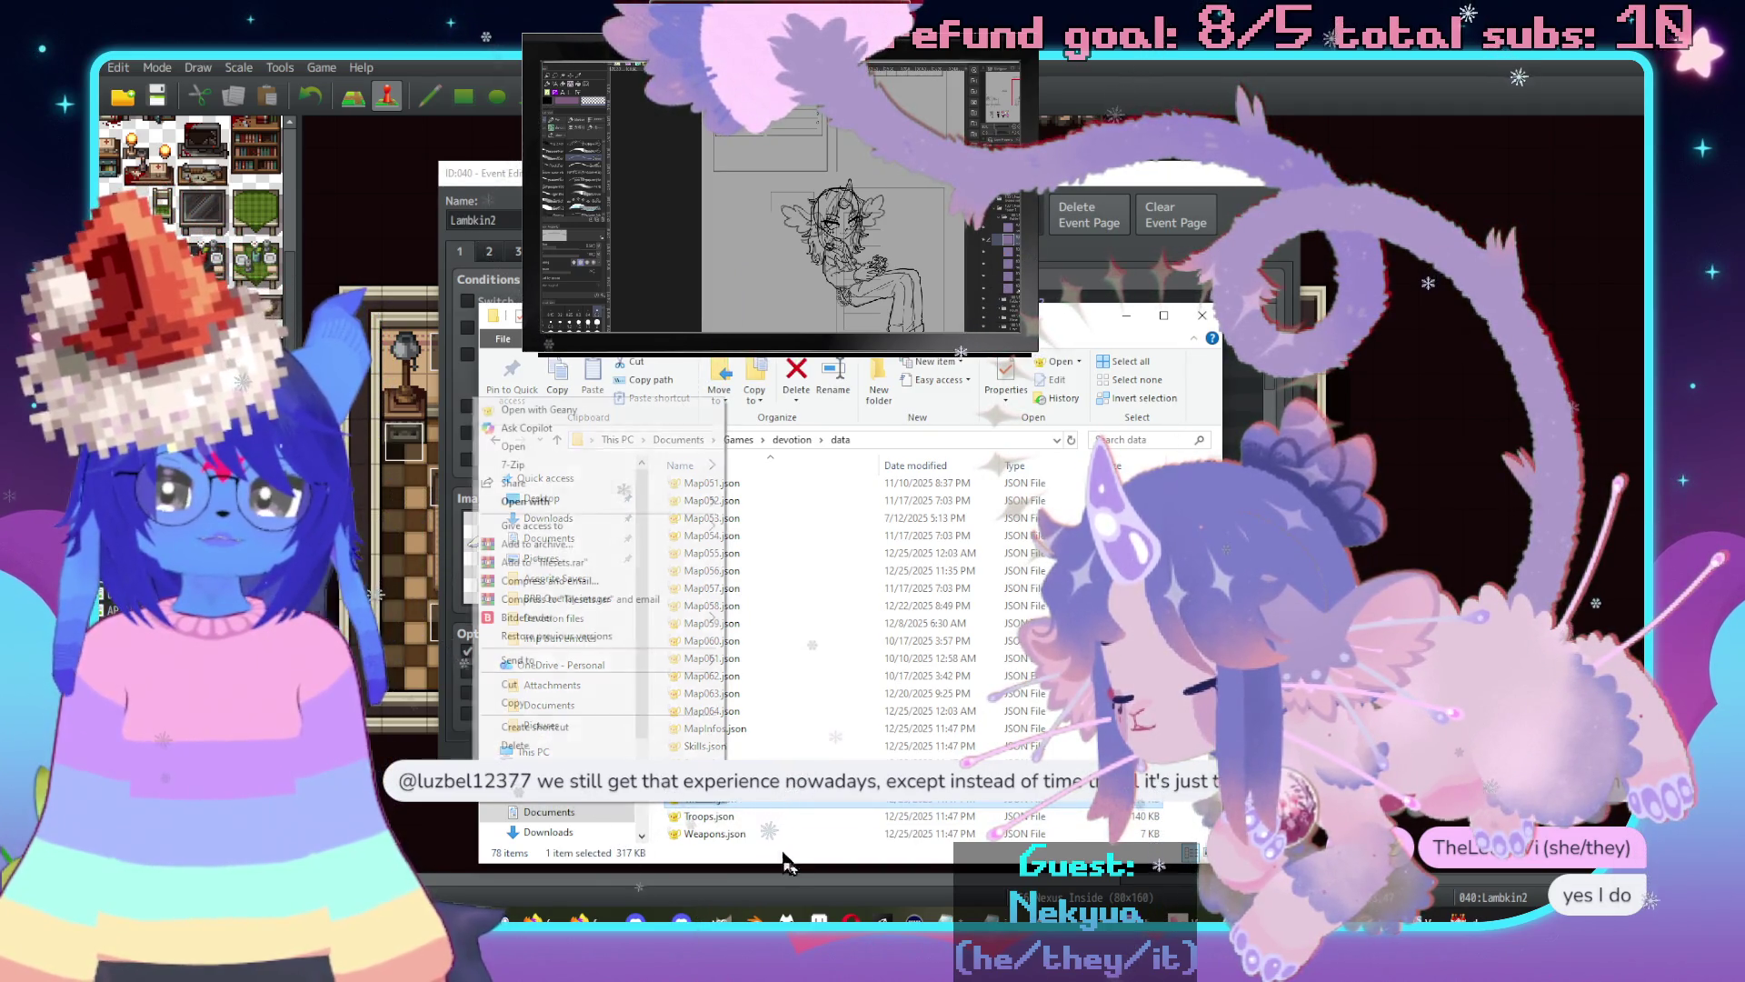
pyautogui.moveTo(595, 503)
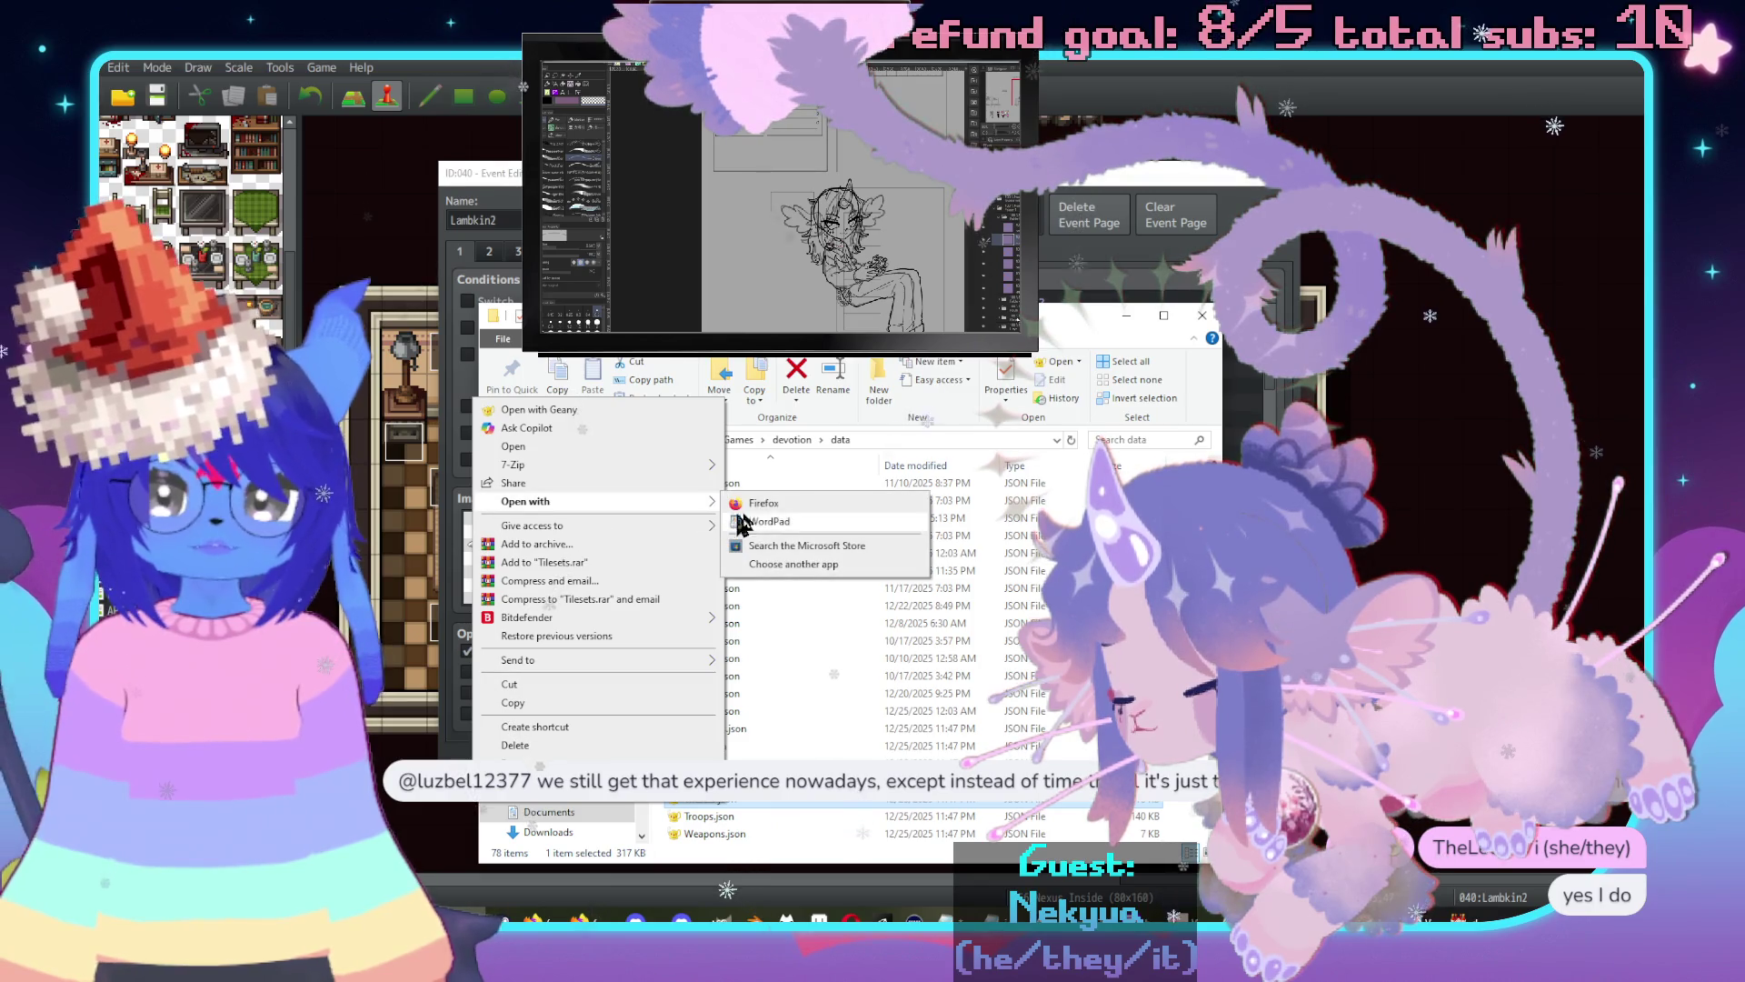
pyautogui.click(585, 411)
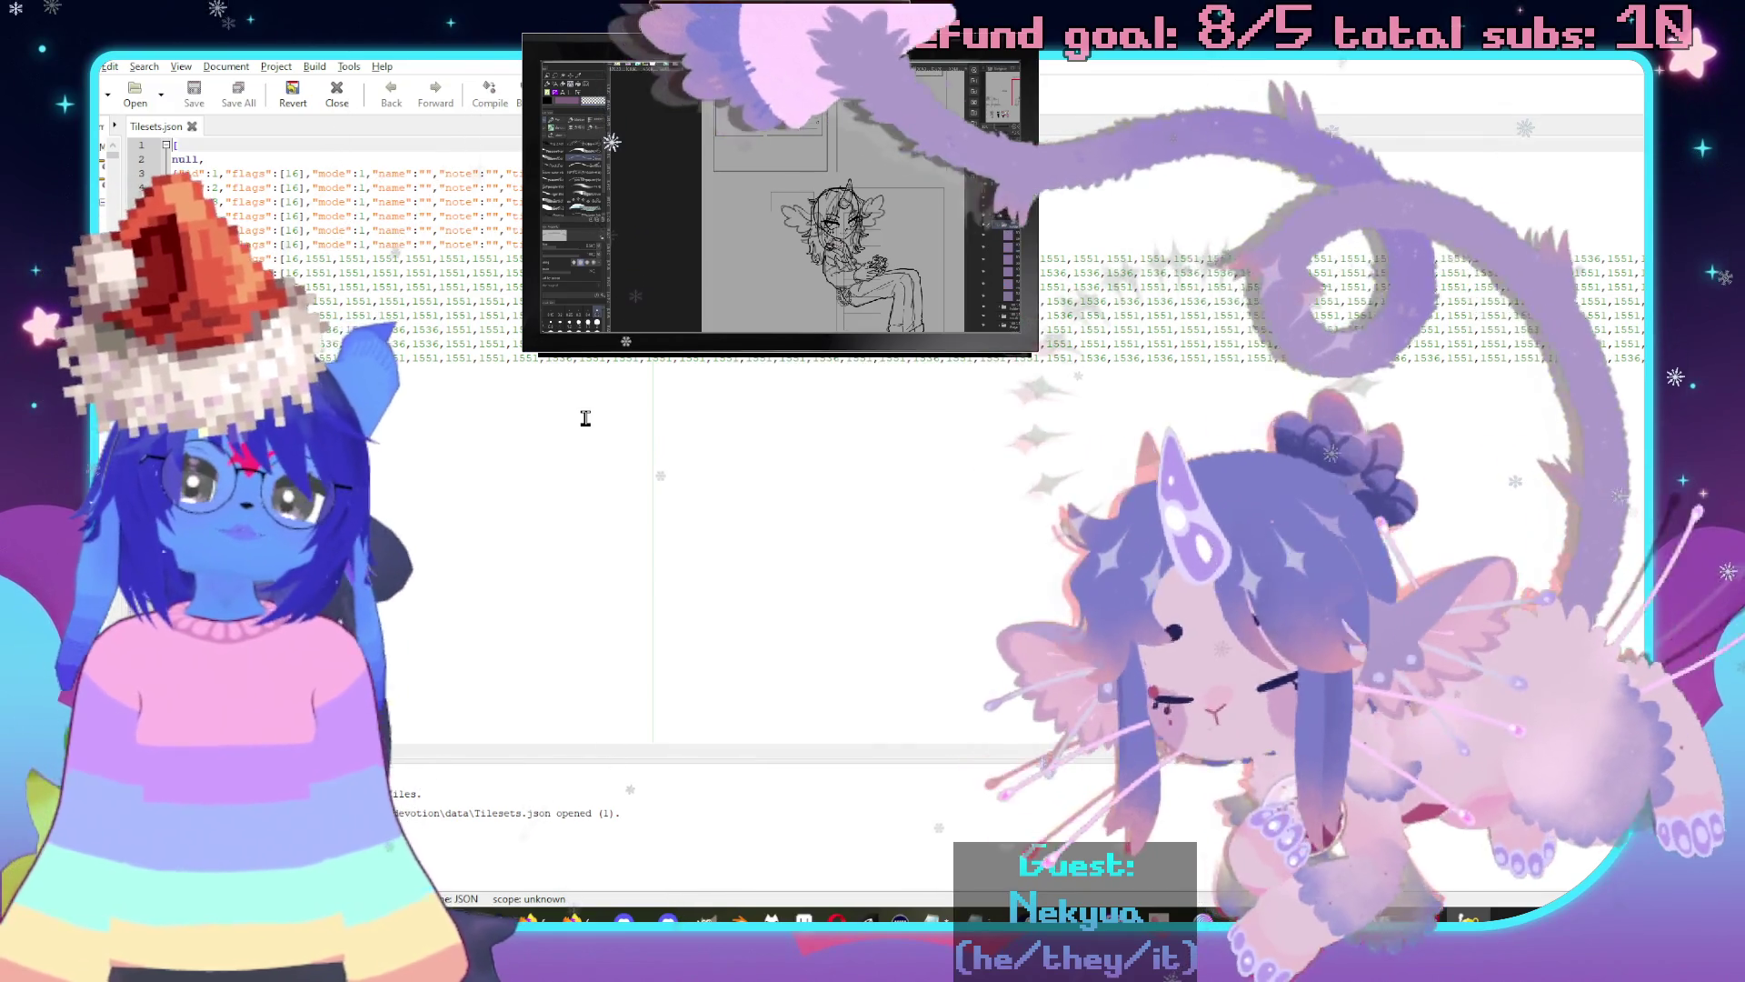
# Scroll across the Tilesets.json tileset entries, then close the file.
pyautogui.hscroll(5, 973, 751)
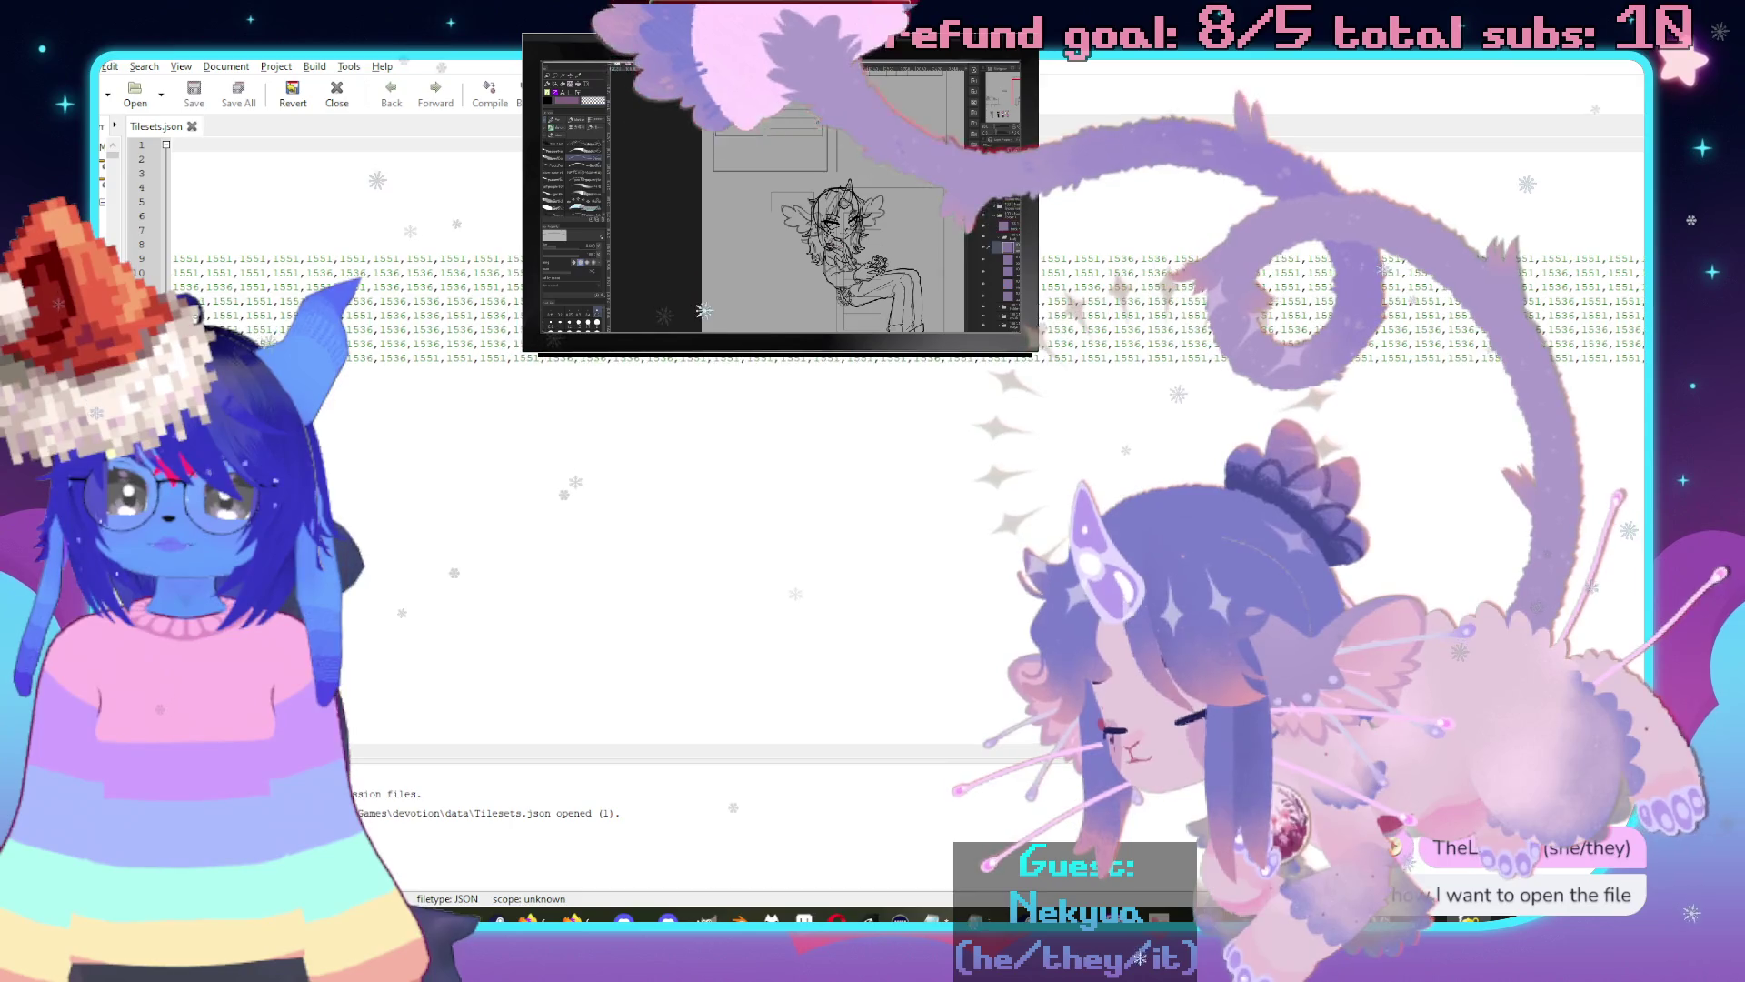
pyautogui.hscroll(-5, 973, 752)
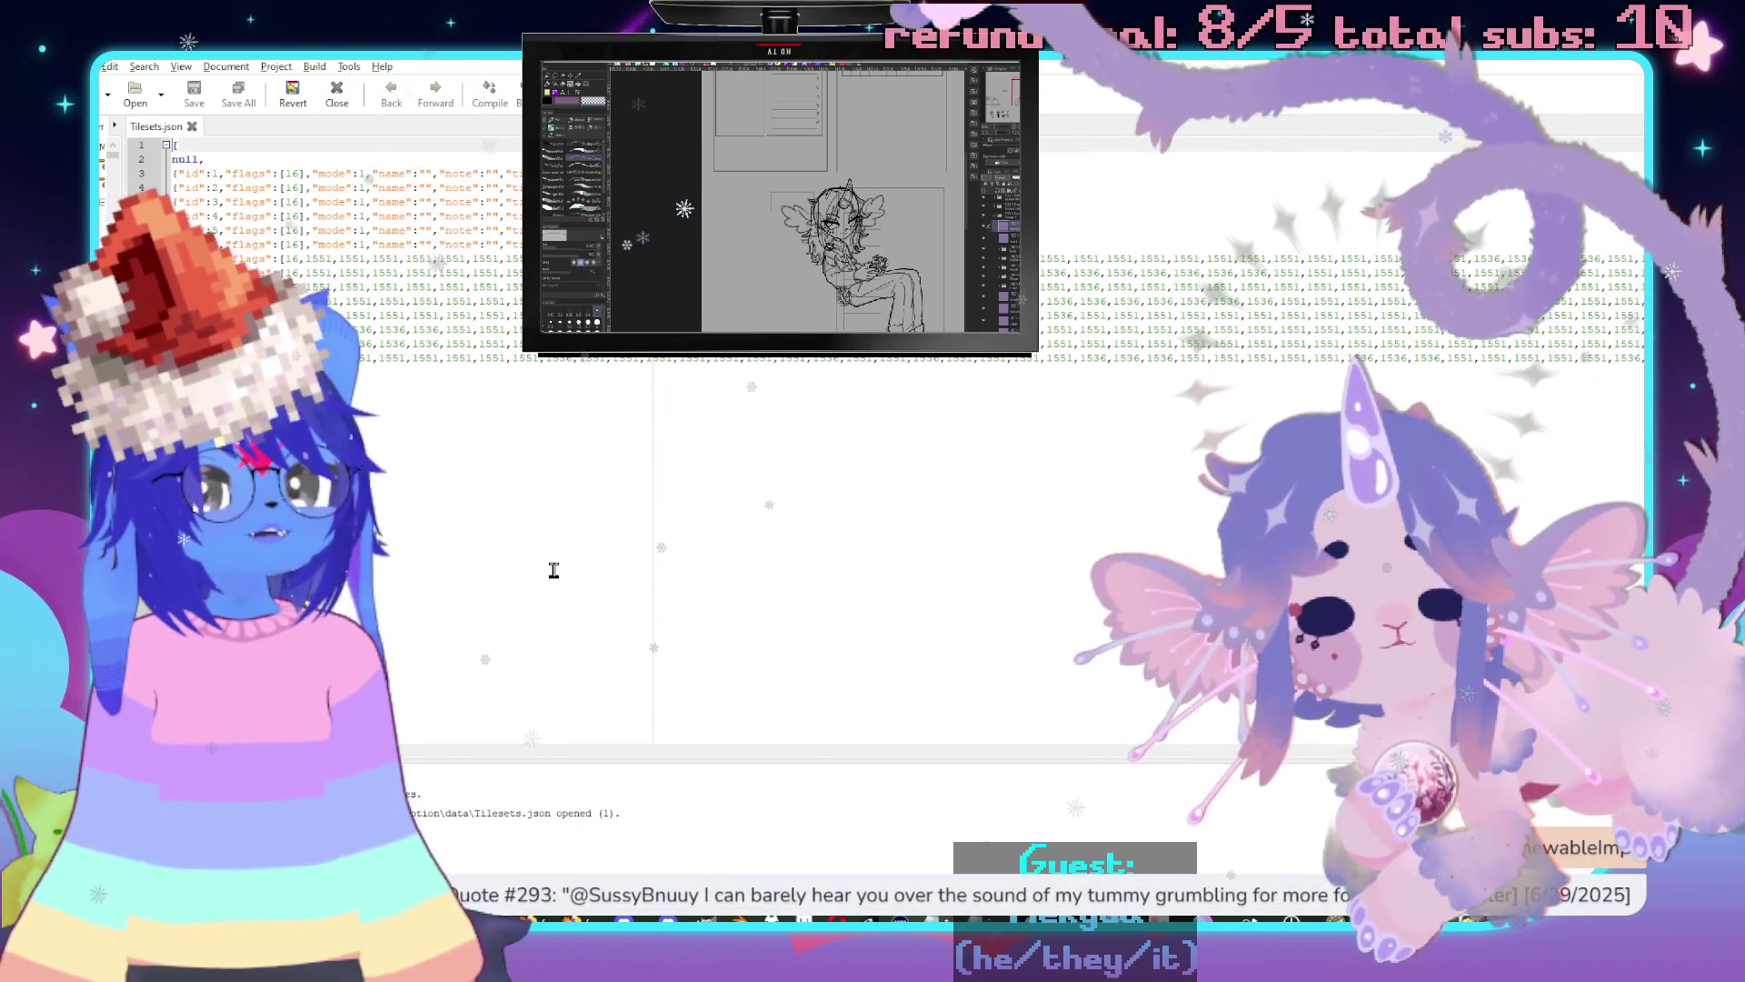
pyautogui.hotkey('ctrl', 'w')
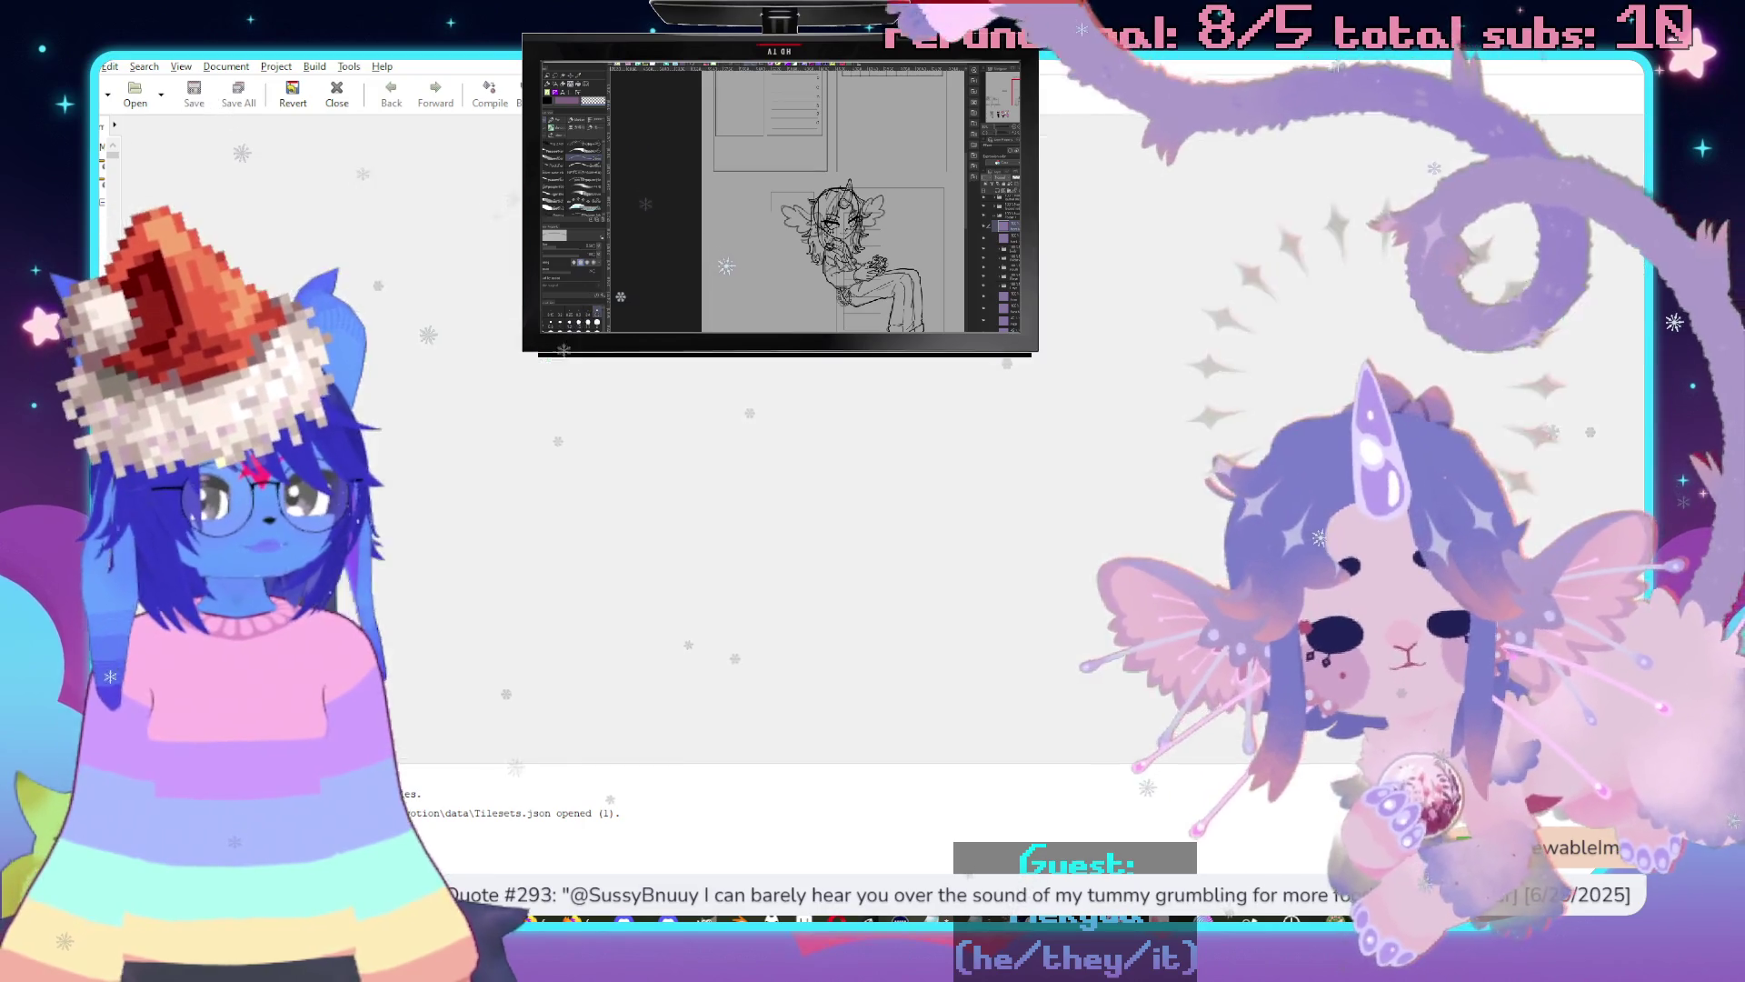
# Quit Geany and close the File Explorer window.
pyautogui.hotkey('ctrl', 'q')
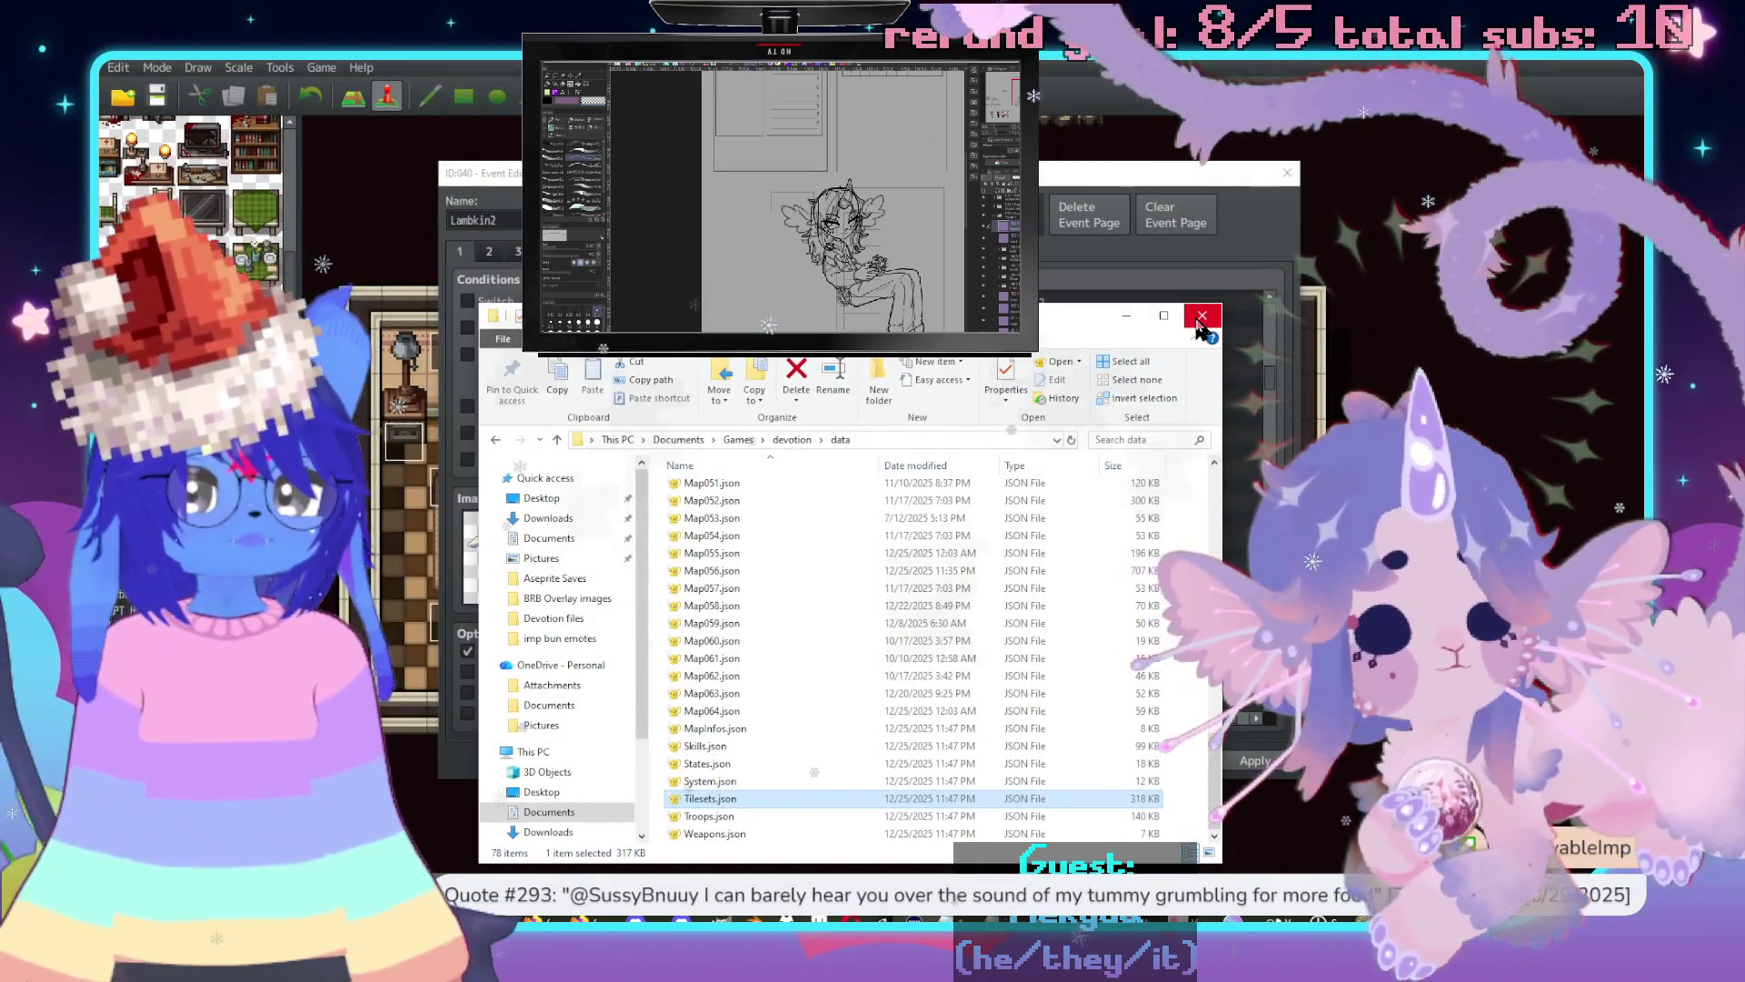
pyautogui.click(1201, 318)
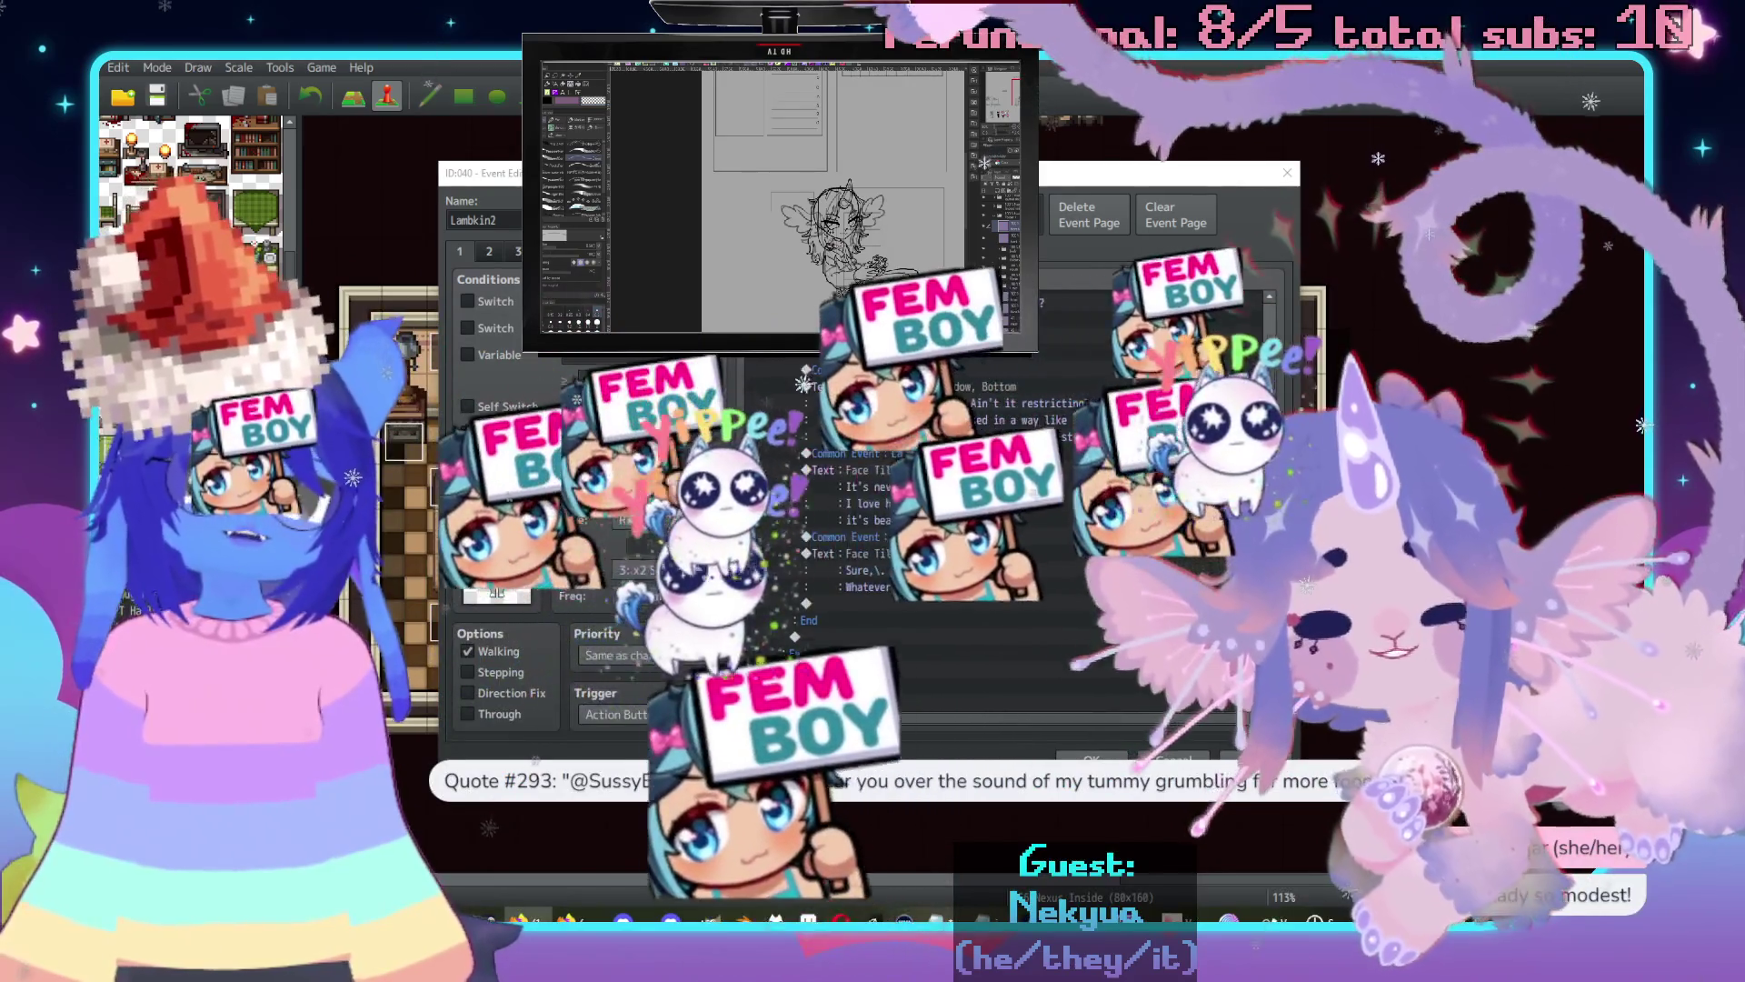
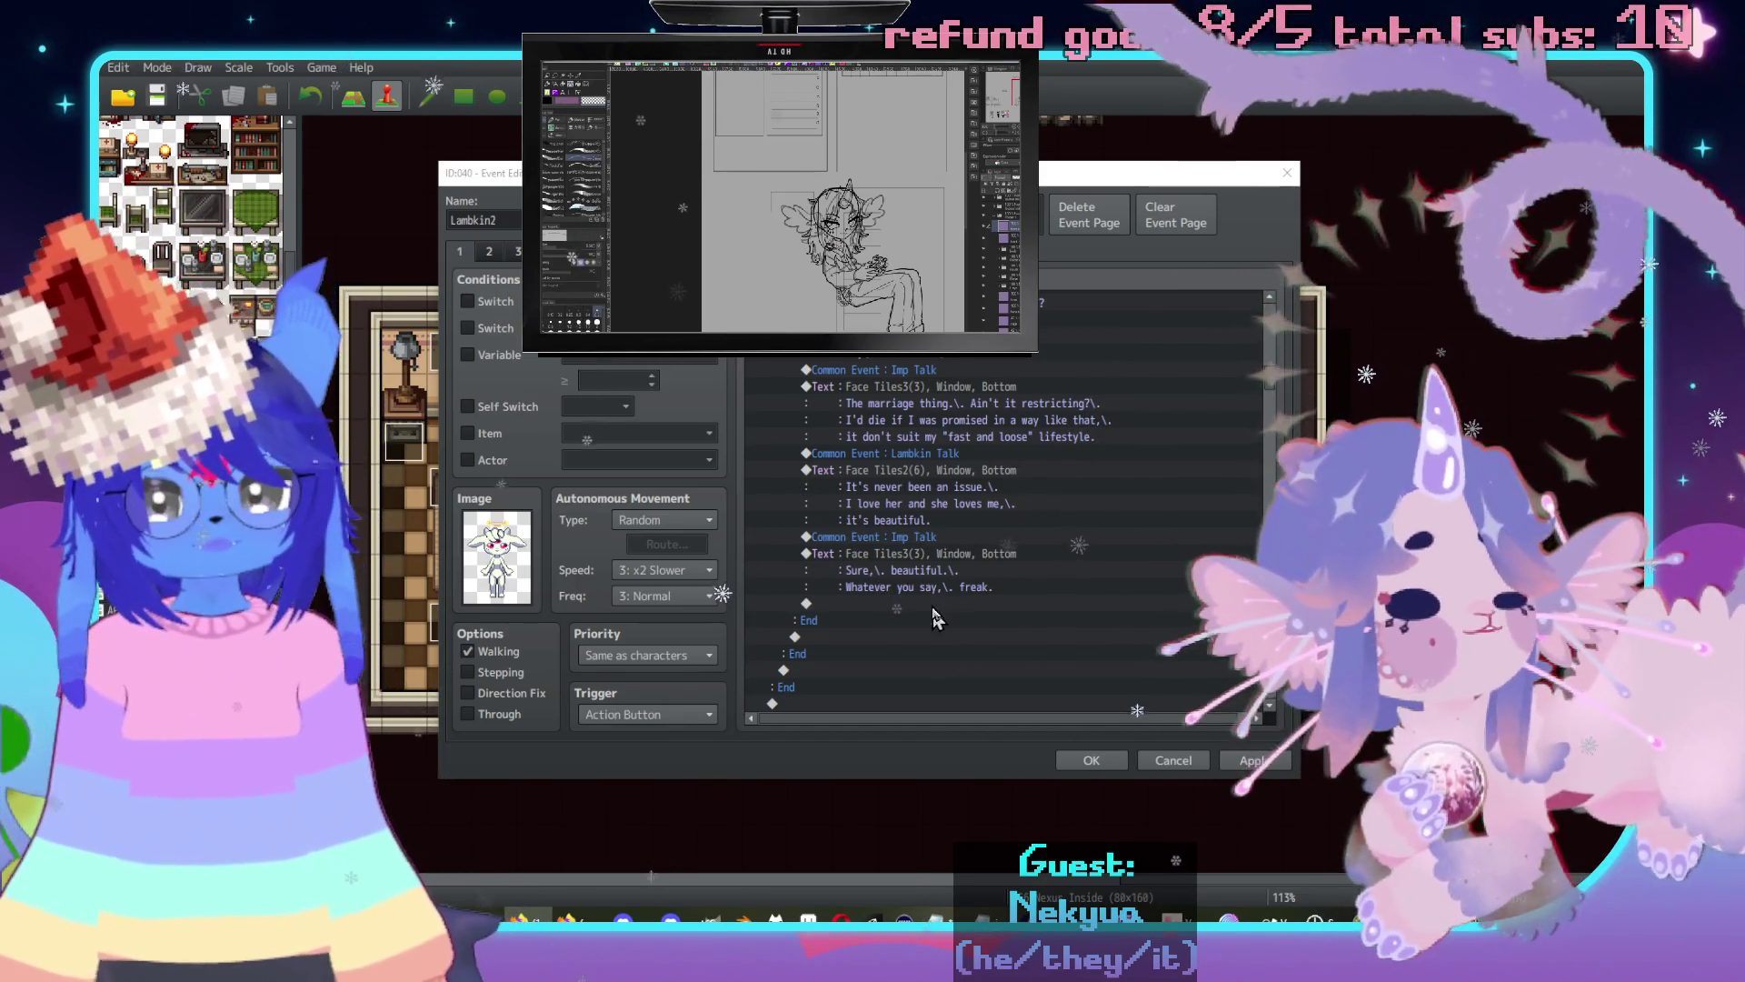
# Change Lambkin's line ending 'beautiful.' to 'something I enjoy celebrating!' and open the Imp's reply for rewording.
pyautogui.click(934, 607)
pyautogui.click(905, 570)
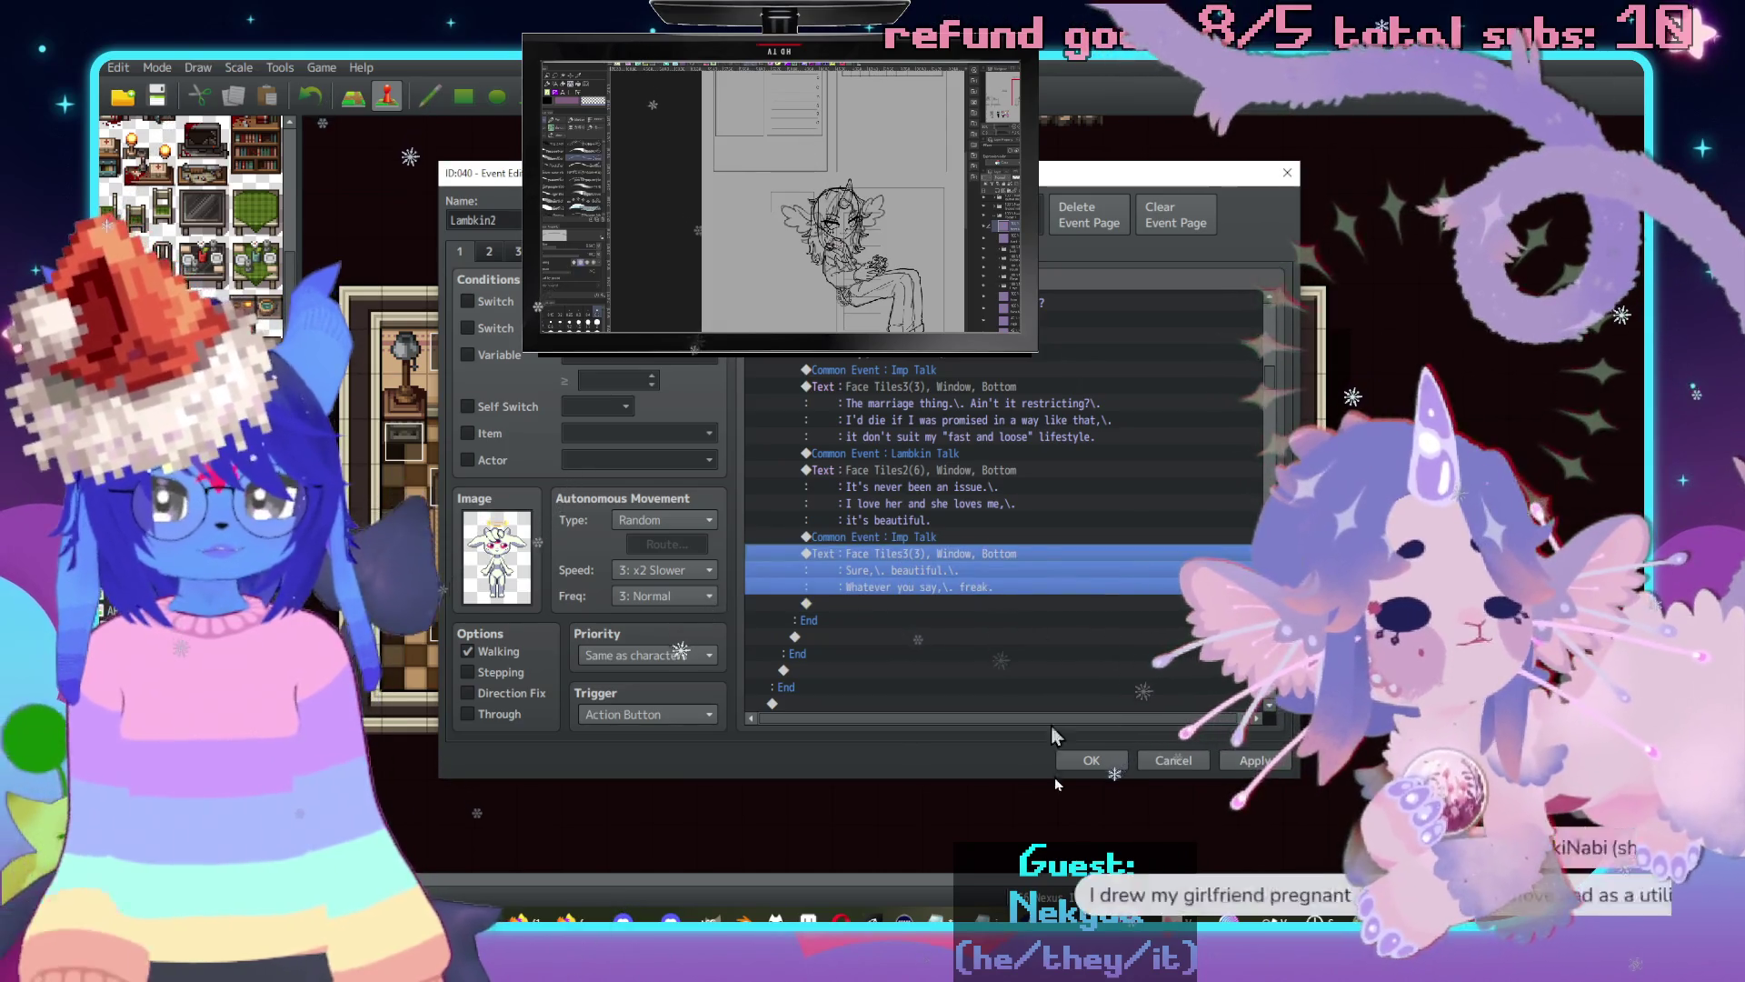
pyautogui.press('Return')
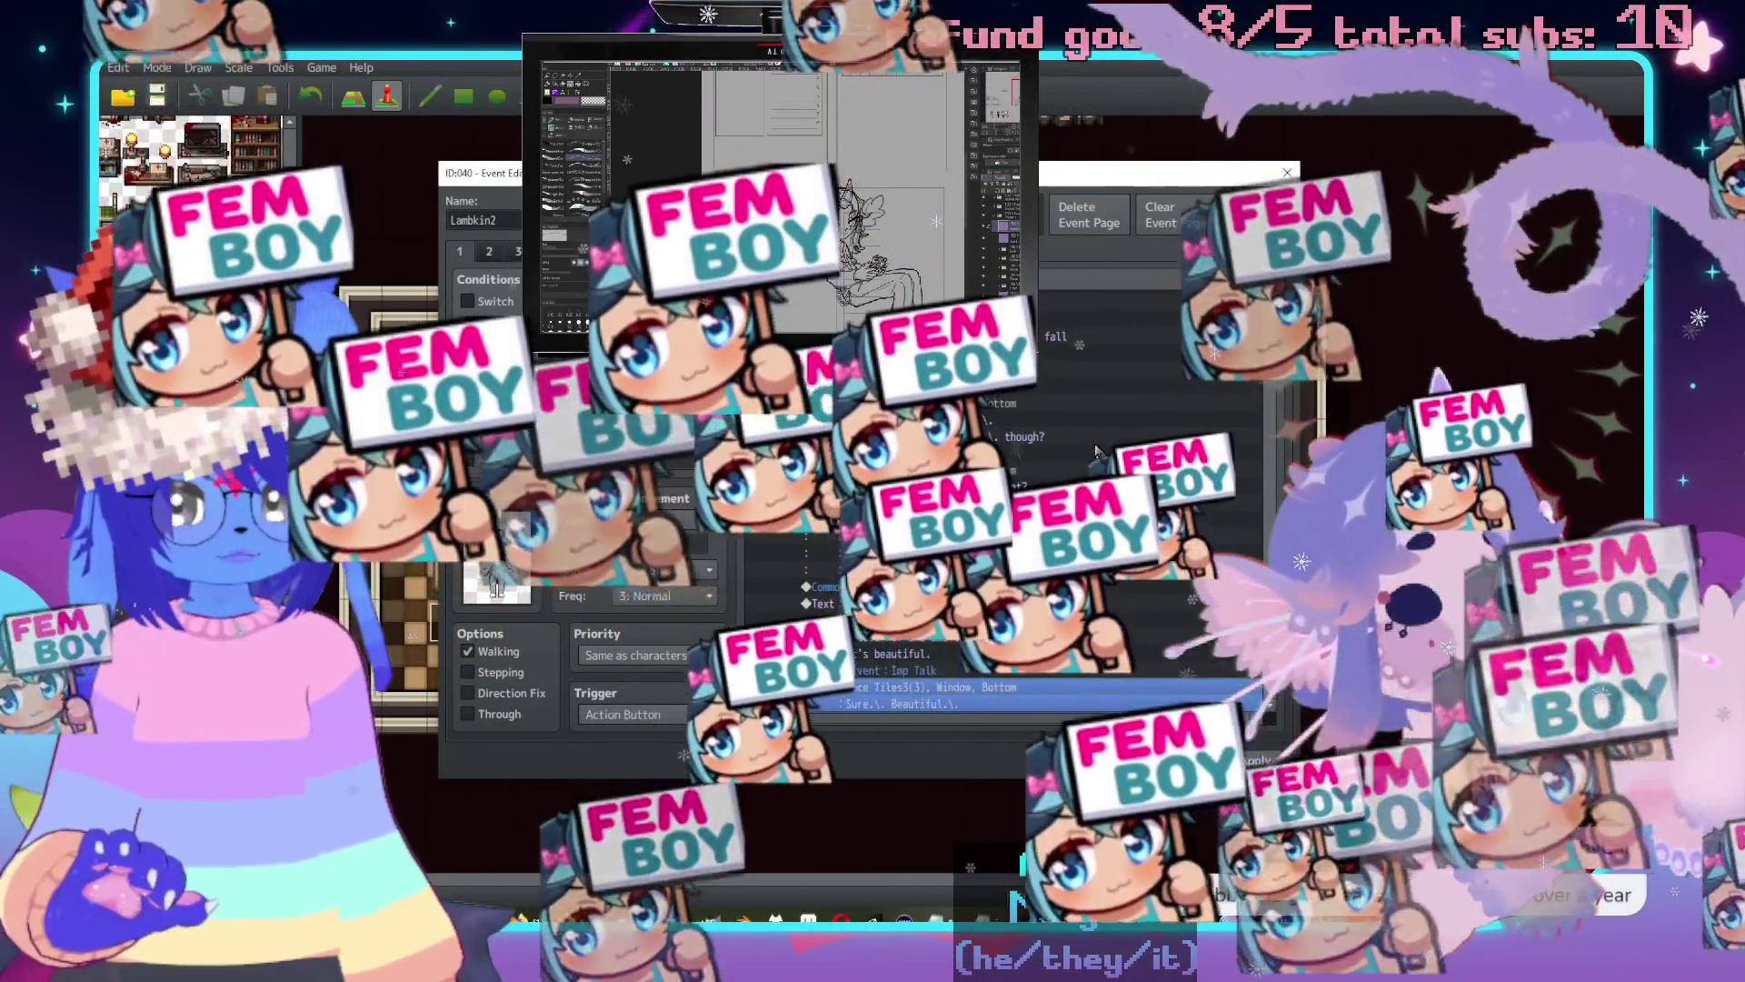
pyautogui.scroll(-2, 1076, 506)
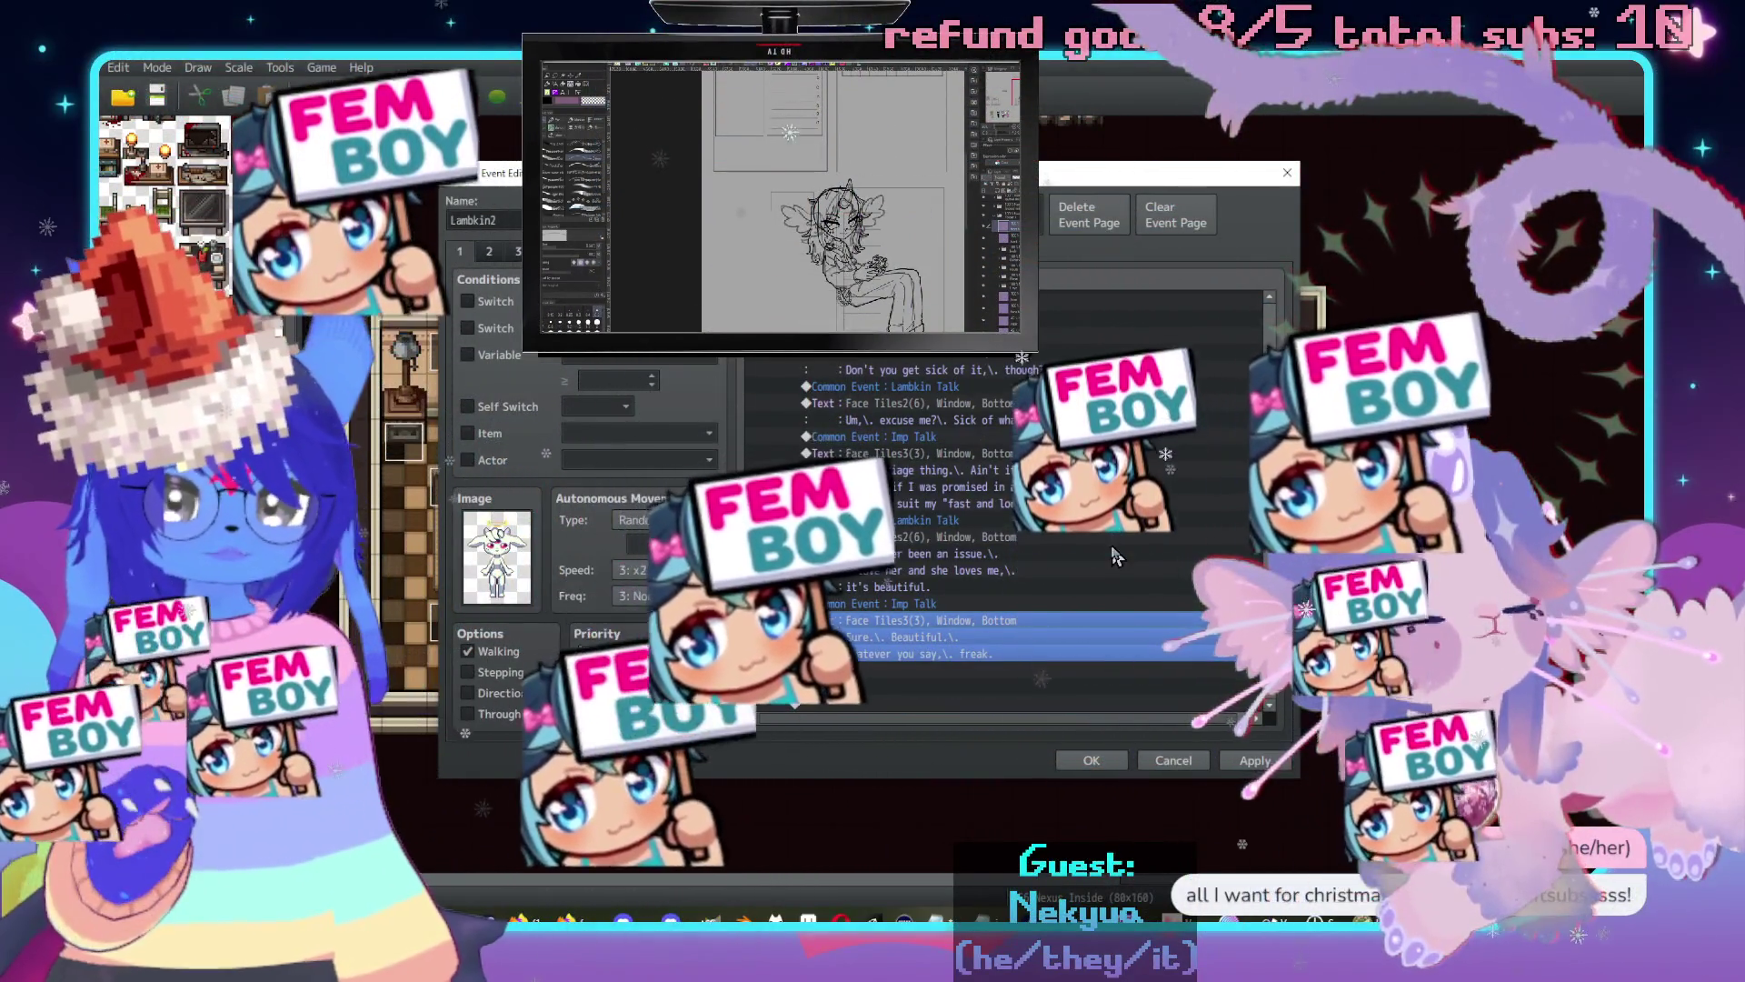
pyautogui.scroll(-1, 1067, 556)
pyautogui.scroll(-1, 1072, 523)
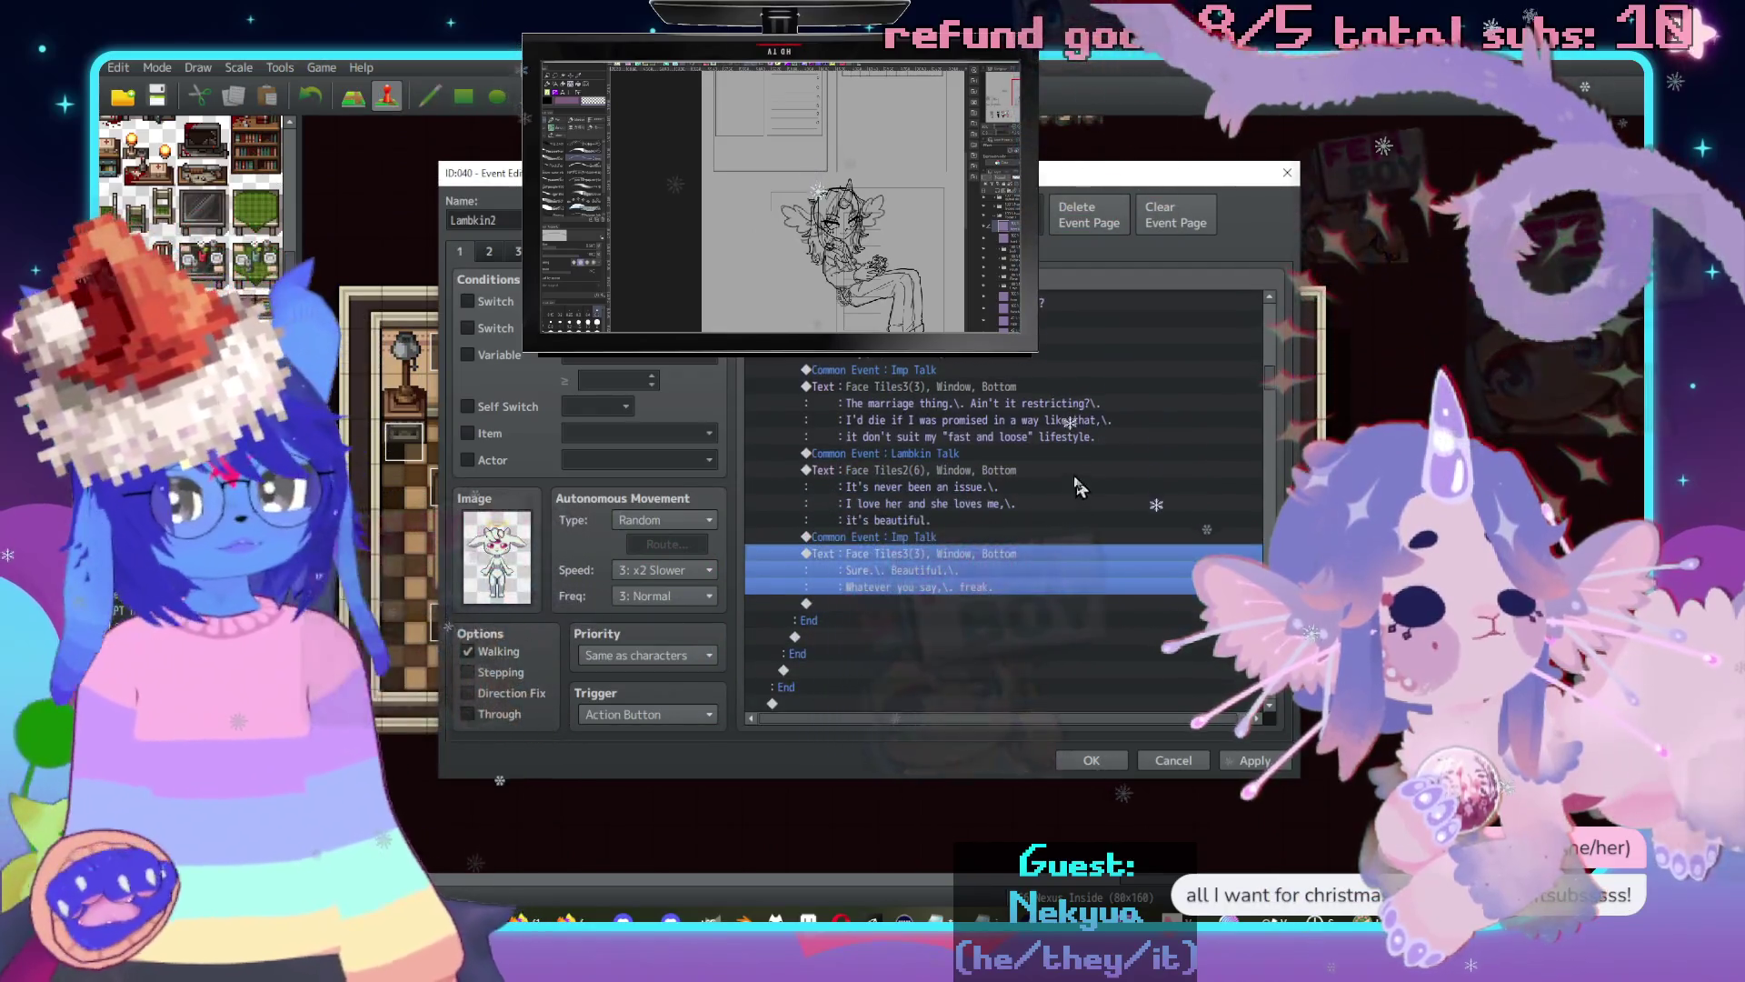
pyautogui.doubleClick(963, 481)
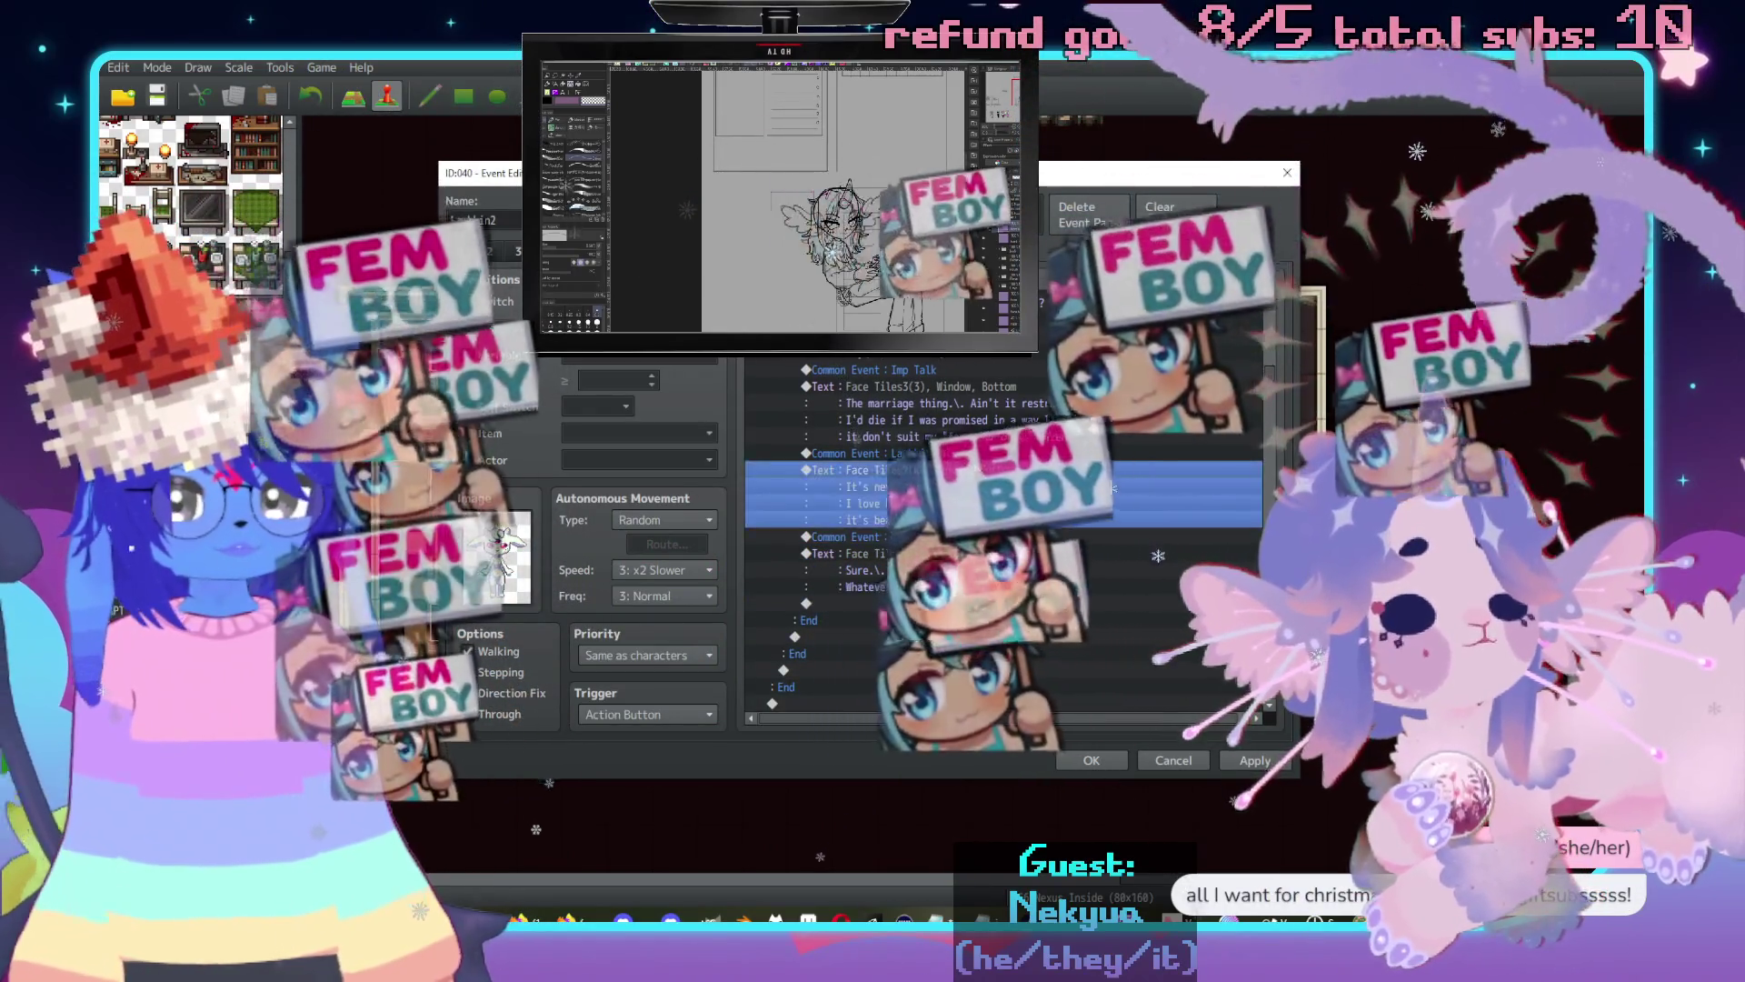
pyautogui.doubleClick(961, 480)
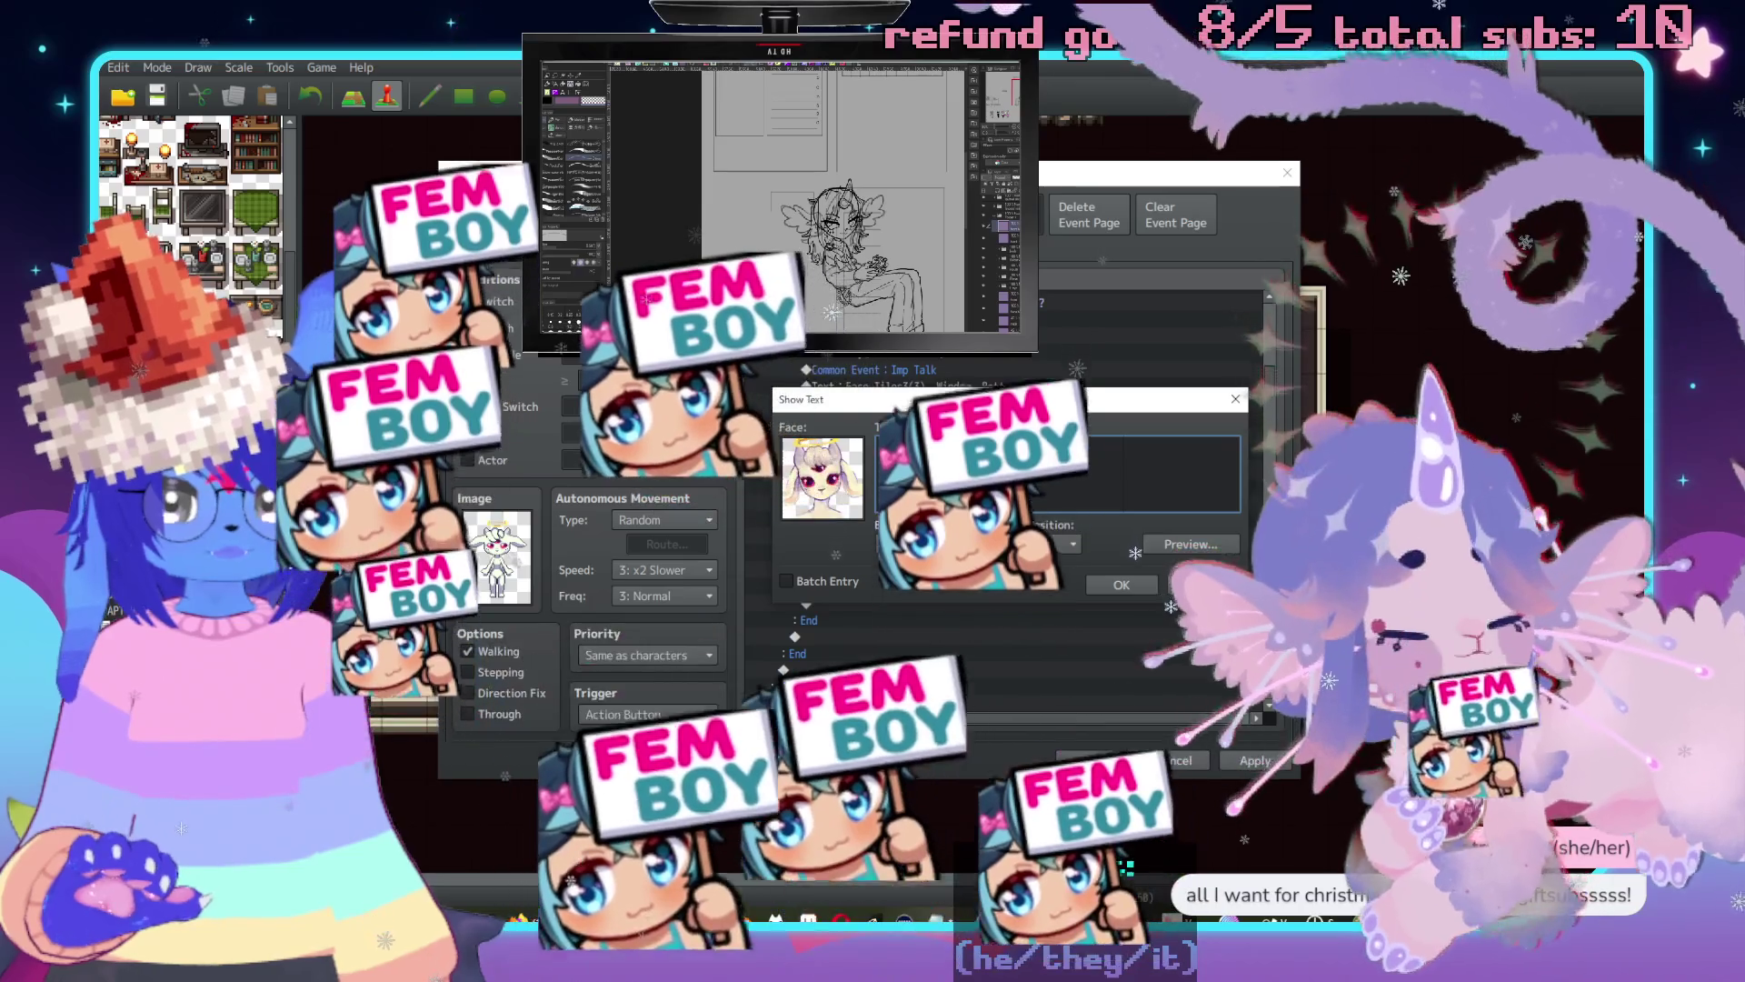
pyautogui.write('somethin')
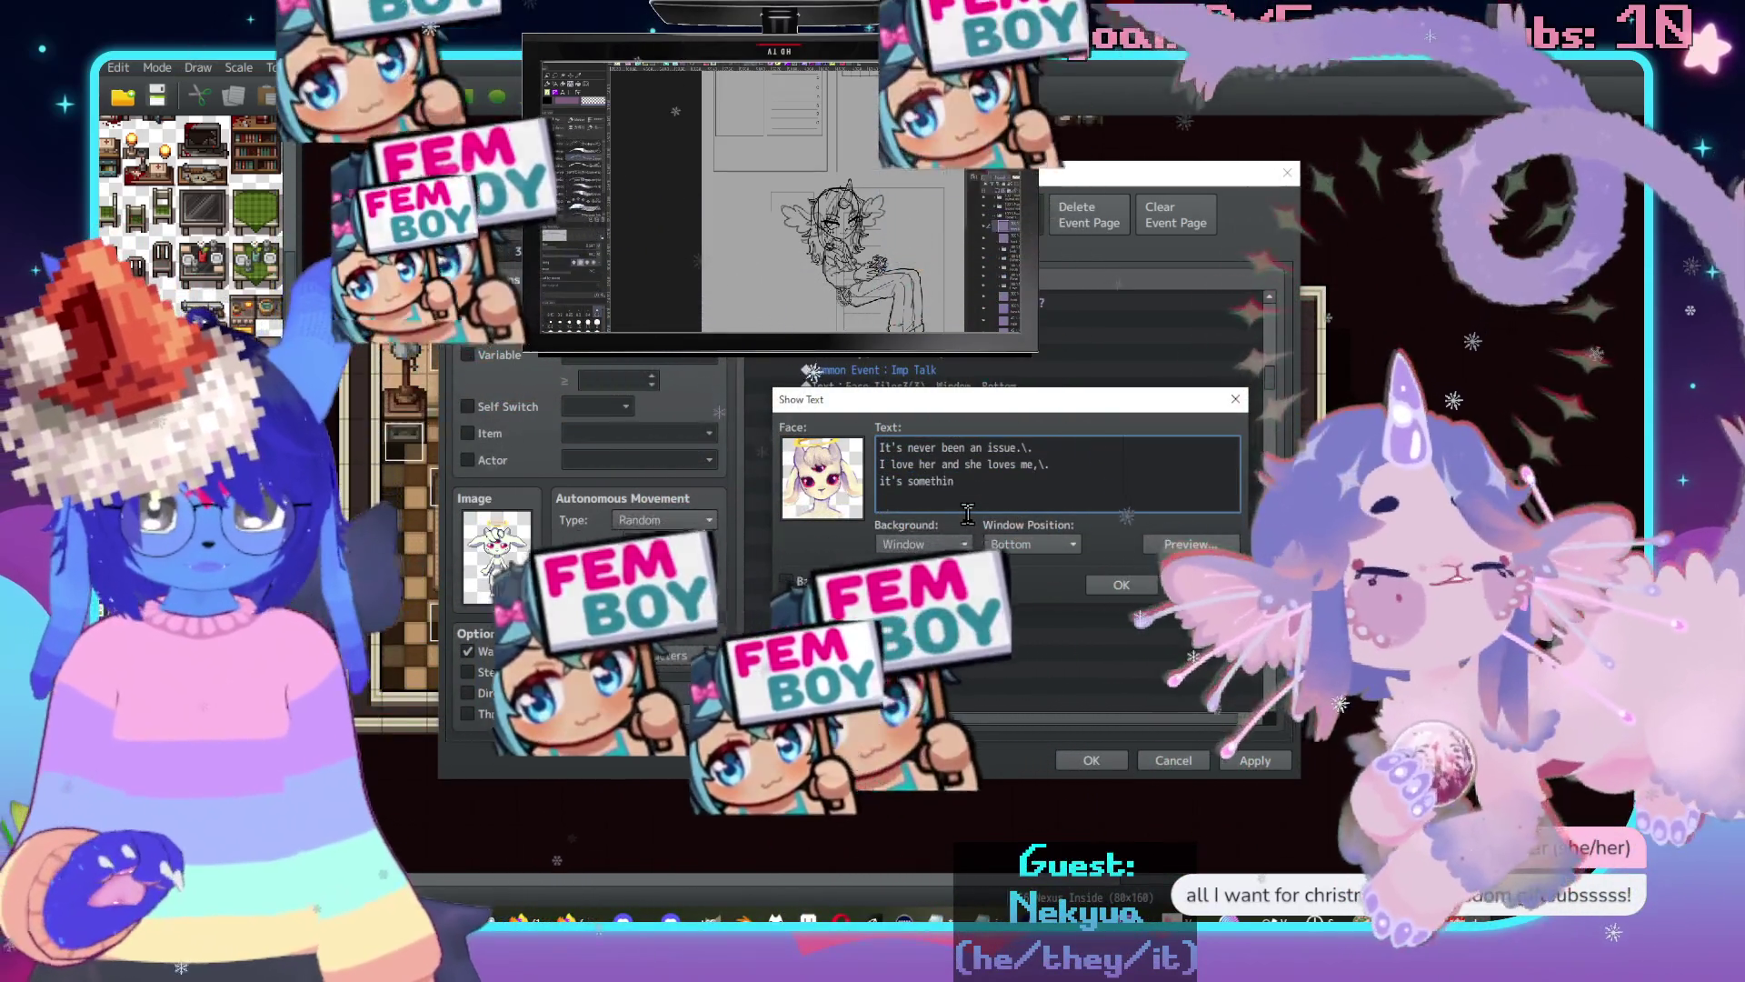
pyautogui.write('g I e')
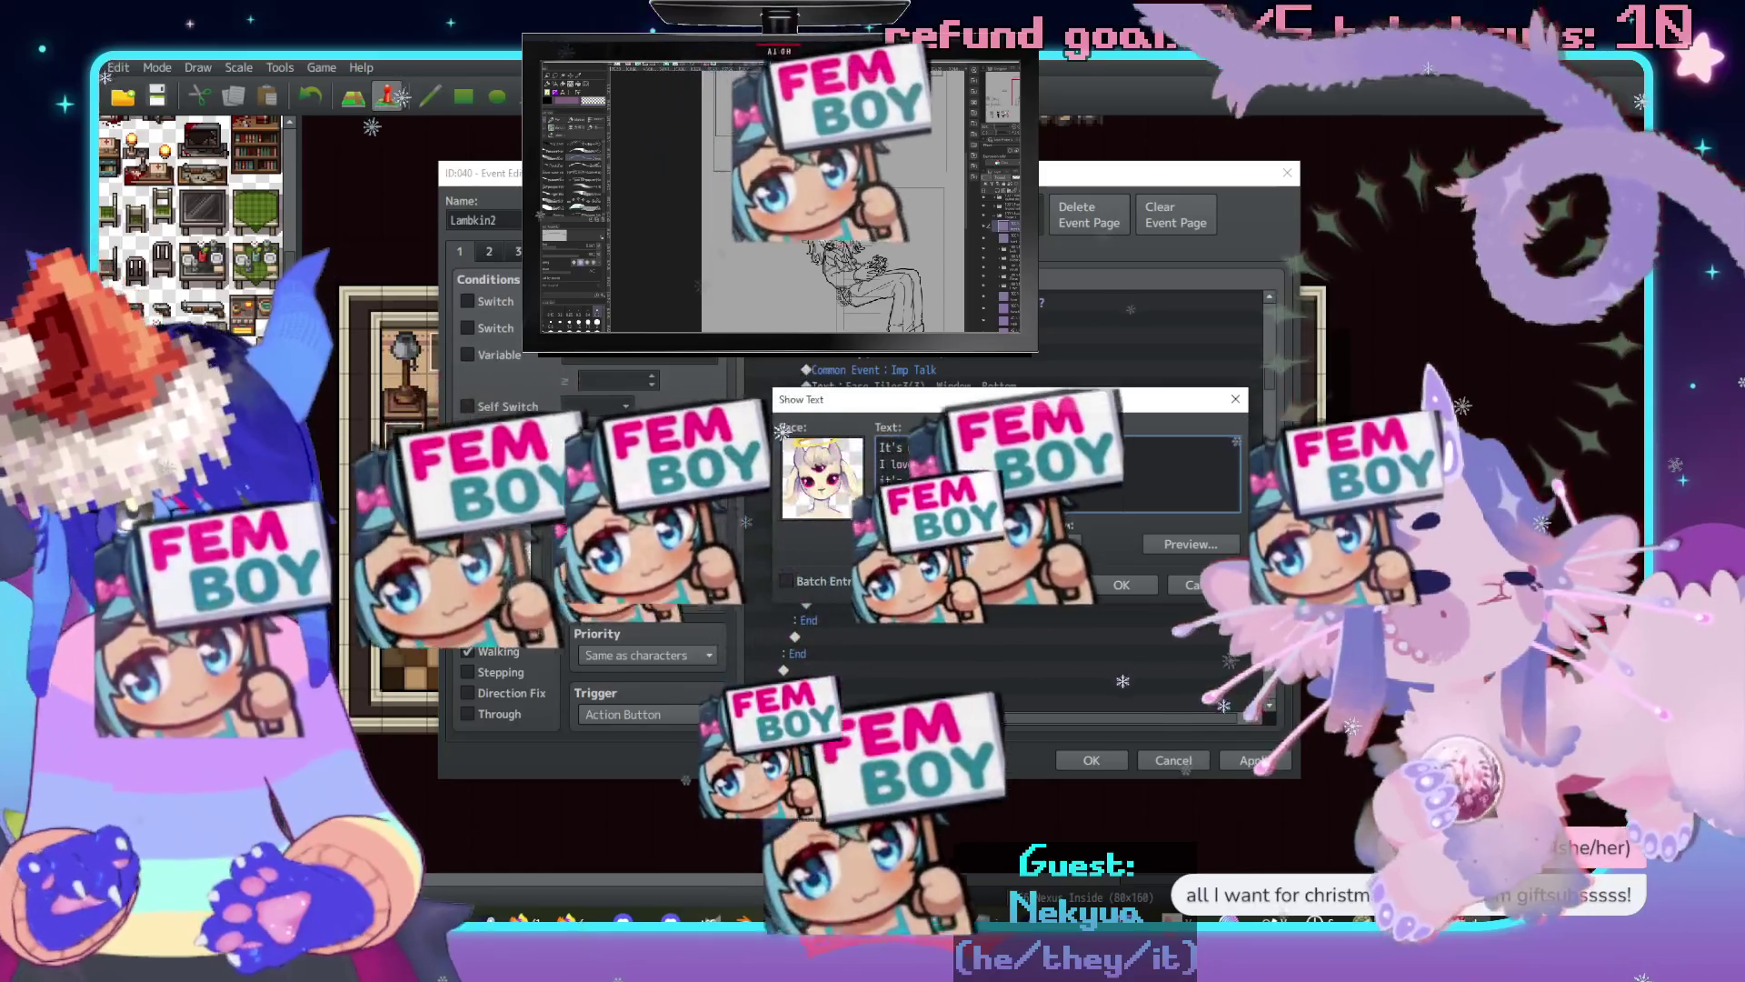
pyautogui.write('njoy')
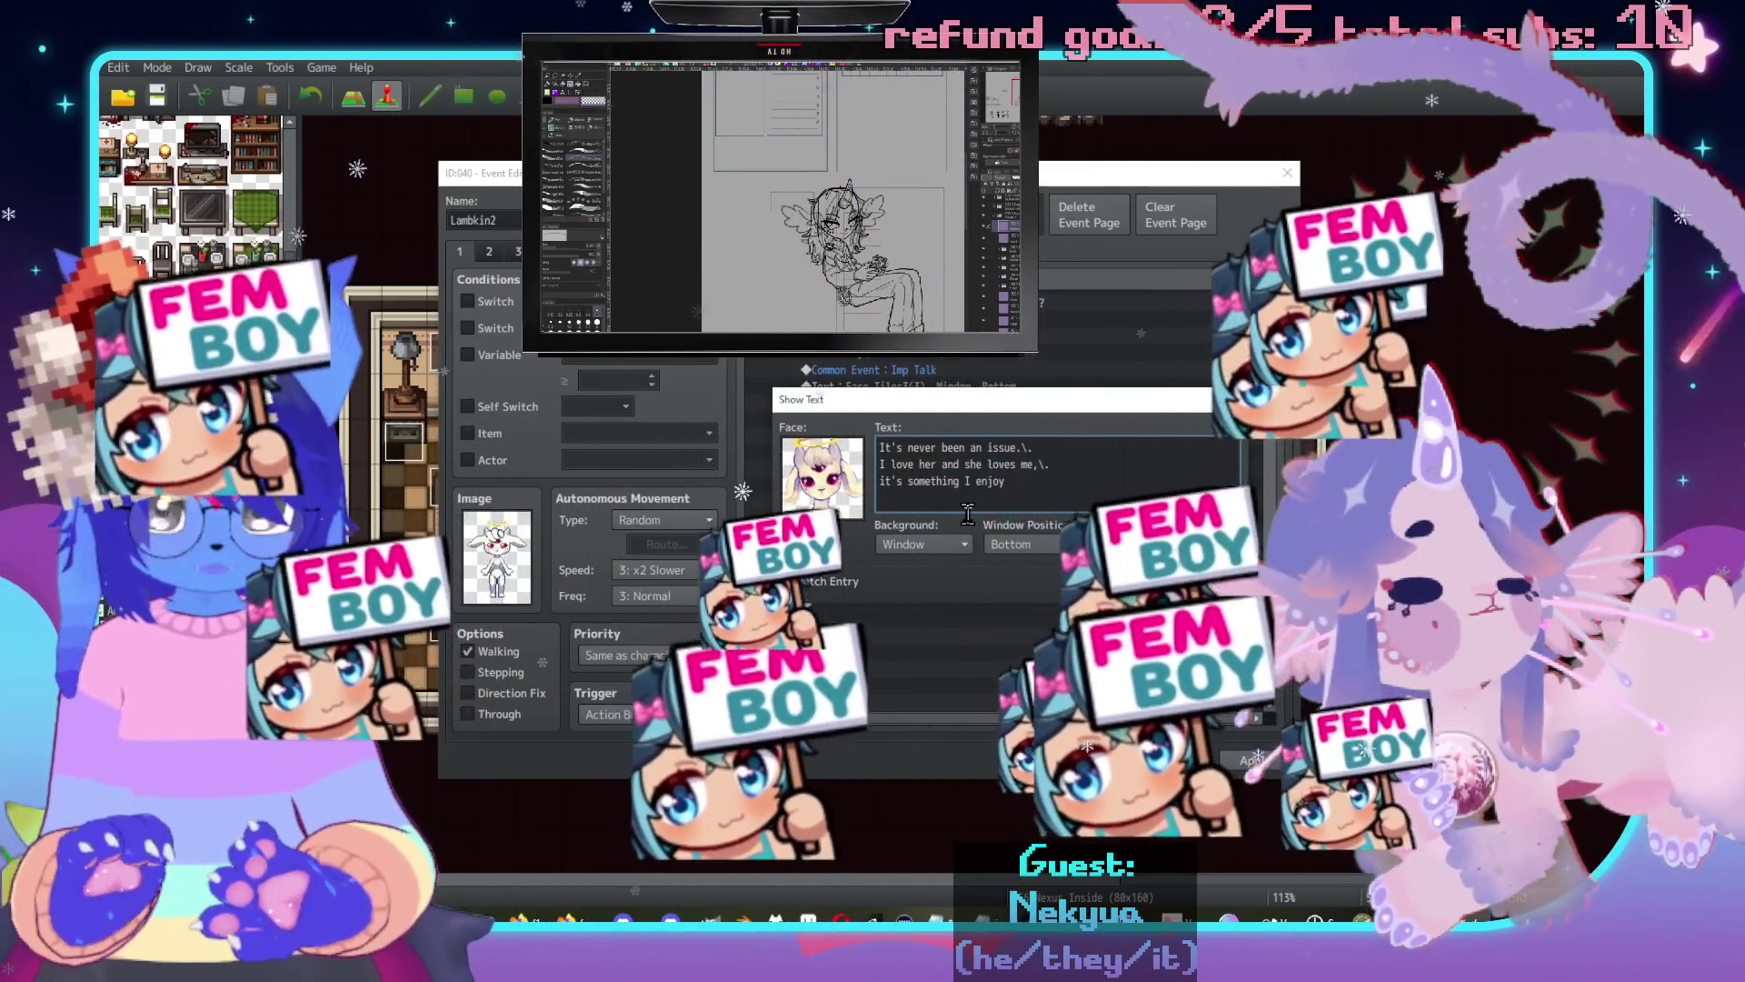
pyautogui.write(' celebrating!')
pyautogui.click(1121, 584)
pyautogui.doubleClick(993, 585)
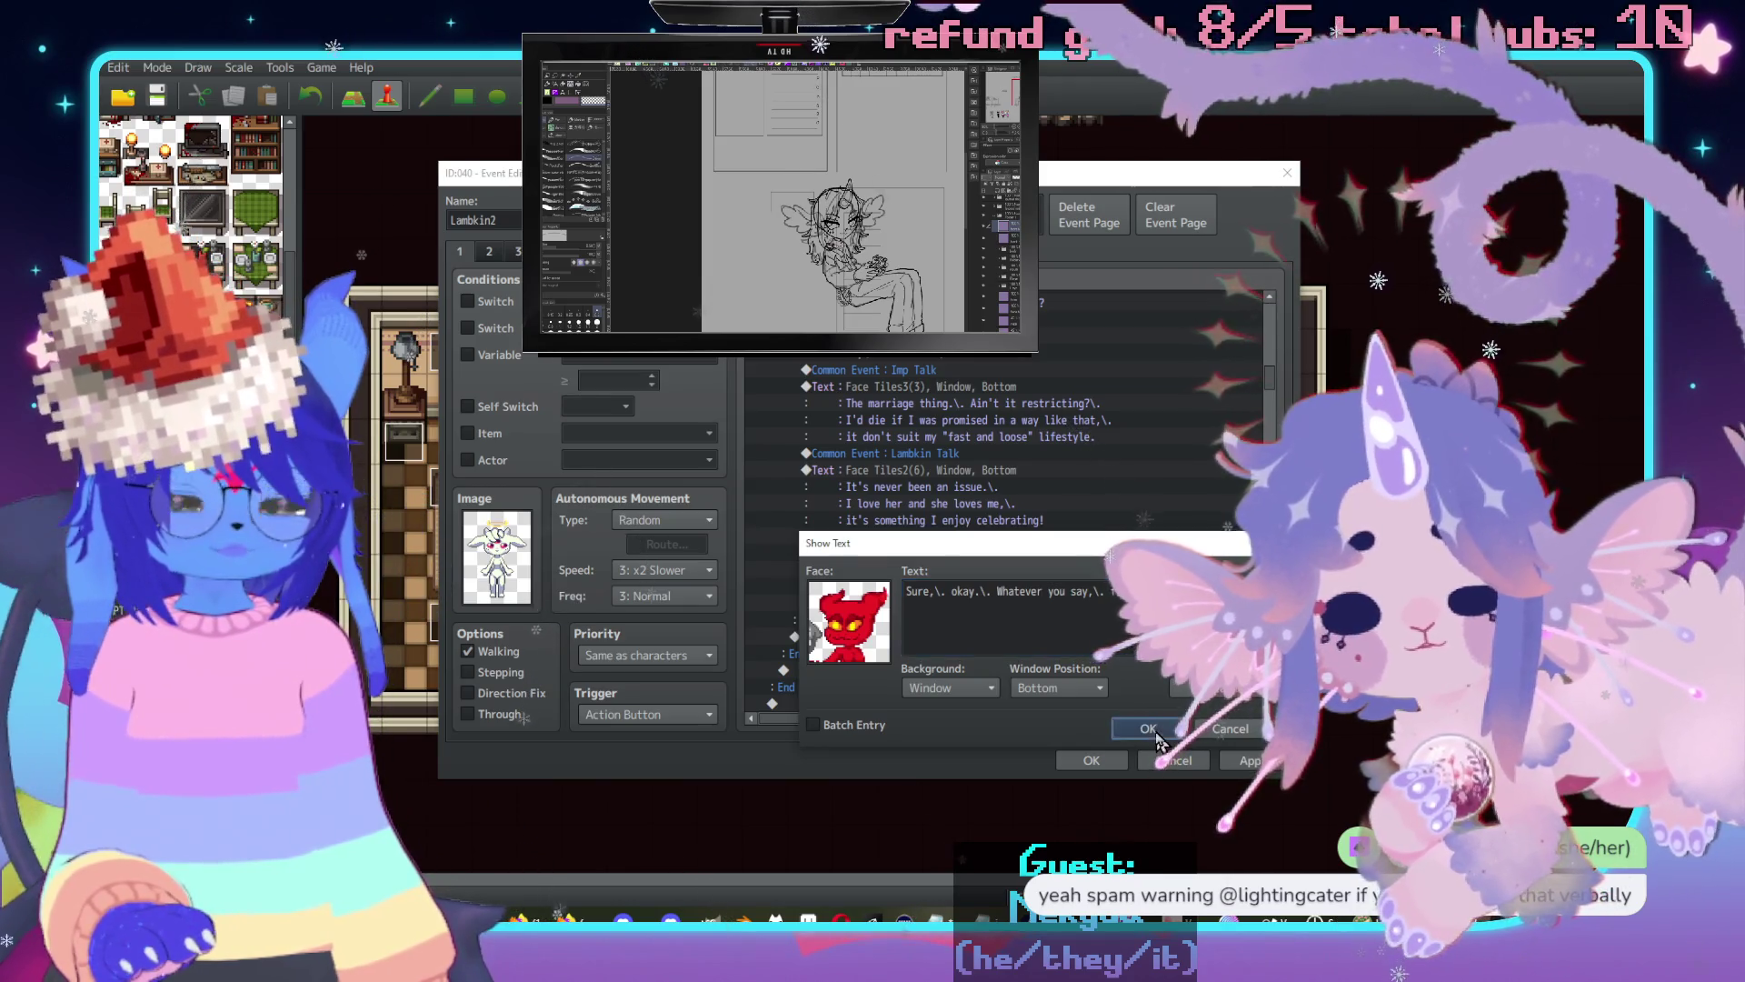
# Confirm the Imp's reworded reply and paste a copy of the Lambkin Talk block after it.
pyautogui.click(1148, 728)
pyautogui.click(909, 453)
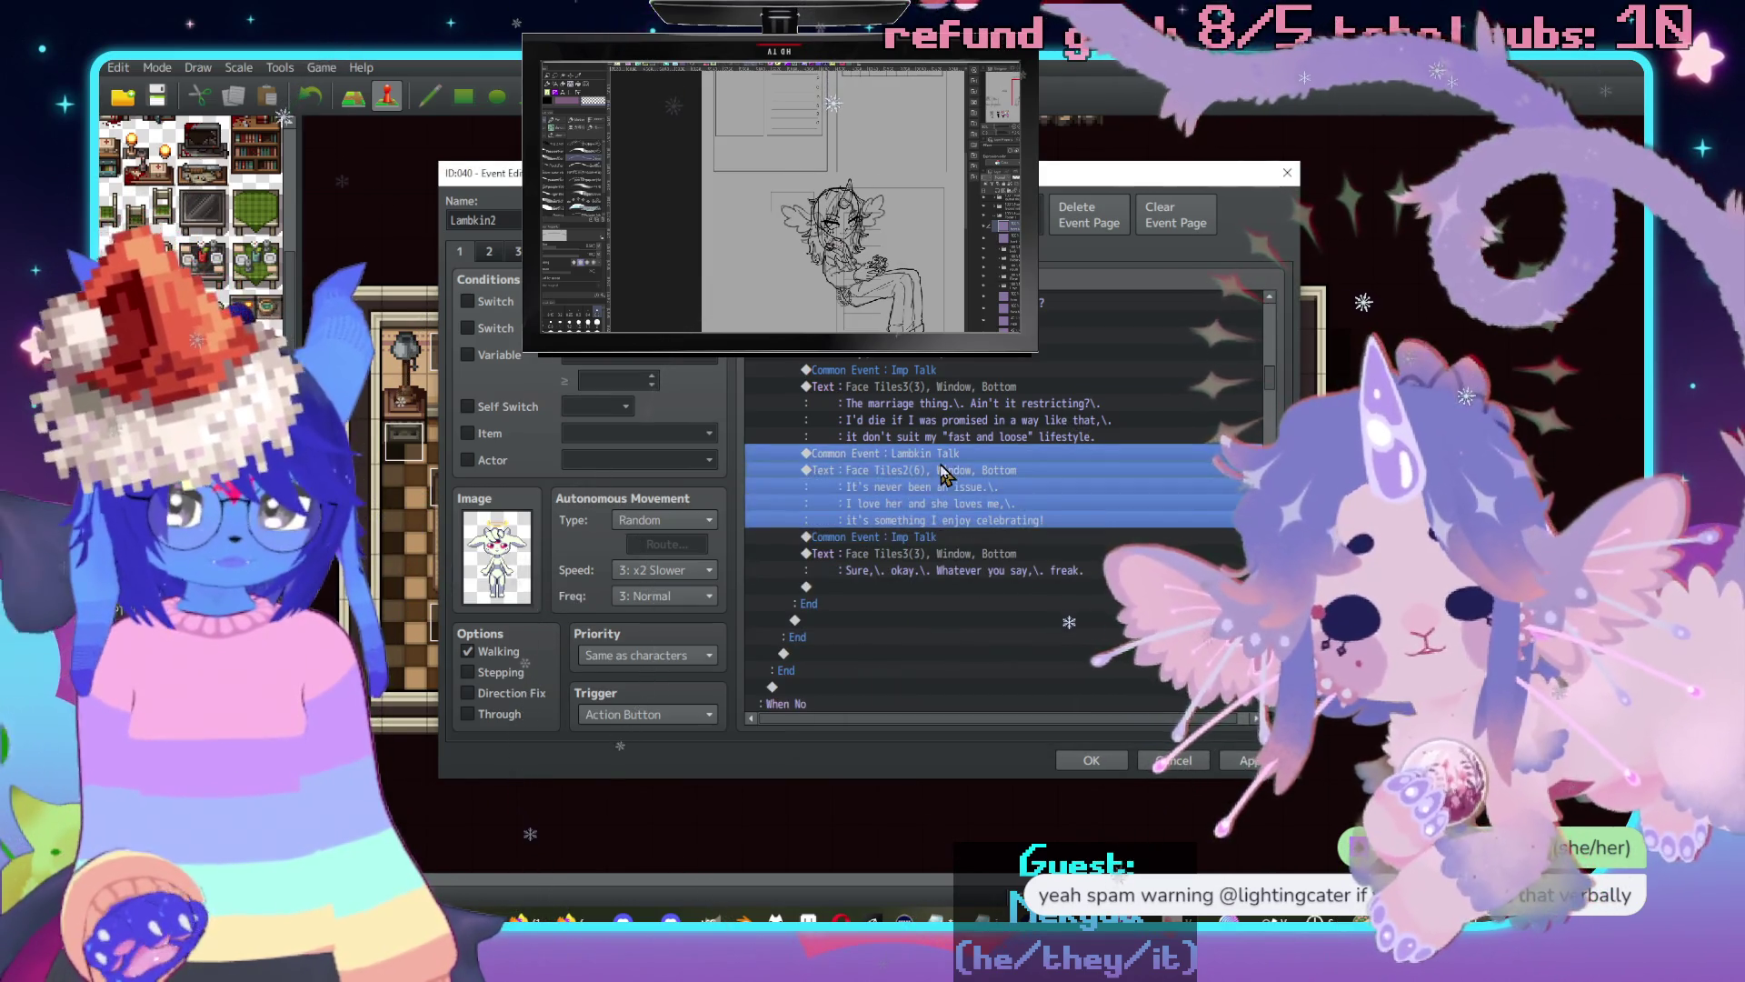
pyautogui.keyDown('shift'); pyautogui.click(919, 520); pyautogui.keyUp('shift')
pyautogui.hotkey('ctrl', 'c')
pyautogui.click(934, 586)
pyautogui.hotkey('ctrl', 'v')
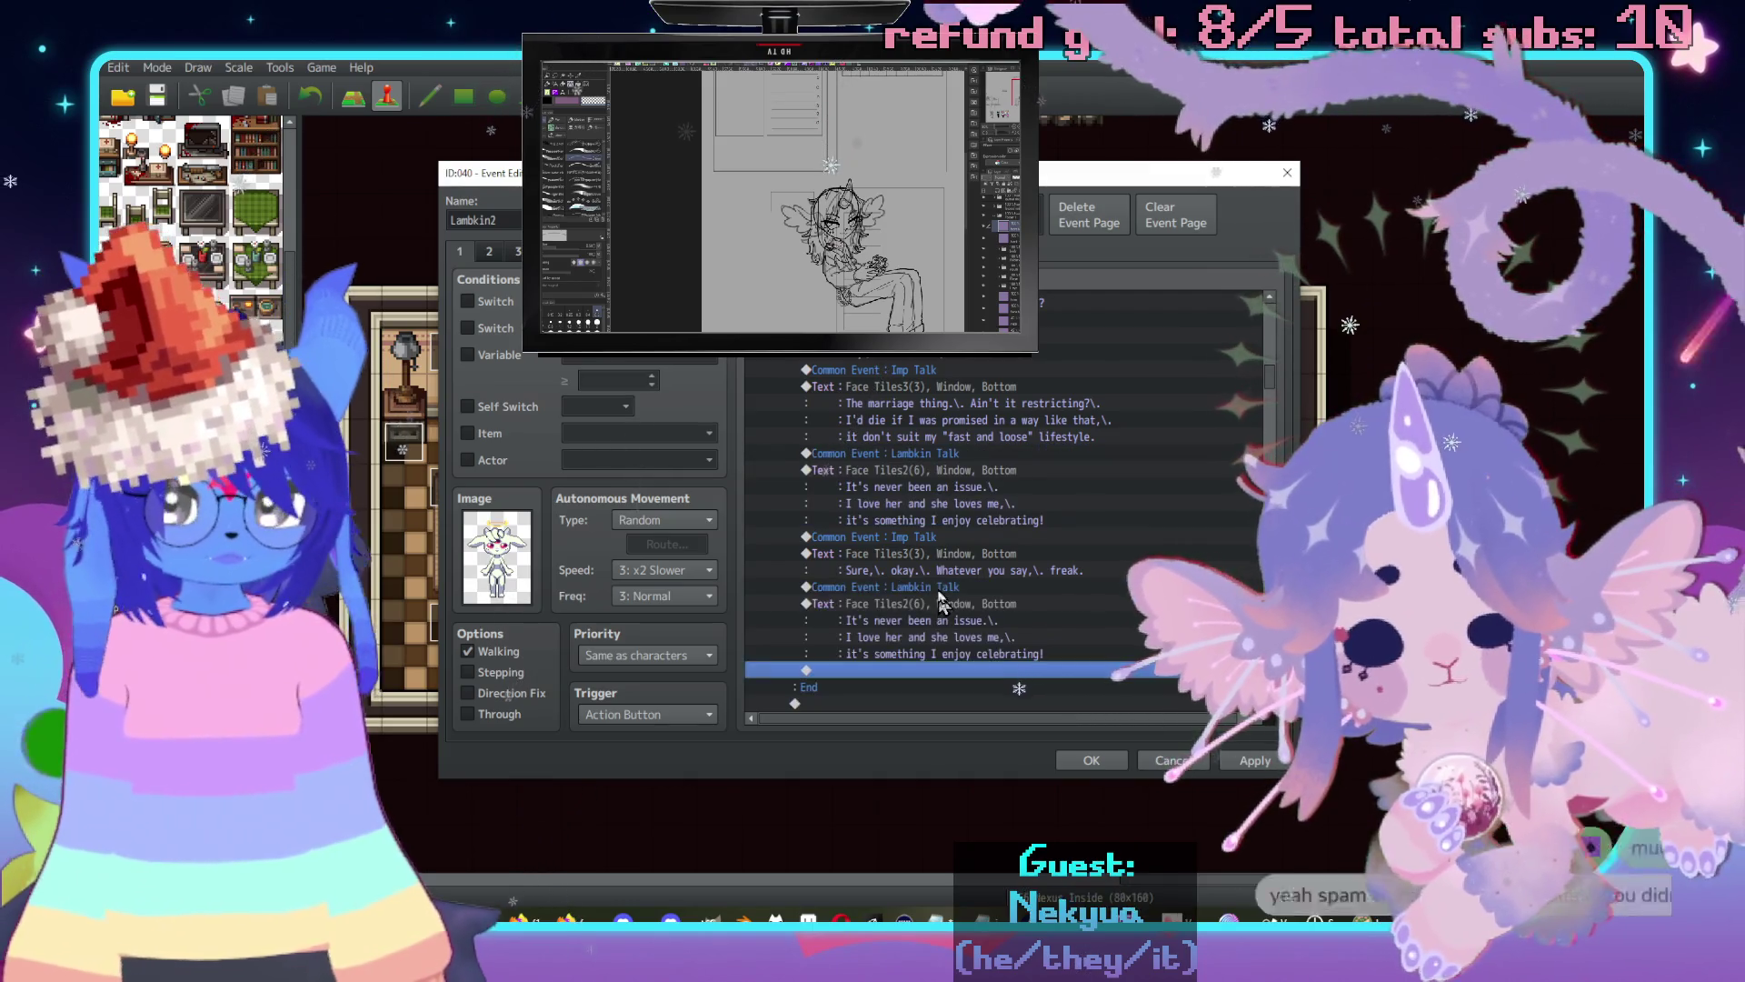
# Replace the pasted Lambkin message text with a single '?'.
pyautogui.doubleClick(990, 621)
pyautogui.hotkey('ctrl', 'a')
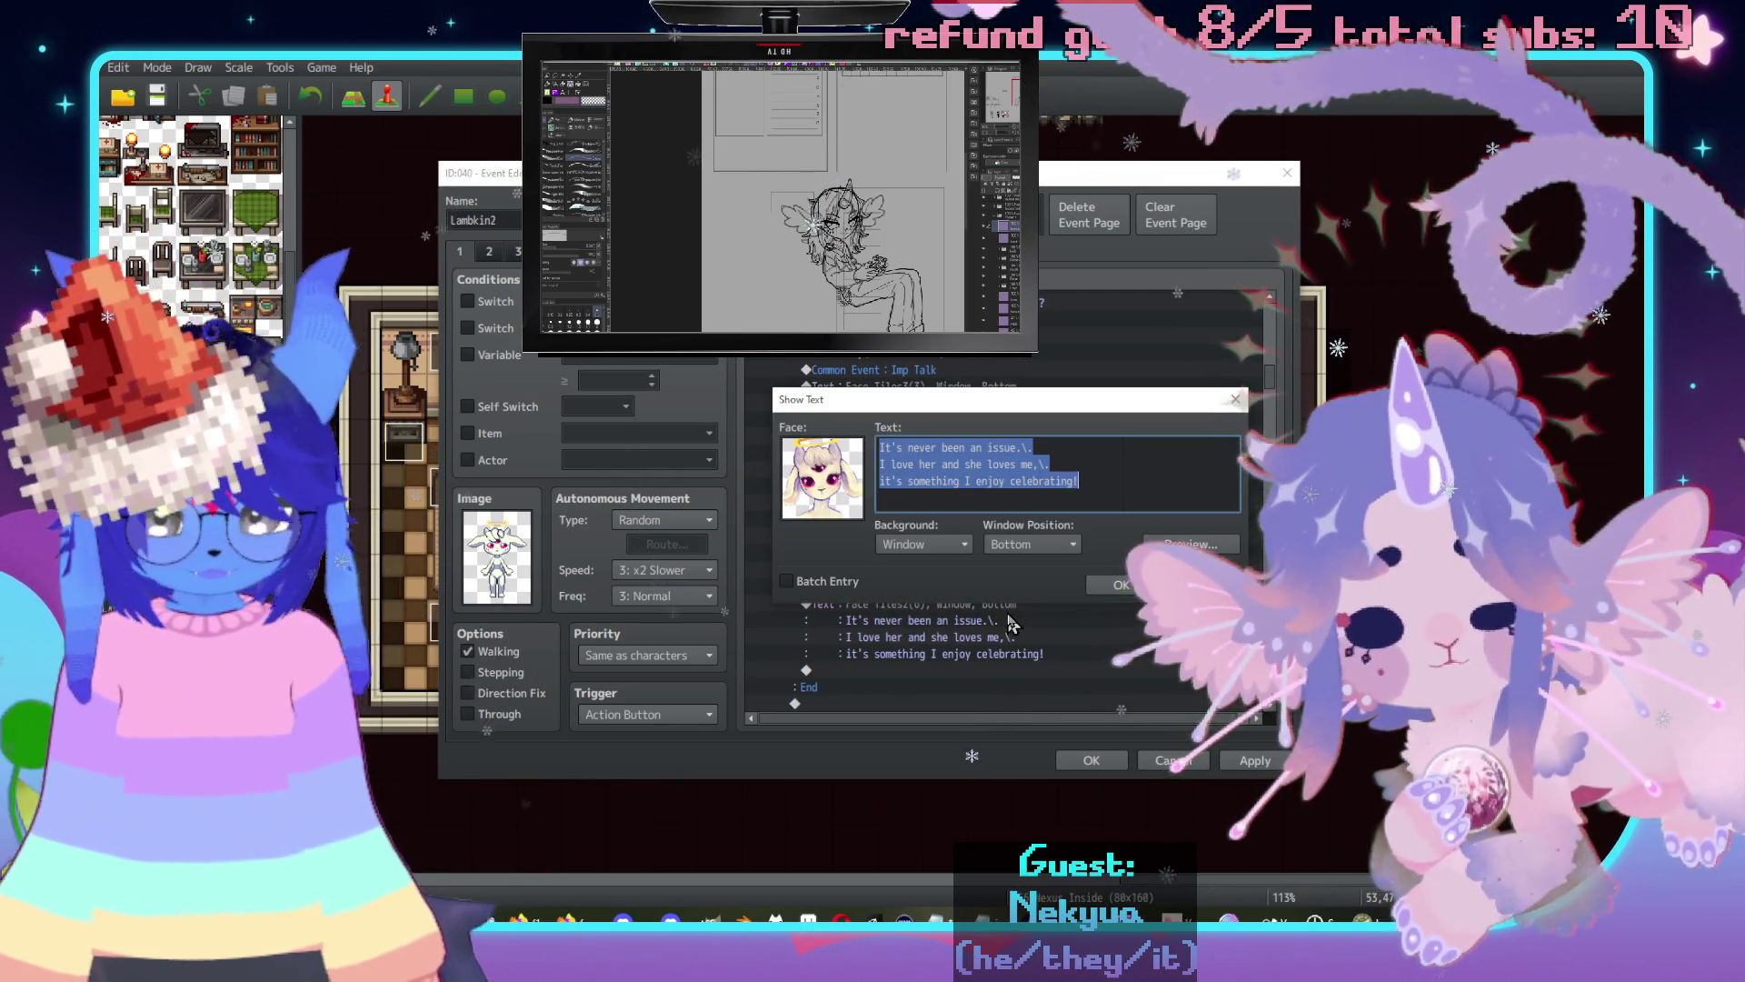
pyautogui.write('?')
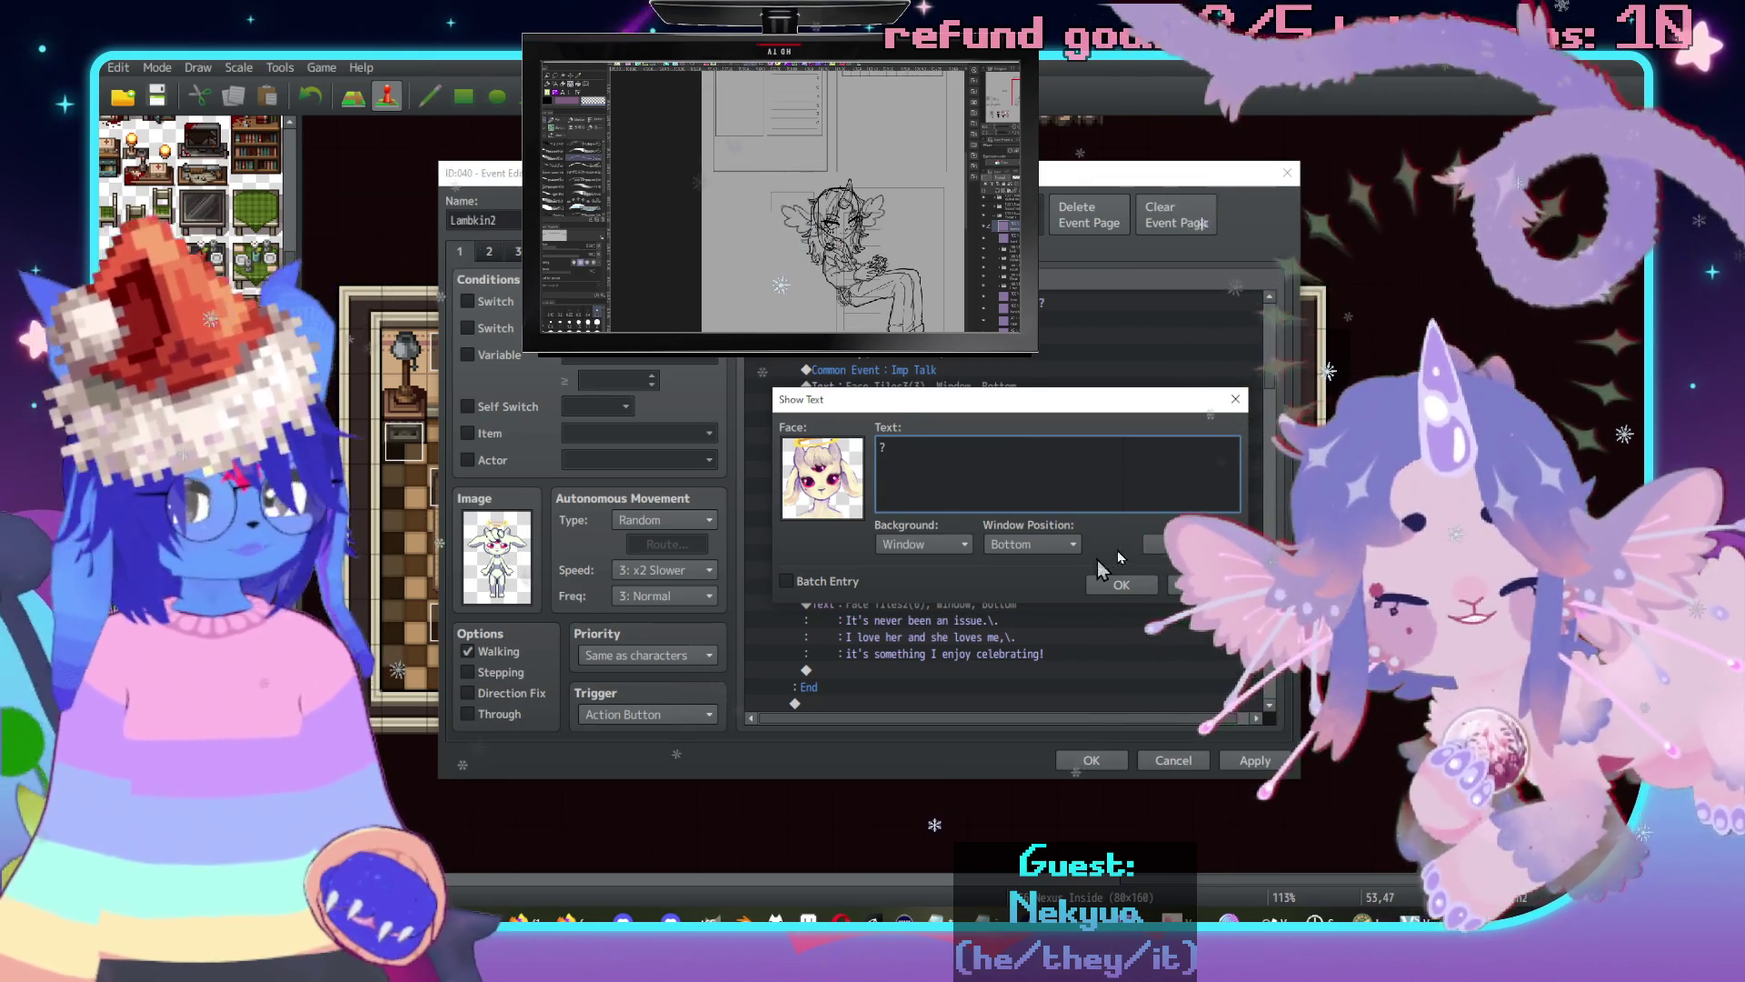
pyautogui.click(1121, 585)
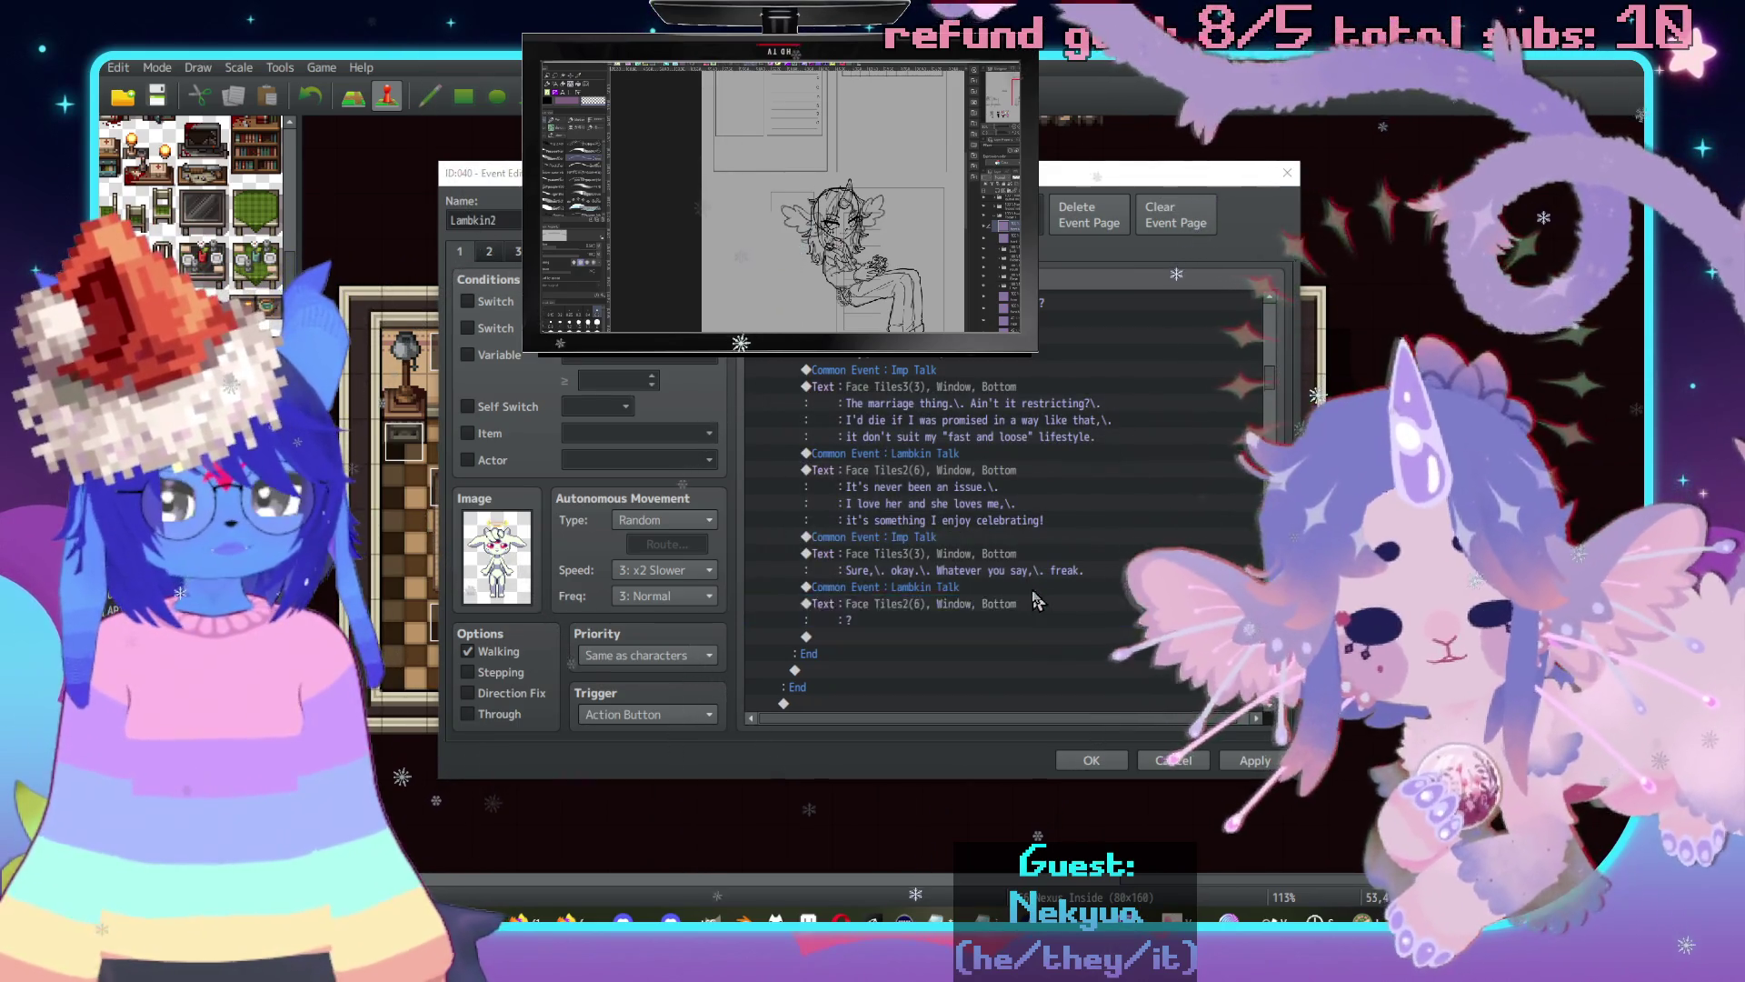
pyautogui.doubleClick(1000, 604)
pyautogui.moveTo(1004, 400); pyautogui.dragTo(1084, 324)
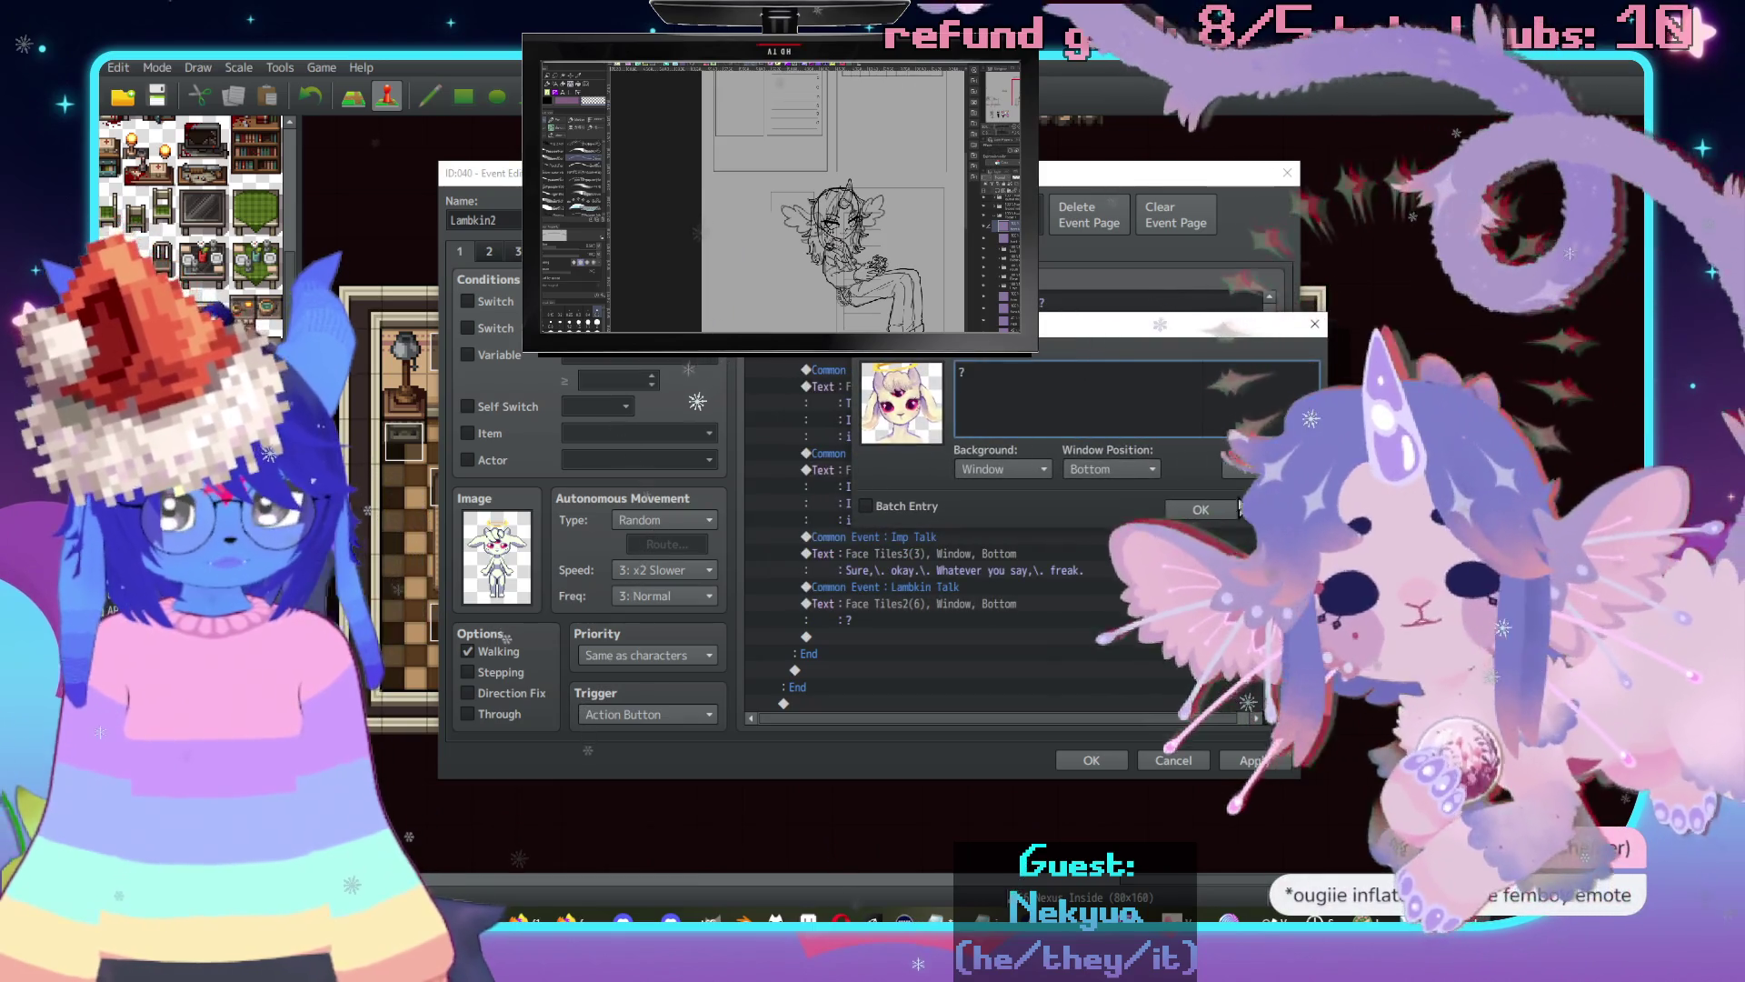
pyautogui.click(1198, 510)
# Add a Show Text with the angel face: "I'm sorry,\. did I do something wrong?".
pyautogui.doubleClick(909, 637)
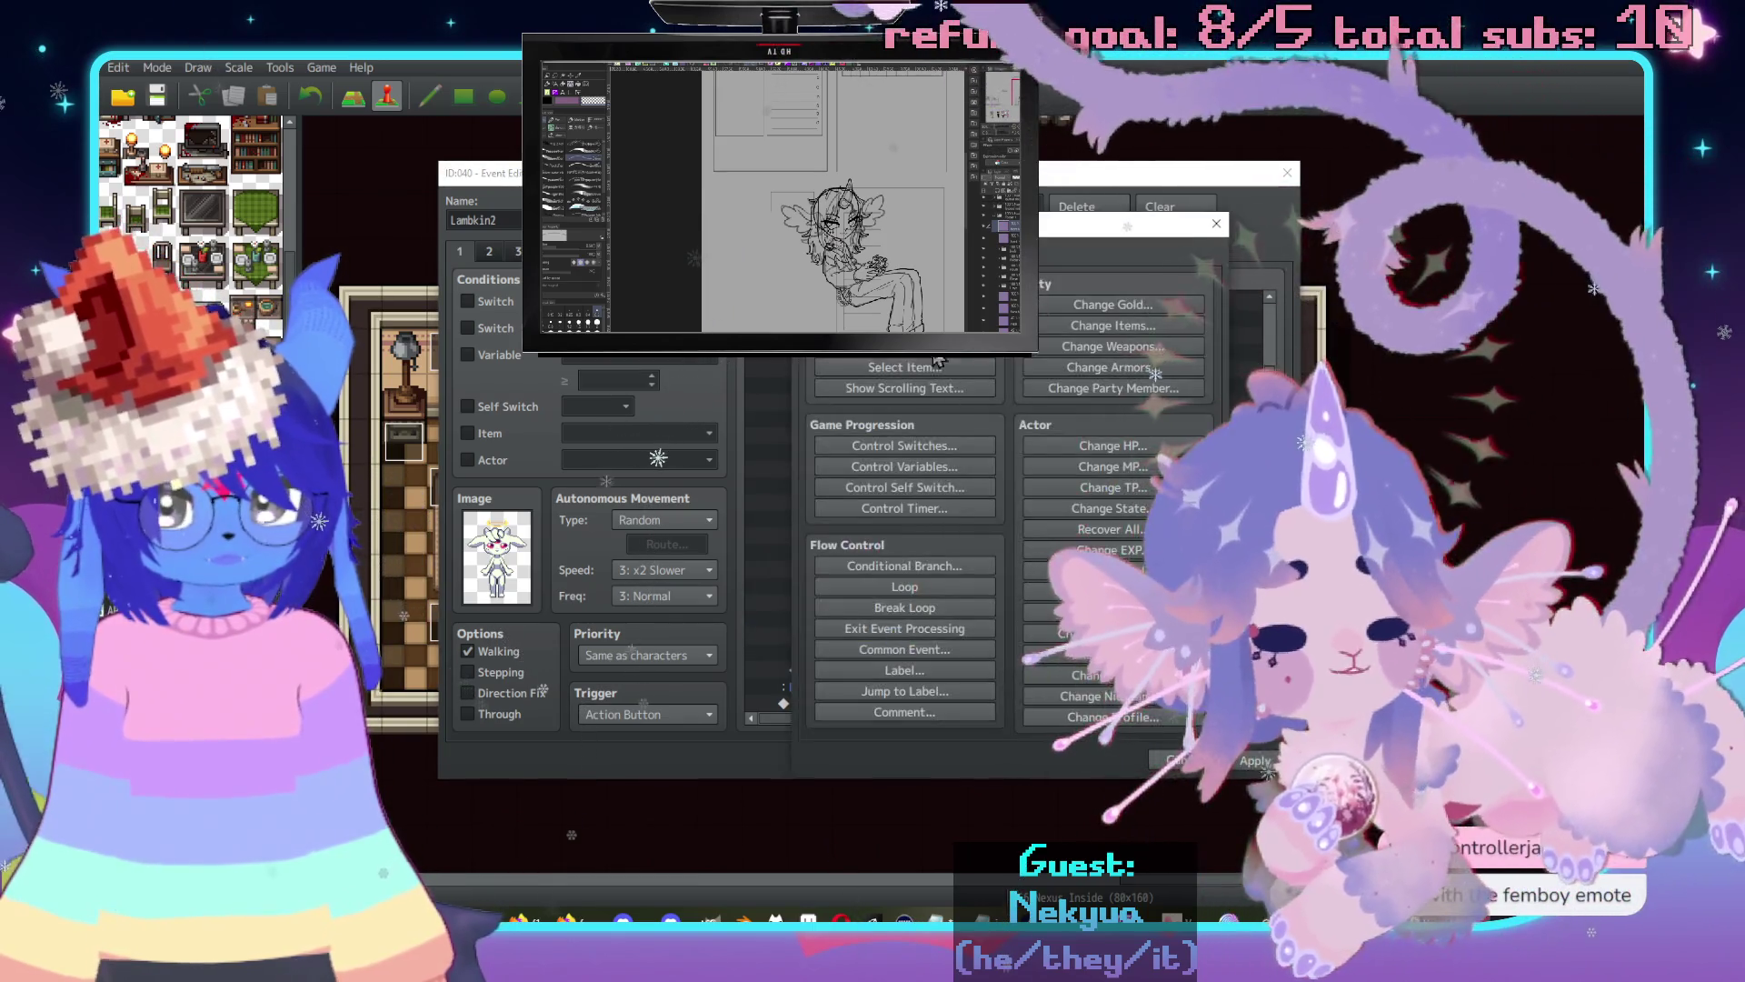
pyautogui.click(904, 304)
pyautogui.doubleClick(821, 473)
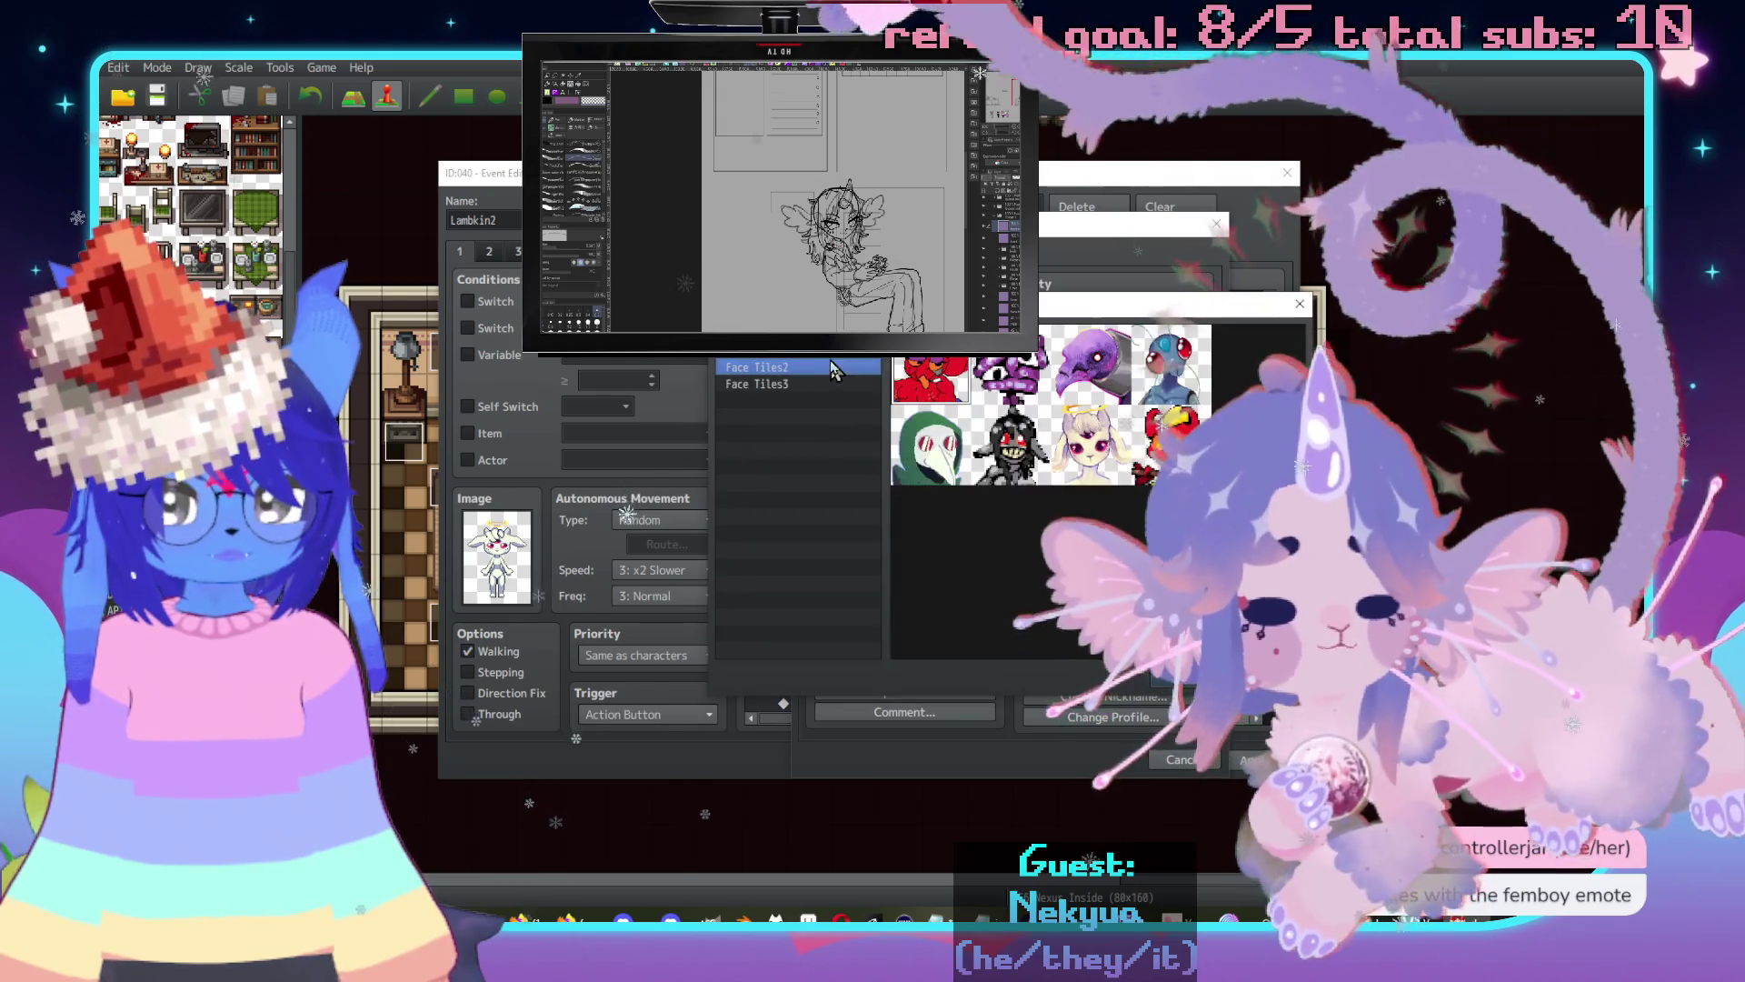
pyautogui.doubleClick(1088, 443)
pyautogui.click(1056, 474)
pyautogui.write('I')
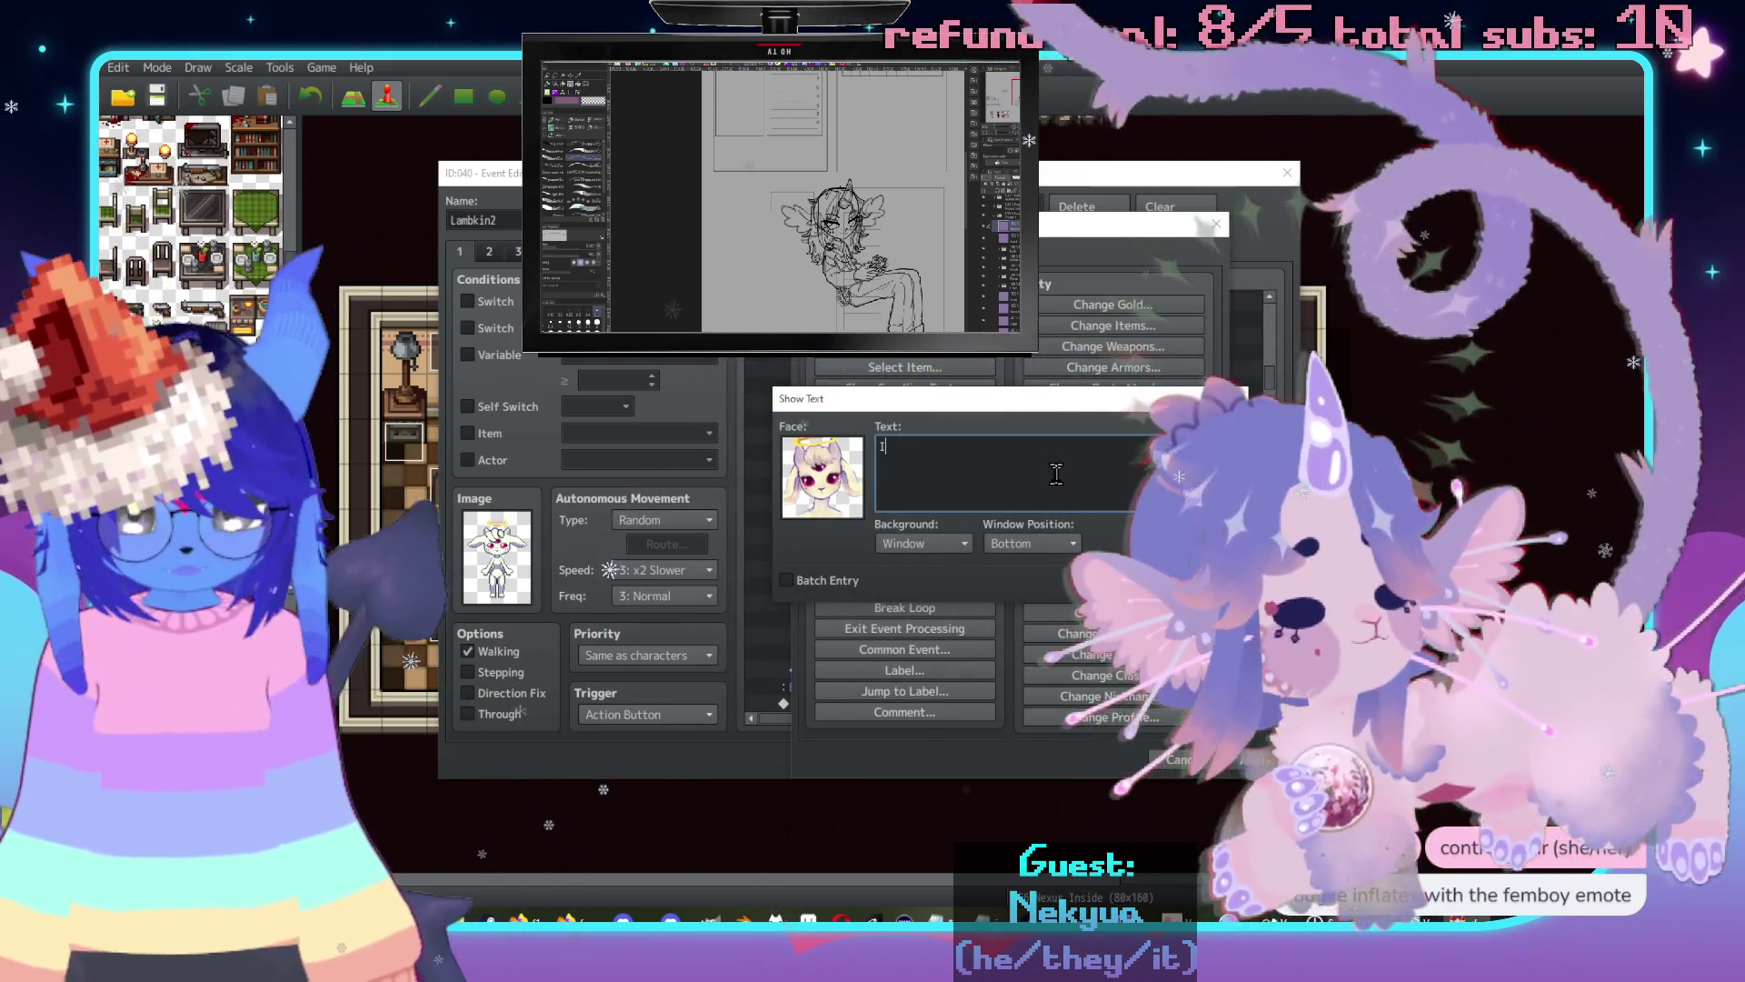
pyautogui.write("'m sorry,\\.")
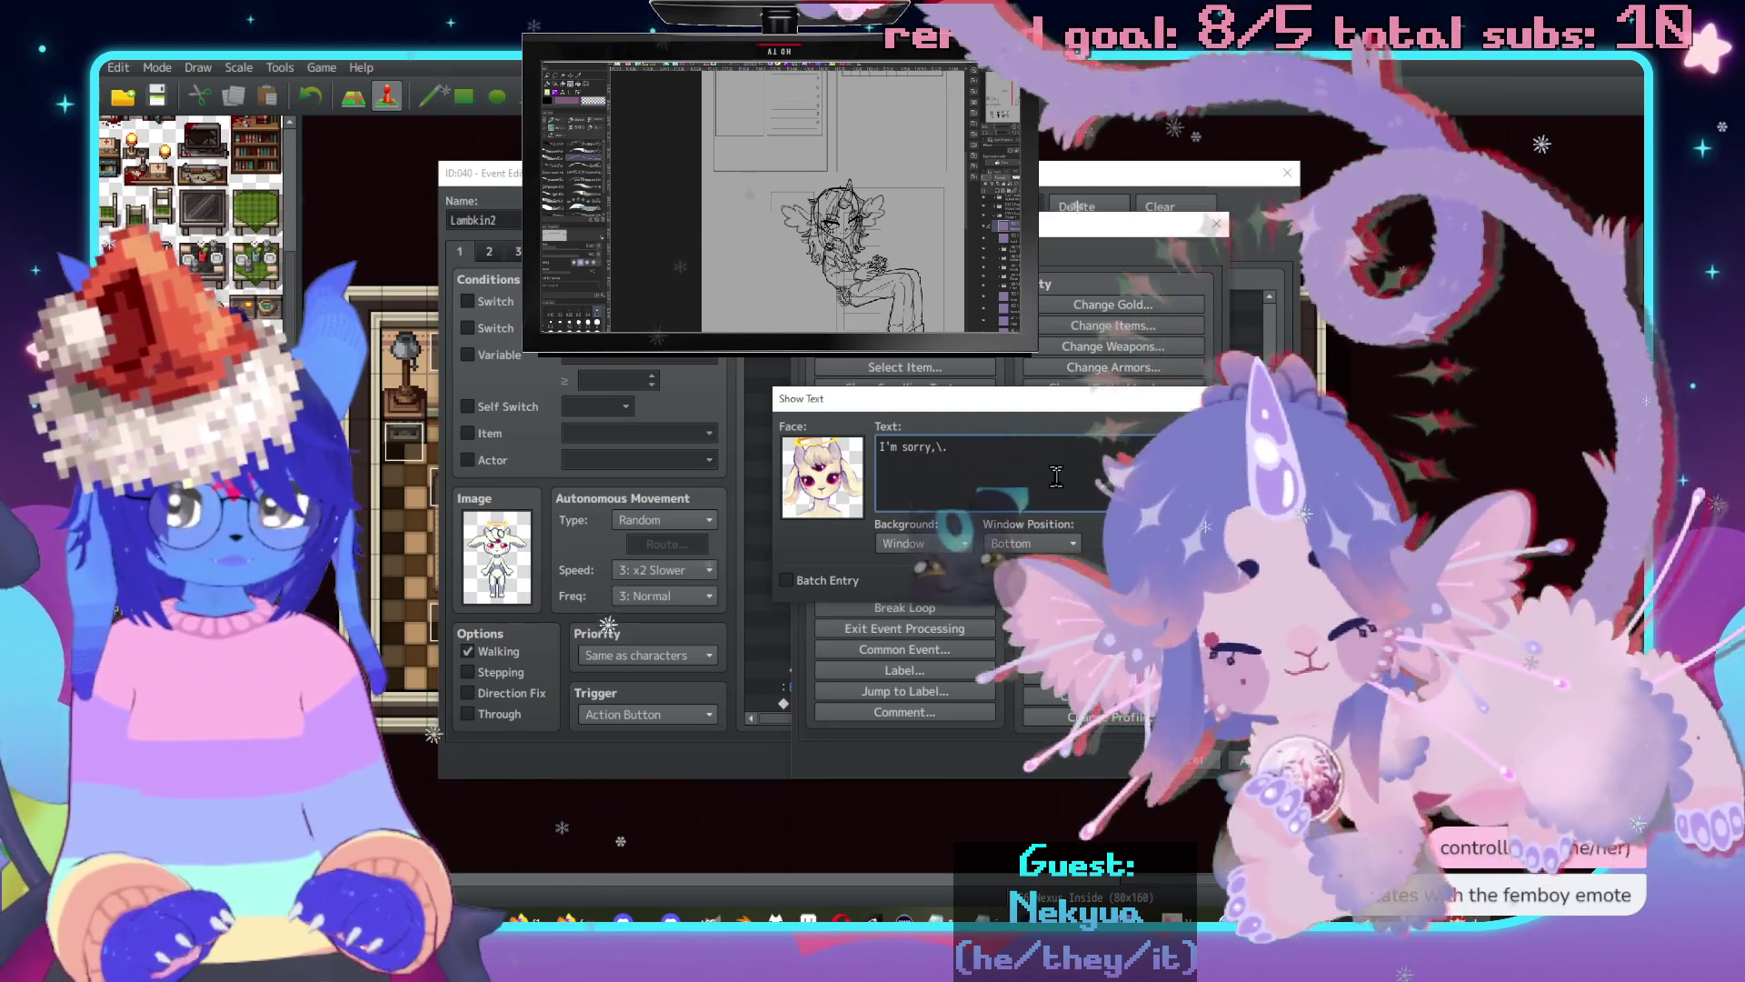
pyautogui.write(' did I do somet')
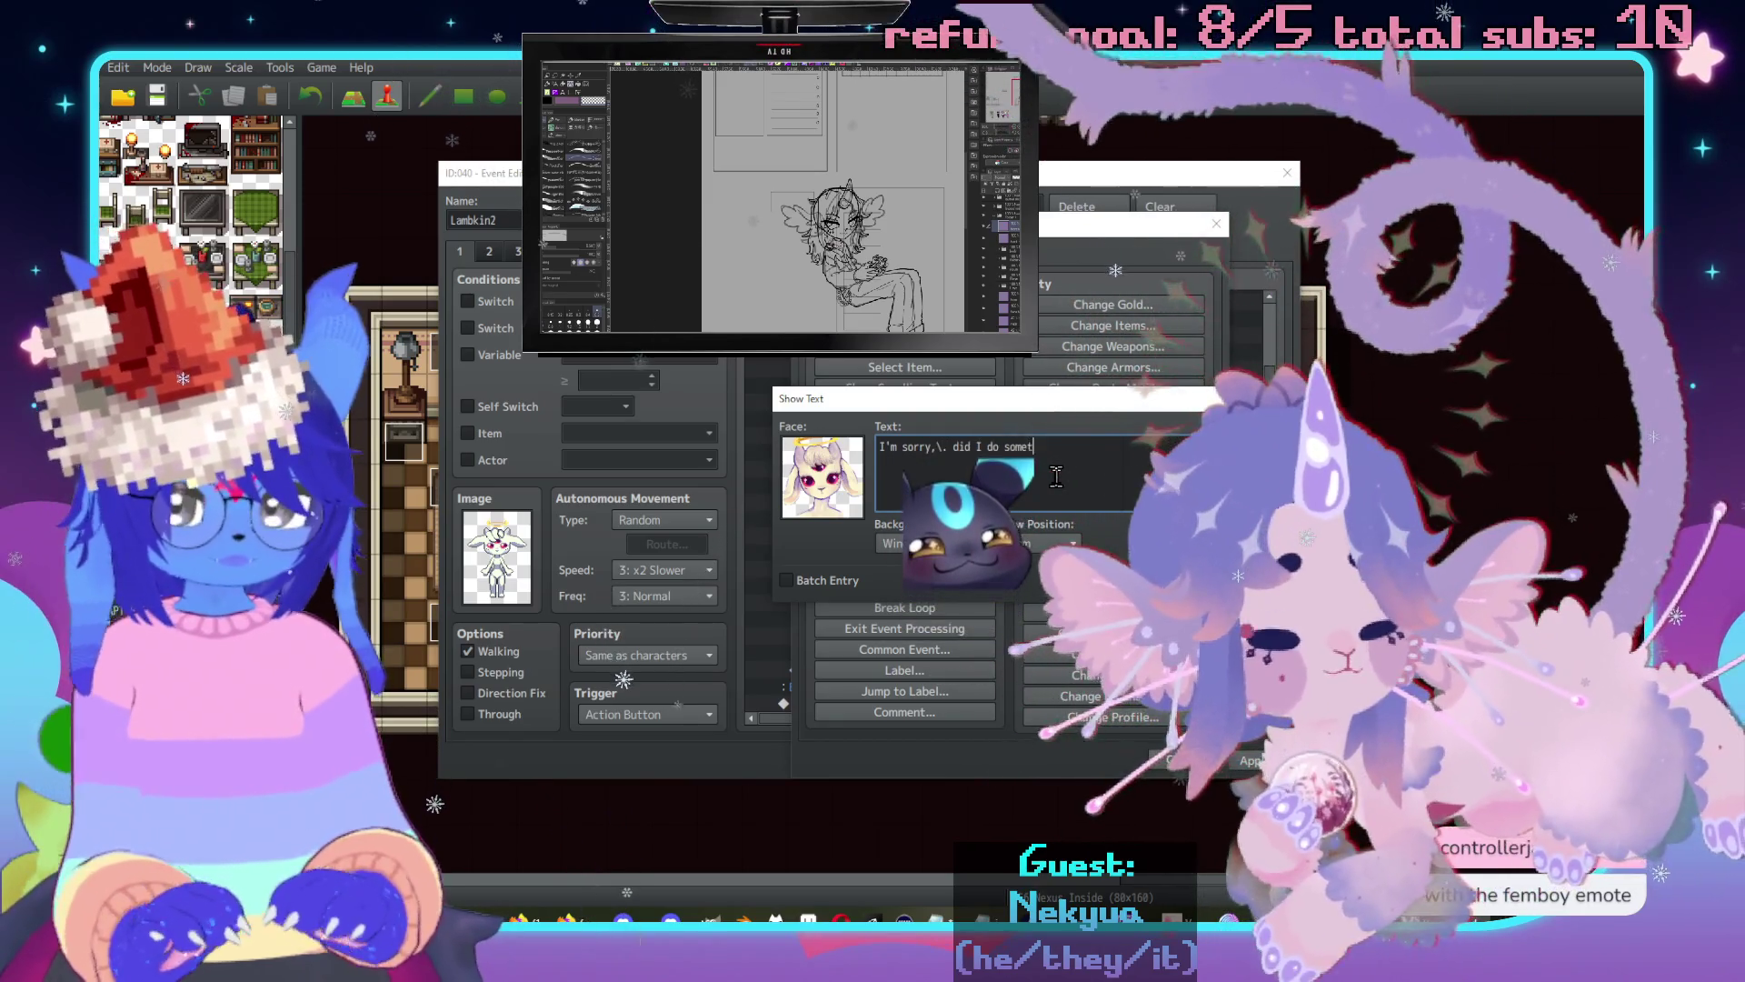
pyautogui.write('hing wrong')
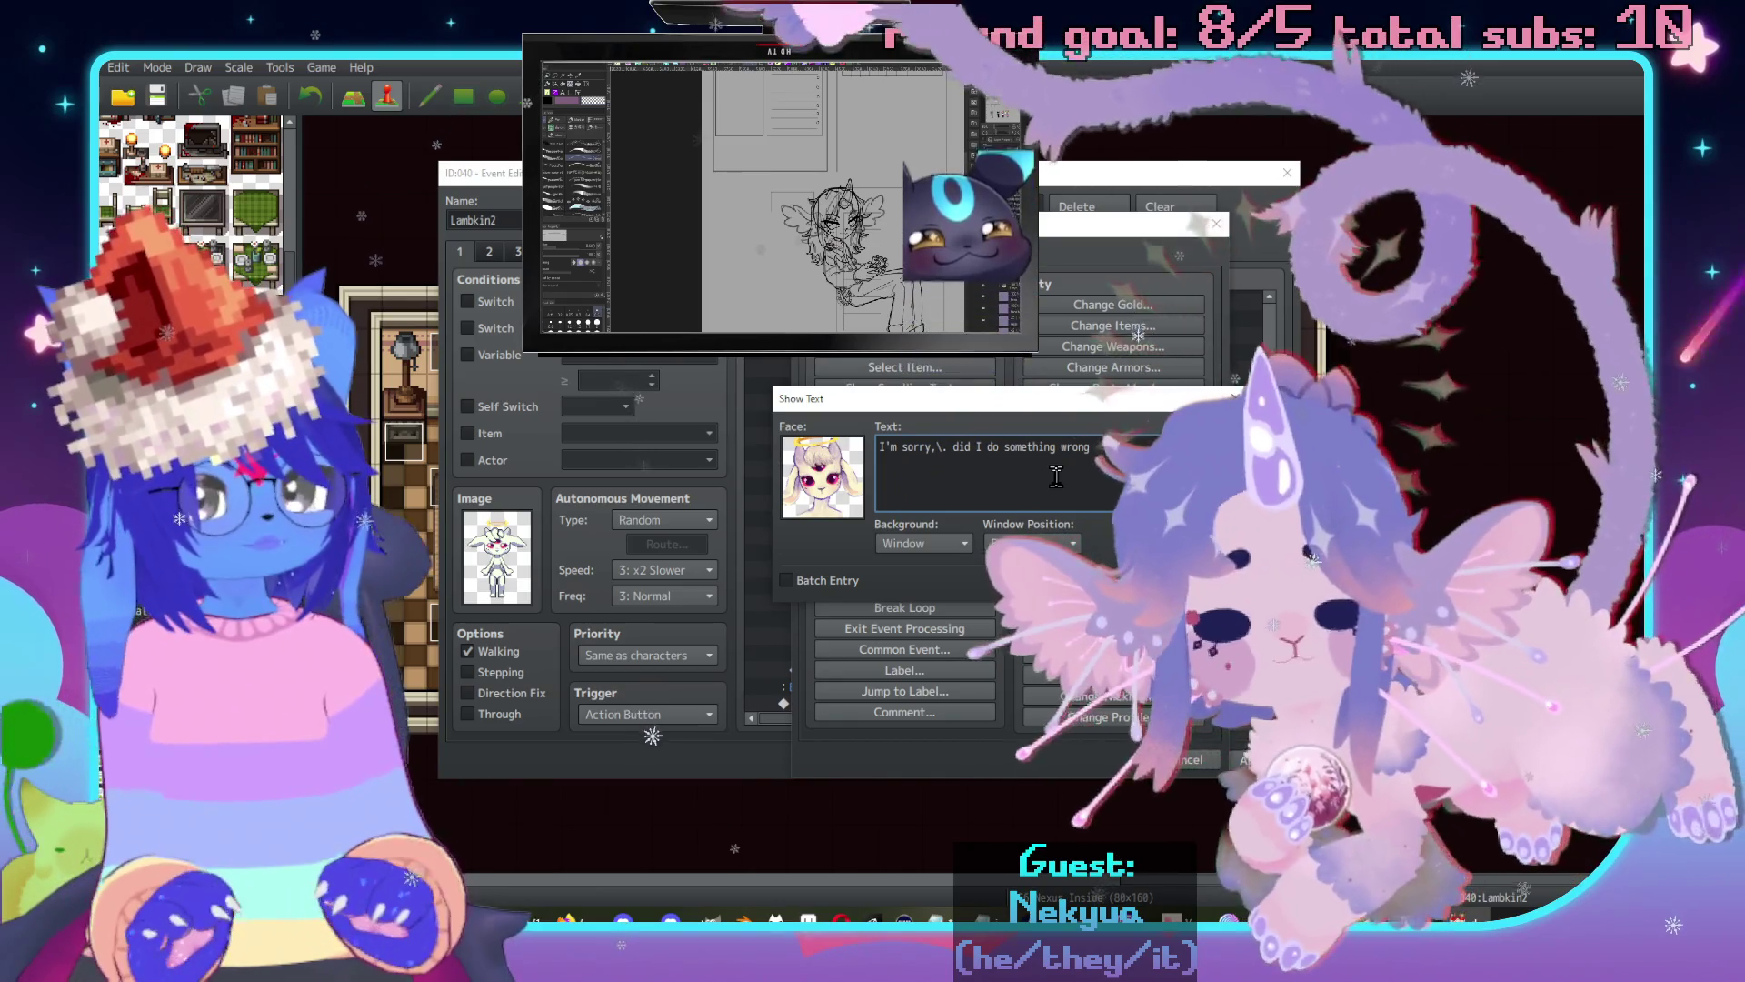
pyautogui.write('?')
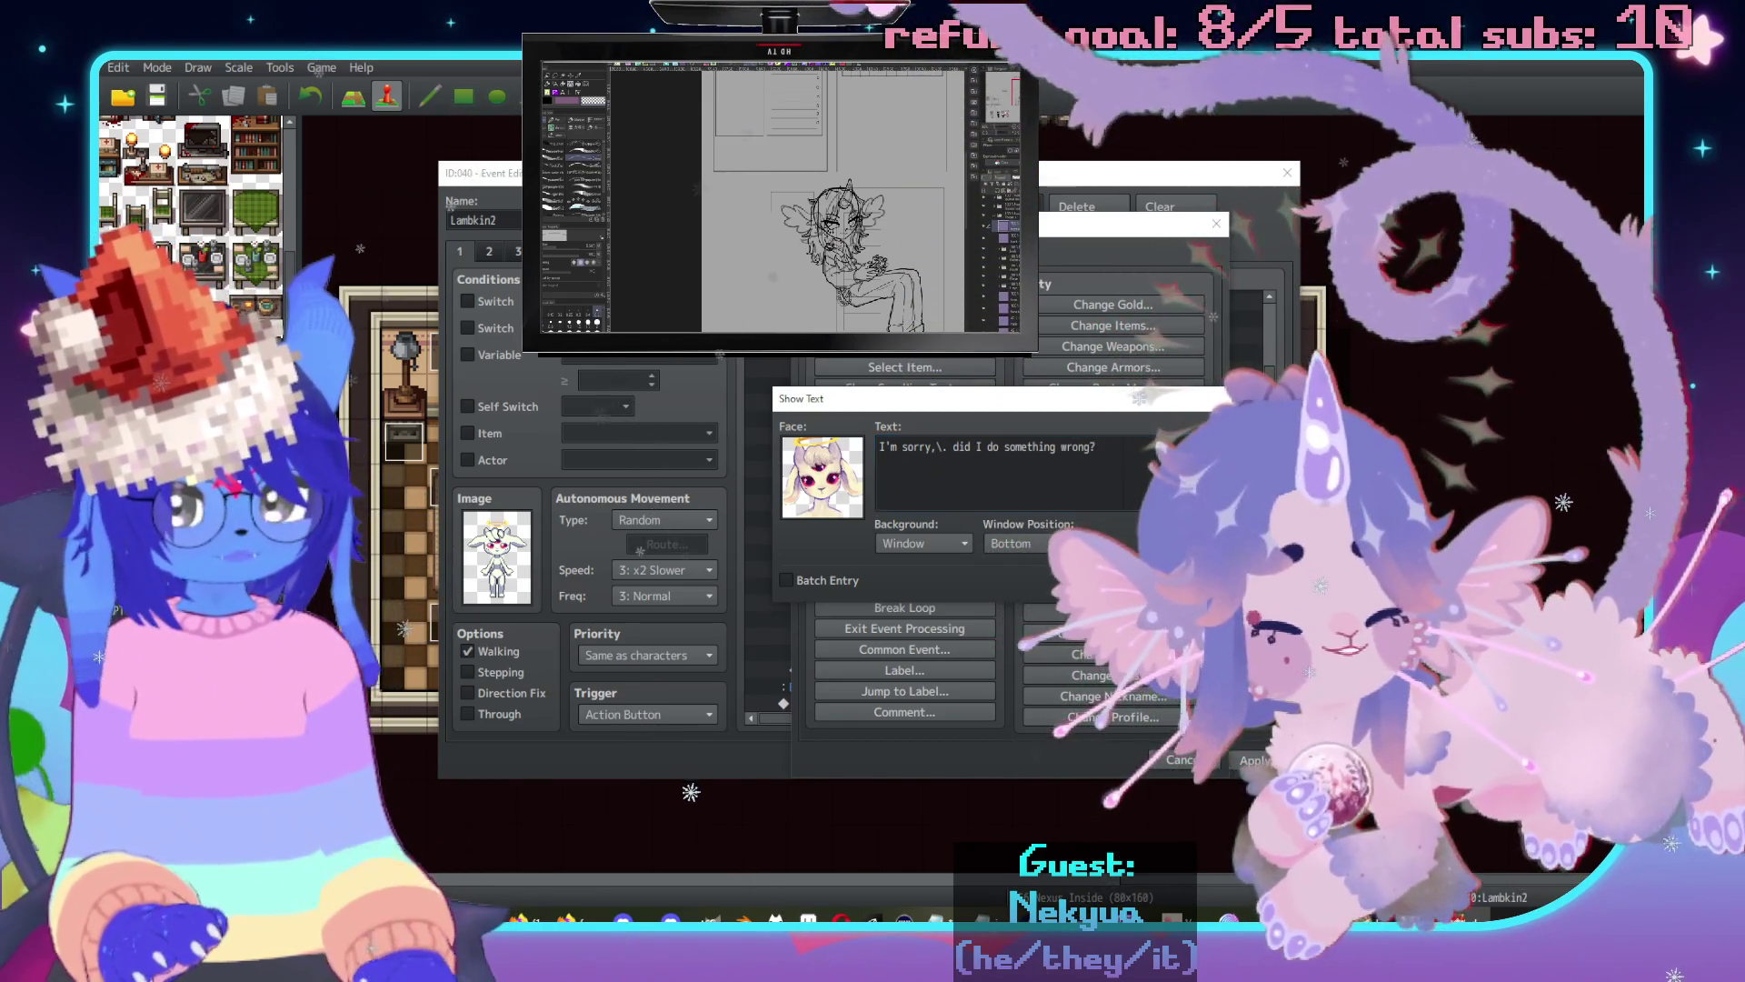
pyautogui.click(1105, 580)
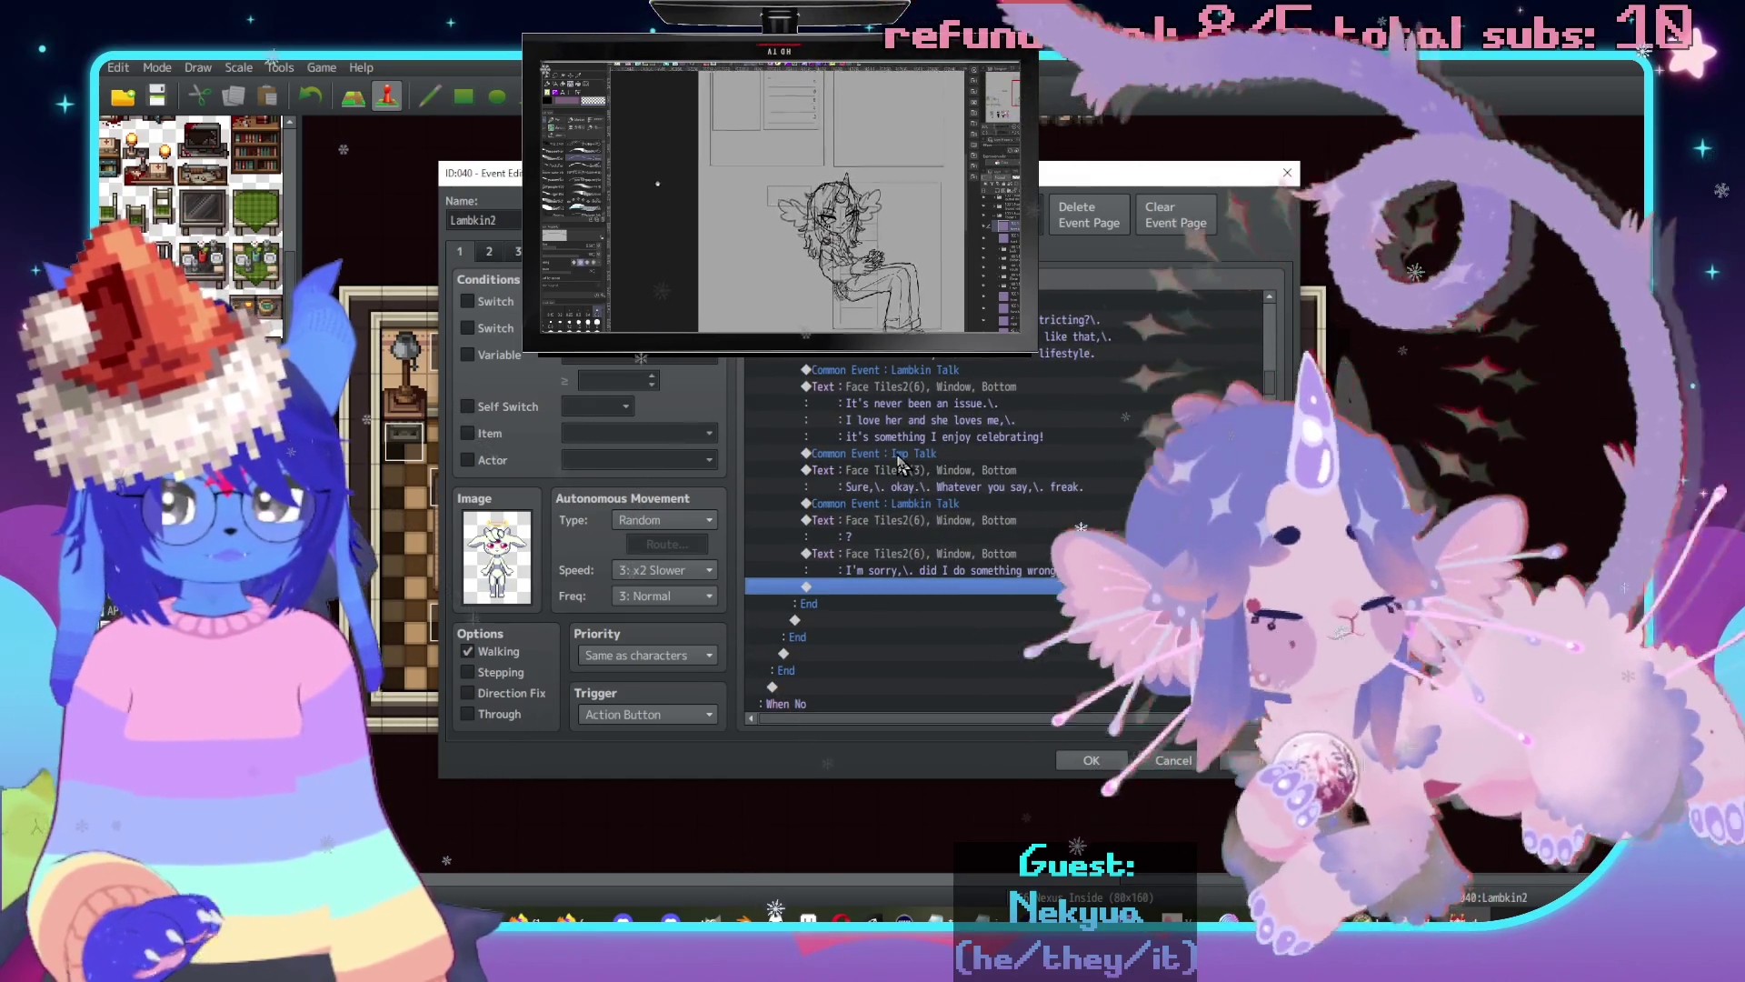
# Paste the copied Imp Talk rows near the block's end and edit the line to "Ugh. No, you're fine…".
pyautogui.moveTo(906, 486); pyautogui.dragTo(905, 453)
pyautogui.click(935, 603)
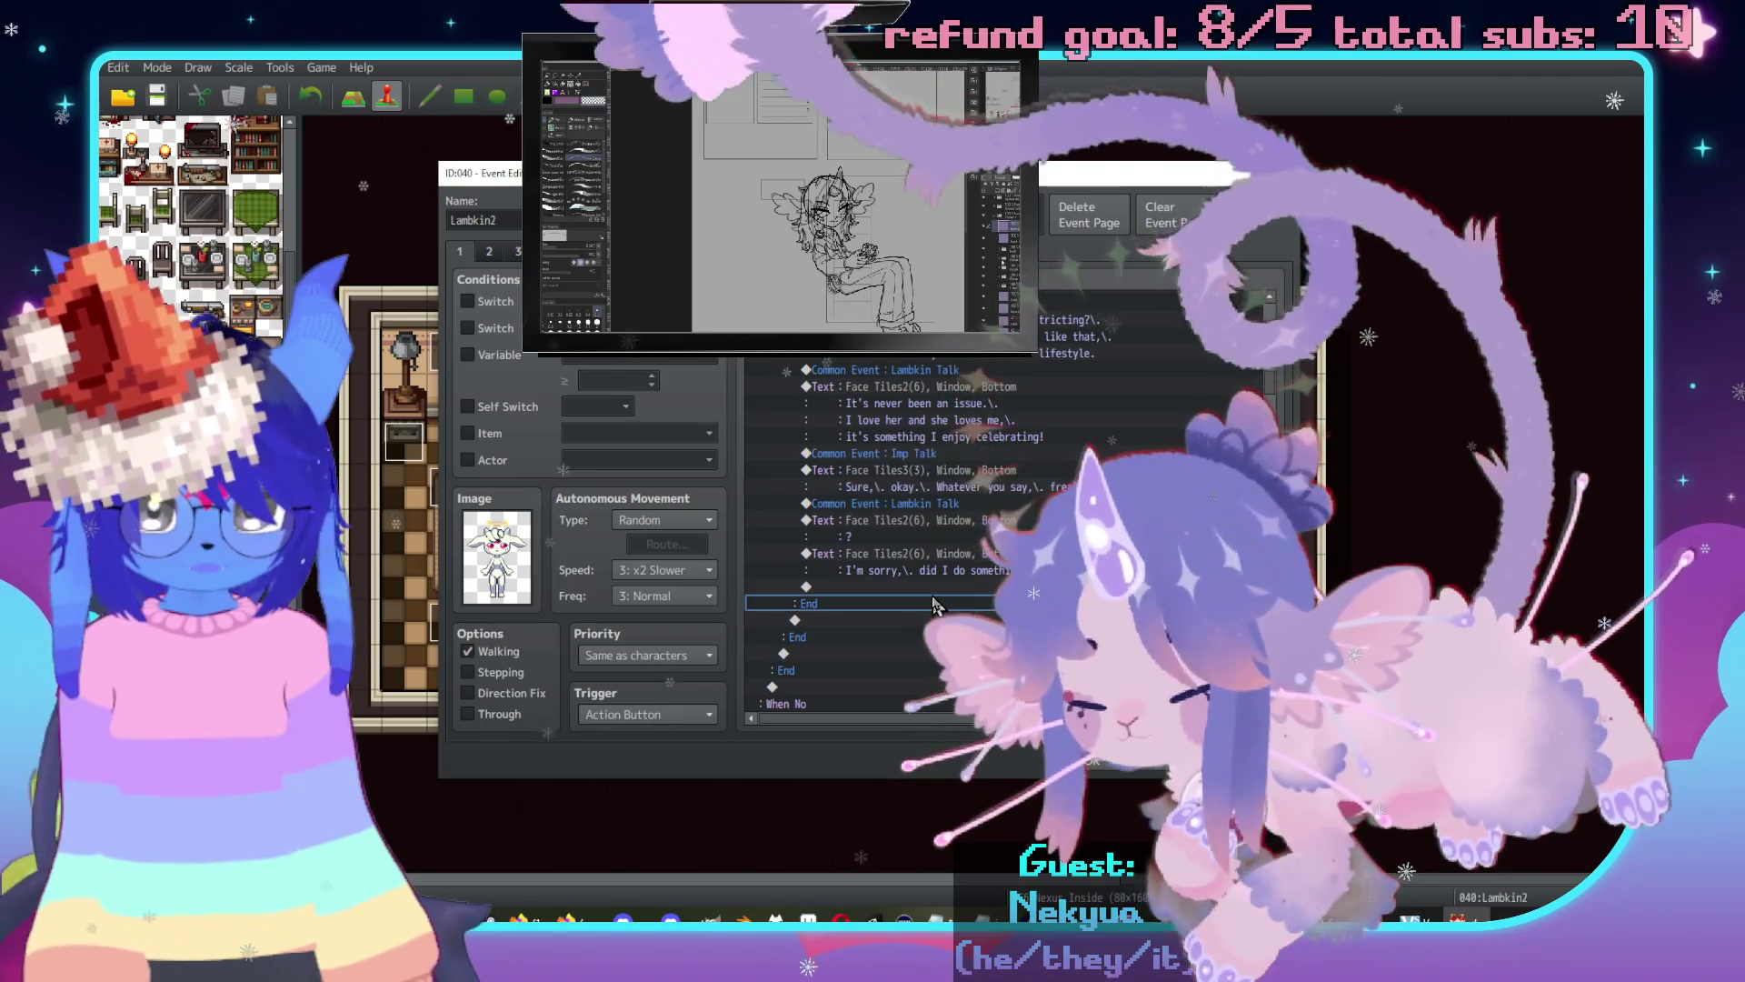
pyautogui.hotkey('ctrl', 'v')
pyautogui.doubleClick(1015, 603)
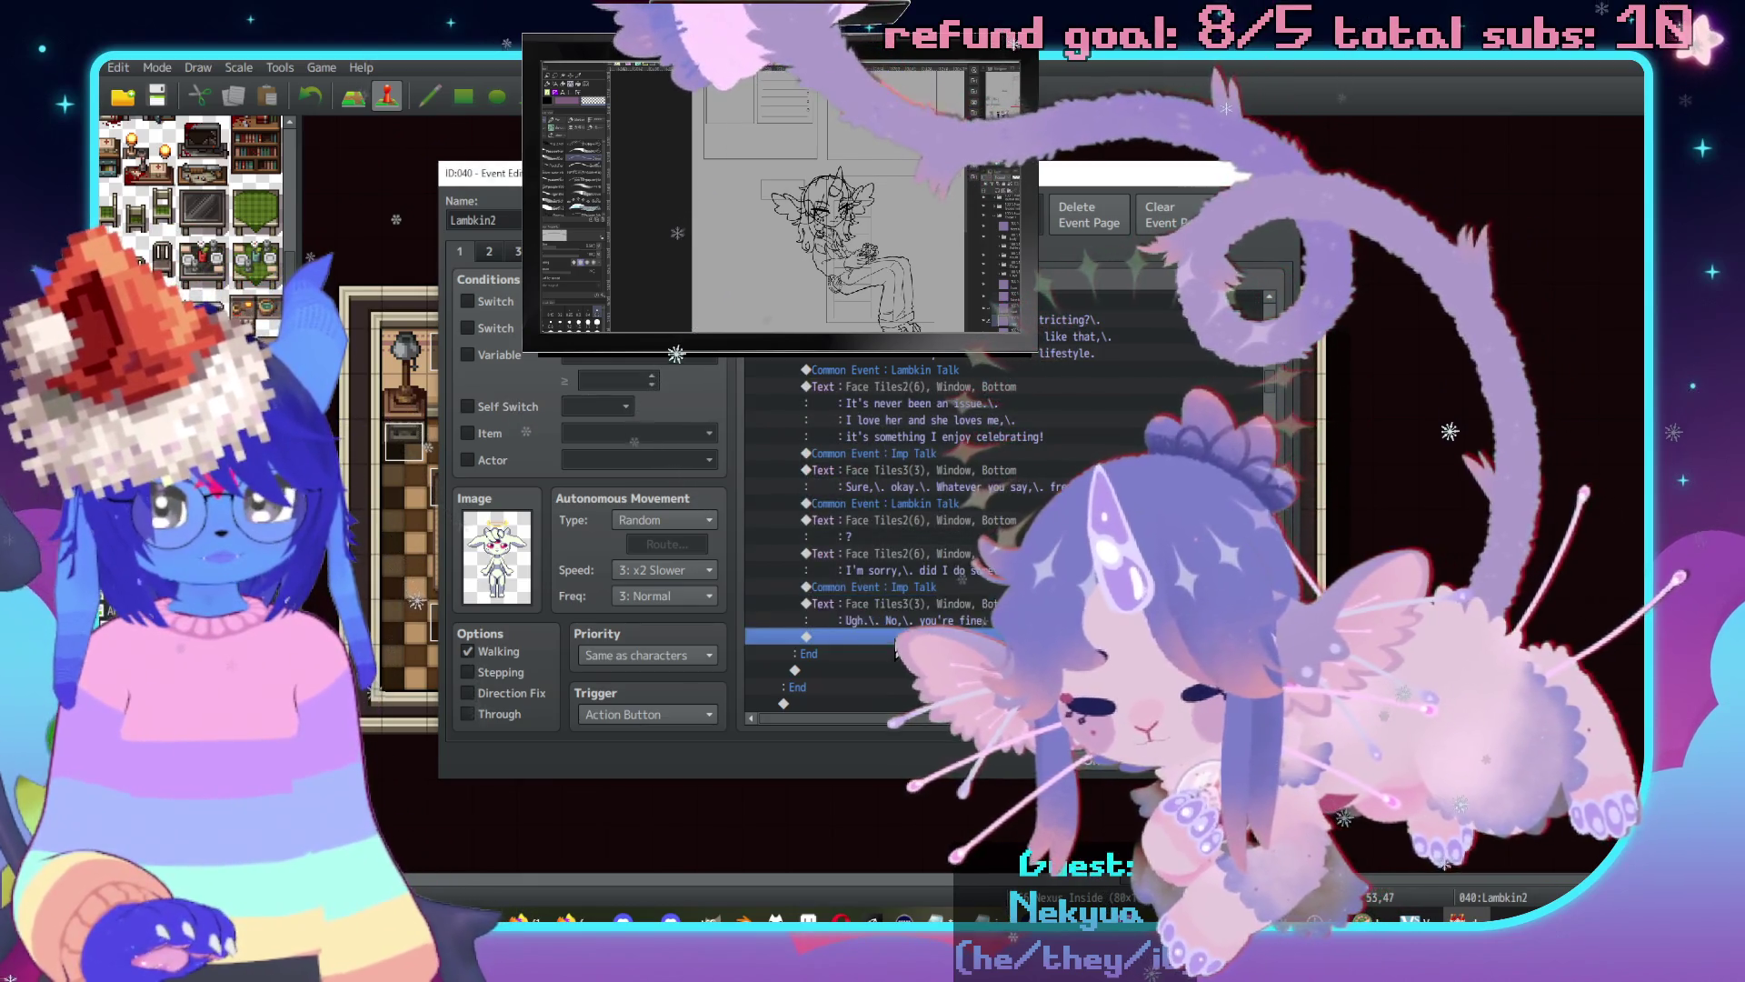
# Add another Imp Show Text with the Face Tiles3 red imp face, pleading for Lambkin to leave.
pyautogui.doubleClick(798, 370)
pyautogui.press('Return')
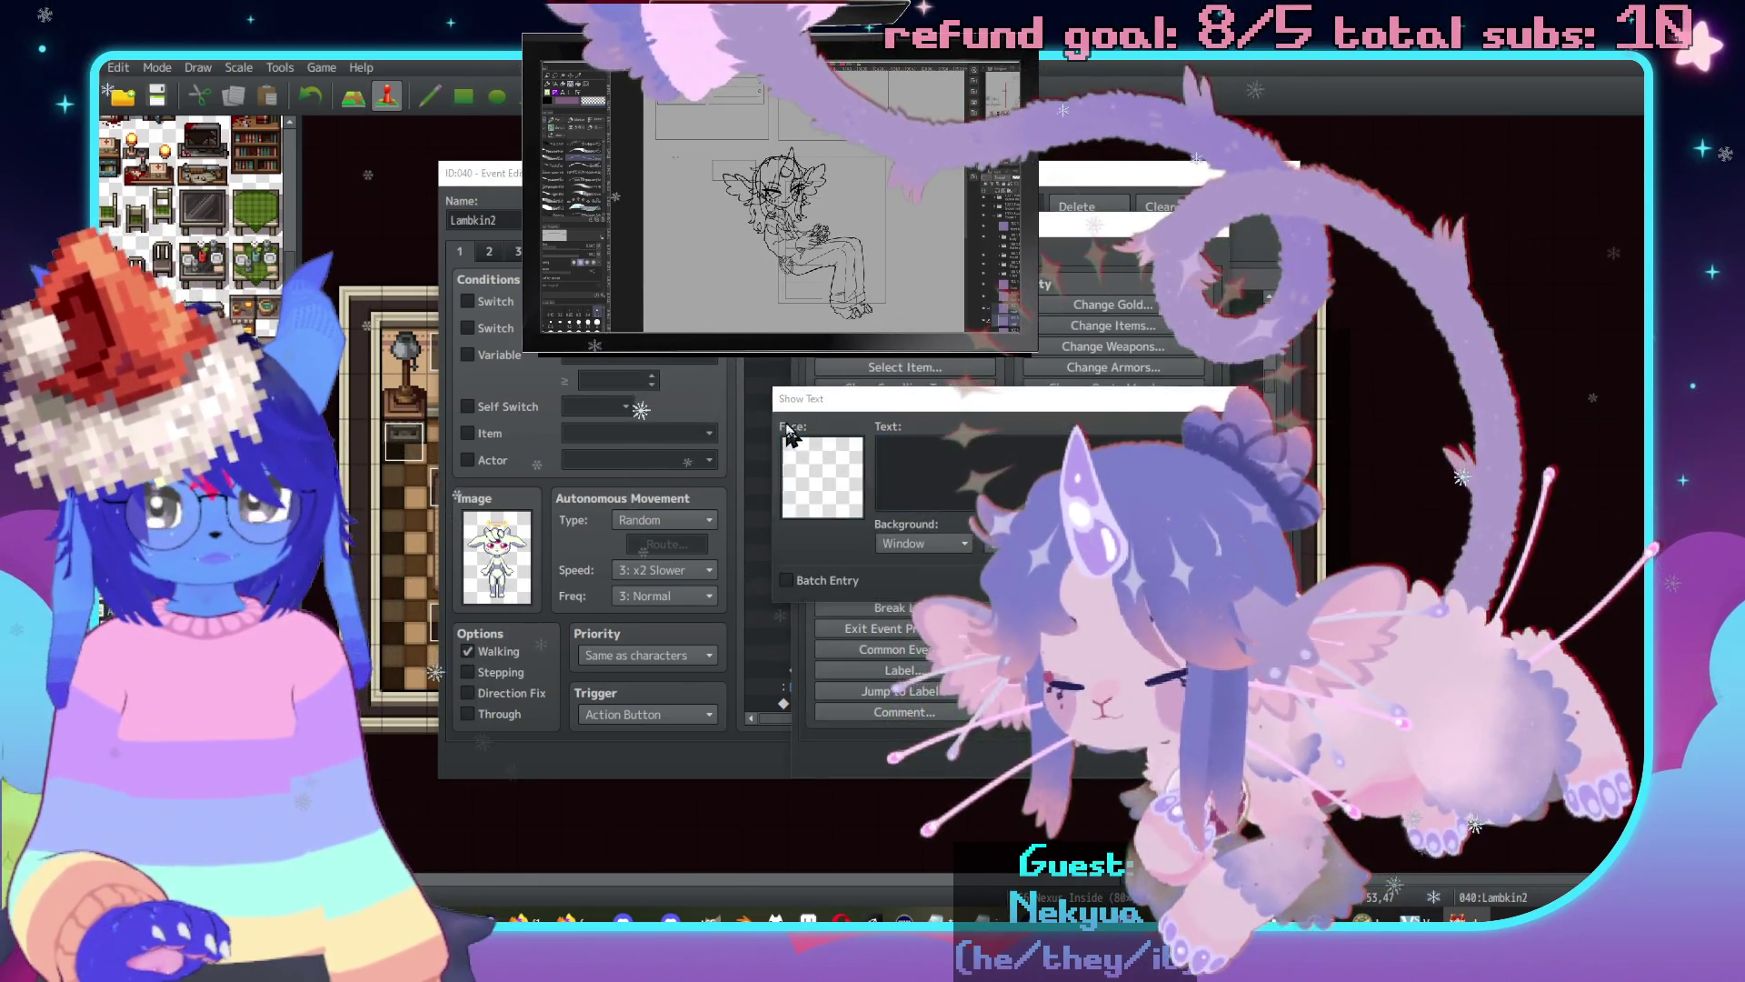
pyautogui.doubleClick(787, 439)
pyautogui.click(805, 388)
pyautogui.doubleClick(1171, 368)
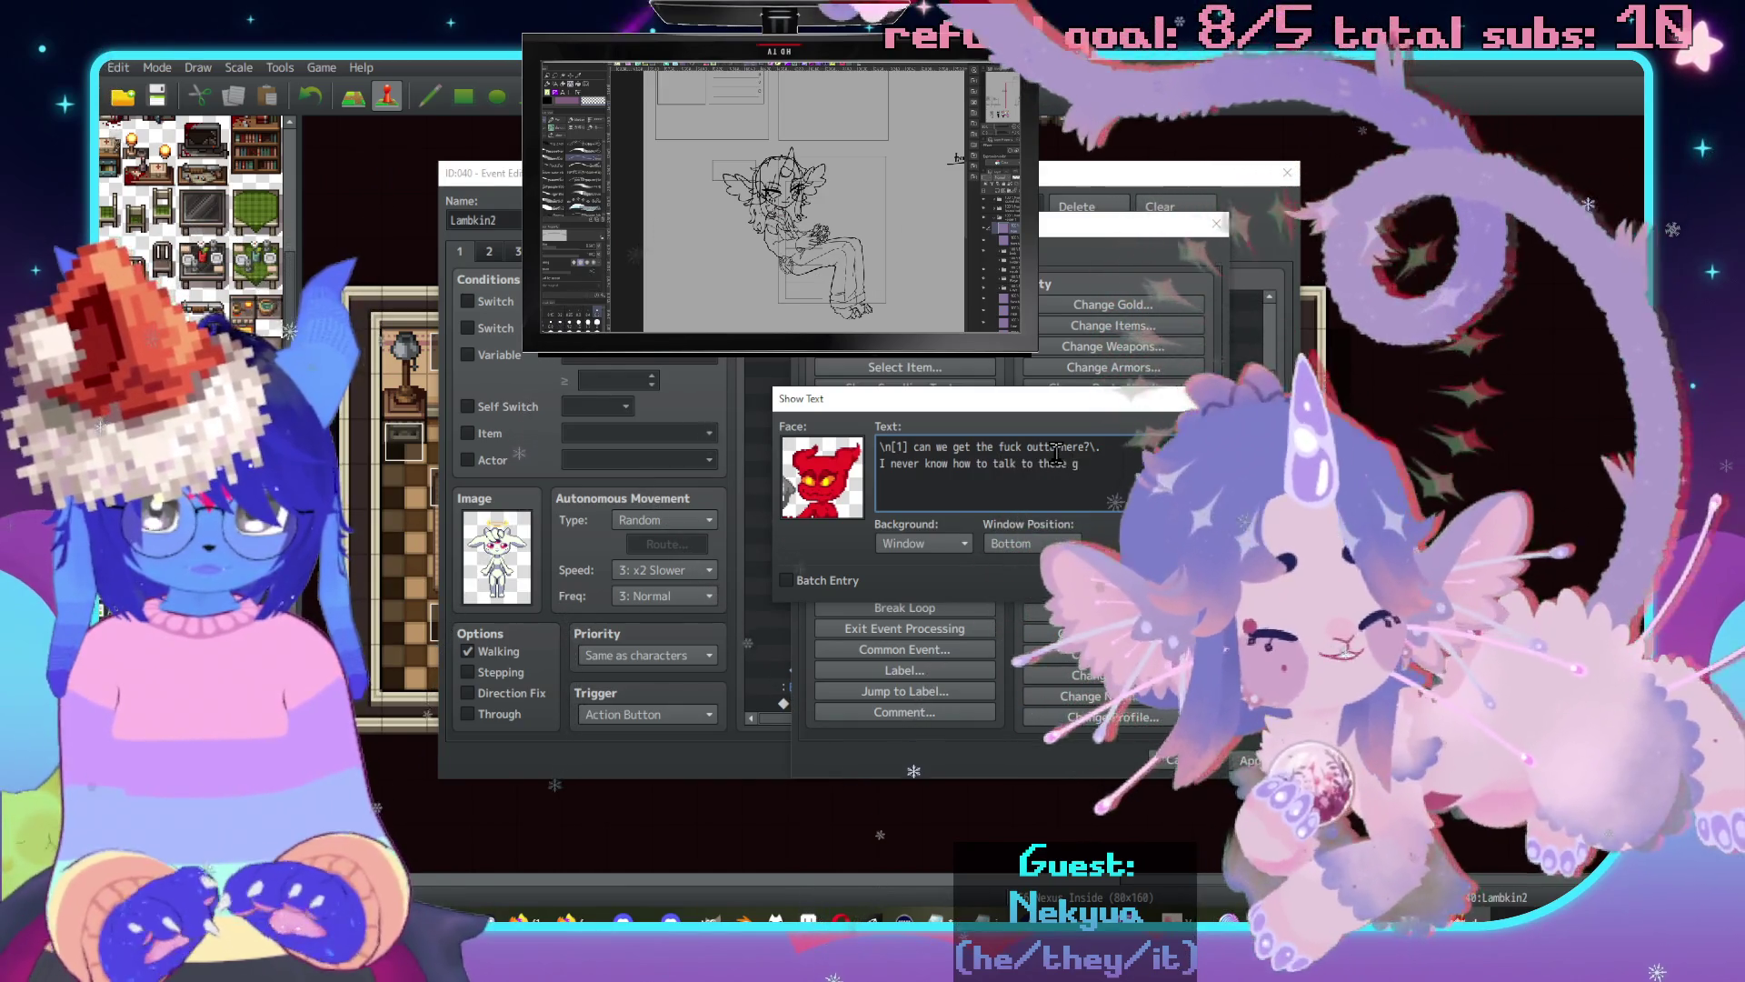
pyautogui.write('wity')
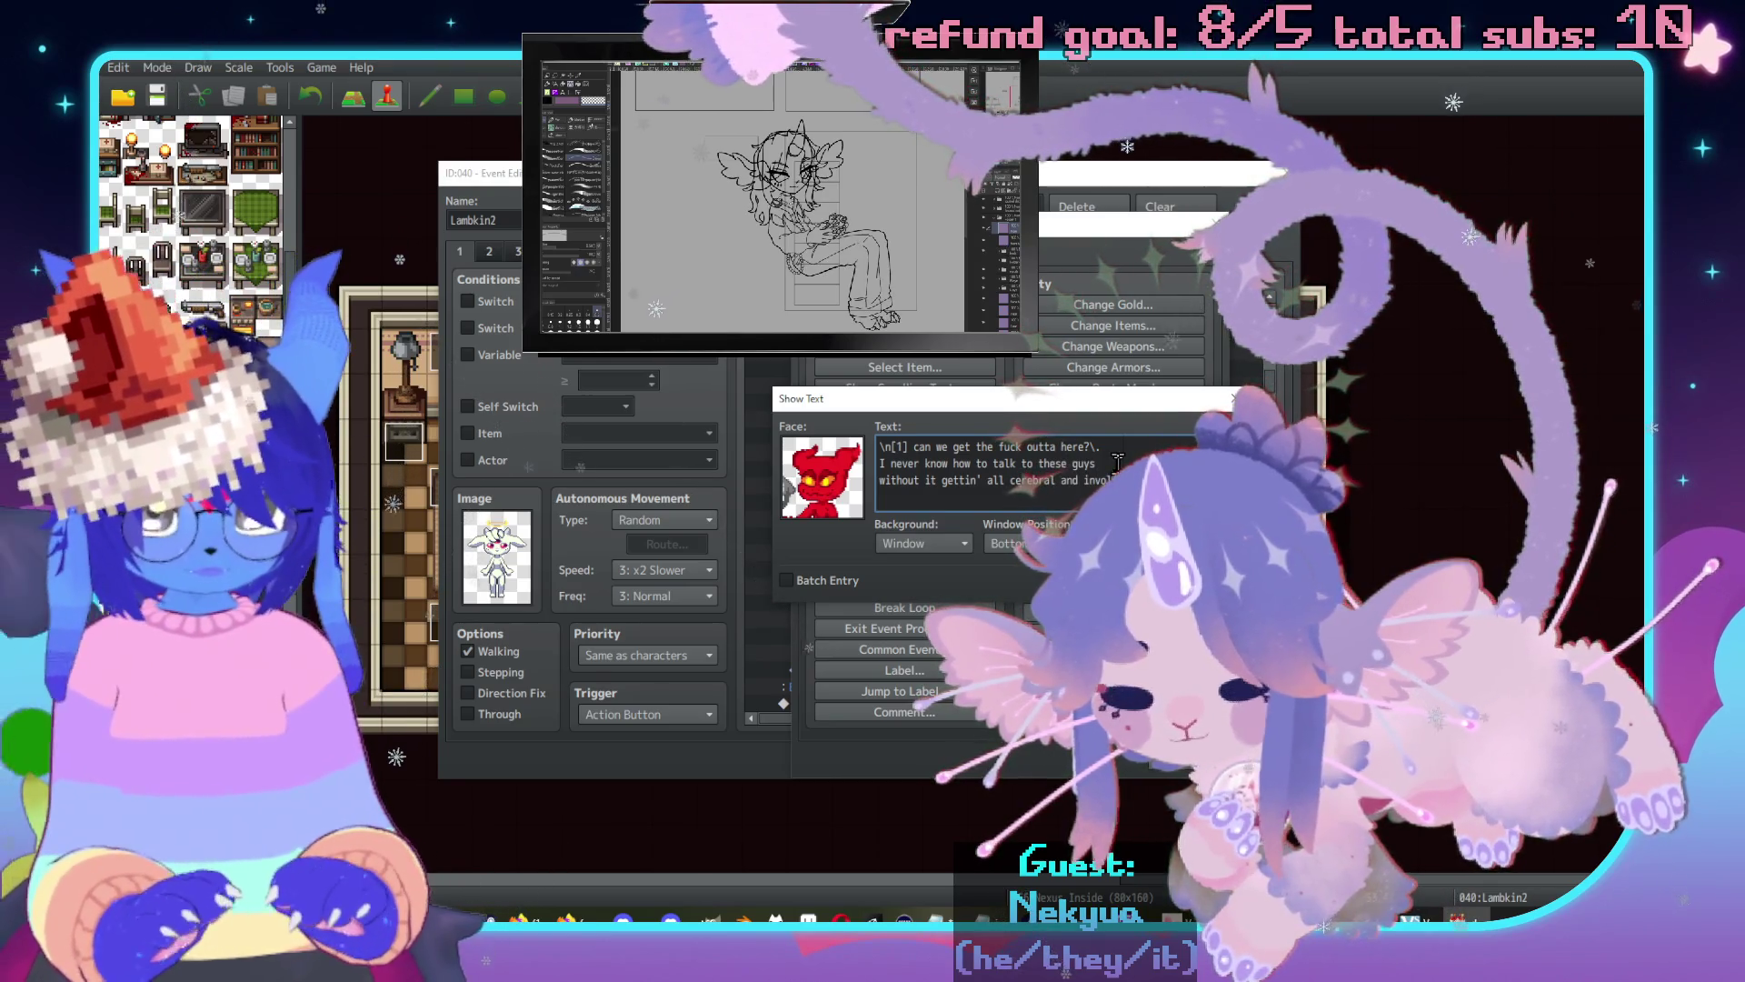
pyautogui.hotkey('ctrl', 'Return')
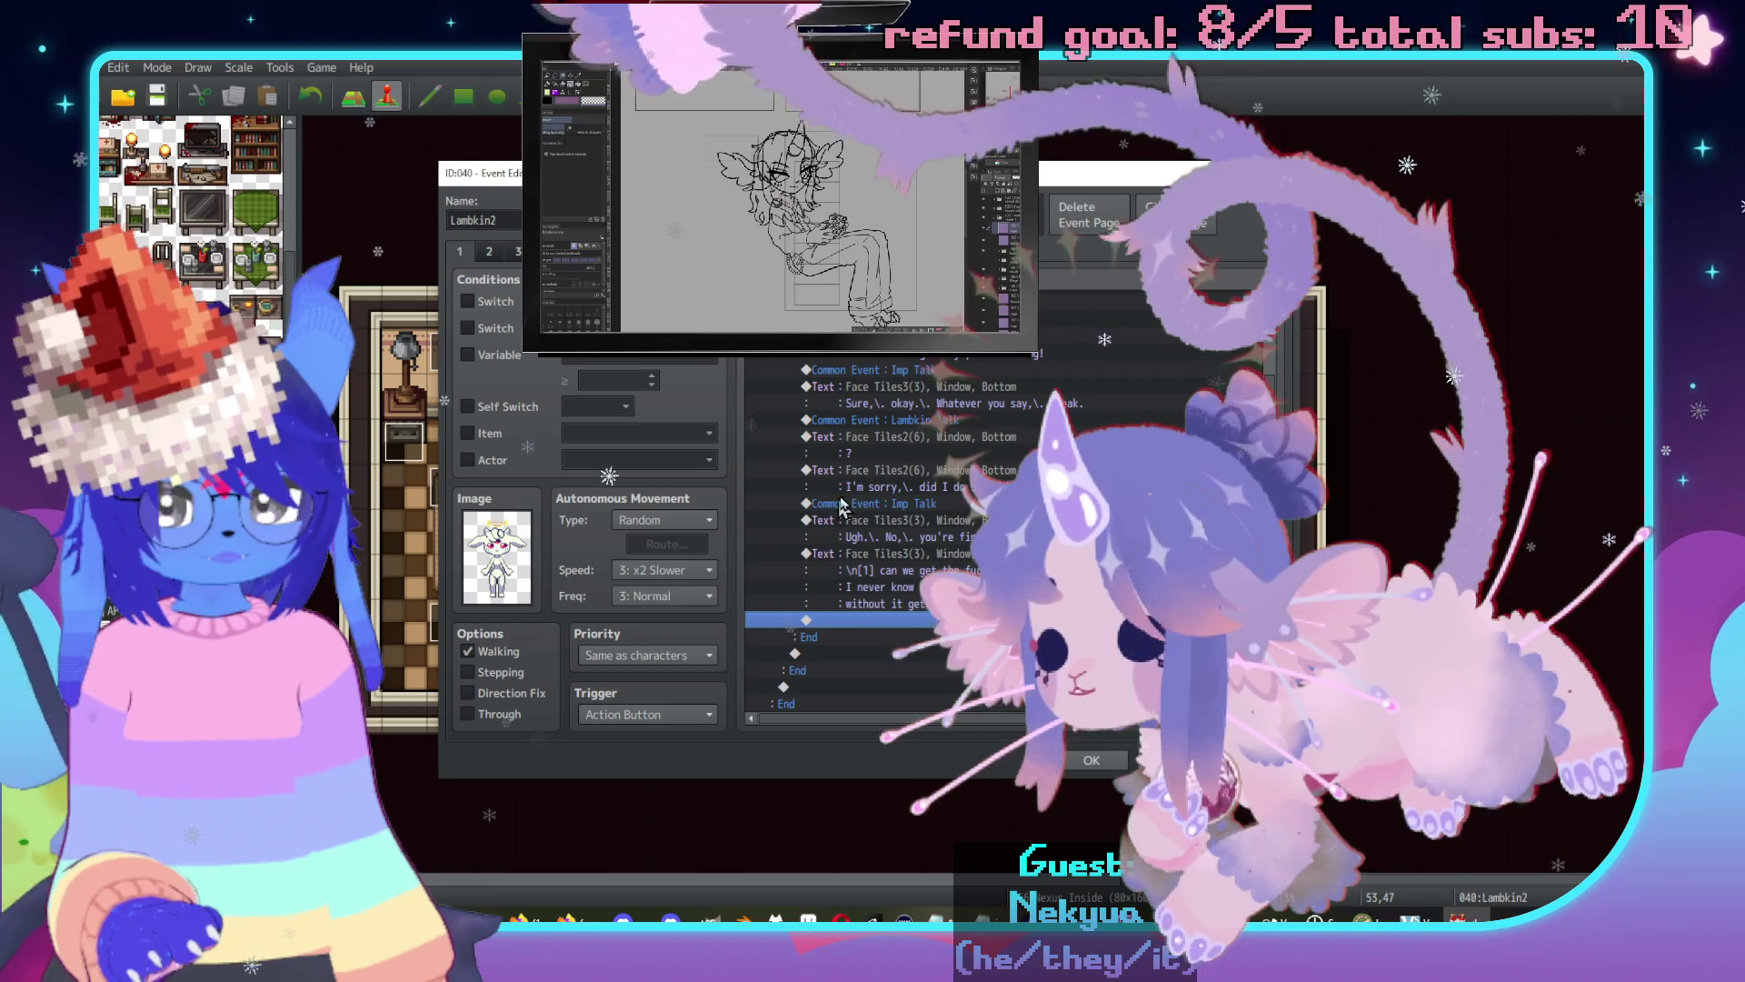
pyautogui.click(922, 425)
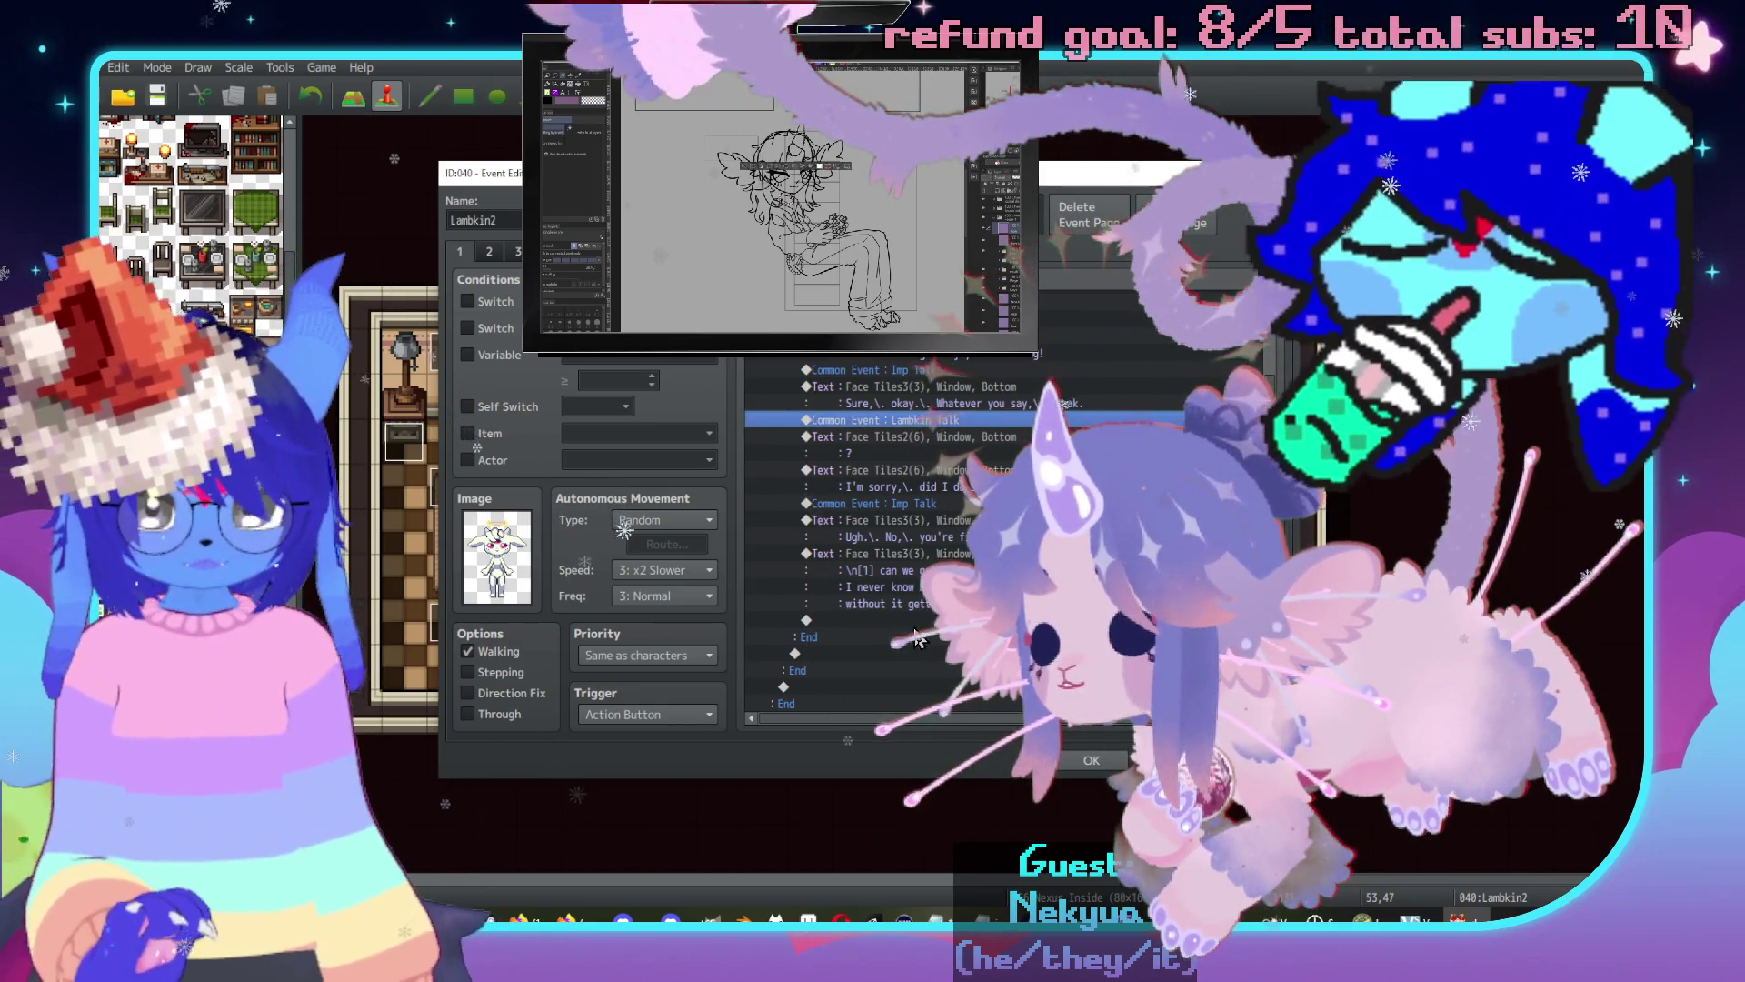
# Paste another Lambkin Talk common event call on the empty line ending the conversation.
pyautogui.click(915, 628)
pyautogui.hotkey('ctrl', 'v')
pyautogui.scroll(10, 919, 627)
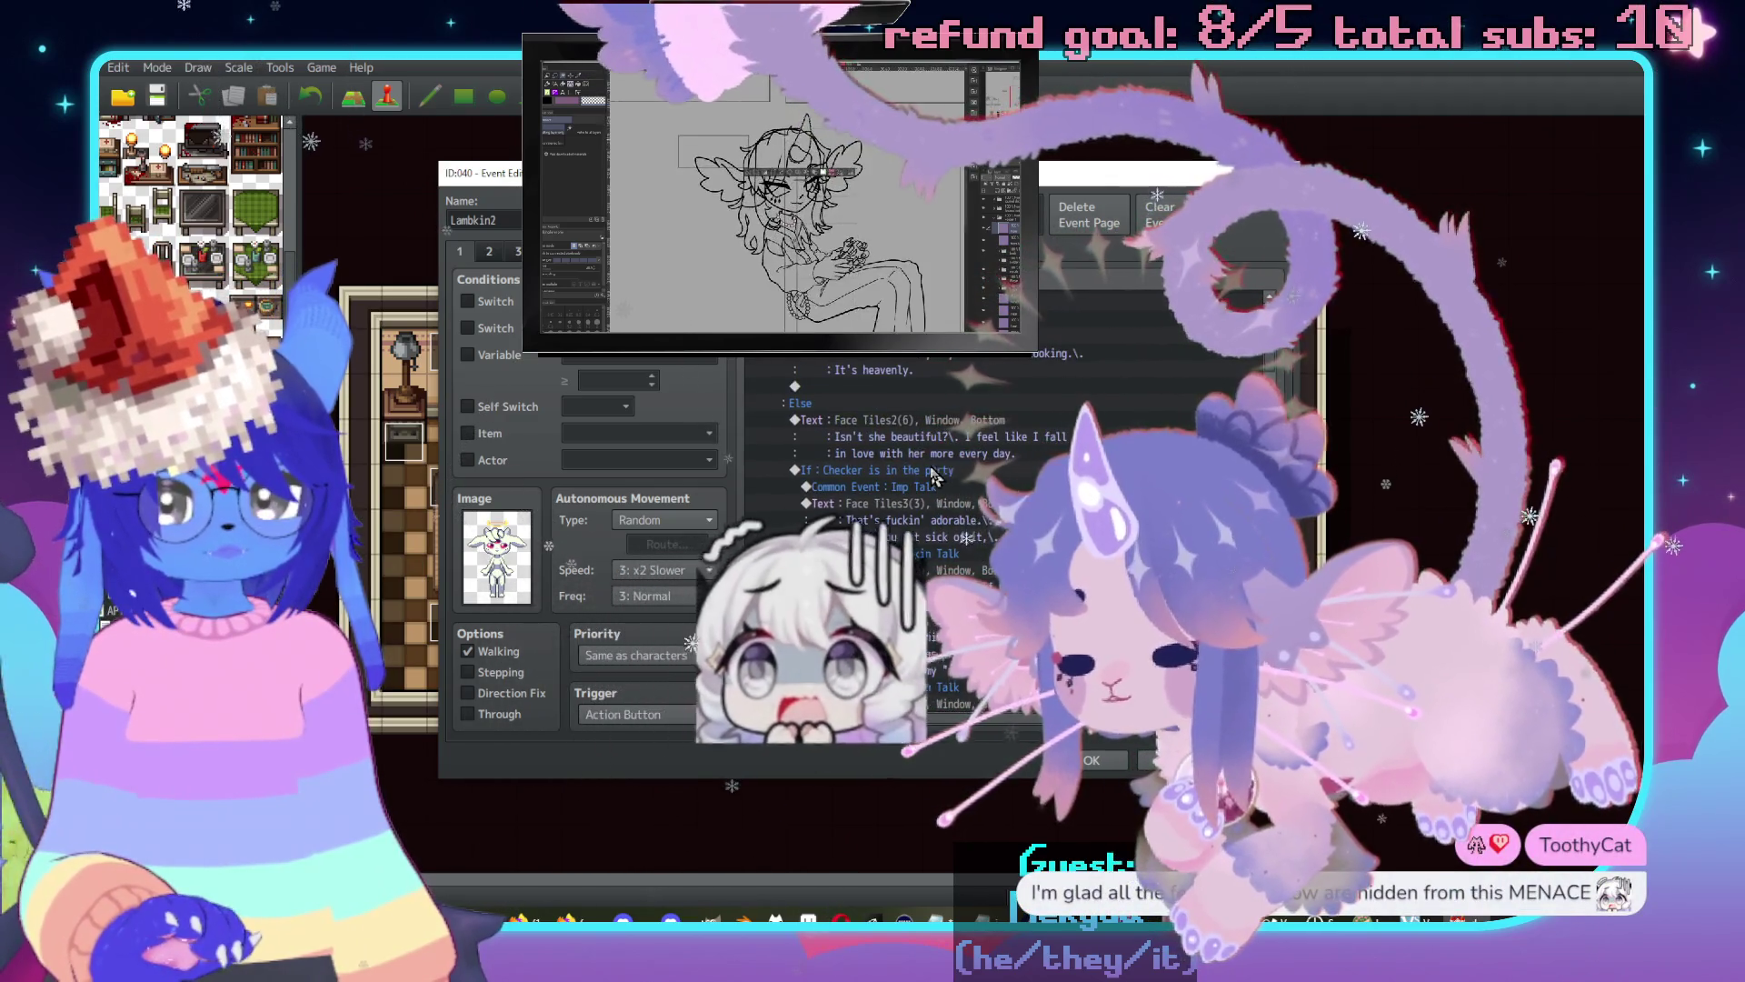
# Select the 'If: Checker is in the party' branch and bring up the Event Commands list.
pyautogui.click(929, 470)
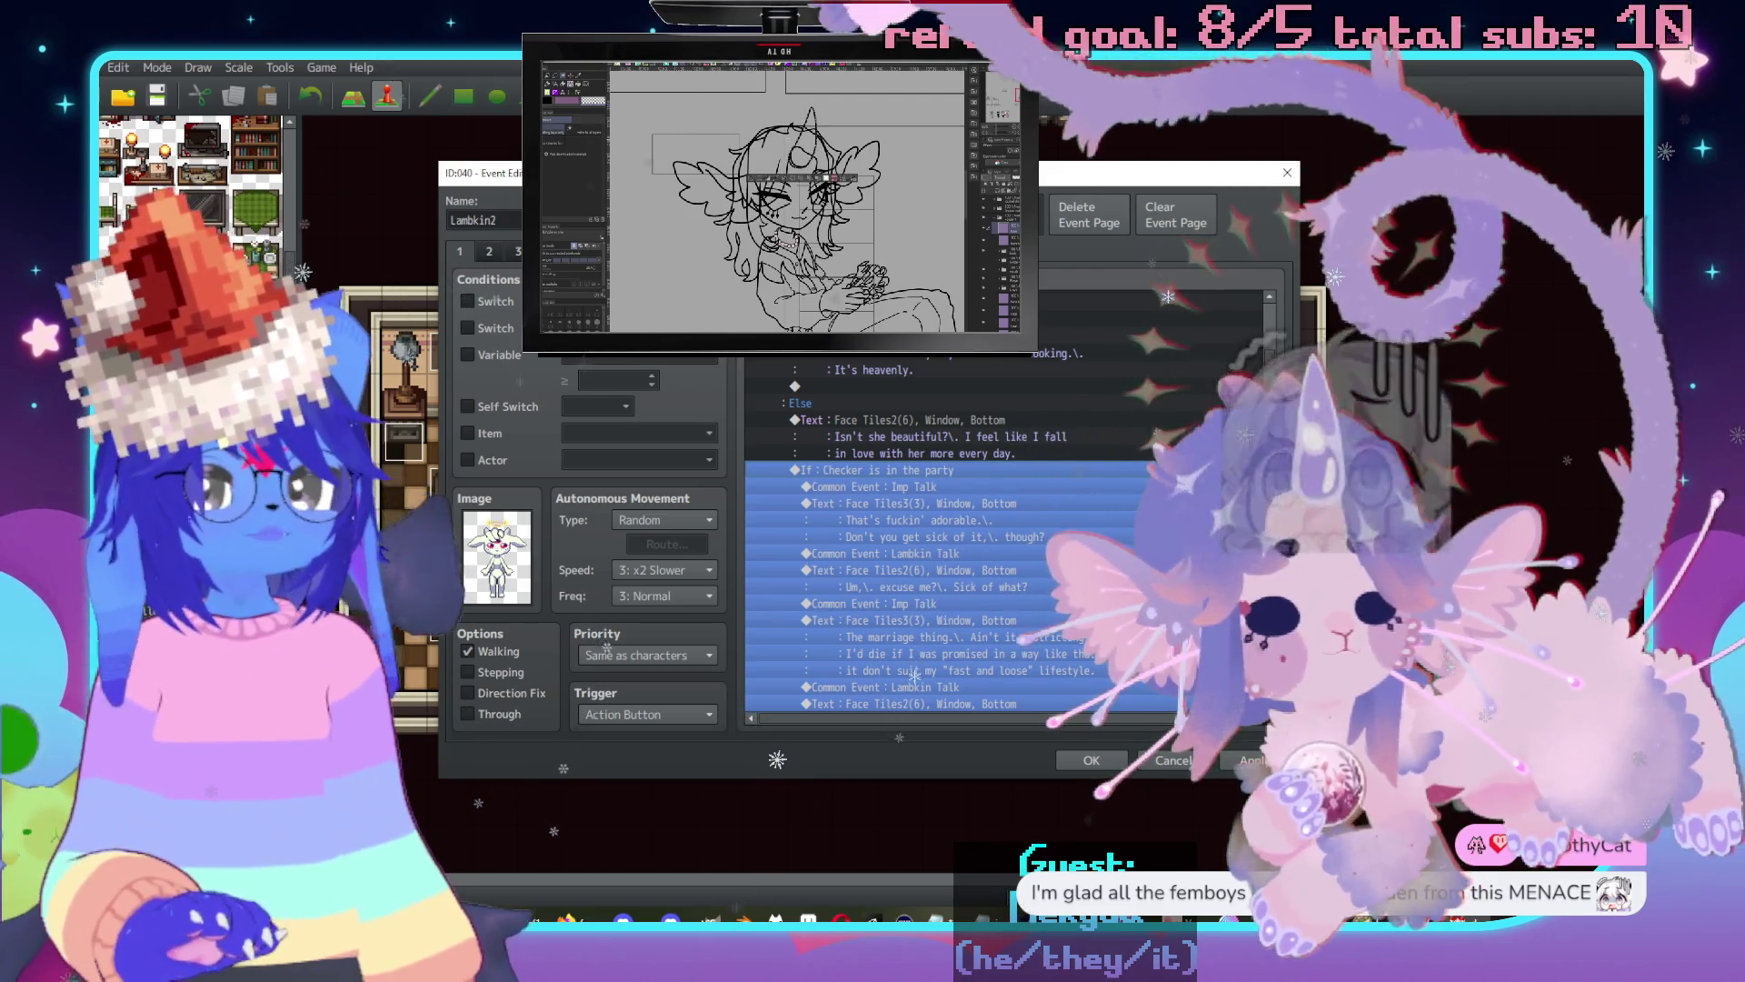
pyautogui.hotkey('alt', 'Tab')
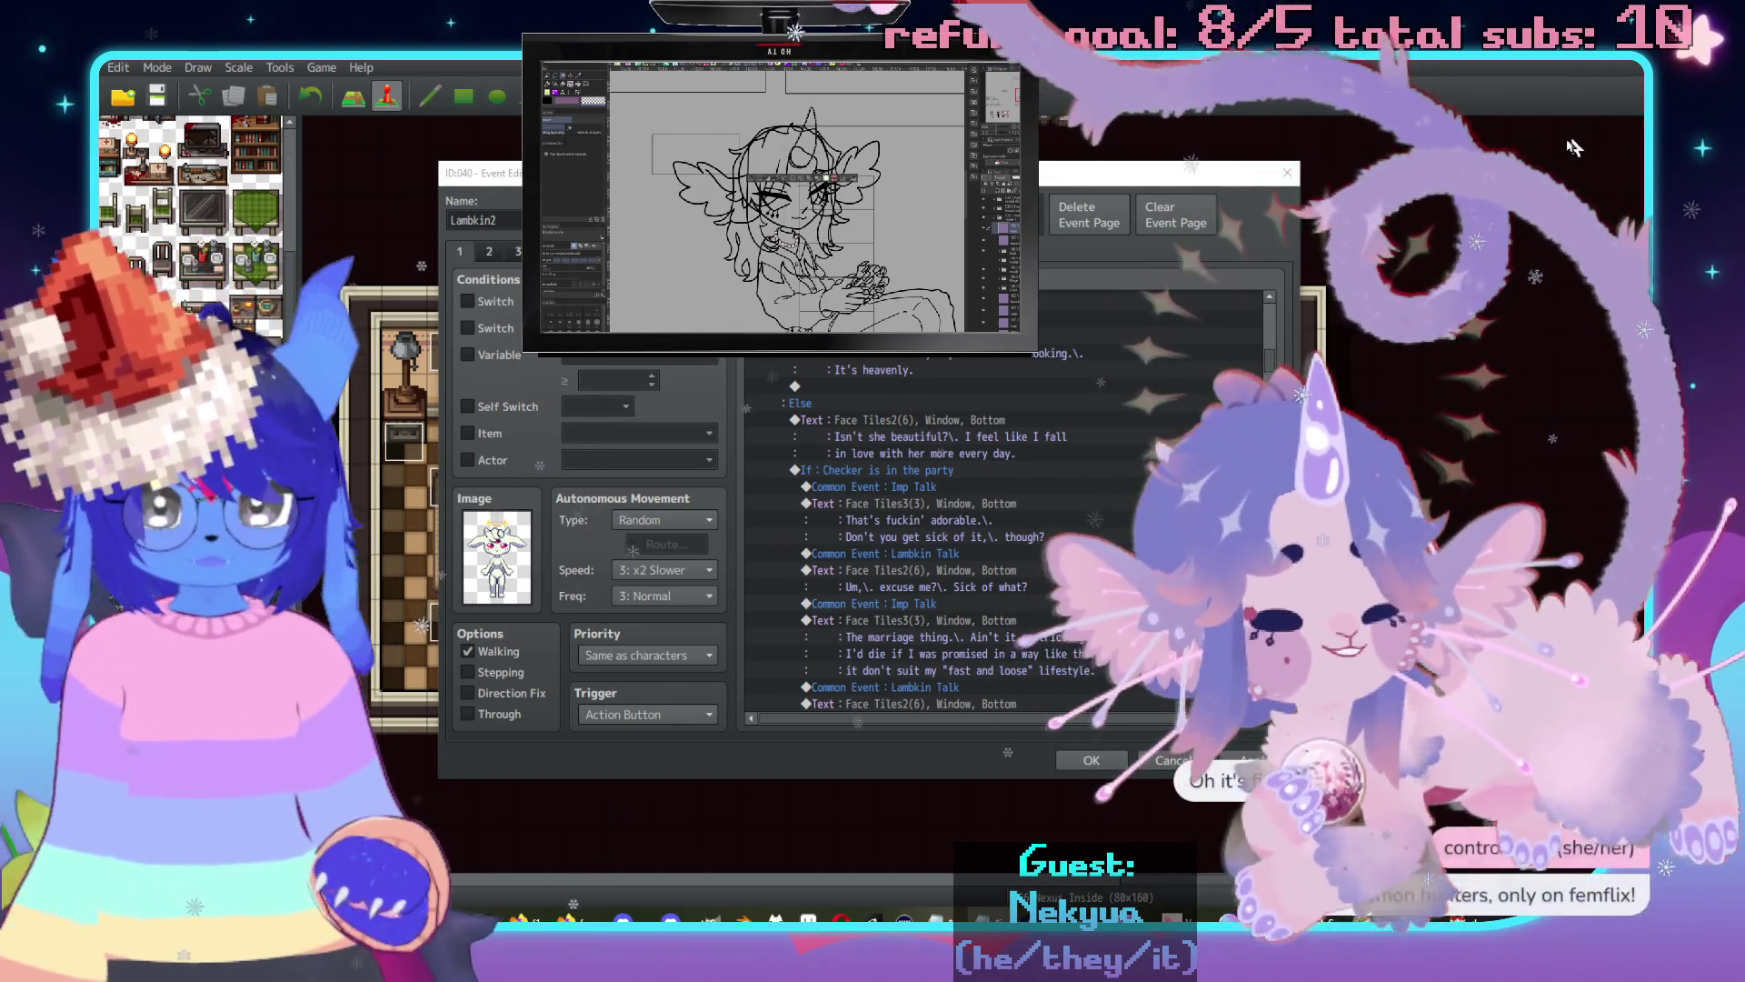
pyautogui.click(872, 473)
pyautogui.press('Insert')
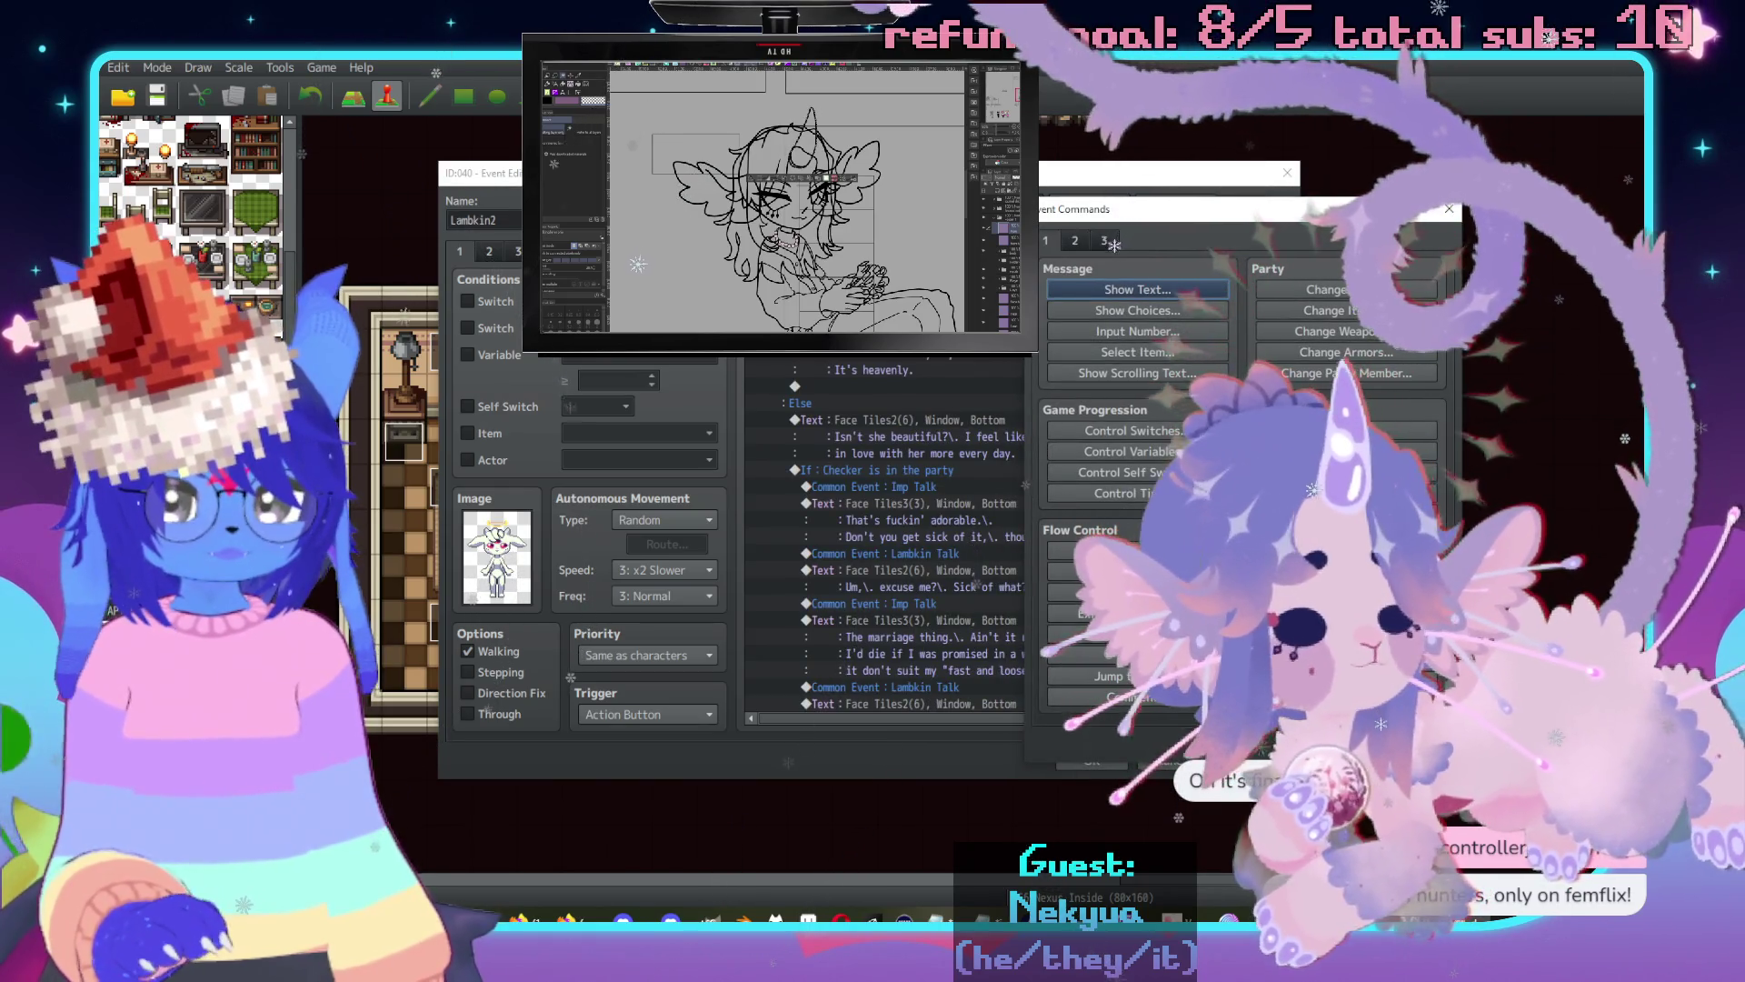
# Insert a Conditional Branch on new switch 0293 'CheckerLambWife' is ON, with an Else branch.
pyautogui.press('Escape')
pyautogui.click(929, 440)
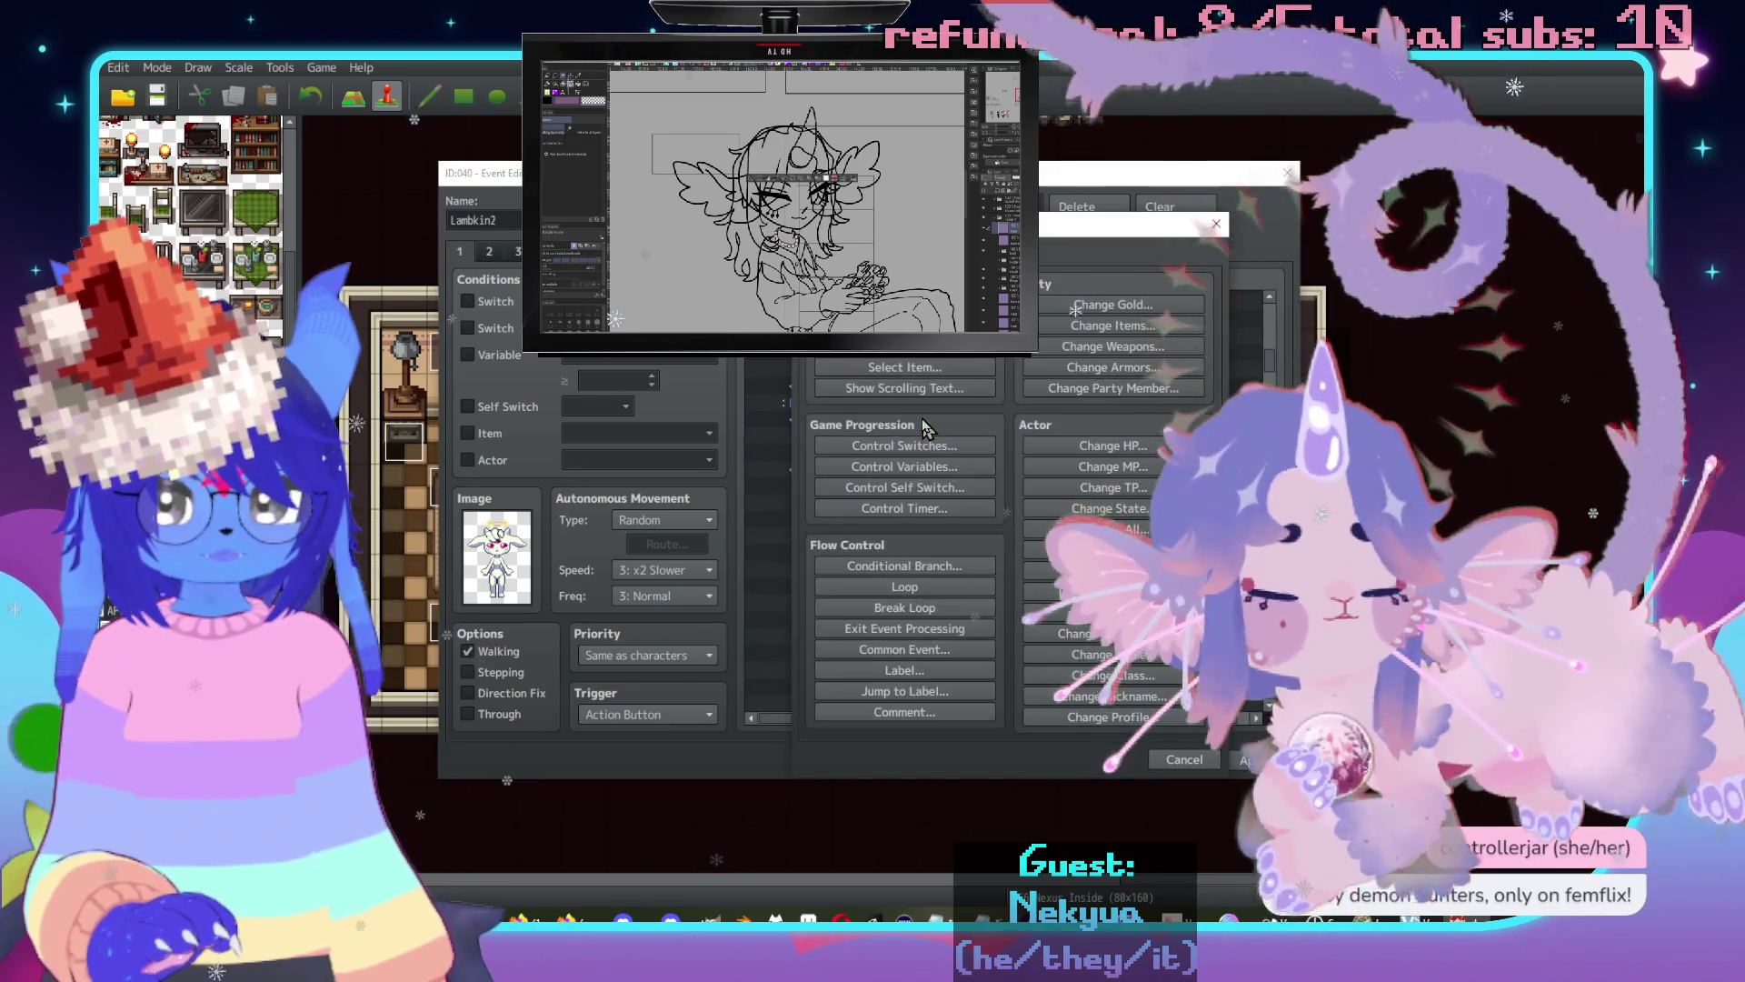
pyautogui.press('Insert')
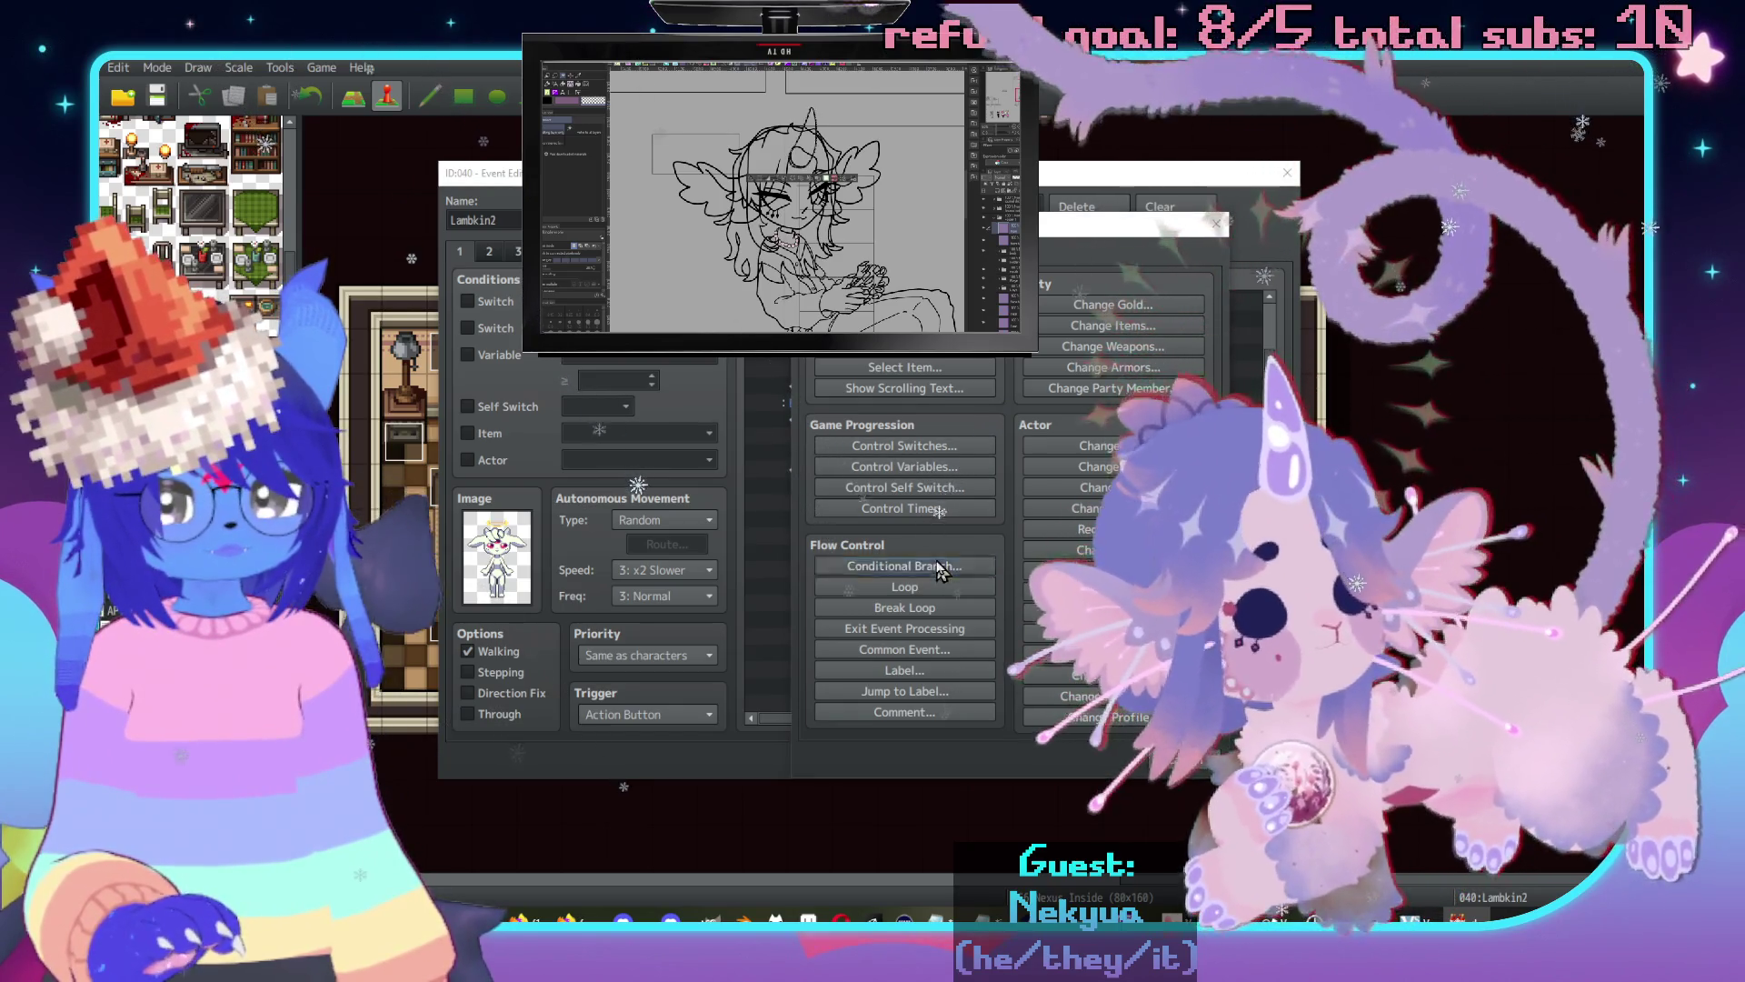
pyautogui.click(918, 566)
pyautogui.click(966, 396)
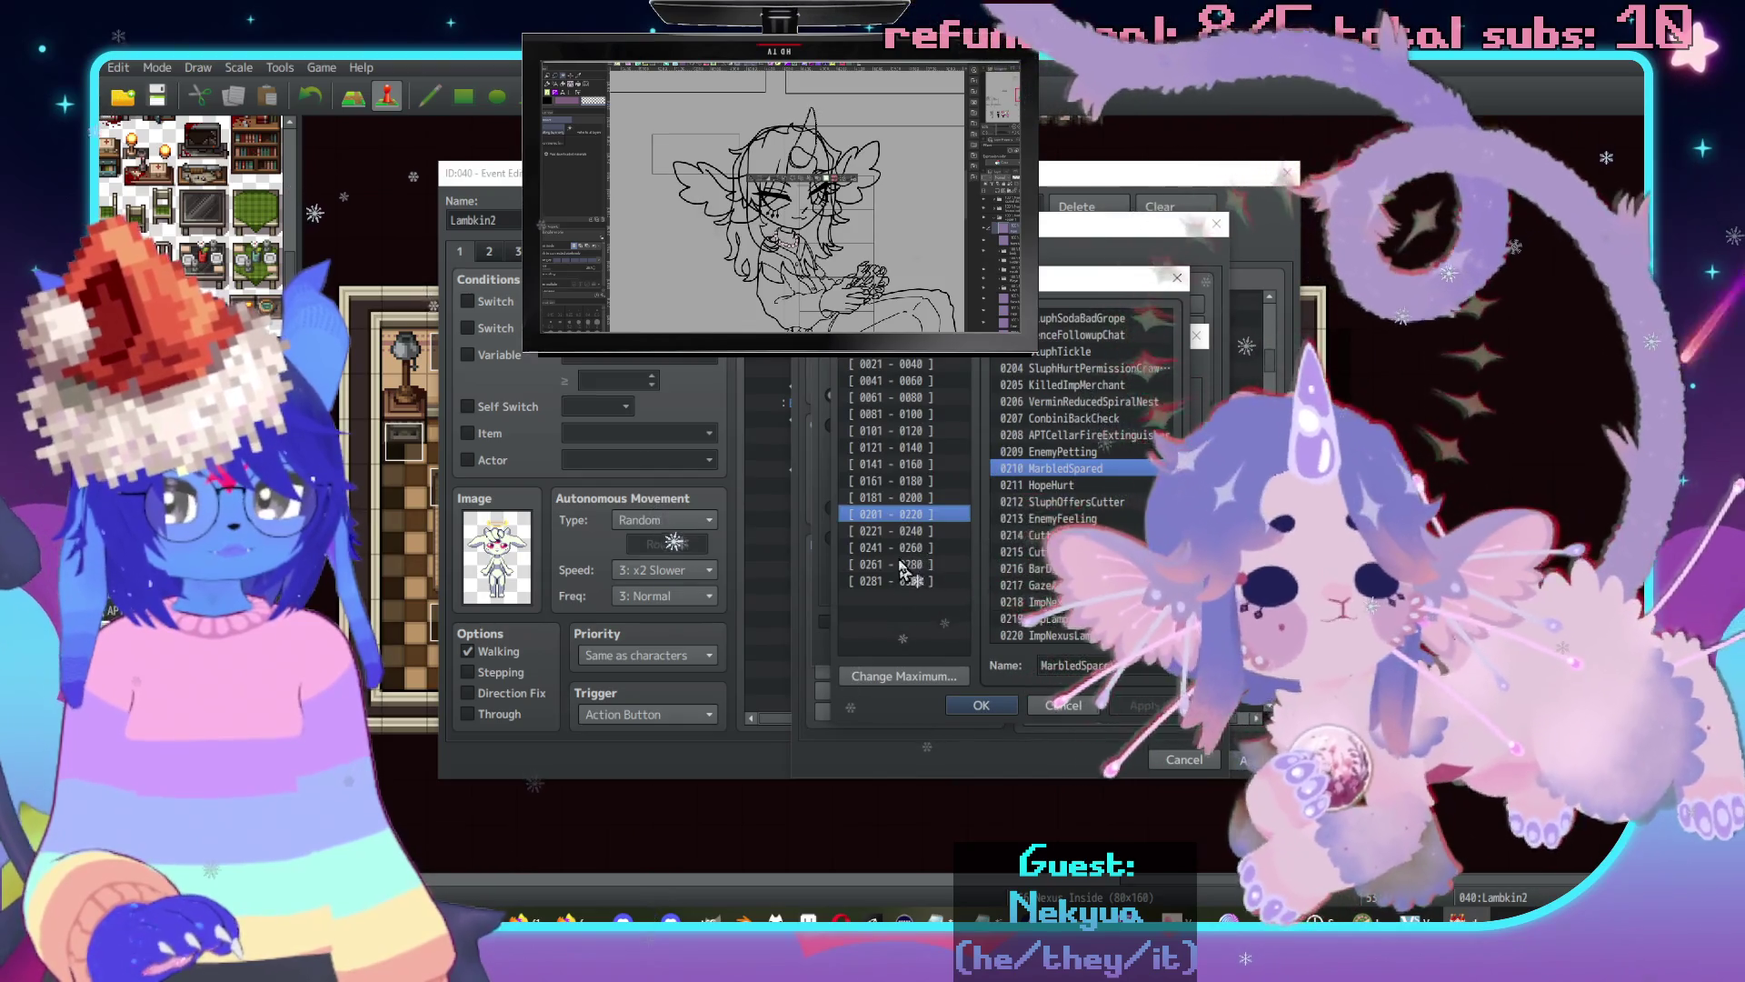
pyautogui.click(920, 582)
pyautogui.click(1069, 518)
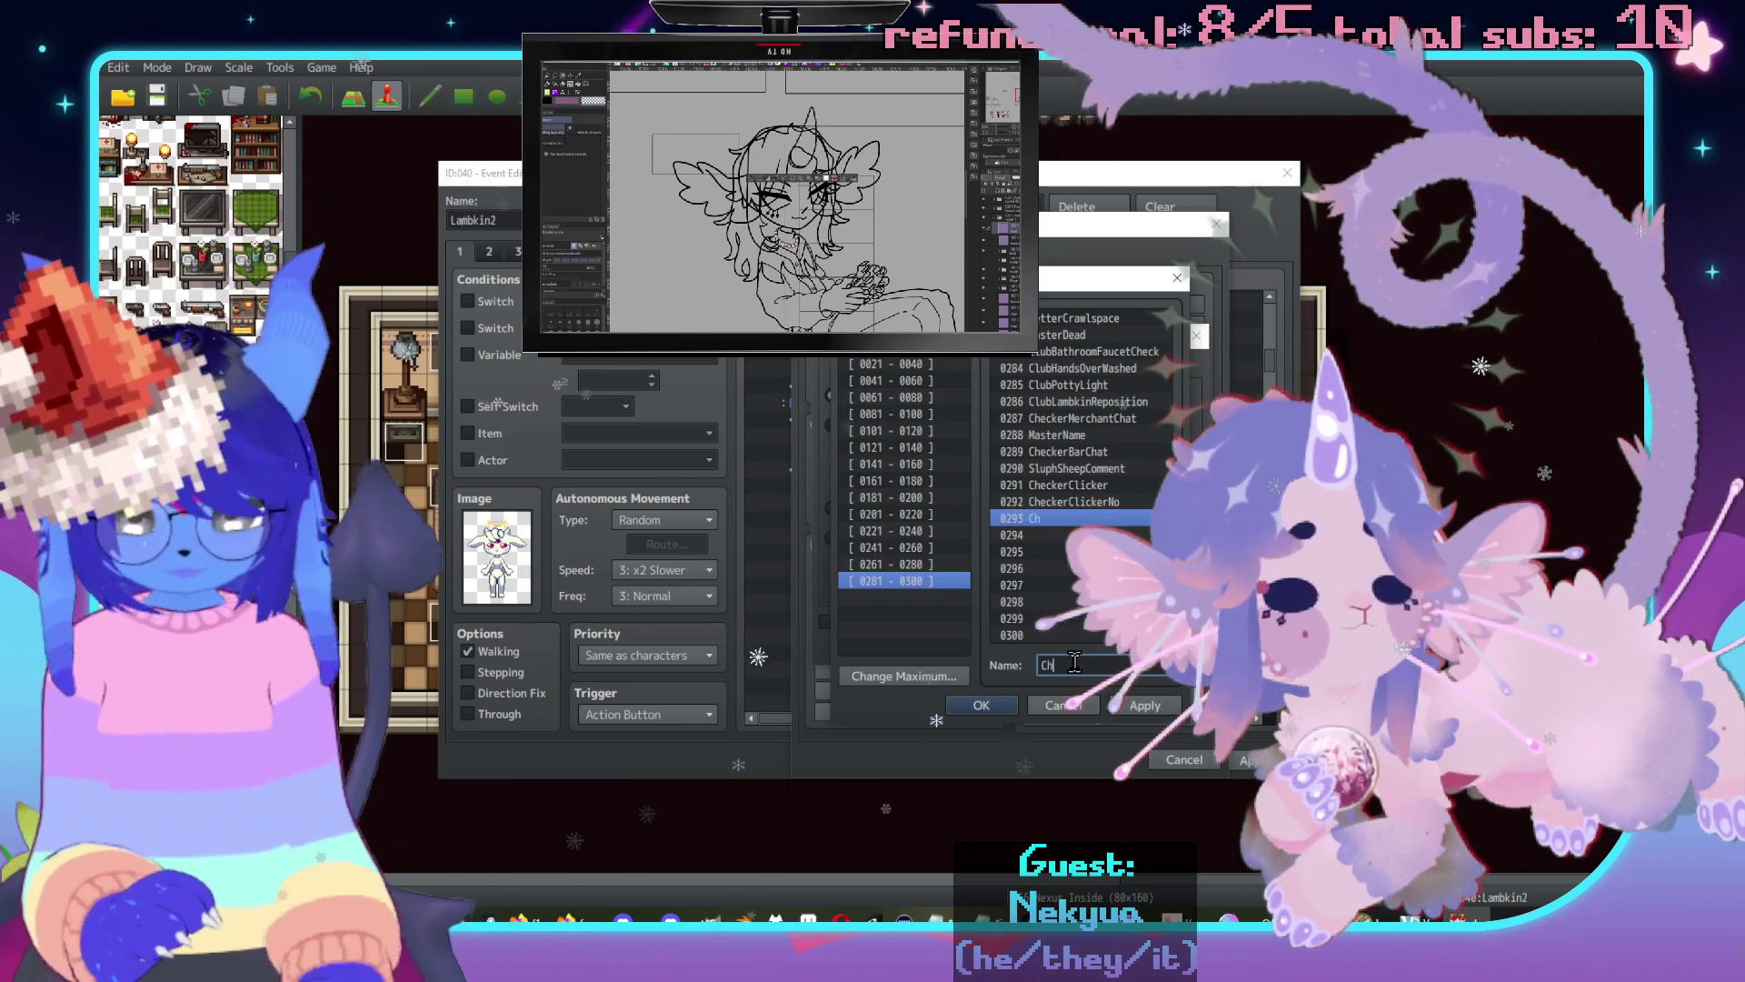
pyautogui.write('CheckerLambWife')
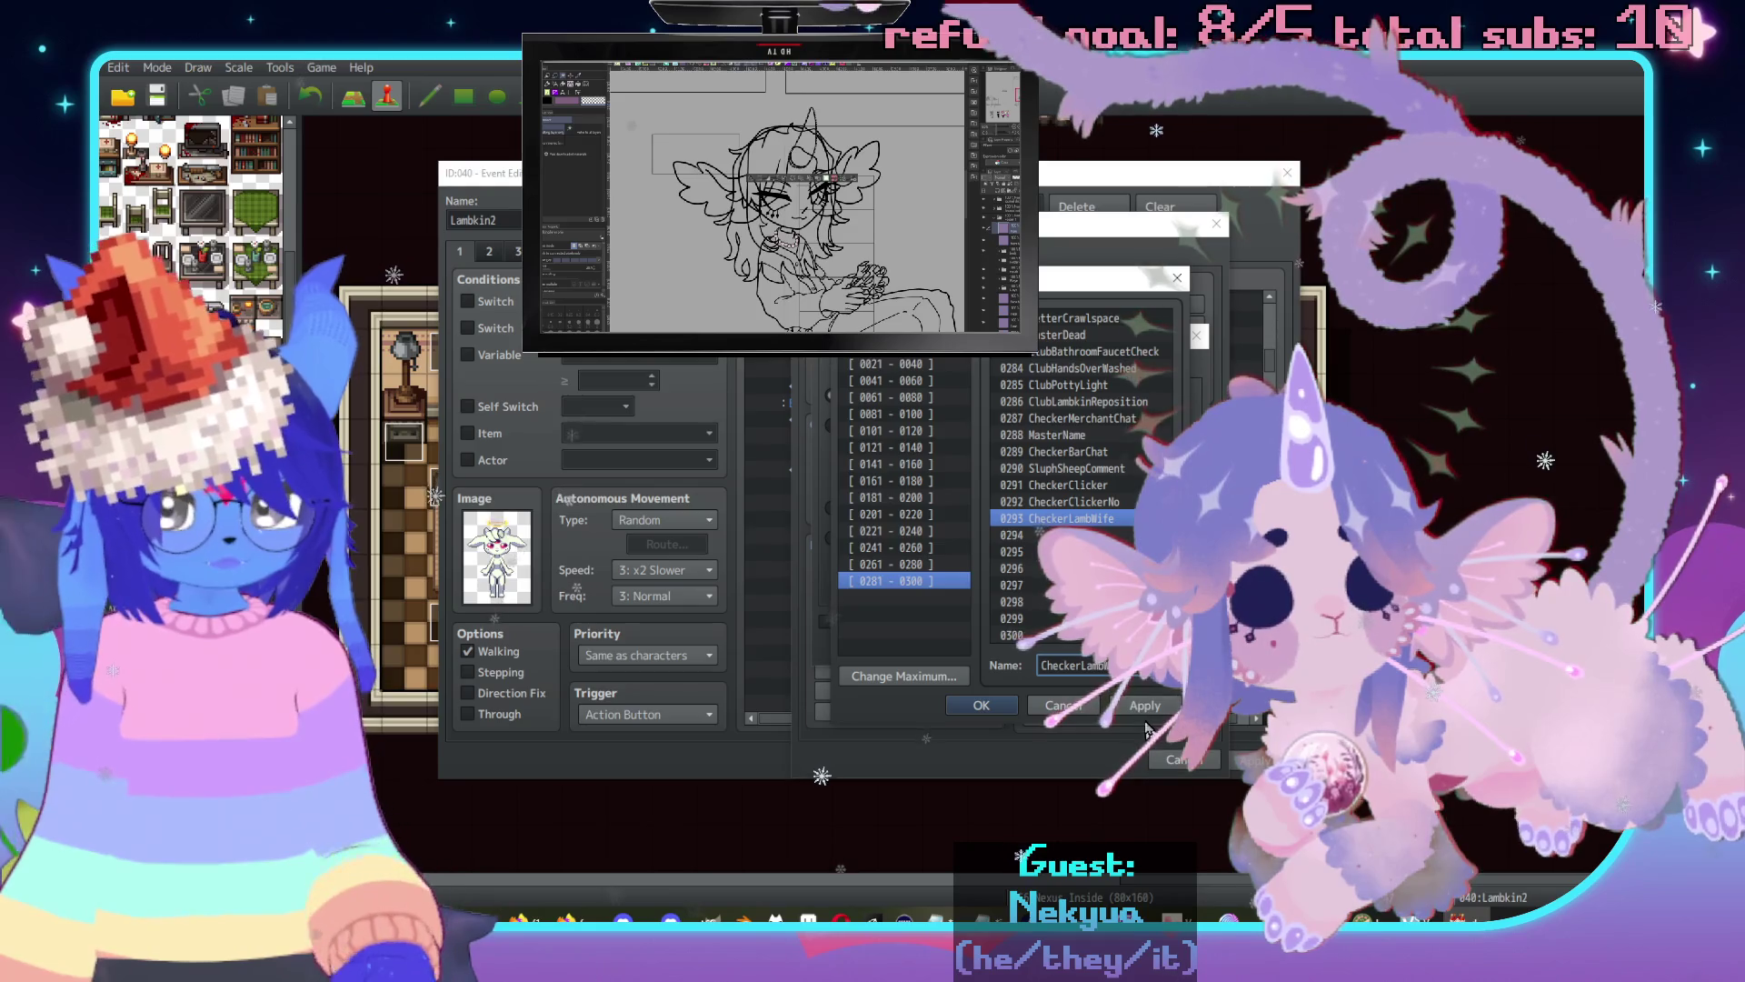
pyautogui.click(981, 706)
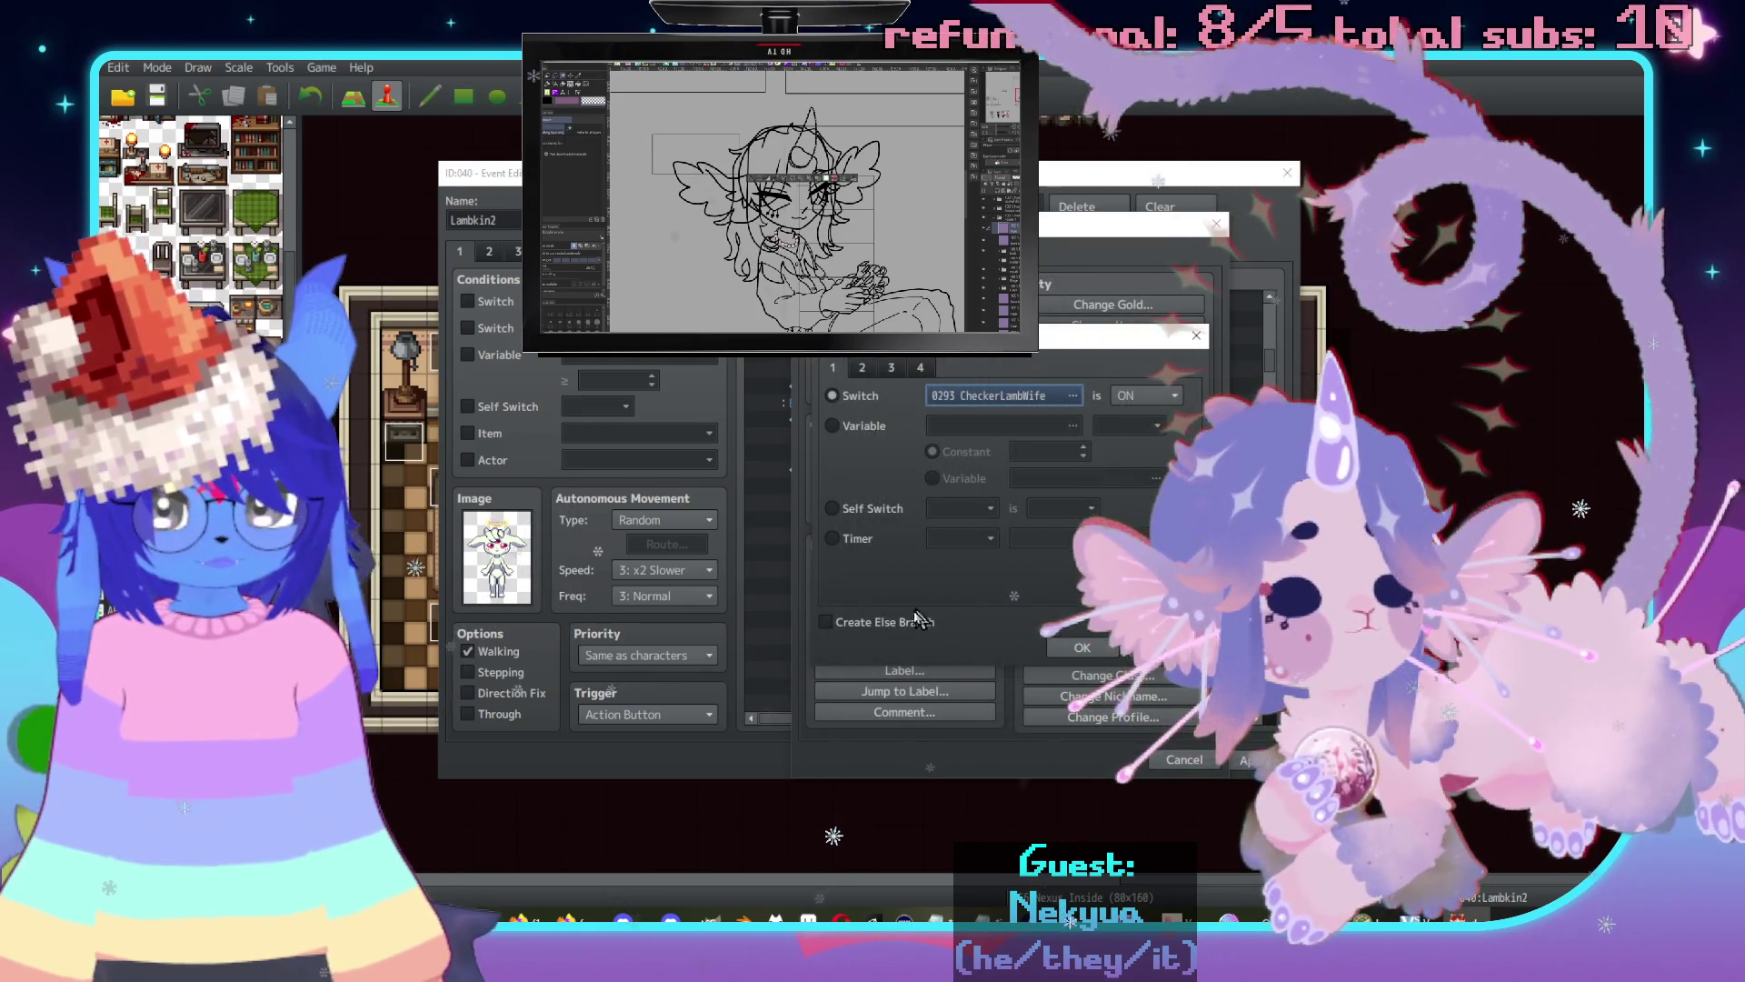
pyautogui.click(850, 622)
pyautogui.click(1082, 647)
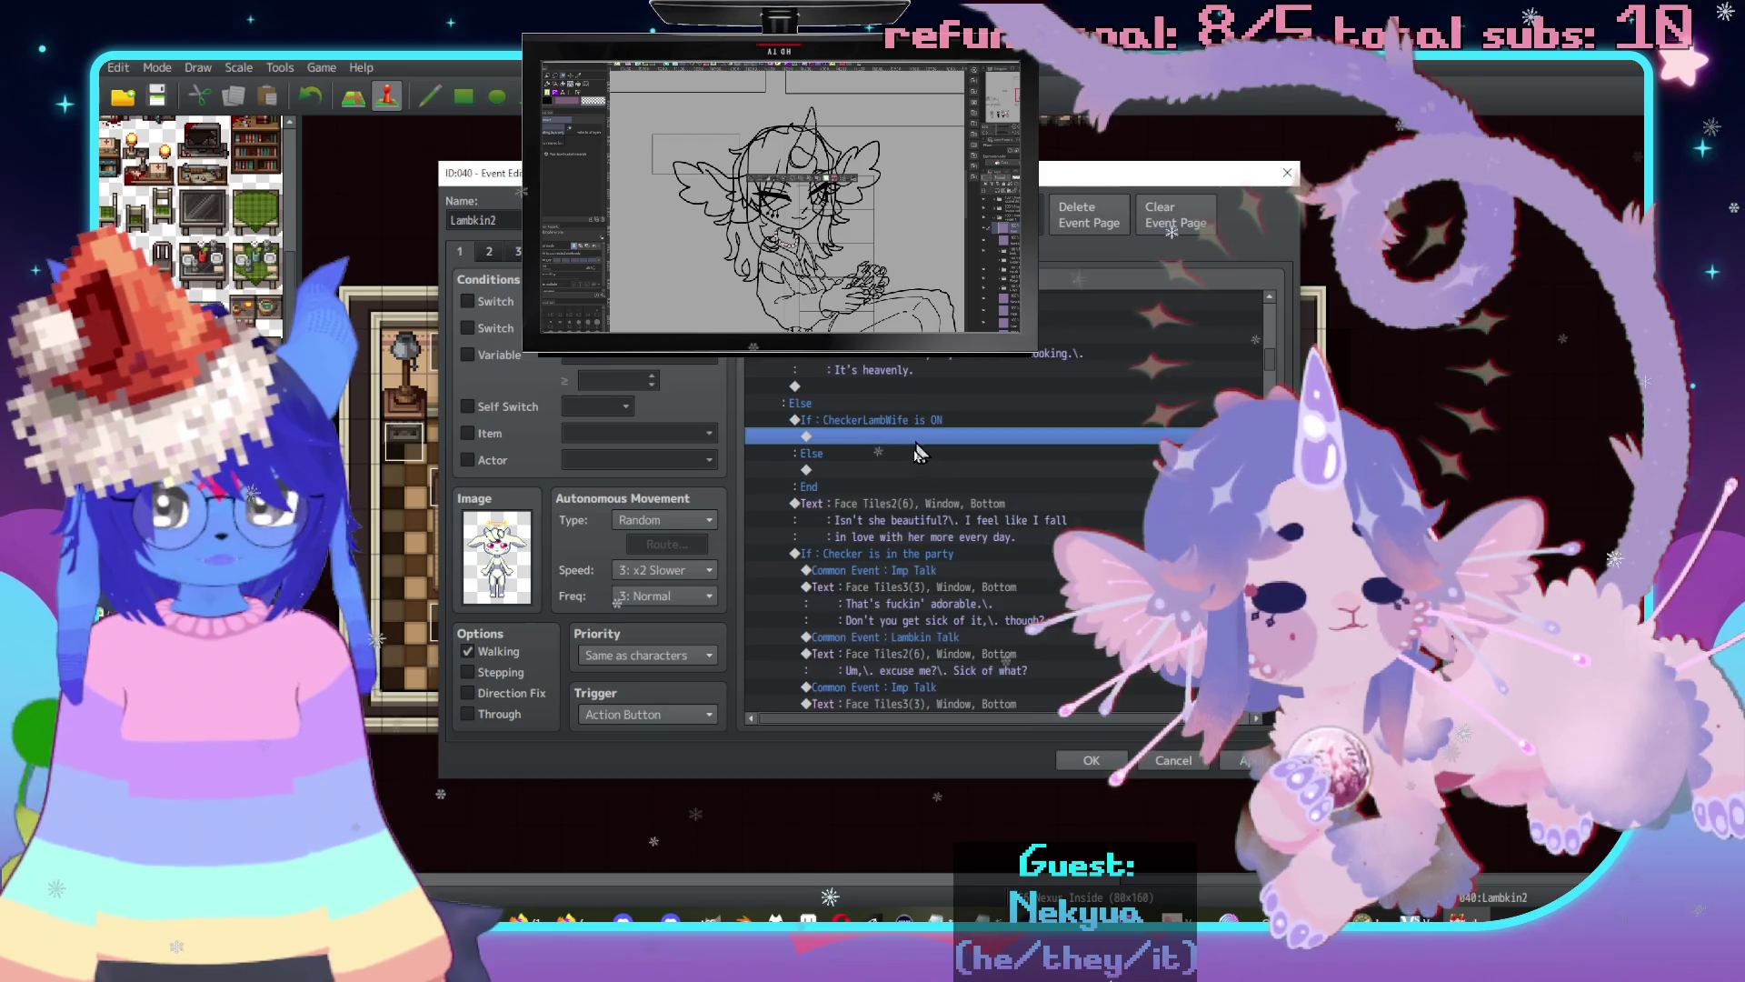
# Select Lambkin's 'Isn't she beautiful' line, then the empty row inside the CheckerLambWife If.
pyautogui.click(914, 520)
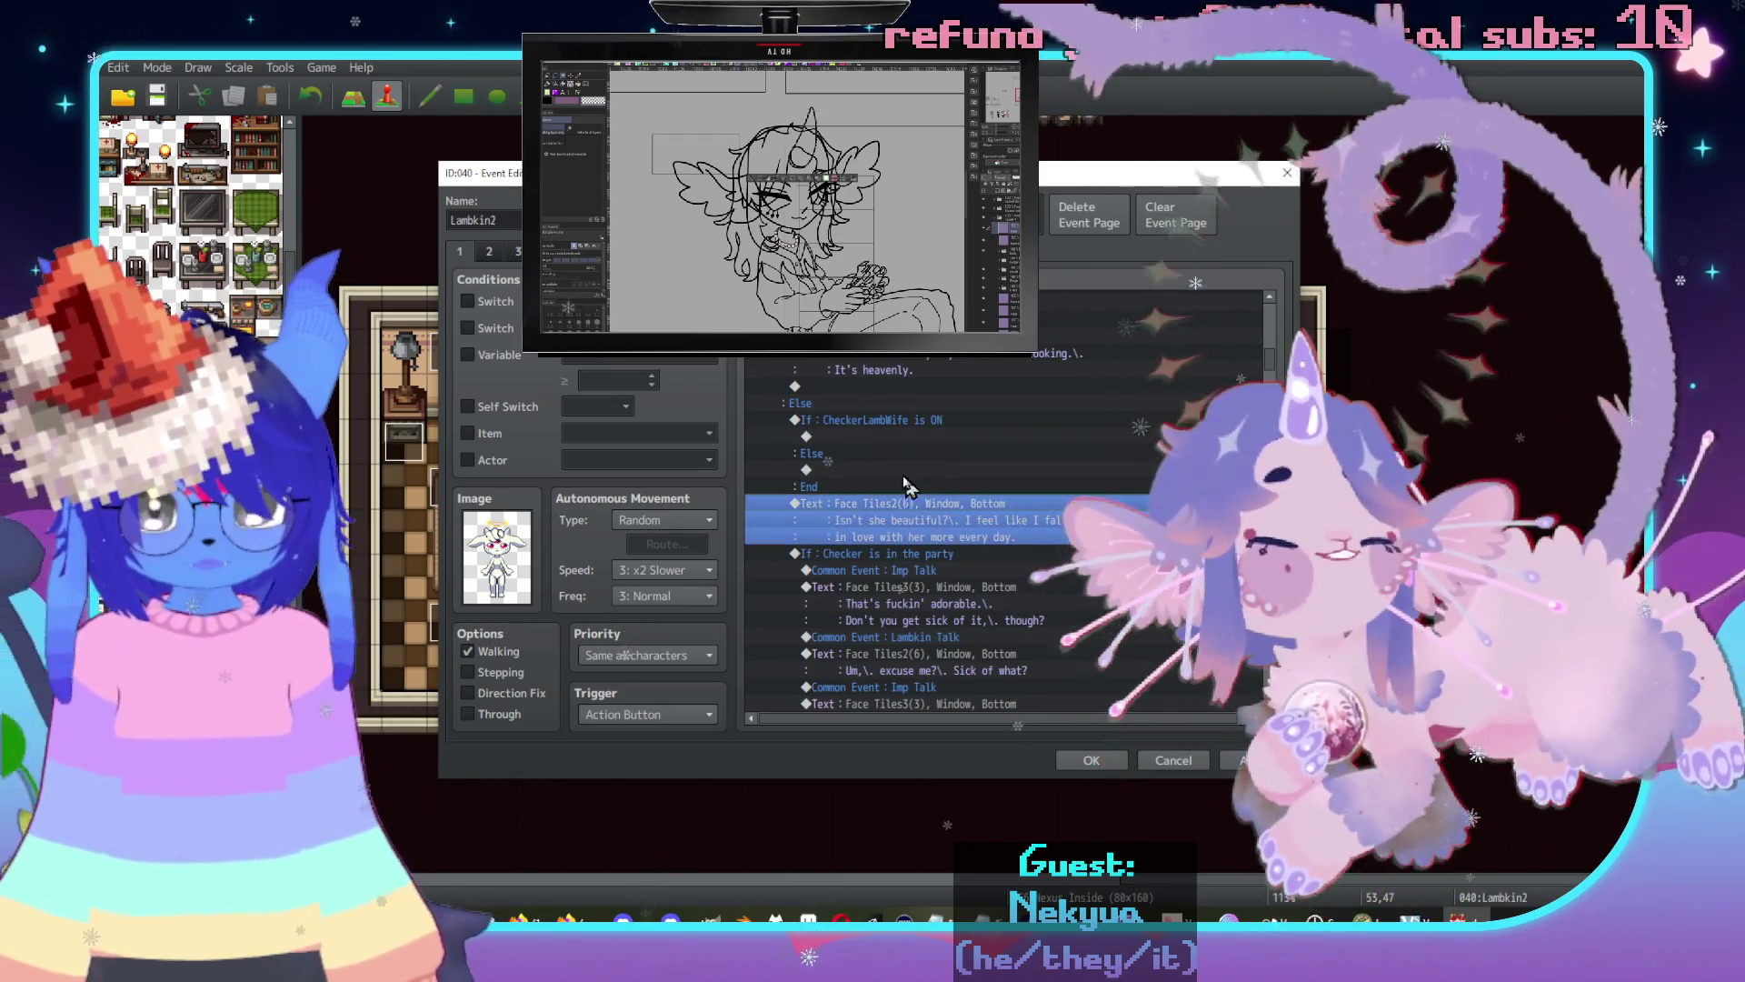
pyautogui.click(909, 470)
pyautogui.click(897, 438)
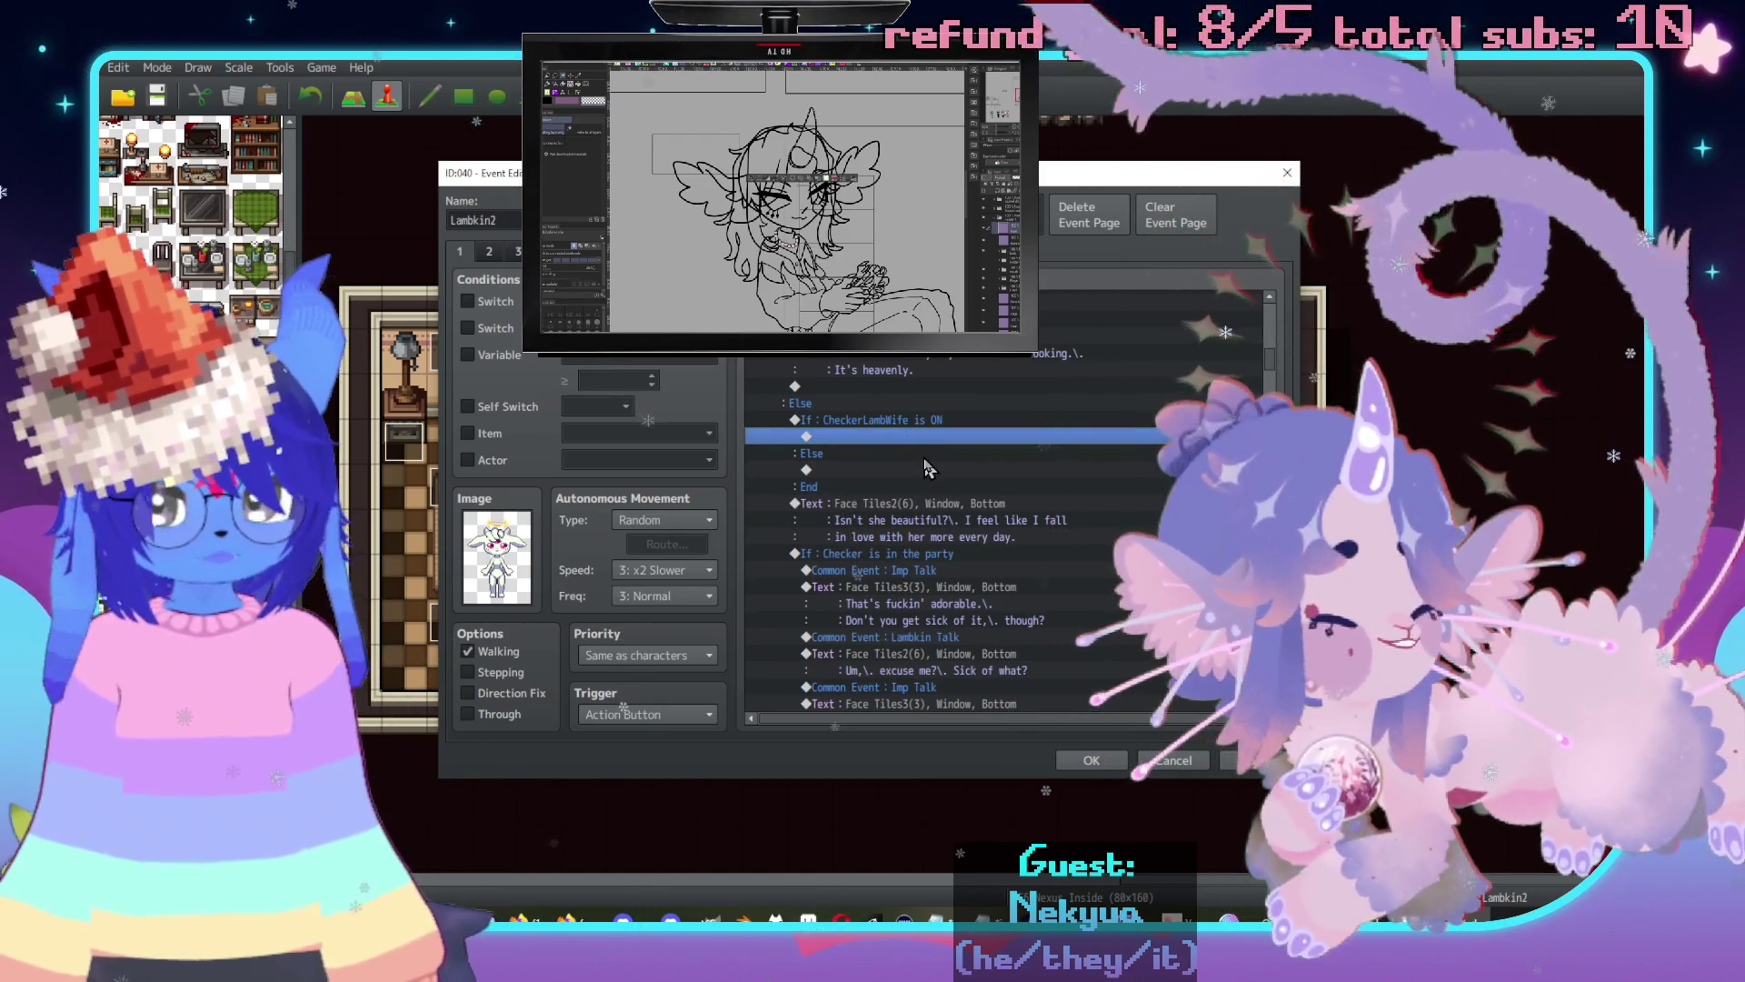
# Paste Lambkin's Show Text under the If and reword it to 'I love her so much..'.
pyautogui.hotkey('ctrl', 'v')
pyautogui.doubleClick(898, 437)
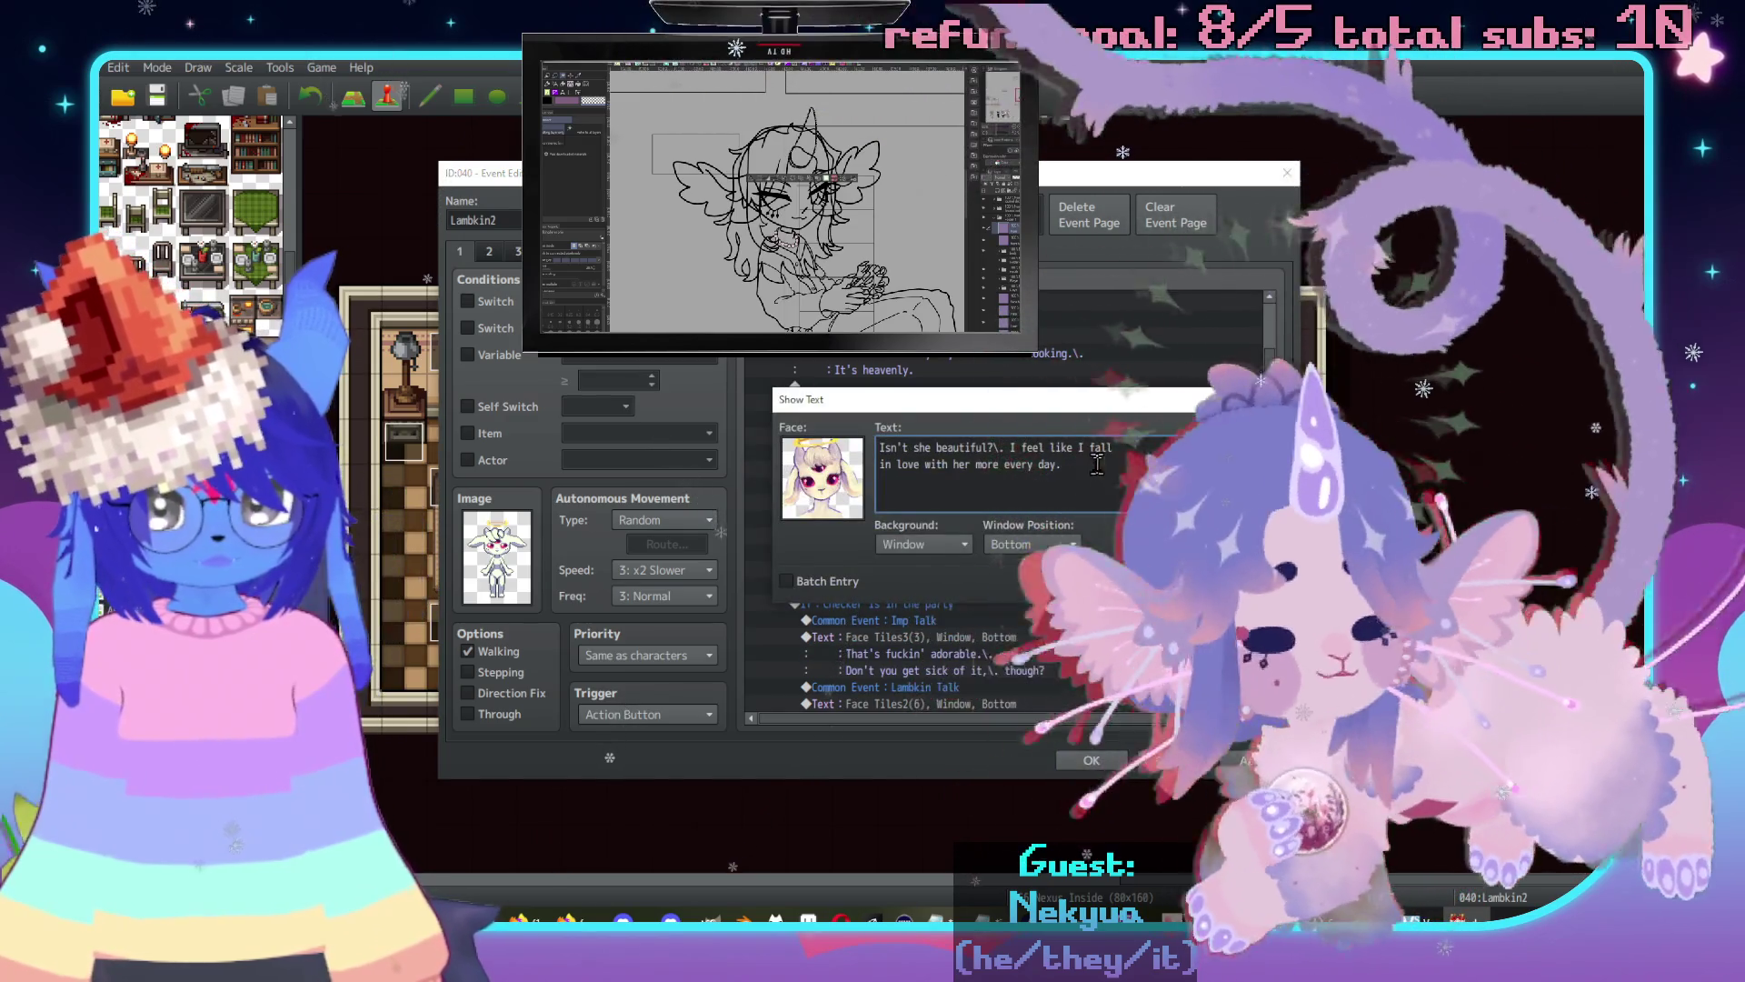
pyautogui.hotkey('ctrl', 'a')
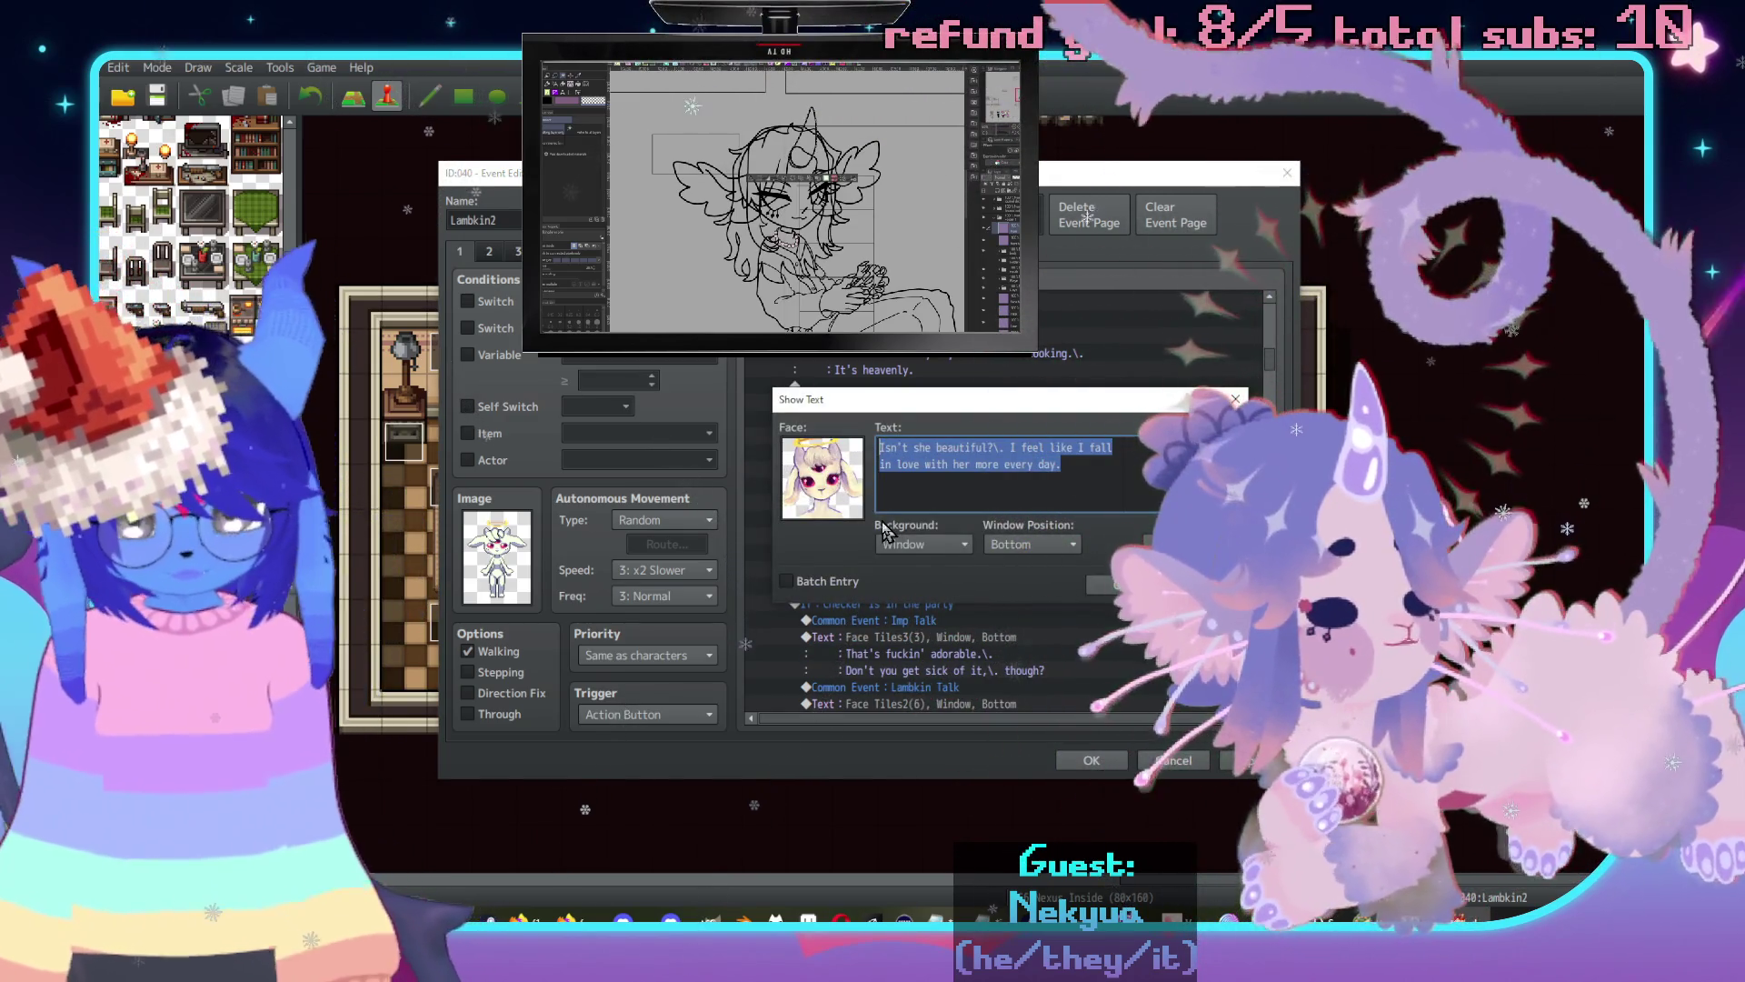
pyautogui.write('I love het')
pyautogui.press('BackSpace')
pyautogui.write('r')
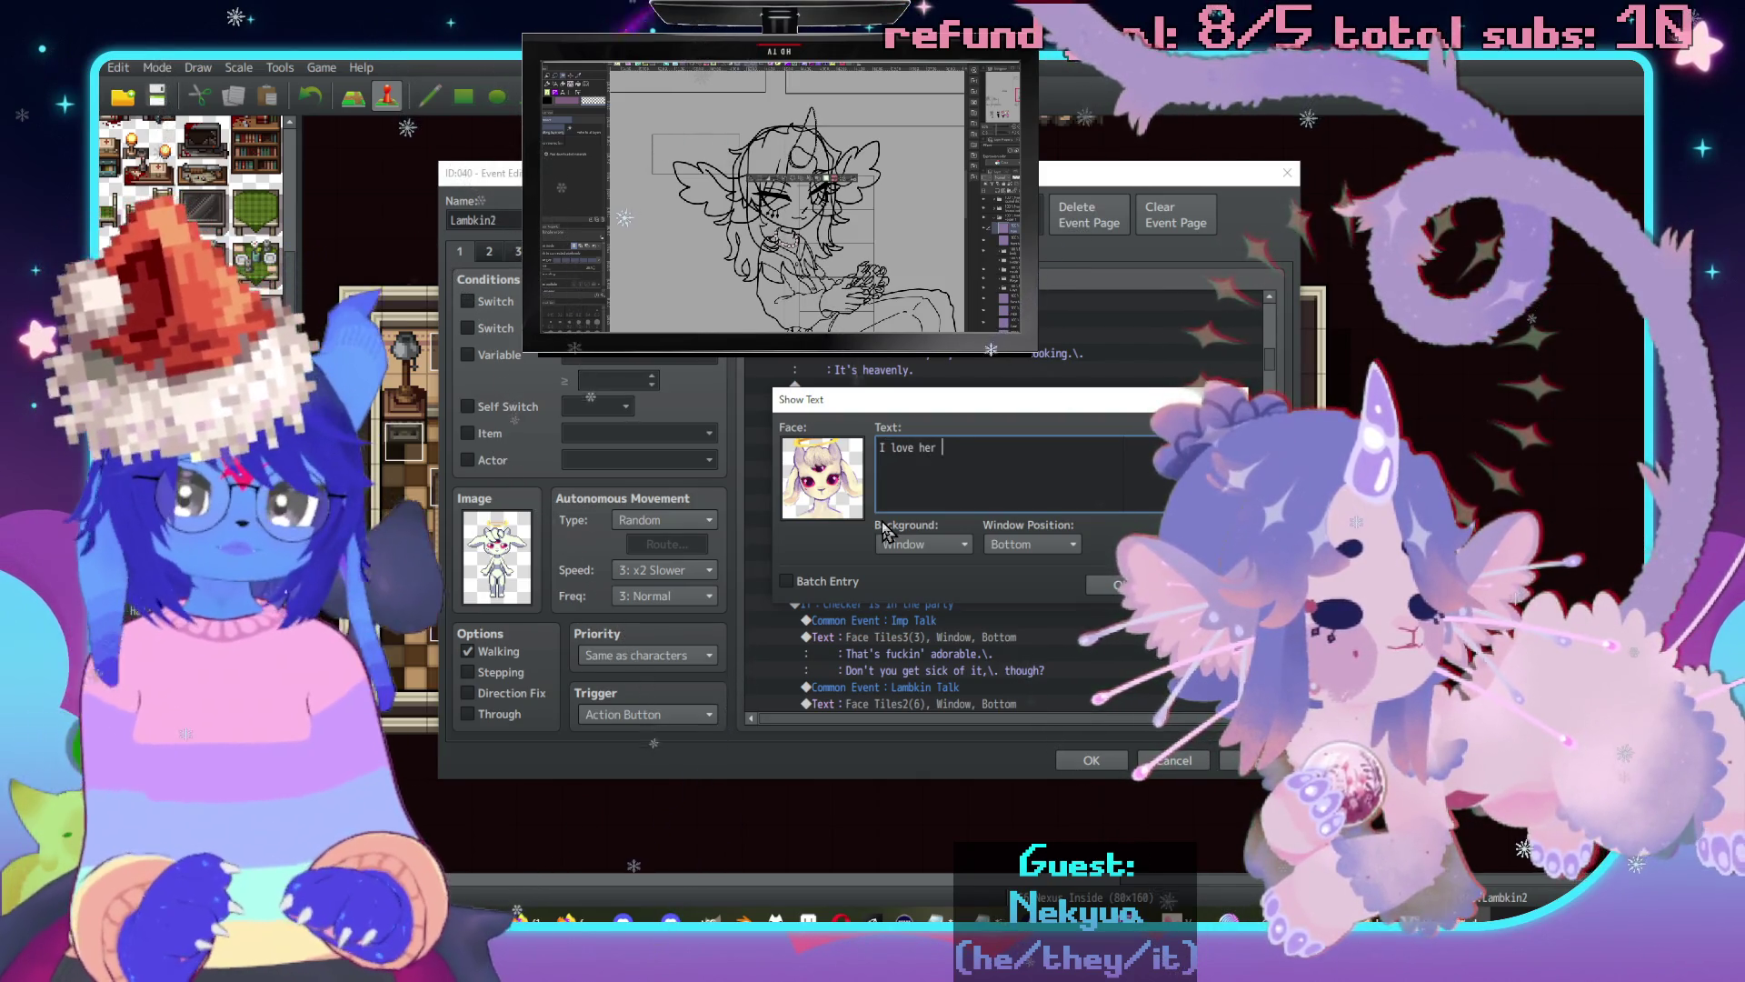
pyautogui.write(' so much..')
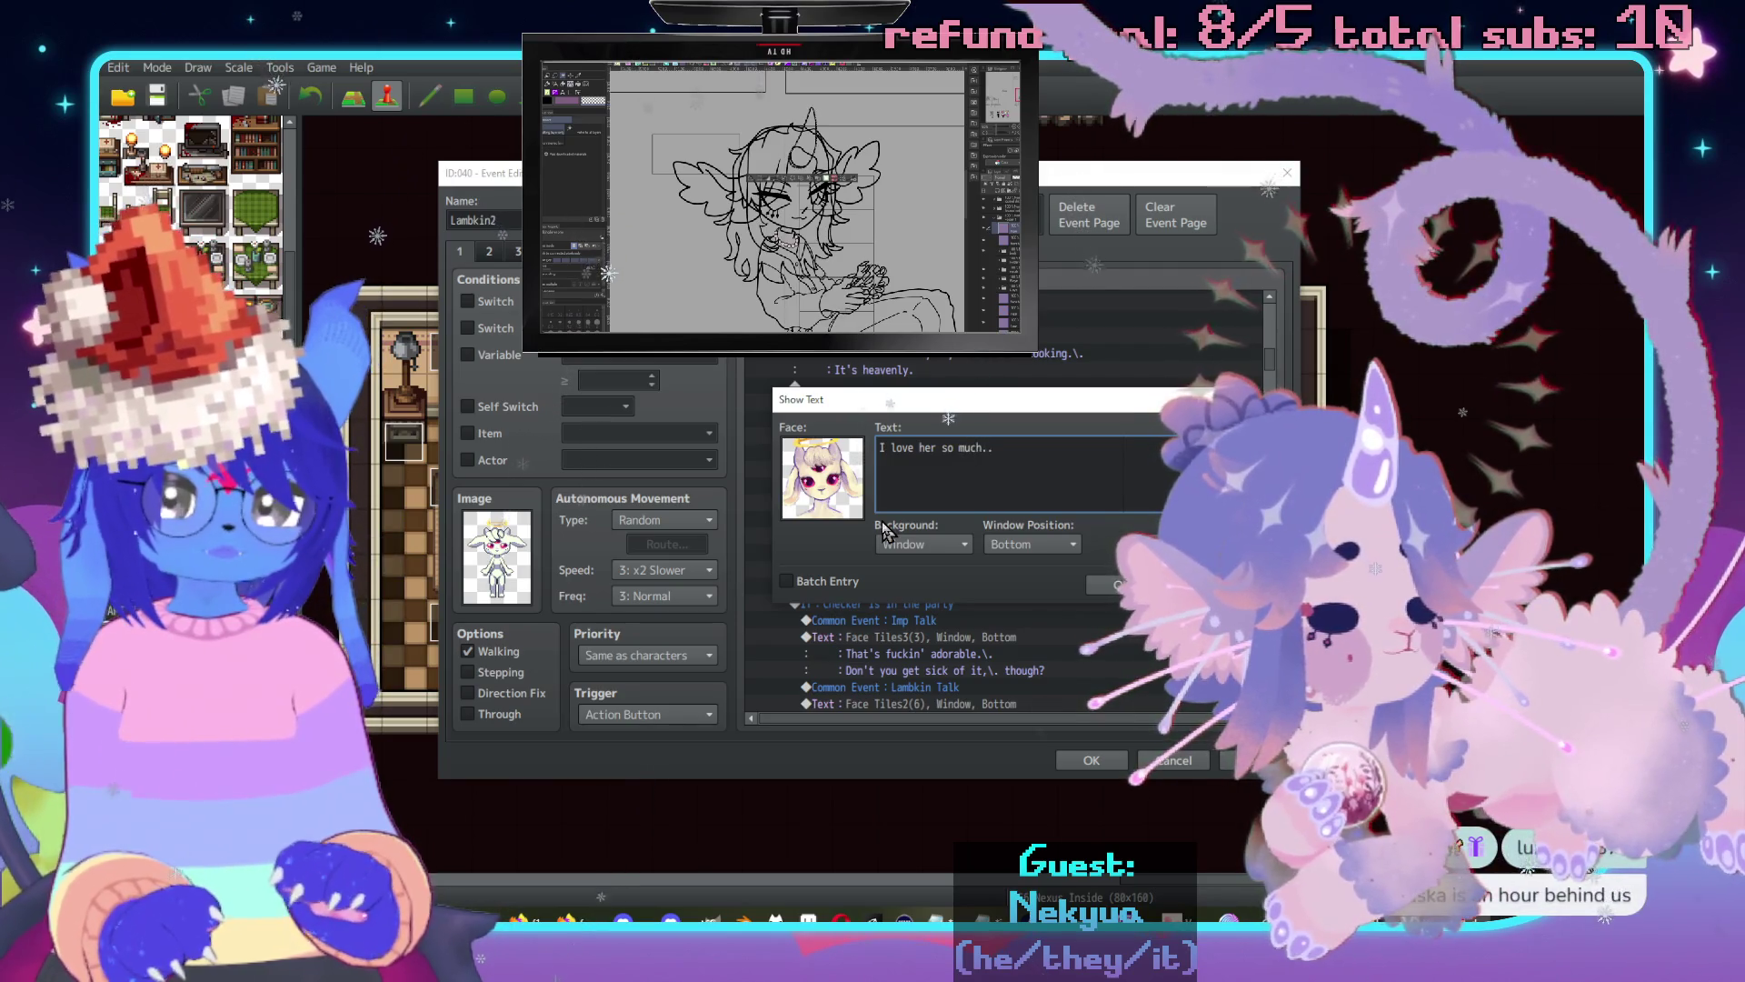
pyautogui.click(1116, 584)
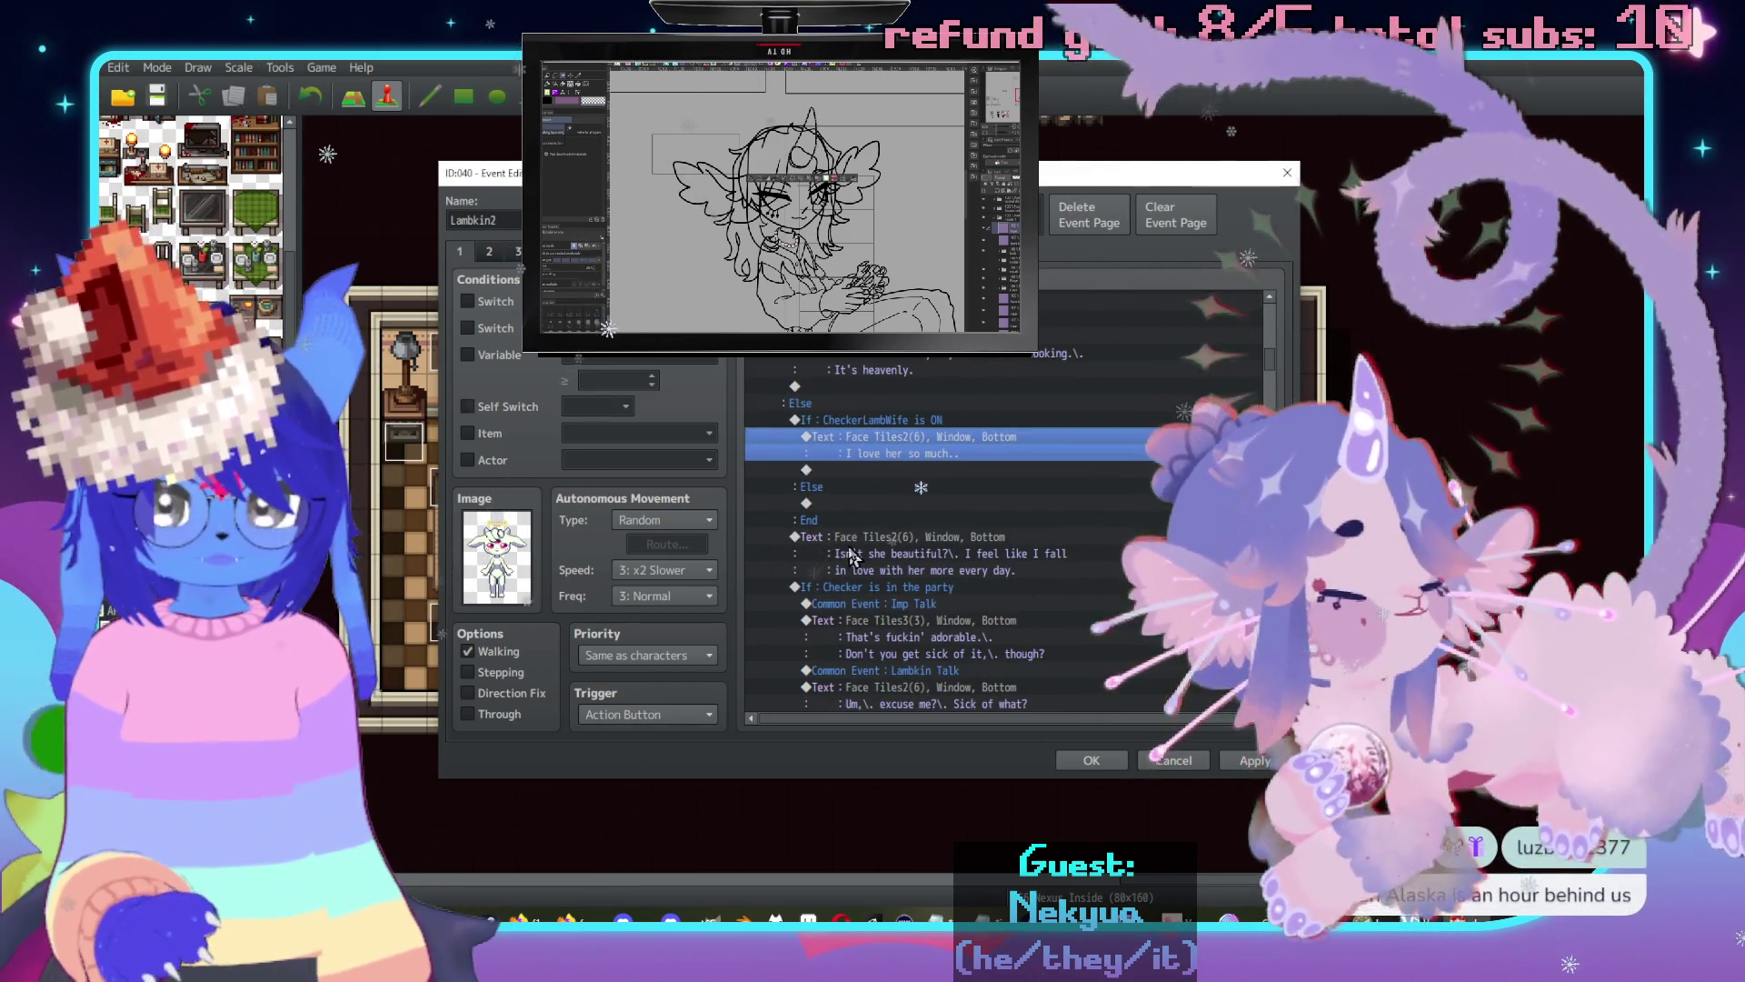
pyautogui.click(852, 556)
# Cut the 'Isn't she beautiful' line and Checker party branch and paste them under Else.
pyautogui.scroll(-2, 873, 549)
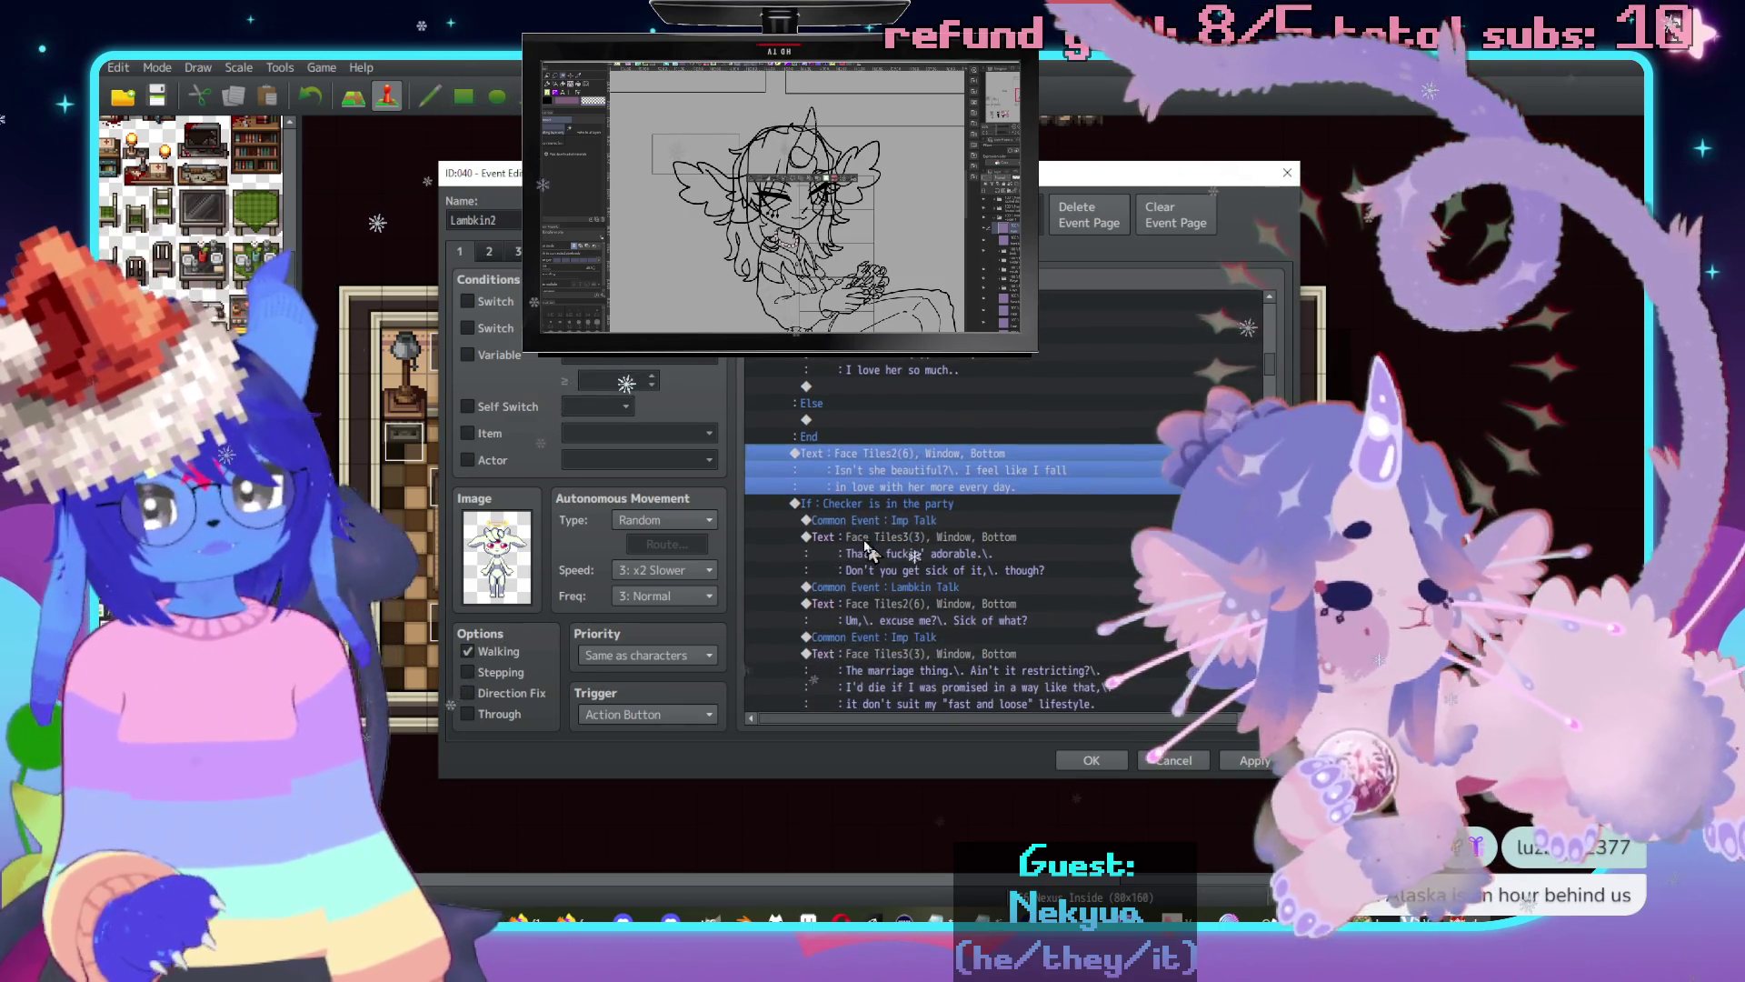
pyautogui.keyDown('shift'); pyautogui.click(916, 506); pyautogui.keyUp('shift')
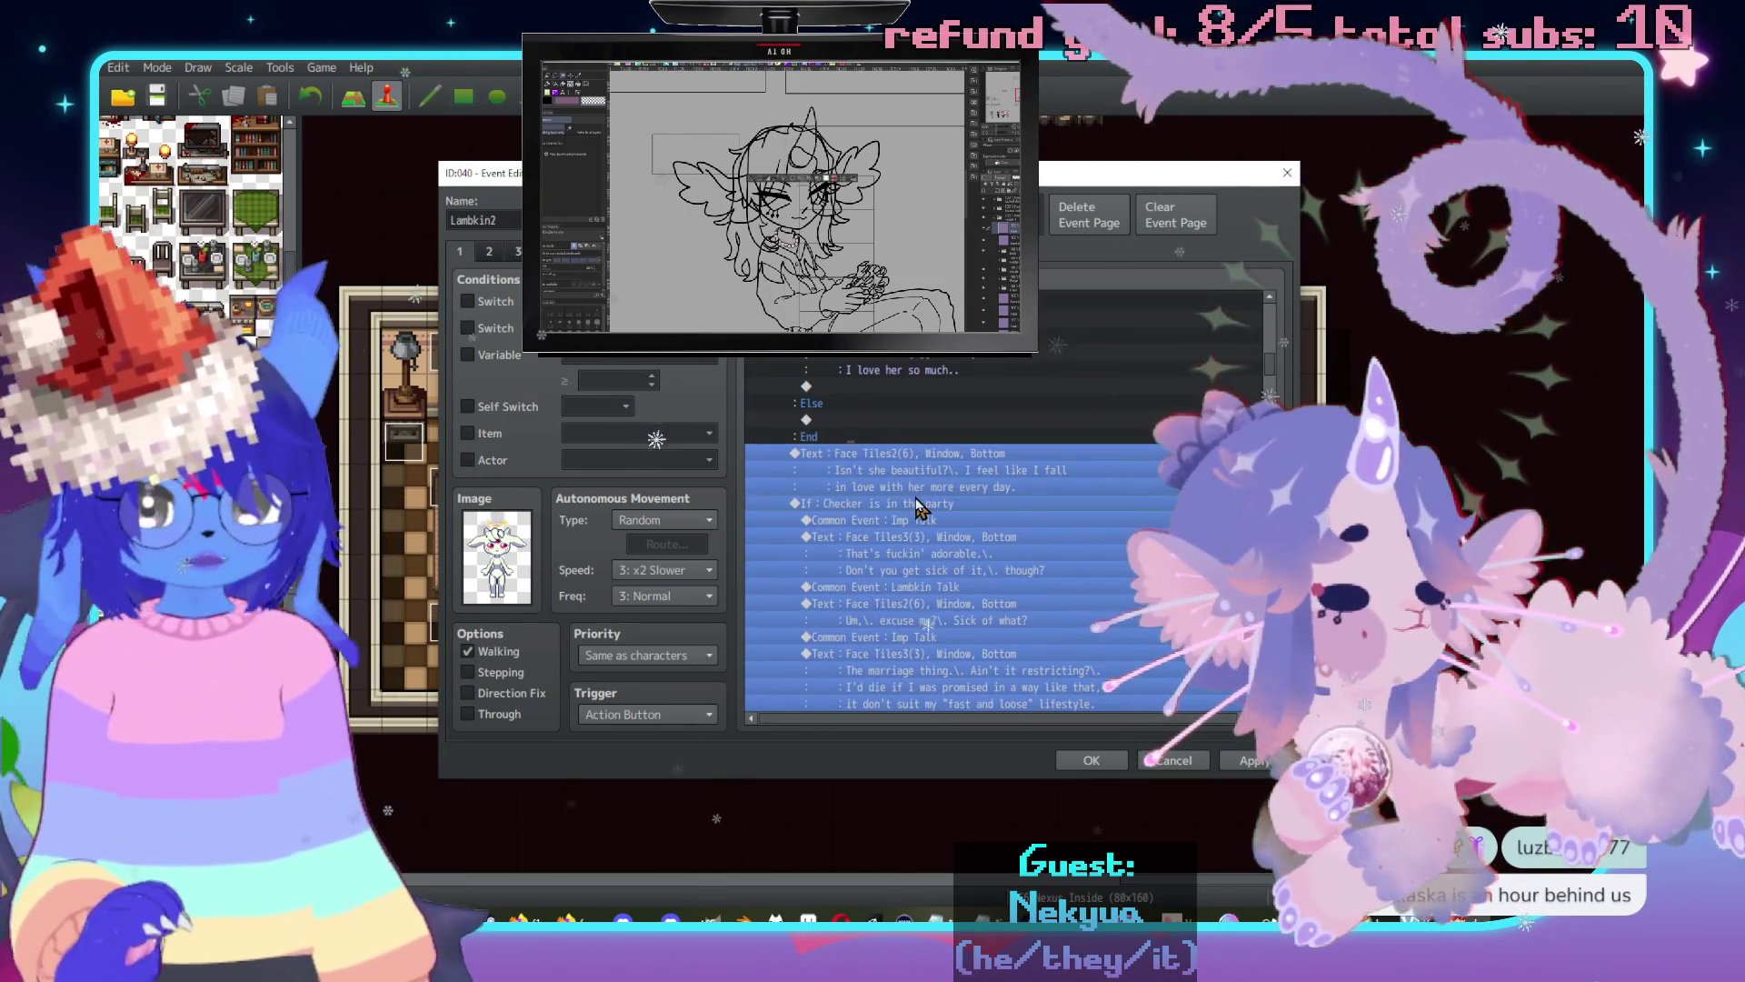
pyautogui.press('Delete')
pyautogui.click(900, 419)
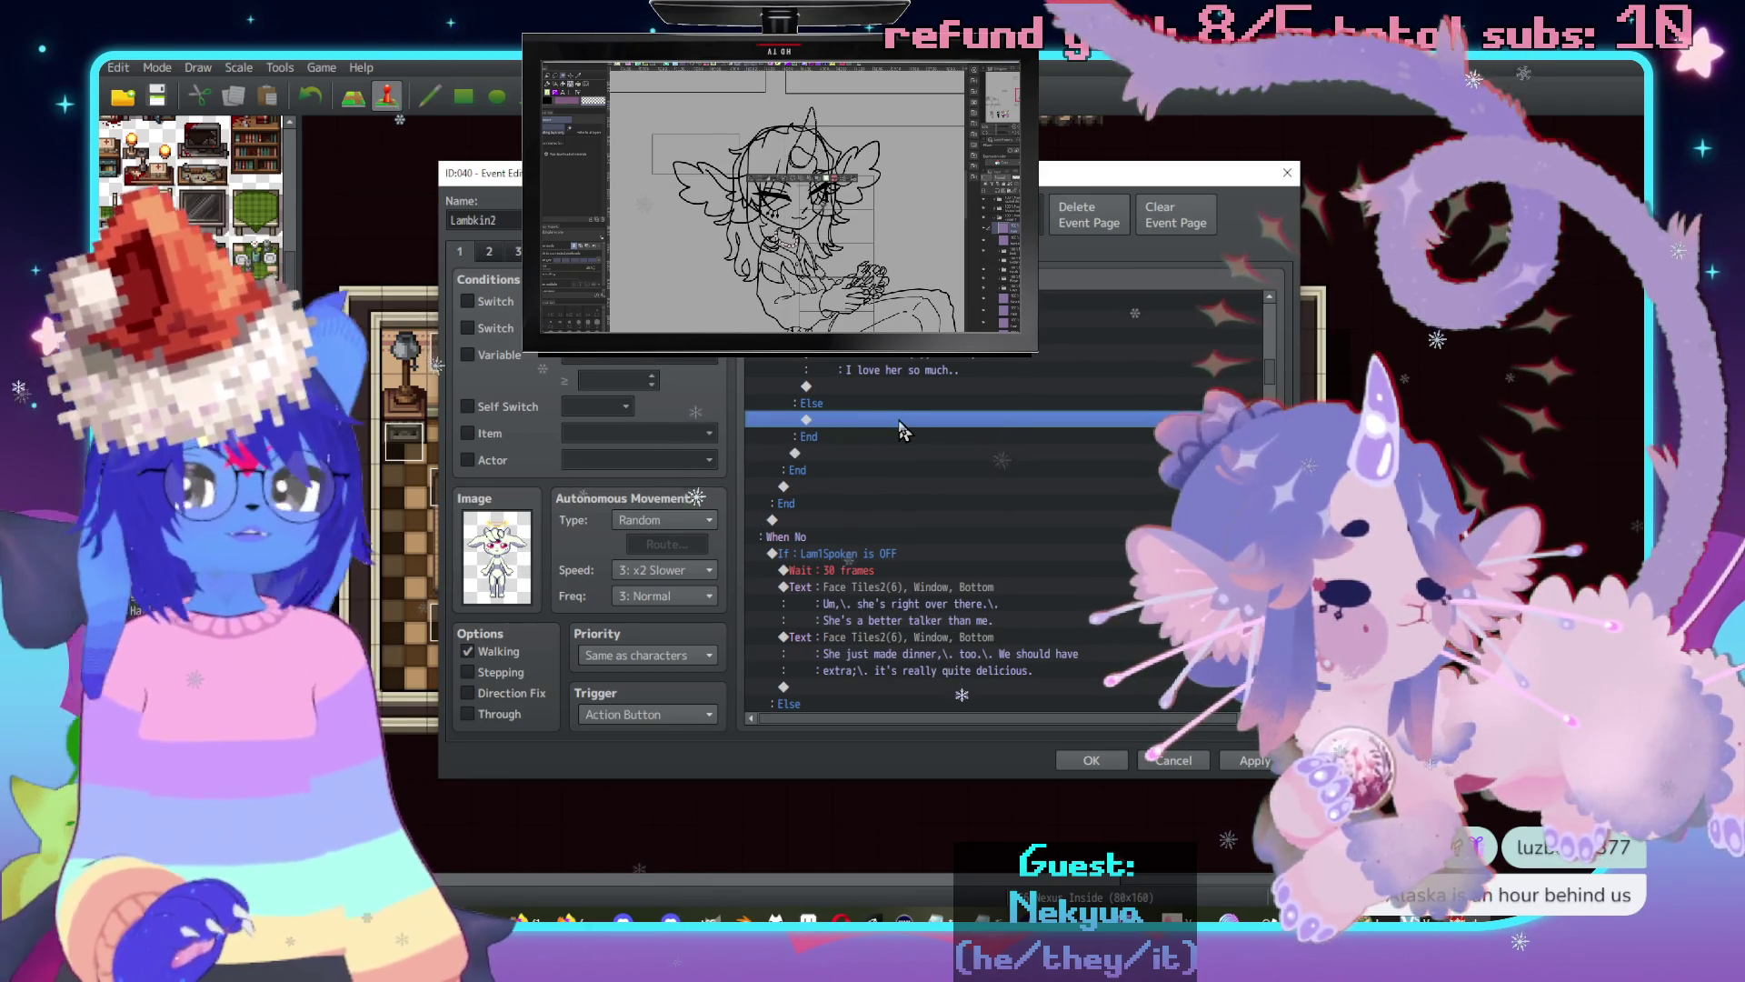
pyautogui.hotkey('ctrl', 'v')
# Select the moved Checker party branch and open the command list on the row after it.
pyautogui.scroll(4, 923, 523)
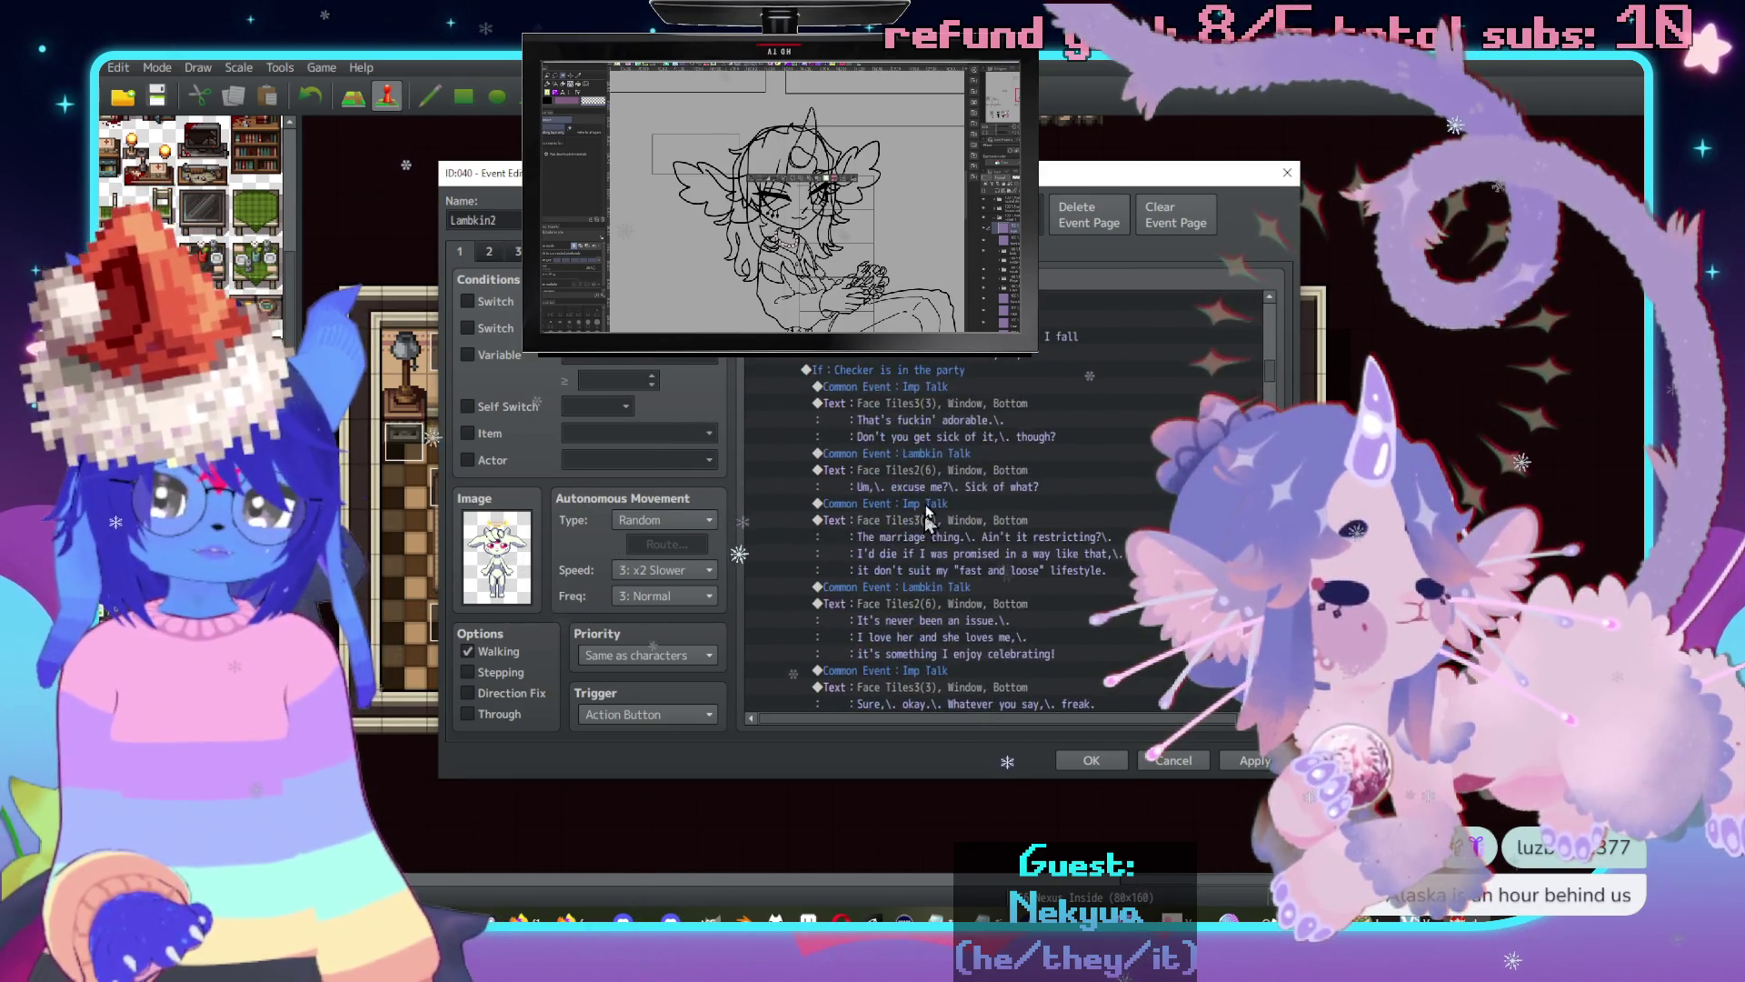
pyautogui.scroll(4, 923, 522)
pyautogui.click(978, 521)
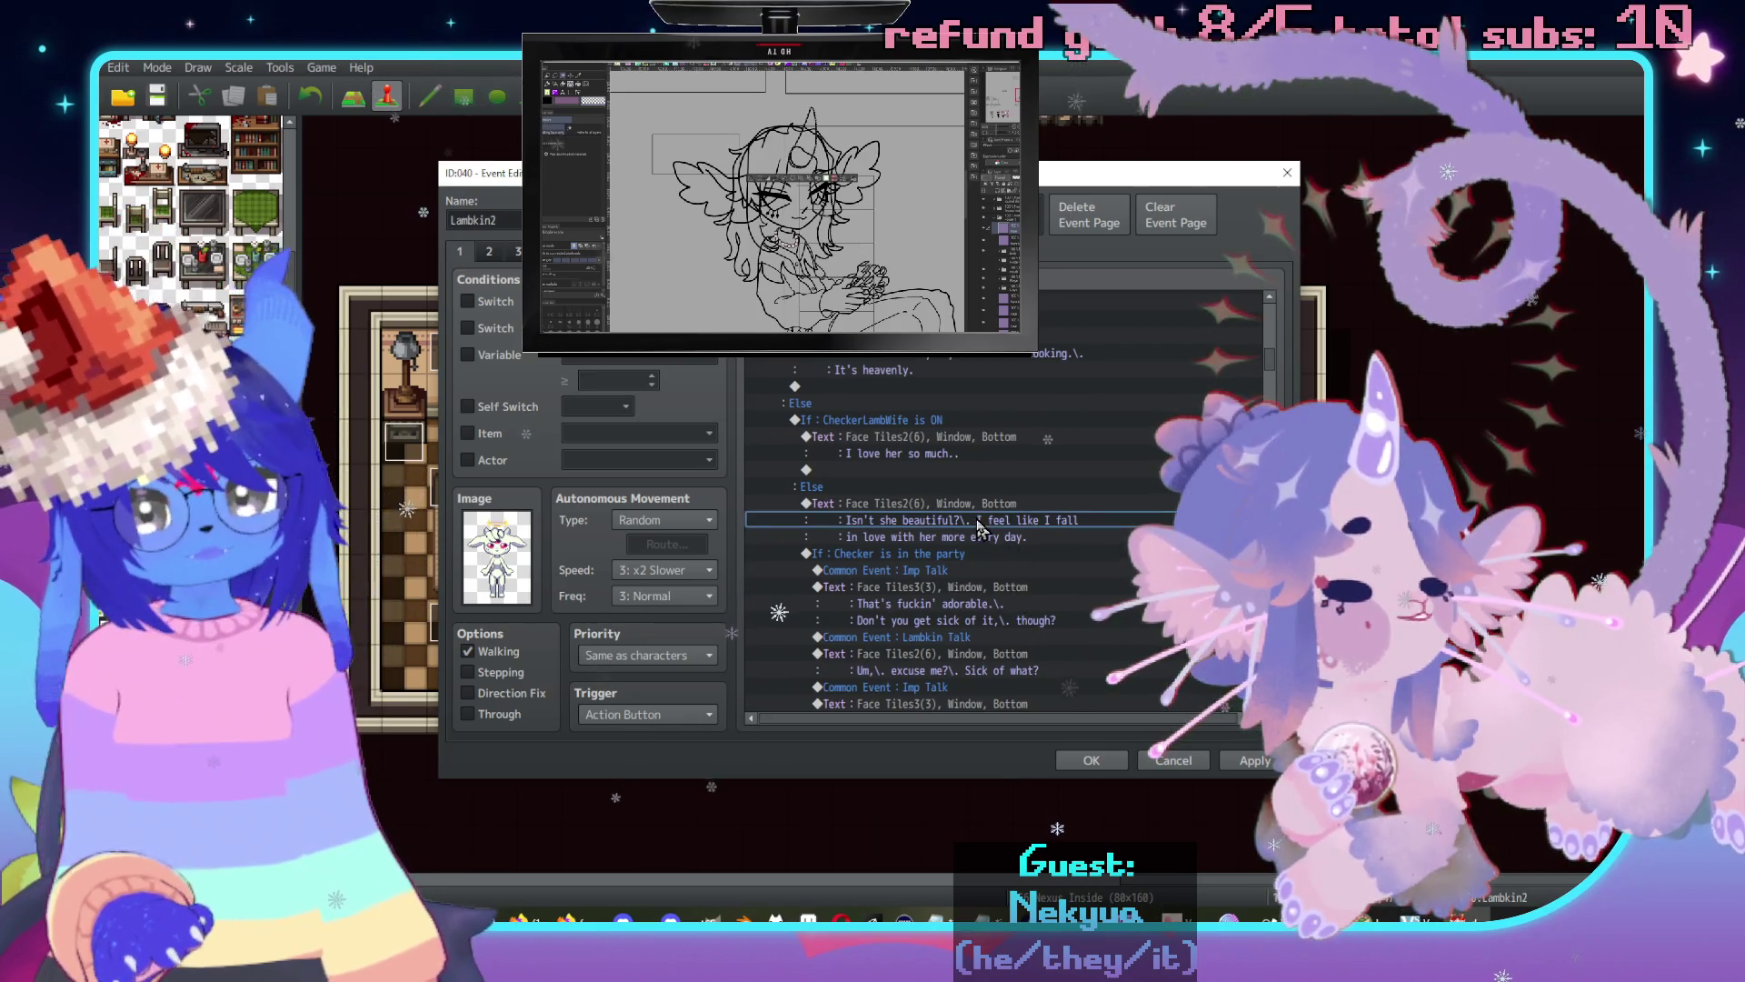
pyautogui.click(1000, 554)
pyautogui.scroll(-1, 1014, 559)
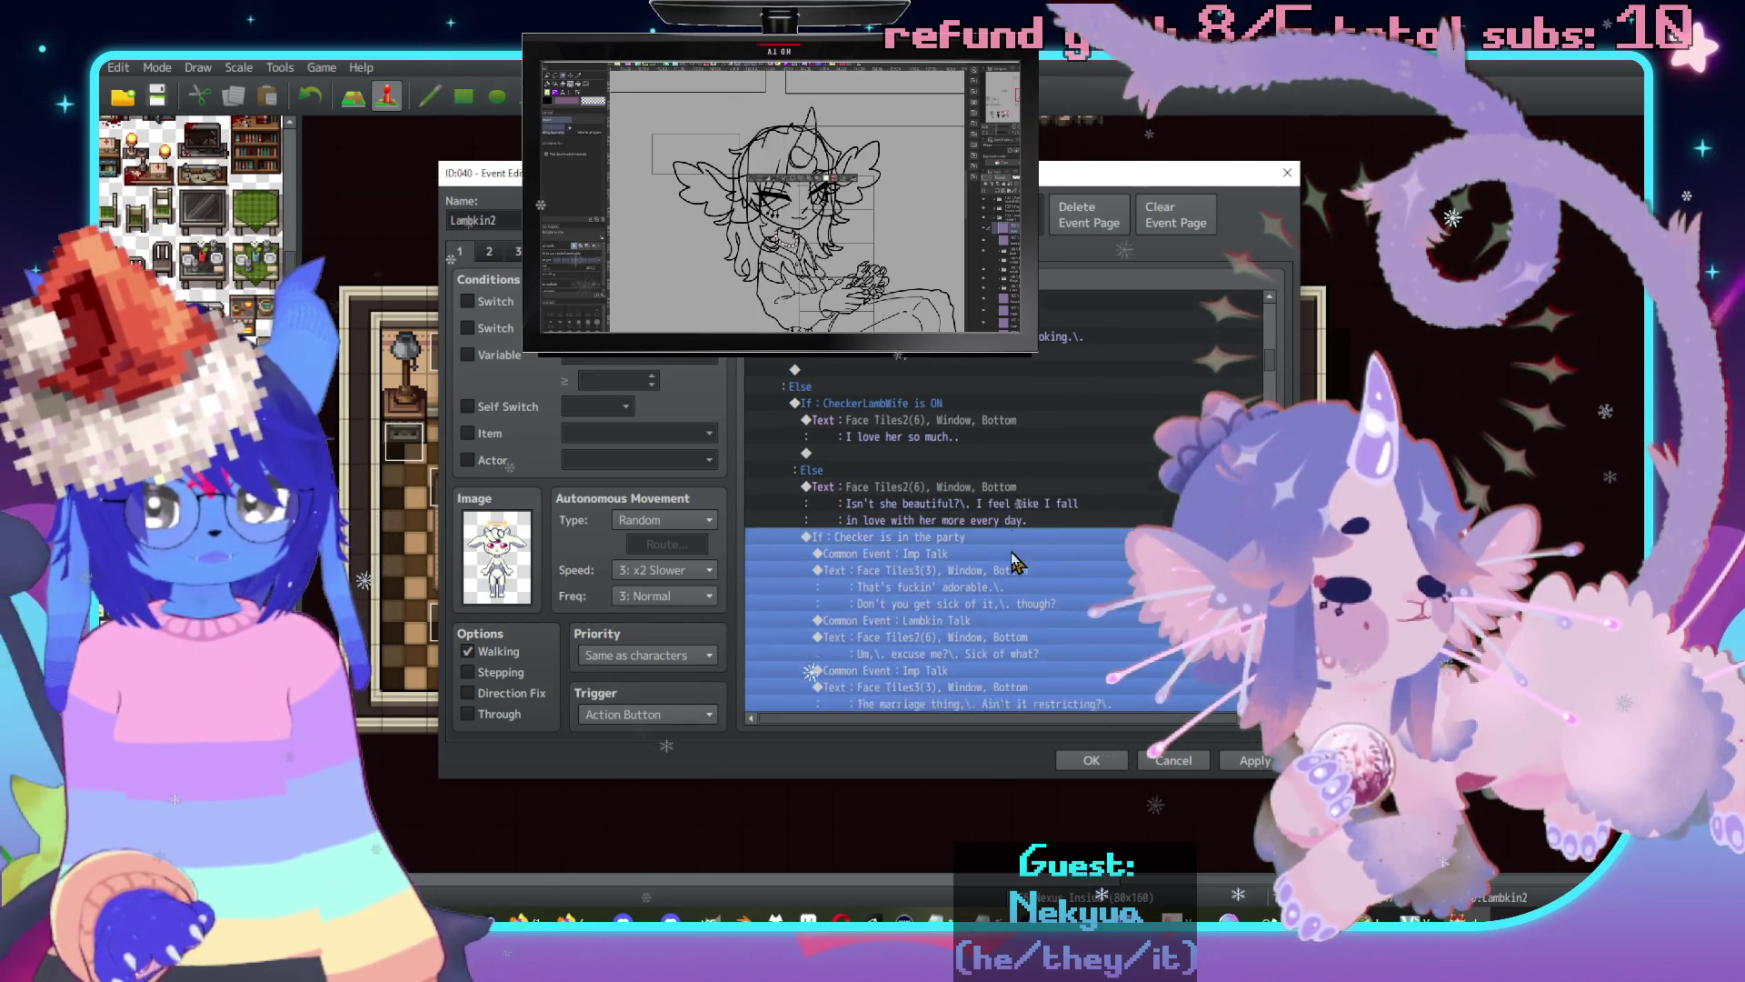
pyautogui.scroll(-2, 1000, 554)
pyautogui.click(974, 436)
pyautogui.scroll(-2, 977, 428)
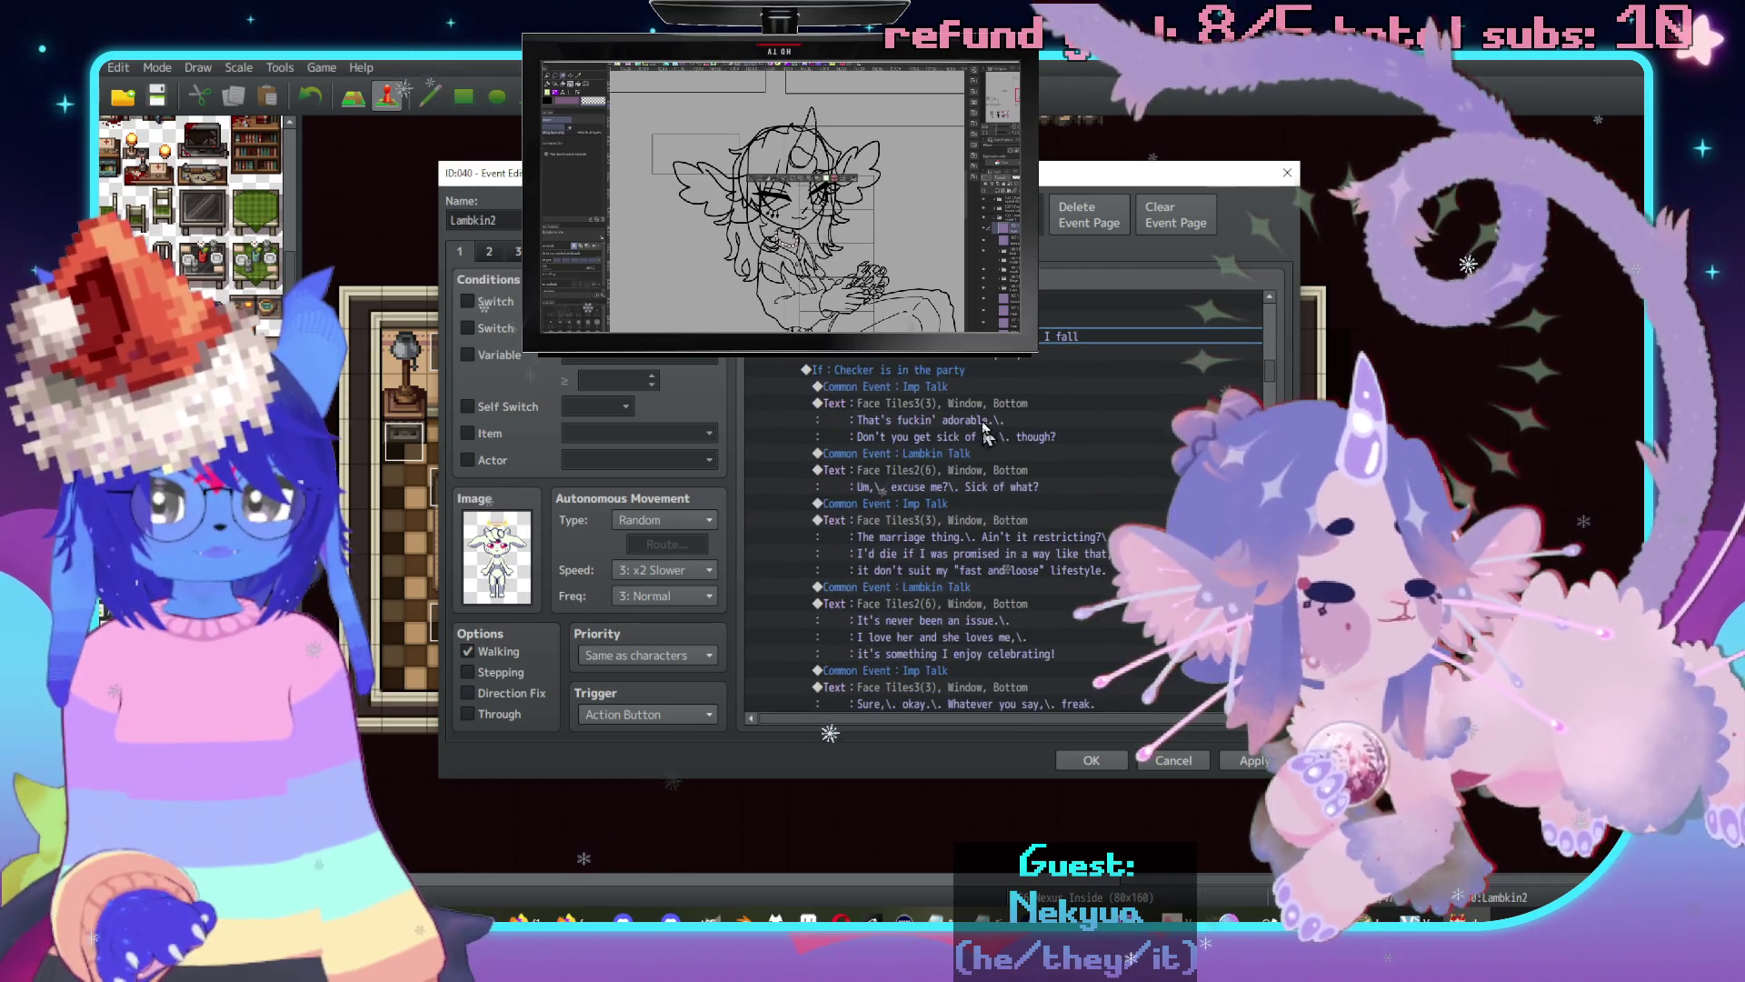
pyautogui.click(982, 393)
pyautogui.scroll(-3, 995, 436)
pyautogui.scroll(-6, 1000, 472)
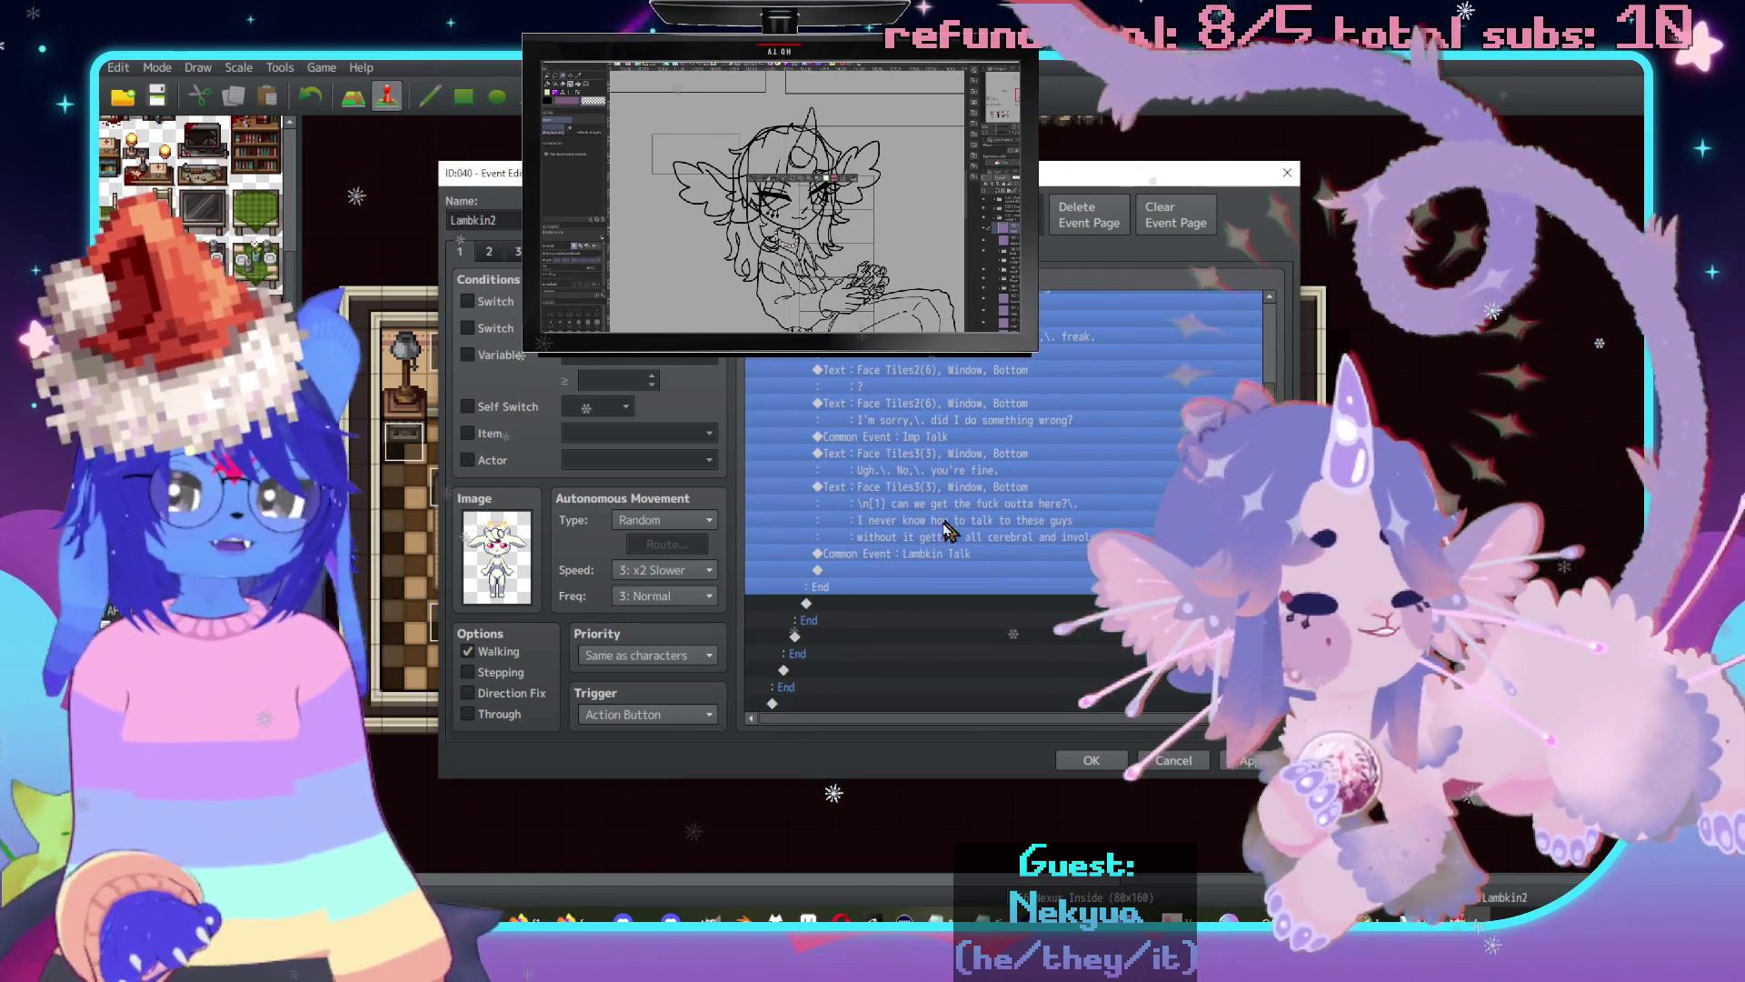
pyautogui.doubleClick(913, 577)
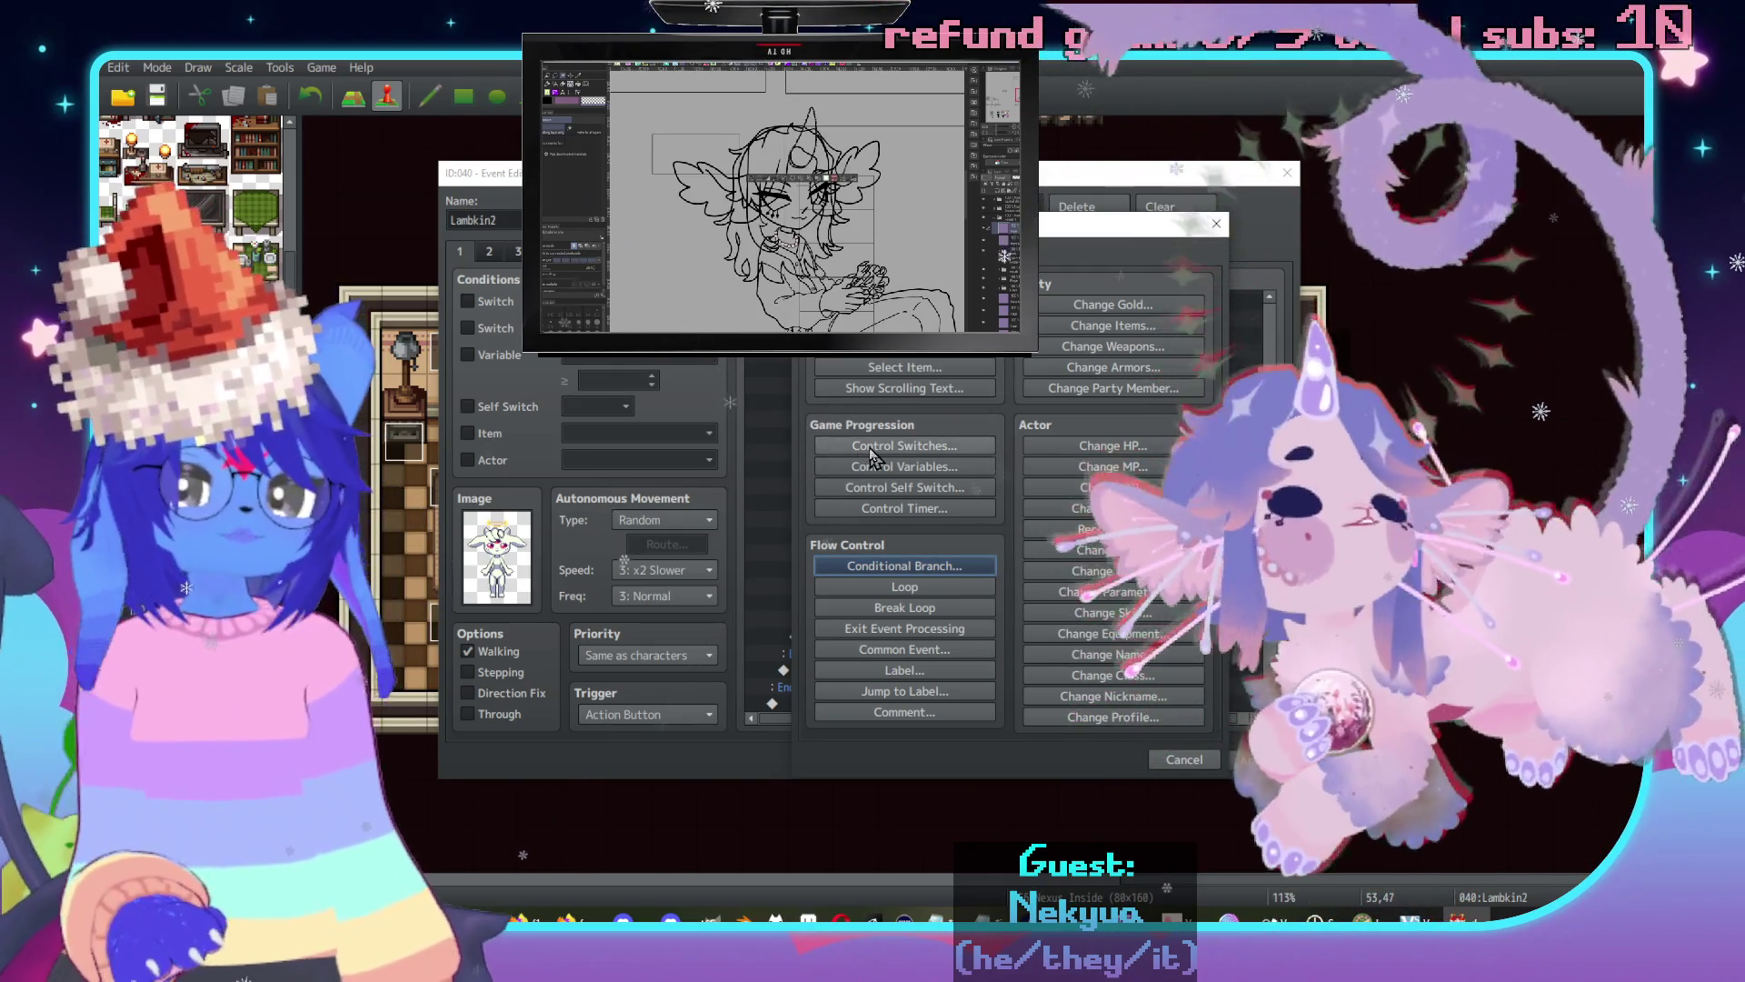
# Add a Control Switches command turning #0293 CheckerLambWife ON.
pyautogui.click(904, 446)
pyautogui.click(997, 468)
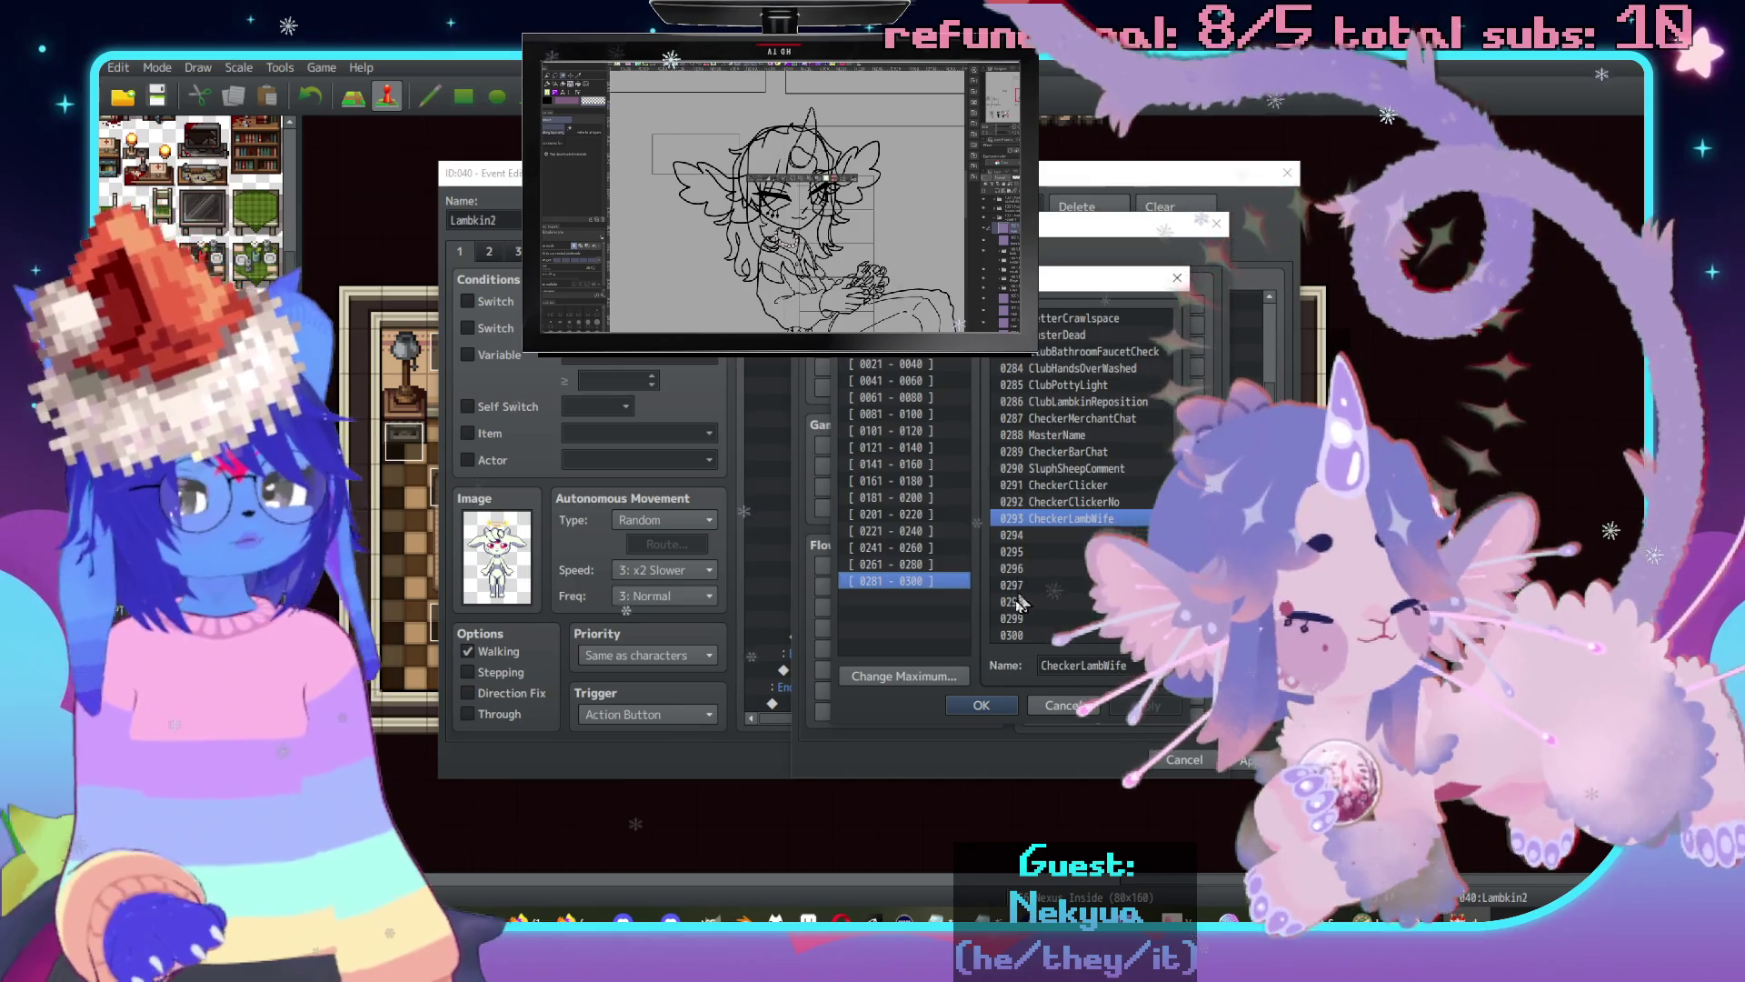
pyautogui.click(979, 706)
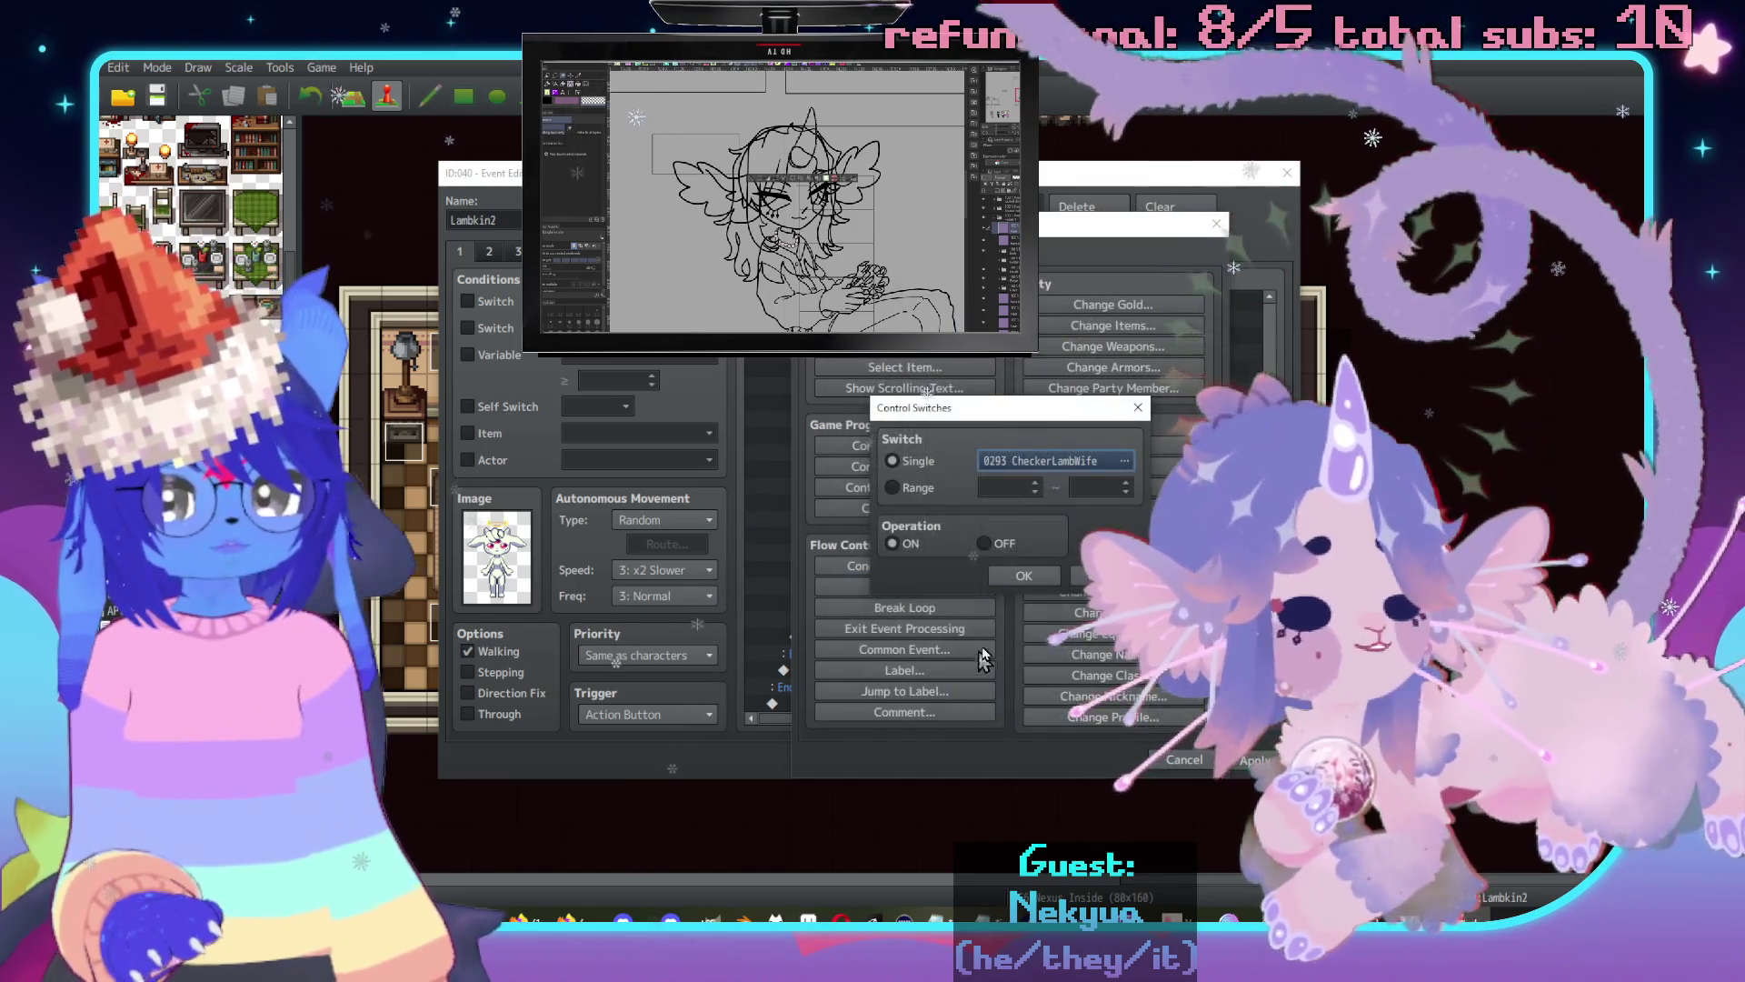
pyautogui.click(986, 695)
# Look over the event's second page, opening and cancelling the Event Commands list.
pyautogui.scroll(10, 936, 644)
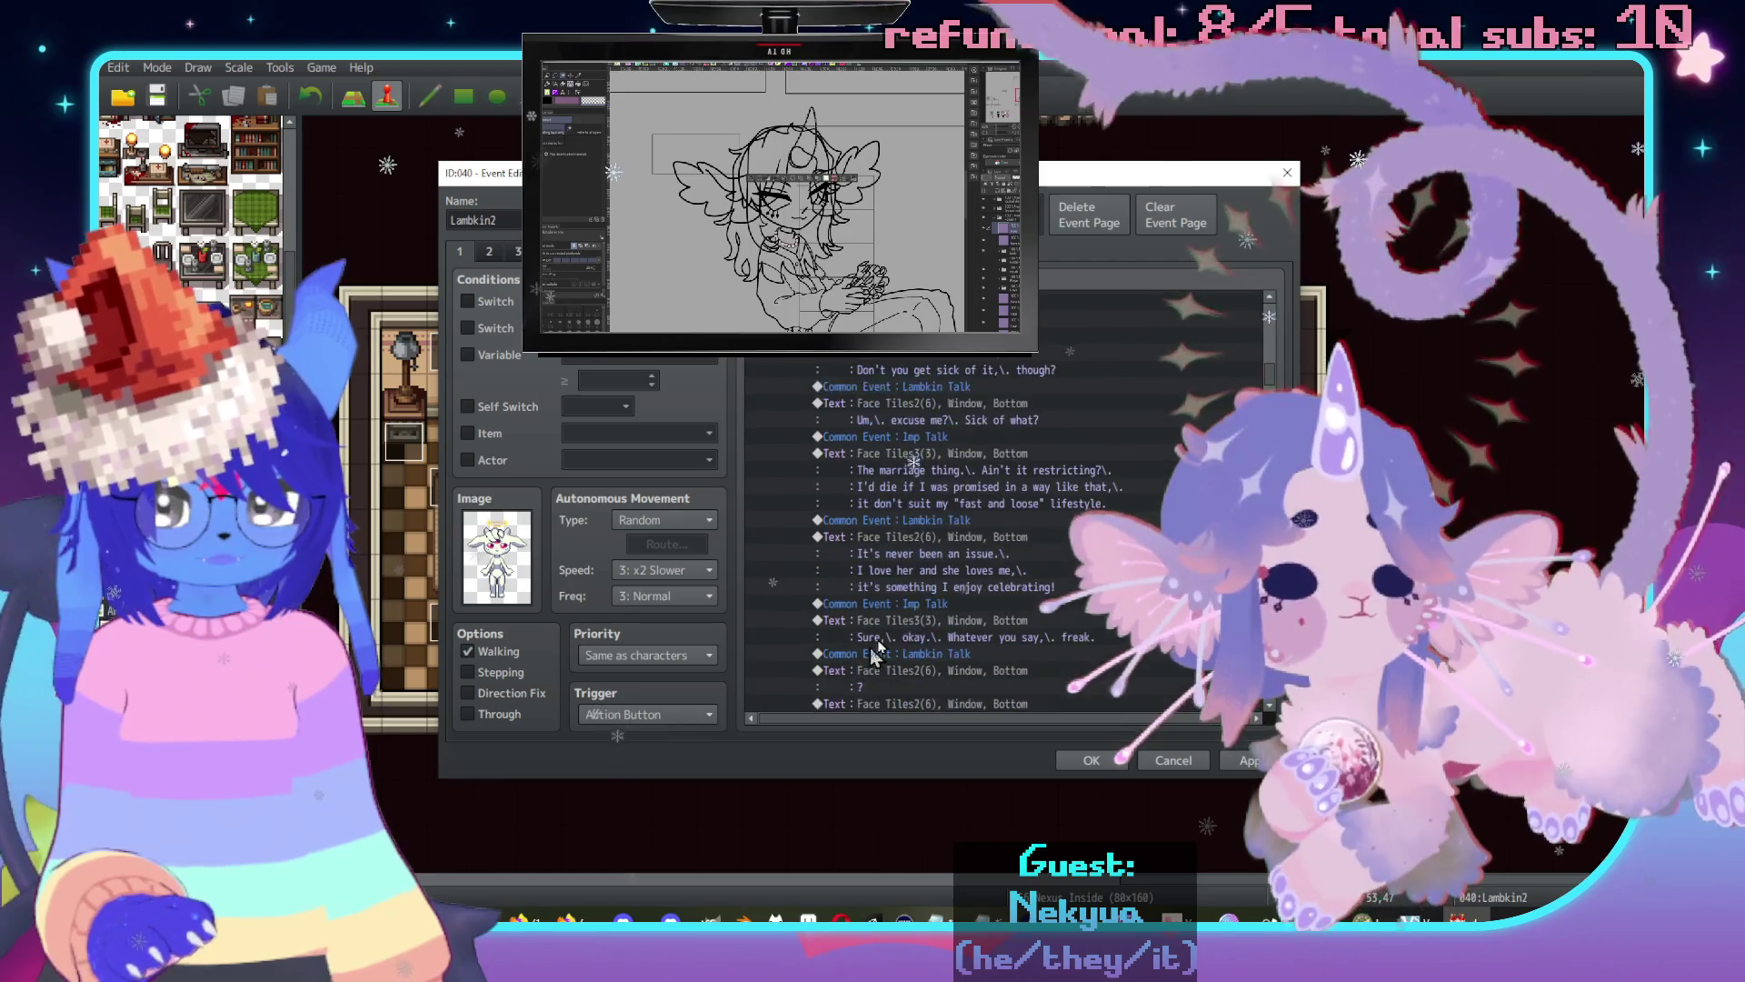
pyautogui.scroll(1, 918, 615)
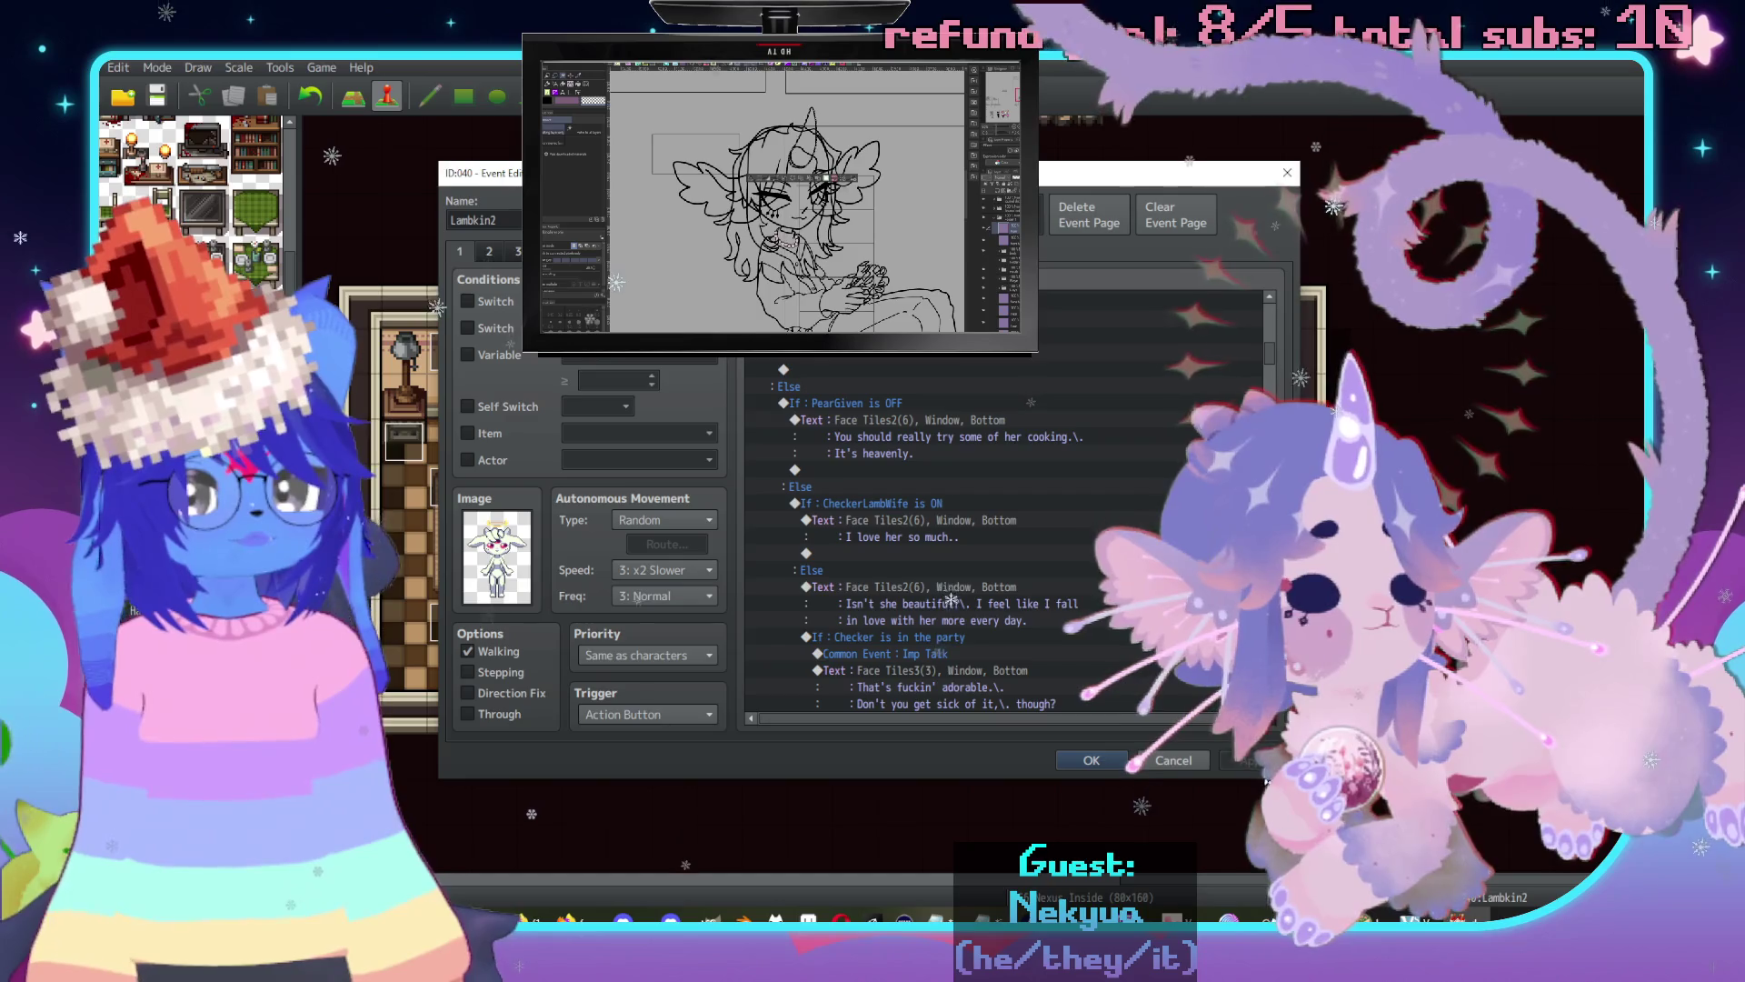
pyautogui.click(482, 258)
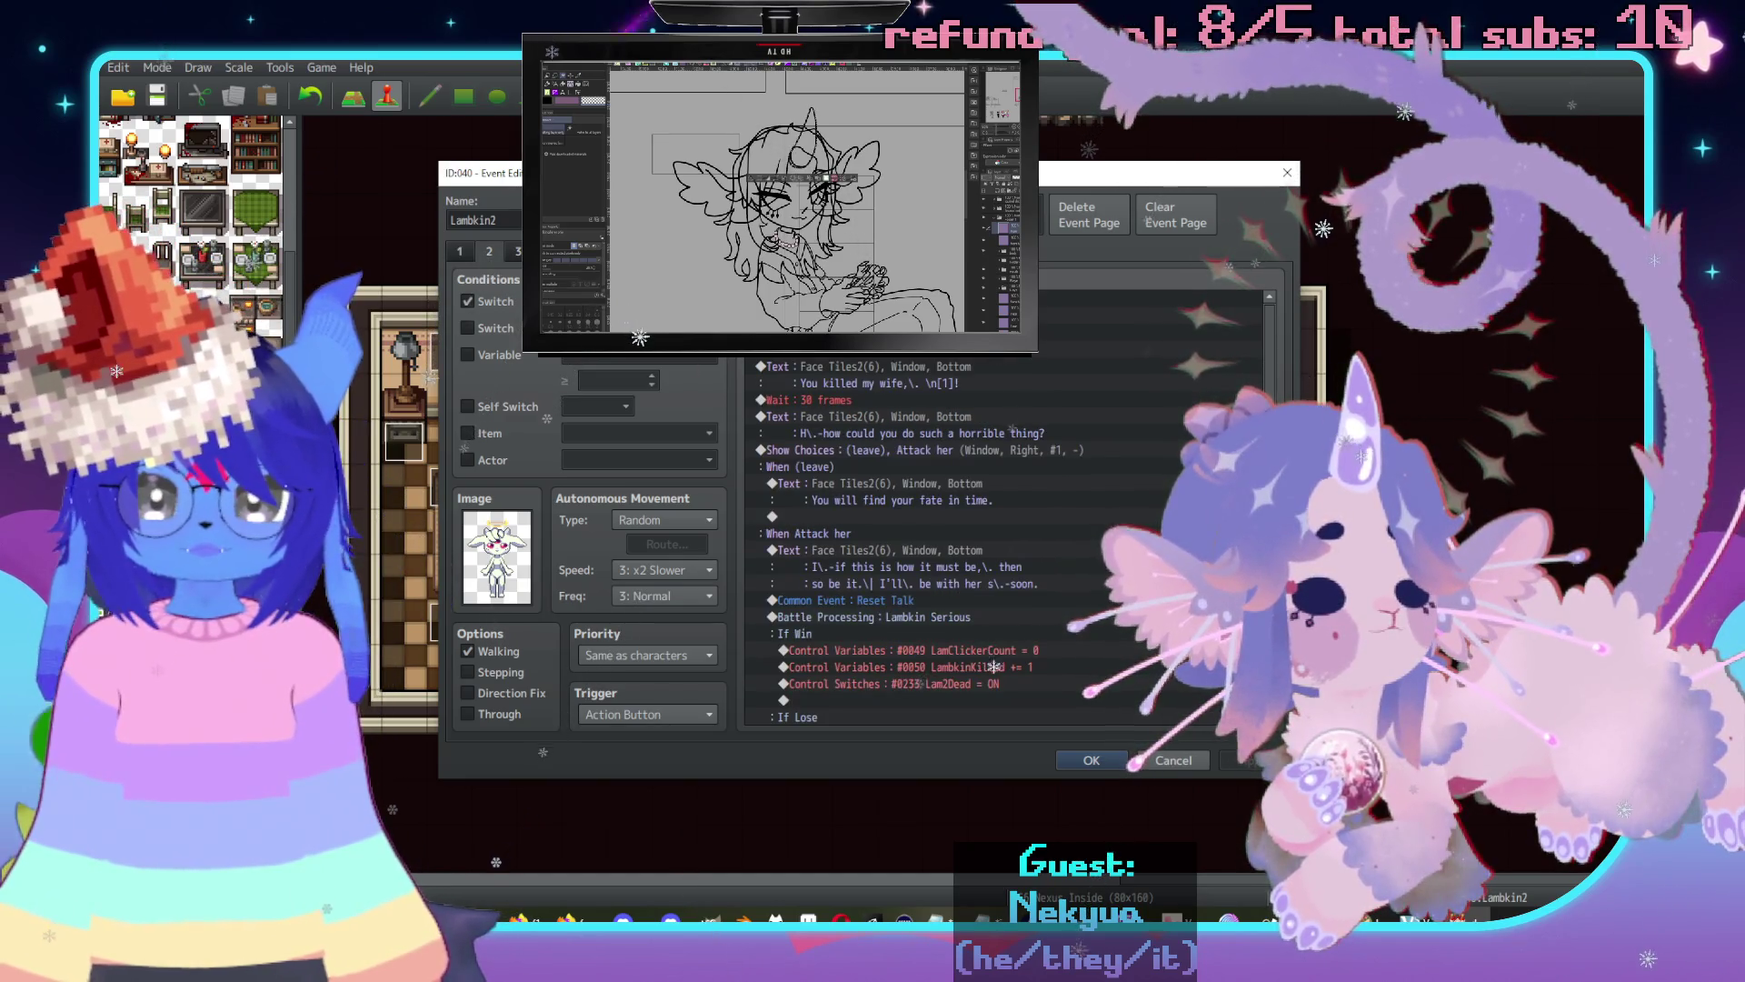
pyautogui.scroll(-2, 1088, 537)
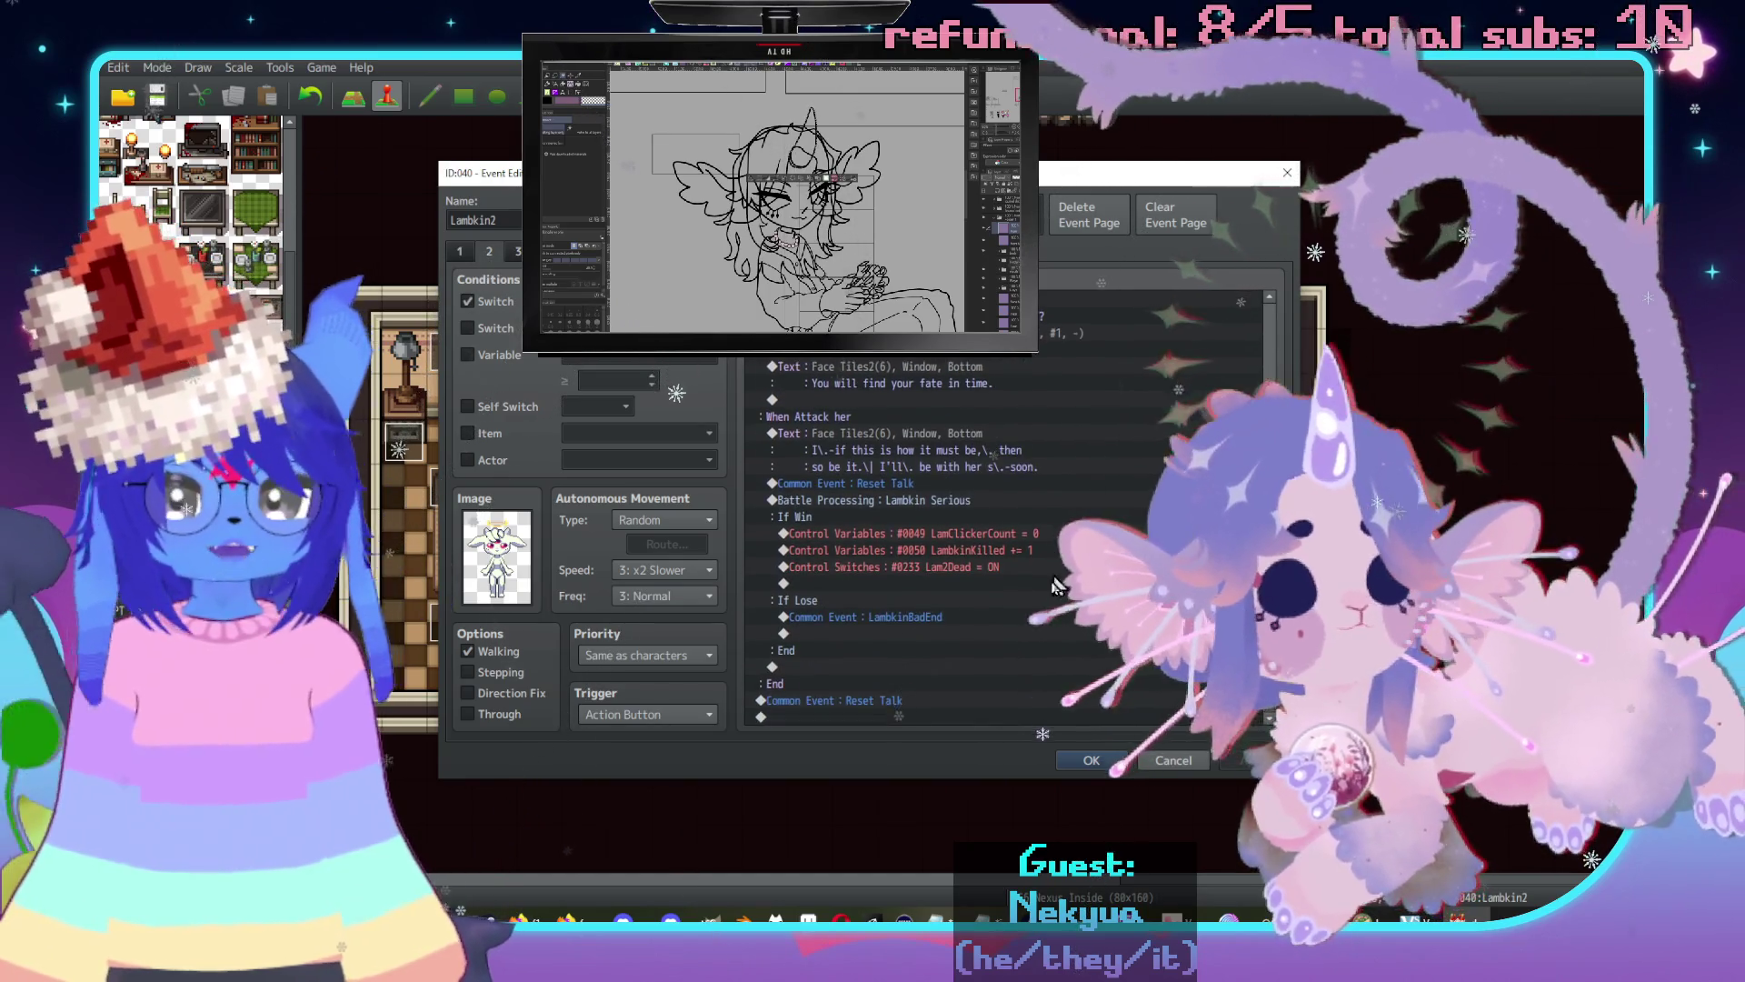
pyautogui.scroll(2, 1041, 627)
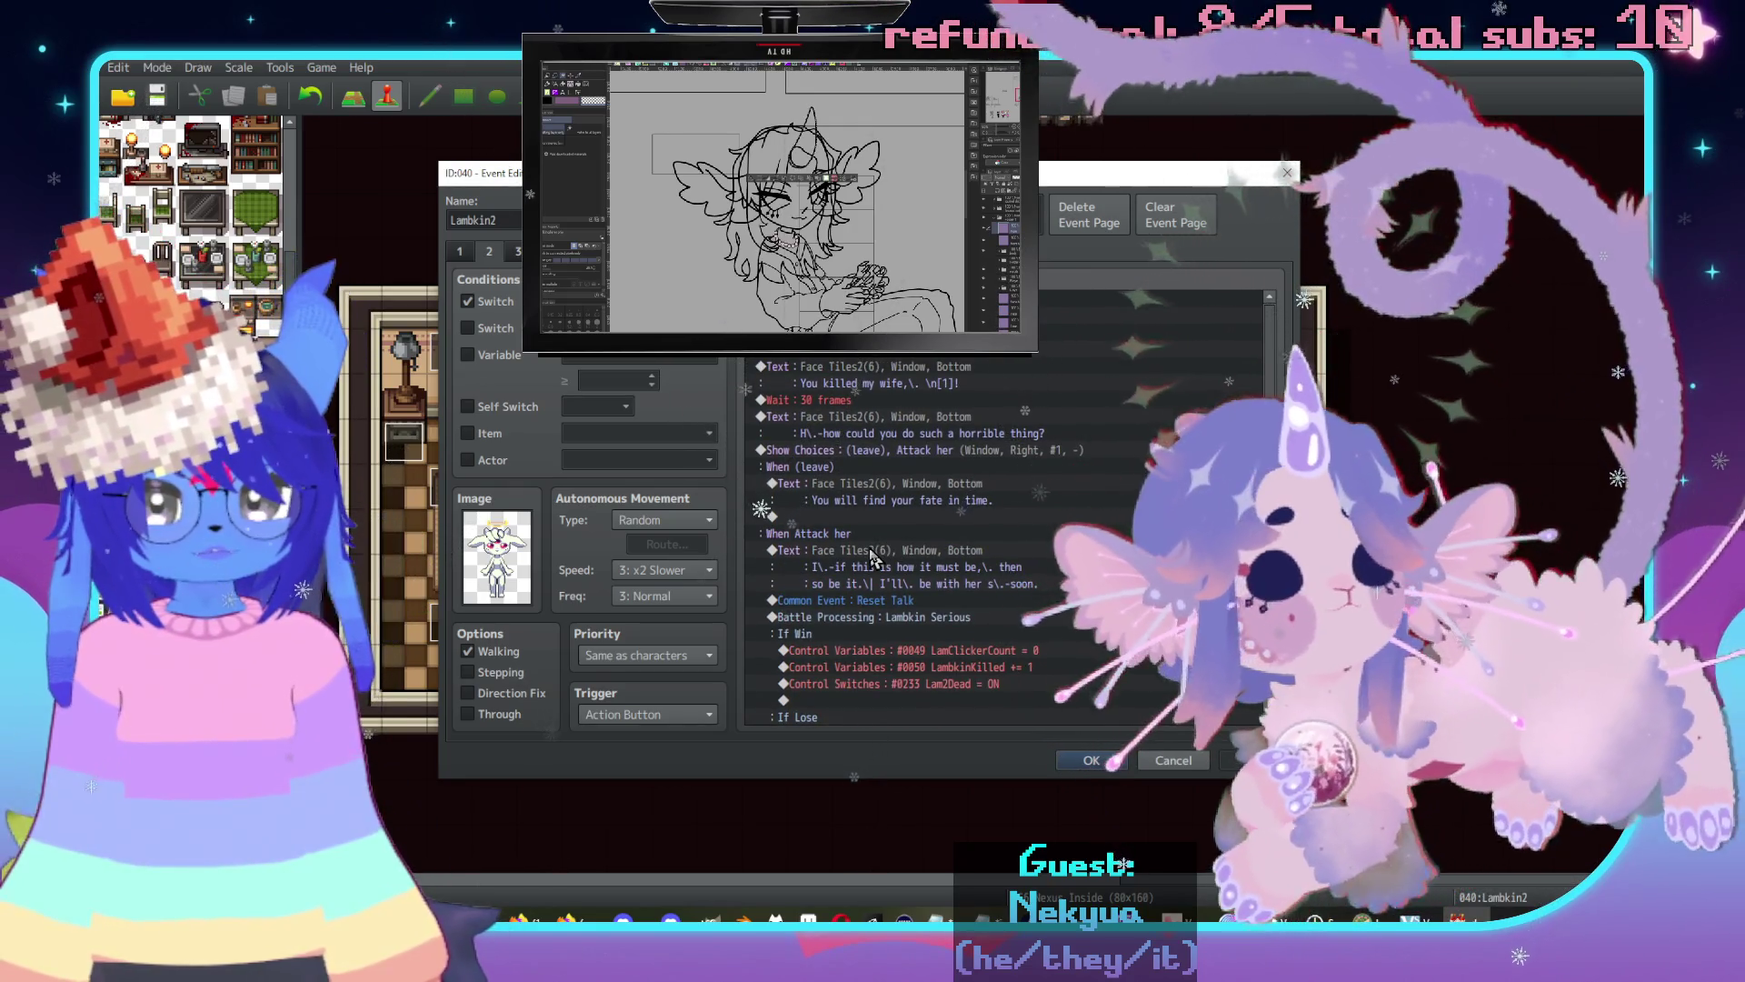
pyautogui.doubleClick(773, 517)
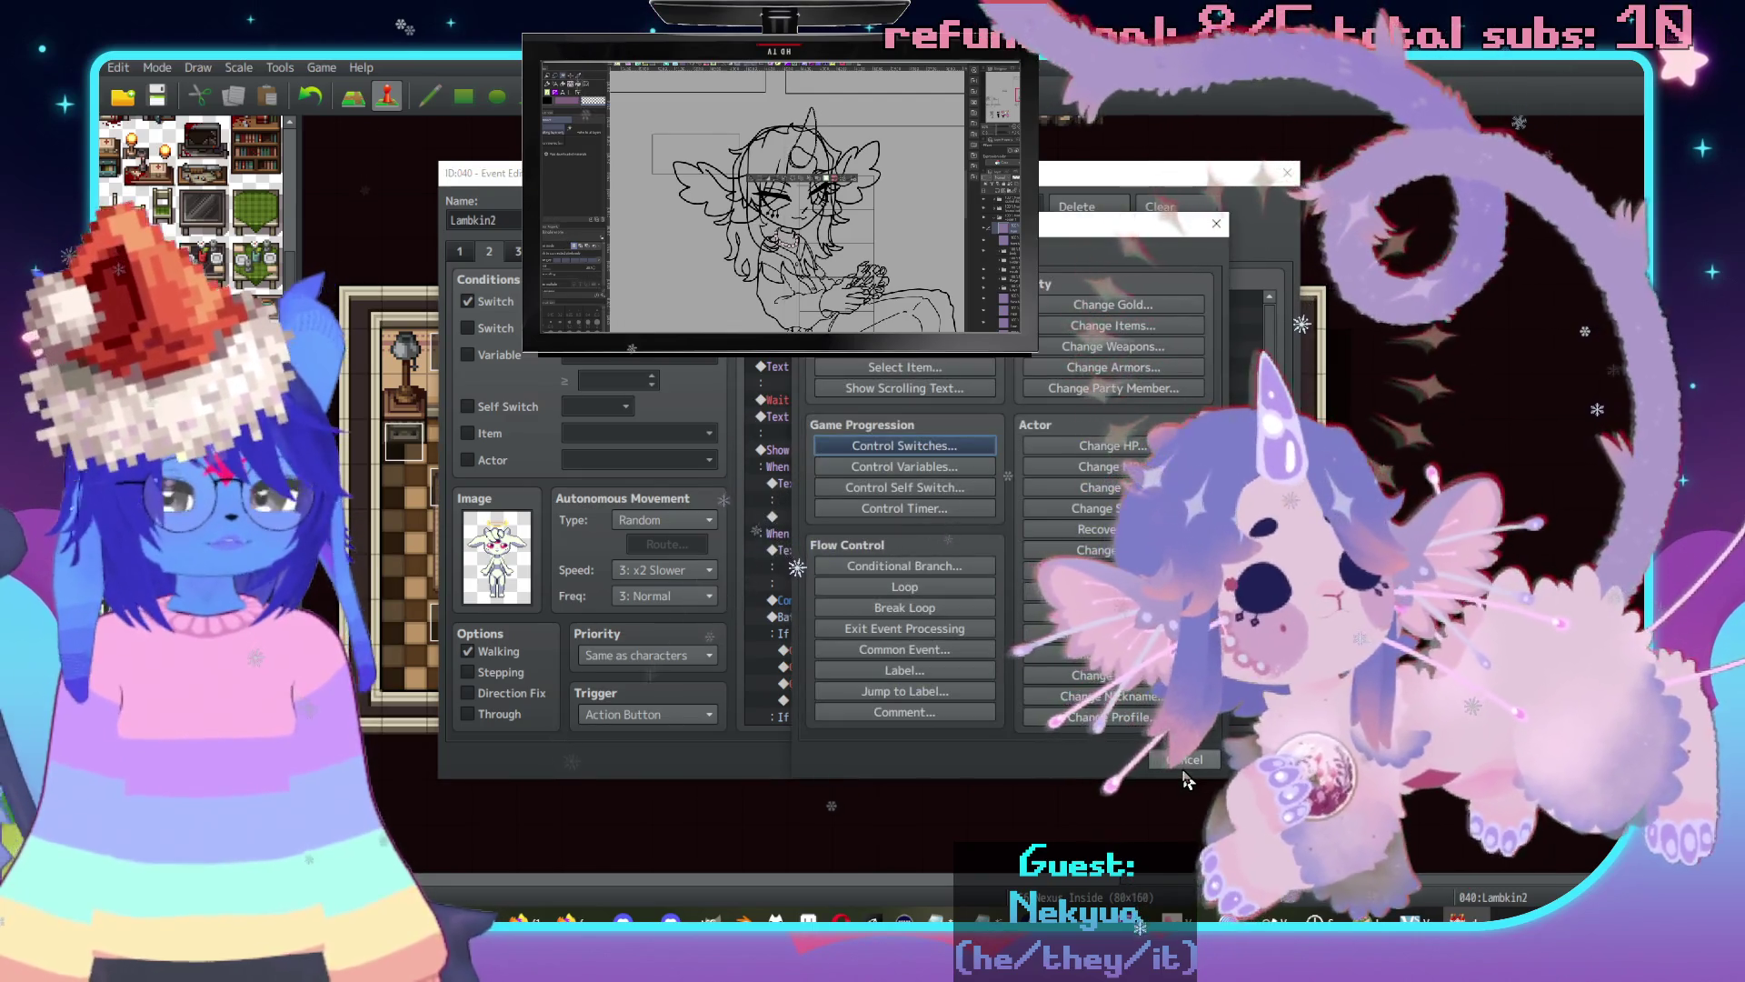
pyautogui.click(1184, 759)
# Close the Lambkin2 editor, step through the maps to the red imp's room, and open Imp1.
pyautogui.press('Escape')
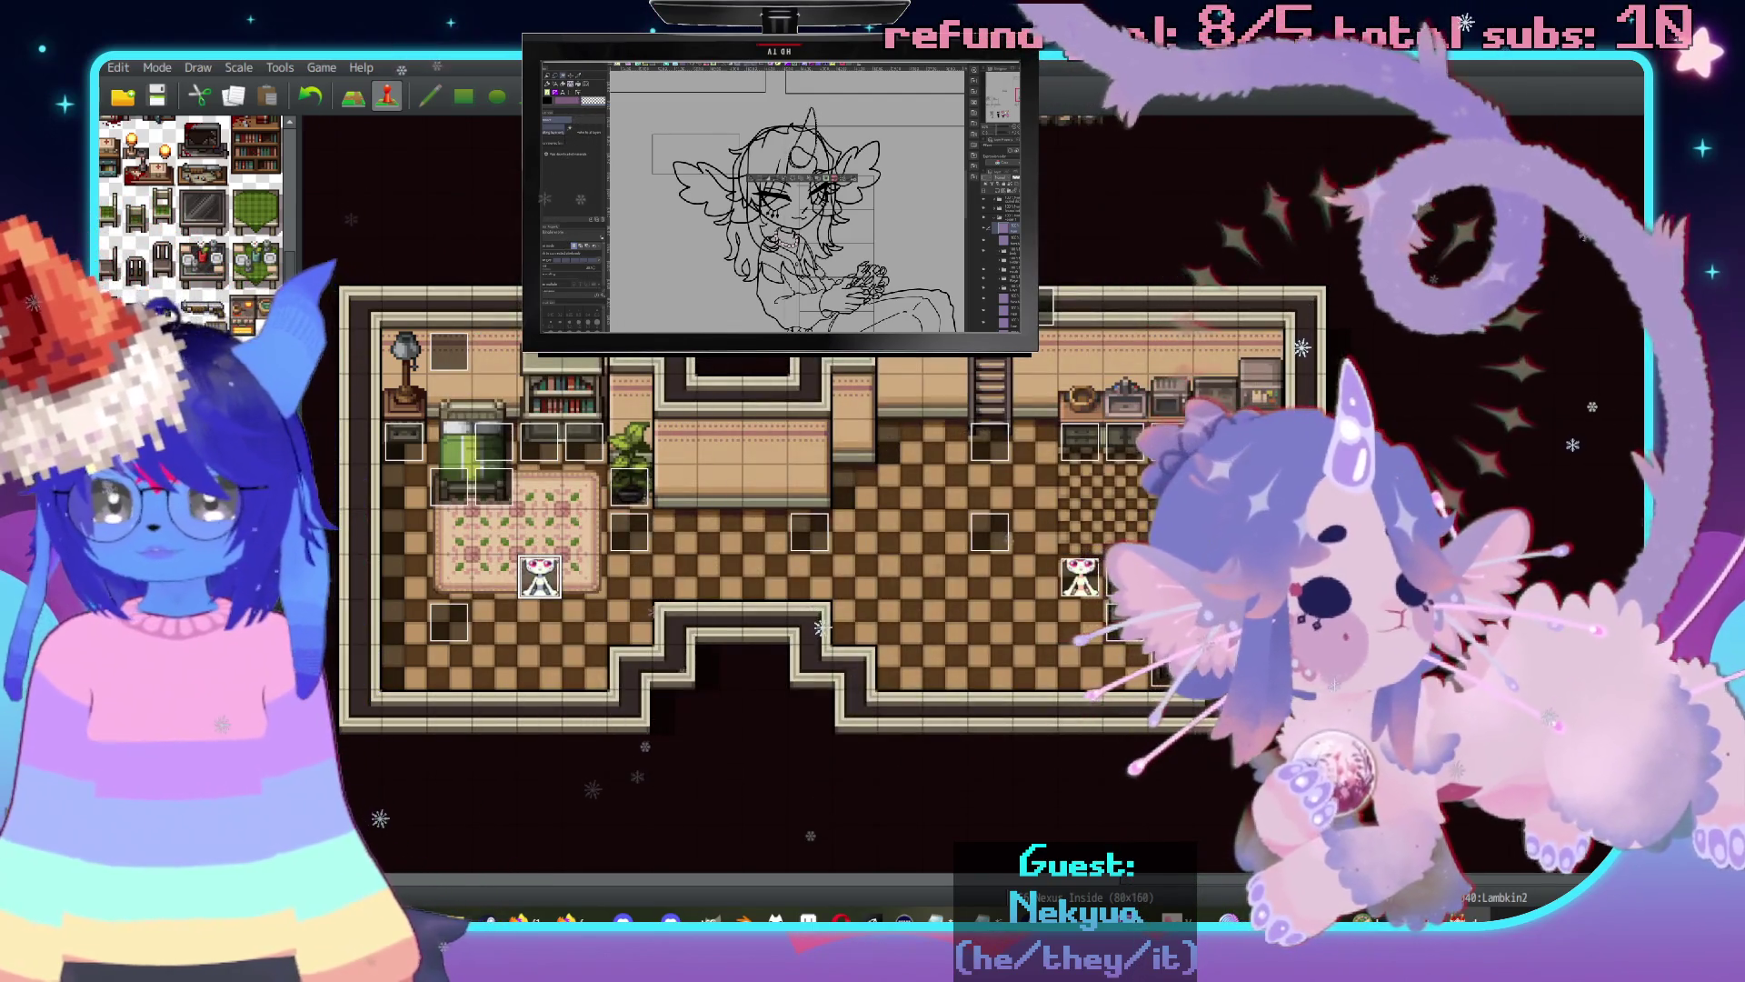
pyautogui.click(182, 637)
pyautogui.press('Down')
pyautogui.press('Down')
pyautogui.press('Down')
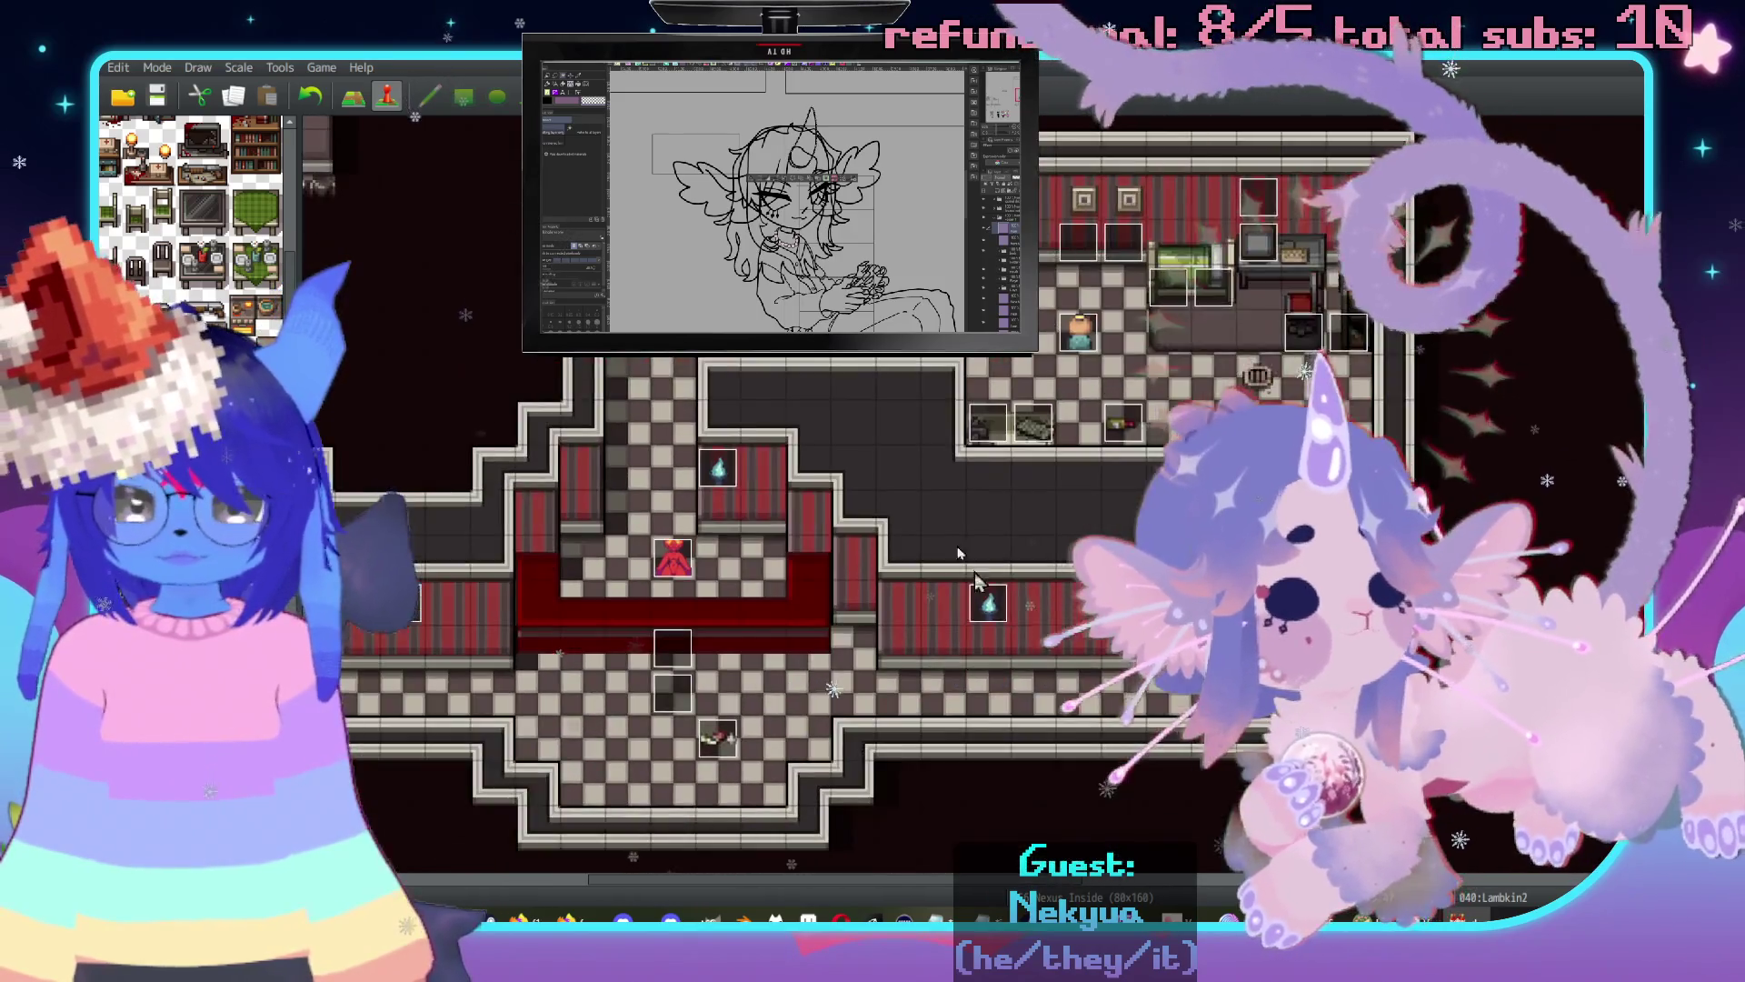
pyautogui.press('Down')
pyautogui.press('Down')
pyautogui.press('Down')
pyautogui.press('Down')
pyautogui.press('Down')
pyautogui.press('Down')
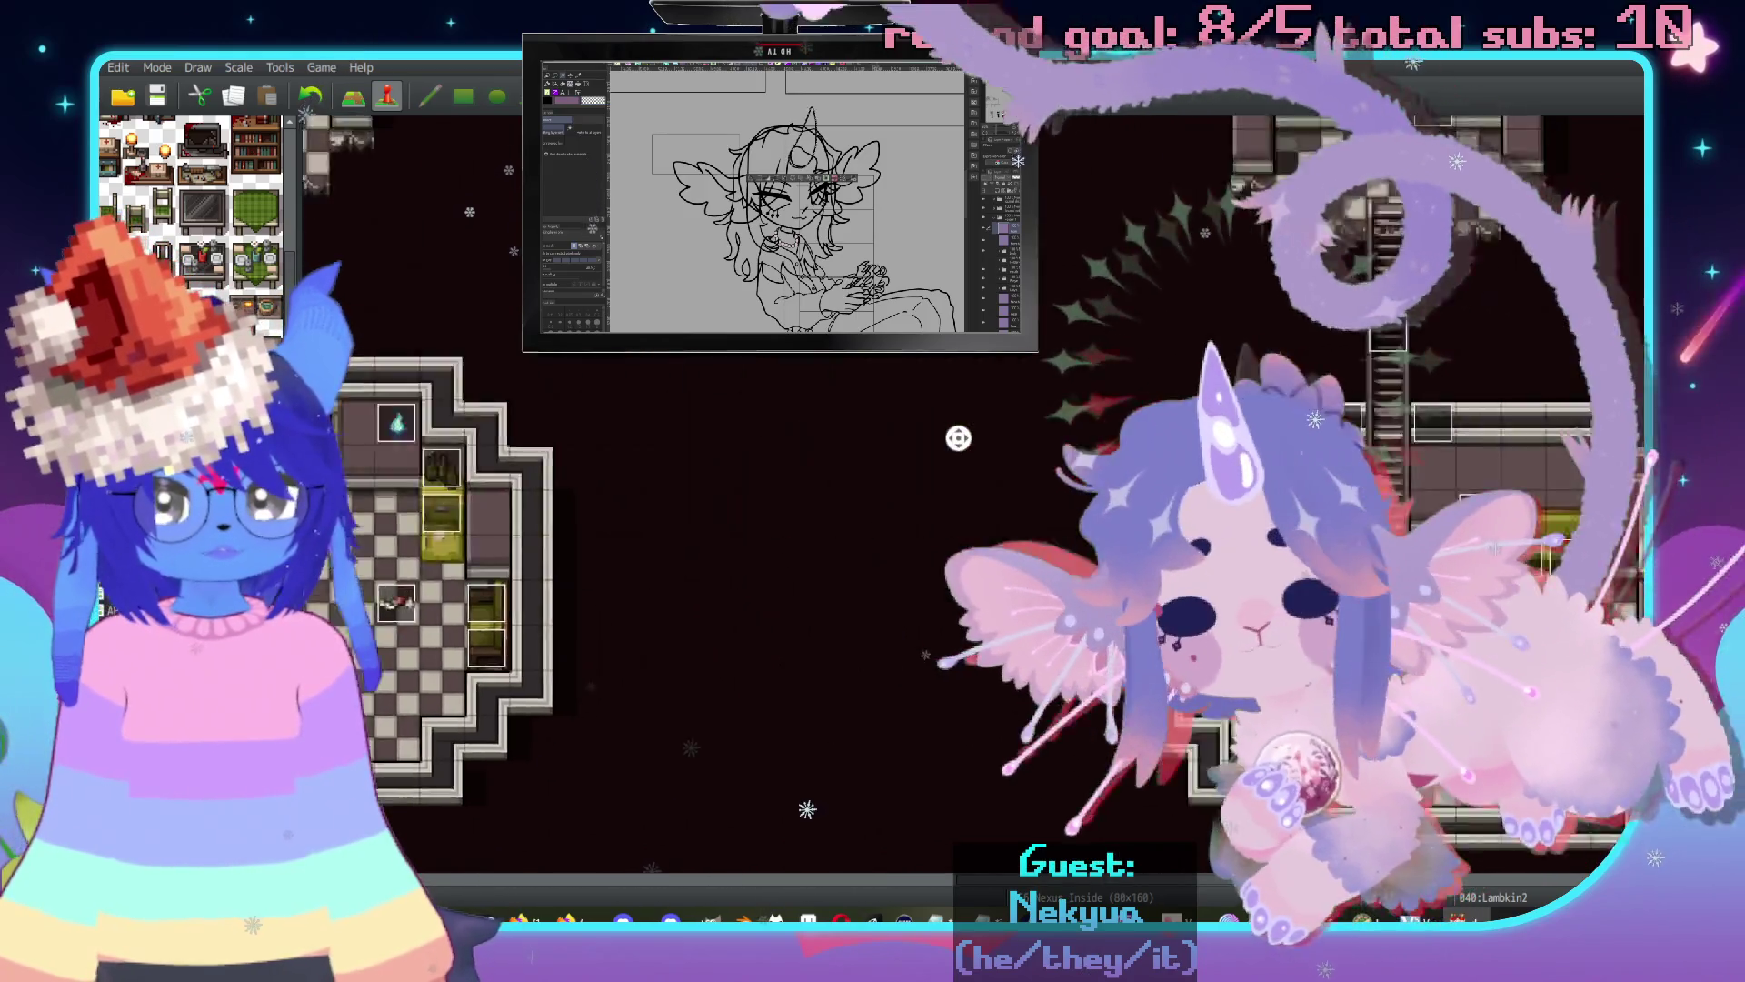
pyautogui.press('Down')
pyautogui.press('Down')
pyautogui.press('Down')
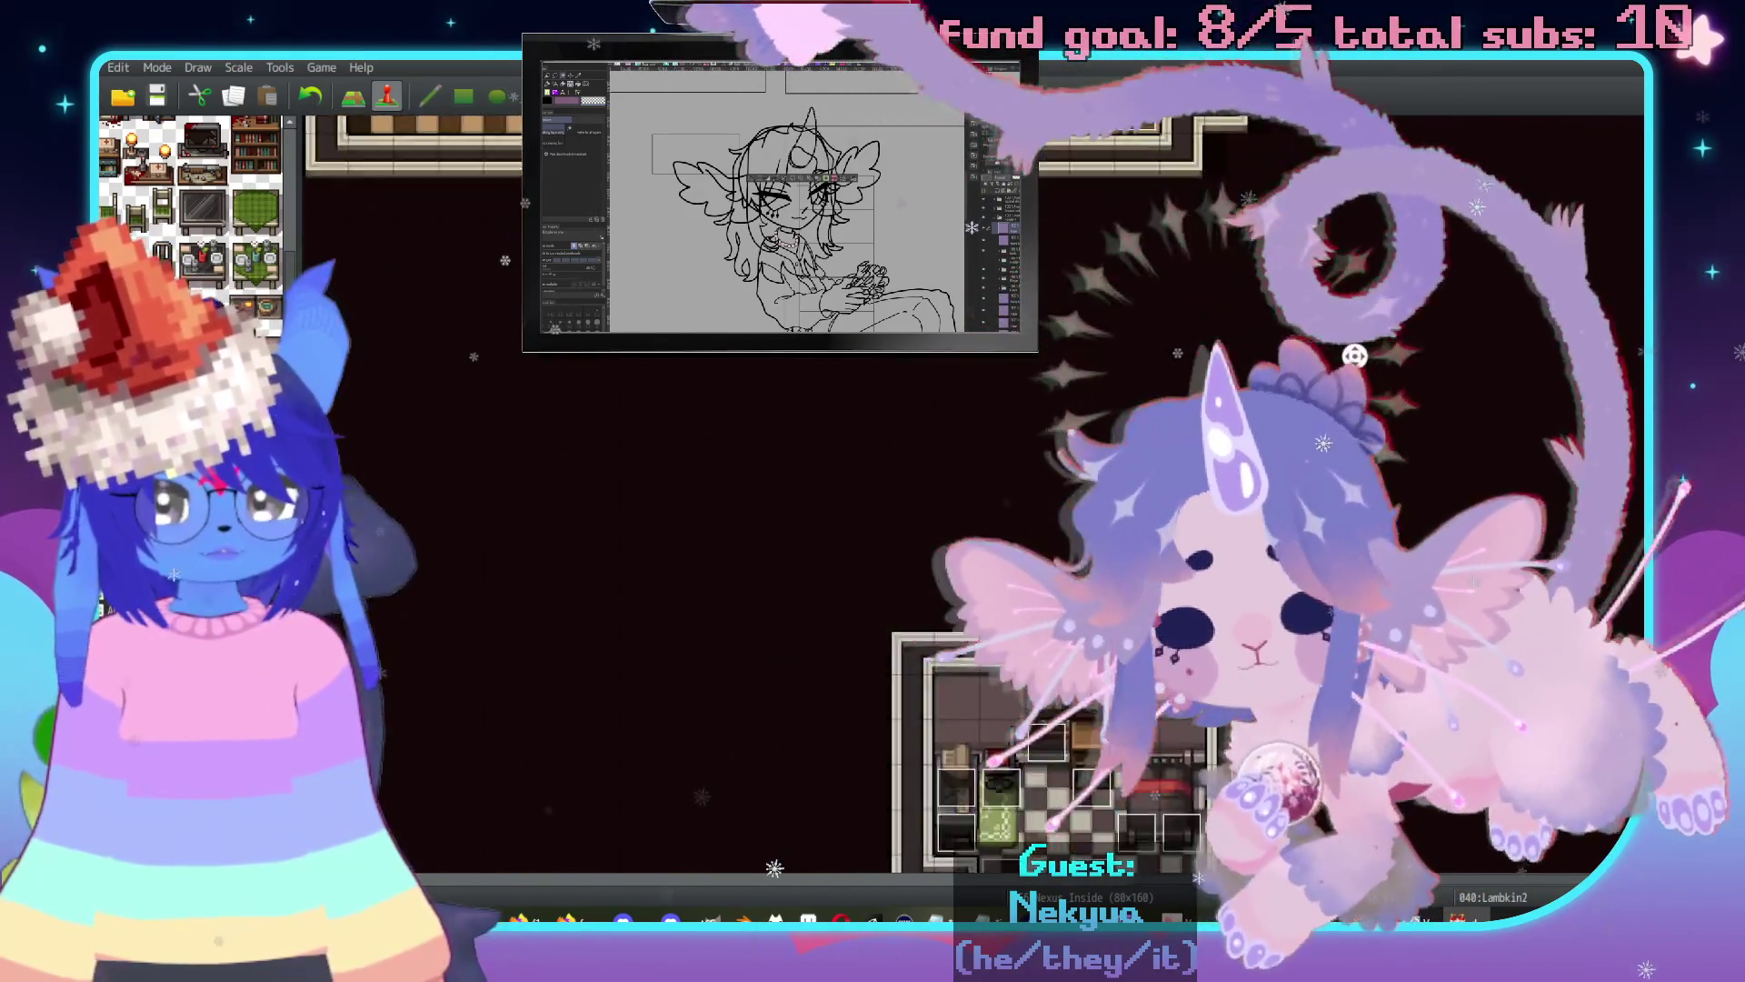
pyautogui.press('Down')
pyautogui.press('Down')
pyautogui.press('Down')
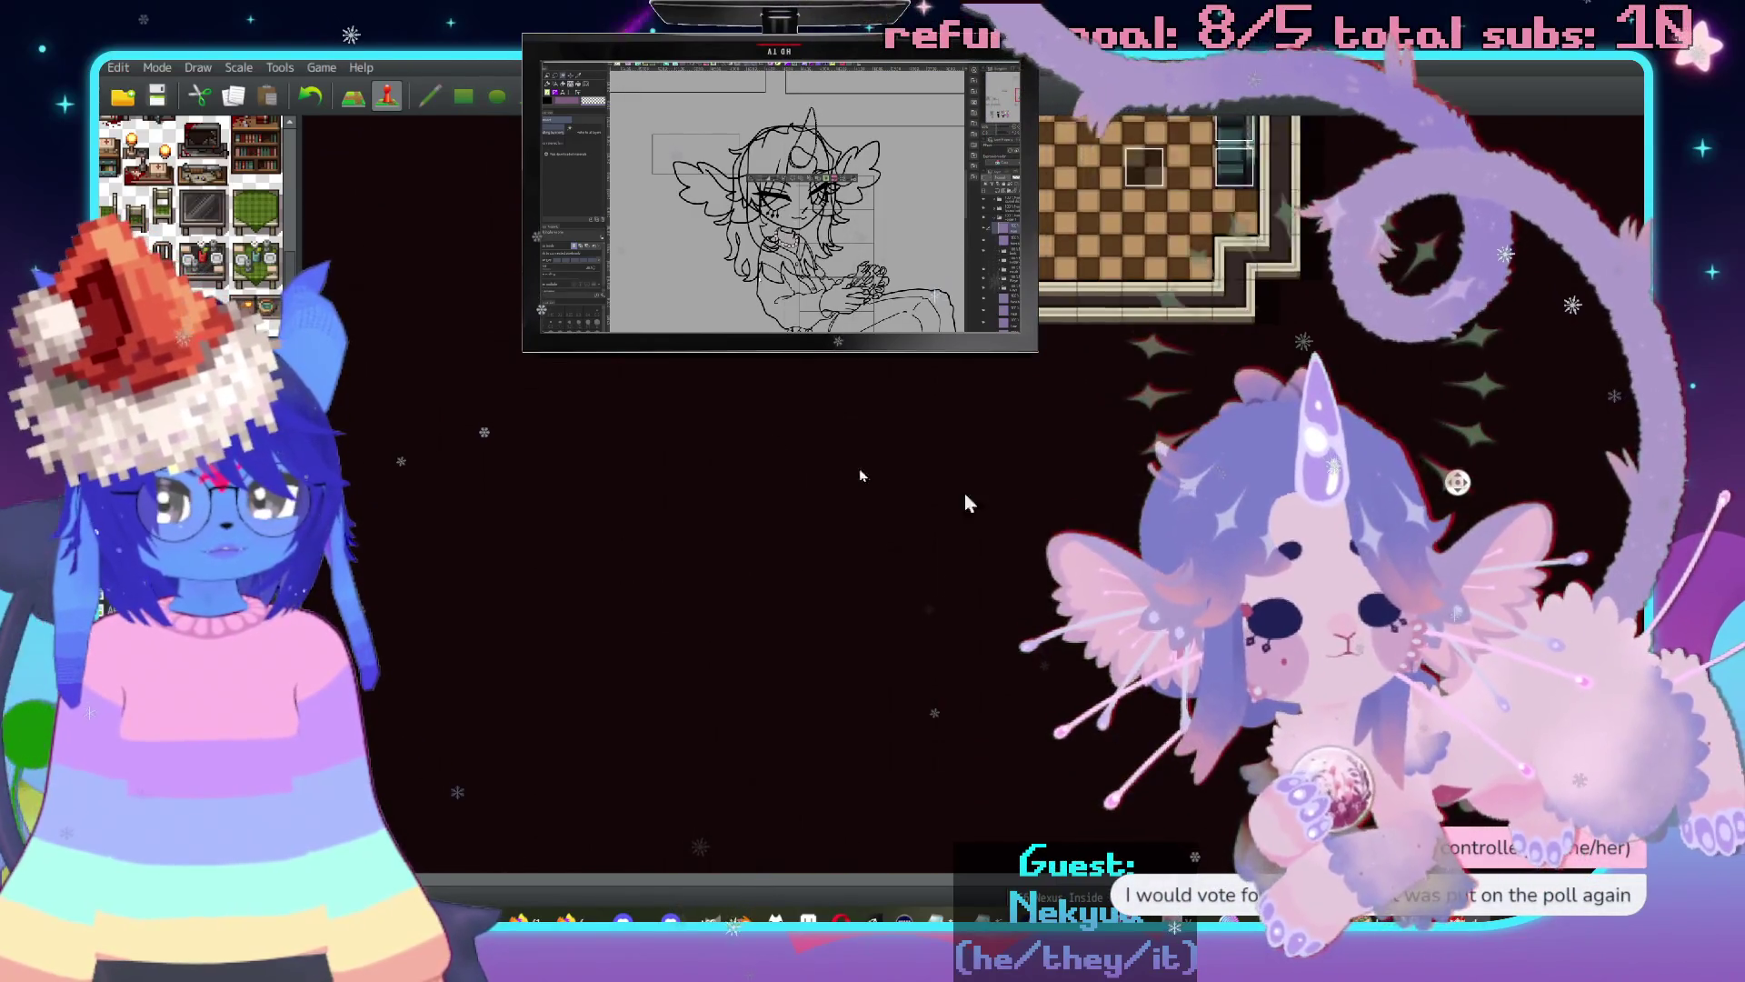
pyautogui.press('Down')
pyautogui.press('Down')
pyautogui.press('Down')
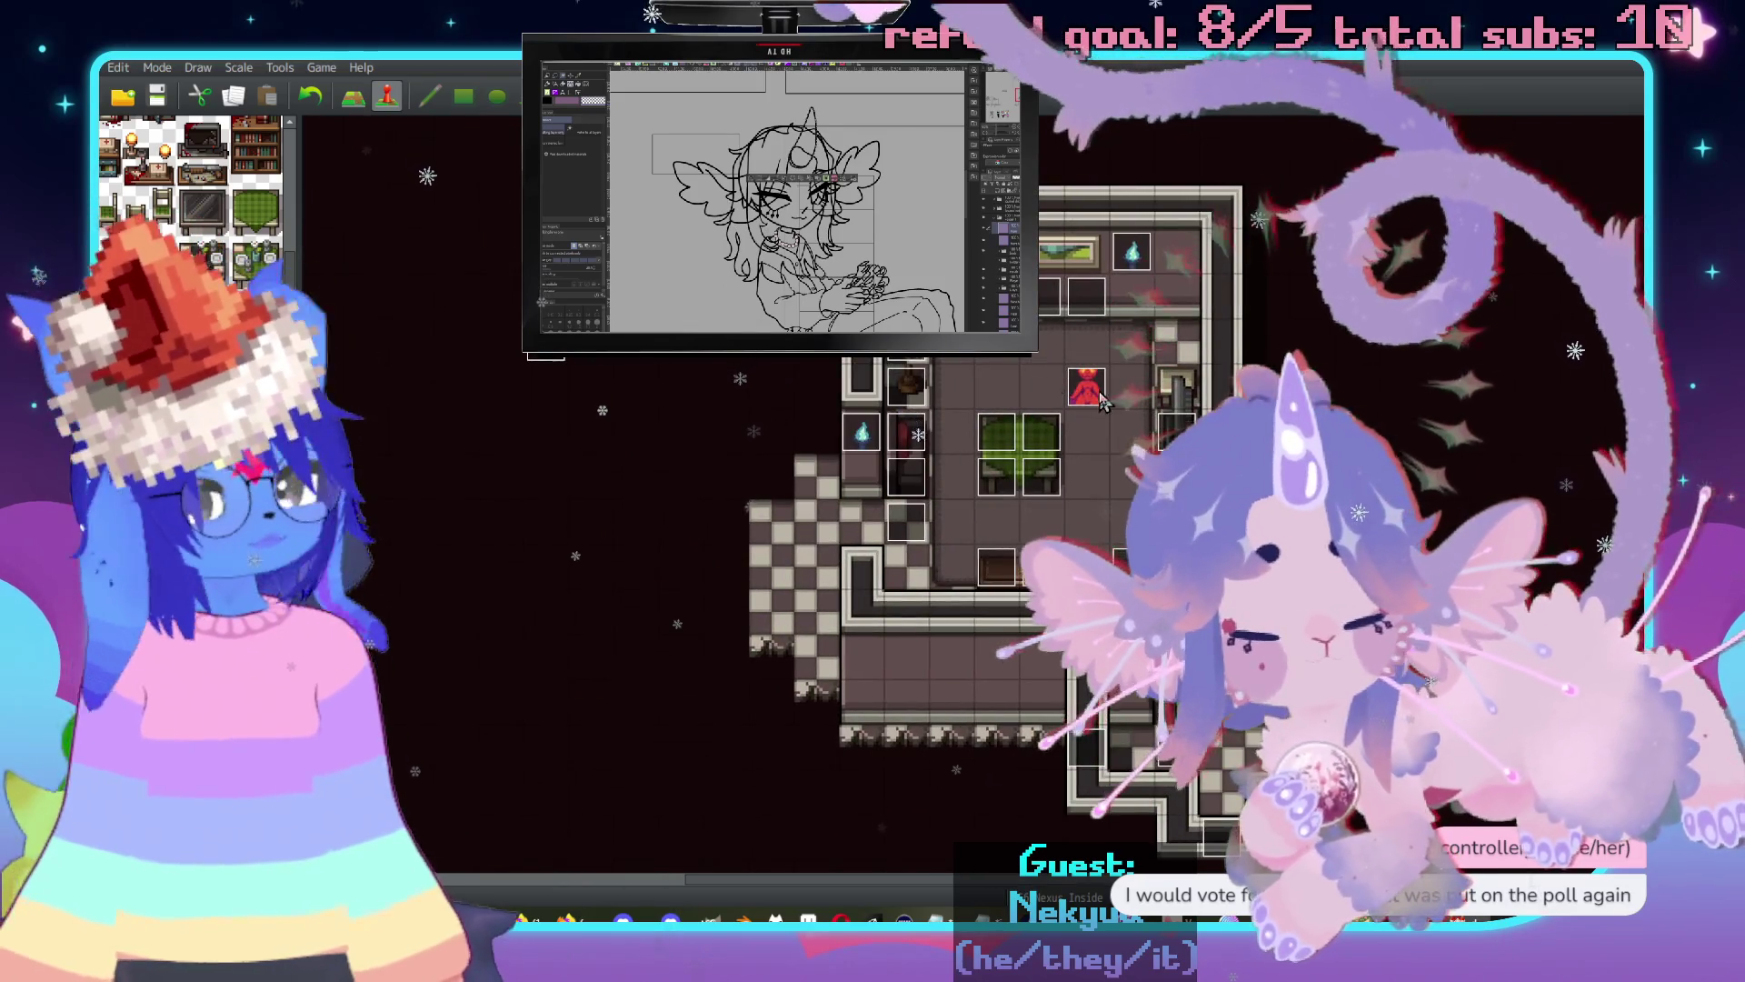
pyautogui.doubleClick(1087, 386)
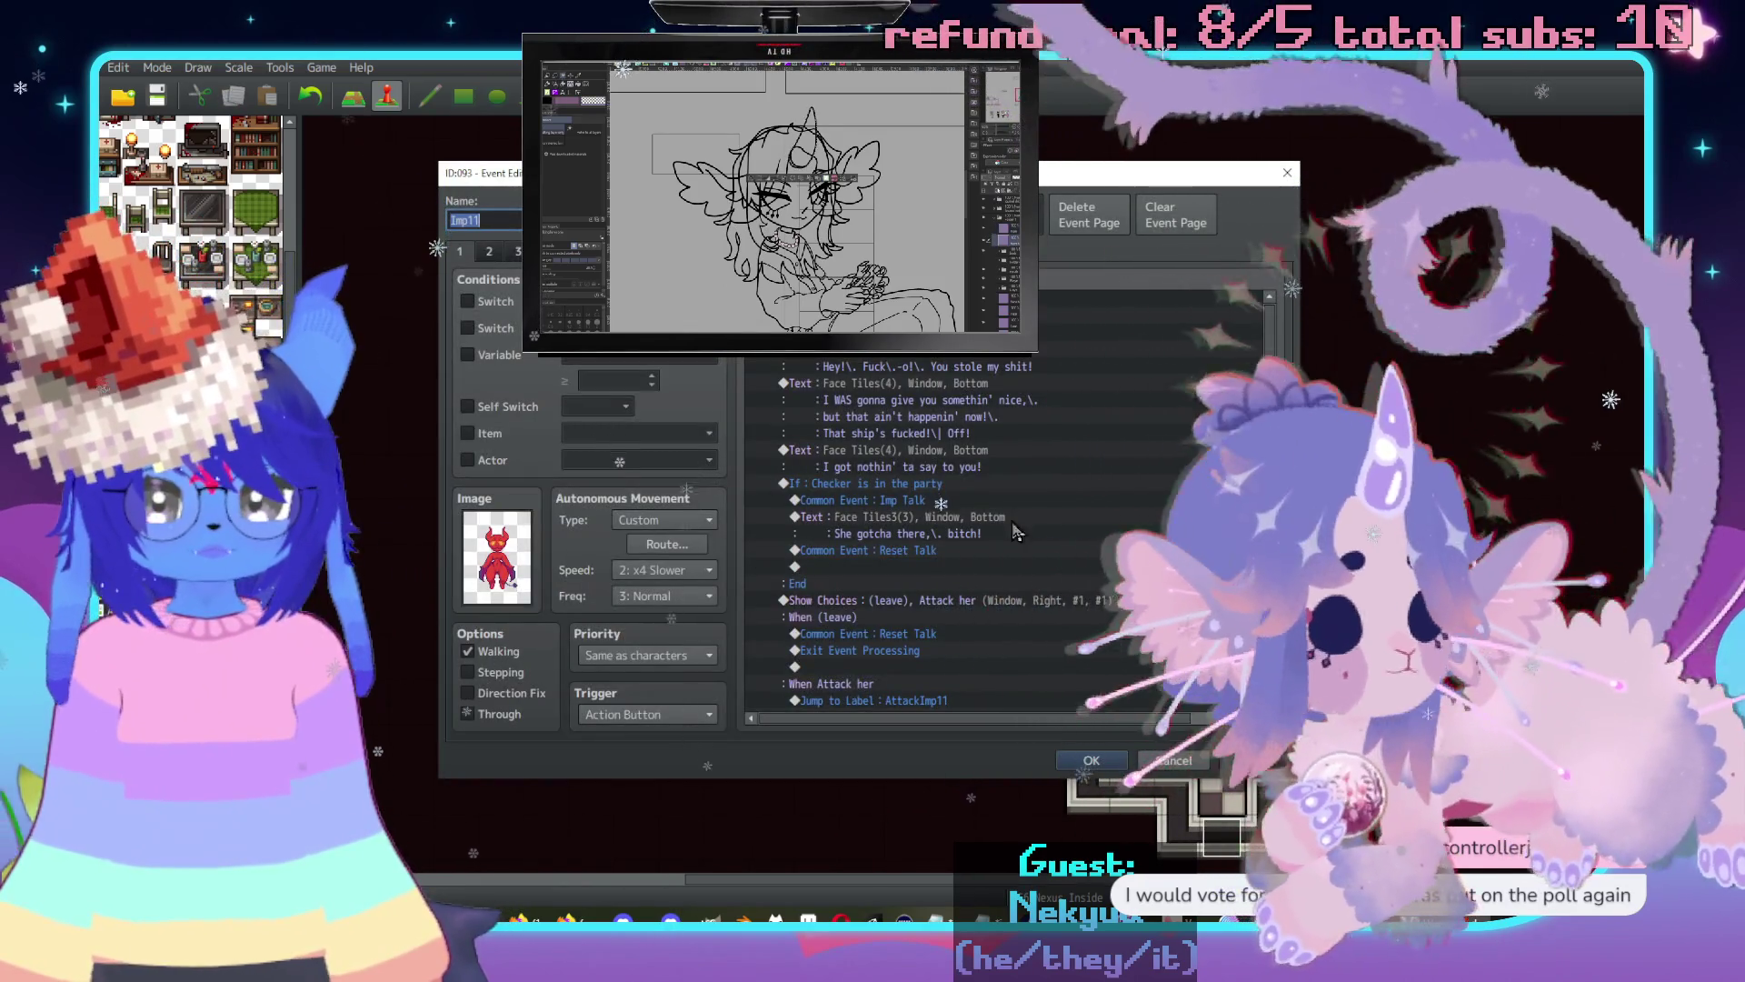
pyautogui.scroll(-1, 988, 530)
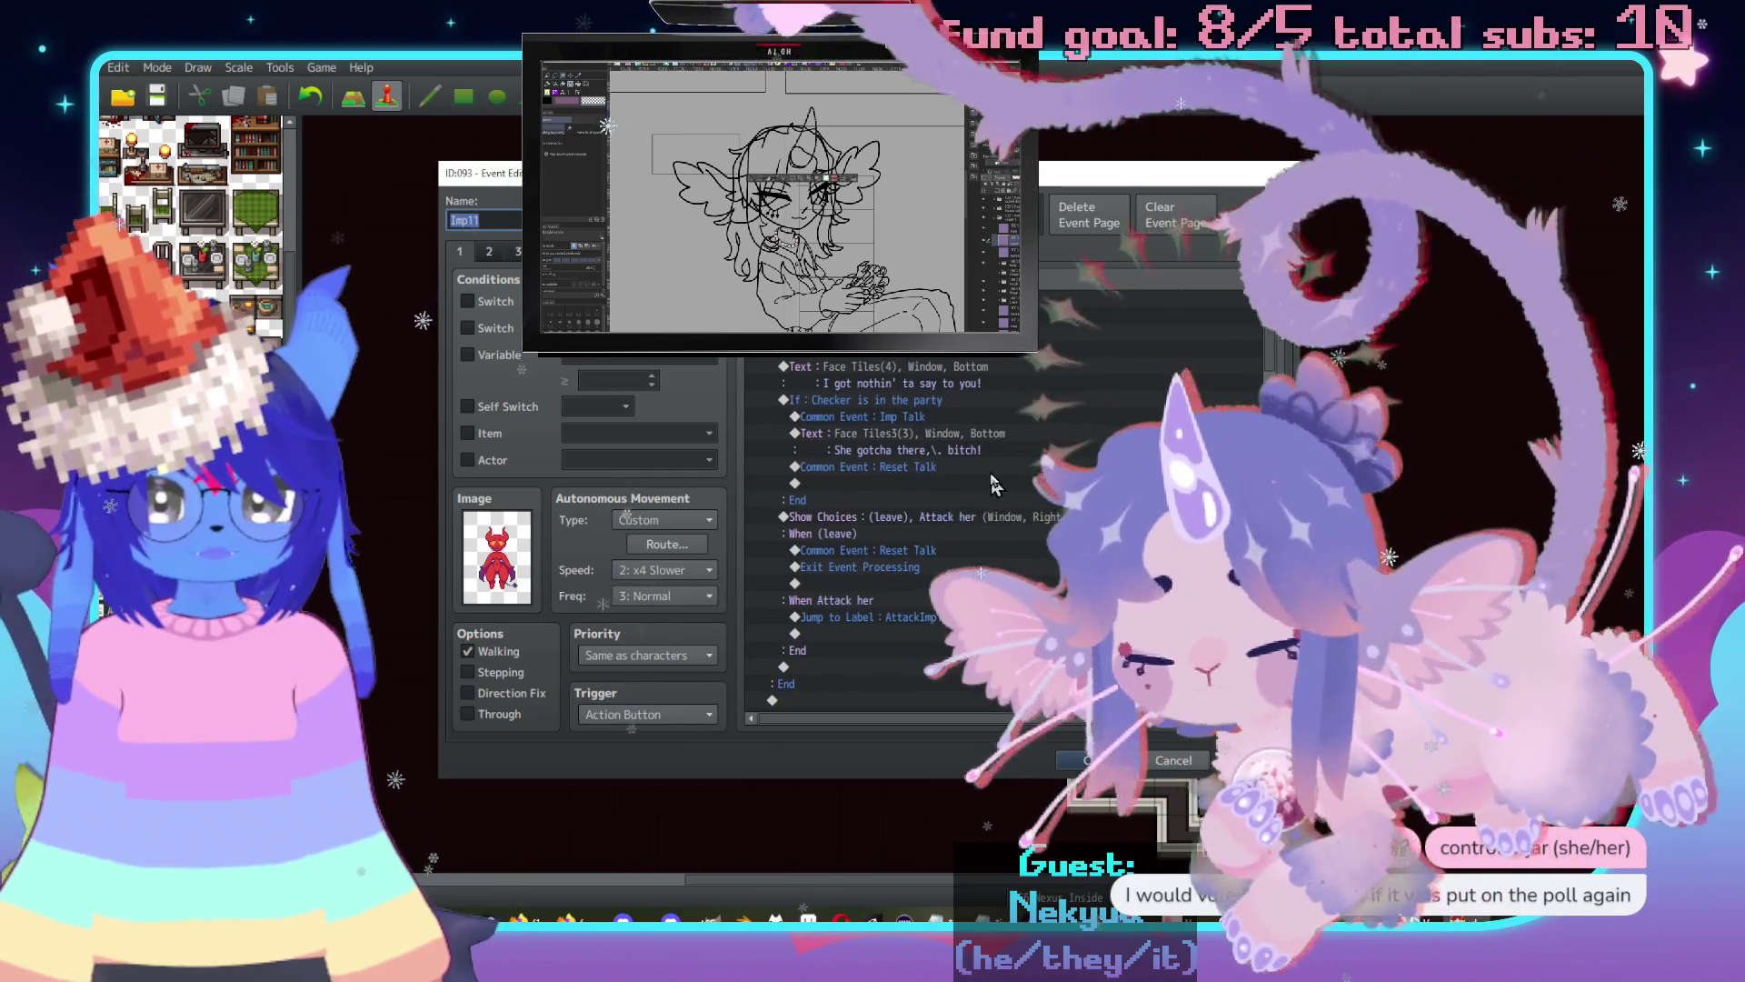
pyautogui.click(1018, 468)
pyautogui.scroll(-4, 1030, 475)
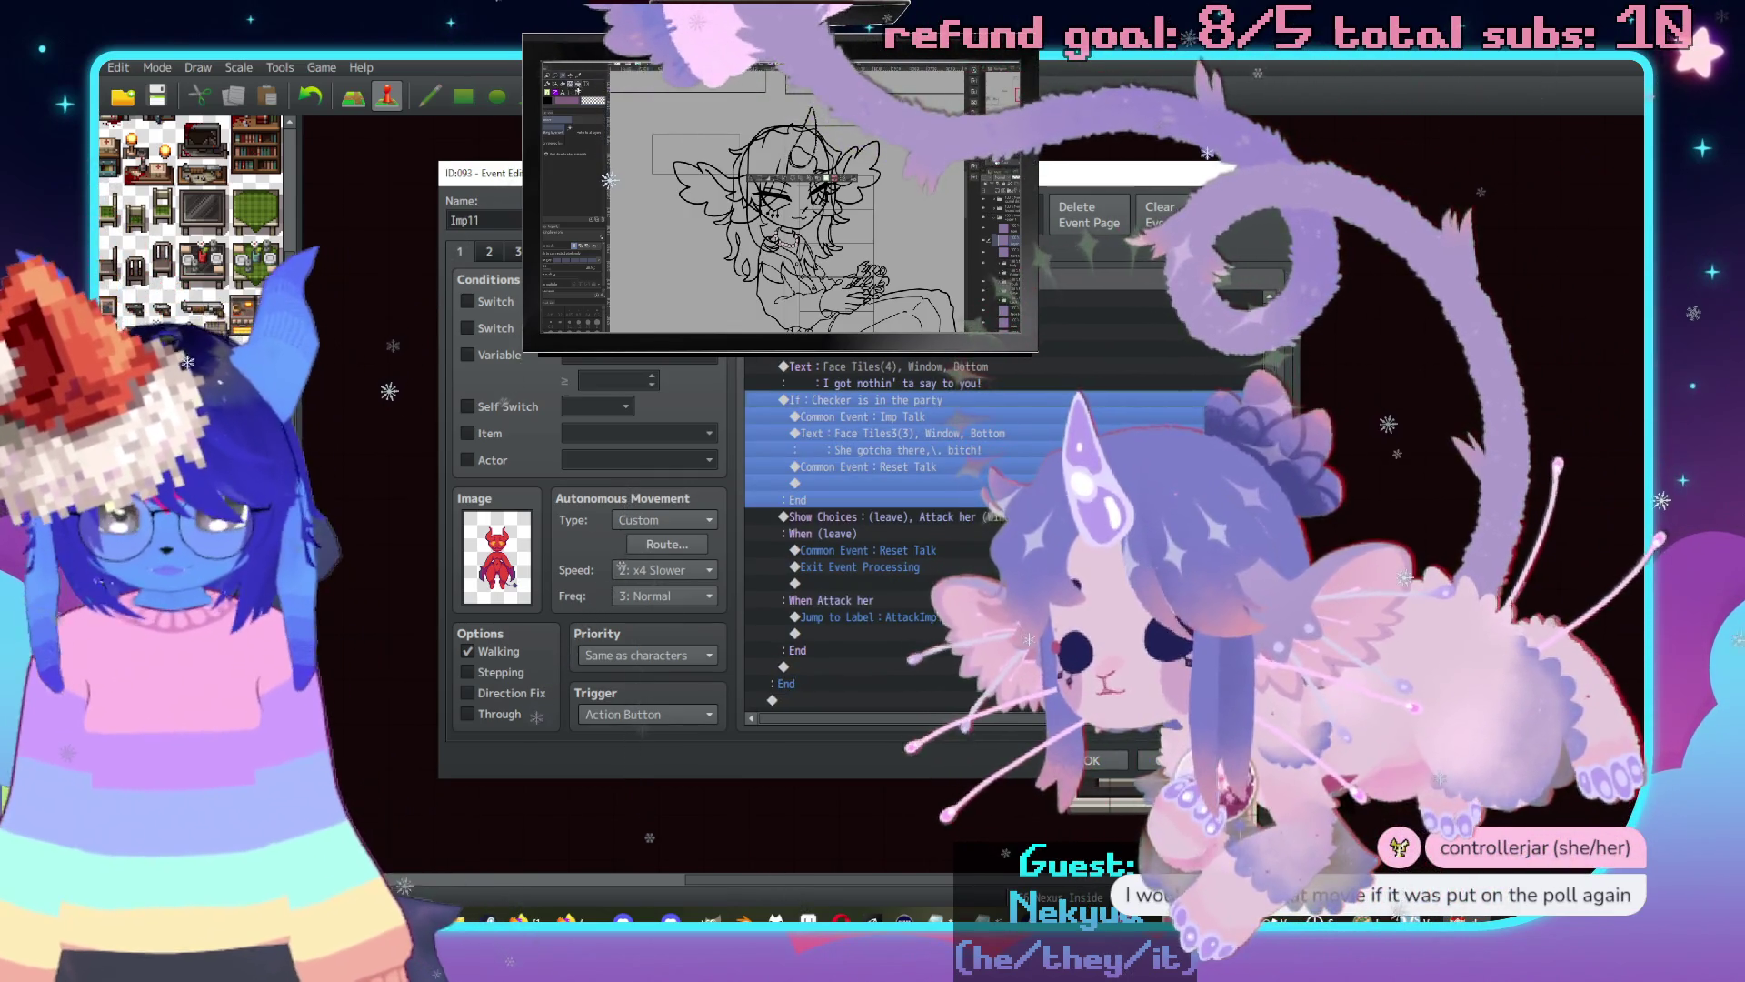
pyautogui.press('Escape')
pyautogui.scroll(10, 1168, 764)
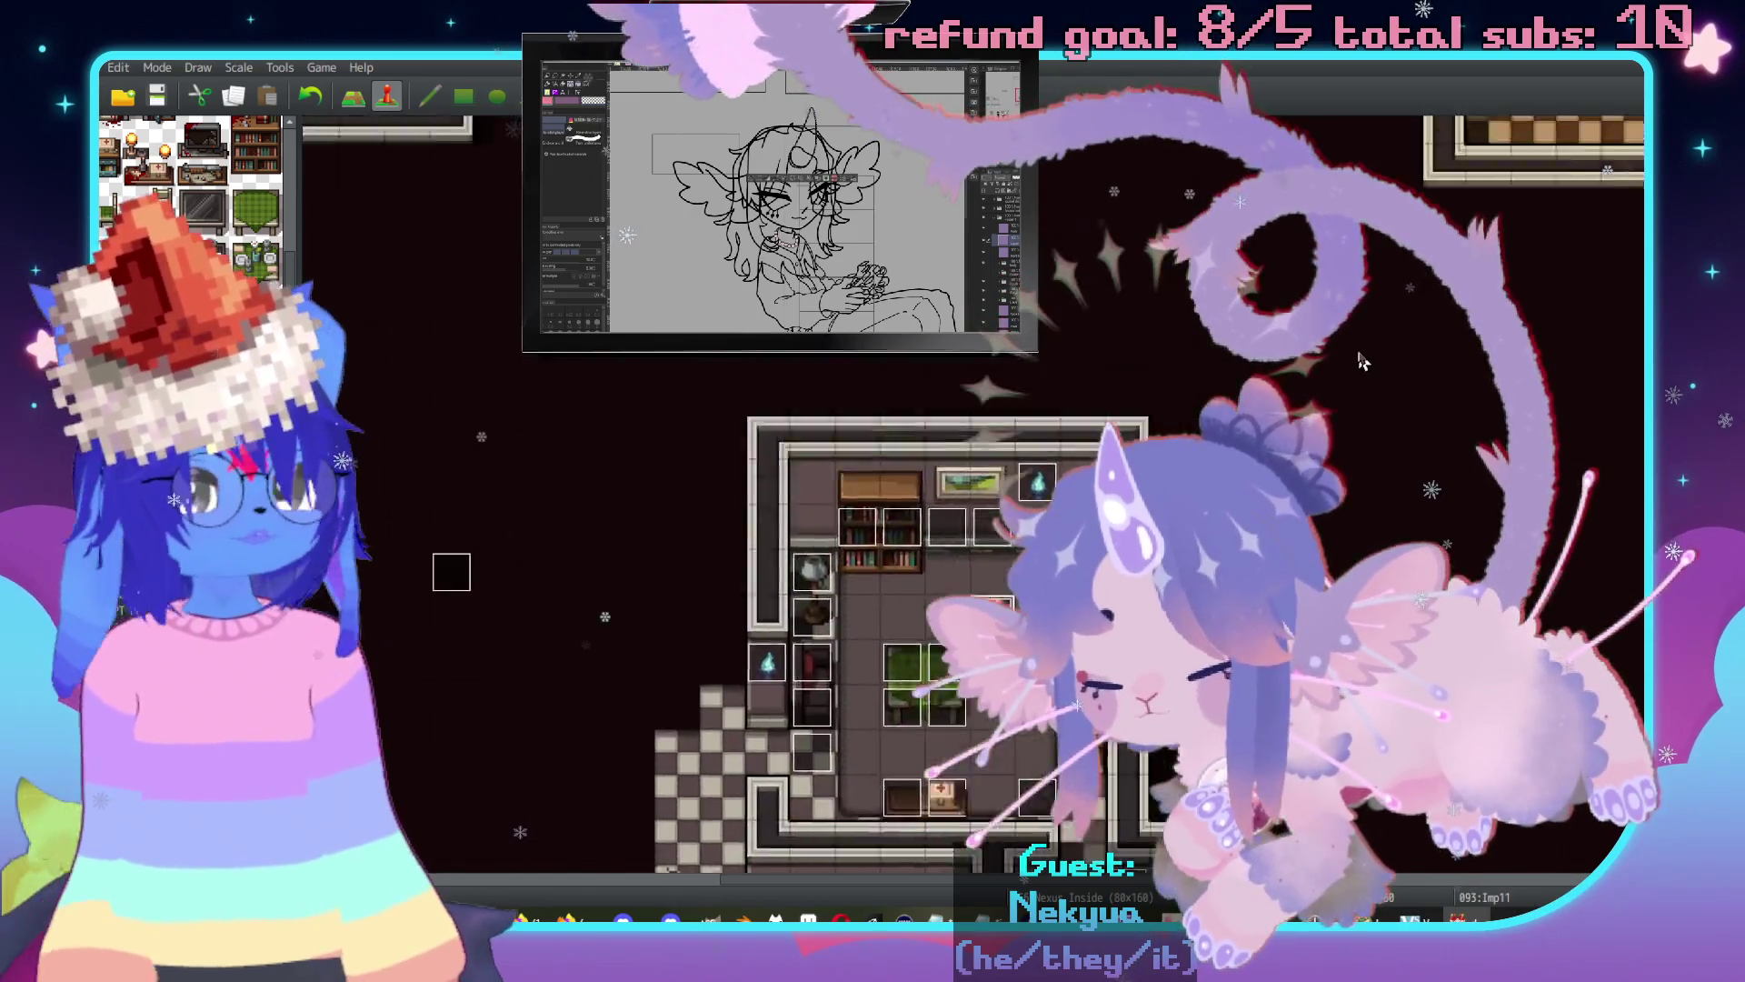
pyautogui.scroll(-4, 1169, 764)
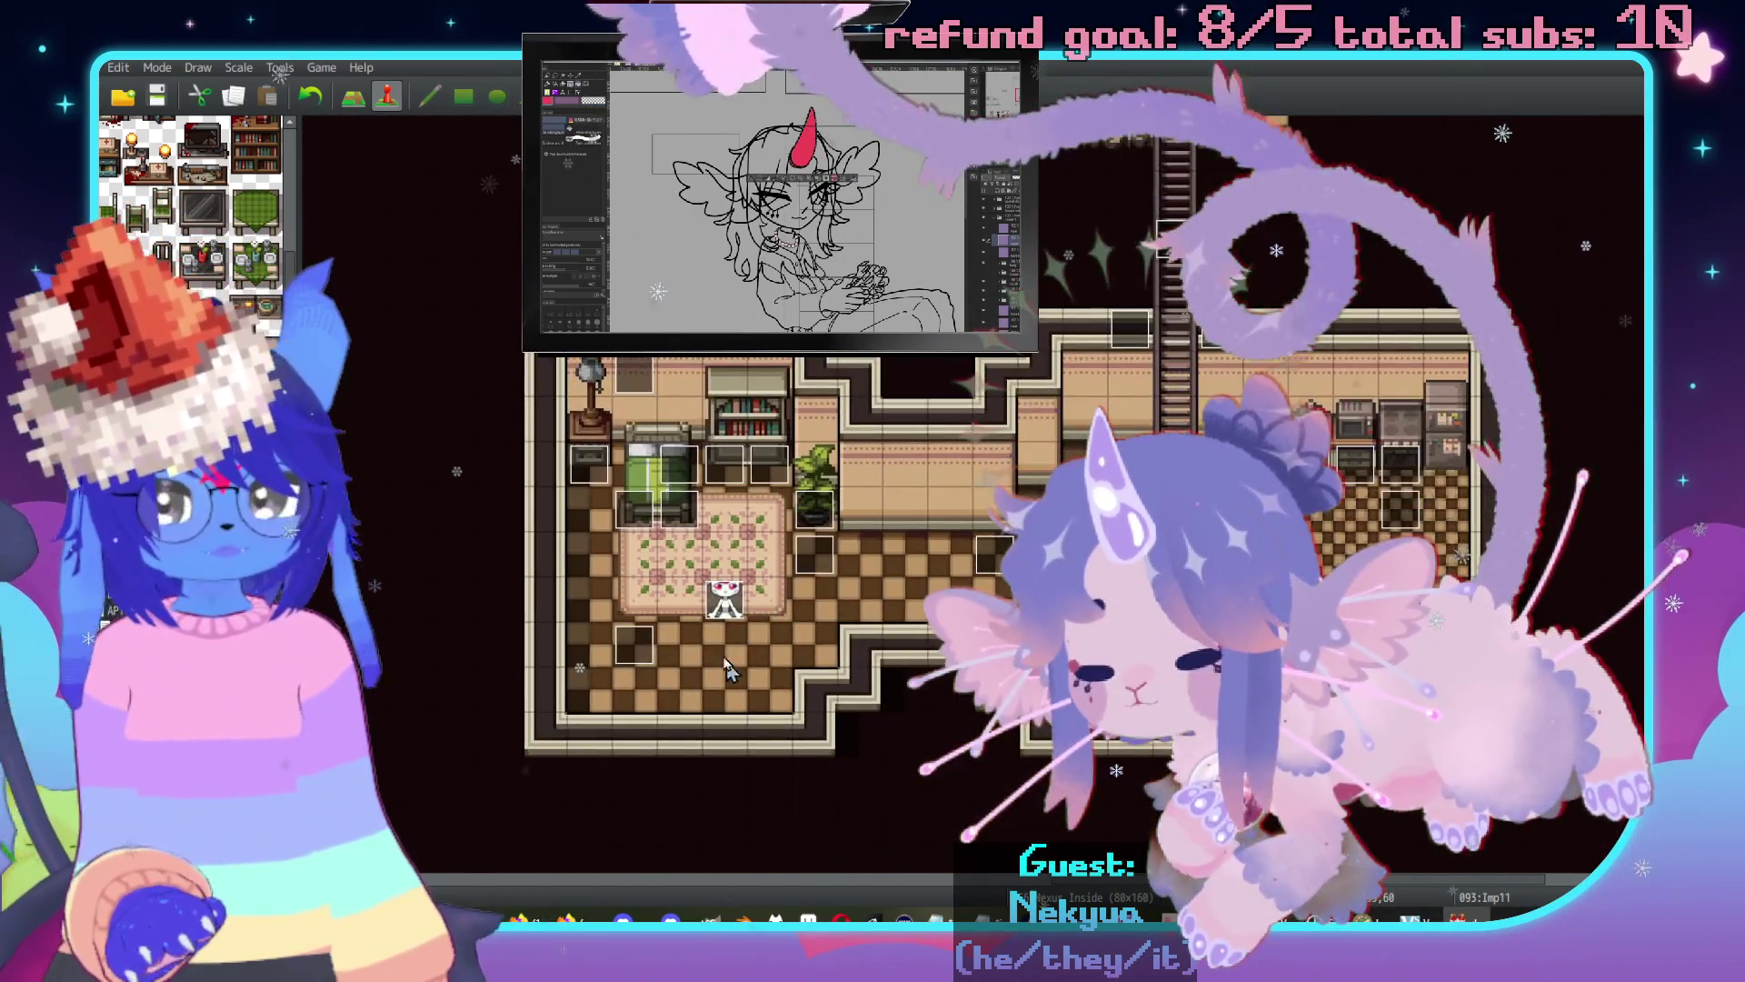
# Open Lambkin2's second page at the attack branch, above Lambkin's reply.
pyautogui.doubleClick(721, 604)
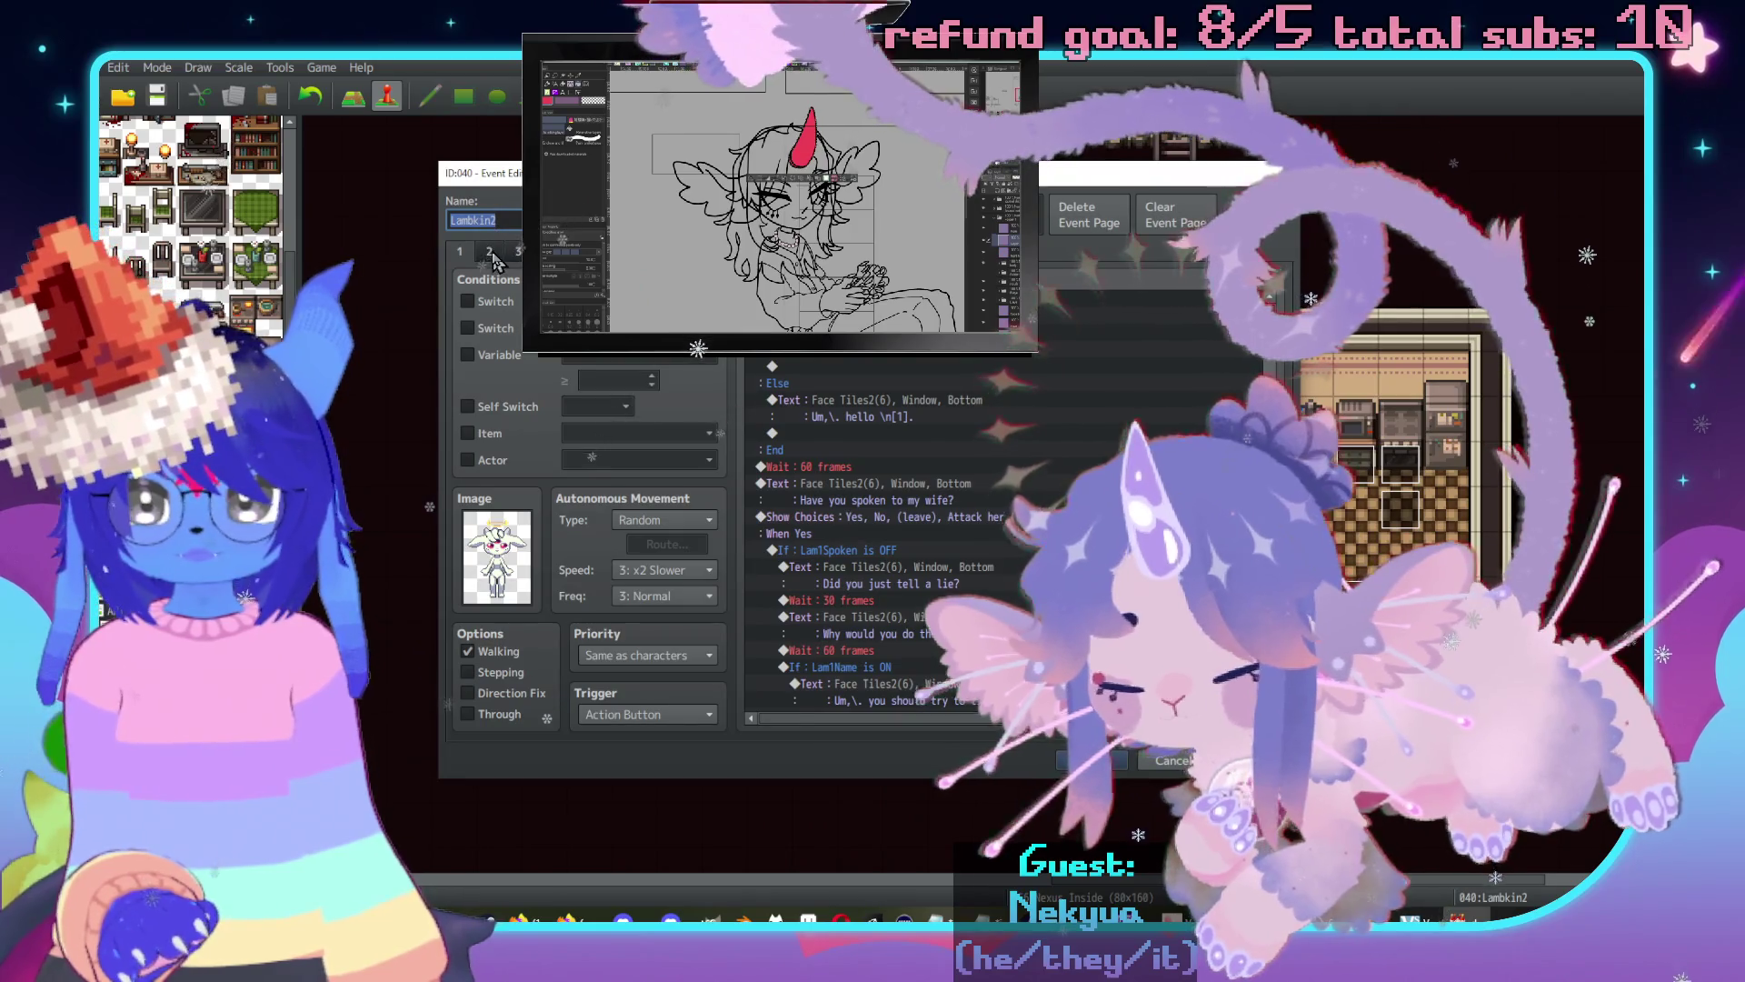
pyautogui.click(489, 251)
pyautogui.click(1025, 568)
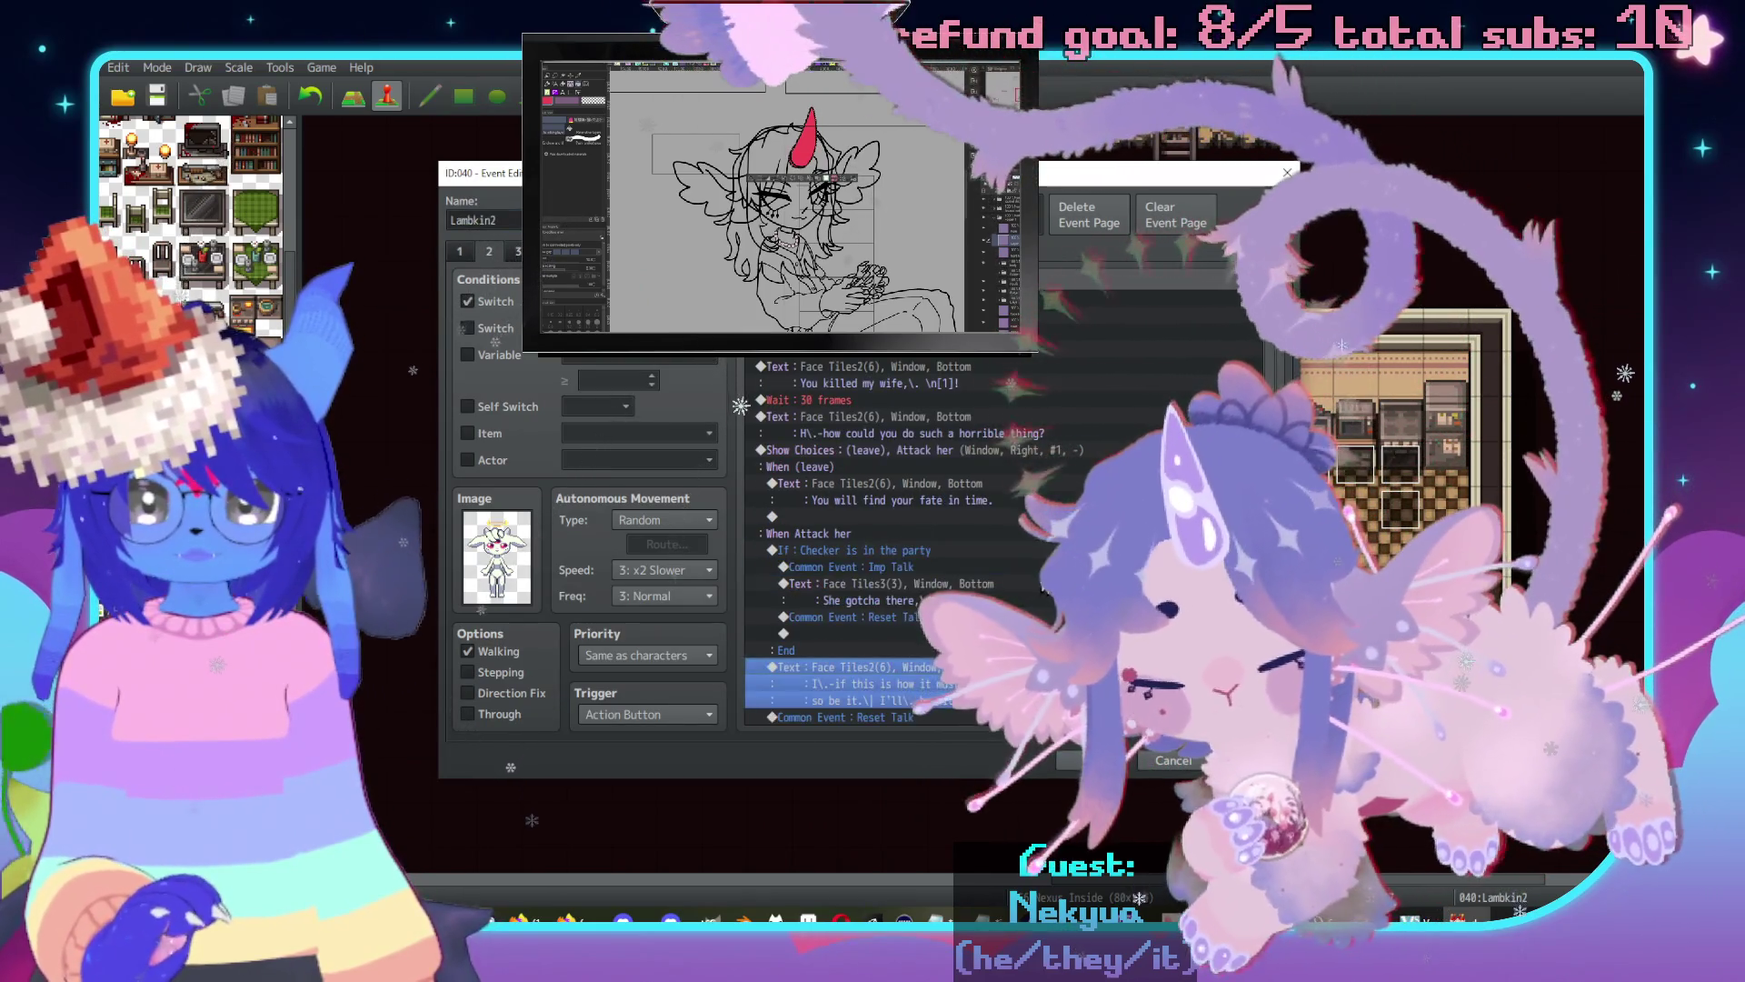
# Reword the imp's line to end 'It don't feel right' and add a choice prompt after it.
pyautogui.doubleClick(999, 503)
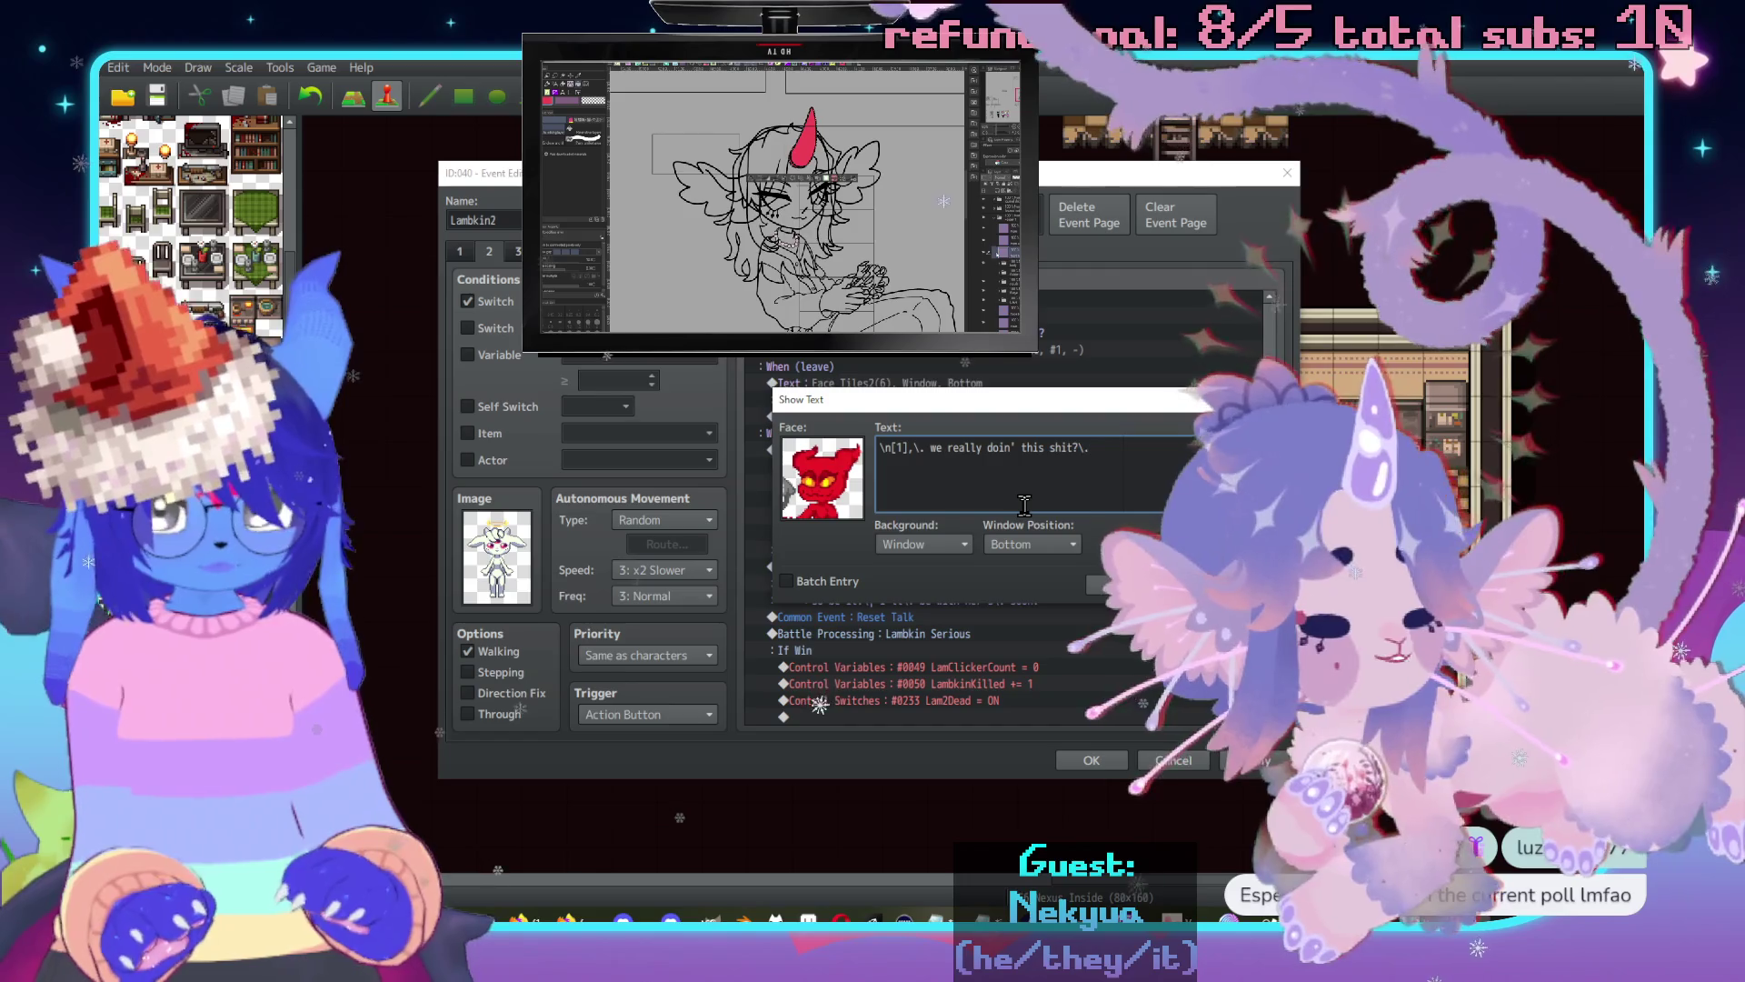
pyautogui.write('It')
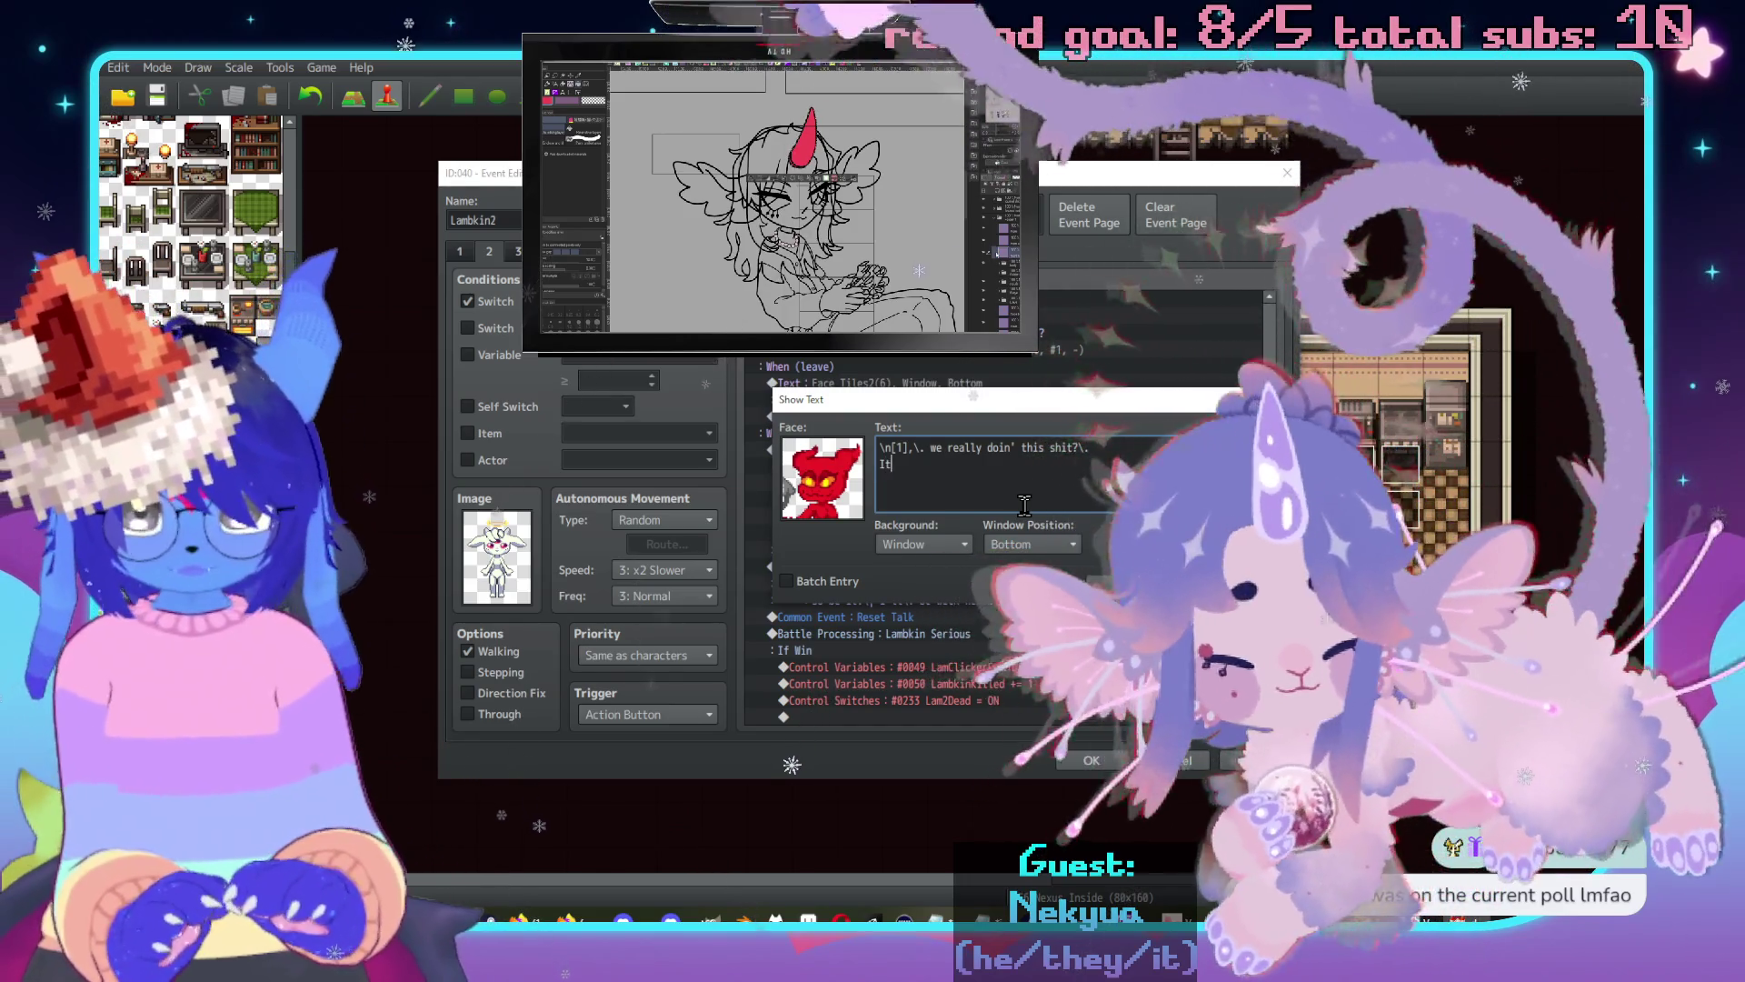
pyautogui.write(" don't feel right.")
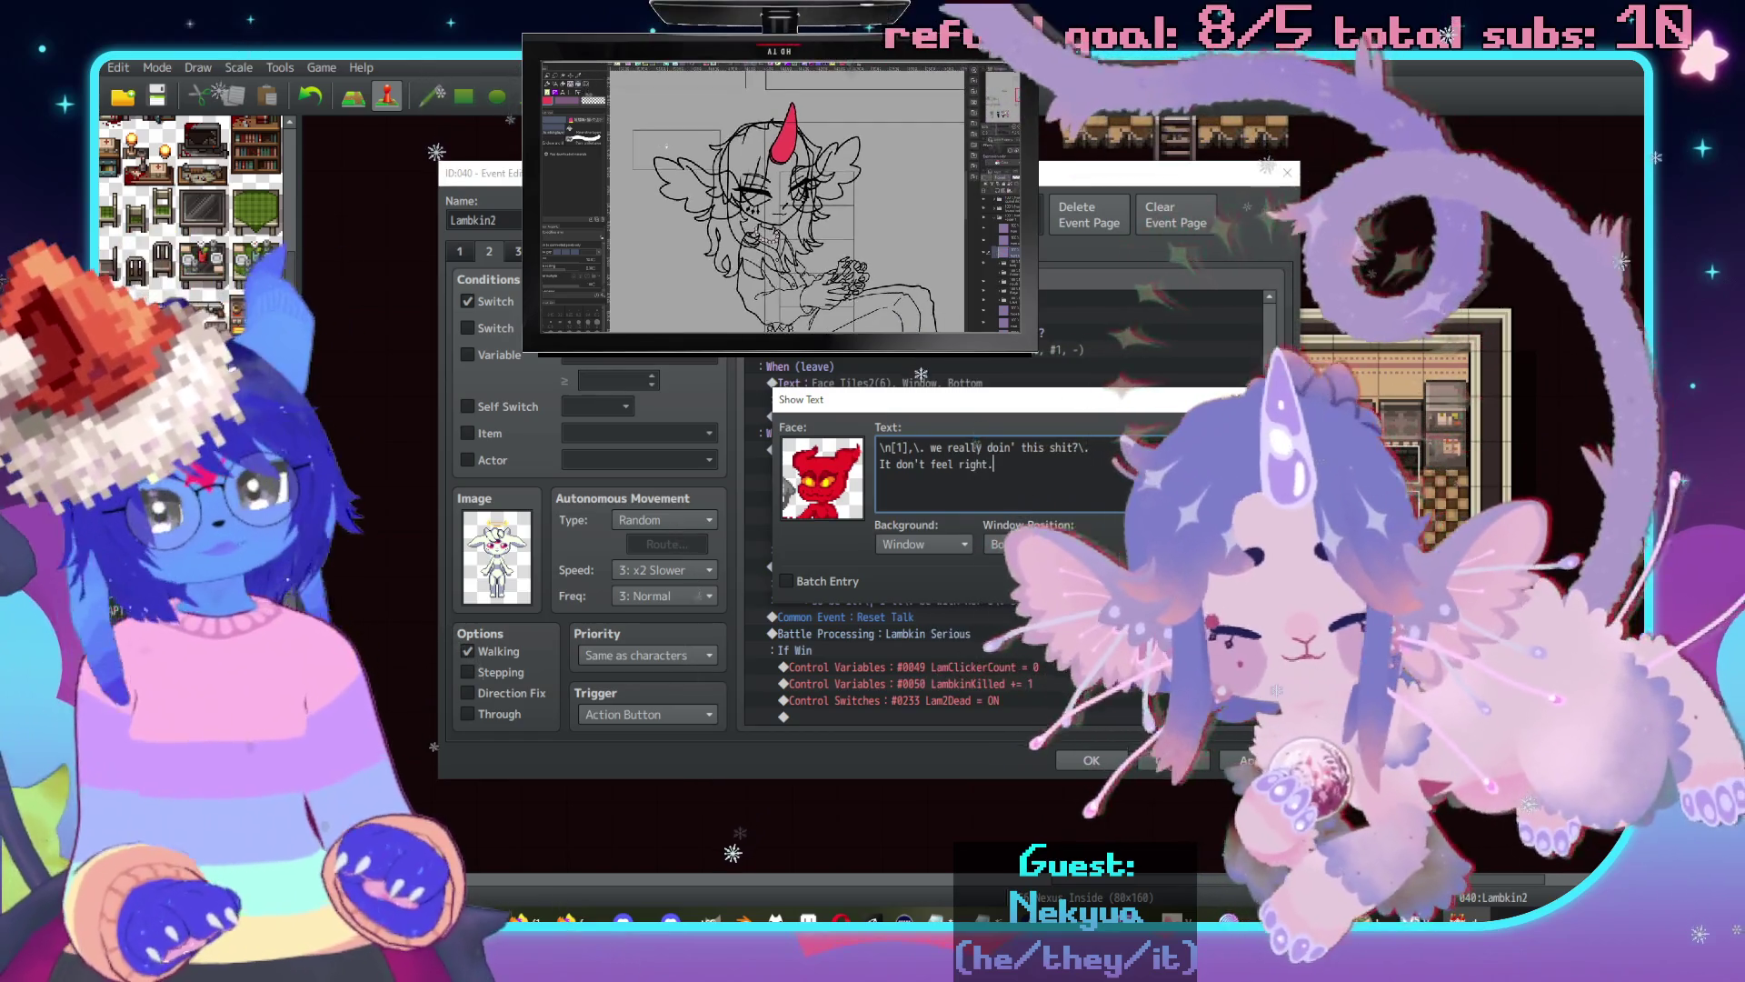
pyautogui.click(1087, 582)
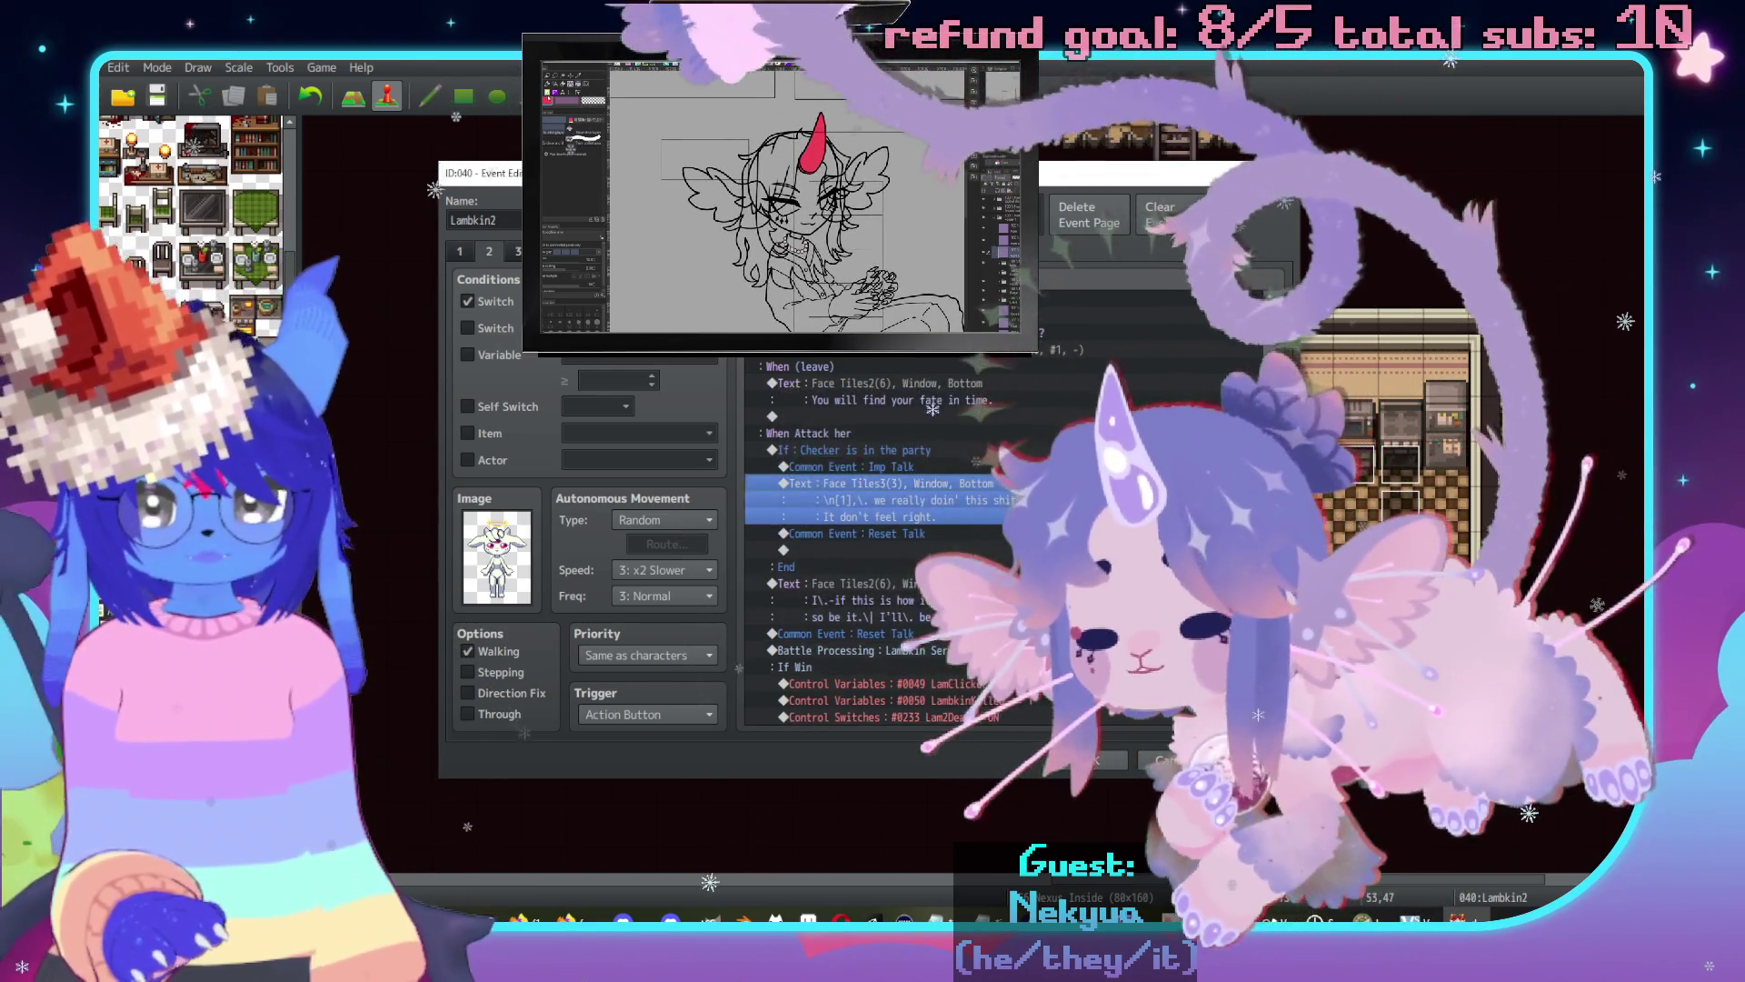
pyautogui.doubleClick(962, 549)
pyautogui.click(900, 325)
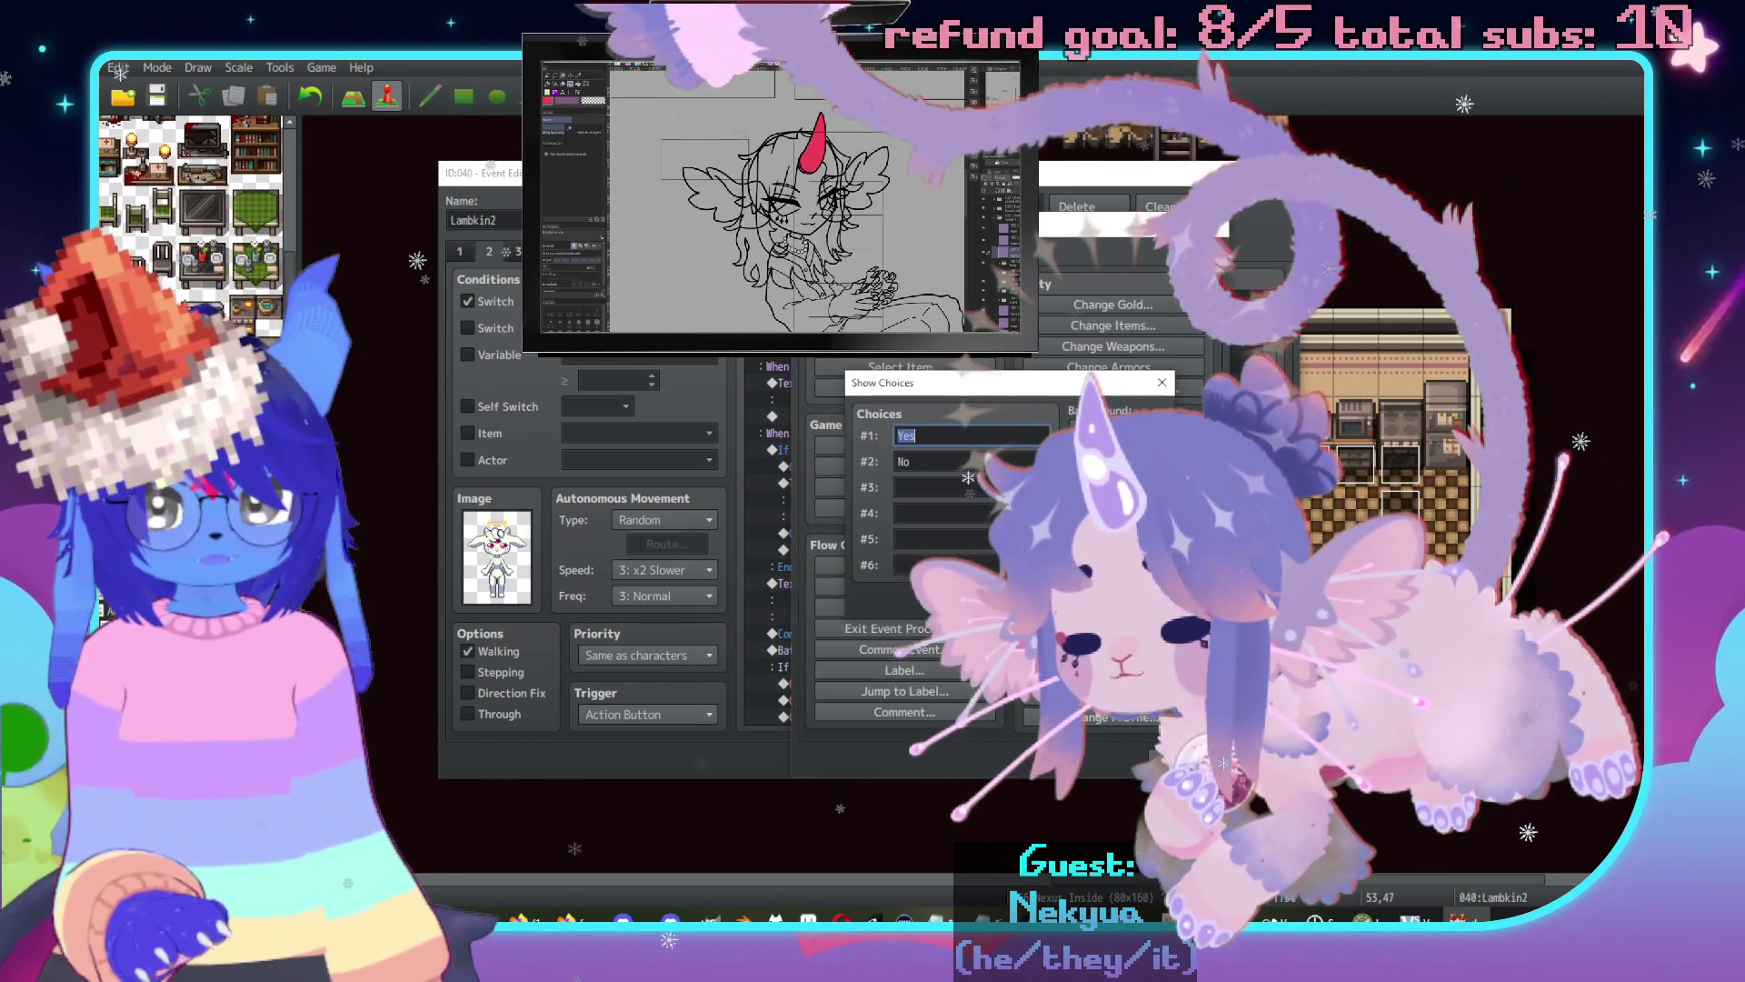
# Fill the two choices with Yes and No, confirm them, and close the Lambkin2 event.
pyautogui.doubleClick(940, 461)
pyautogui.write('(leave)')
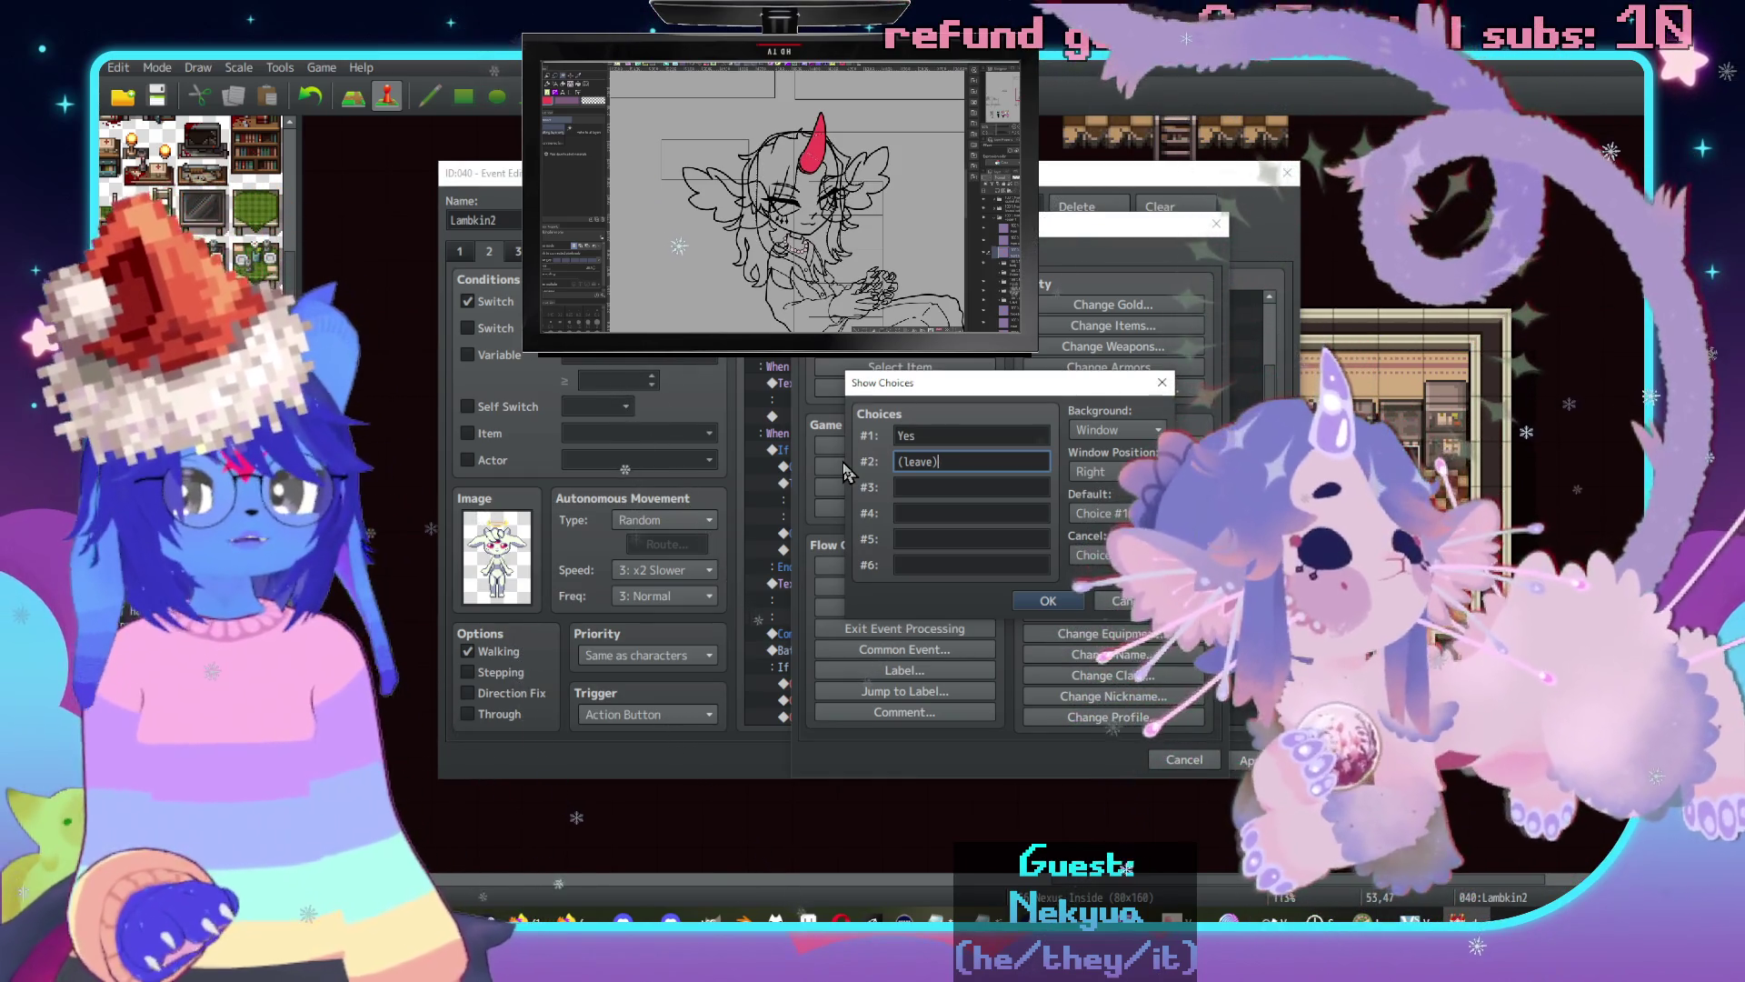
pyautogui.hotkey('shift', 'Tab')
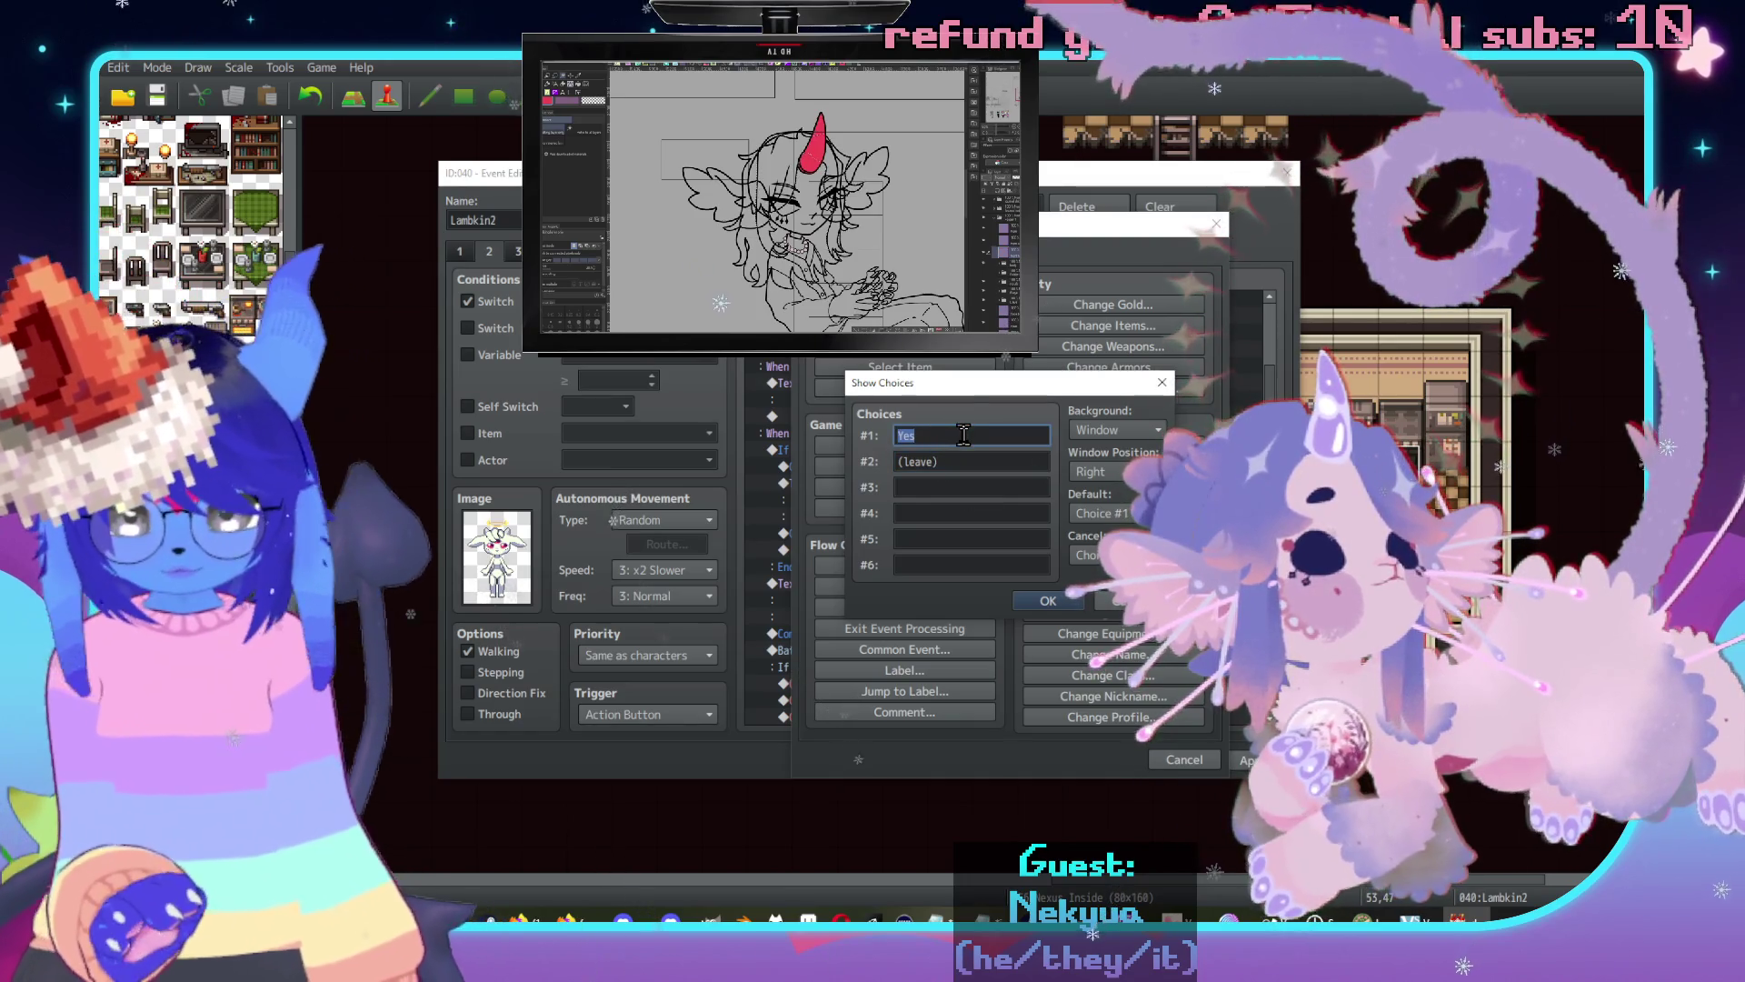
pyautogui.write('A')
pyautogui.press('BackSpace')
pyautogui.press('BackSpace')
pyautogui.press('BackSpace')
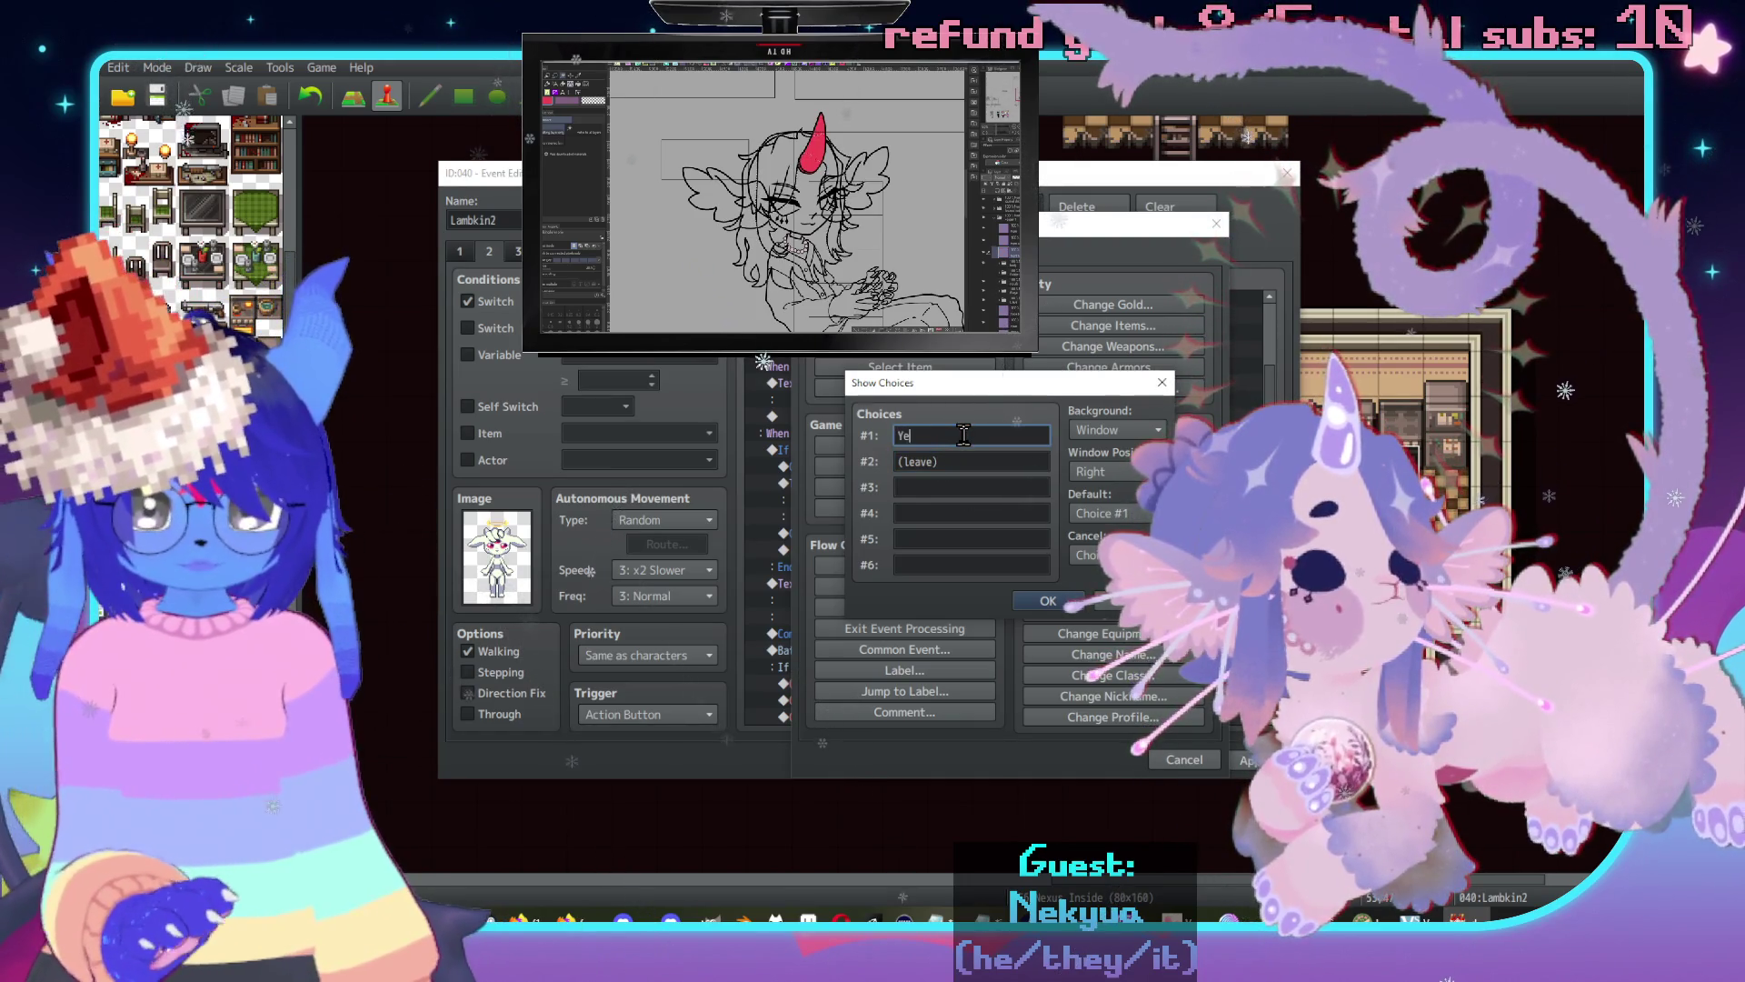
pyautogui.press('Tab')
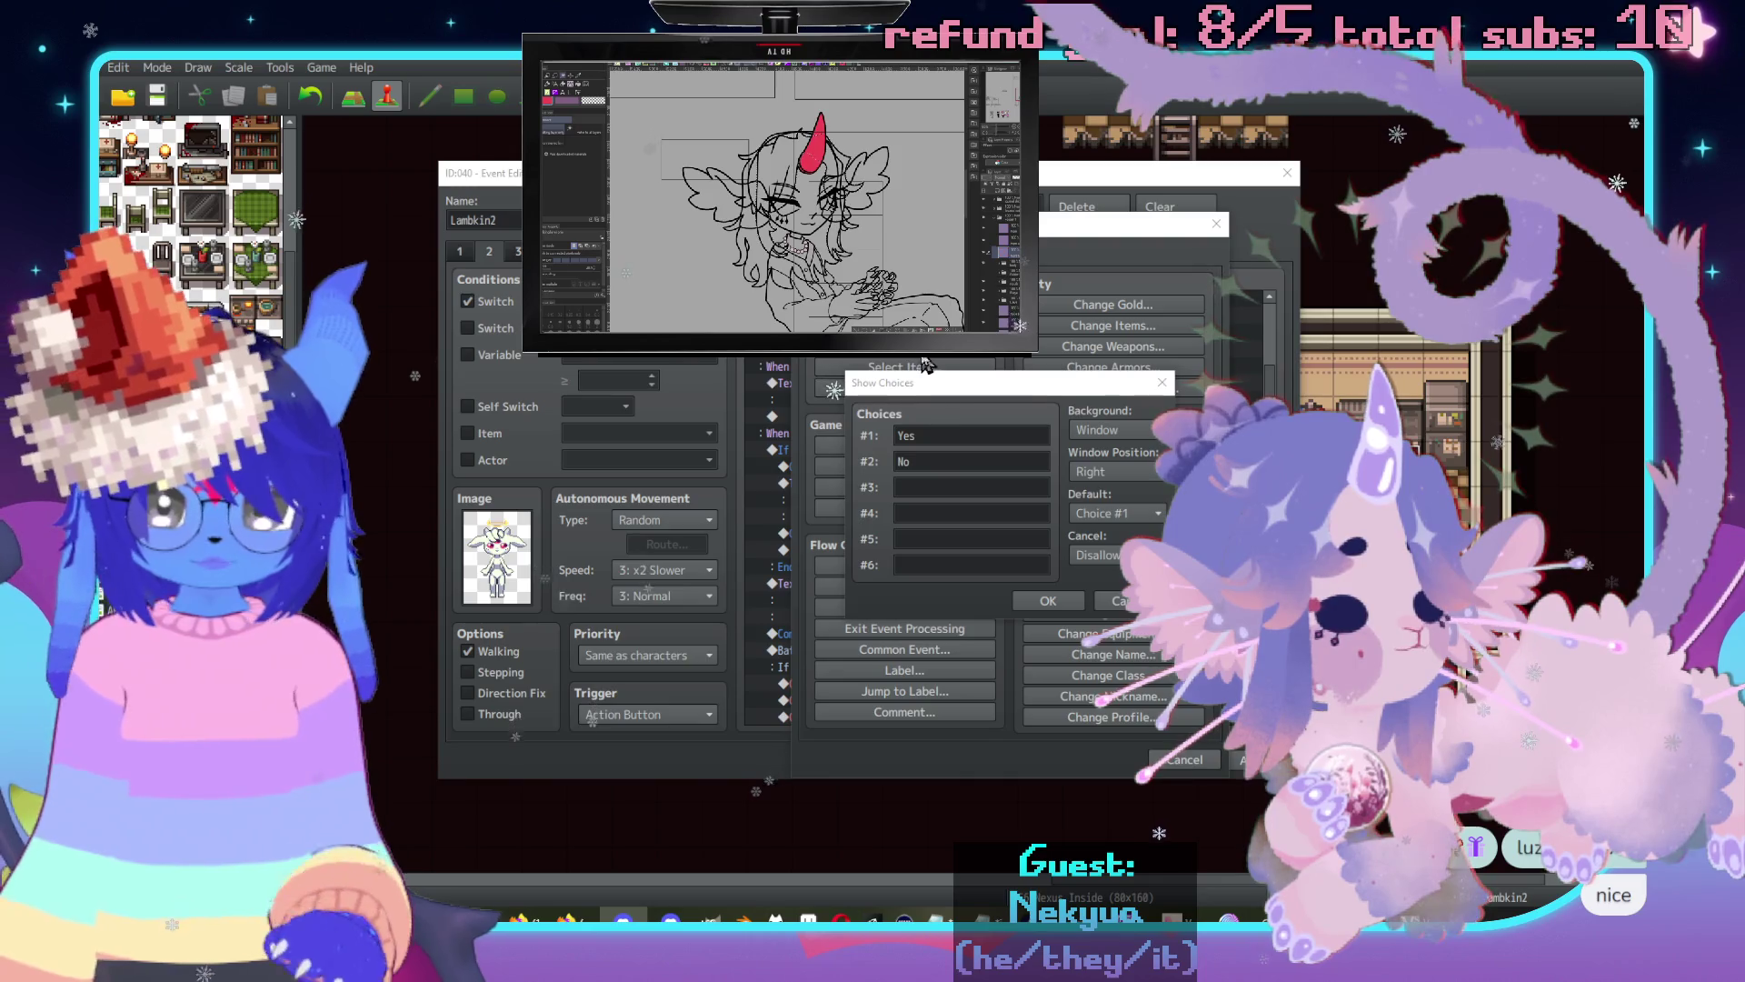
pyautogui.click(1055, 602)
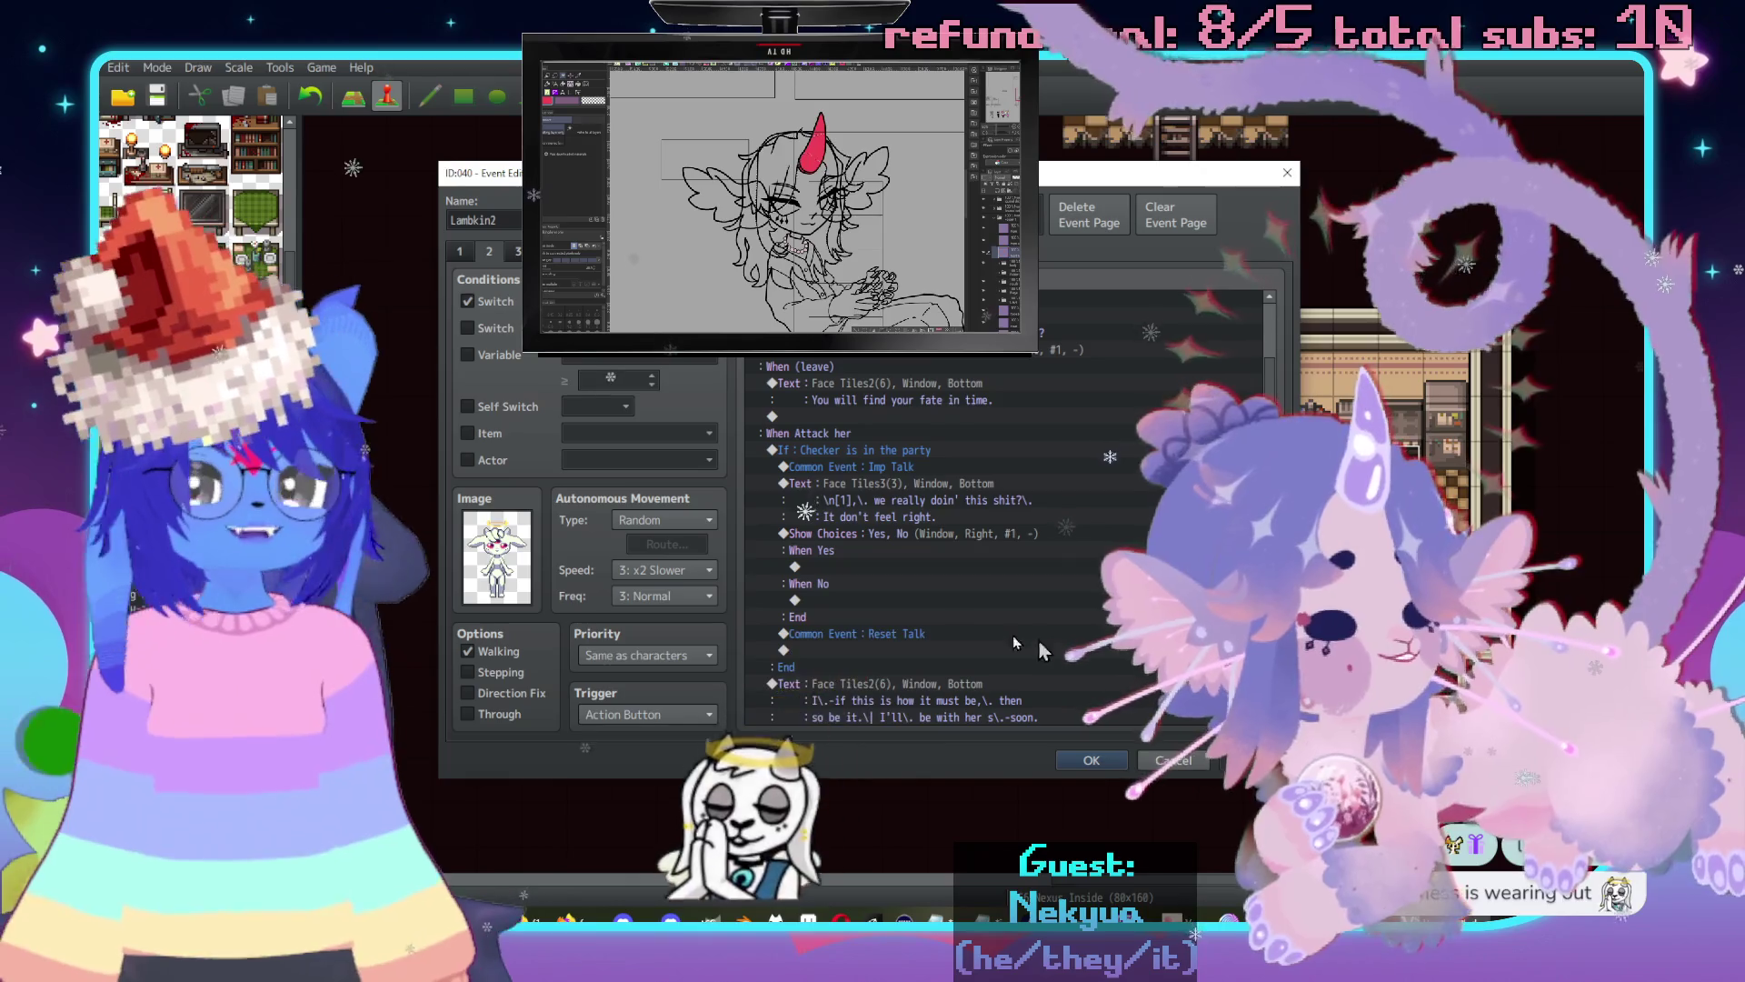
pyautogui.click(1088, 764)
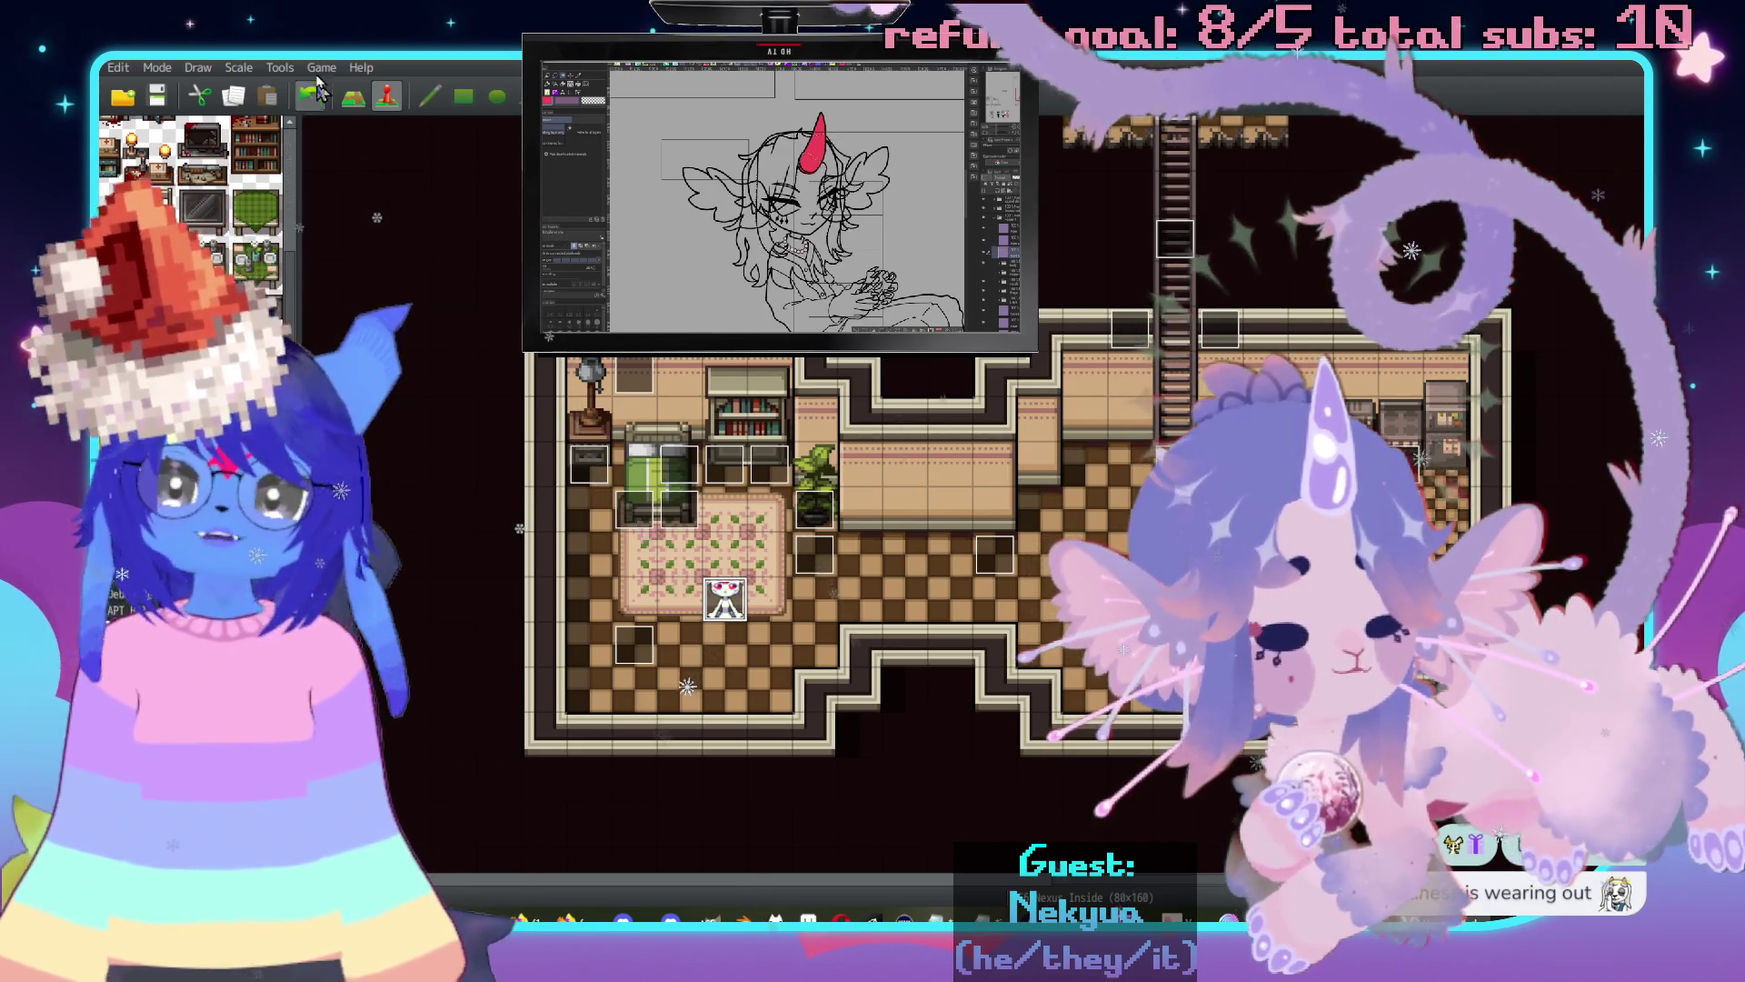
# Browse the Tools and Game menus, then reopen Lambkin2 on its switch-condition page.
pyautogui.click(286, 69)
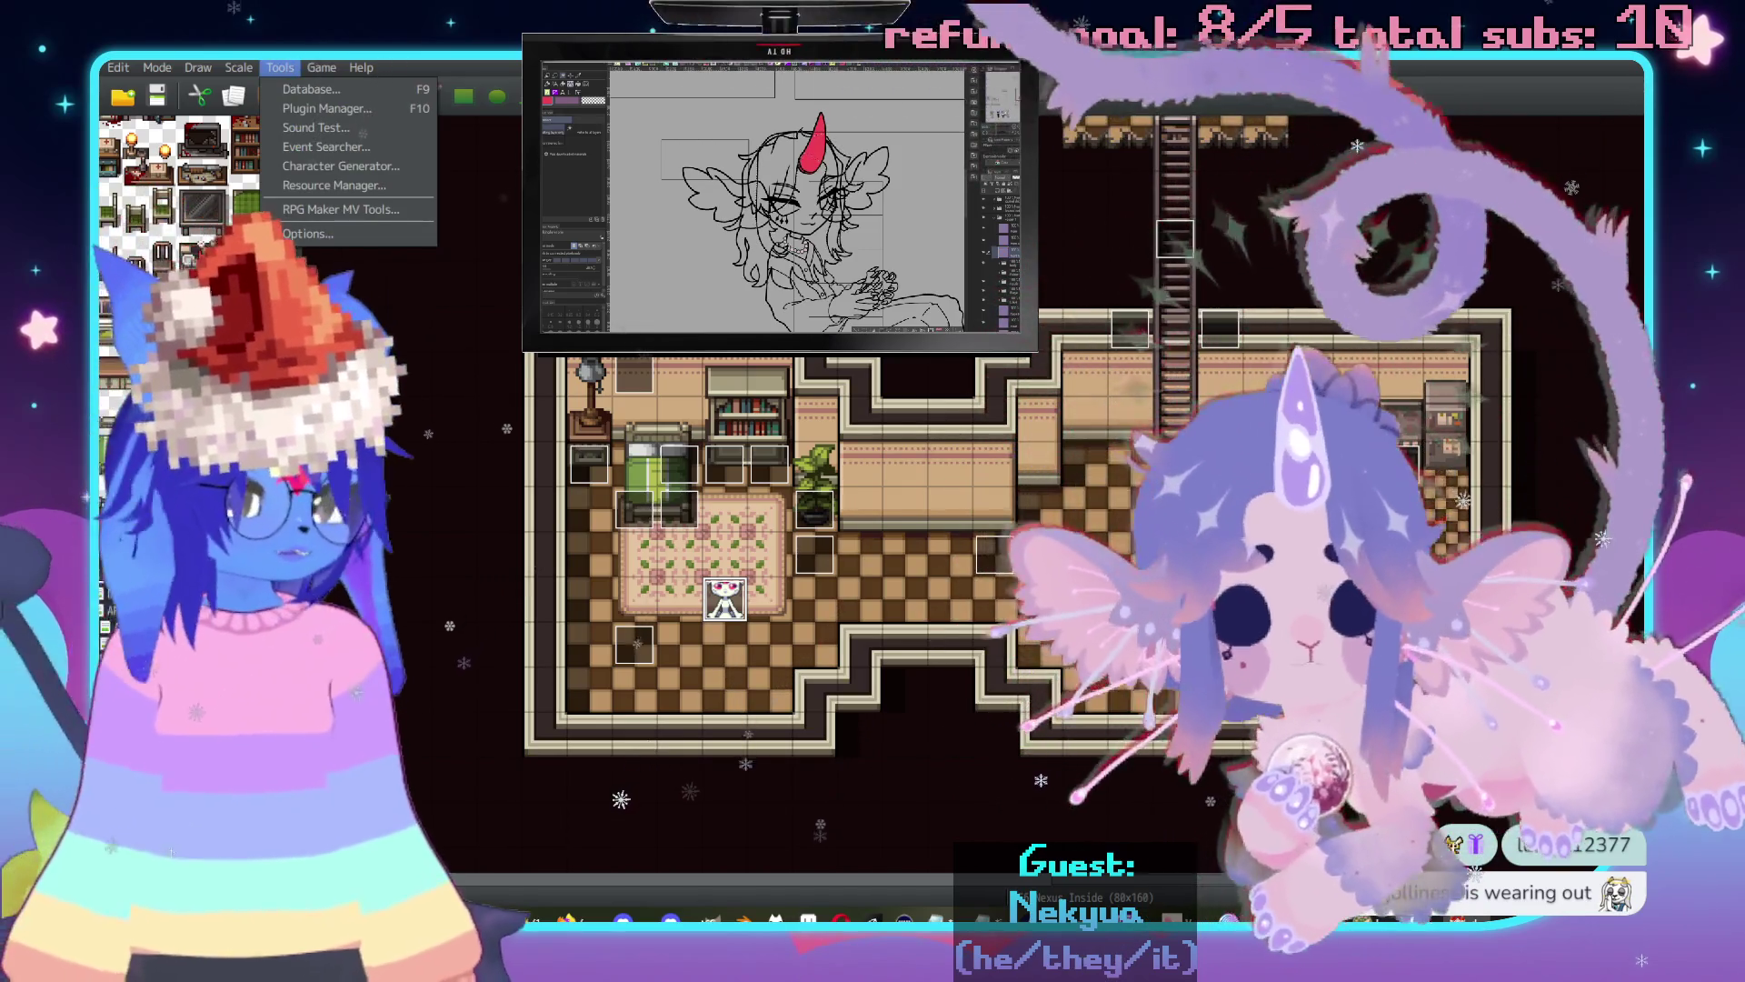
pyautogui.press('Escape')
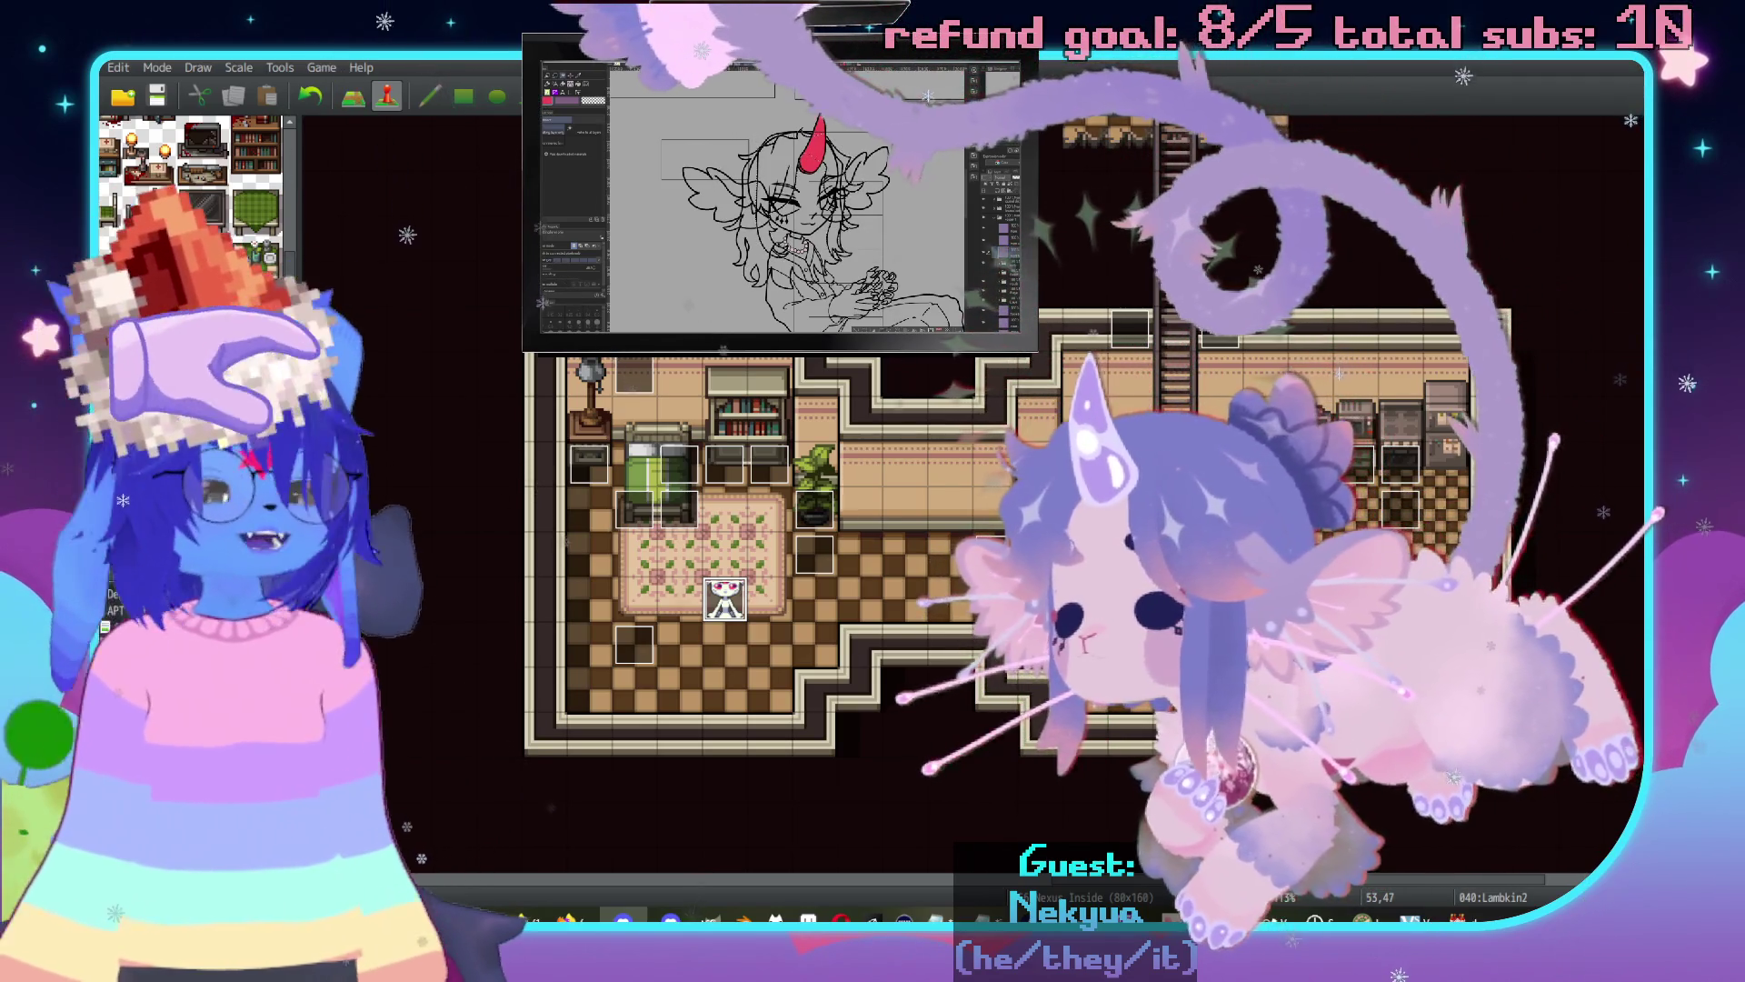
pyautogui.click(322, 67)
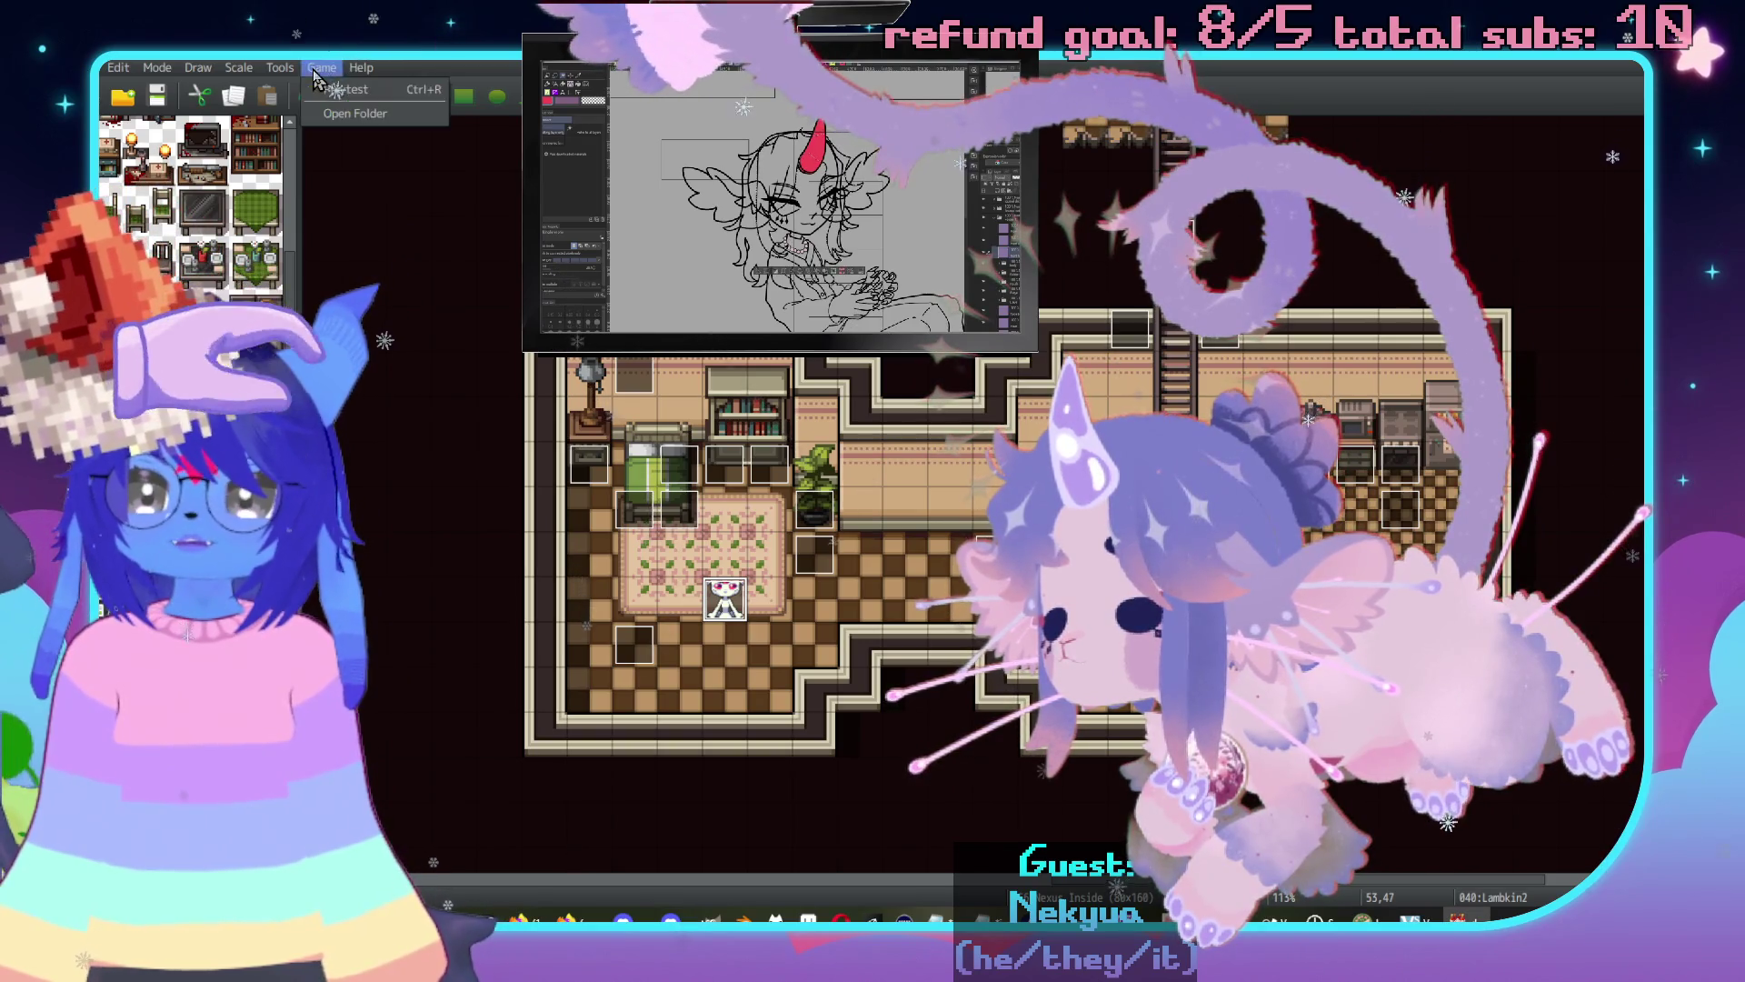
pyautogui.click(282, 68)
pyautogui.click(282, 67)
pyautogui.click(282, 68)
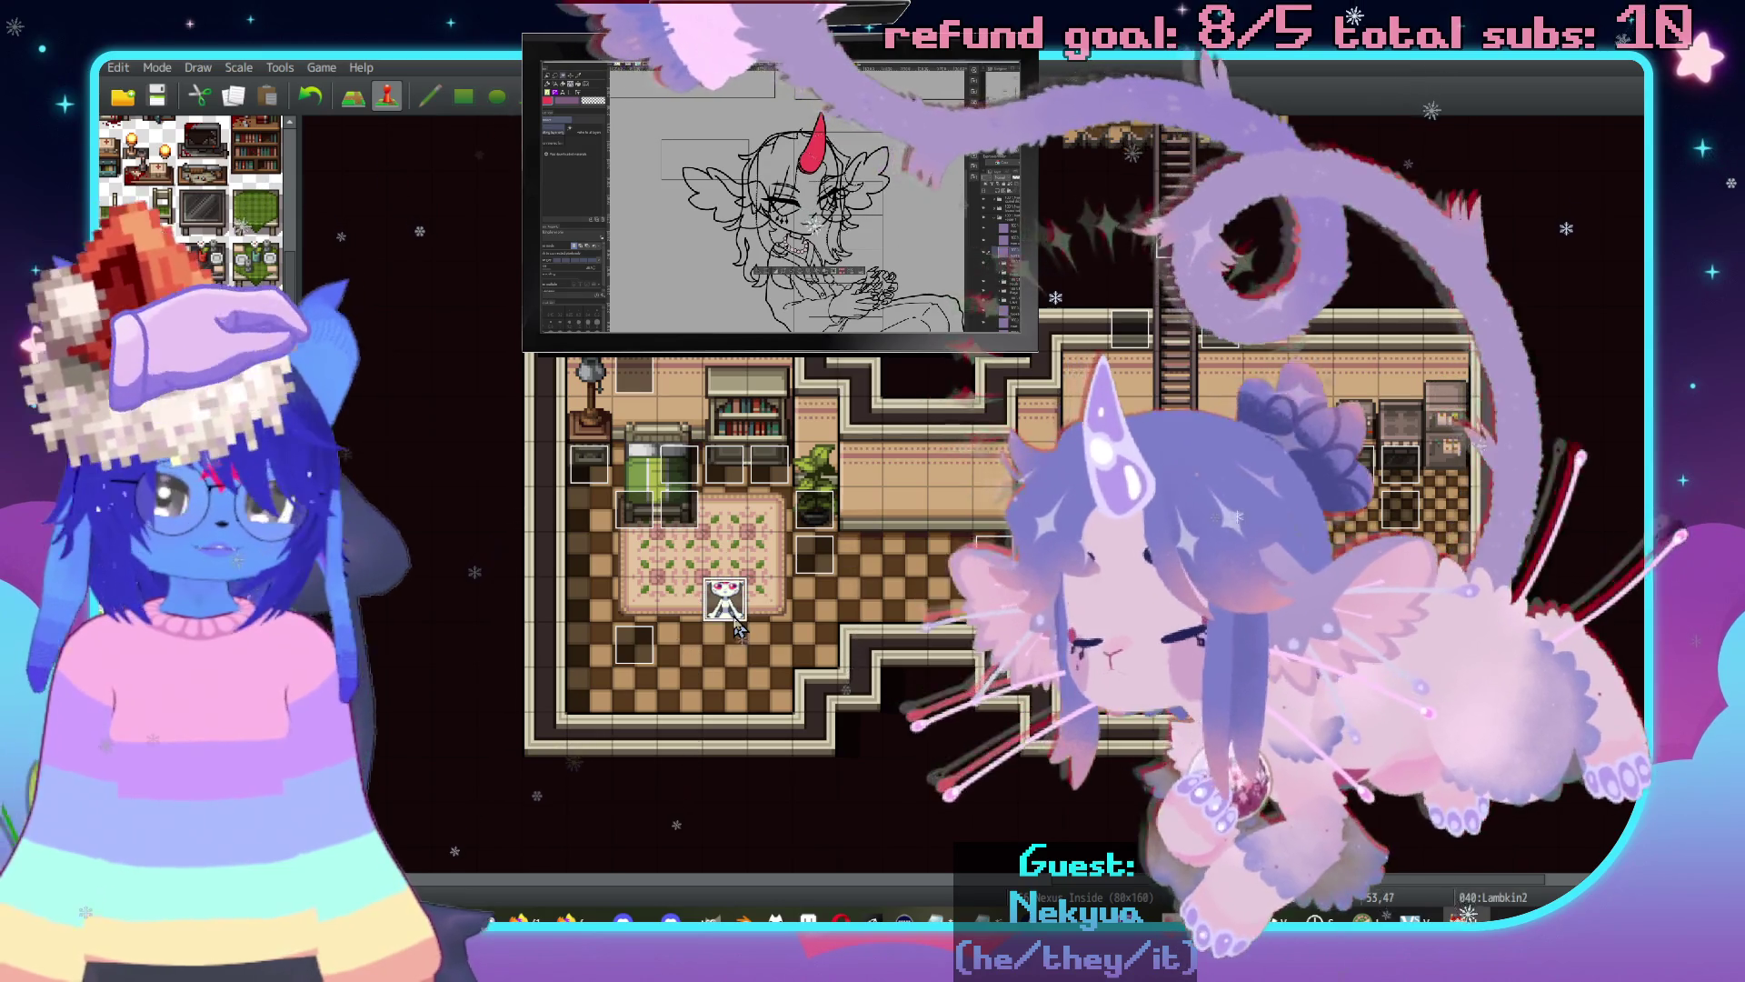
pyautogui.doubleClick(733, 615)
pyautogui.click(489, 252)
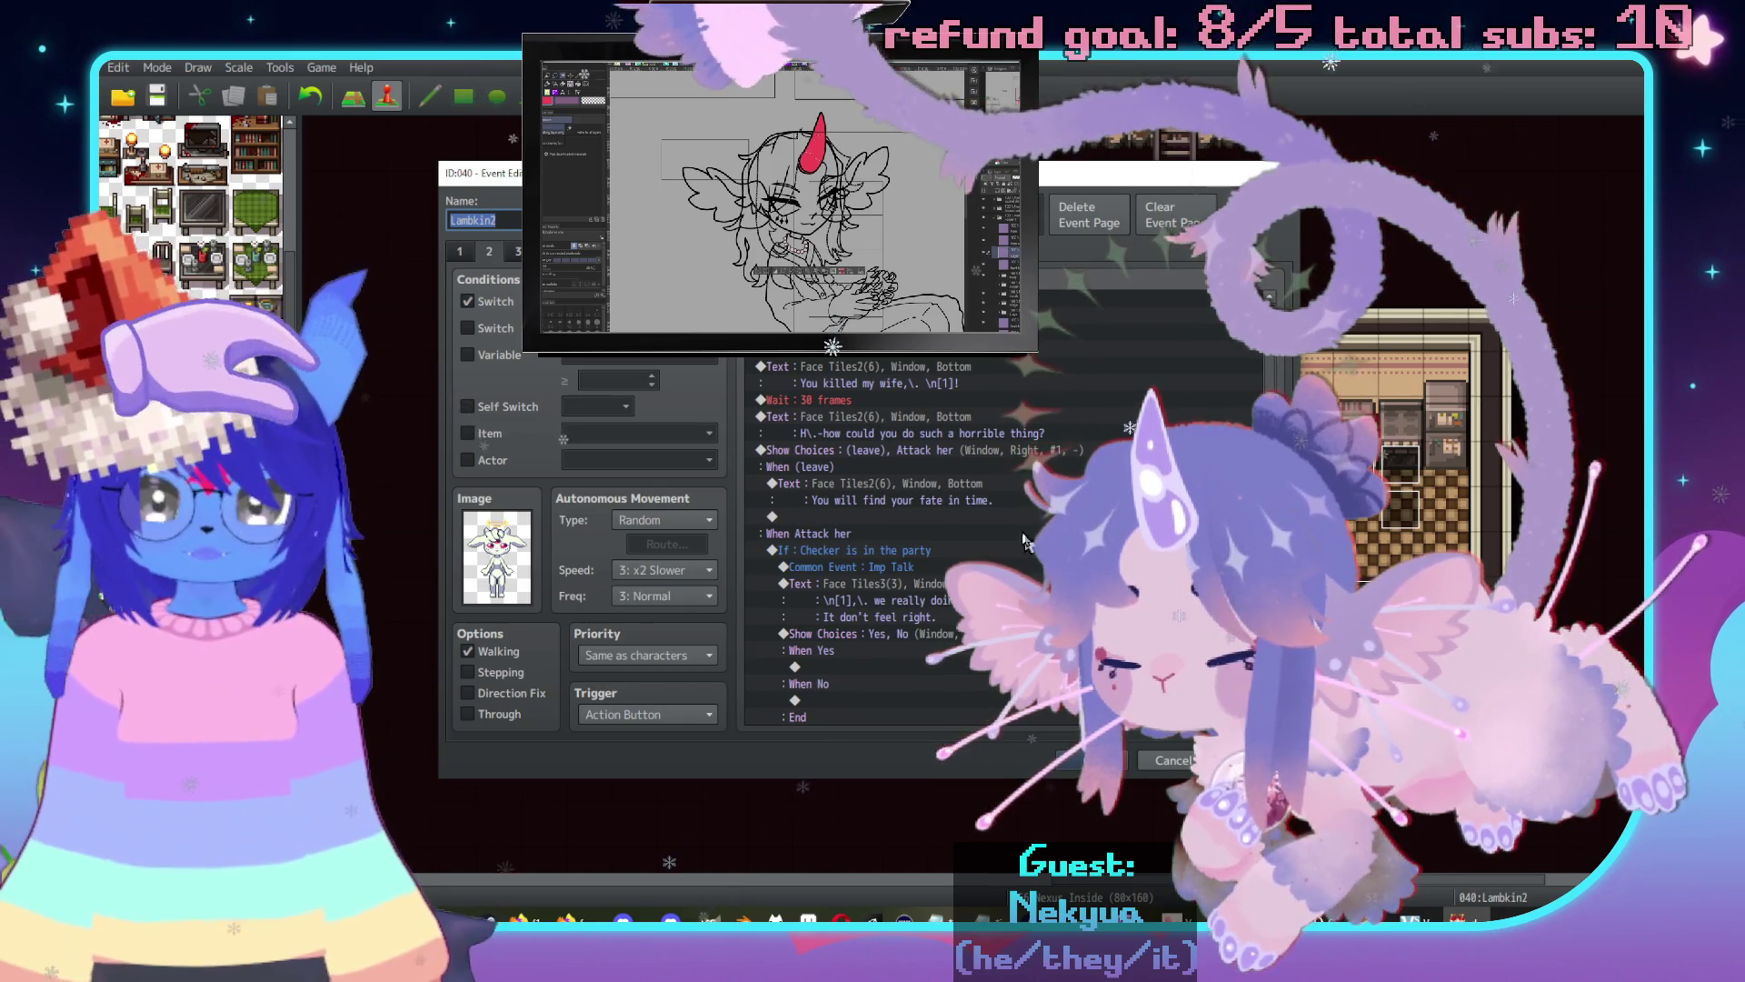
# Add a Common Event: Imp Talk call to the empty When Yes branch.
pyautogui.scroll(-4, 1025, 538)
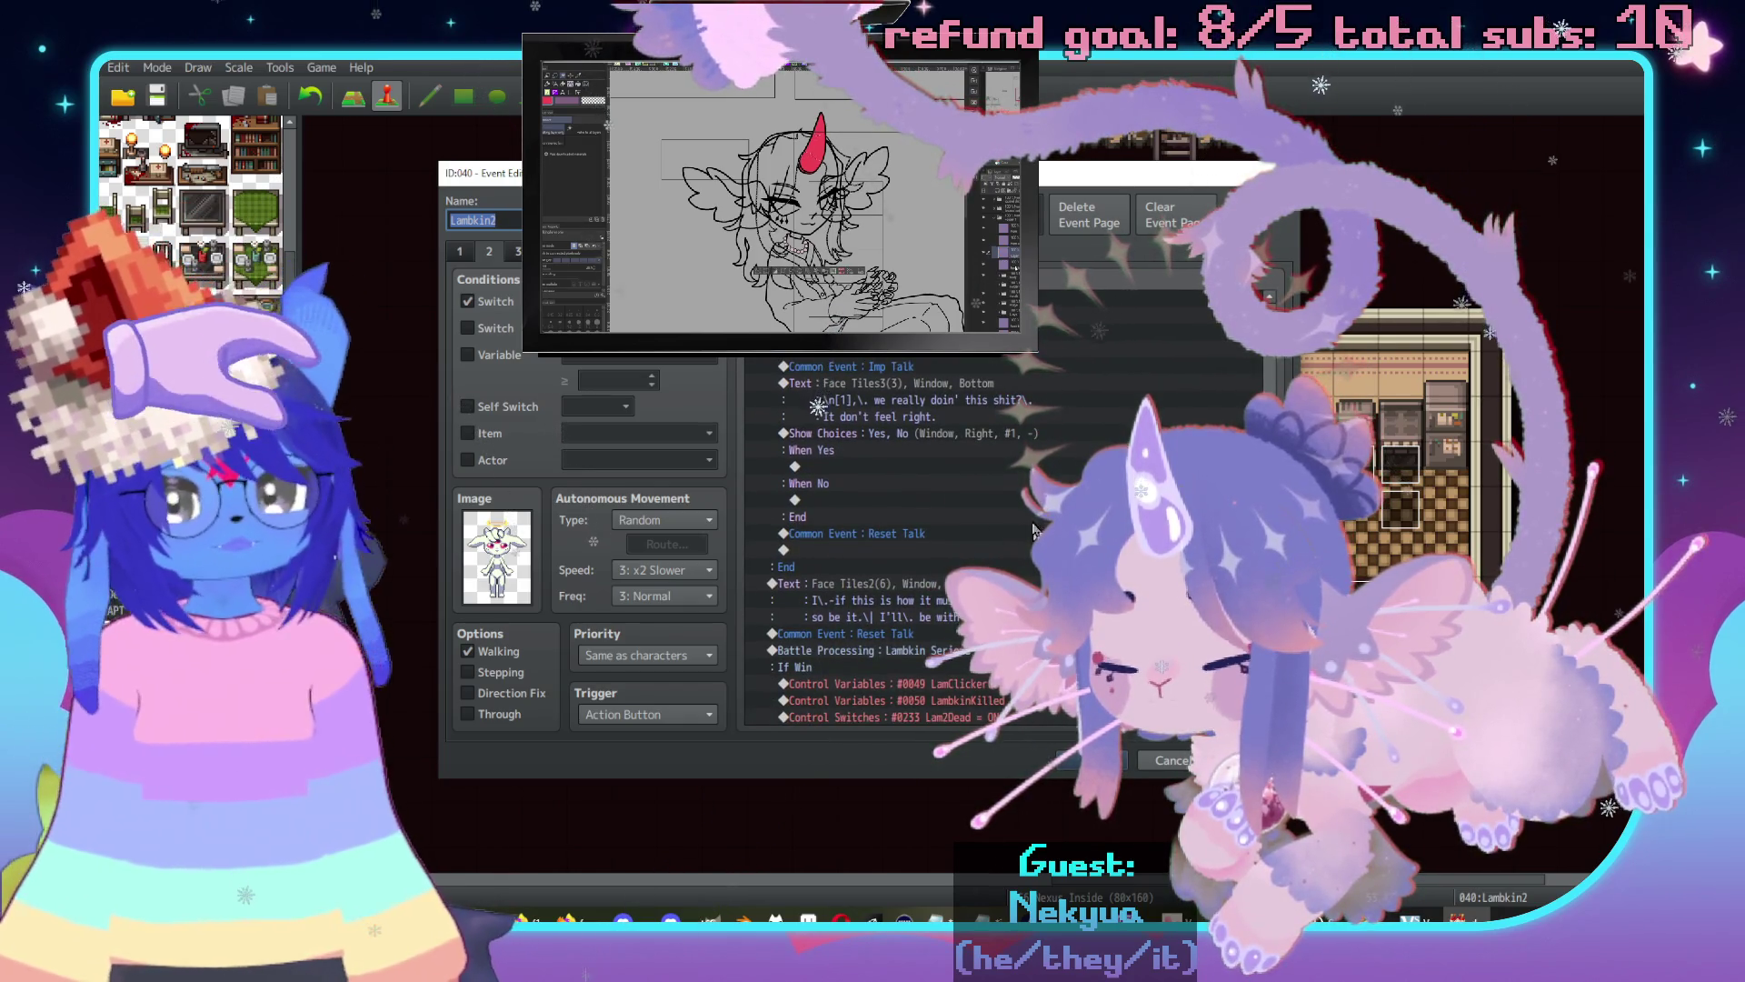
pyautogui.scroll(1, 909, 513)
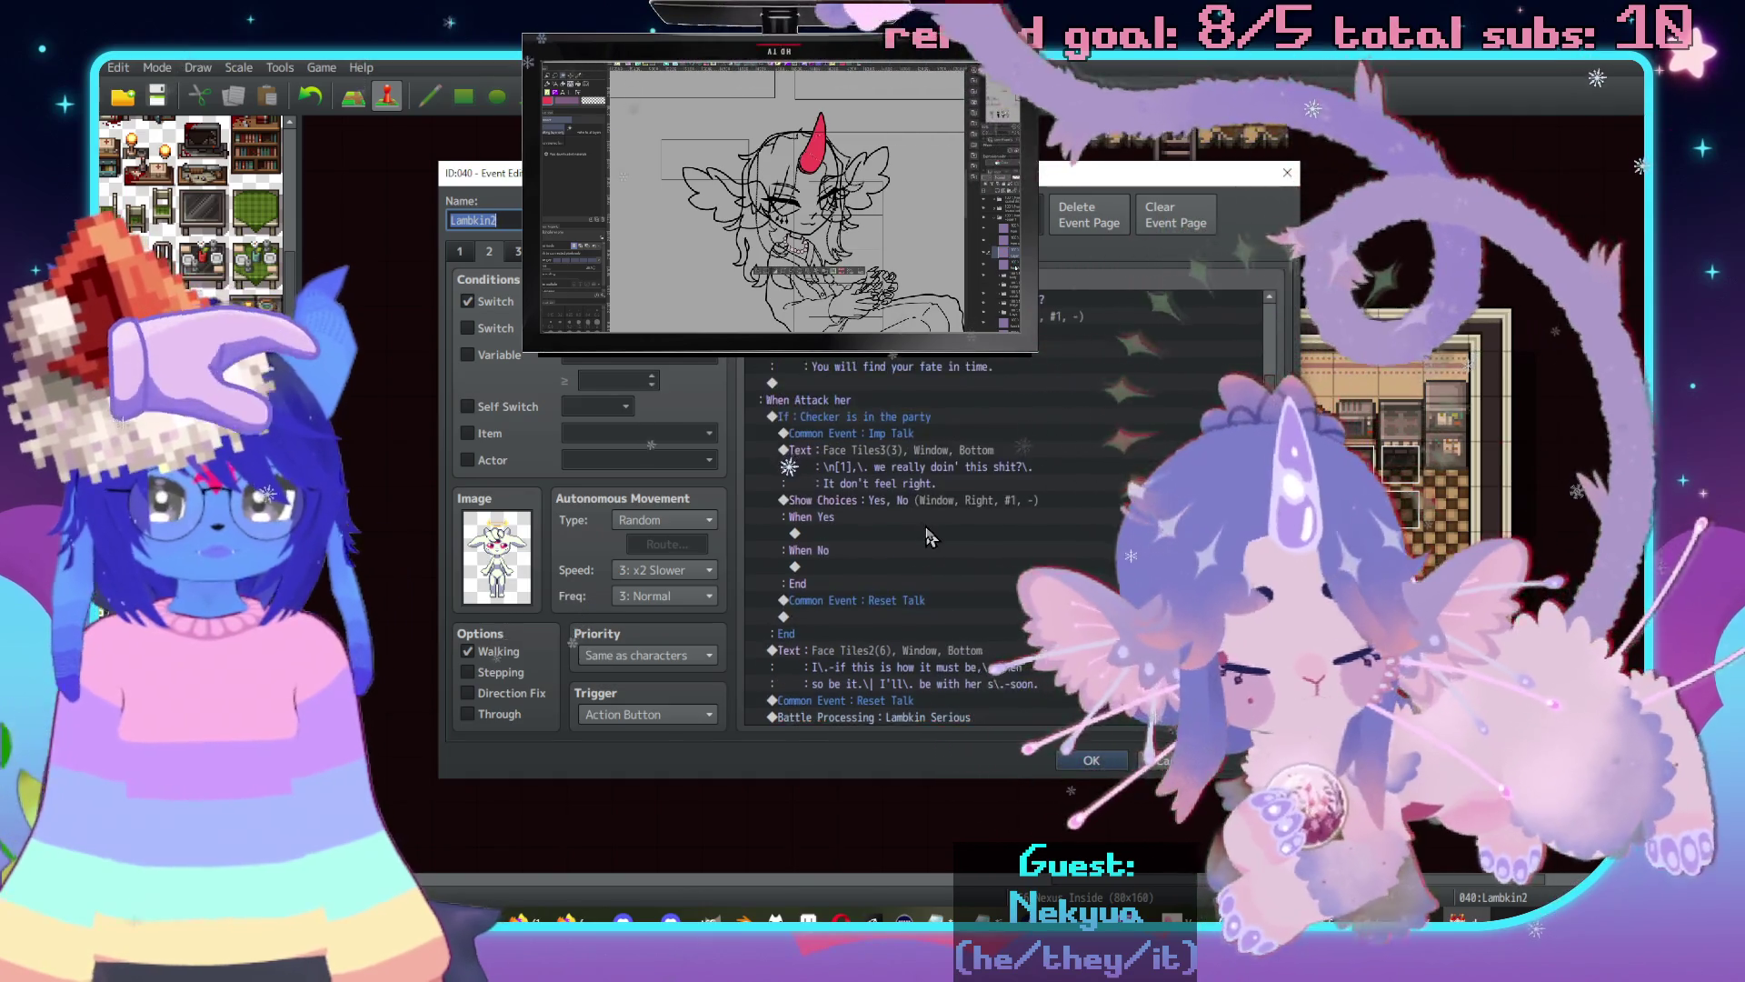
pyautogui.scroll(3, 873, 582)
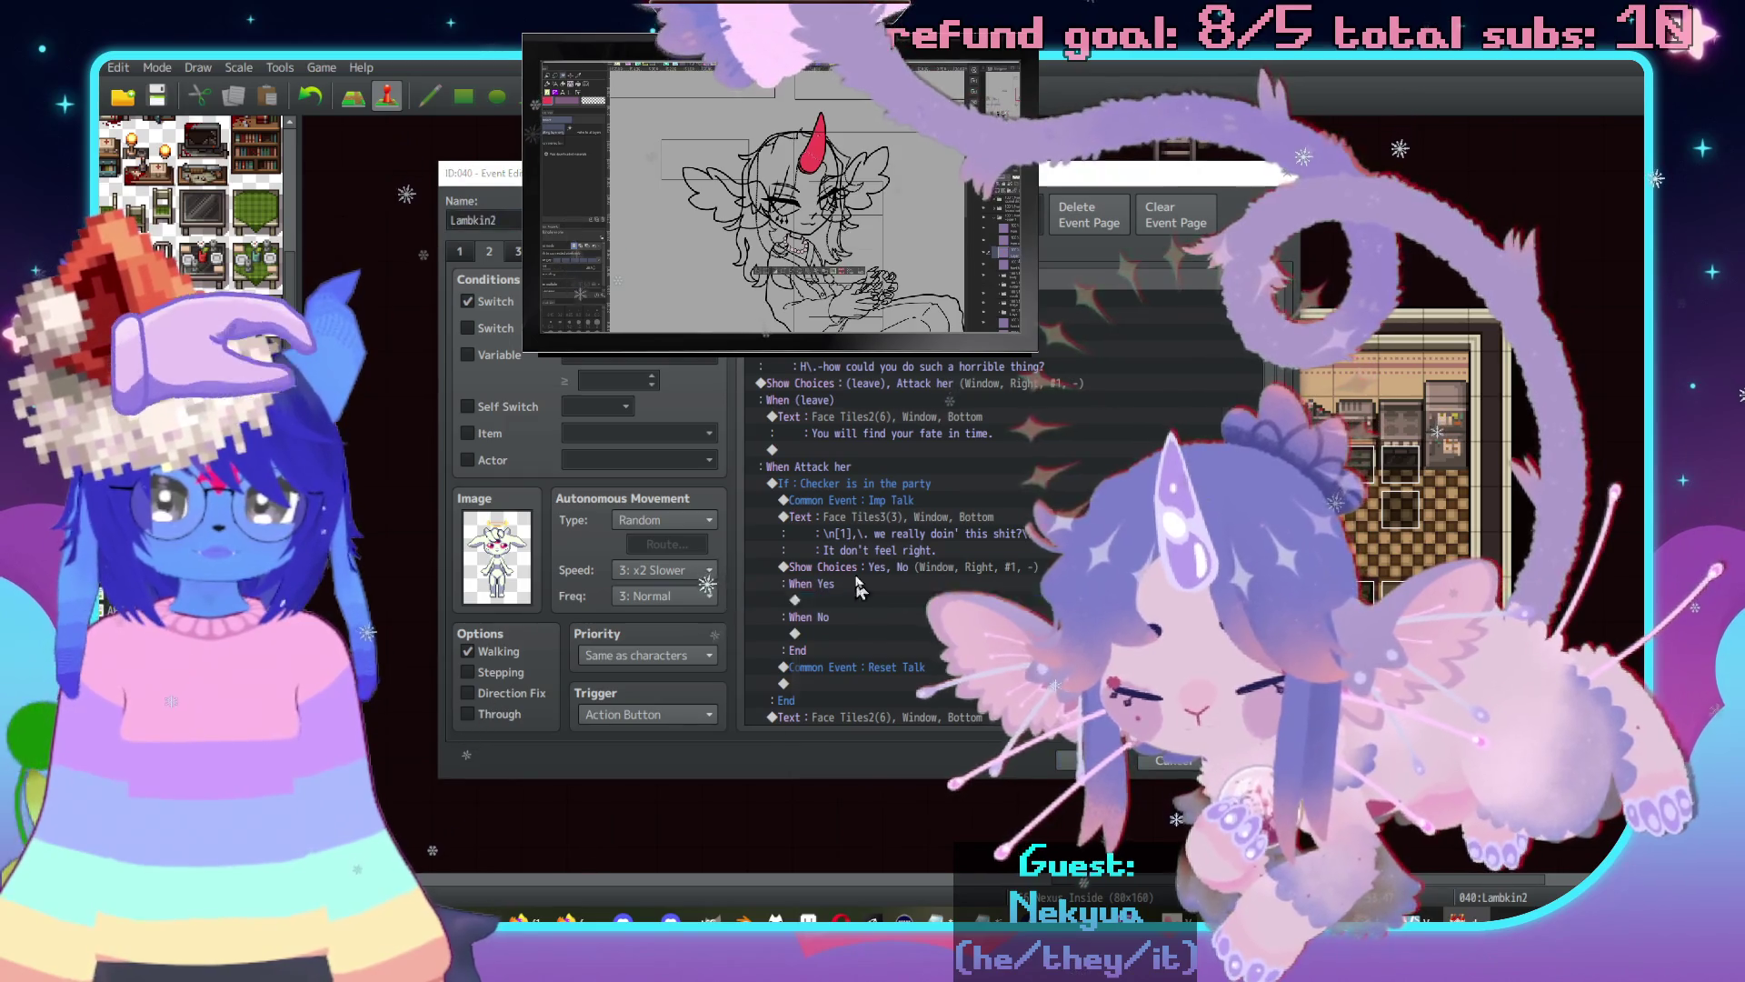
pyautogui.doubleClick(864, 602)
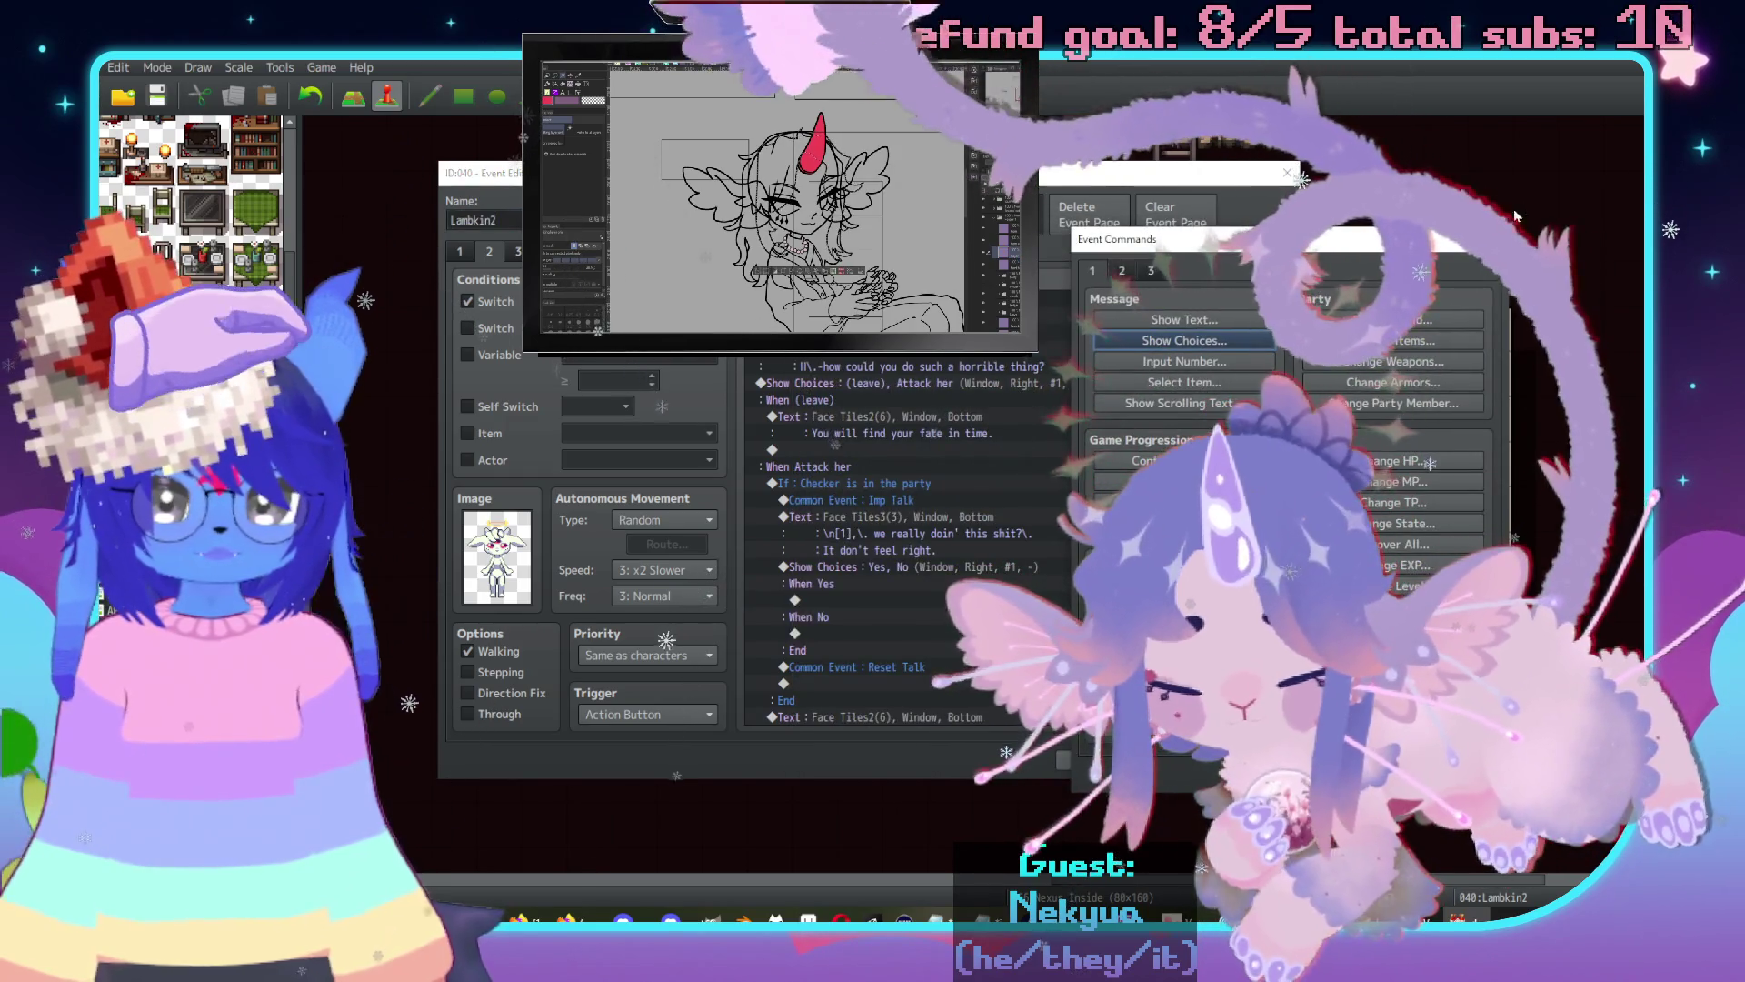
pyautogui.press('Escape')
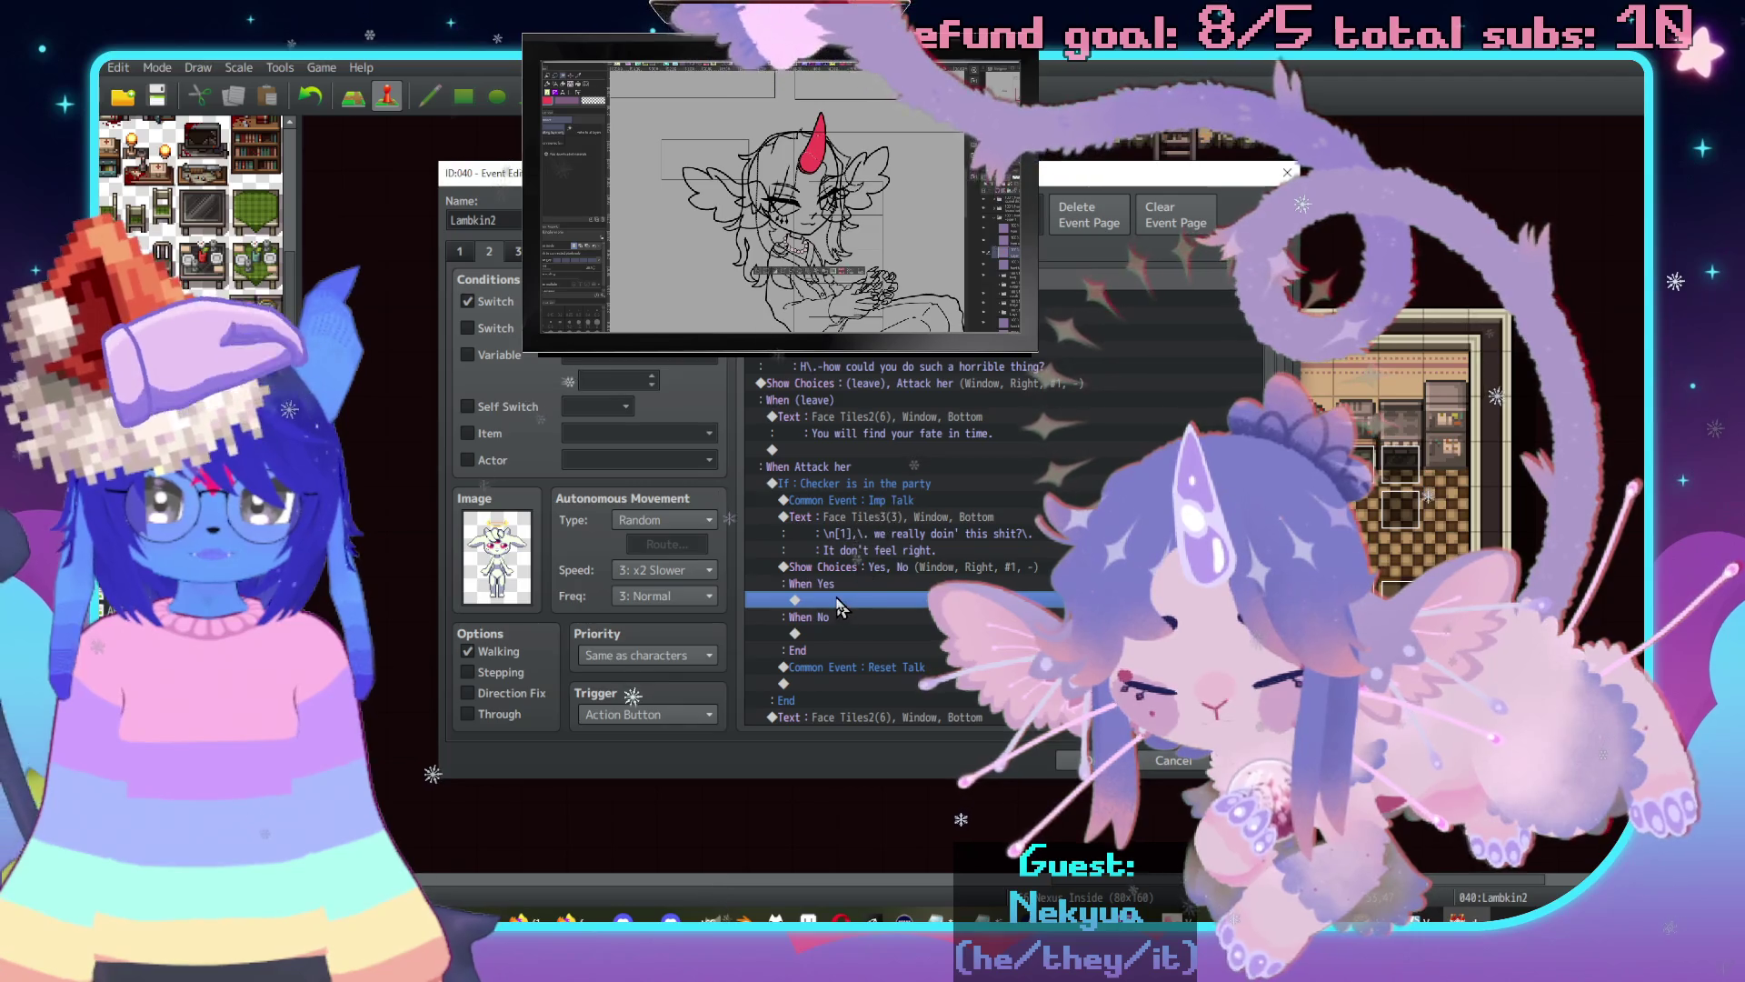
pyautogui.doubleClick(855, 588)
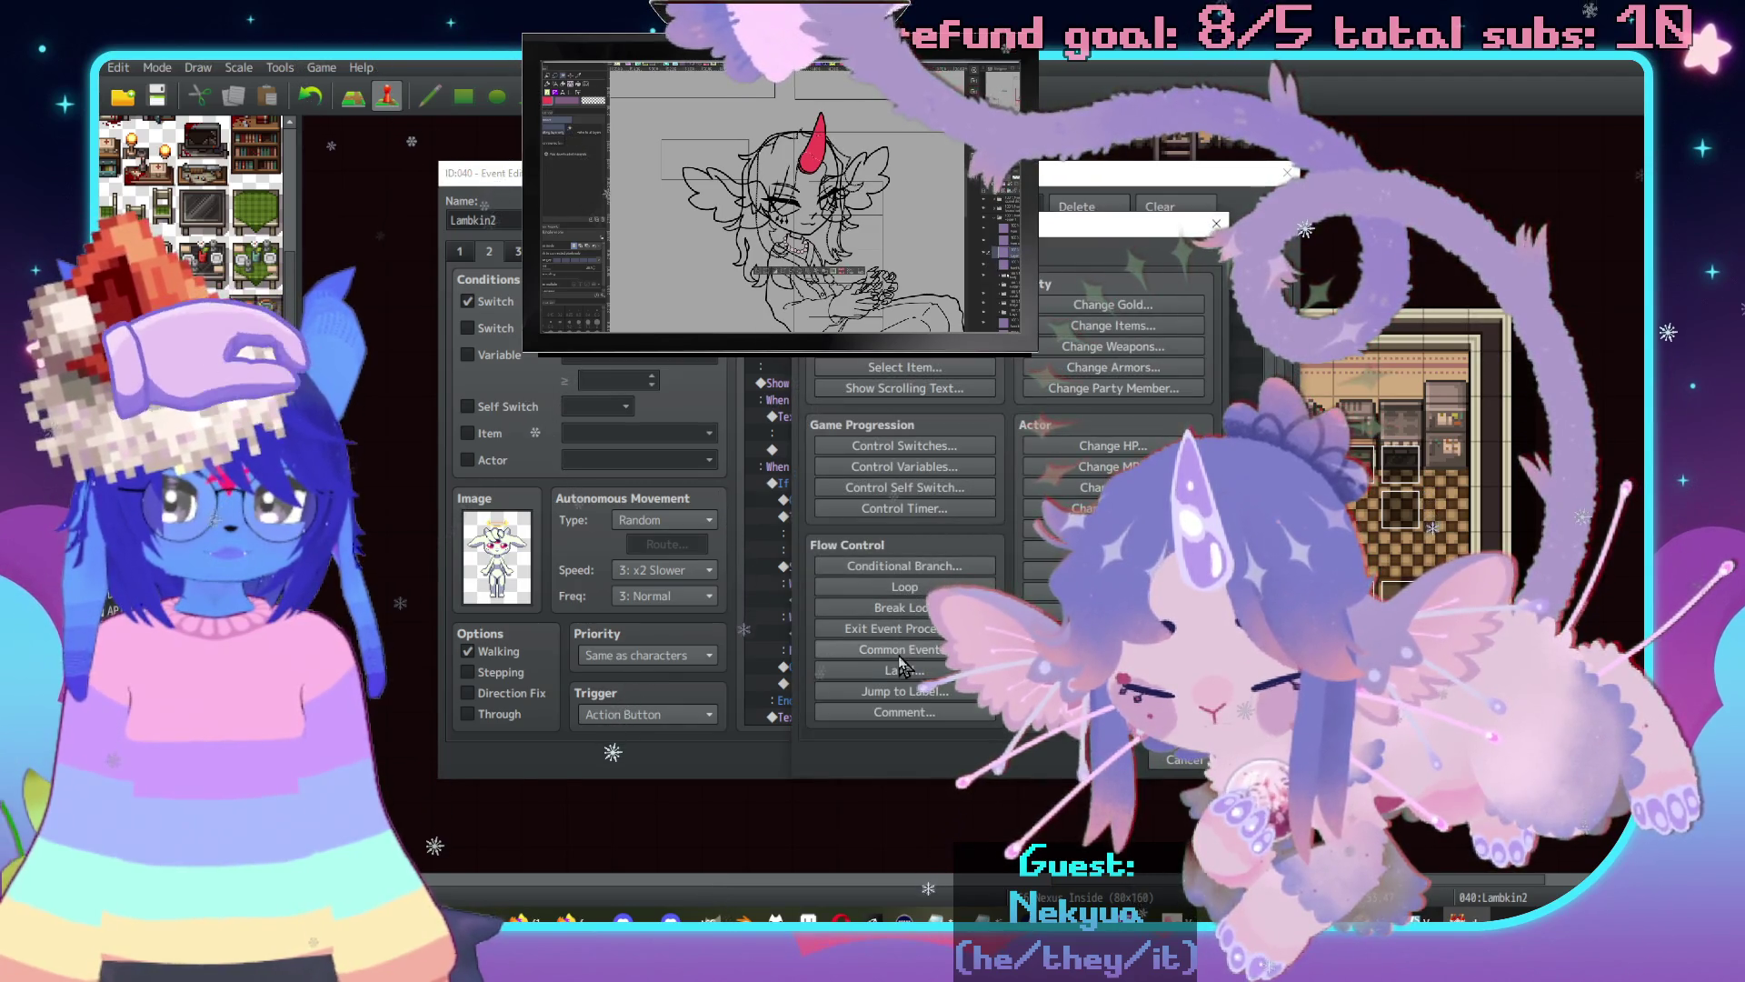
pyautogui.click(900, 649)
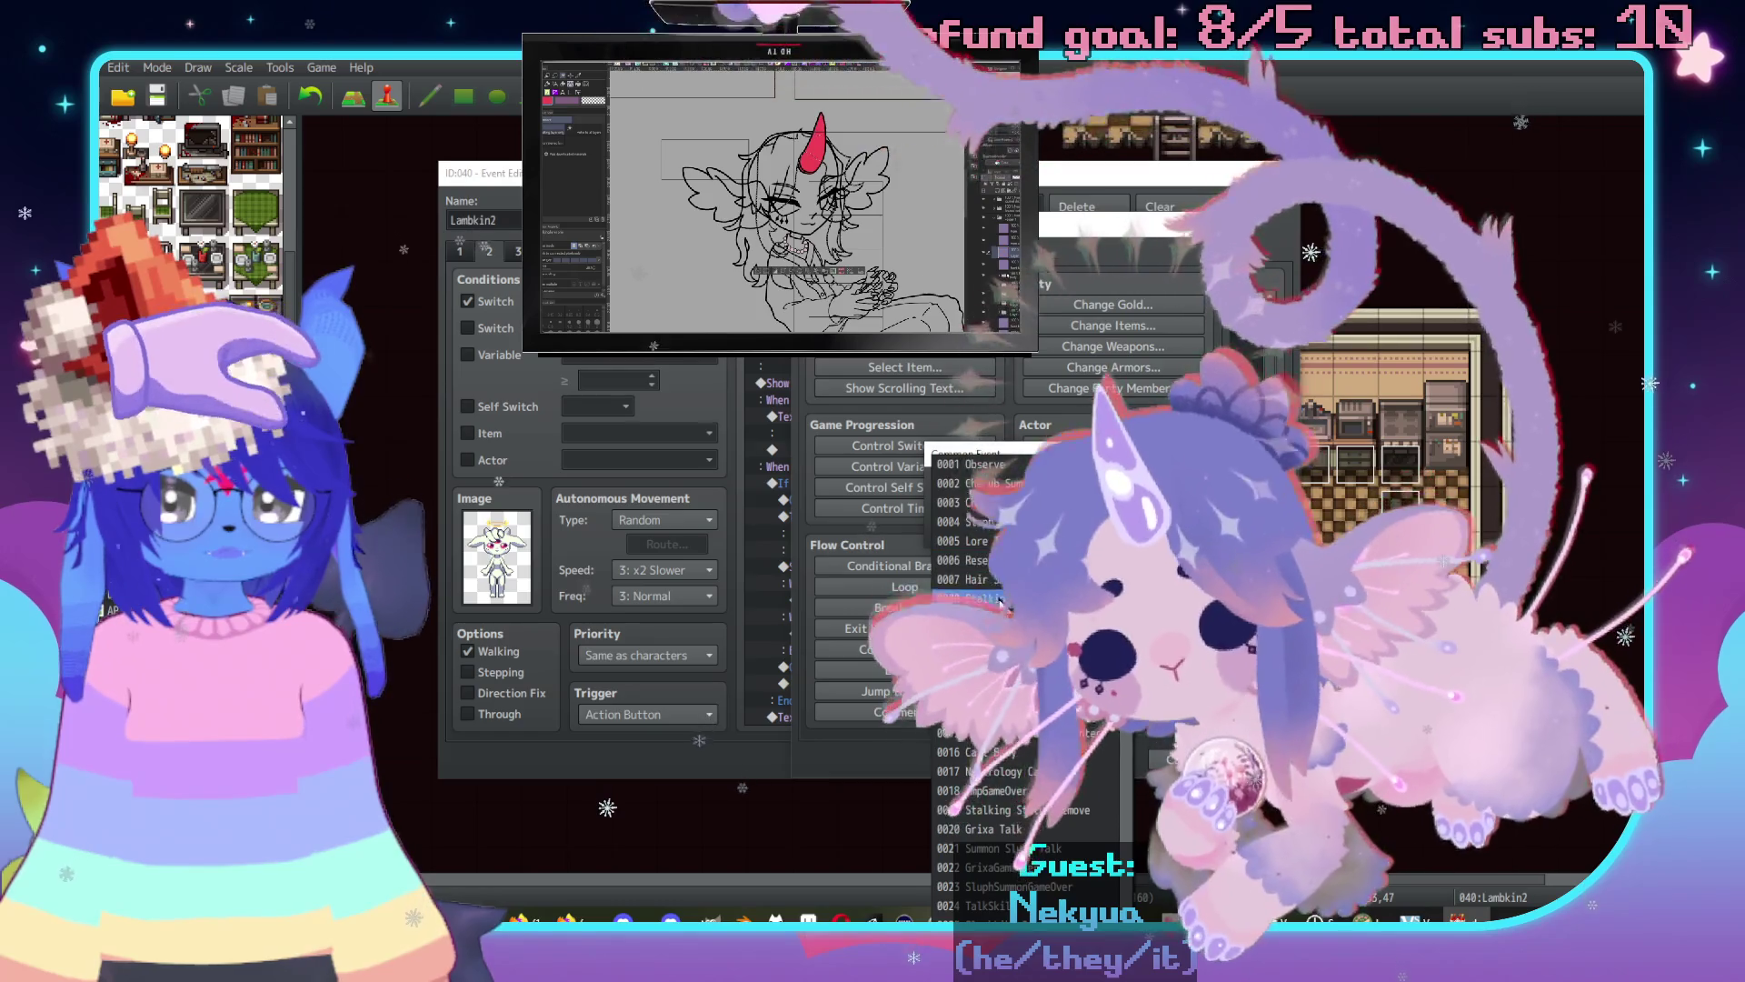
pyautogui.doubleClick(1000, 598)
pyautogui.doubleClick(861, 628)
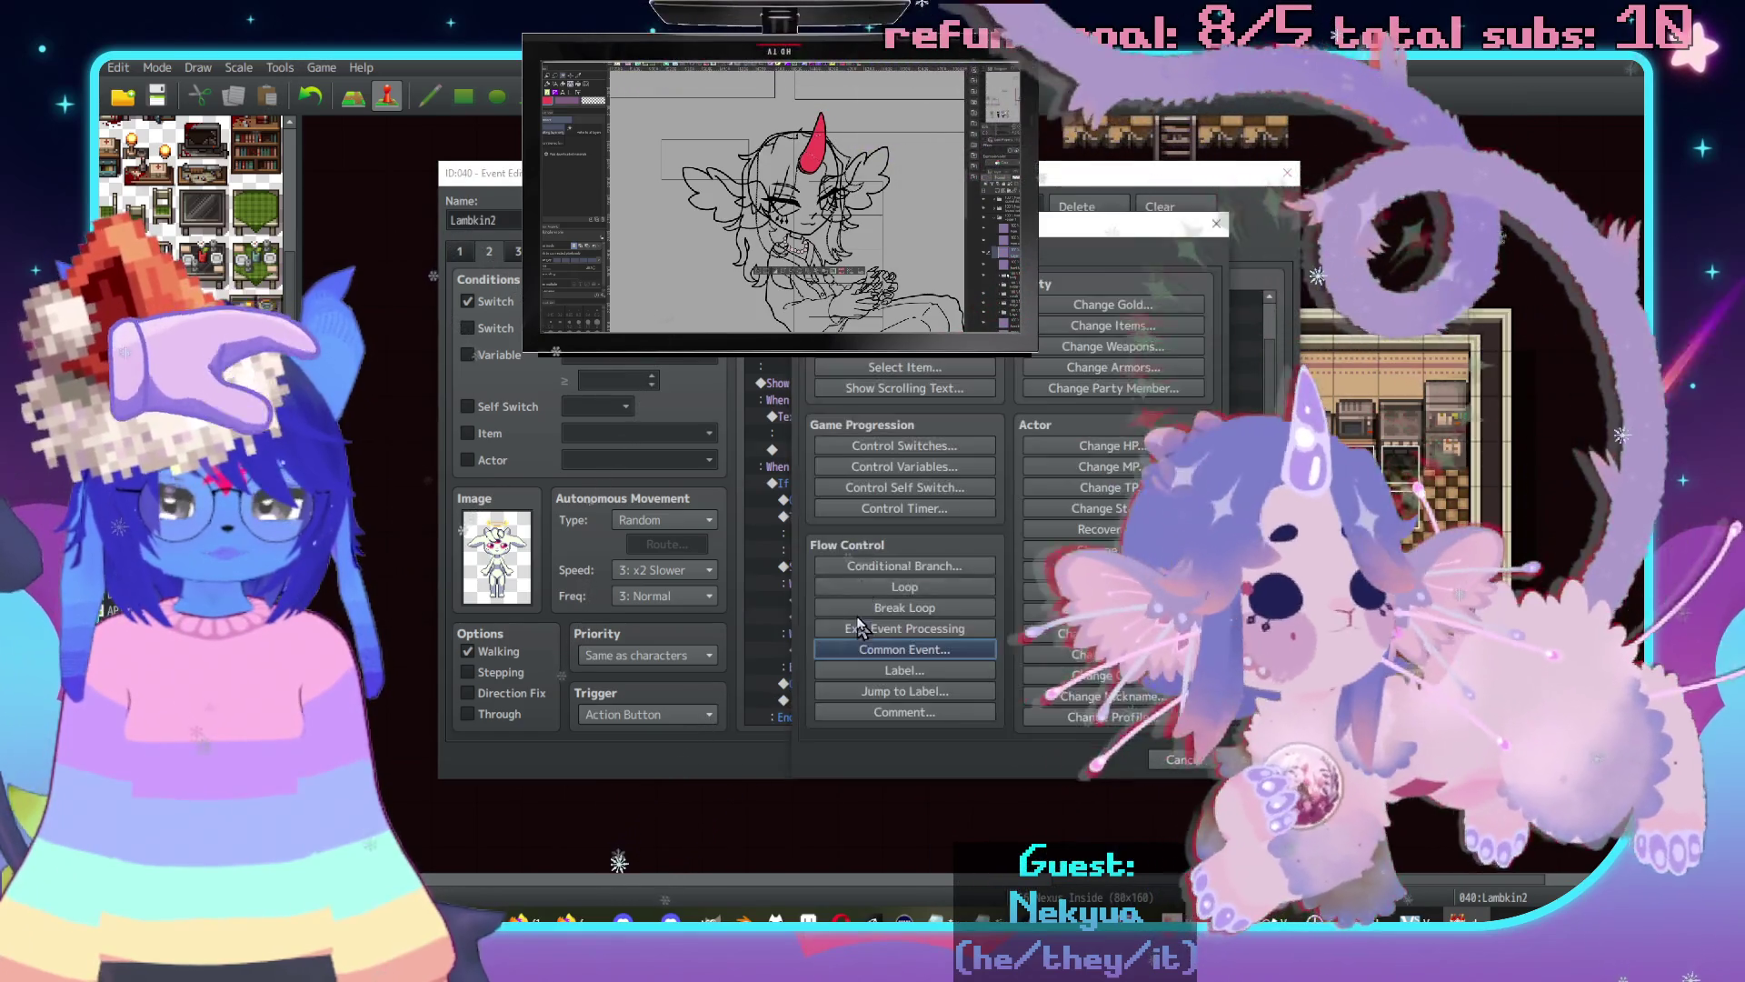
# Follow it with a red Face Tiles3 demon message: "Aight.\. I'm outta here then.\. Fuck you.".
pyautogui.click(905, 305)
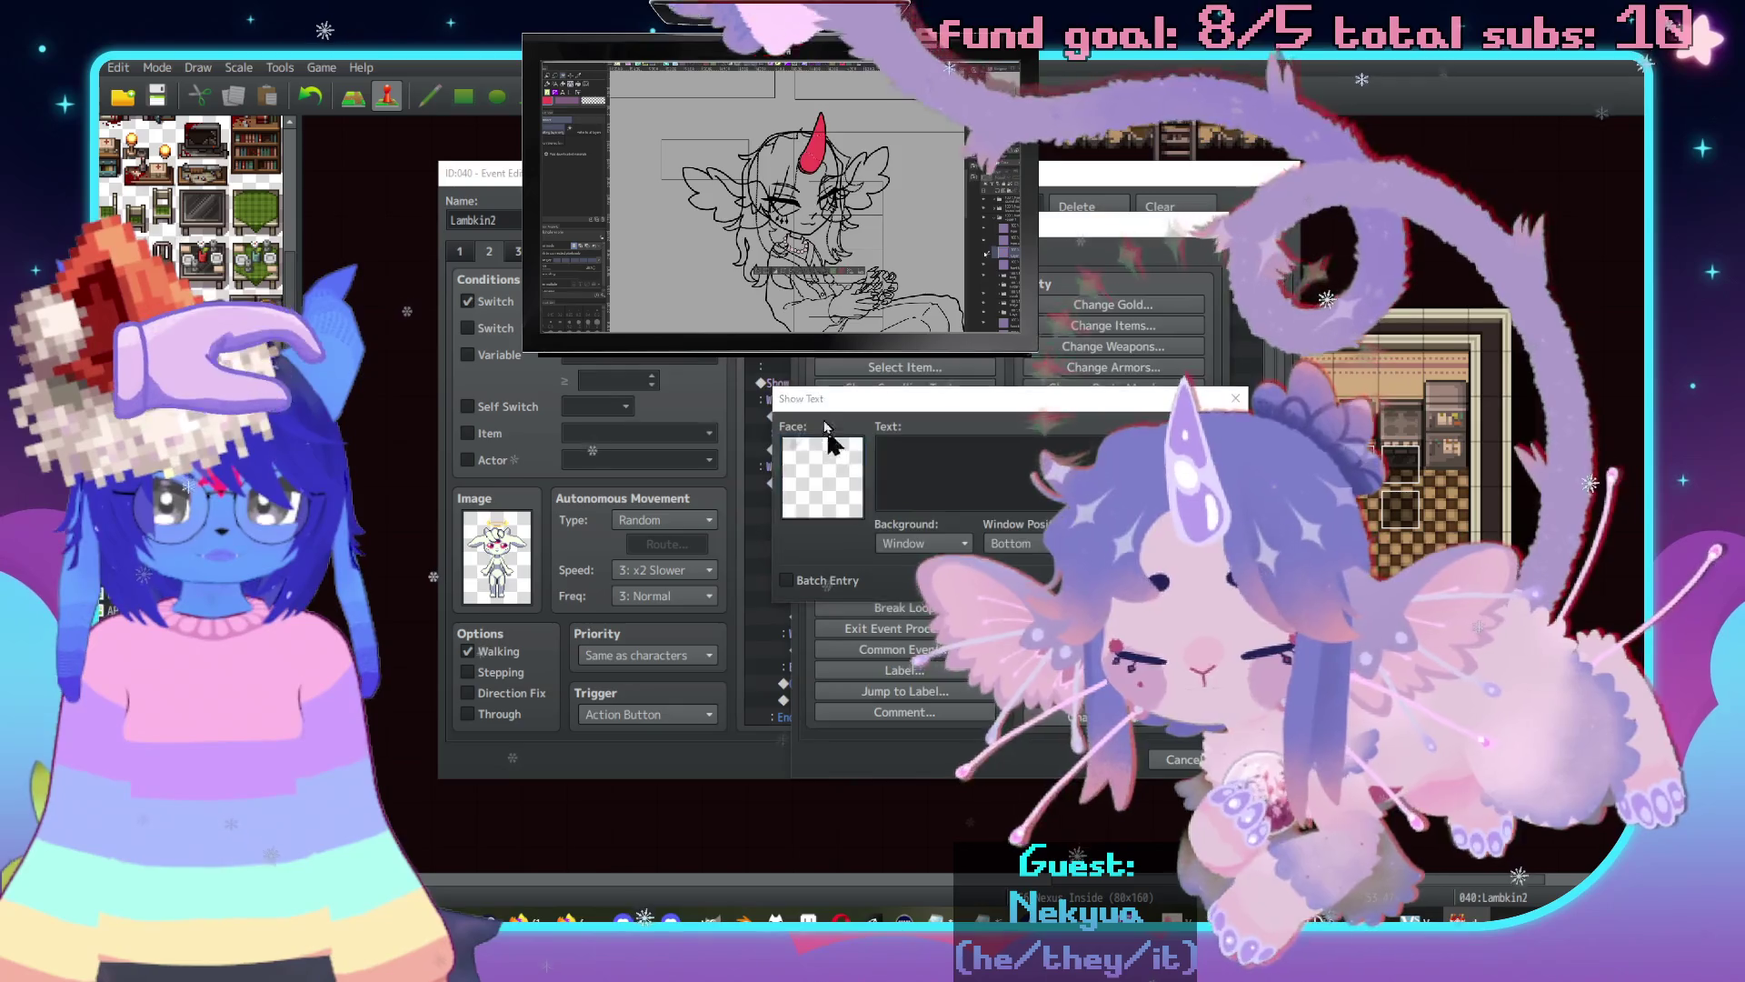
pyautogui.doubleClick(818, 468)
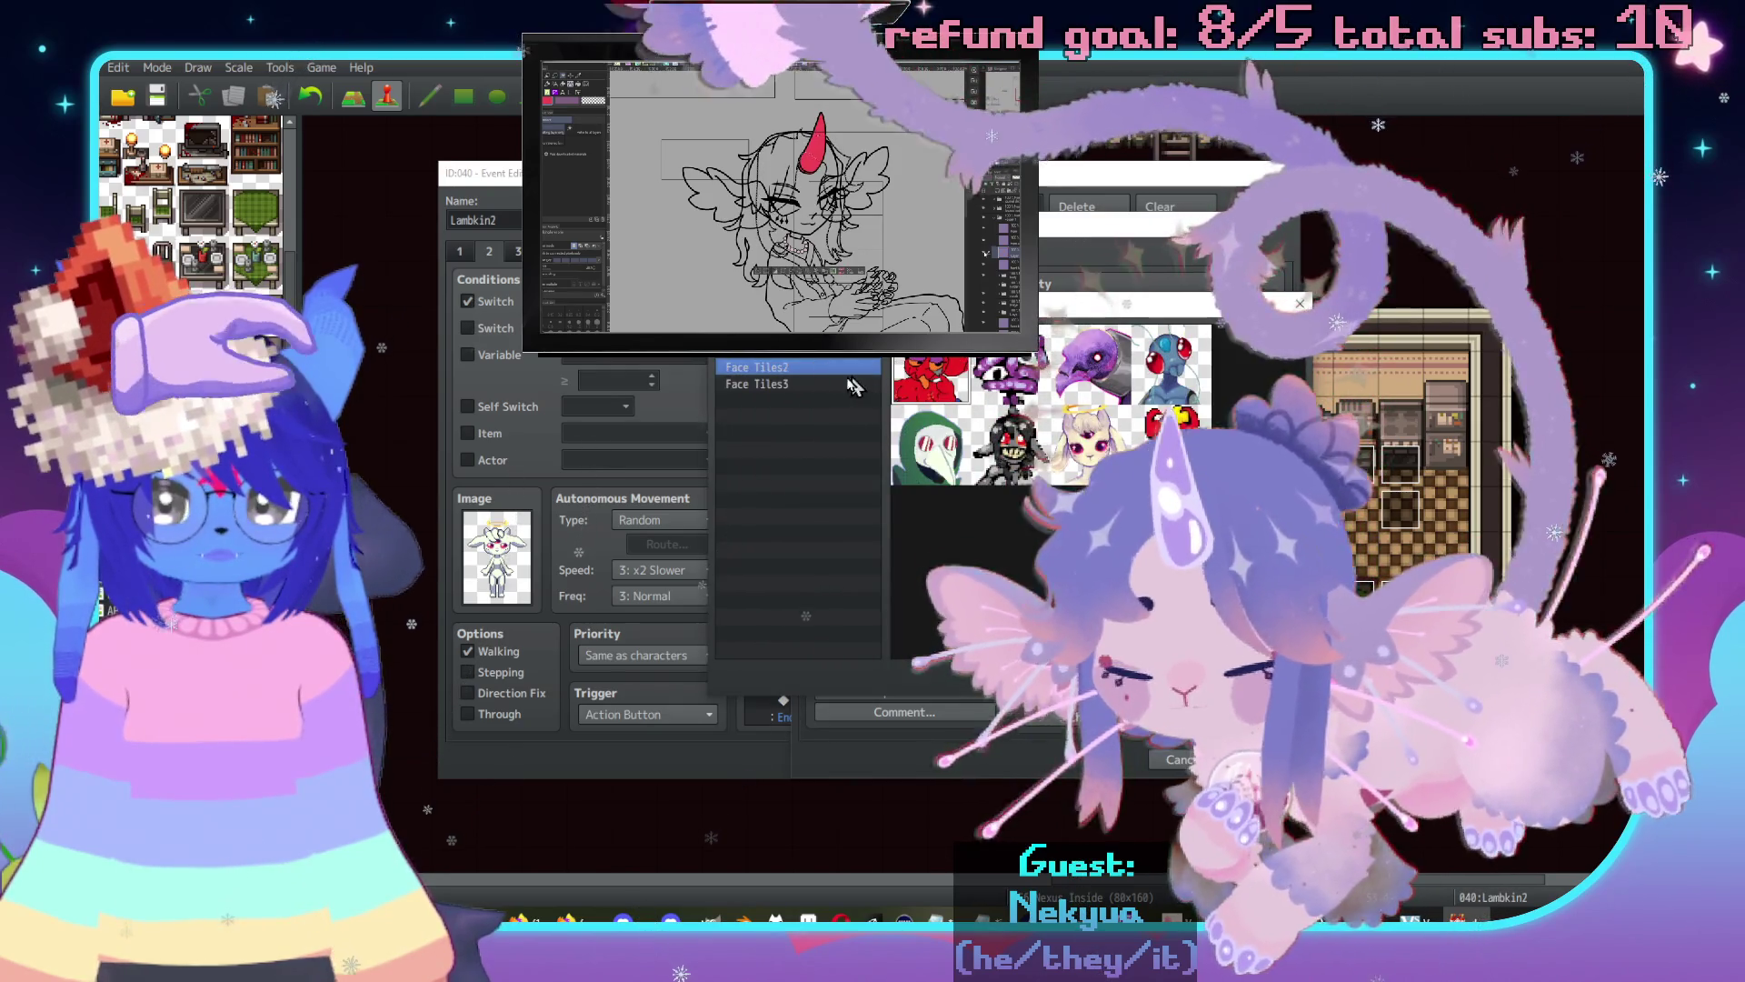
pyautogui.click(800, 384)
pyautogui.doubleClick(1182, 364)
pyautogui.write('Aigh')
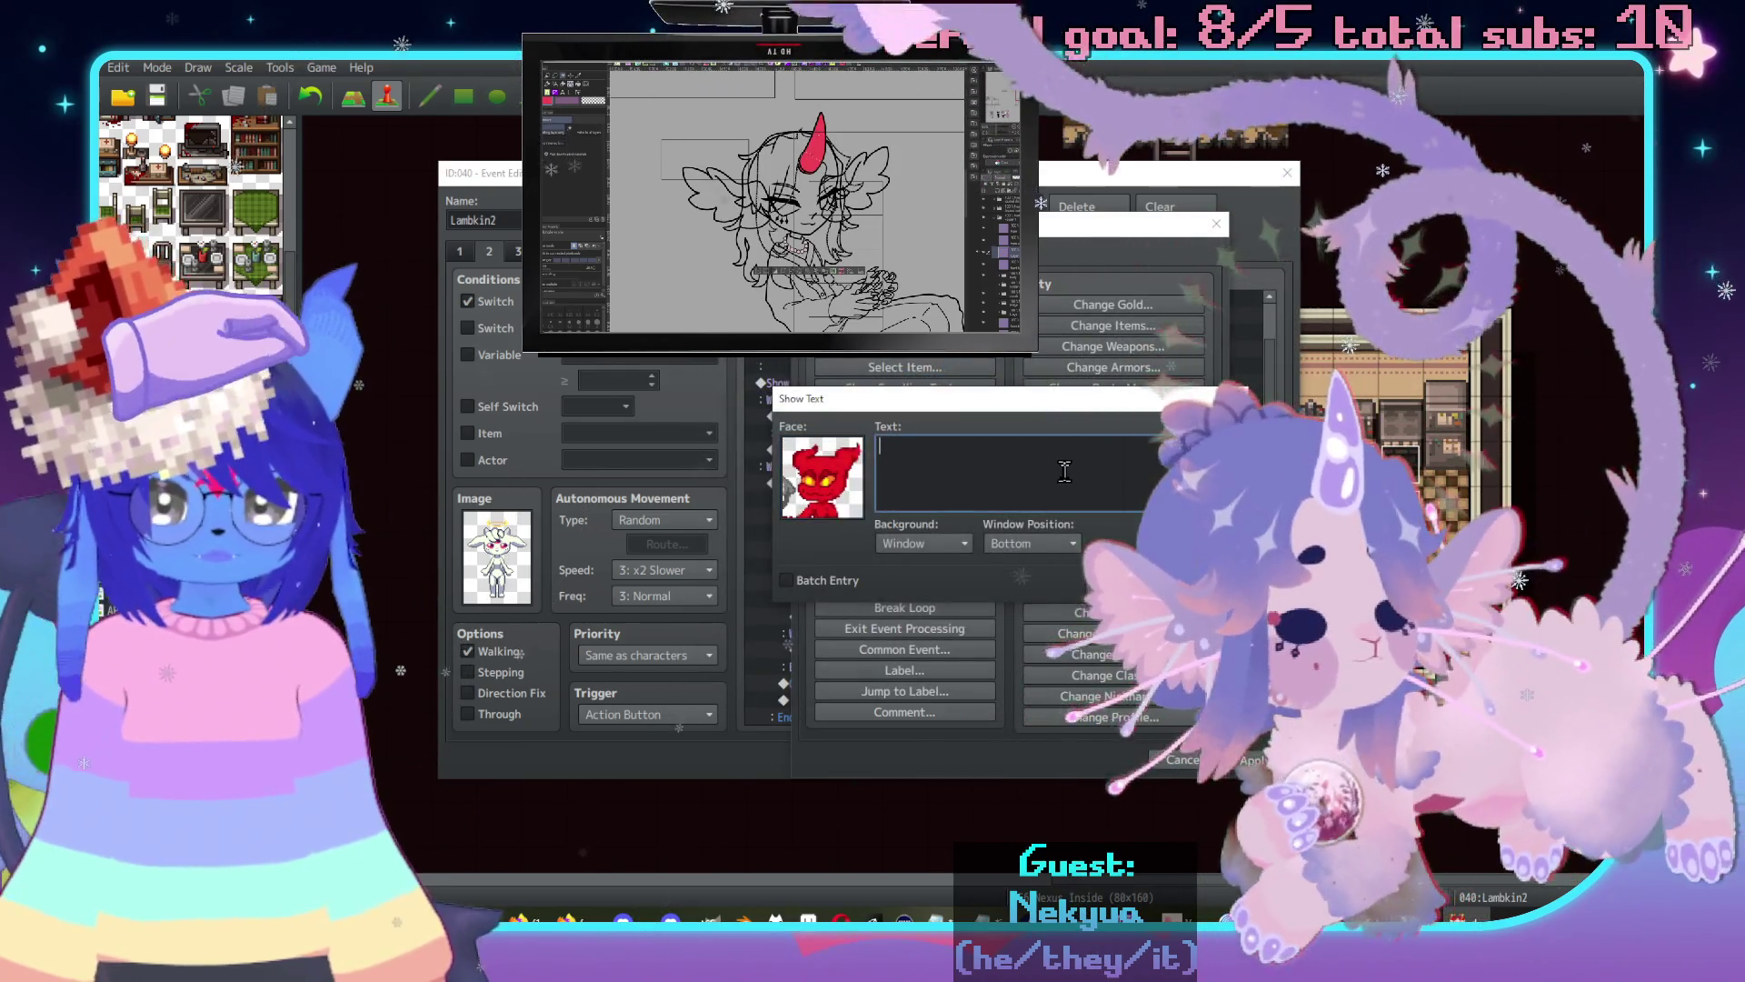
pyautogui.write('t.\\. I')
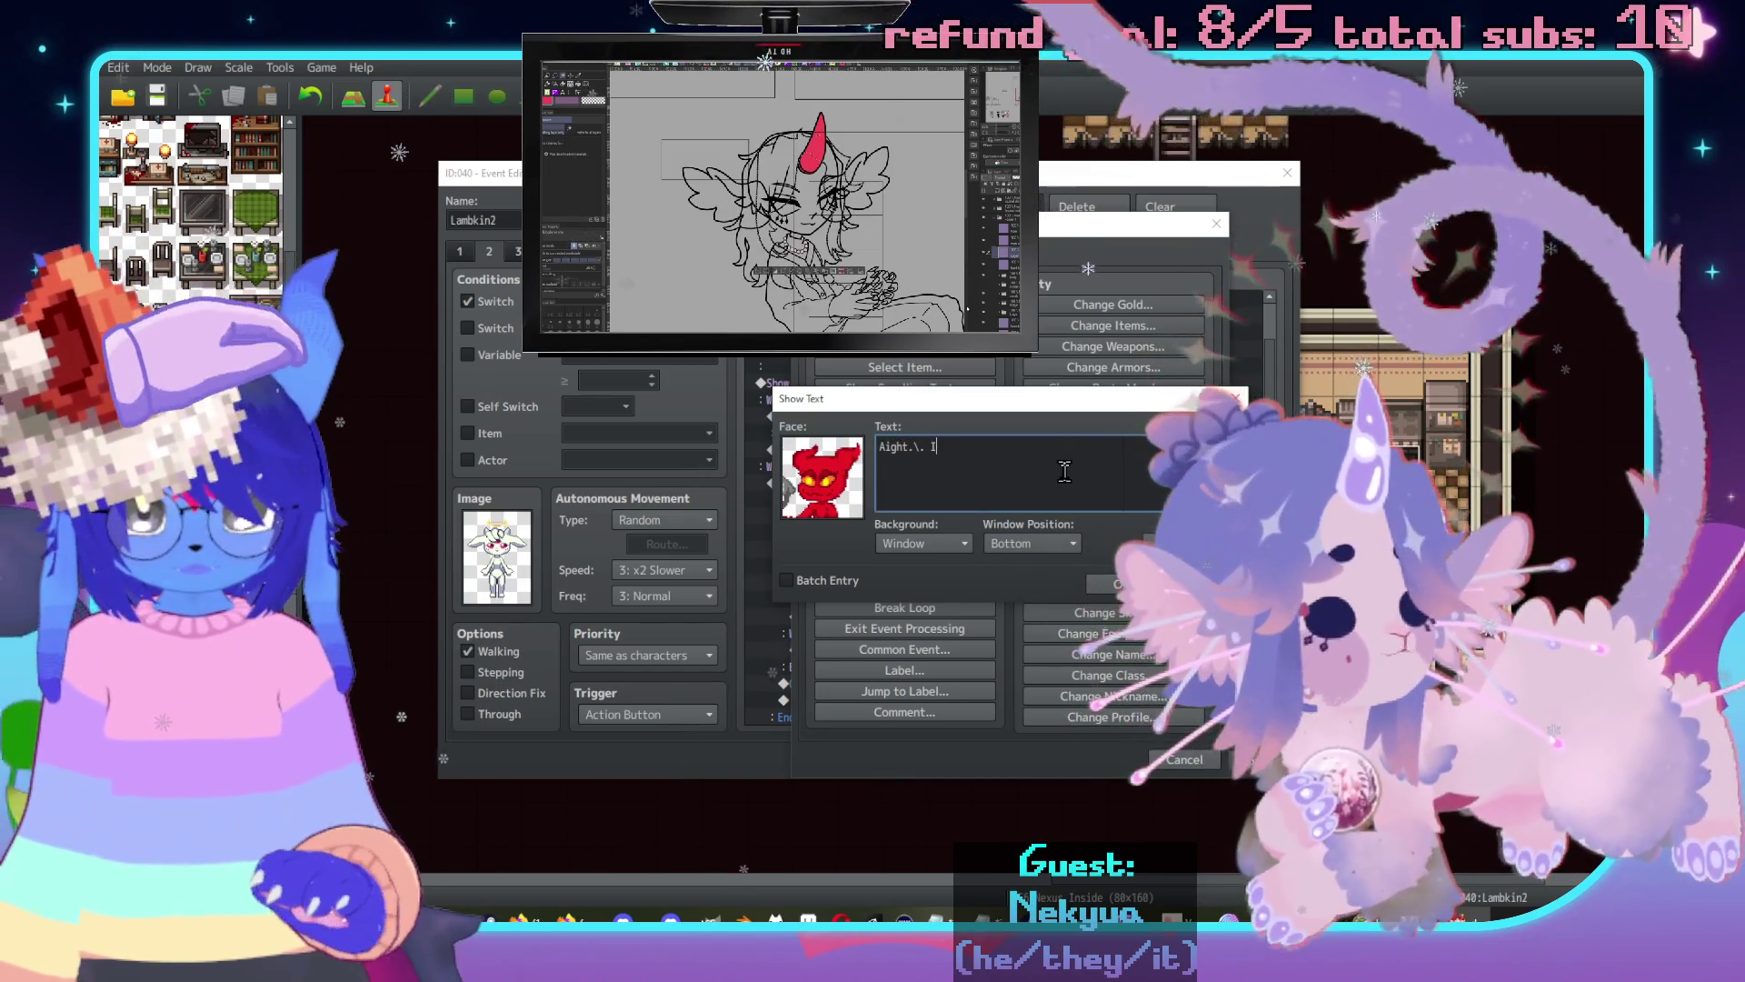
pyautogui.write("'m outta here then.")
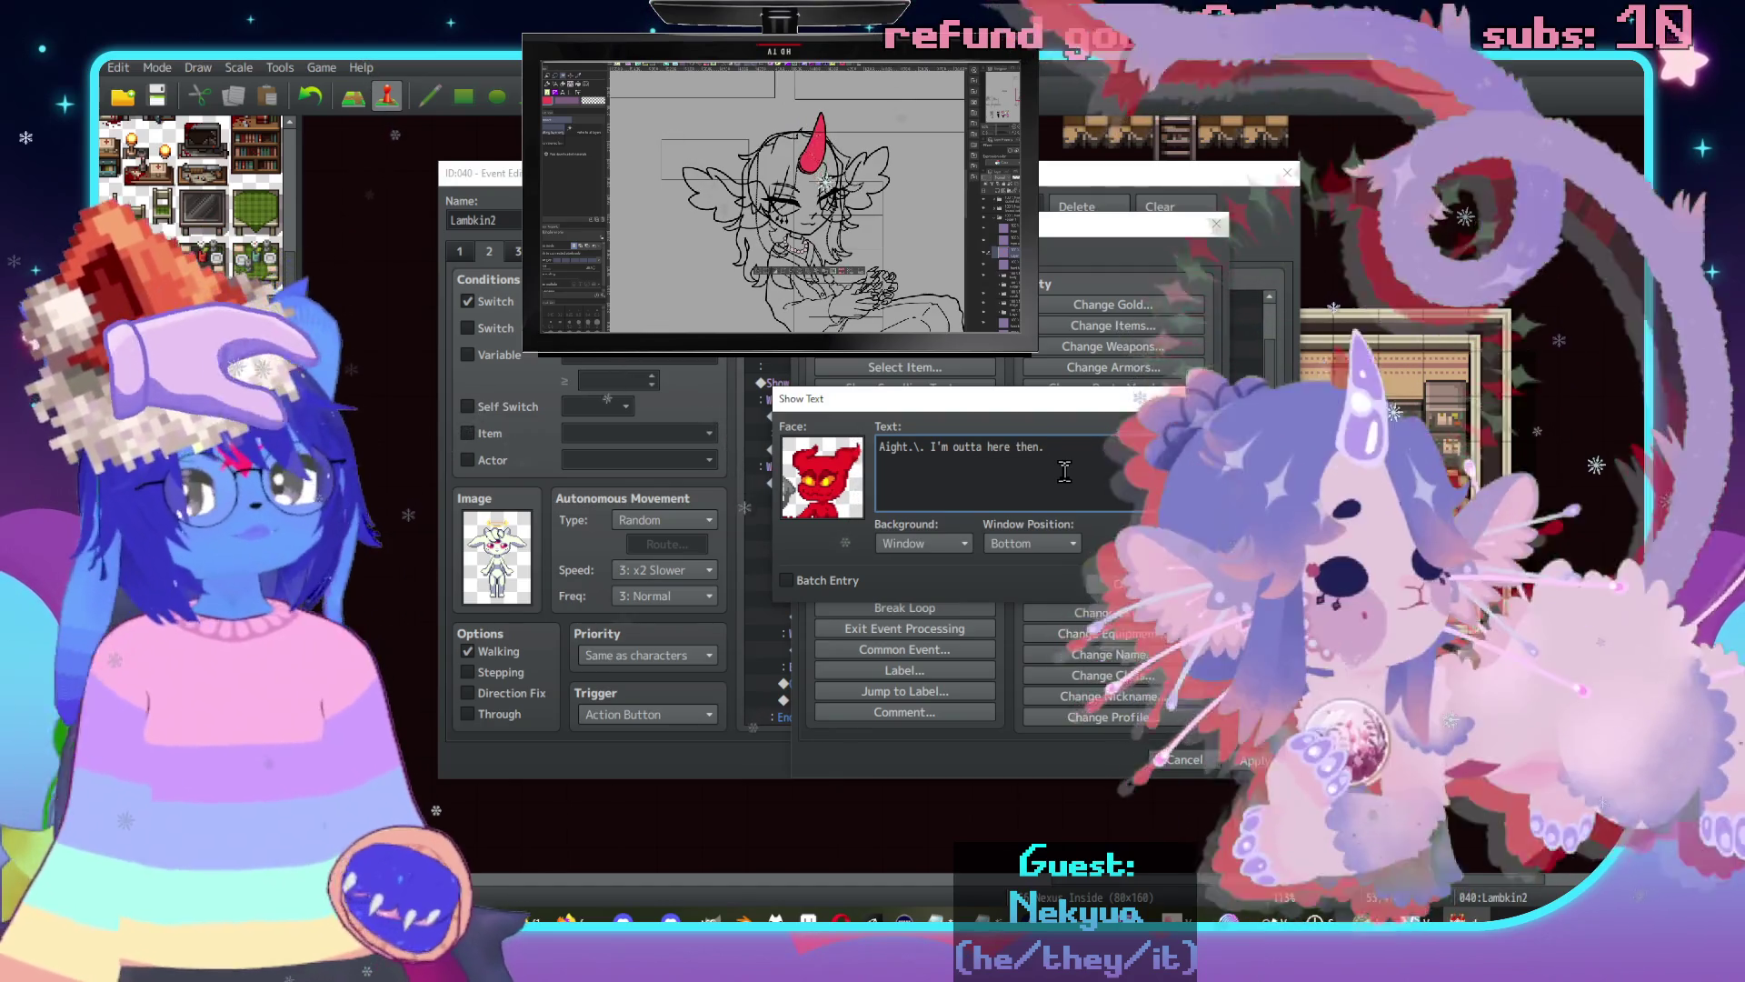
pyautogui.write('\\.')
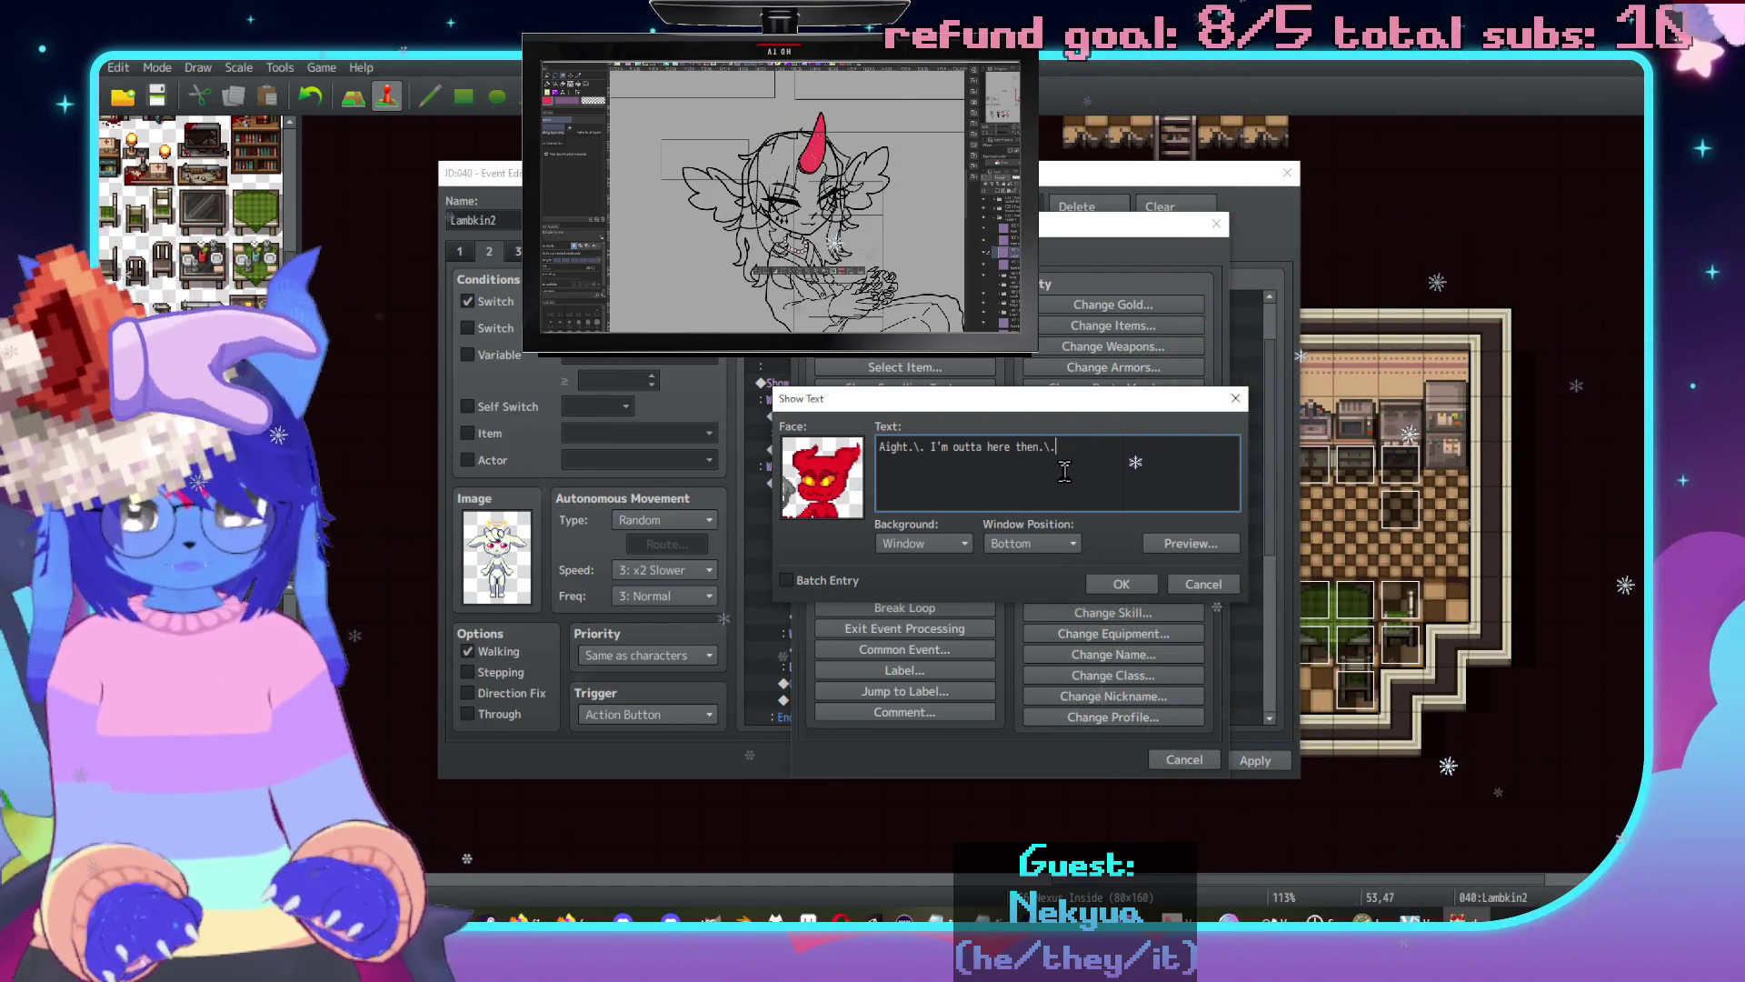
pyautogui.write('o')
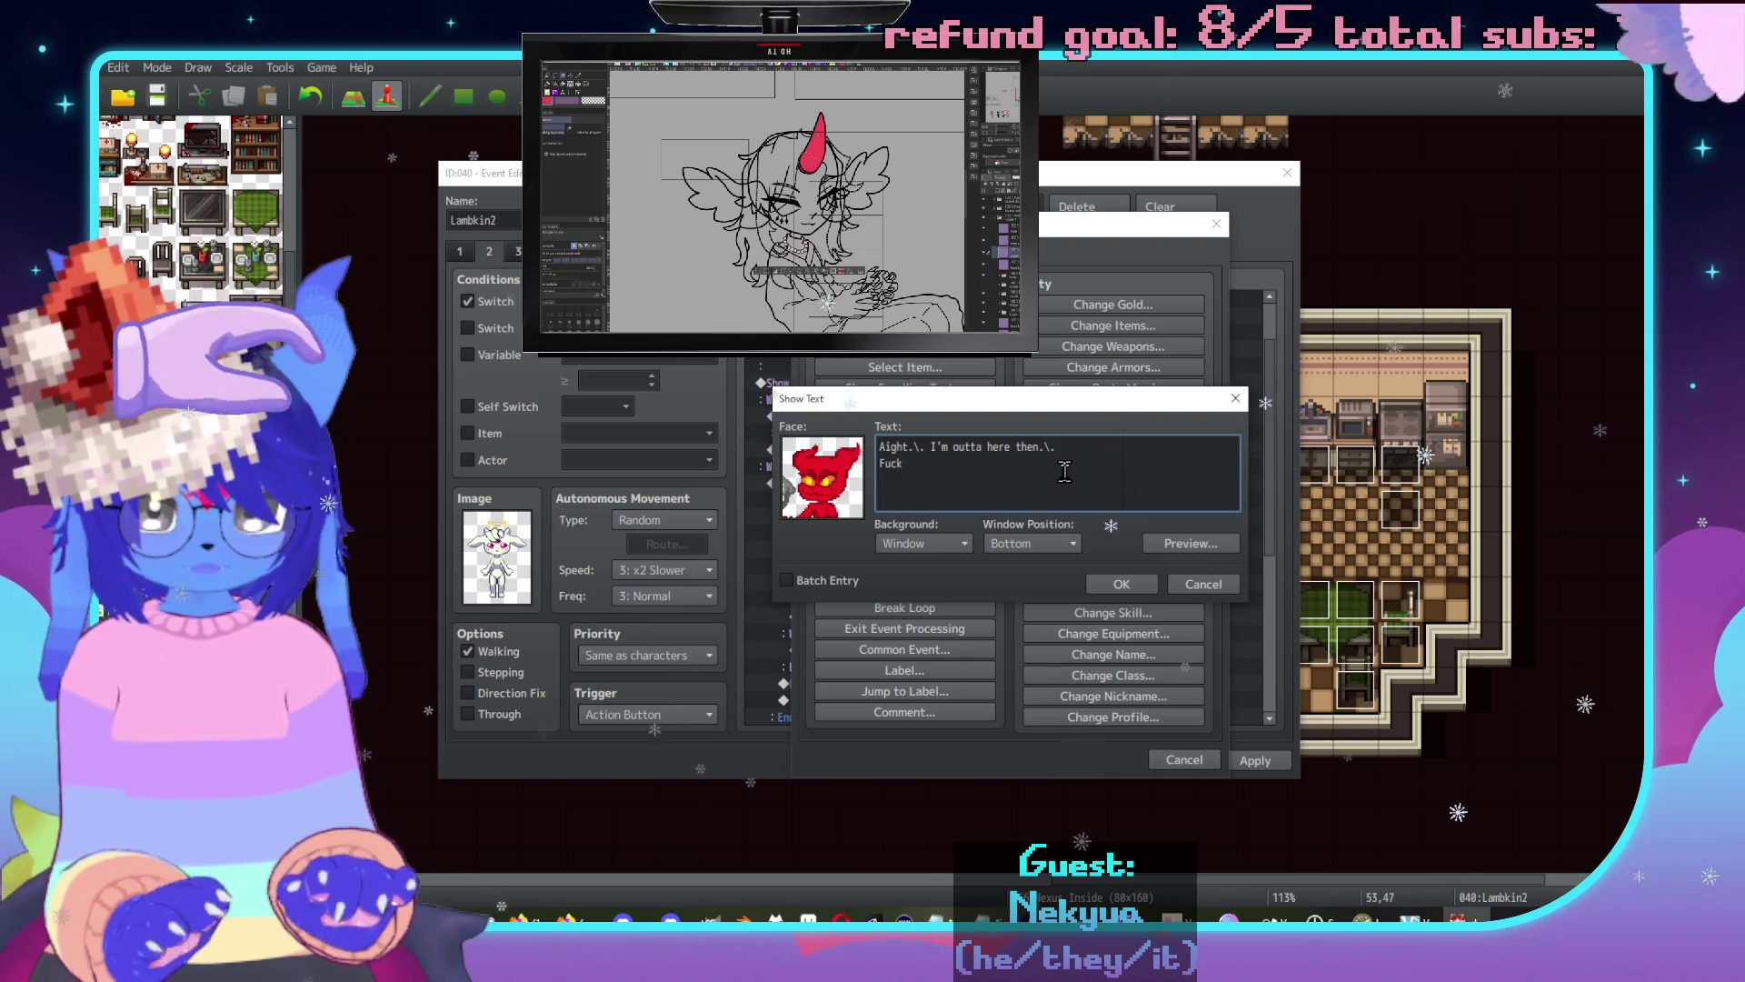
pyautogui.write(' you.')
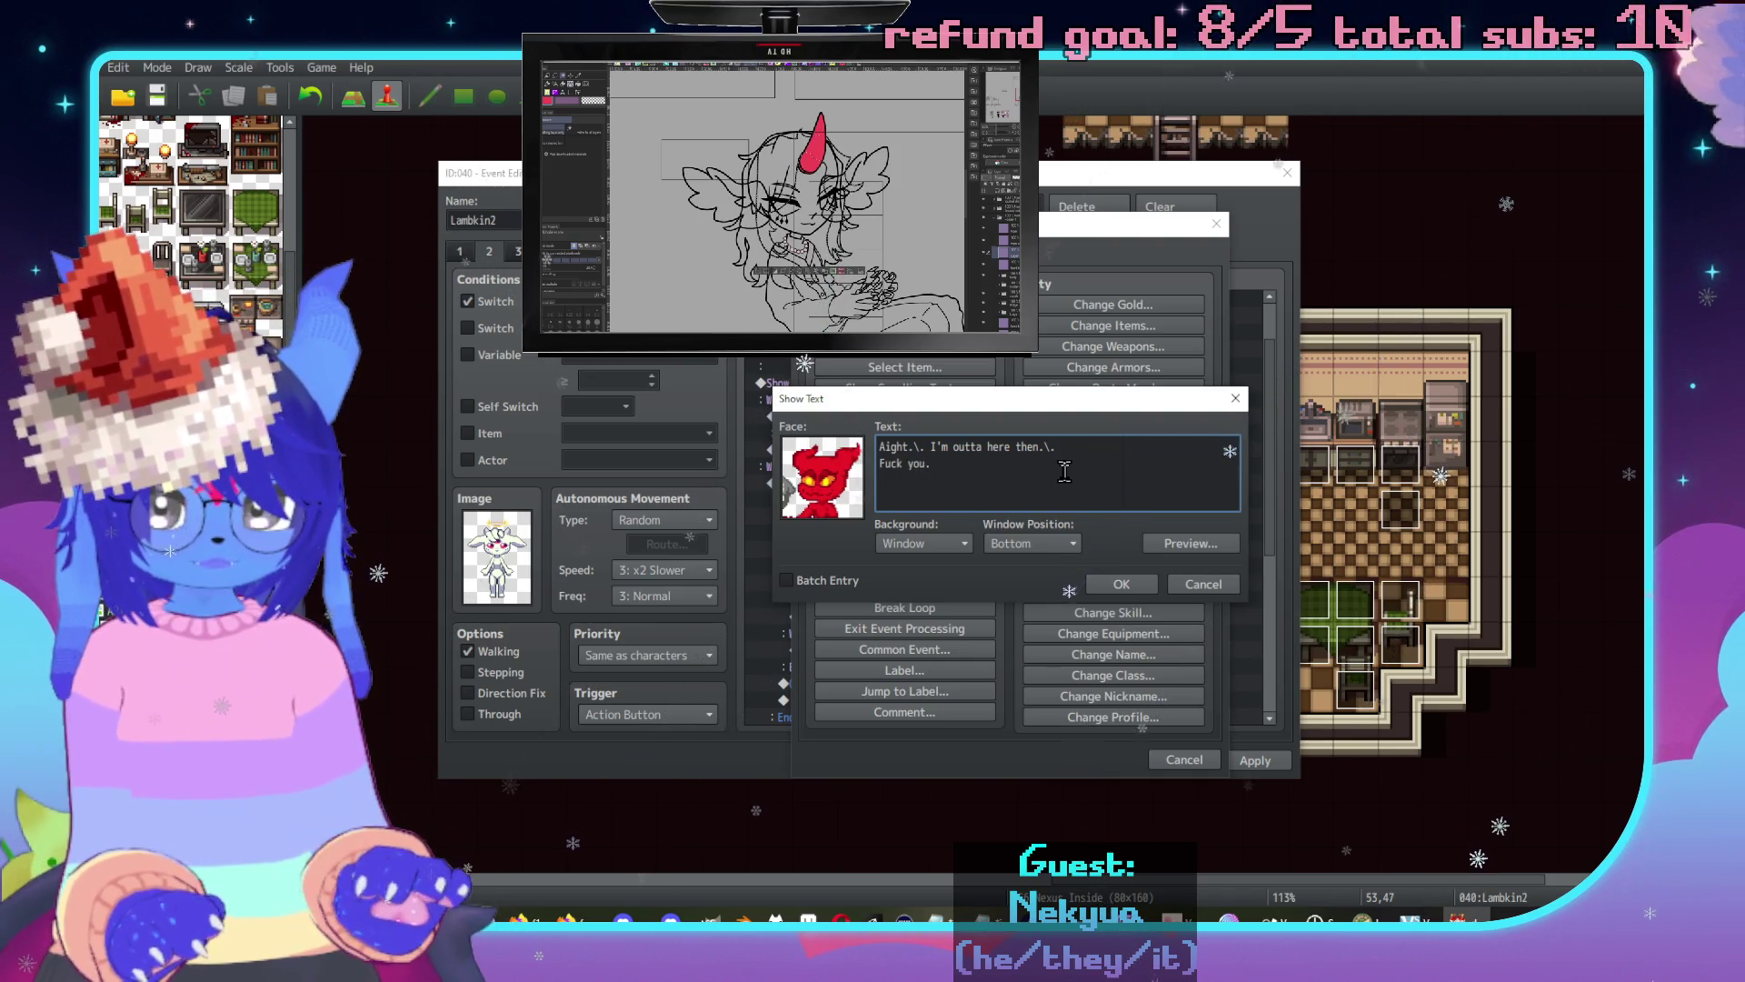
pyautogui.click(1121, 584)
pyautogui.click(928, 598)
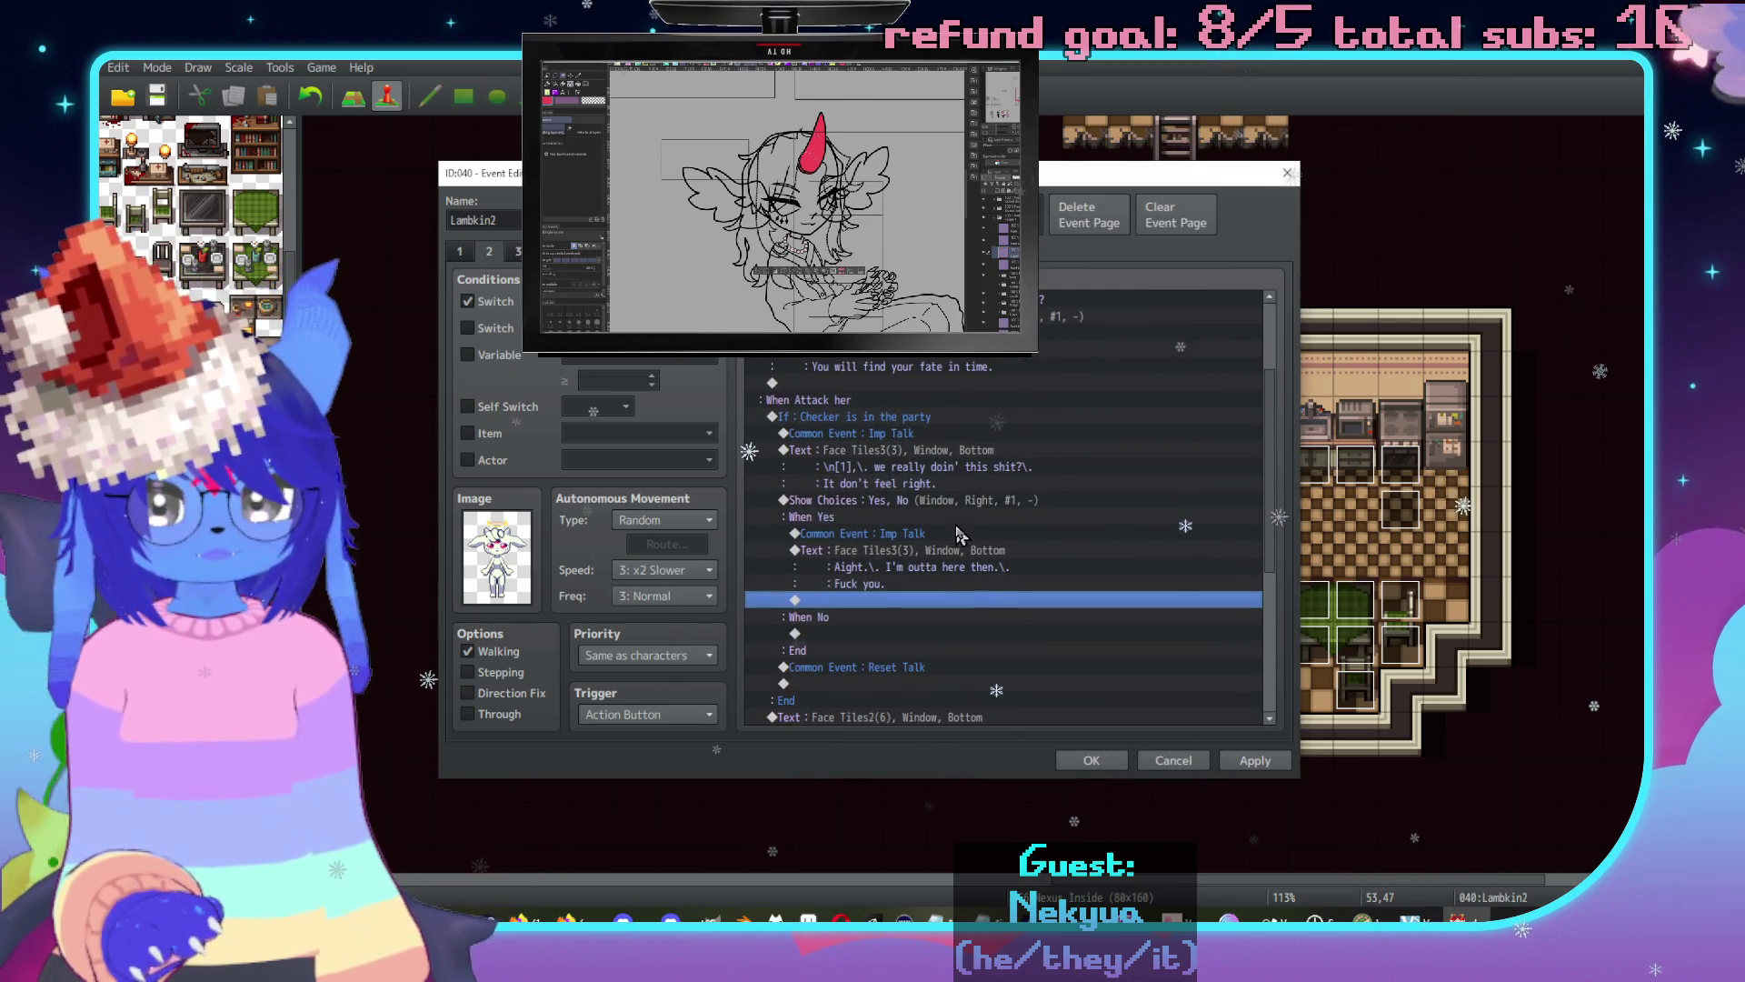
pyautogui.doubleClick(914, 602)
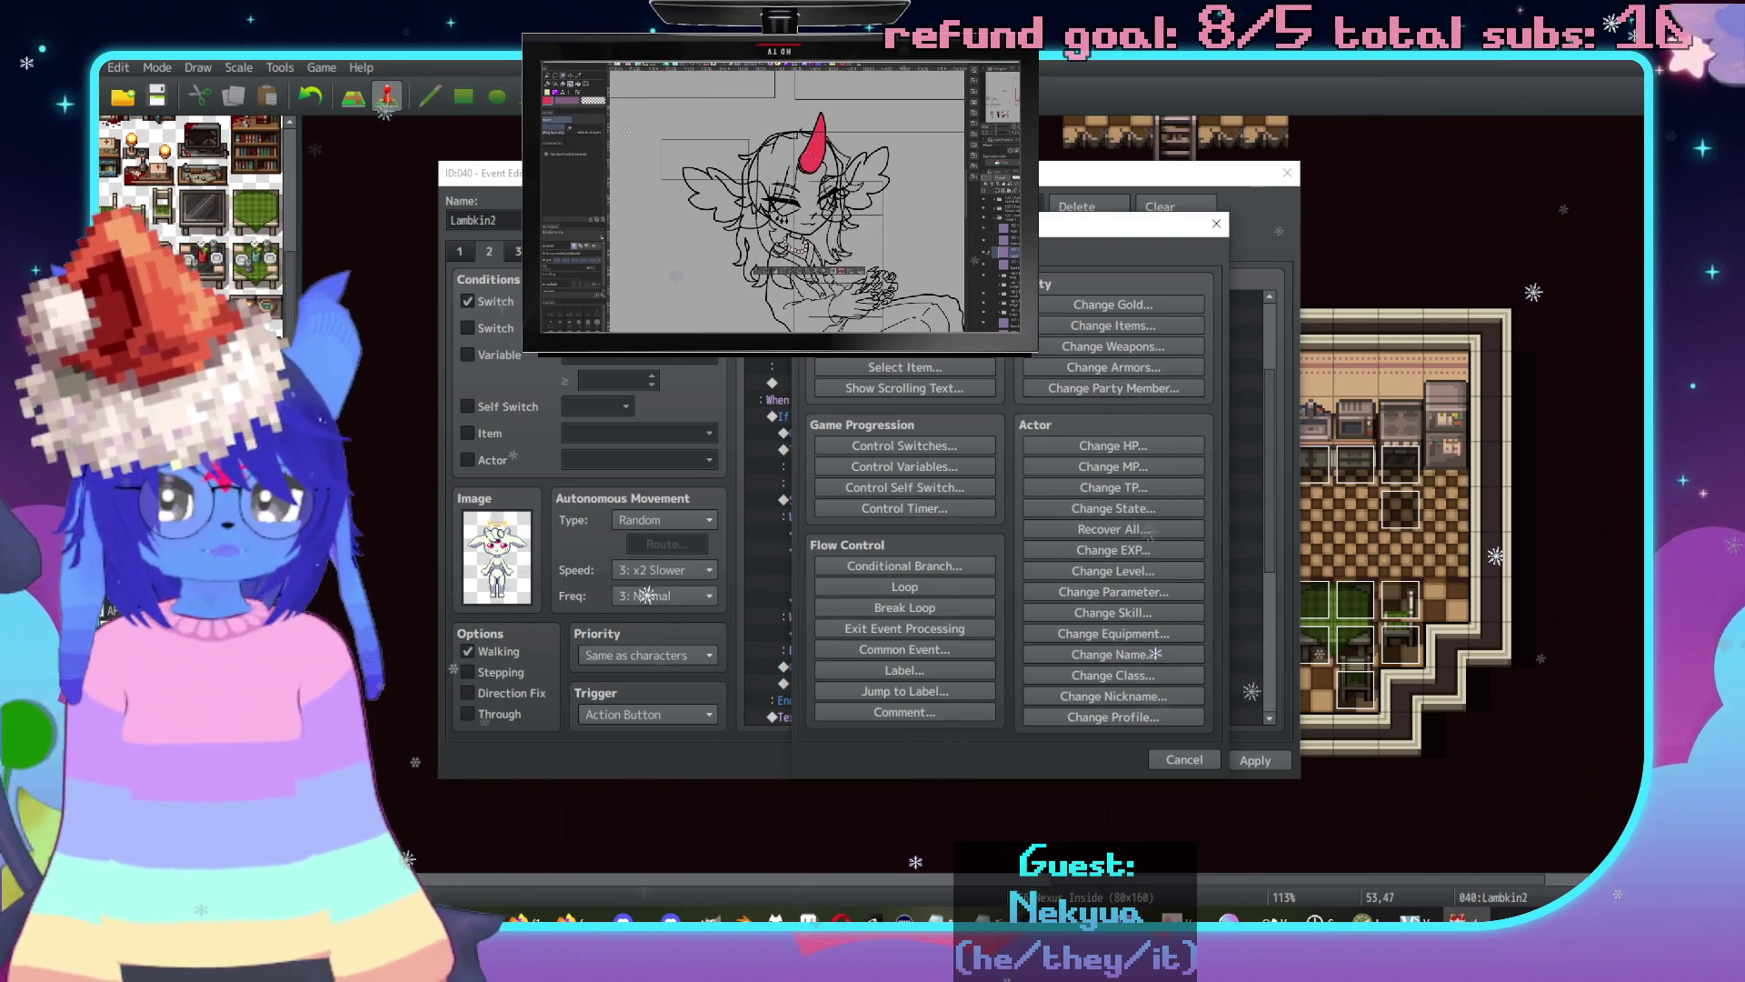
# Move the Checker-in-party conditional block to sit just above the Reset Talk line.
pyautogui.scroll(-5, 1009, 510)
pyautogui.scroll(5, 1009, 509)
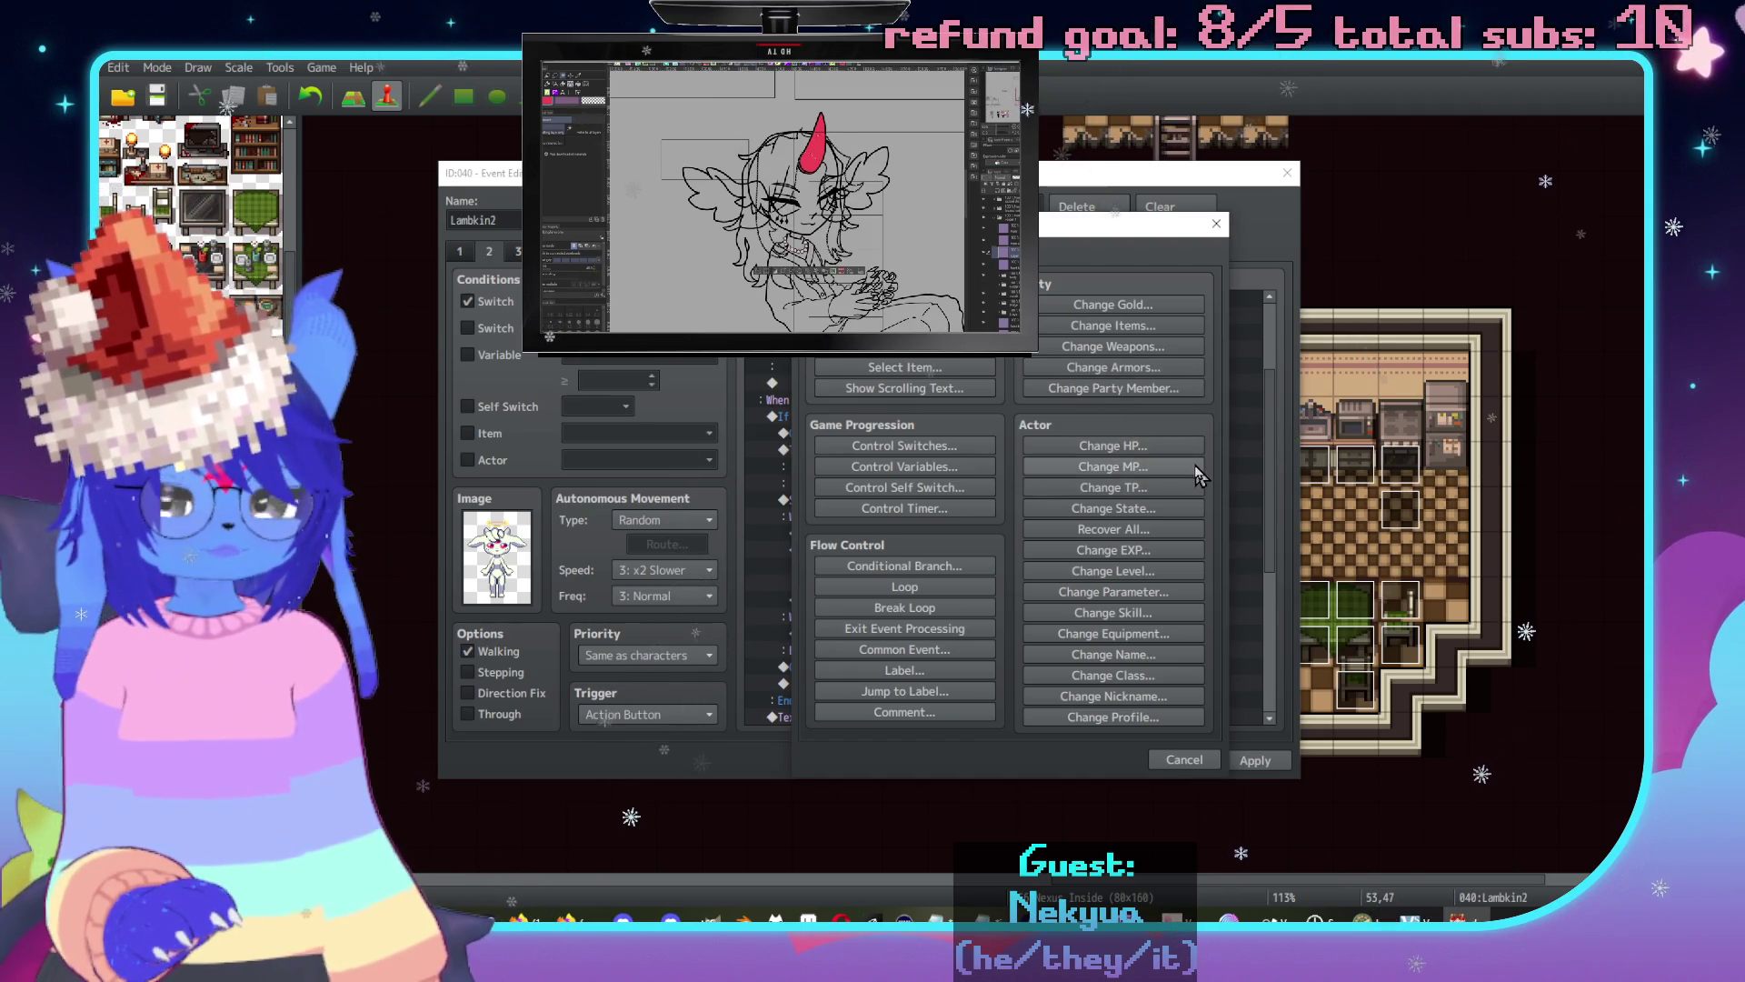
pyautogui.click(1184, 759)
pyautogui.scroll(-4, 1016, 557)
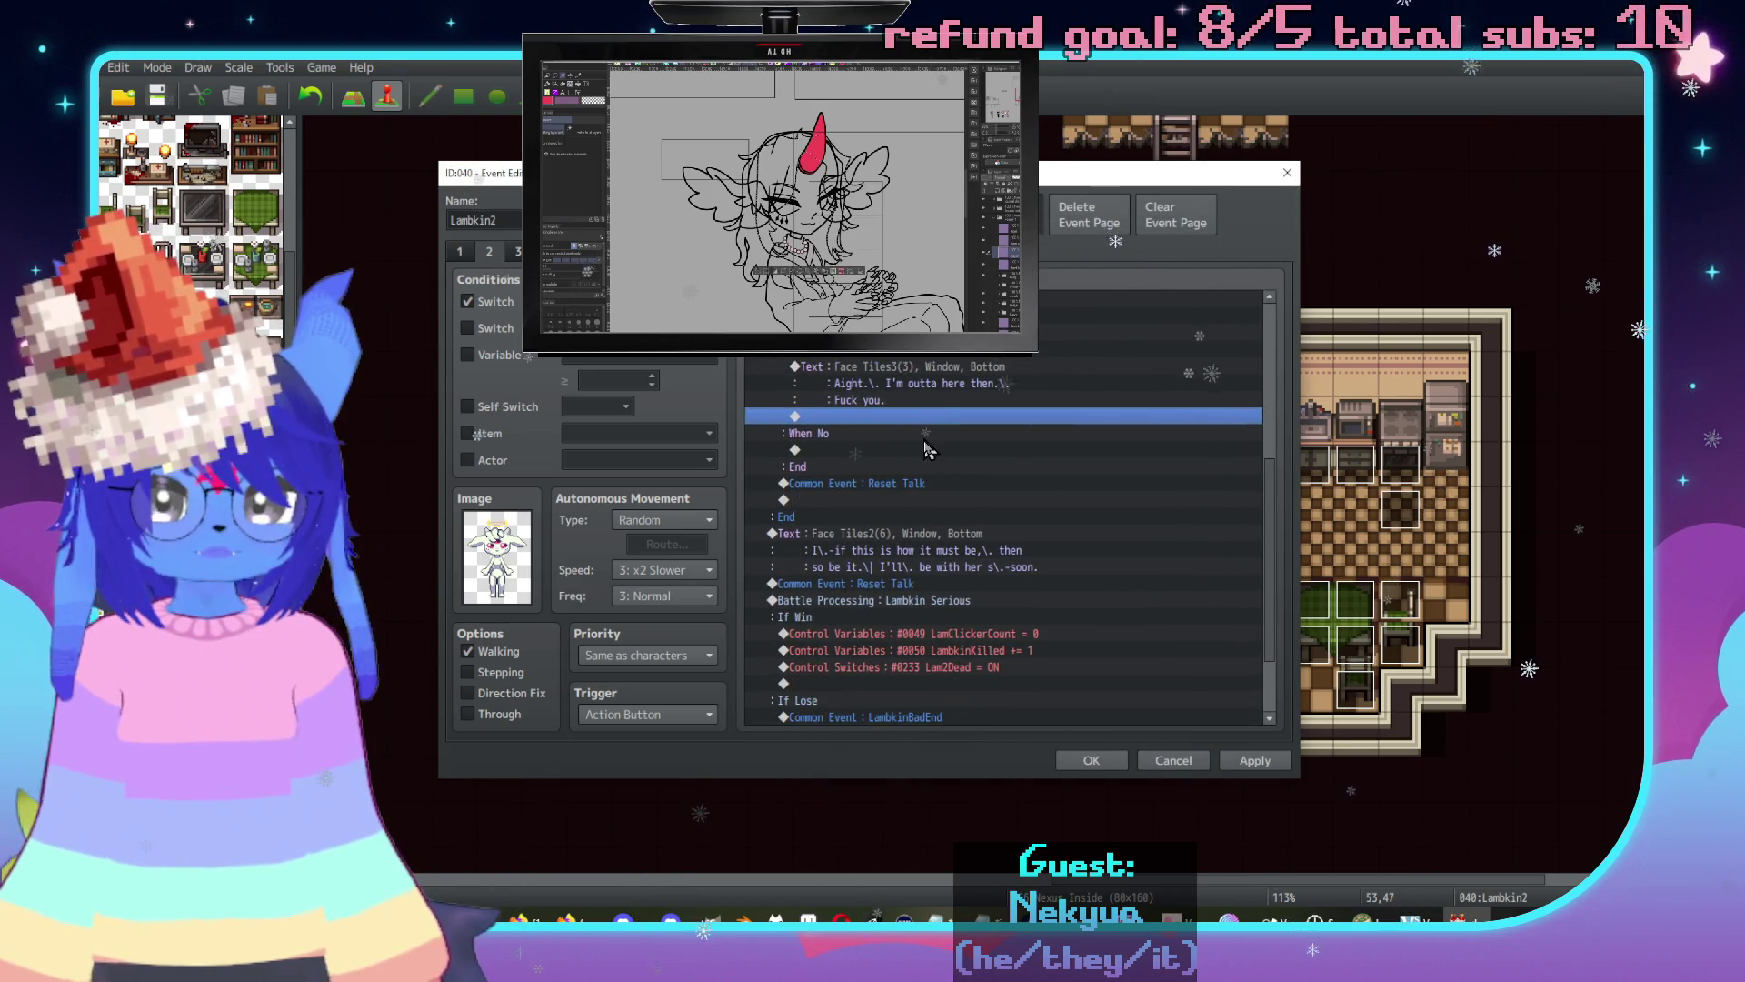
pyautogui.scroll(2, 927, 444)
pyautogui.click(836, 383)
pyautogui.moveTo(790, 583); pyautogui.dragTo(818, 332)
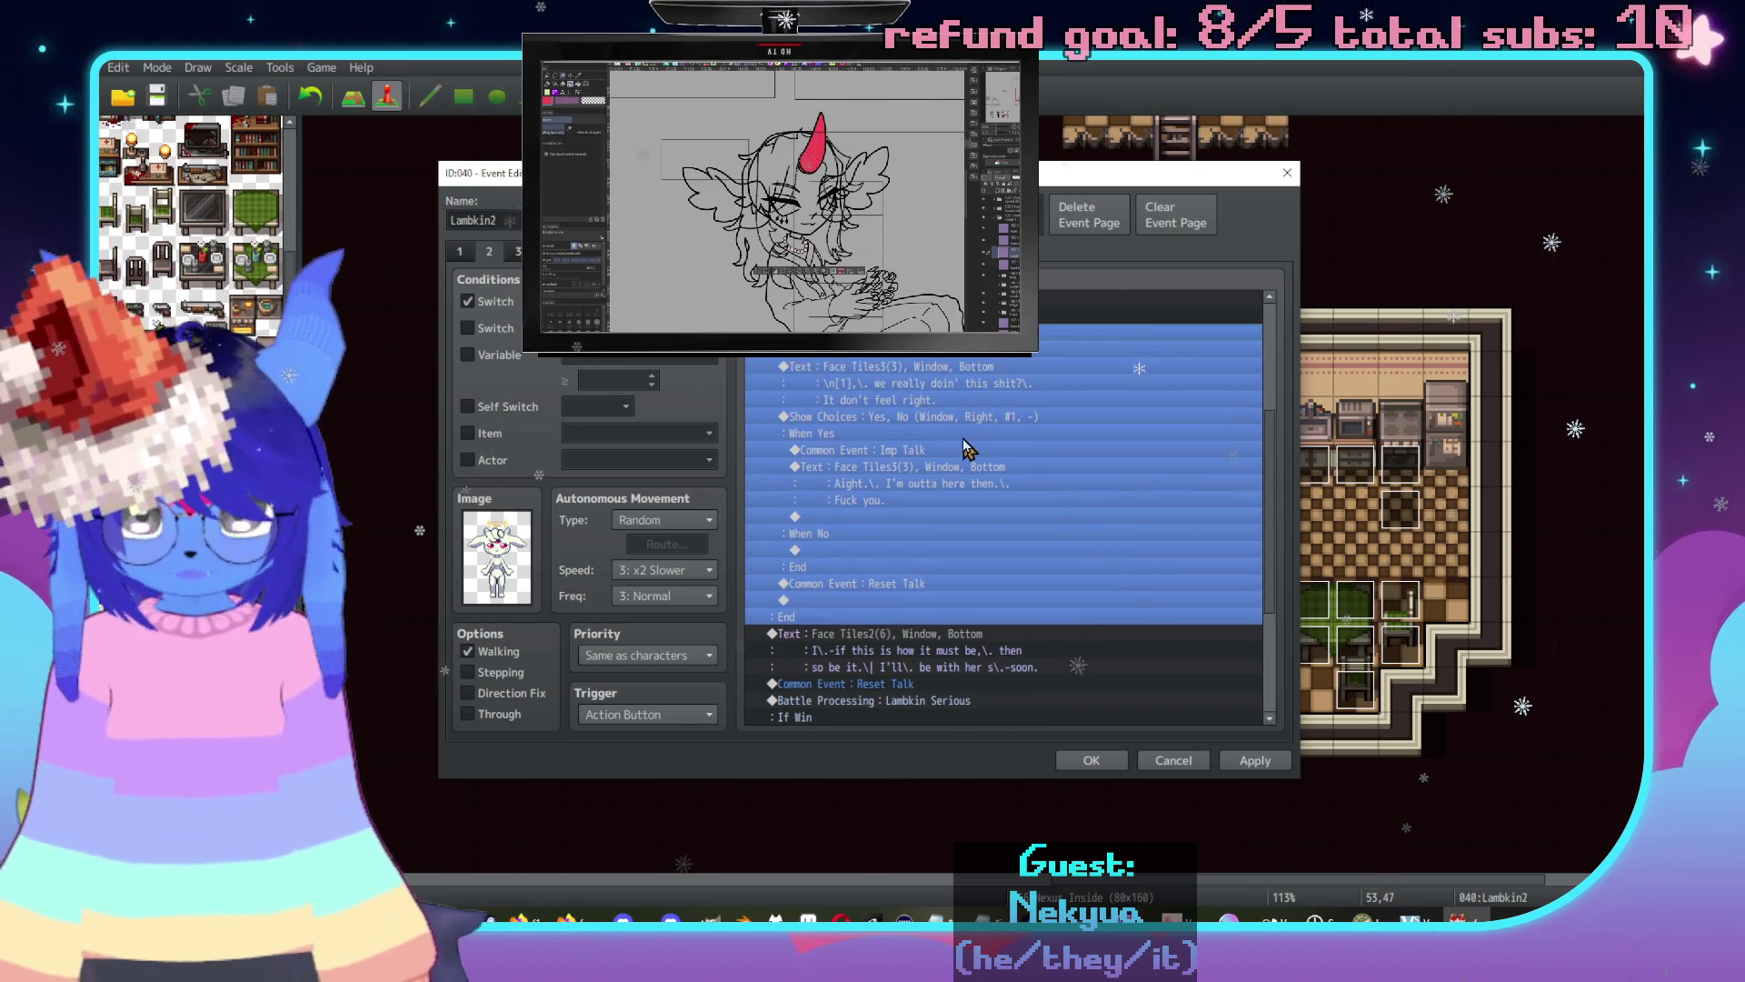
pyautogui.press('Delete')
pyautogui.click(859, 484)
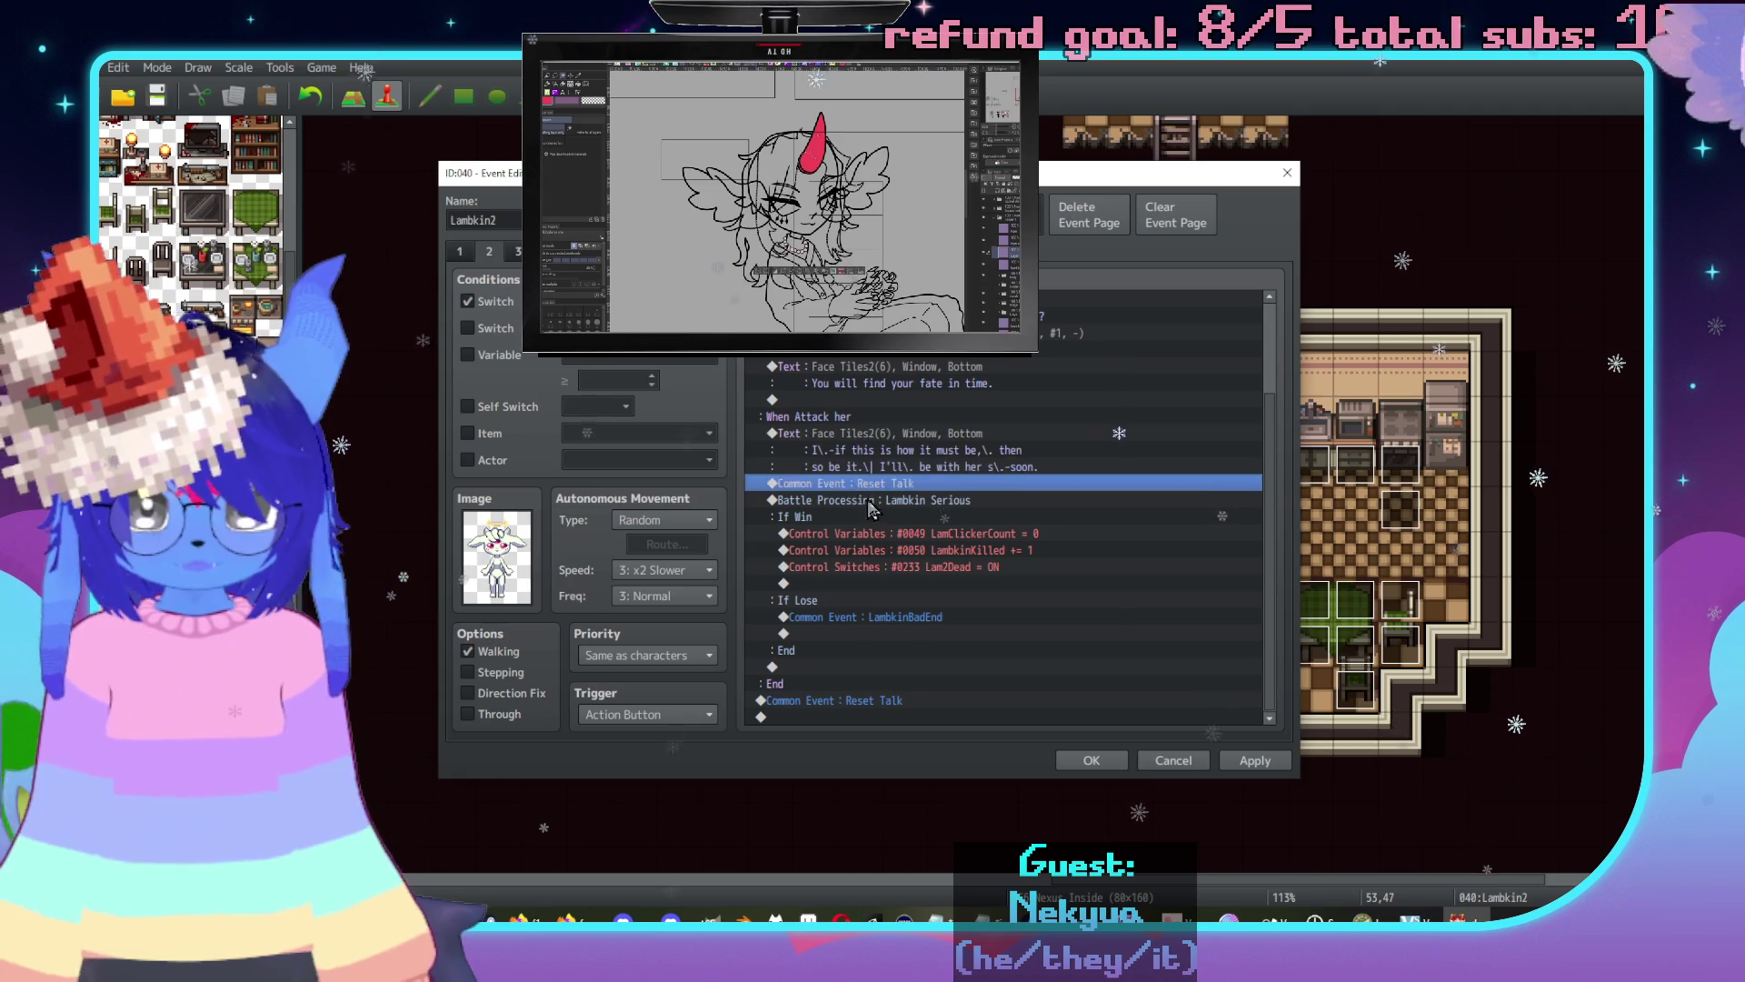
pyautogui.hotkey('ctrl', 'v')
pyautogui.scroll(-2, 937, 513)
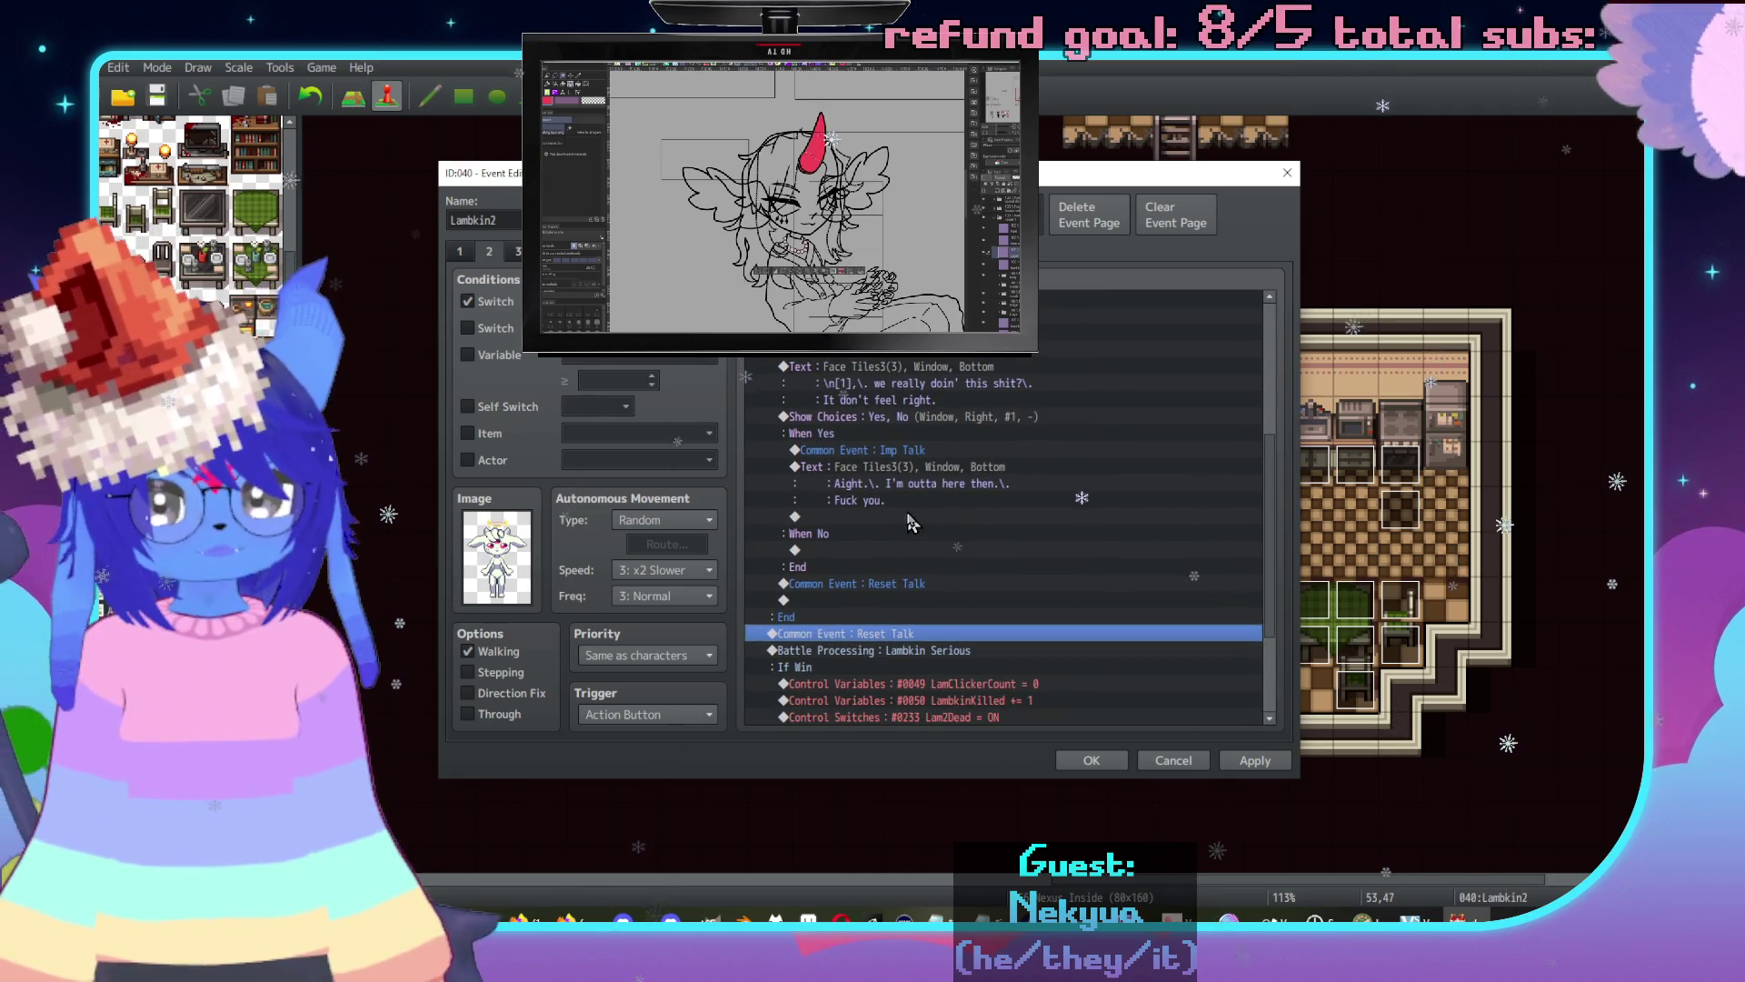
pyautogui.scroll(-2, 880, 522)
pyautogui.scroll(2, 878, 505)
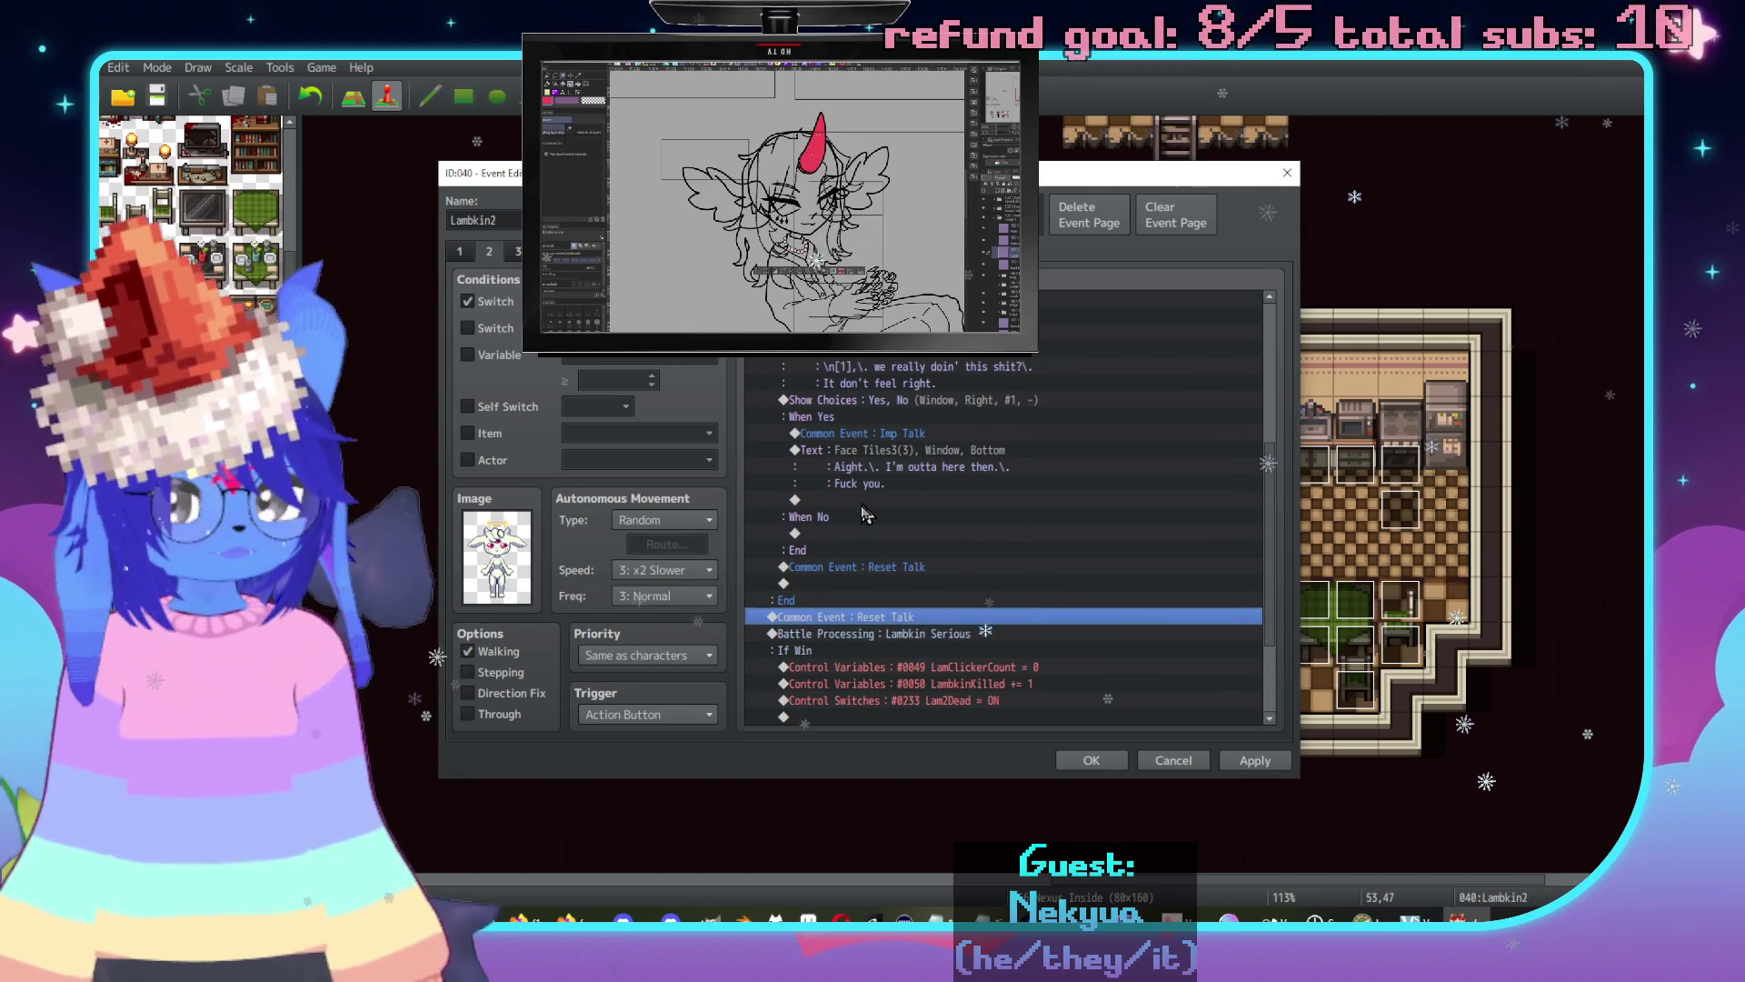
# Add a Label named 'Leave' on the empty line at the end of the event.
pyautogui.click(851, 534)
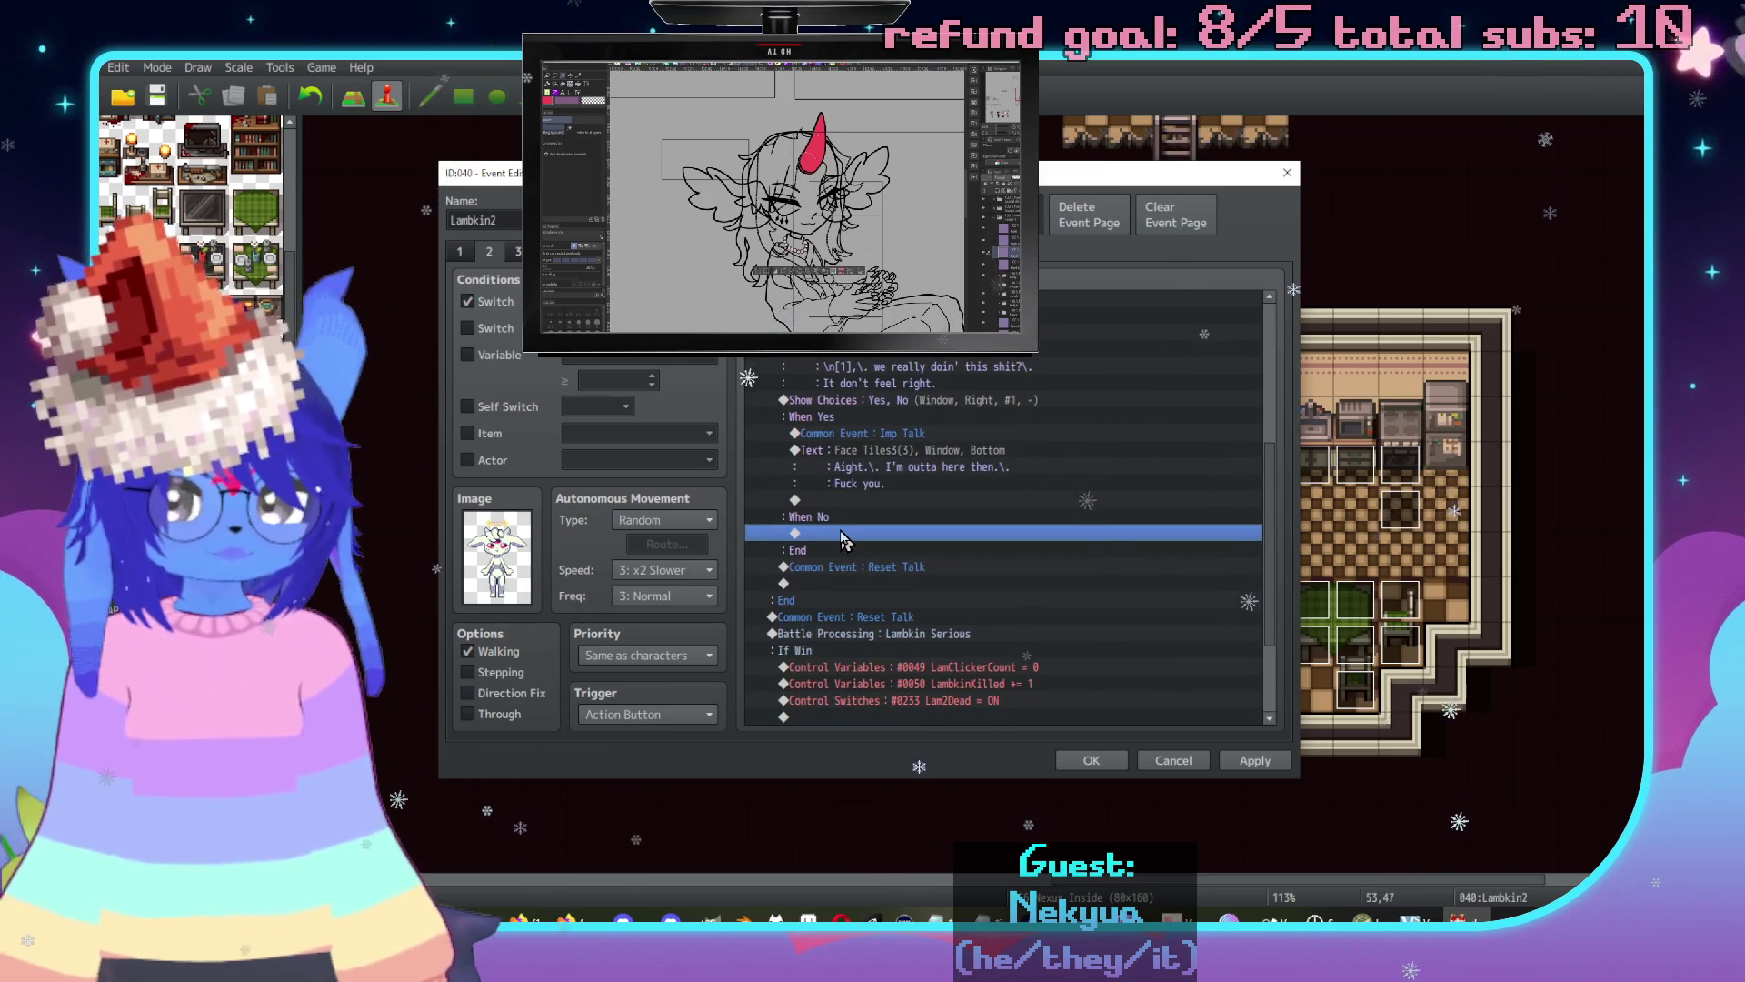
pyautogui.scroll(-3, 844, 540)
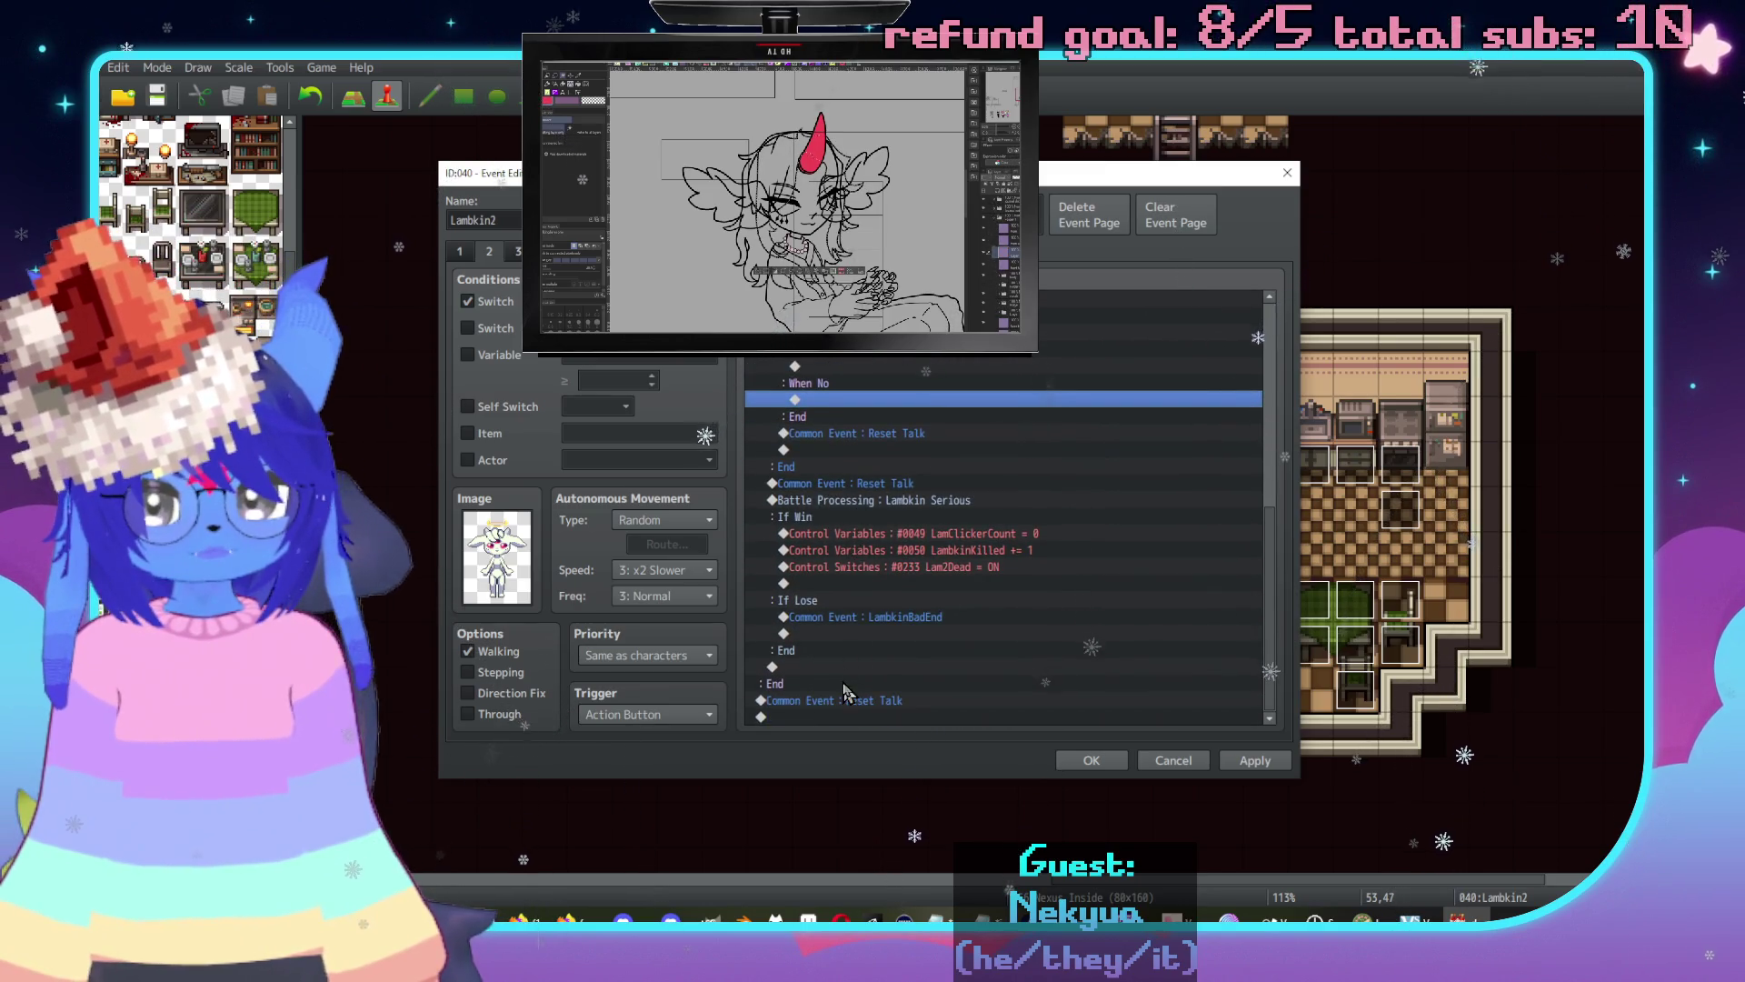
pyautogui.click(852, 716)
pyautogui.doubleClick(853, 716)
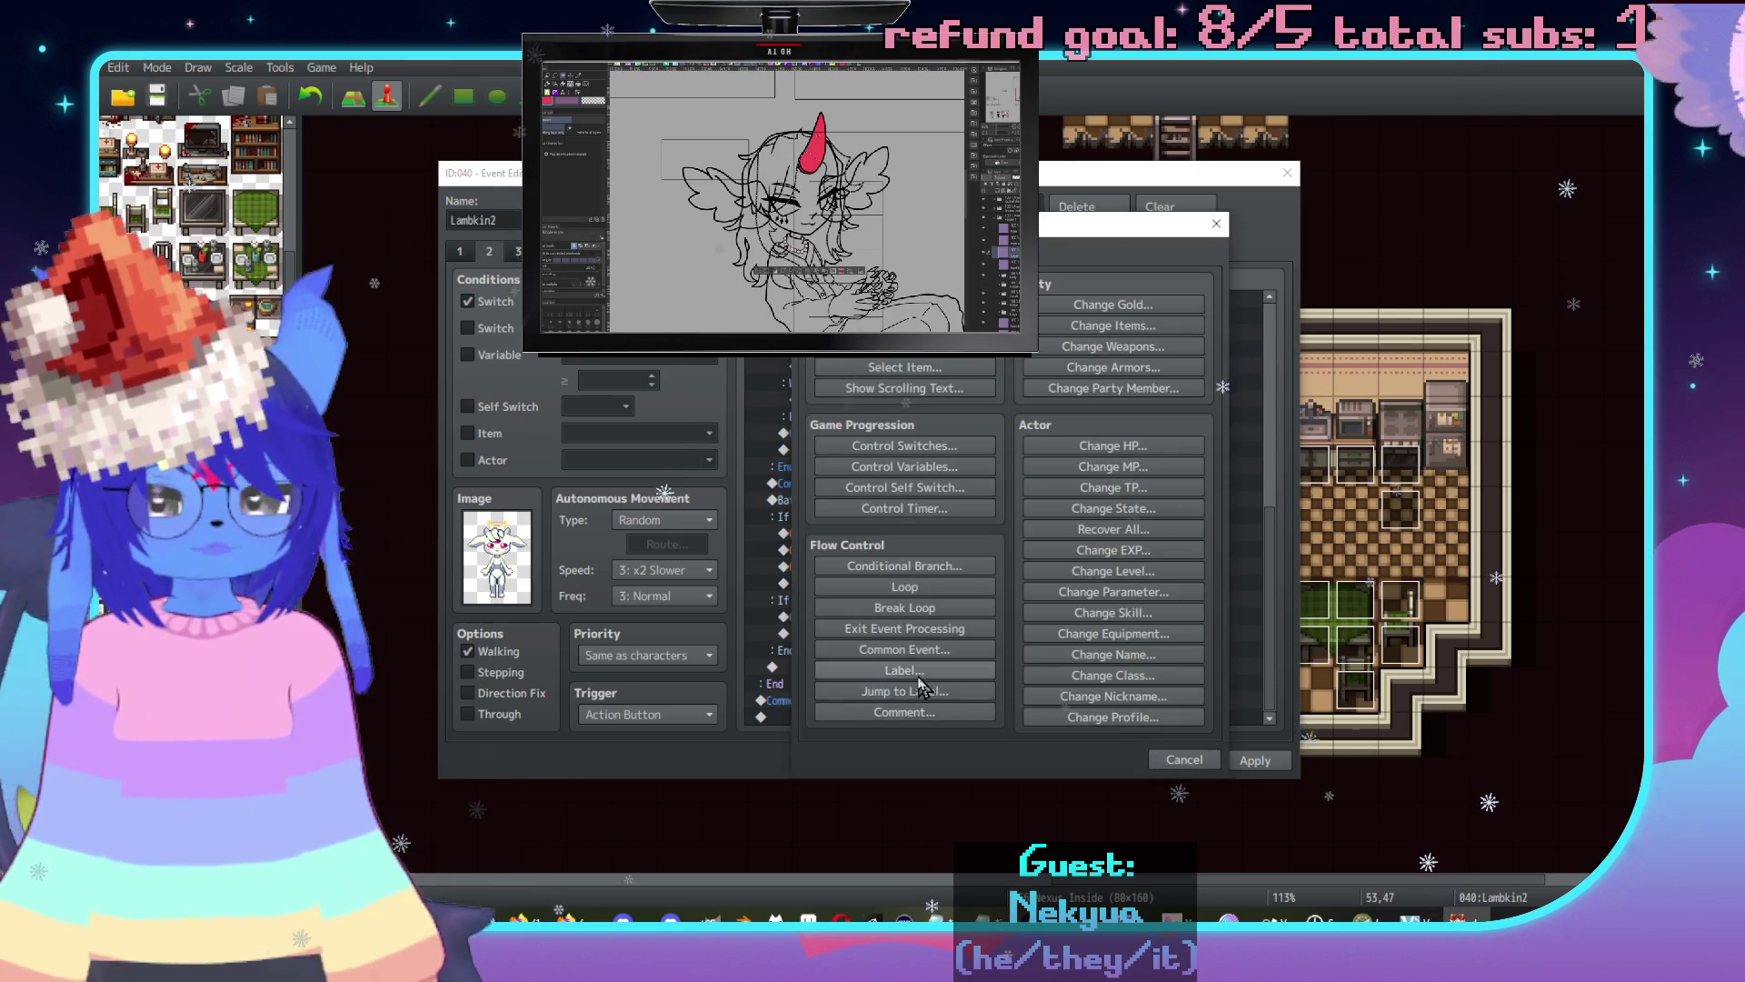
pyautogui.click(914, 673)
pyautogui.write('ave')
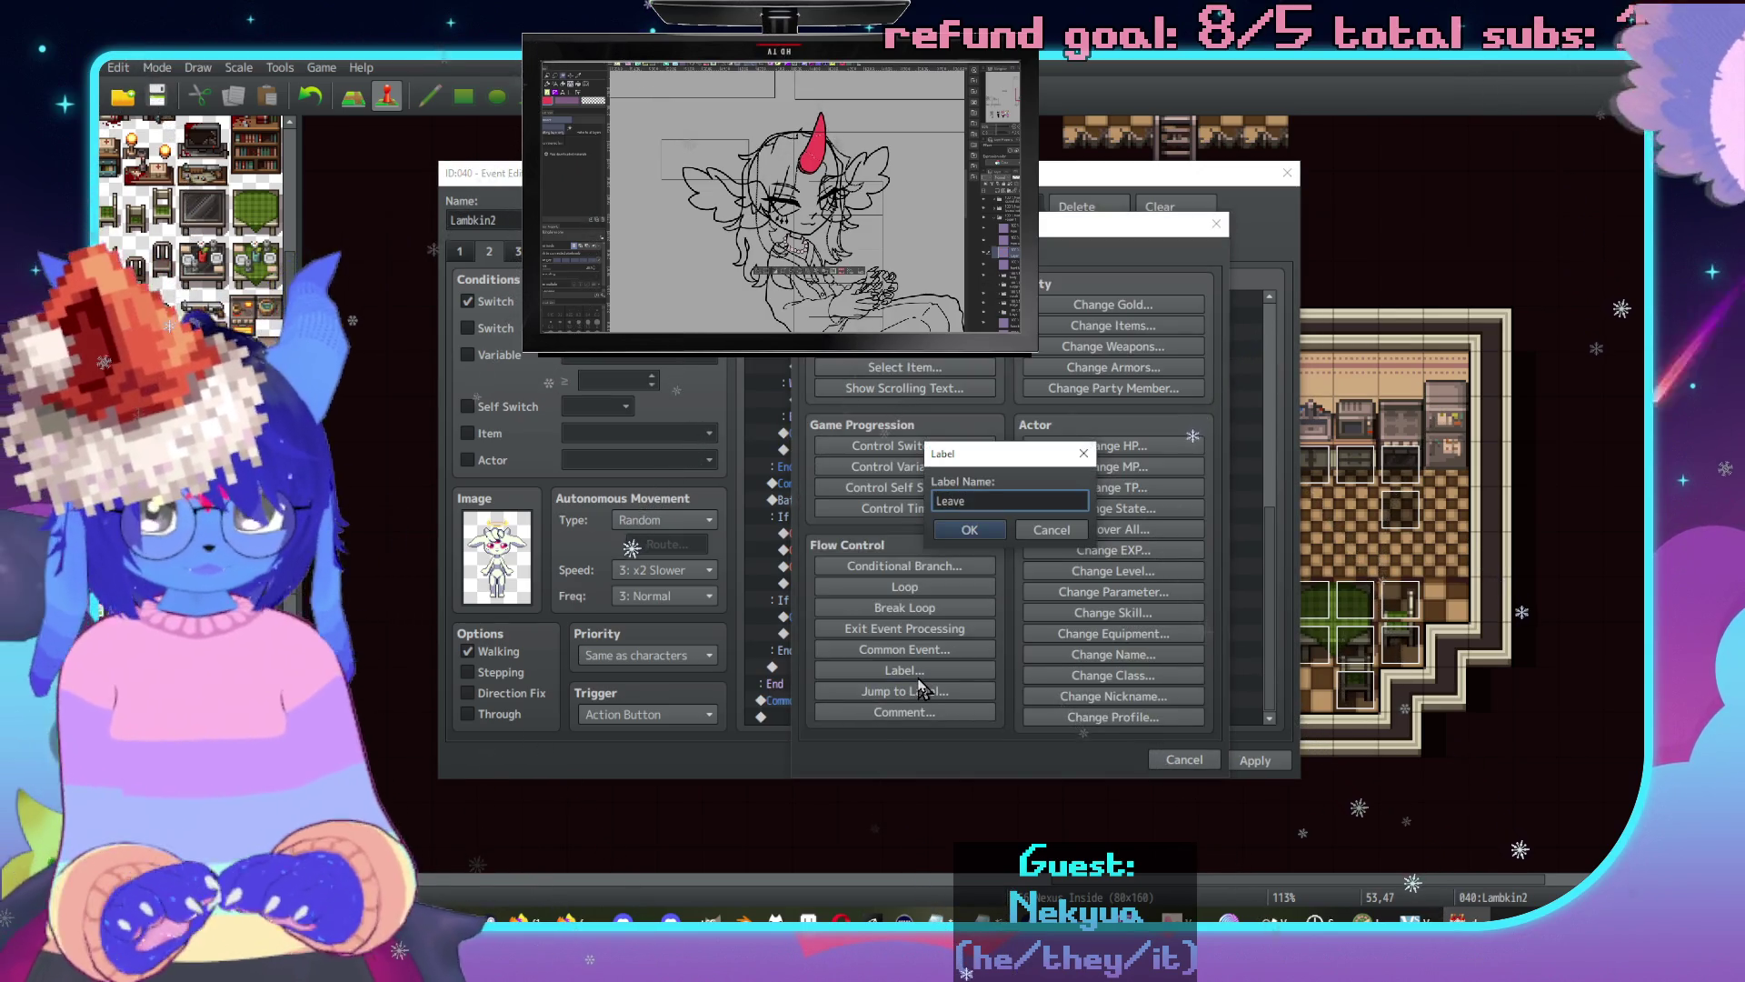
pyautogui.click(986, 538)
# Bring up the command list on the empty line under When No.
pyautogui.scroll(1, 896, 538)
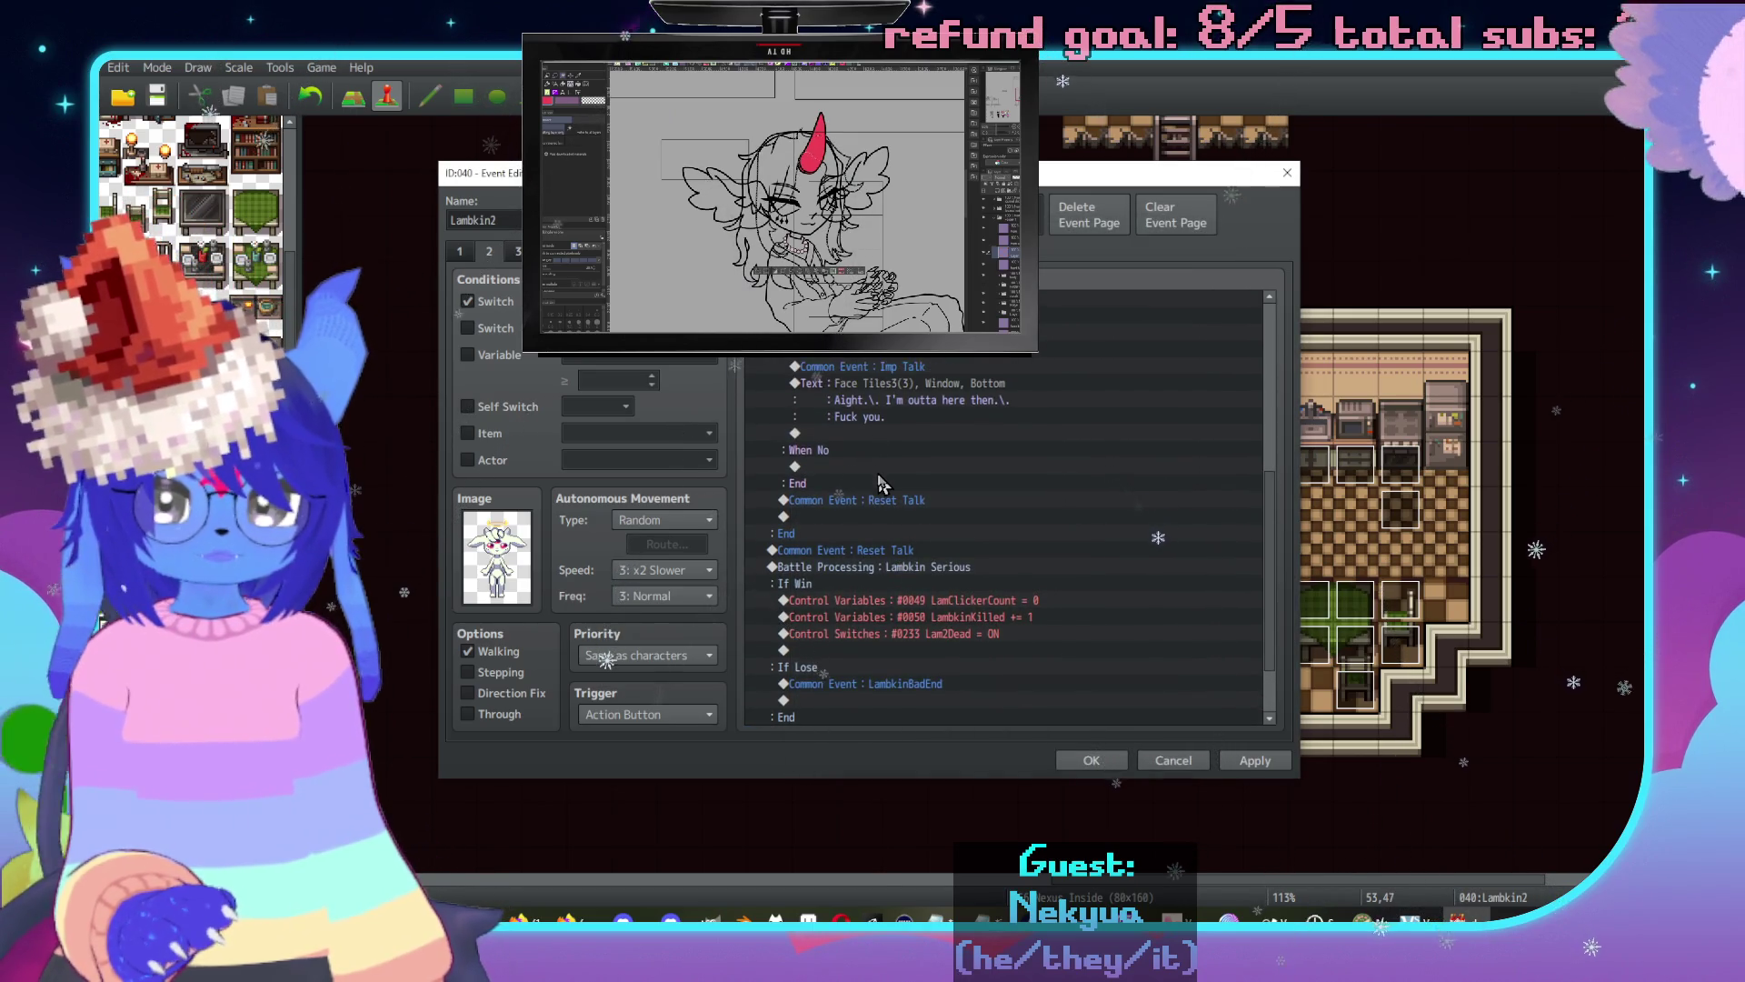
pyautogui.click(879, 466)
pyautogui.doubleClick(879, 466)
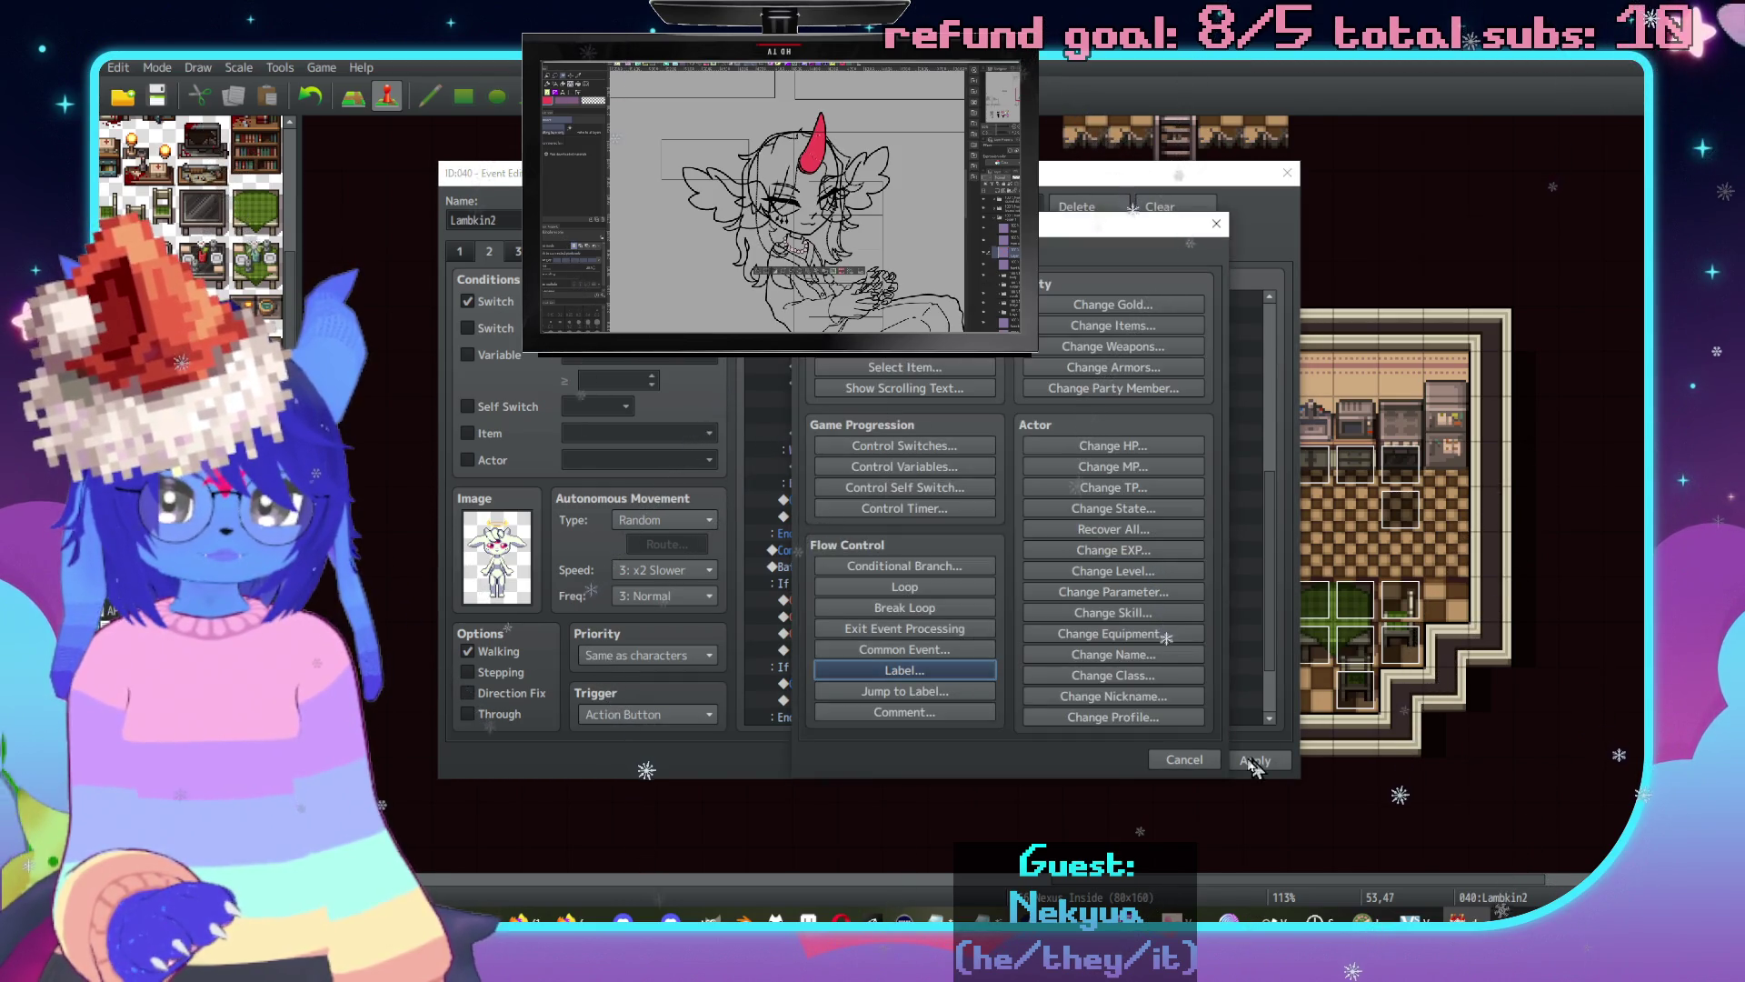
pyautogui.click(1184, 759)
pyautogui.scroll(2, 1110, 544)
pyautogui.click(1100, 600)
pyautogui.click(823, 567)
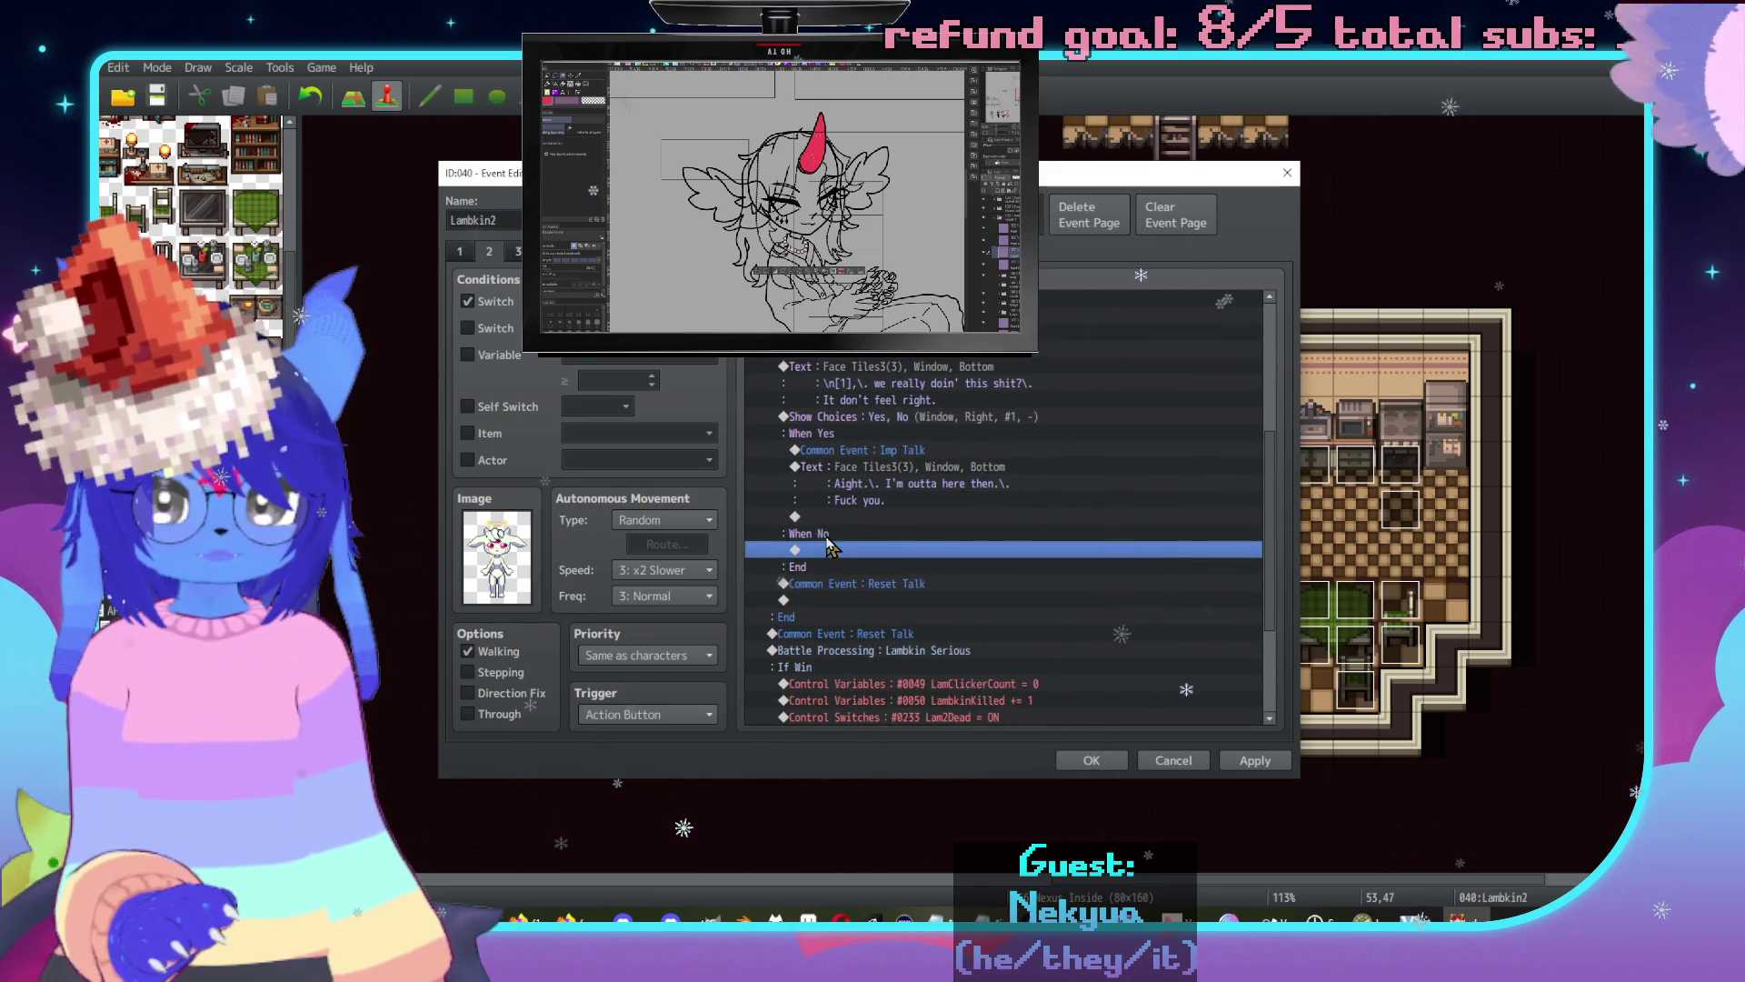
pyautogui.doubleClick(823, 566)
# Add a red Face Tiles3 Imp line about scaring them and bratty mischief versus actual evil.
pyautogui.click(904, 304)
pyautogui.doubleClick(823, 473)
pyautogui.click(855, 367)
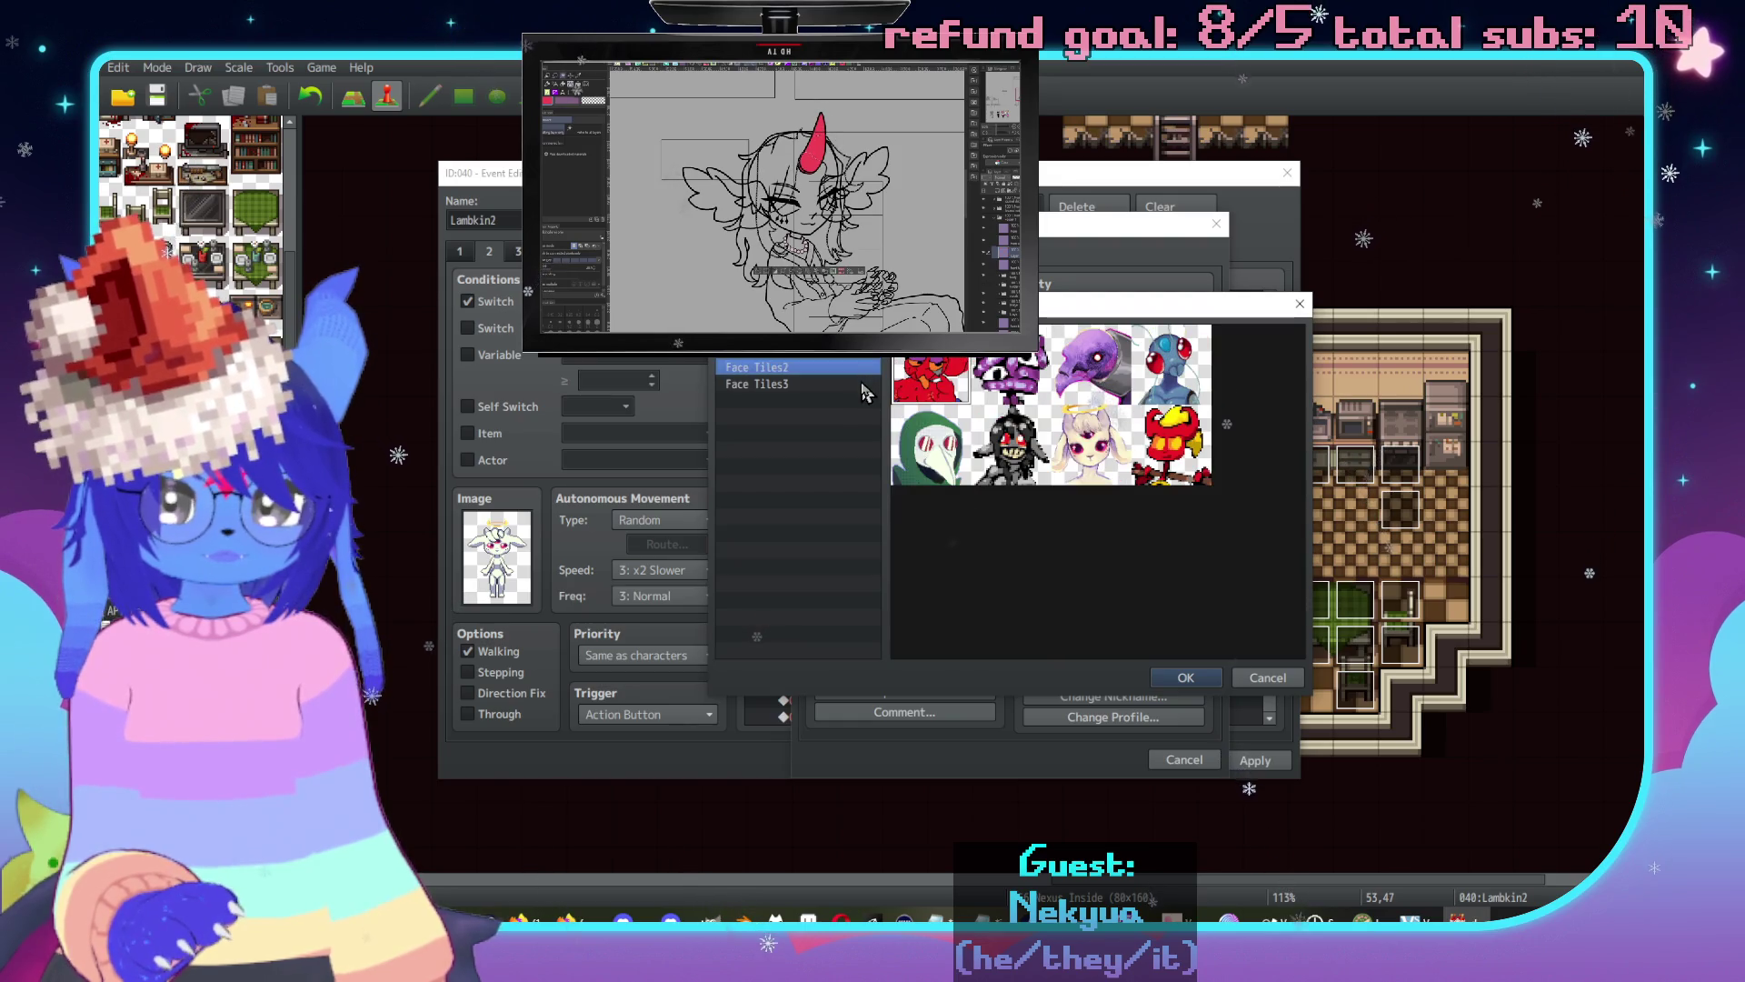
pyautogui.click(818, 384)
pyautogui.doubleClick(1209, 389)
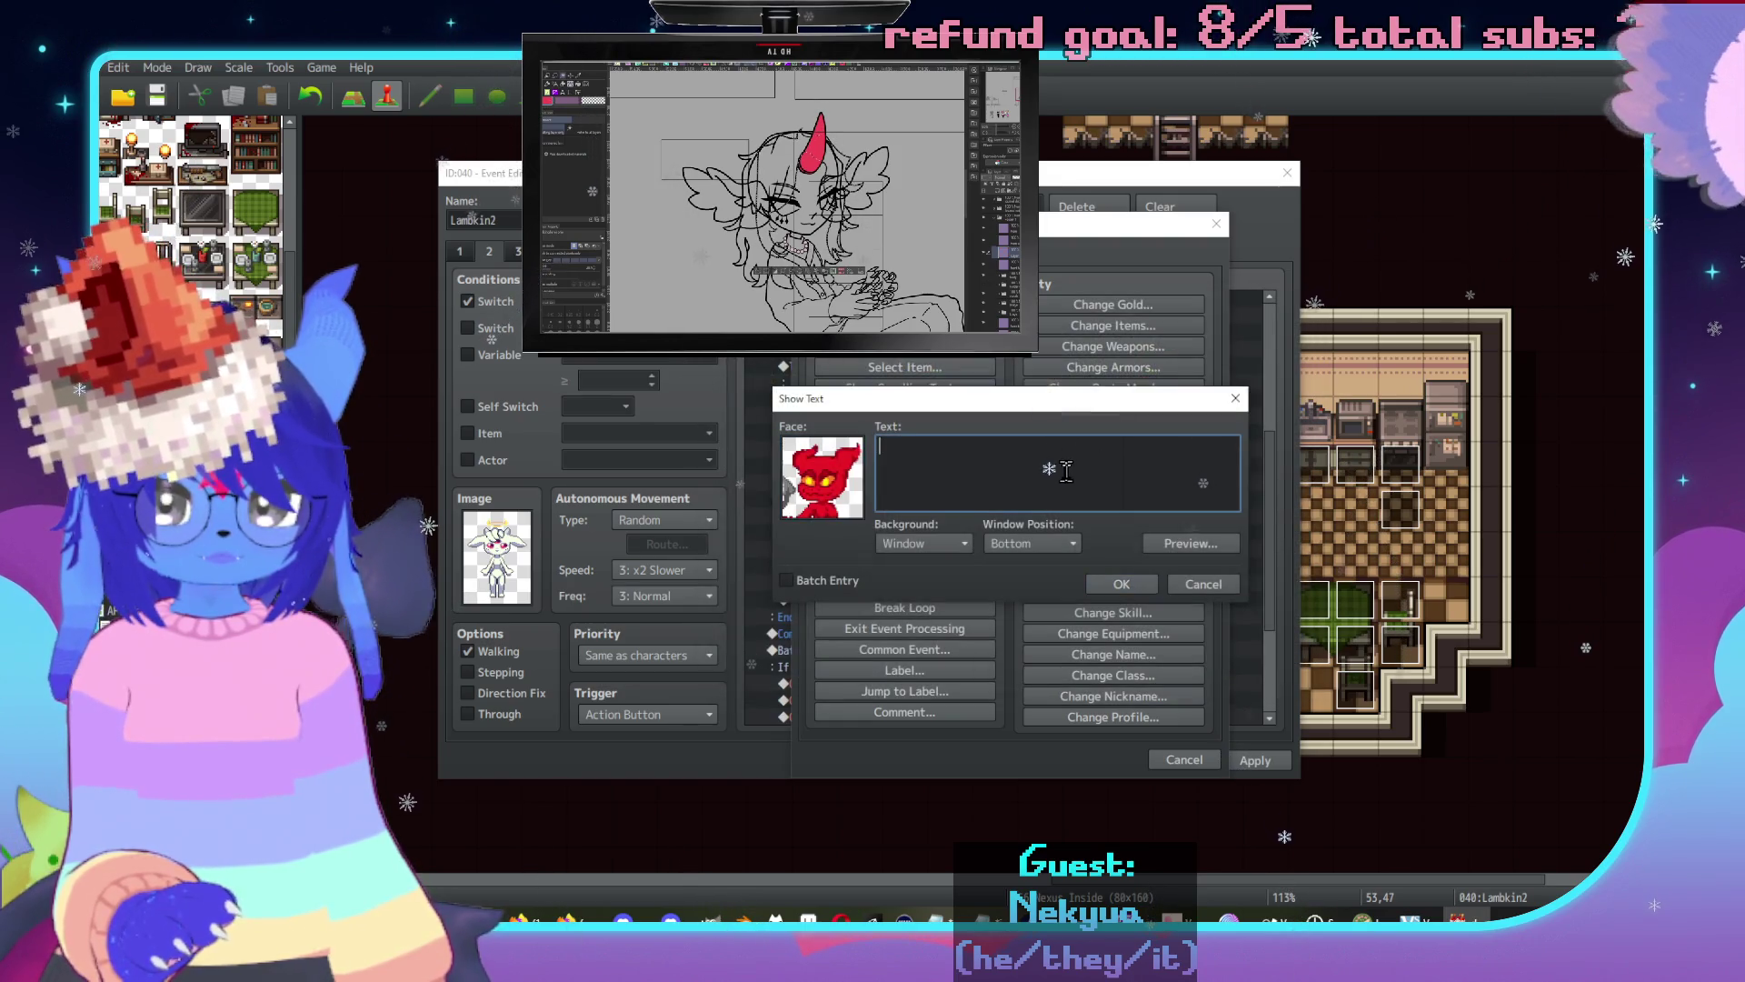
pyautogui.write('You')
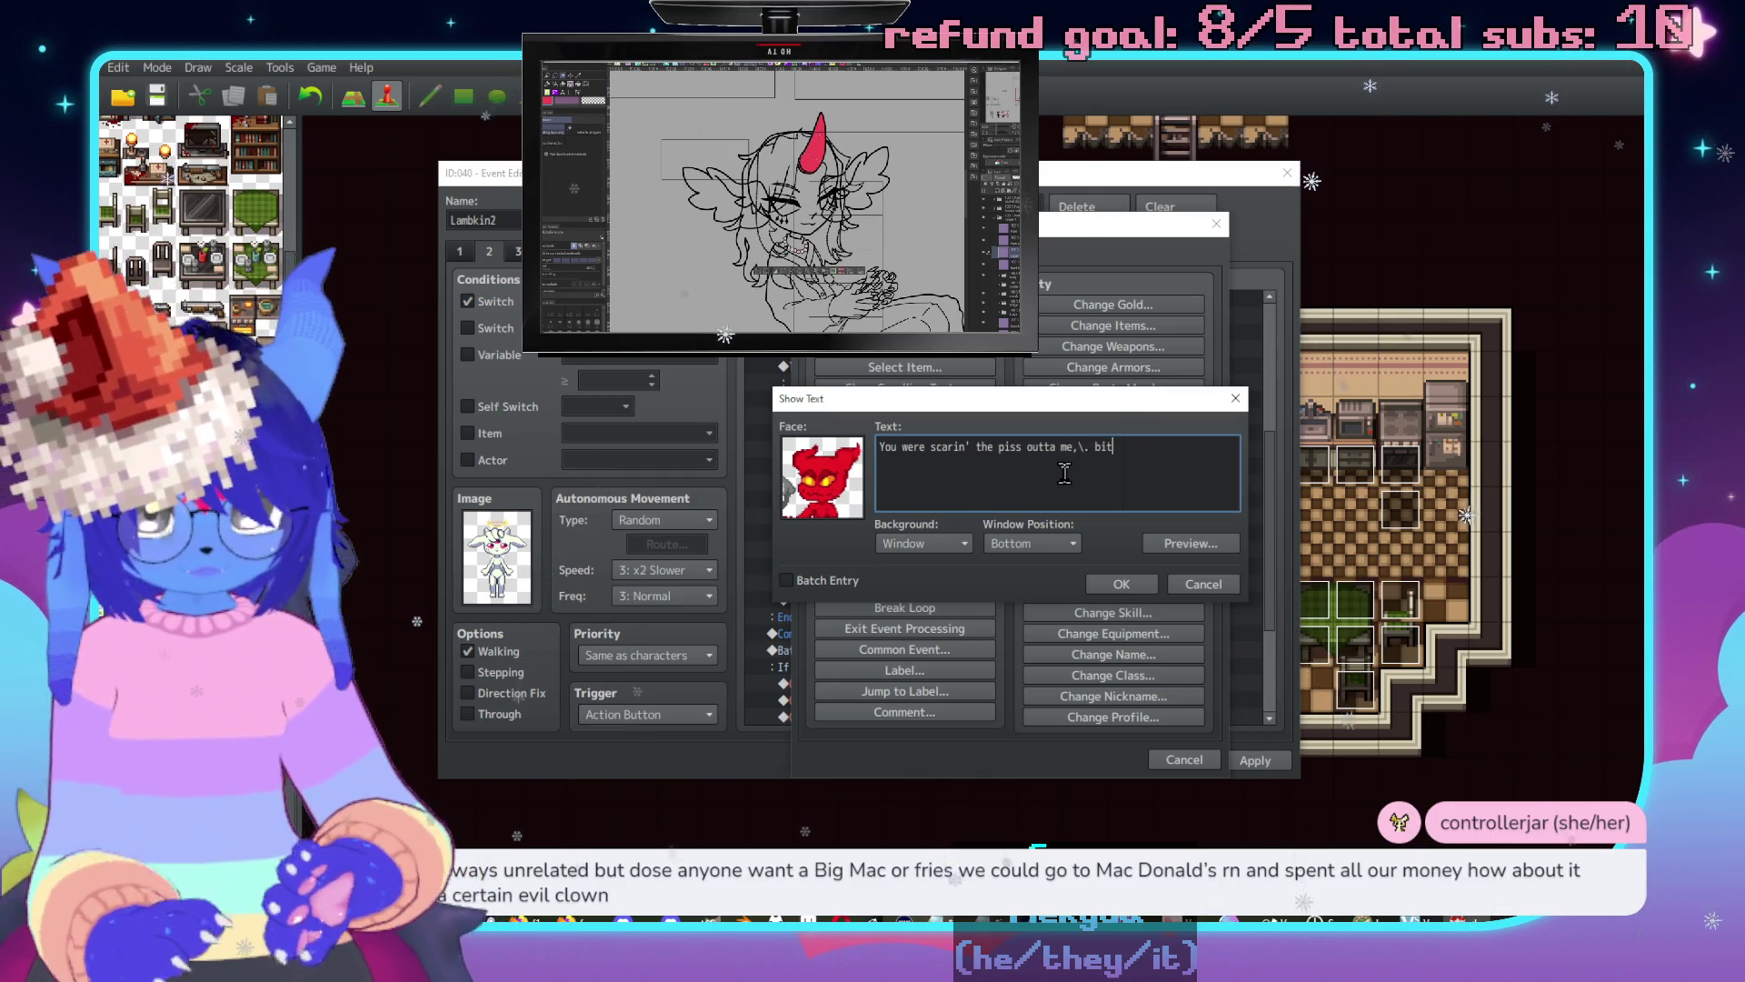
pyautogui.write('t ')
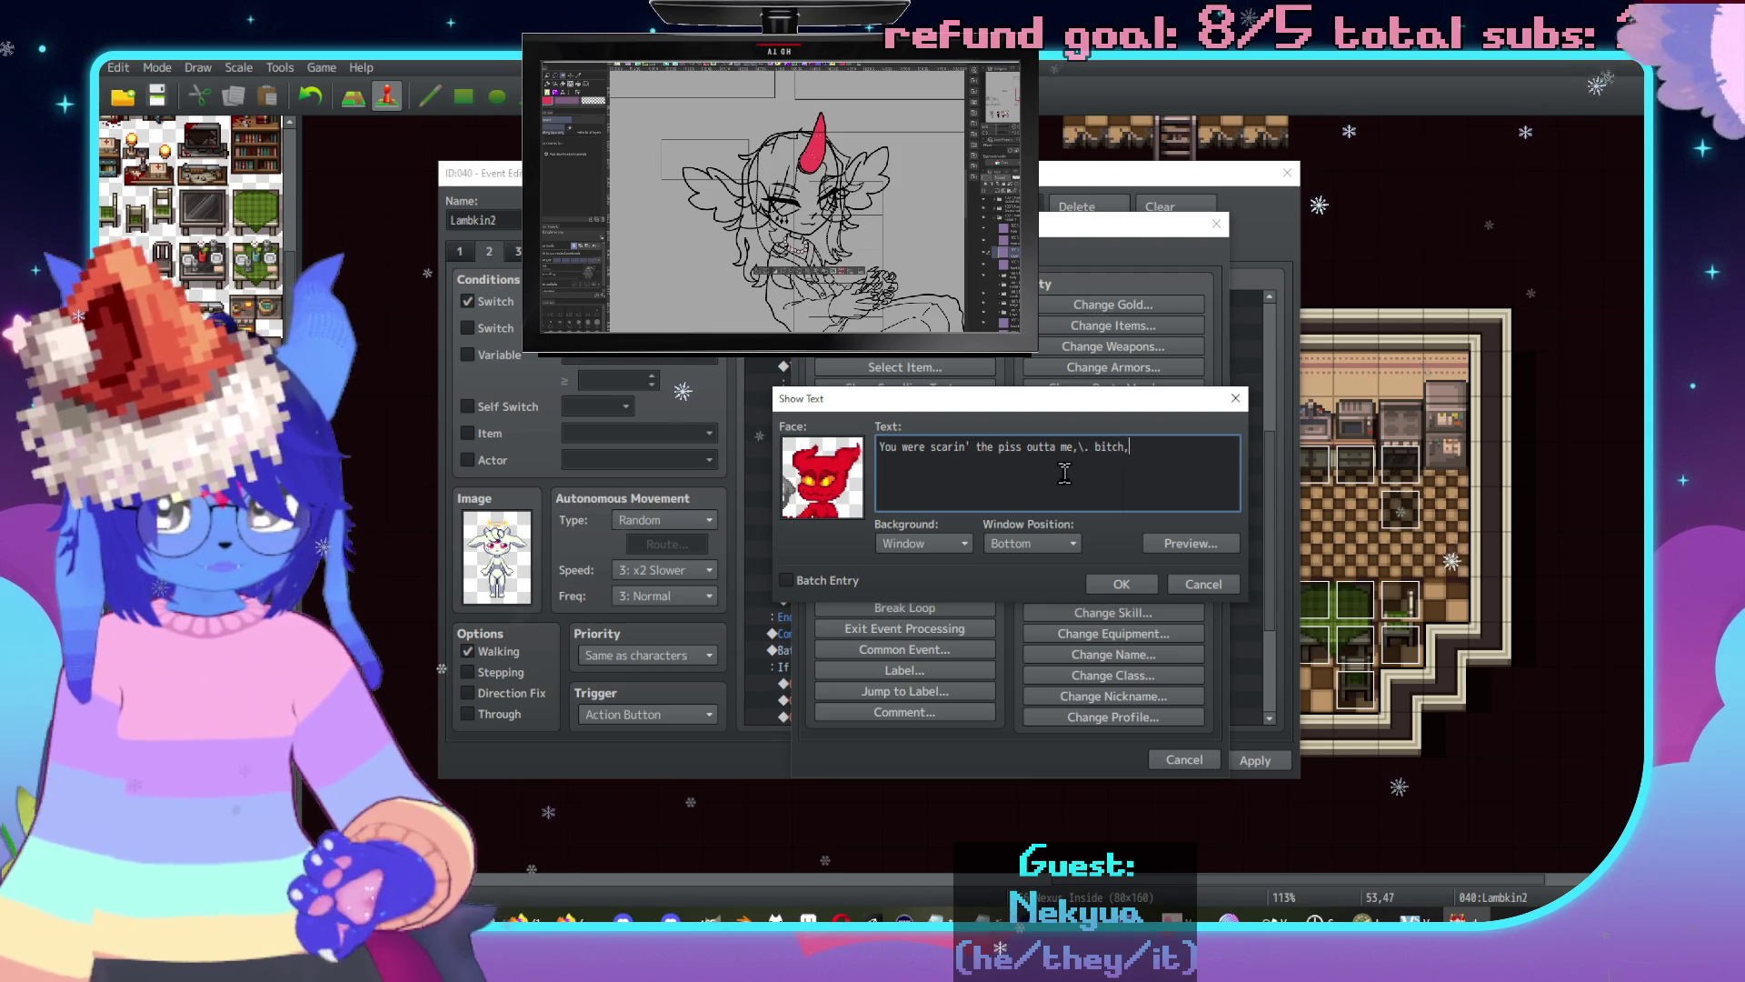
pyautogui.write('.\\.')
pyautogui.press('Return')
pyautogui.write('Tgher')
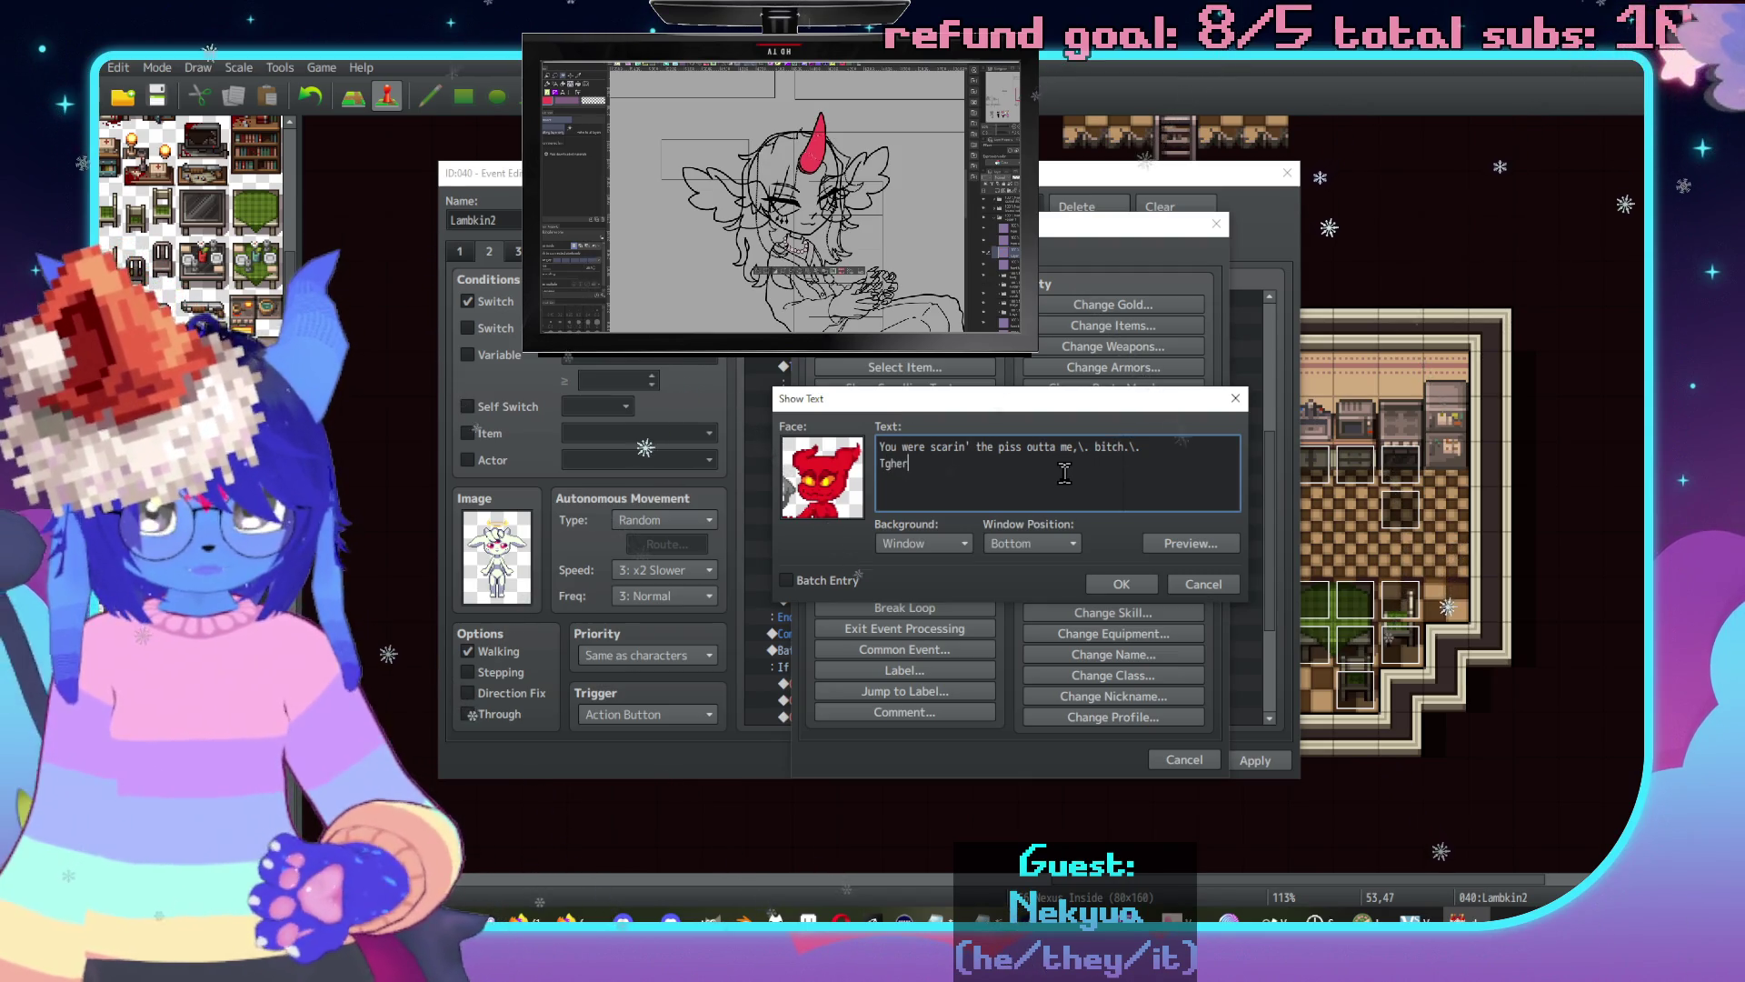
pyautogui.press('BackSpace')
pyautogui.write('here')
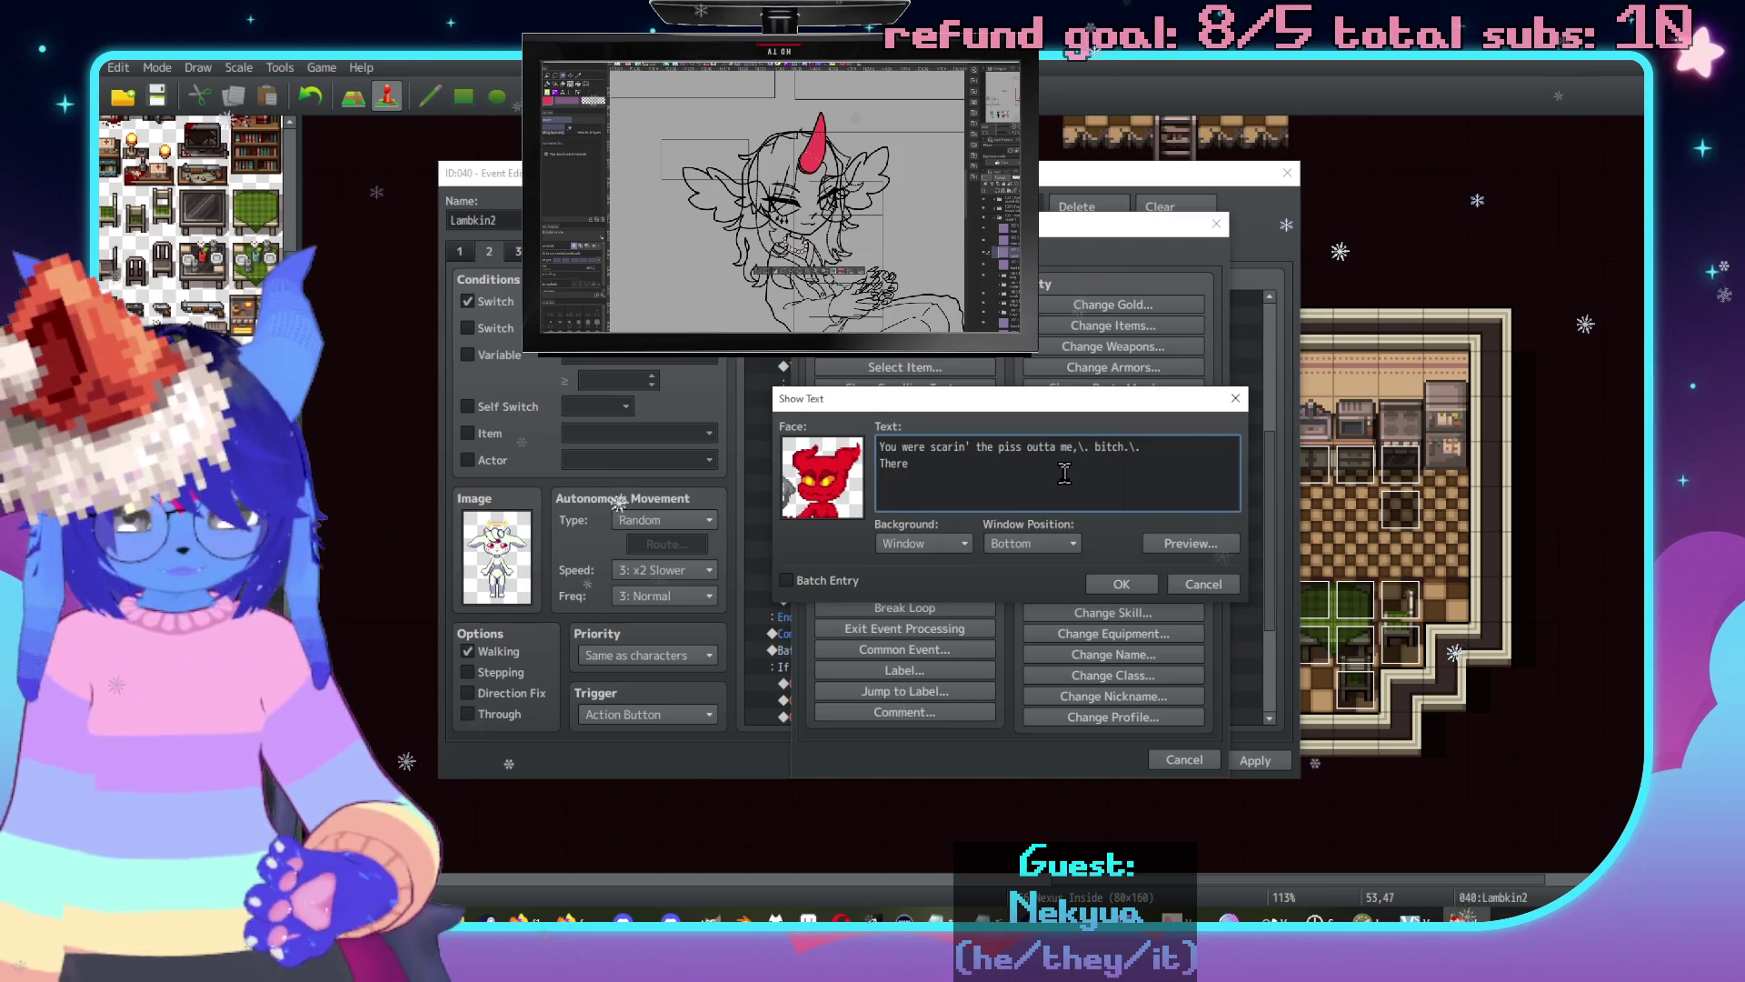
pyautogui.write("'s a different")
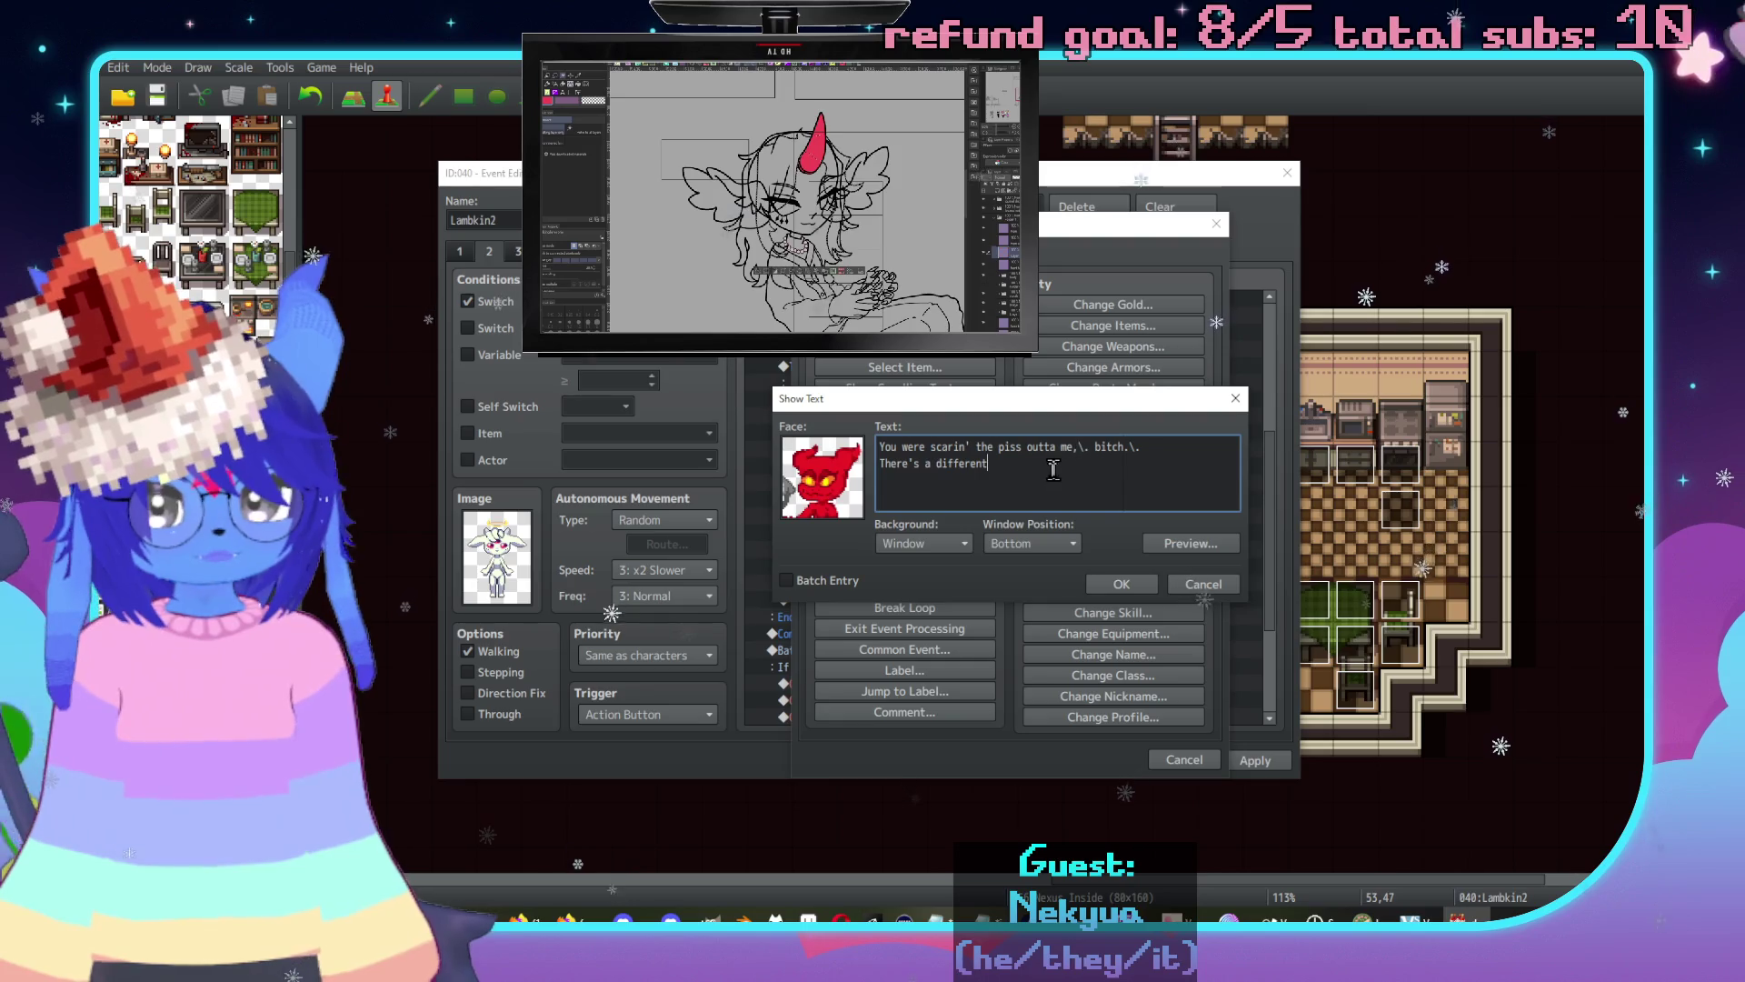
pyautogui.press('BackSpace')
pyautogui.write('ce b')
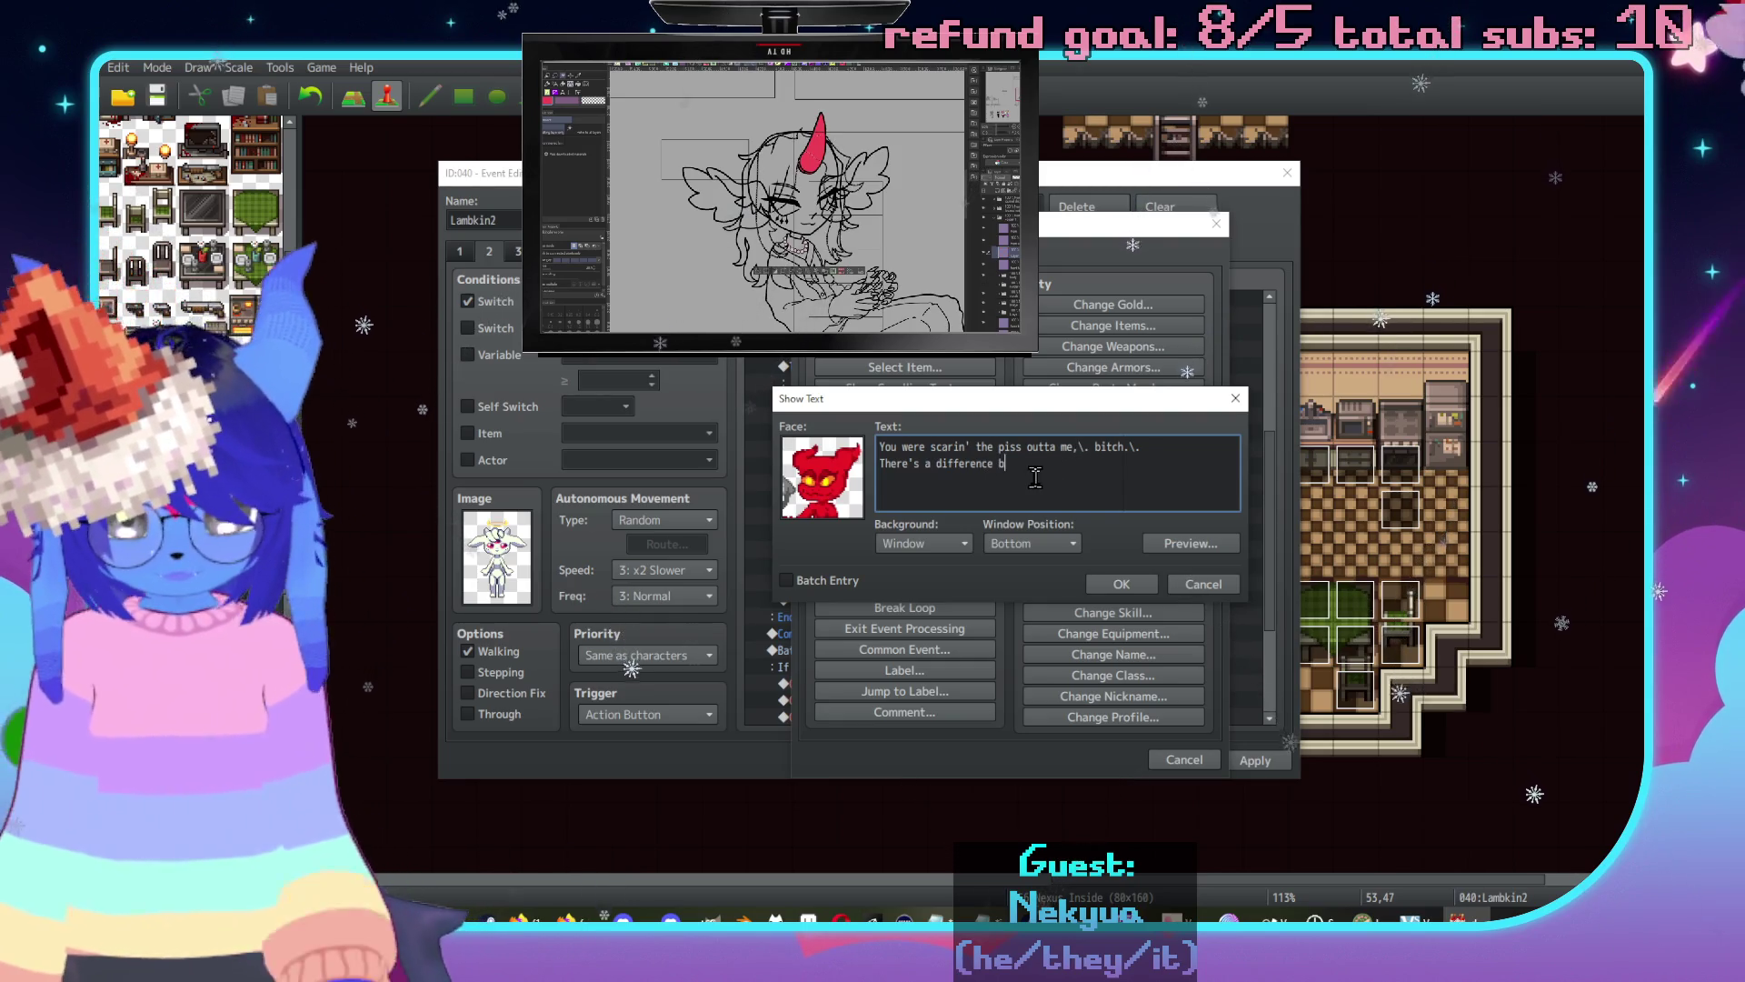
pyautogui.write('etwetty mischief')
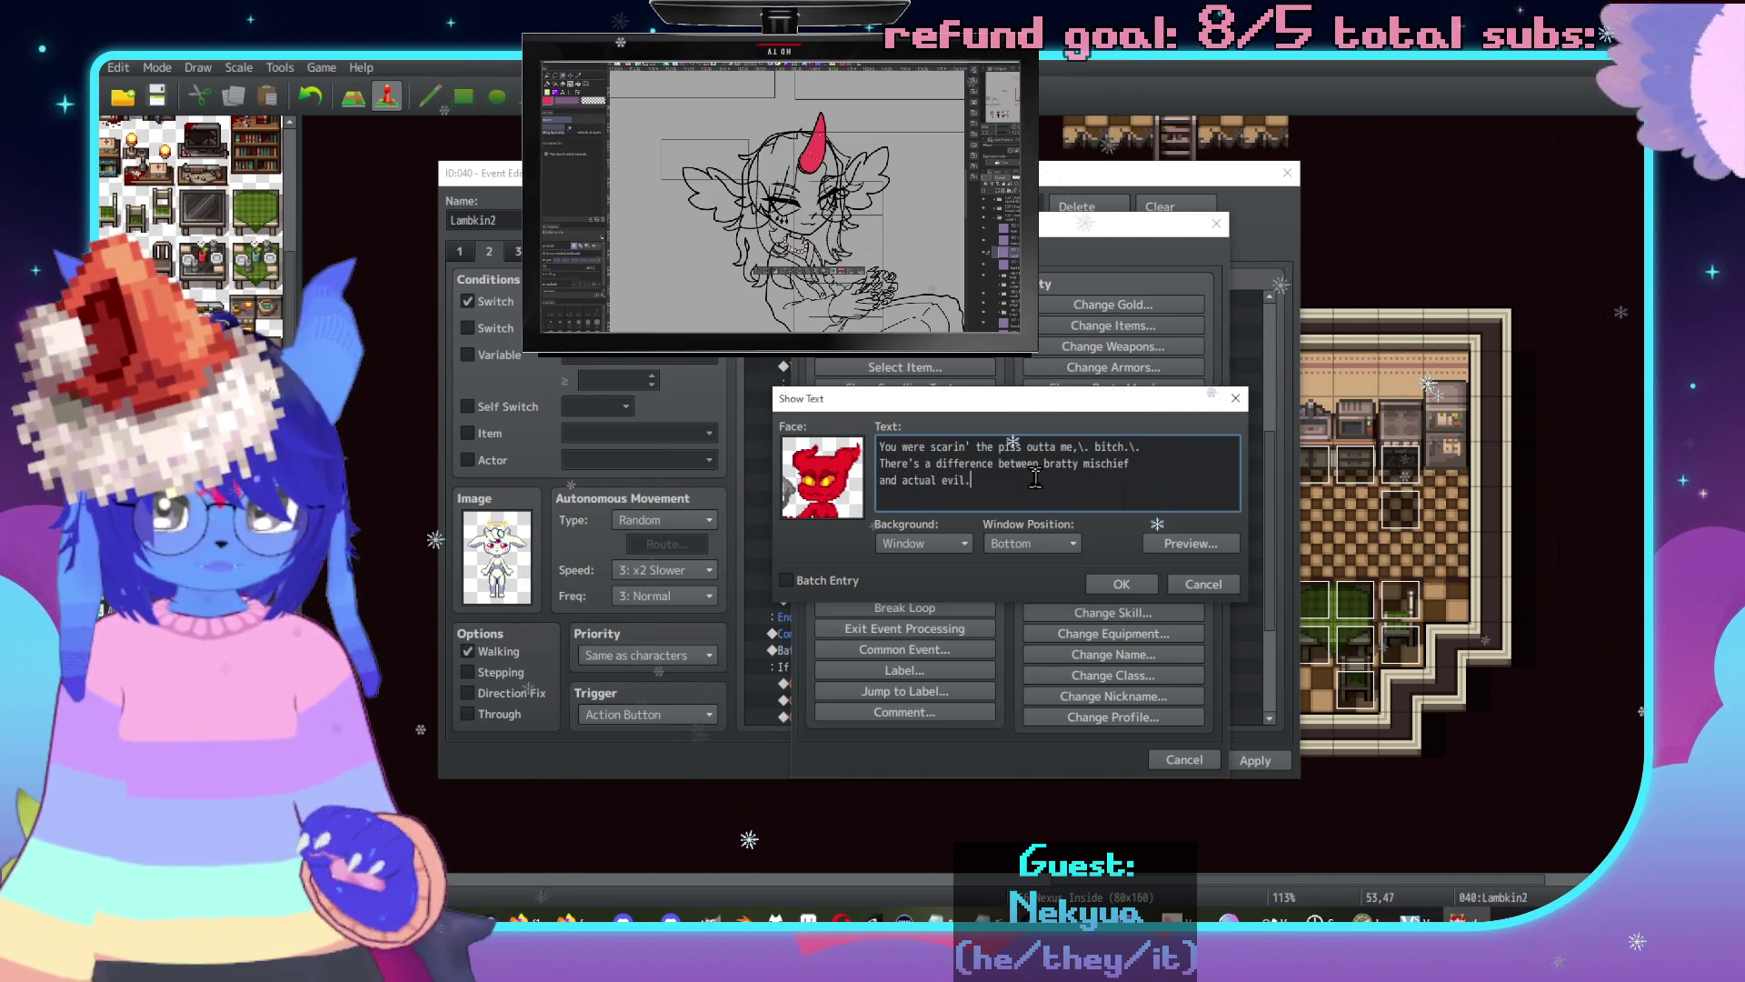
pyautogui.click(1122, 584)
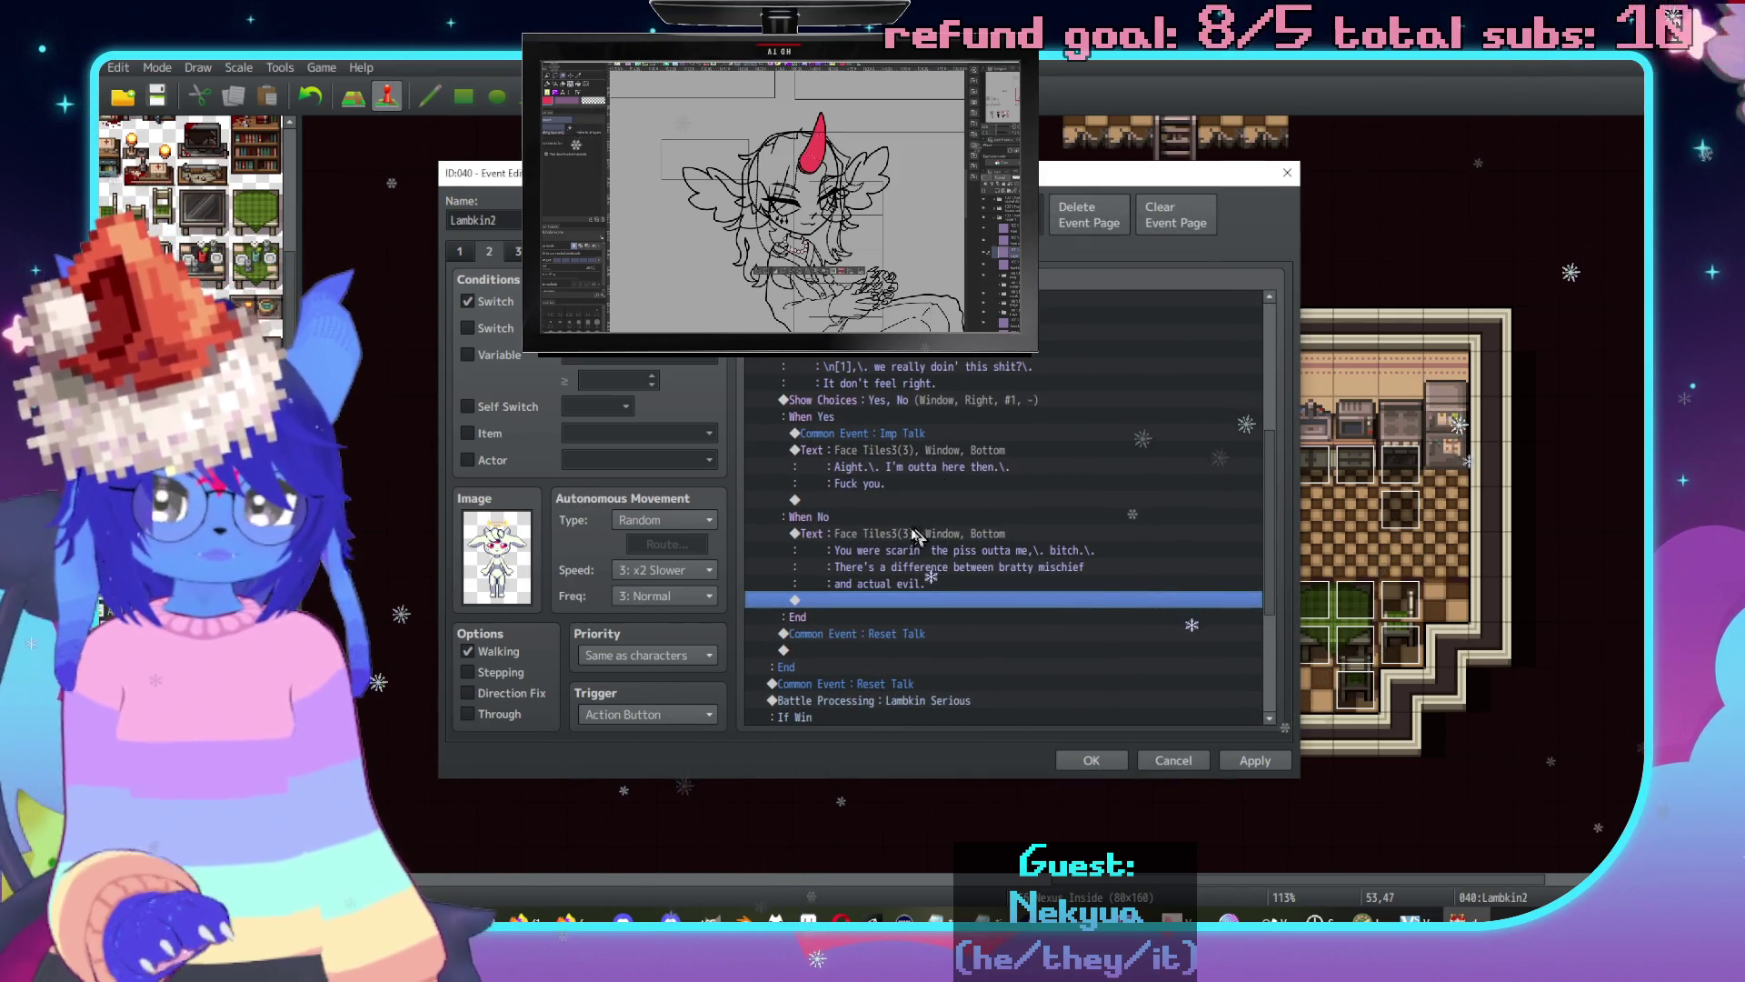
# Add a Jump to Label: Leave command below the No branch's message.
pyautogui.scroll(-2, 918, 549)
pyautogui.scroll(-2, 918, 542)
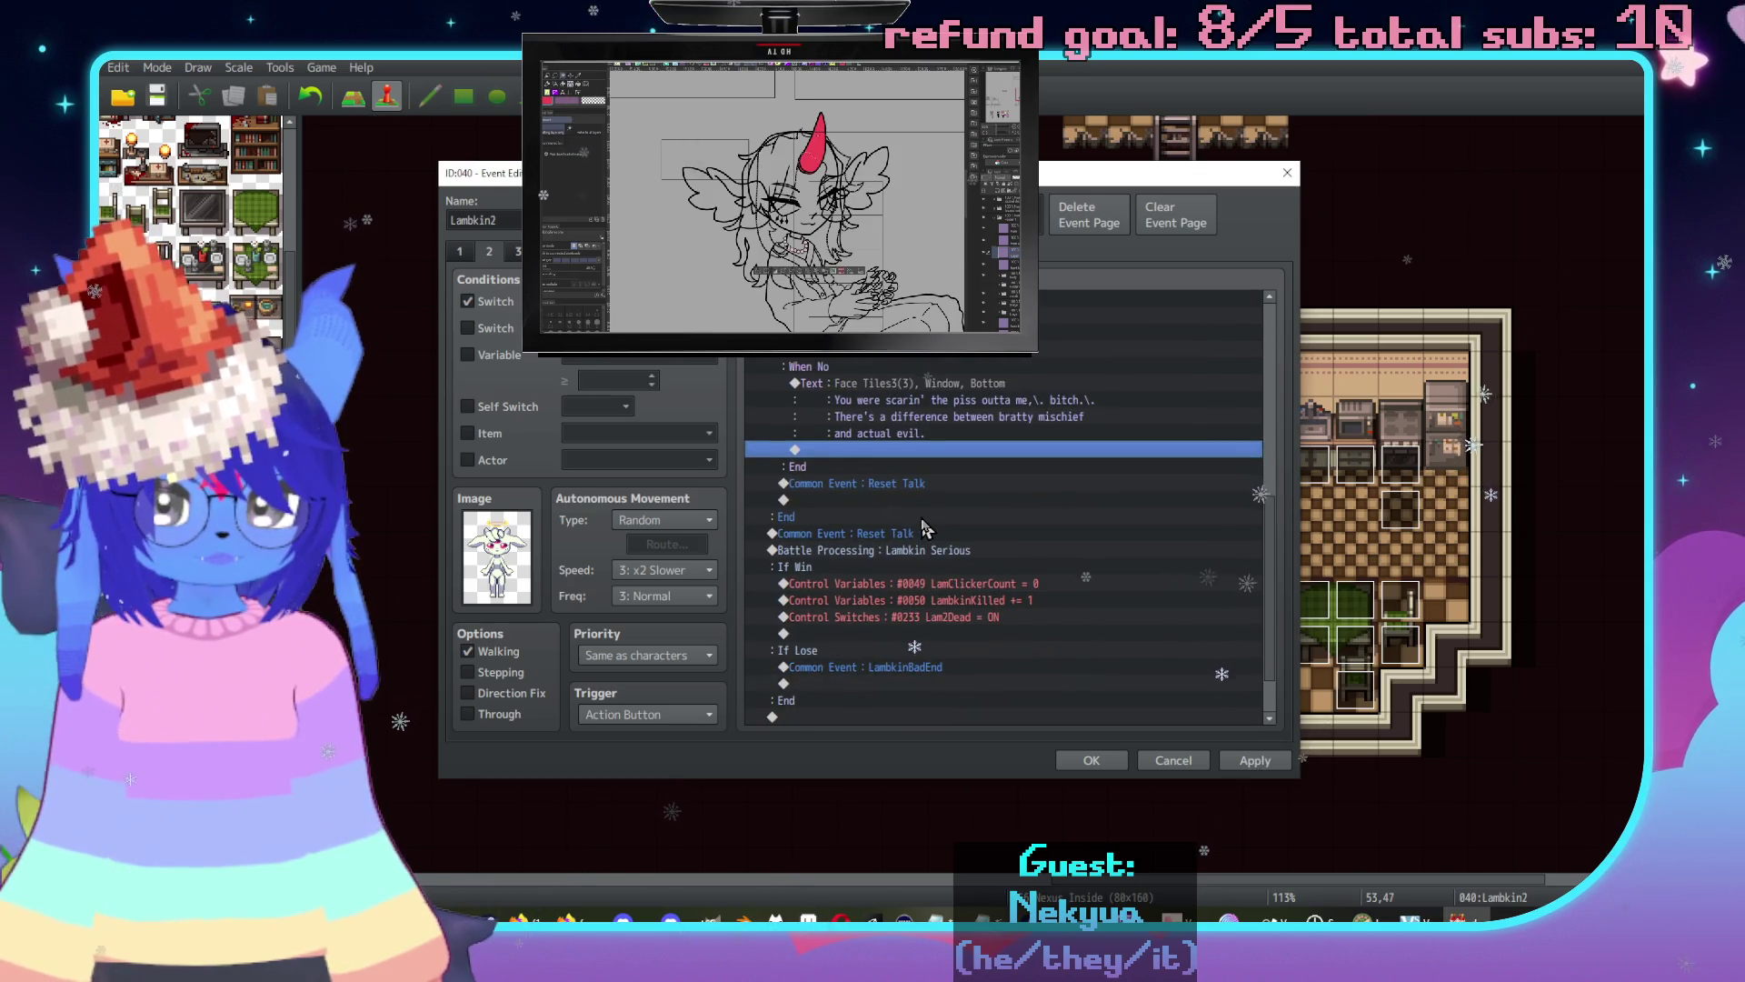
pyautogui.scroll(-2, 905, 470)
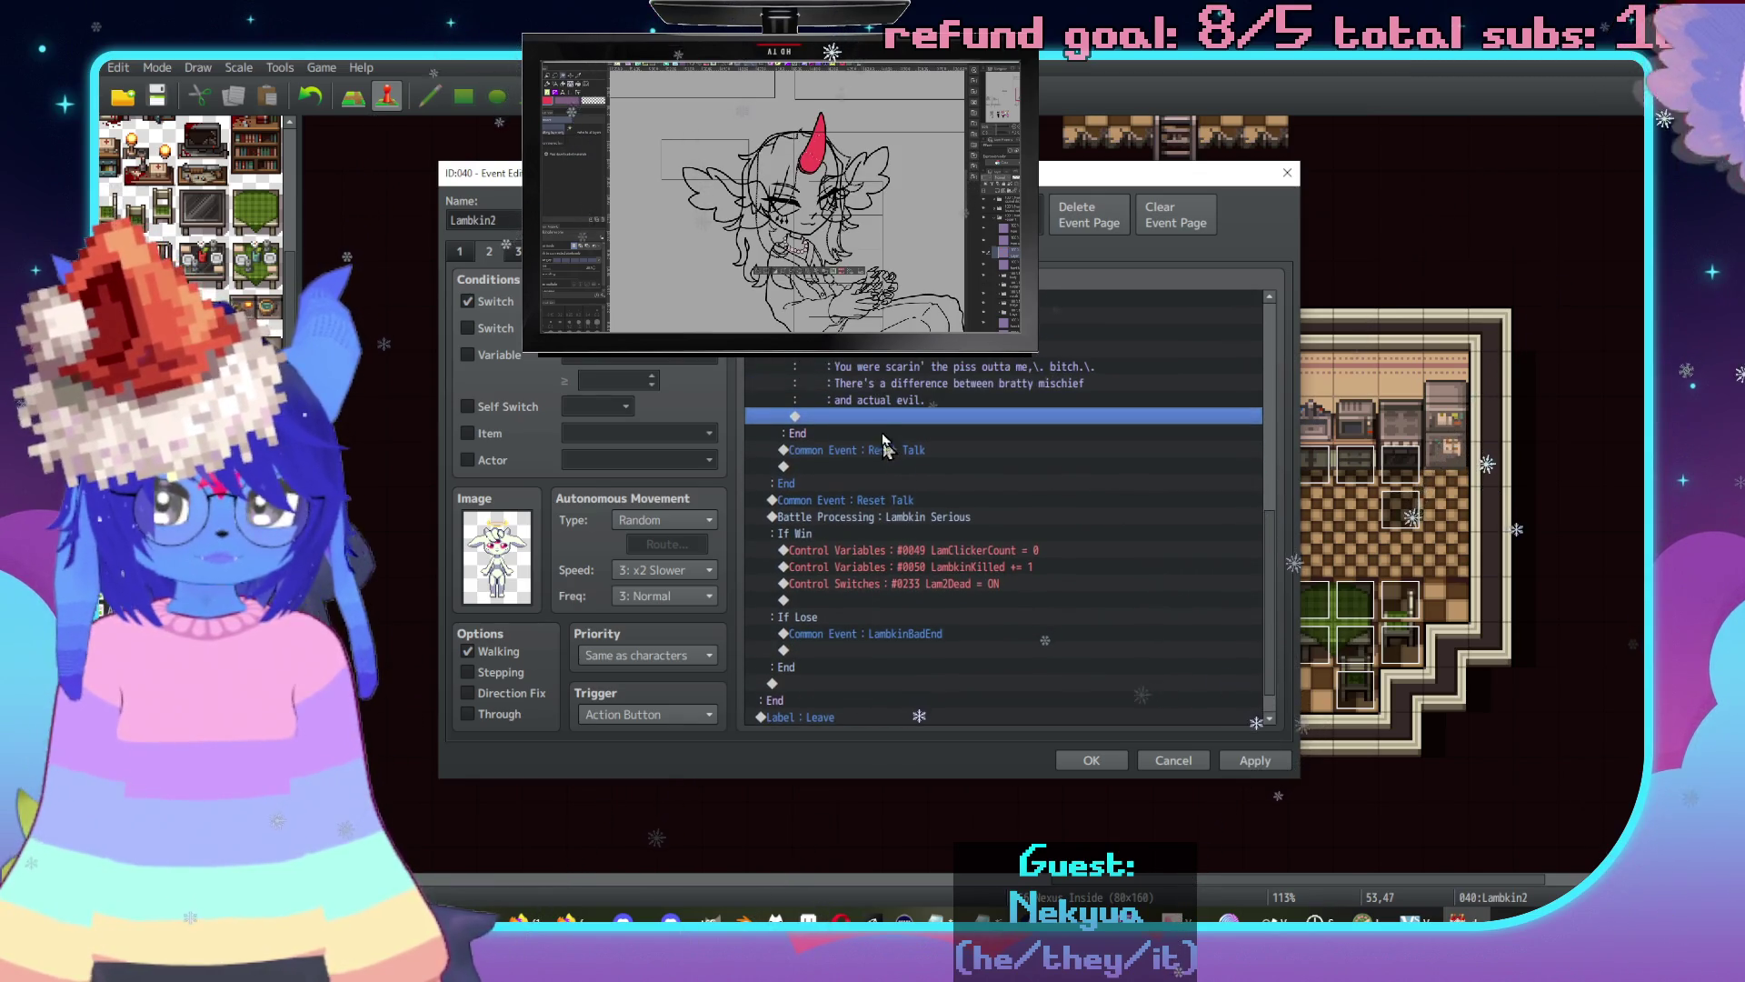
pyautogui.doubleClick(881, 420)
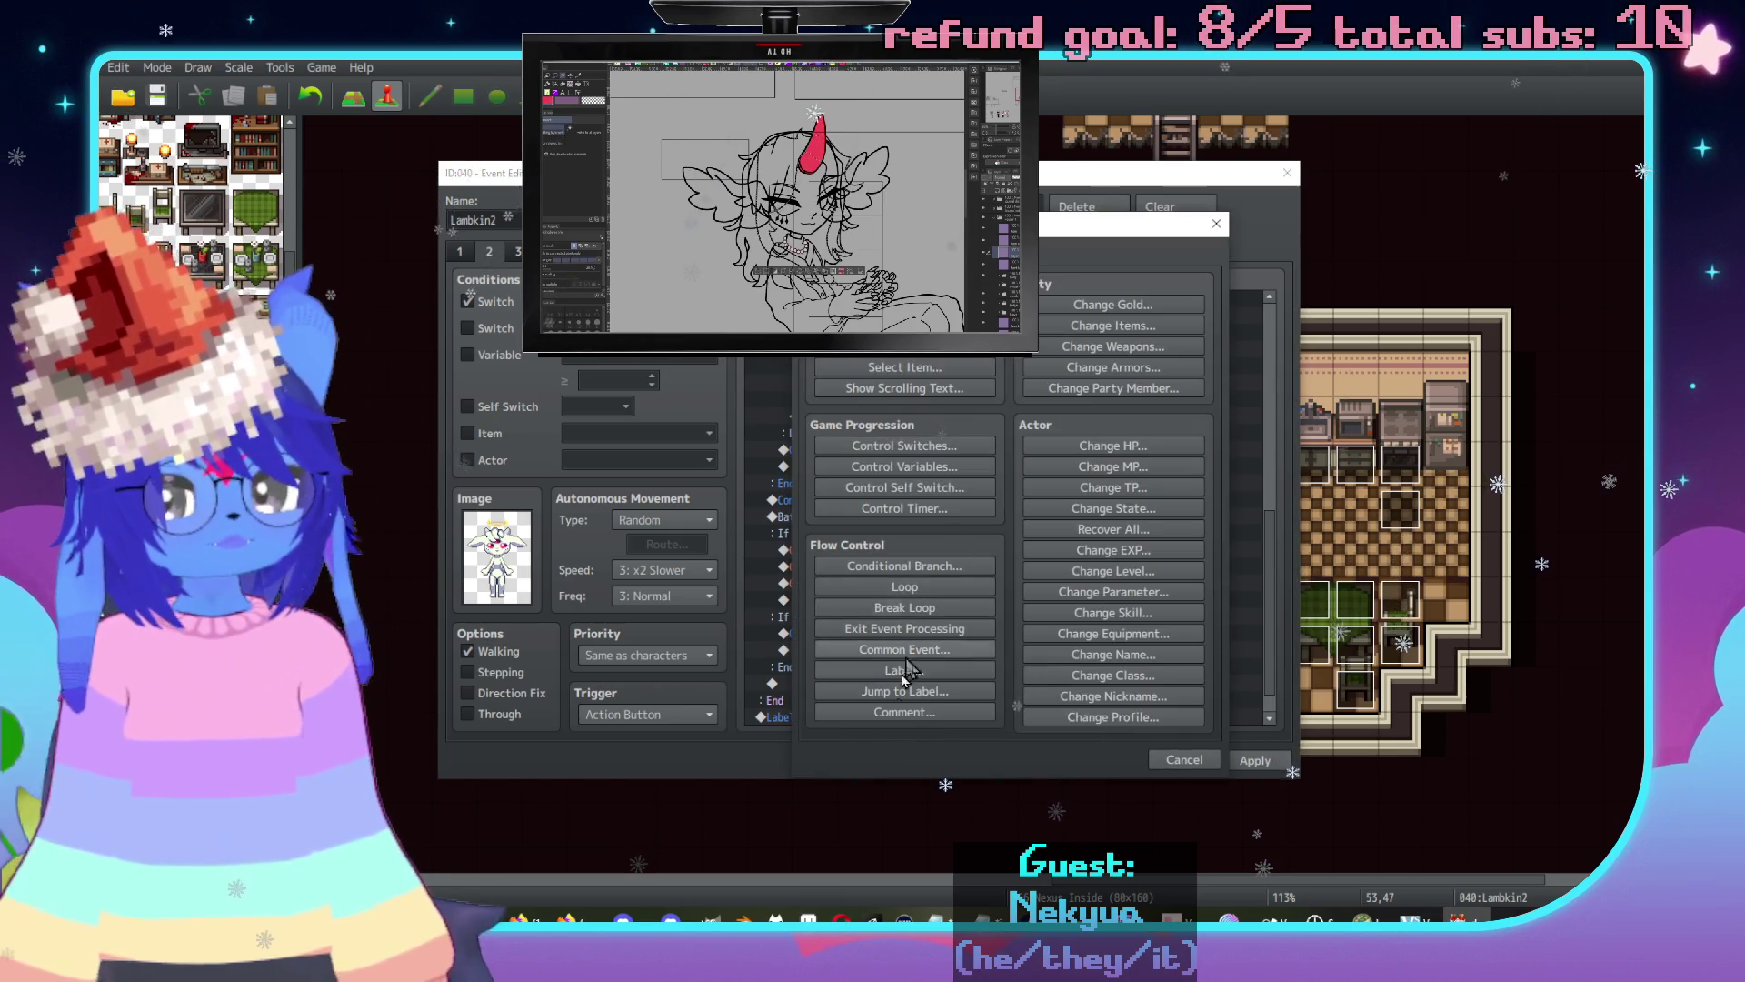
pyautogui.click(891, 692)
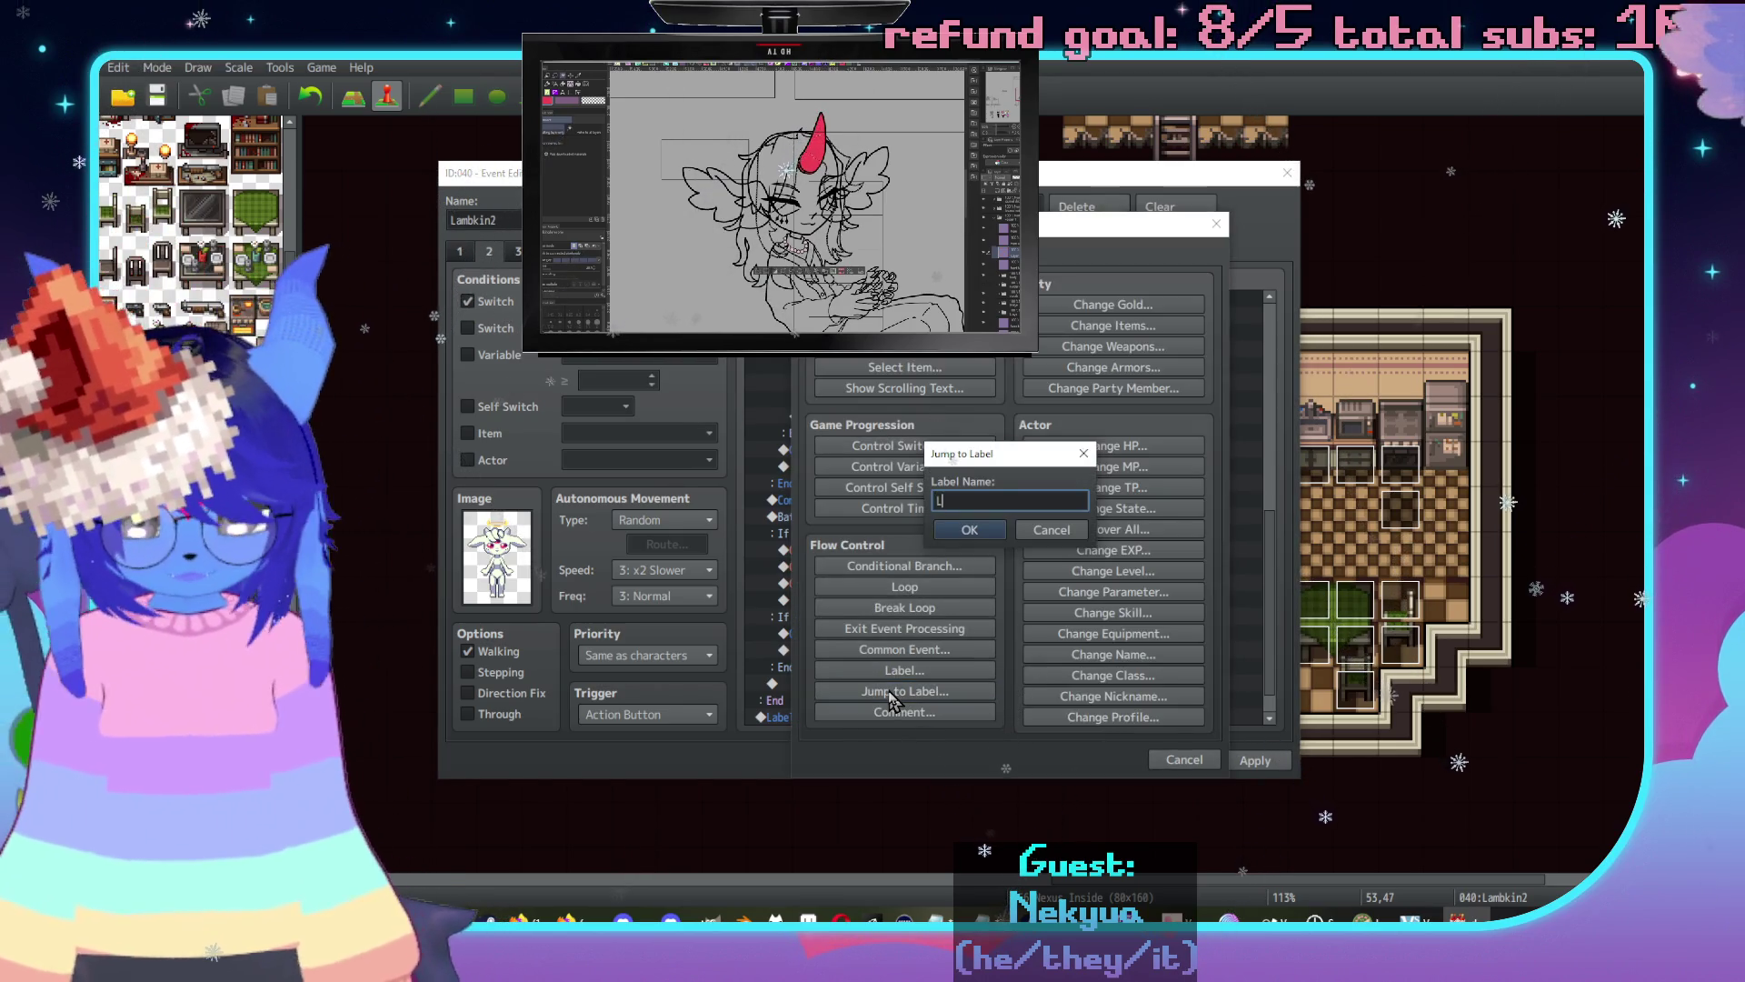
pyautogui.write('eav')
pyautogui.press('Return')
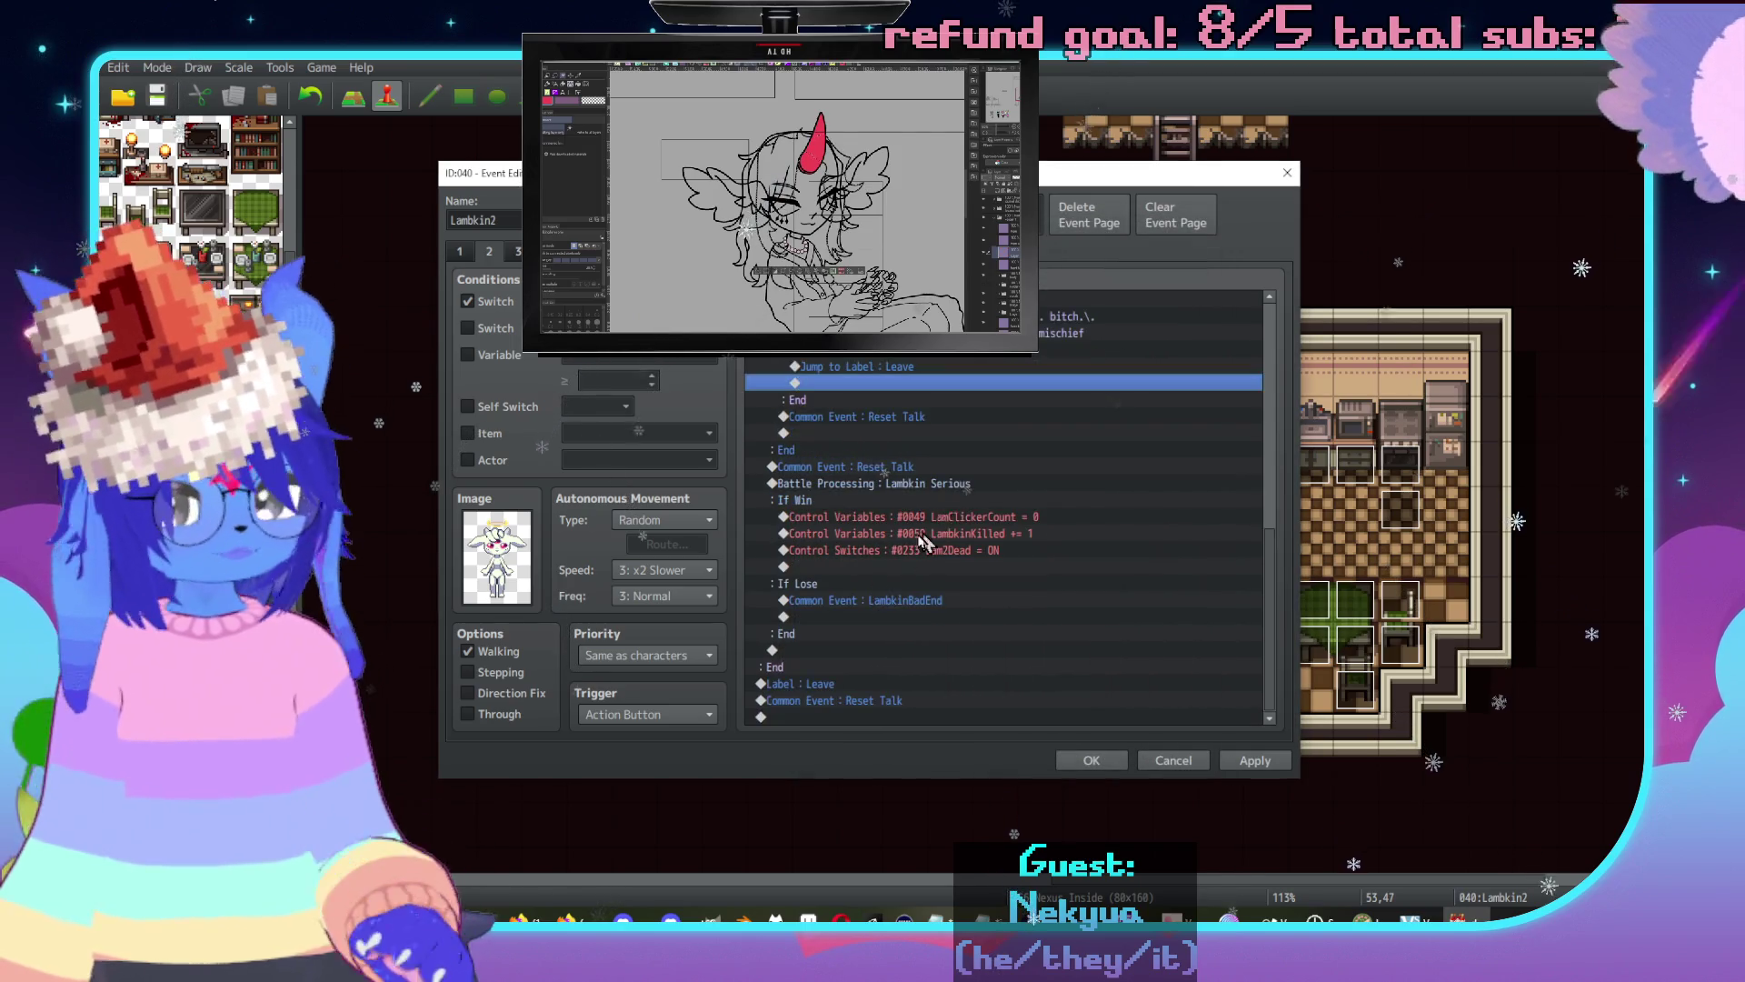
# Reopen the command list below the Yes reply to add another command.
pyautogui.scroll(3, 912, 540)
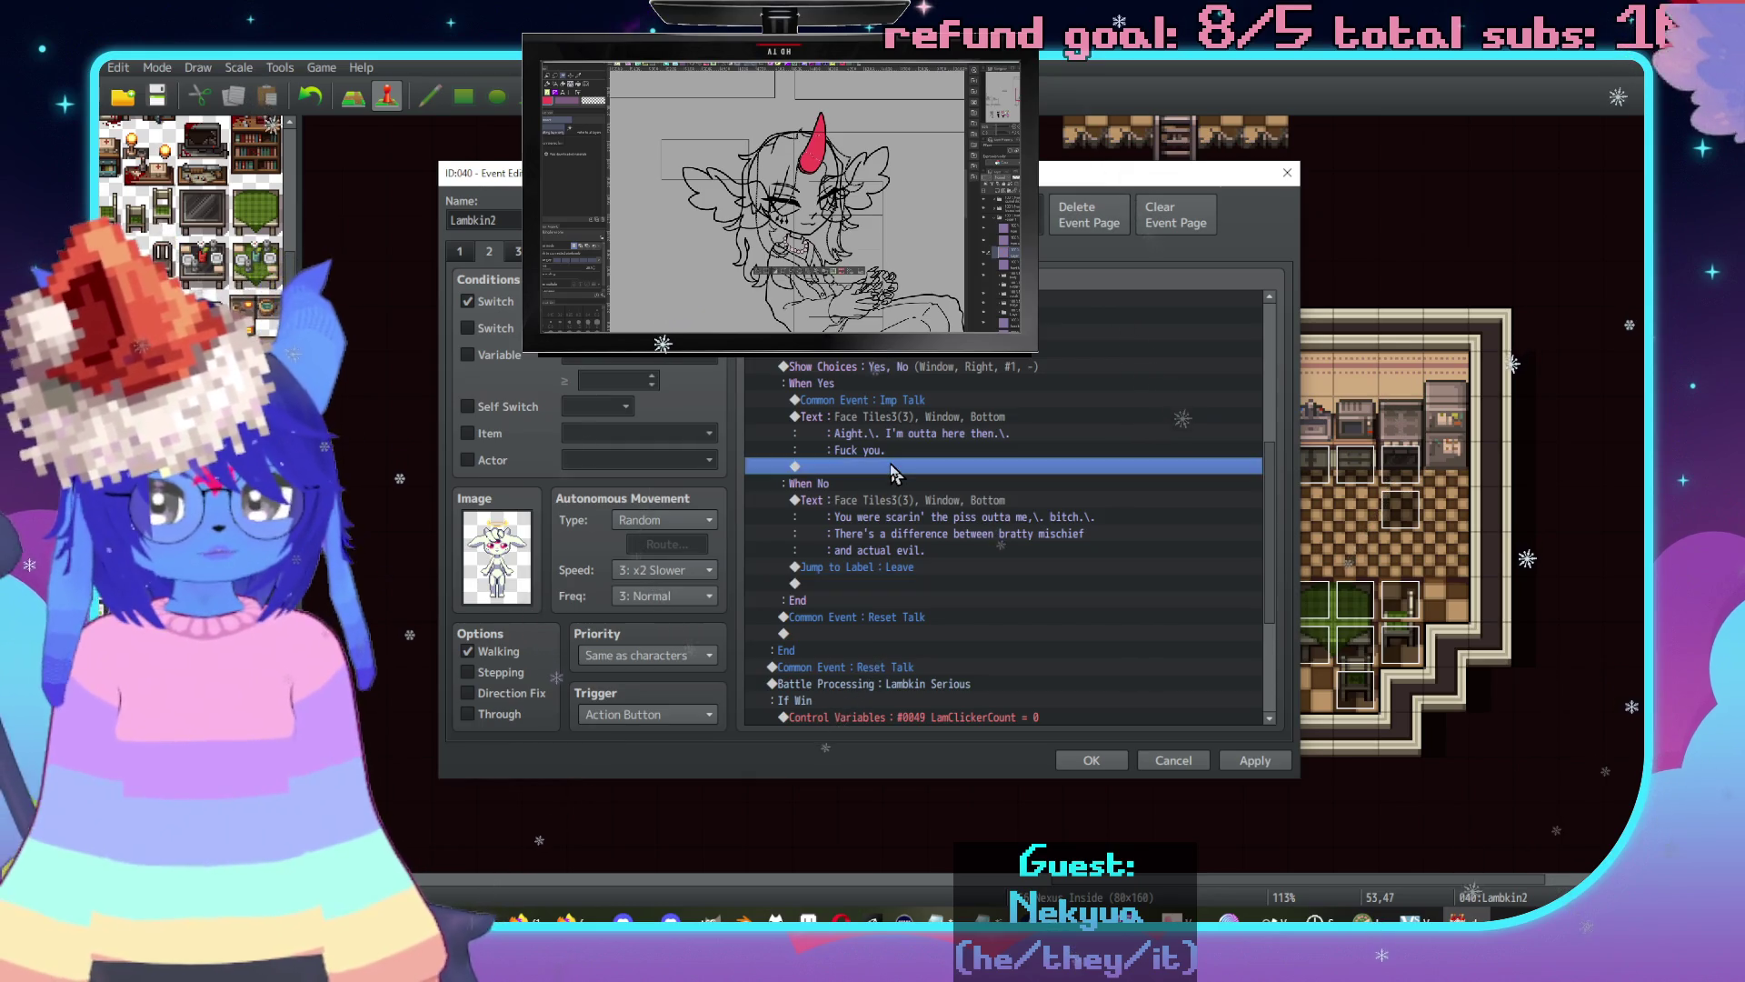
pyautogui.doubleClick(892, 467)
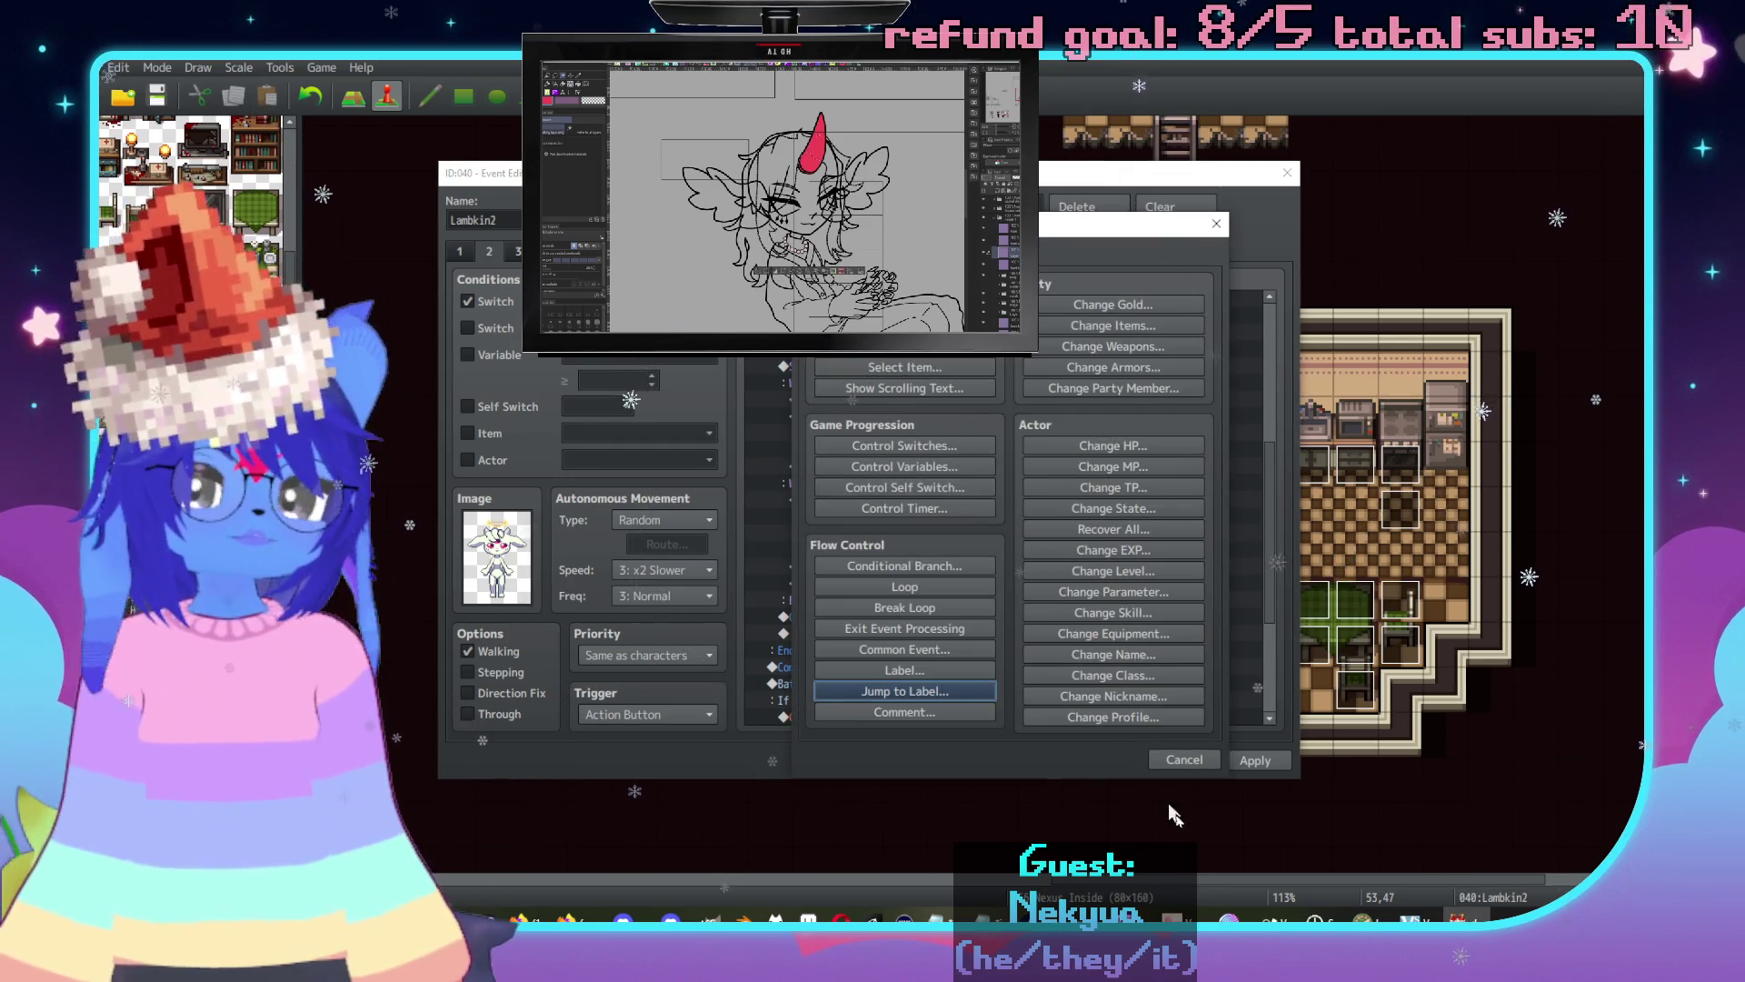
pyautogui.click(1183, 760)
pyautogui.scroll(-3, 926, 506)
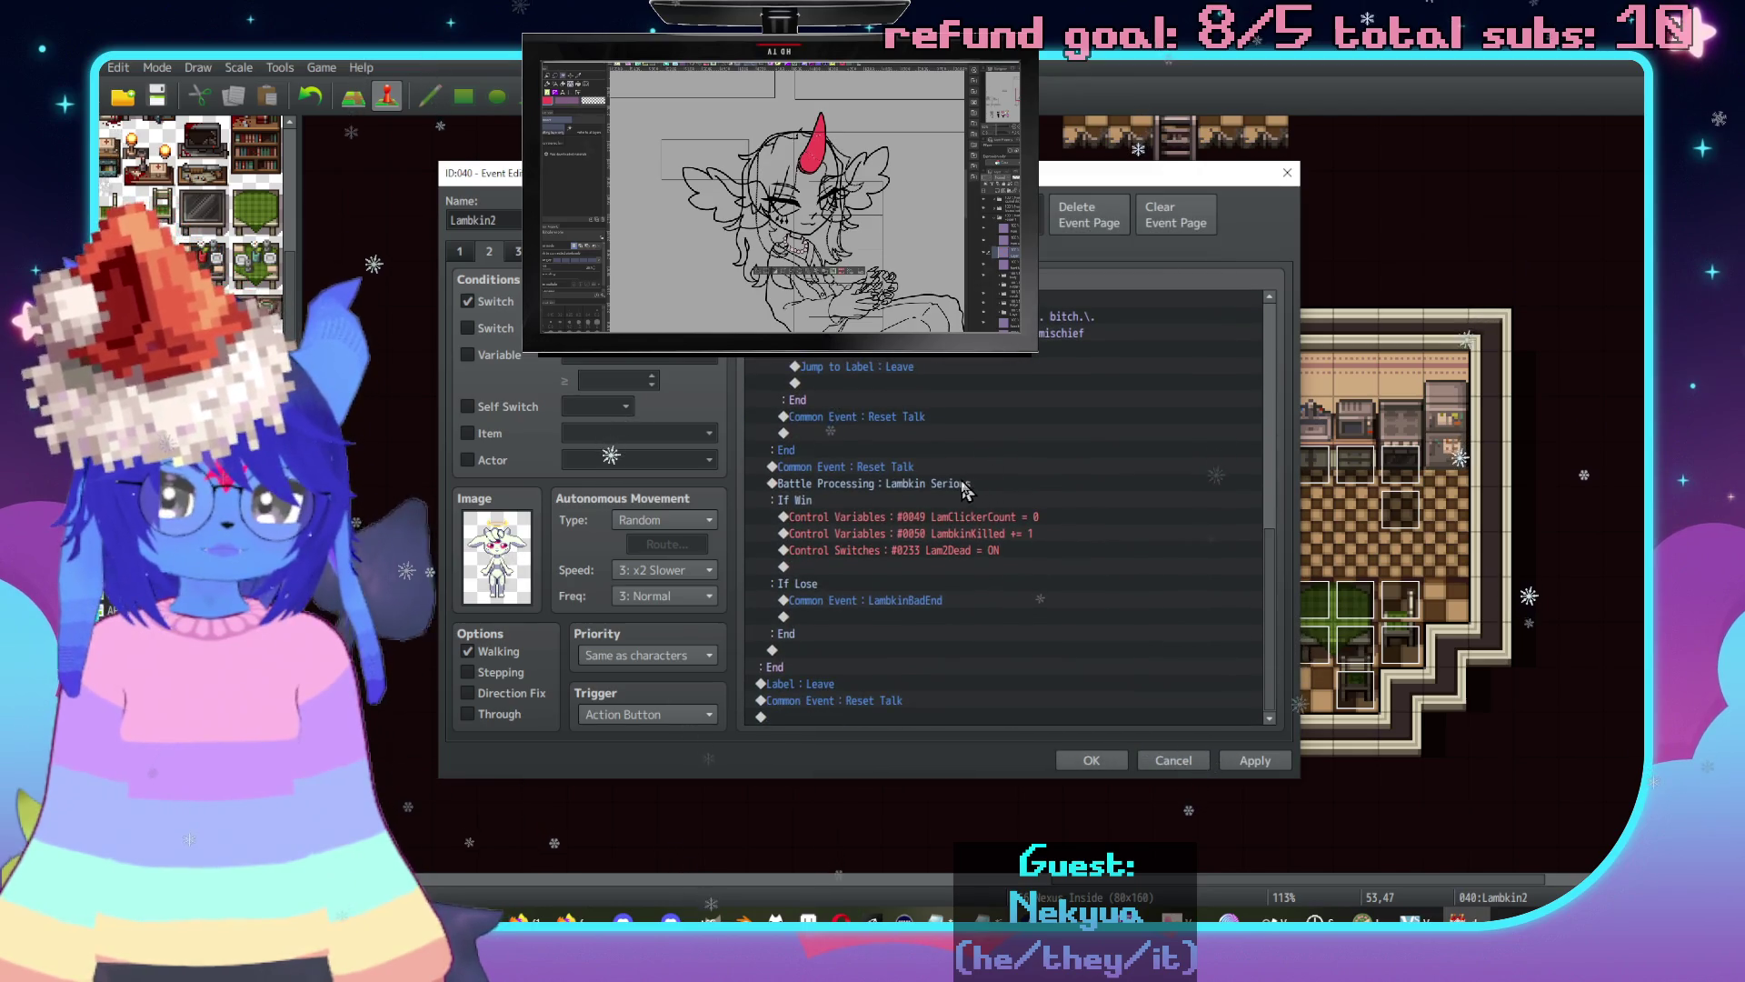
pyautogui.doubleClick(920, 484)
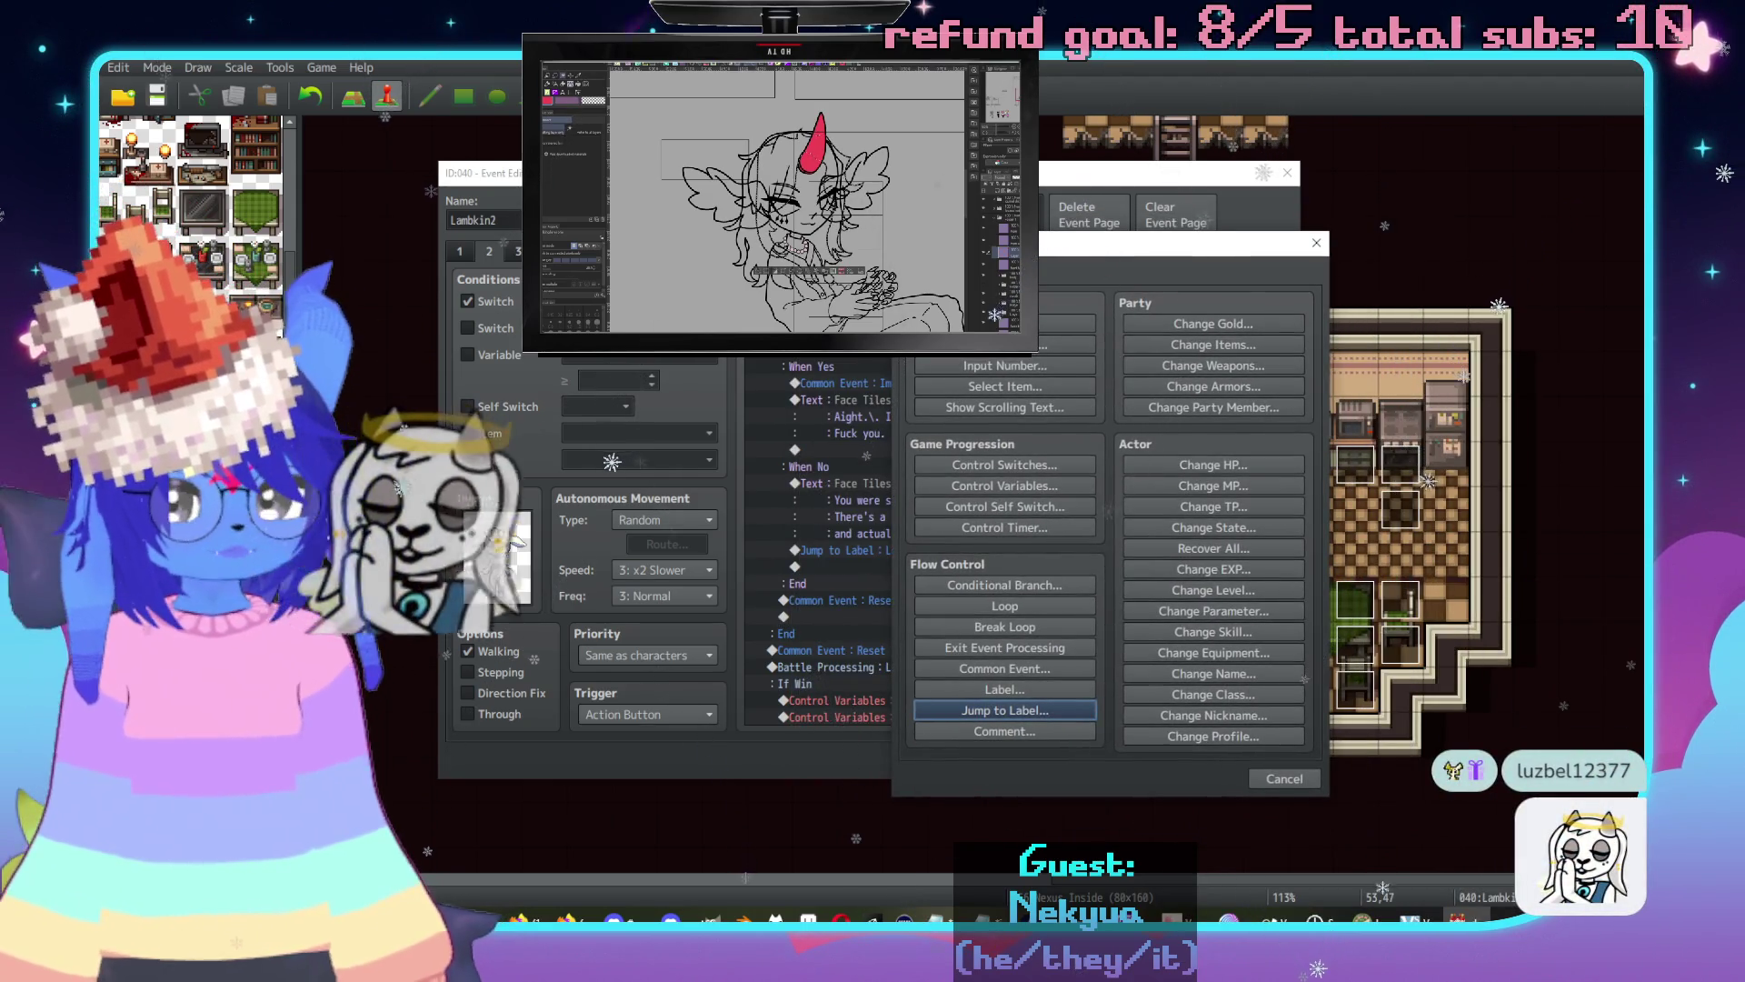
# Add a Change Party Member command removing 0006 Checker from the party.
pyautogui.click(1214, 407)
pyautogui.click(1091, 483)
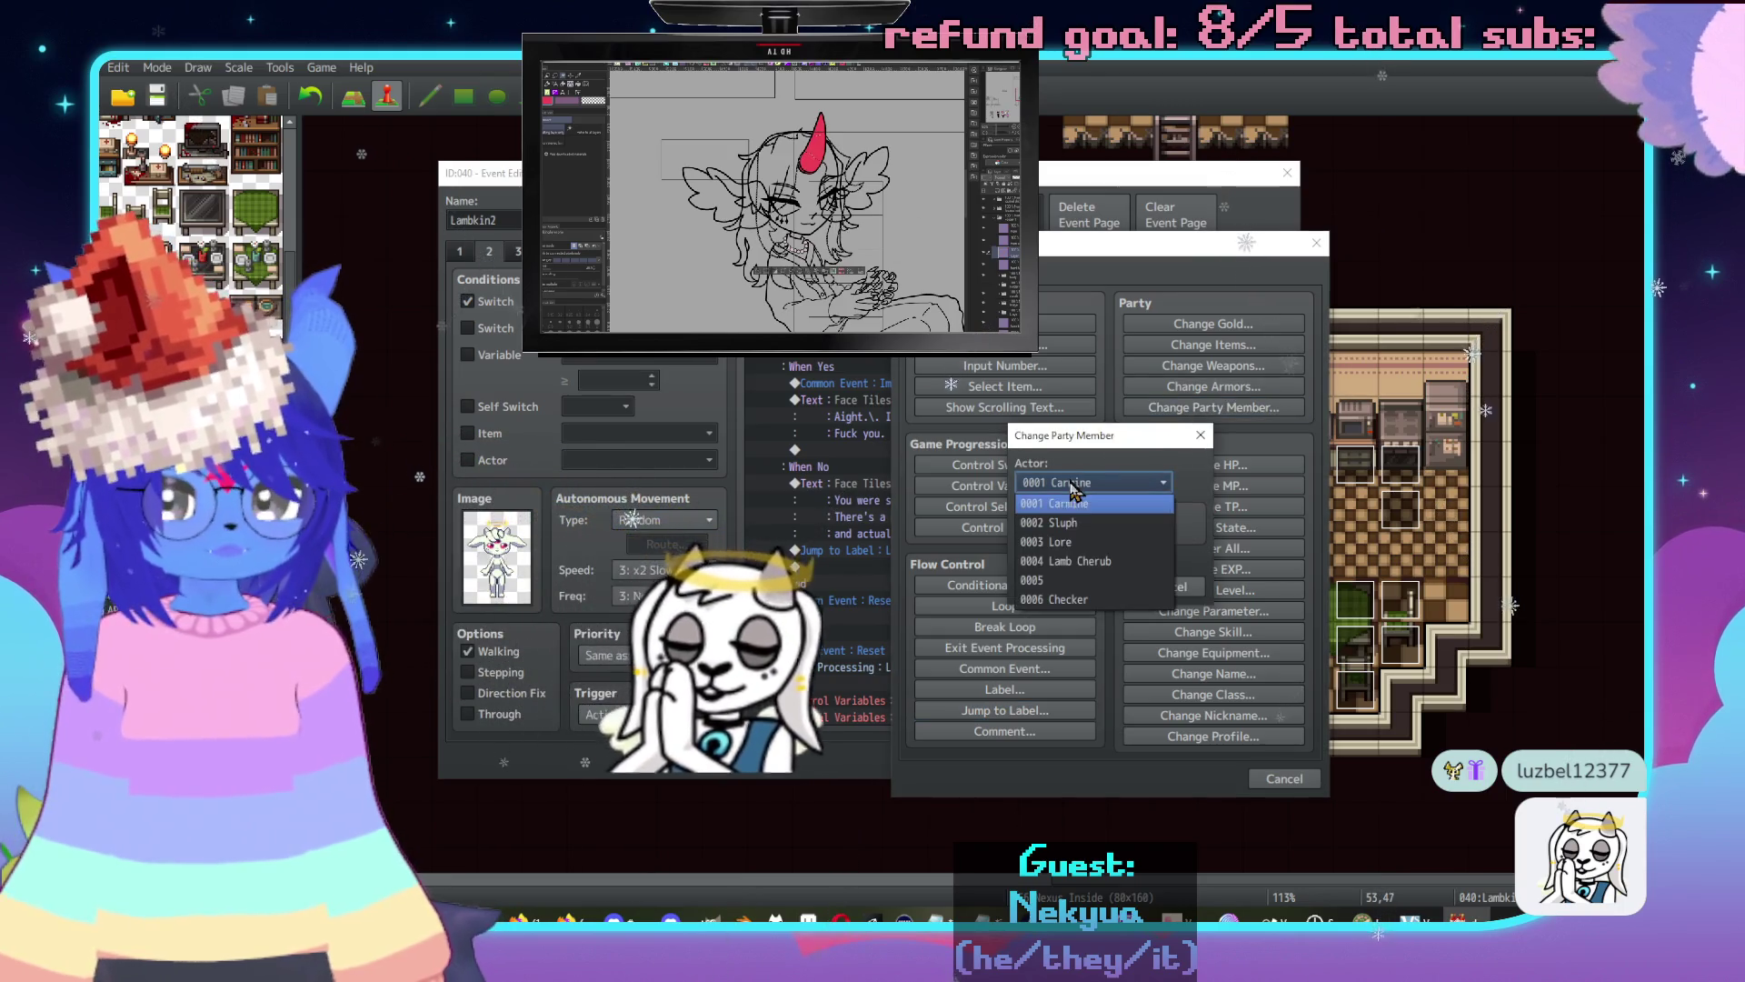
pyautogui.click(1082, 600)
pyautogui.click(1121, 531)
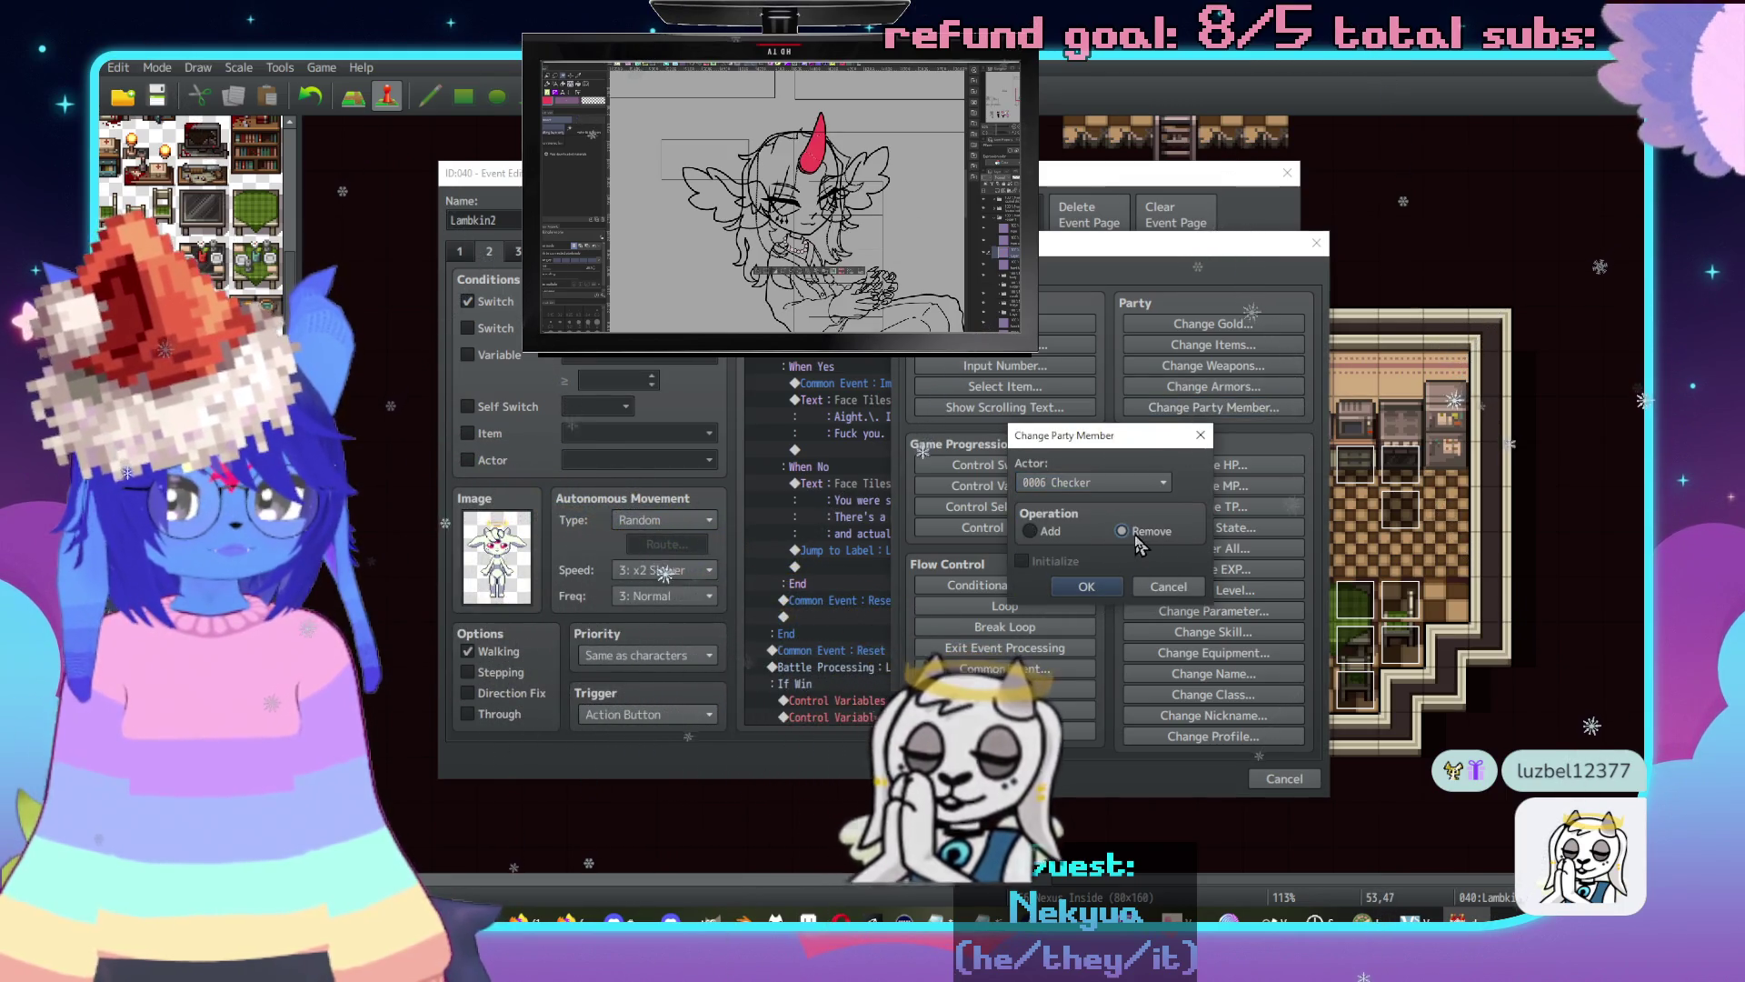
pyautogui.click(1087, 588)
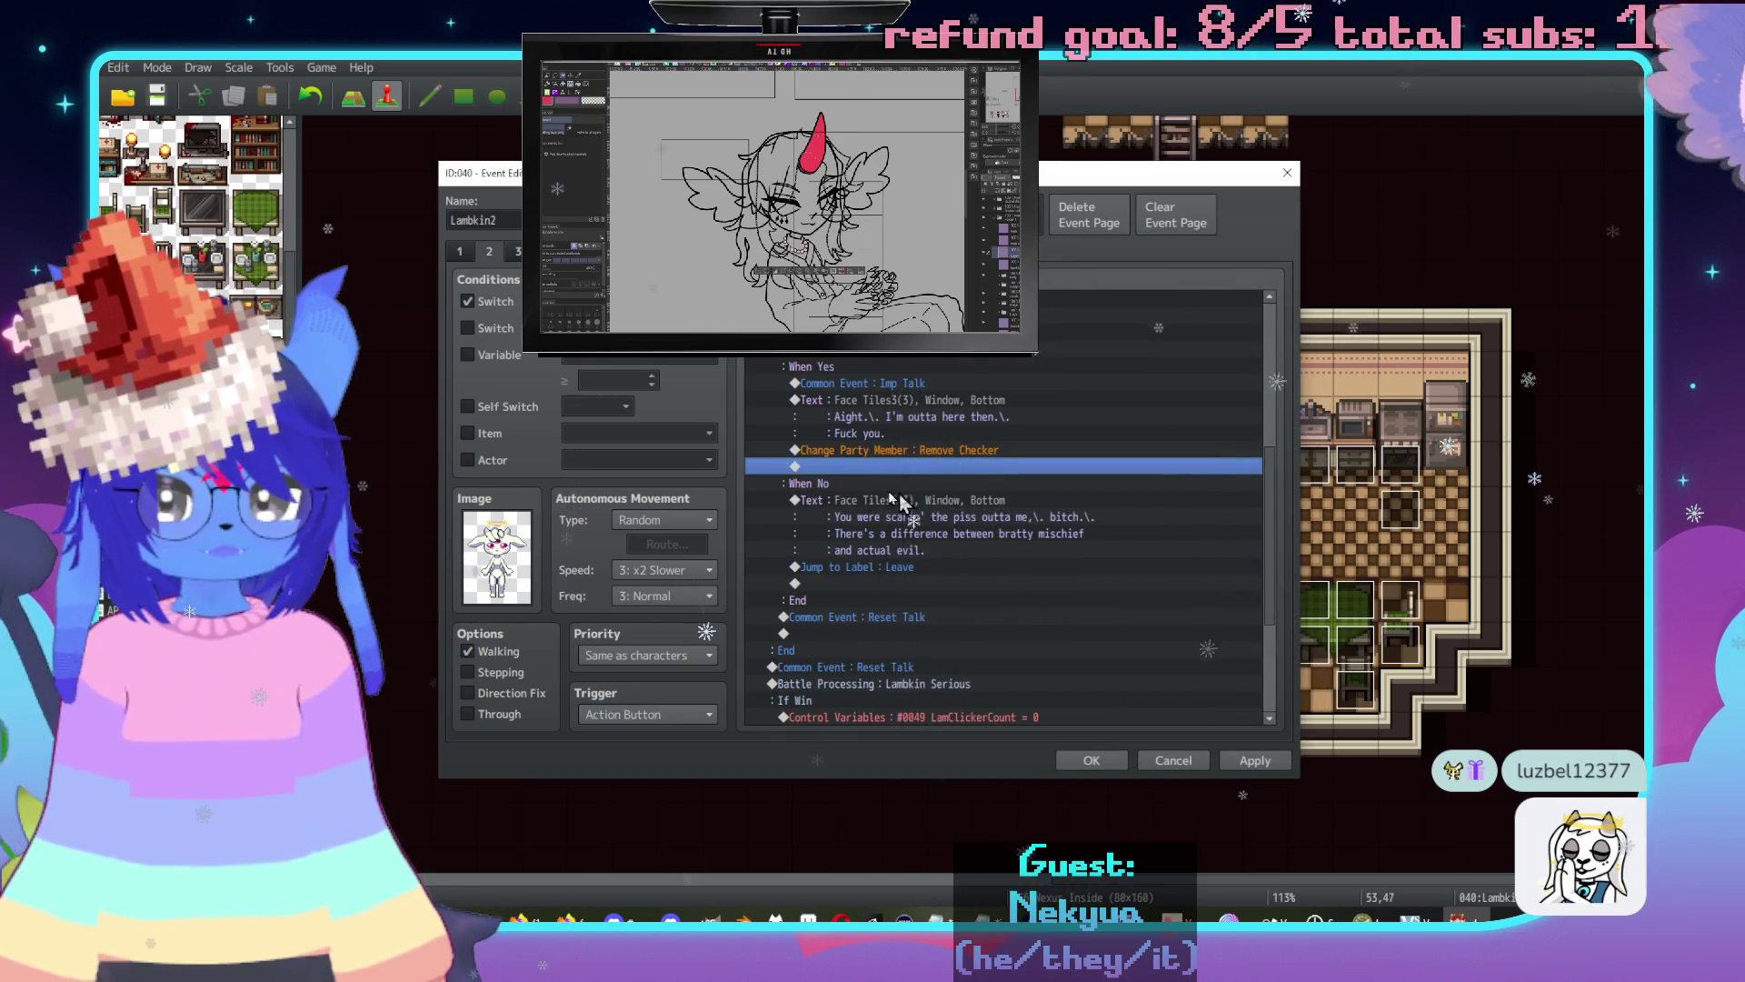
# Review the Checker-in-party block and the Leave label, then save the Lambkin2 event.
pyautogui.scroll(4, 891, 491)
pyautogui.click(900, 450)
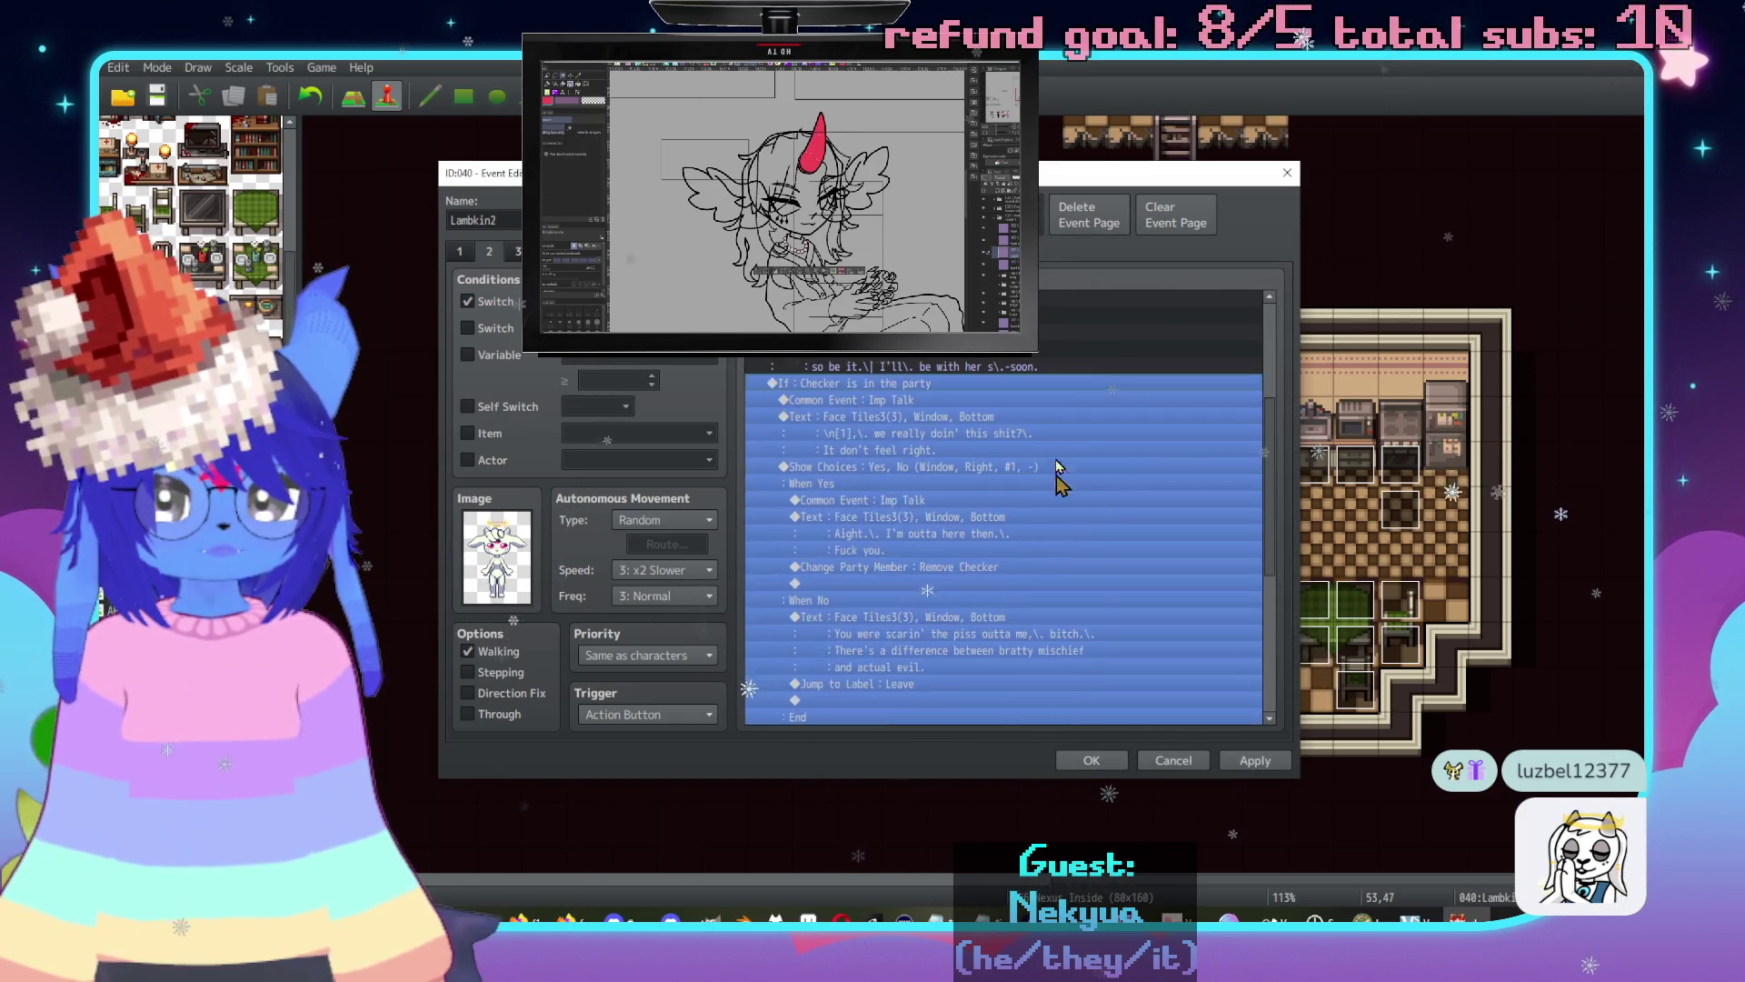
pyautogui.scroll(-5, 1045, 475)
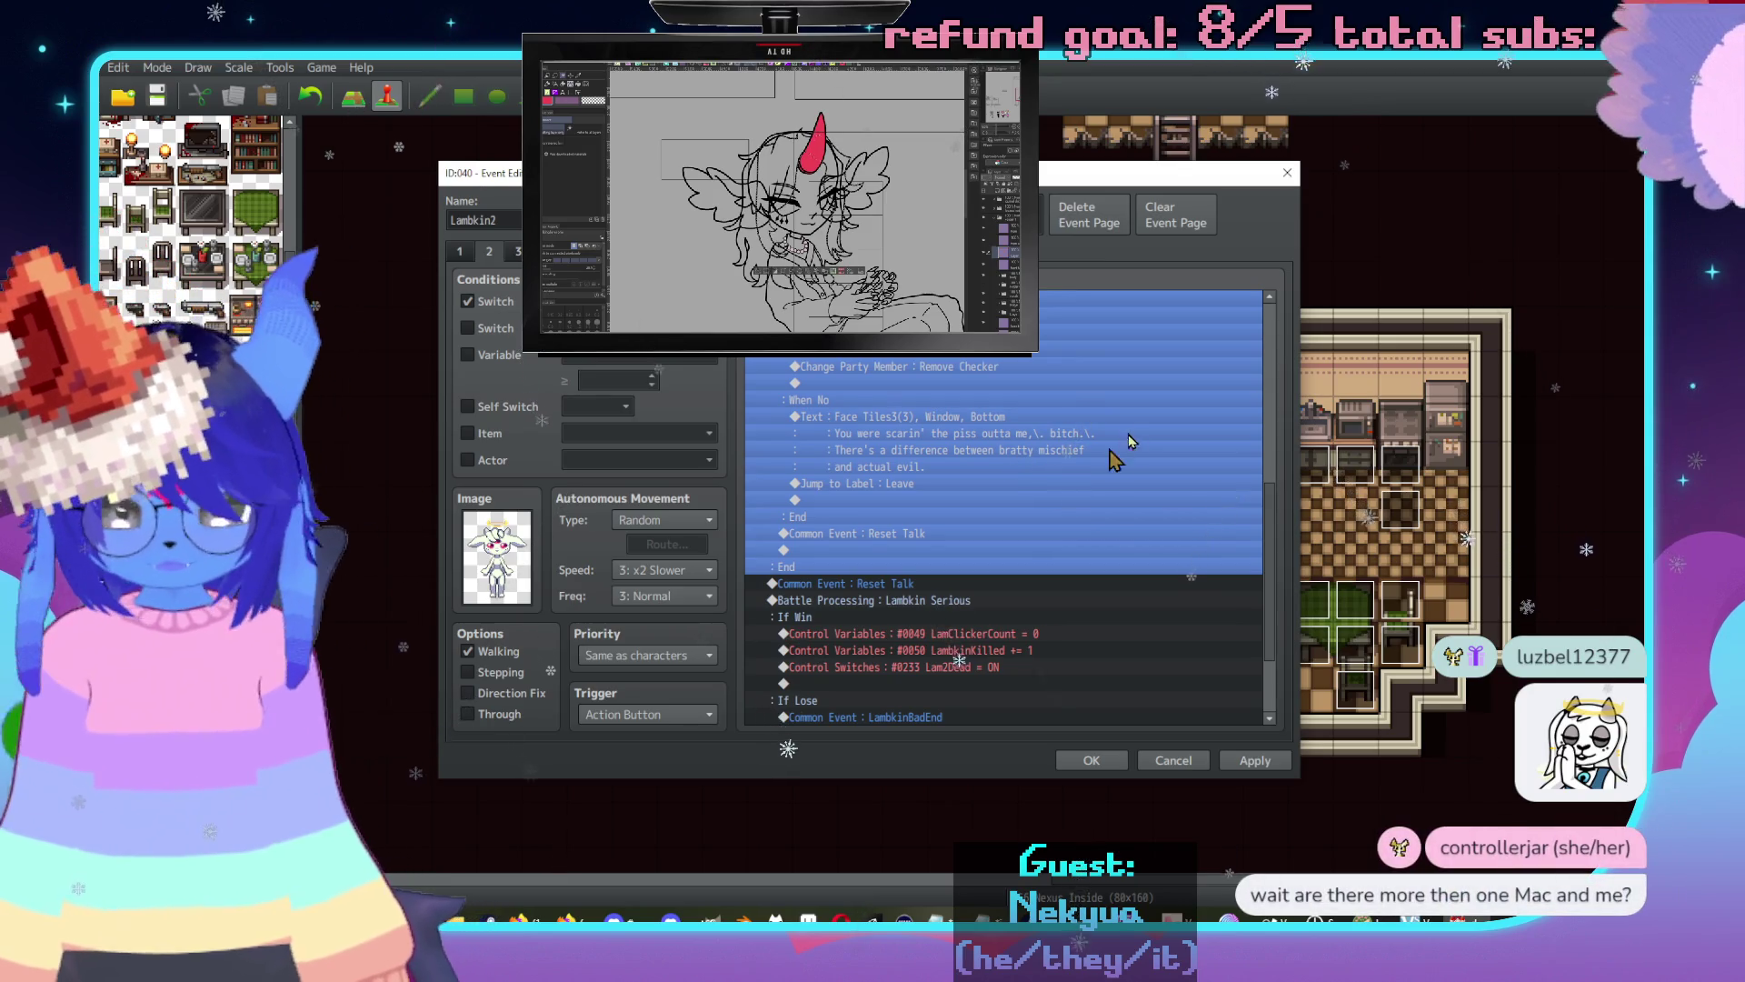
pyautogui.scroll(-2, 1091, 469)
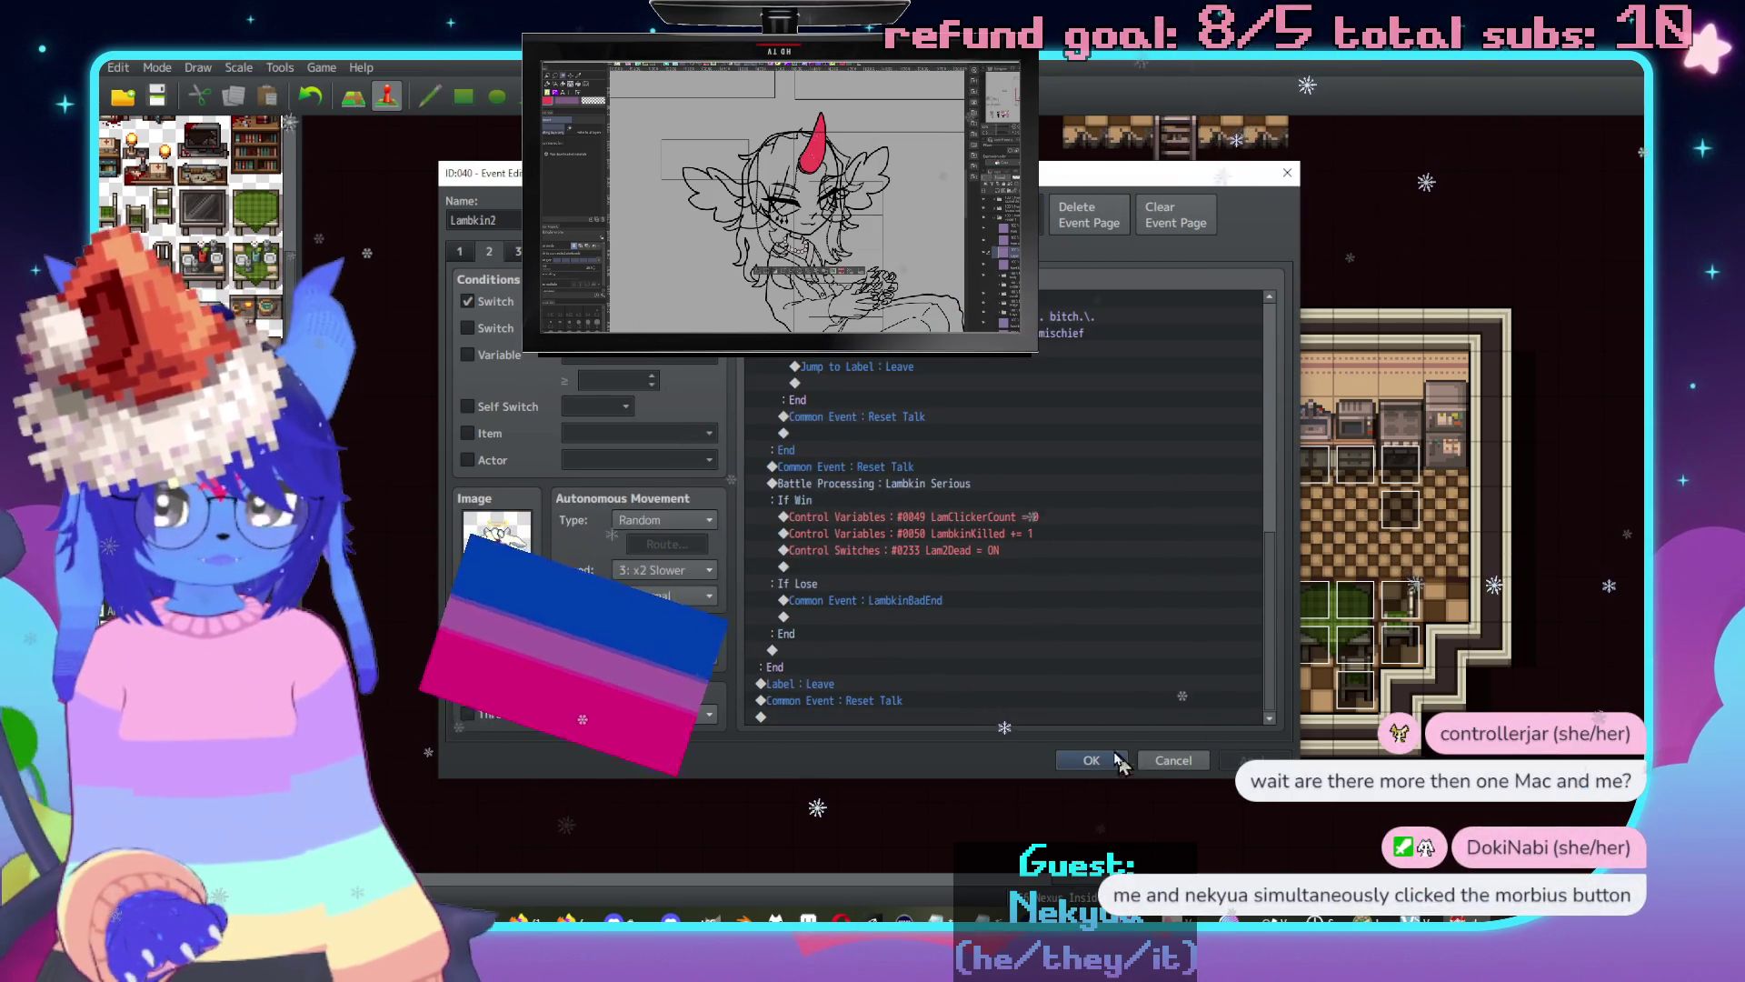
pyautogui.click(1104, 760)
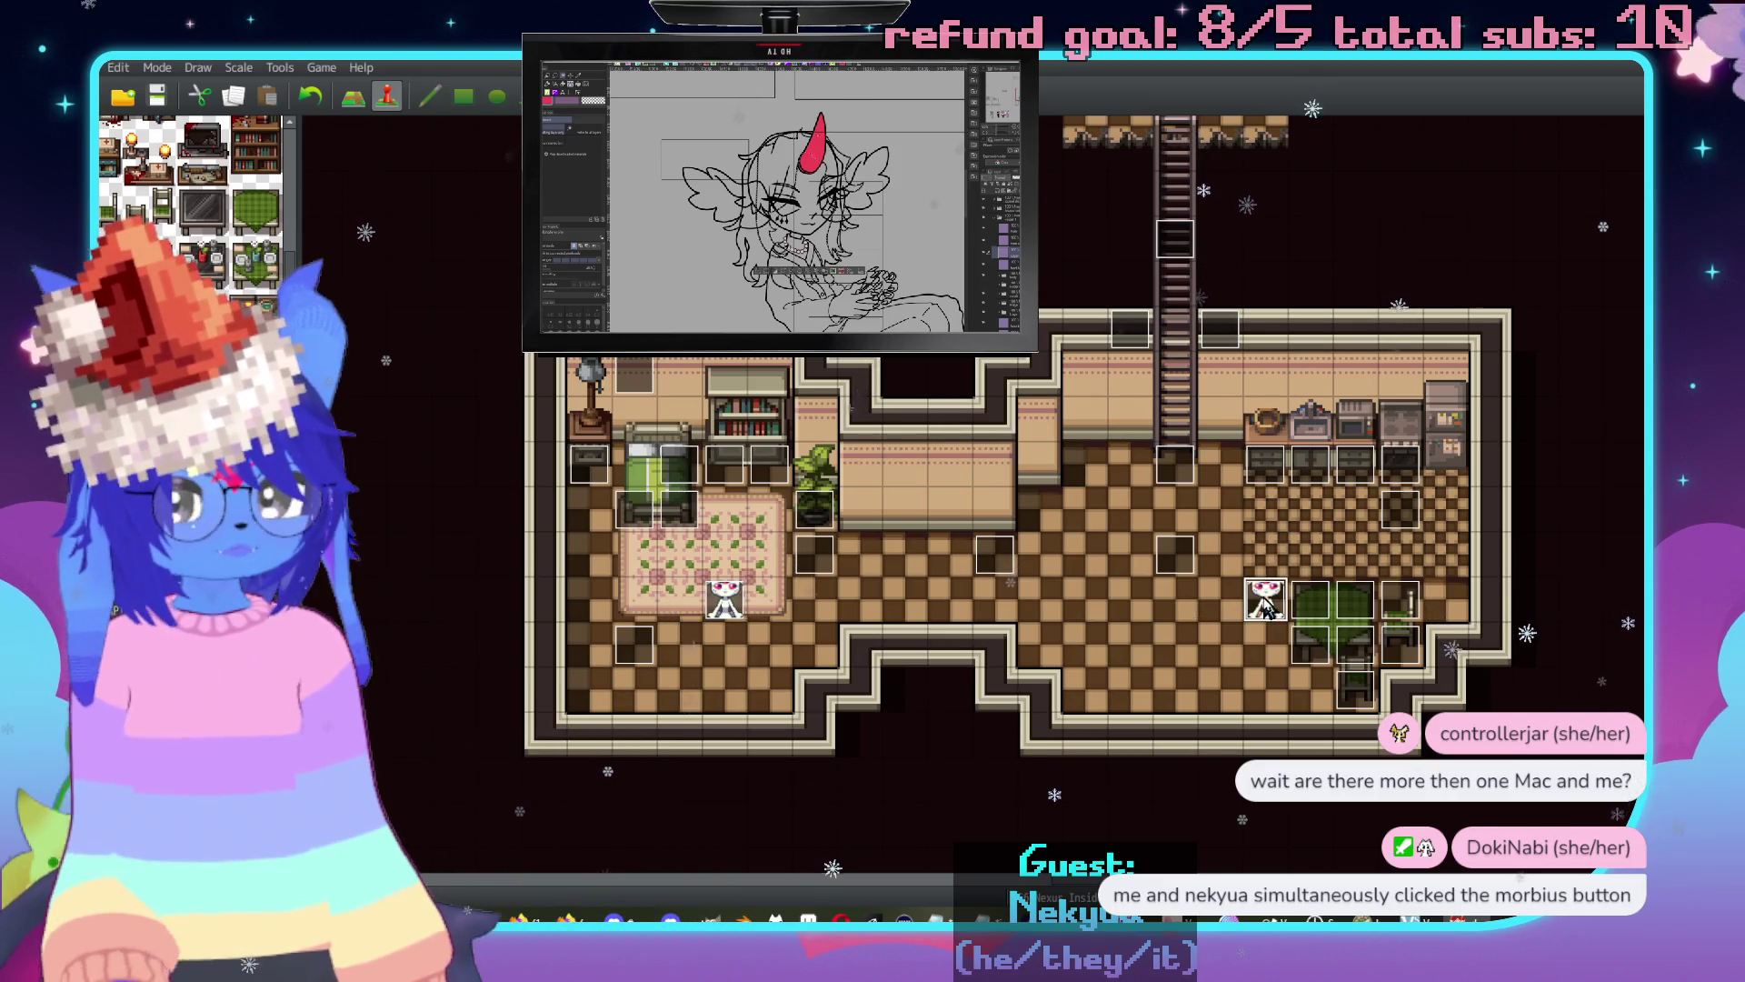
# Open Lambkin1's other page and select its final Reset Talk call.
pyautogui.doubleClick(1264, 604)
pyautogui.click(491, 252)
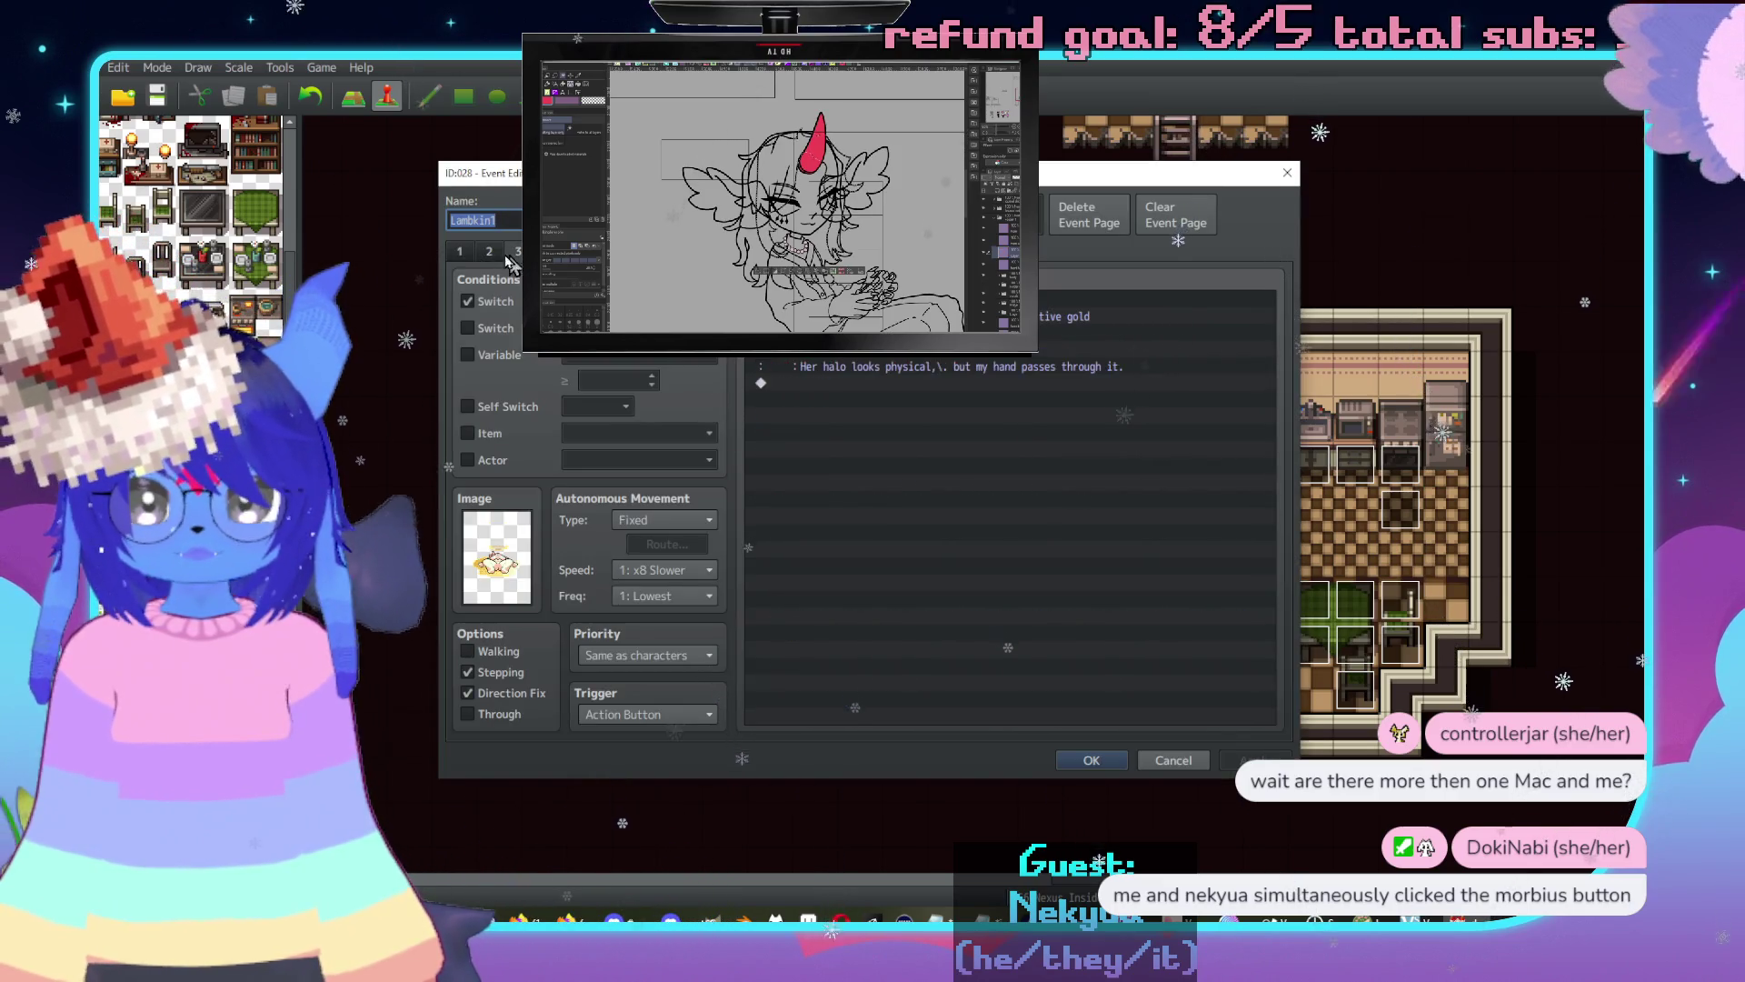
pyautogui.scroll(-2, 1023, 553)
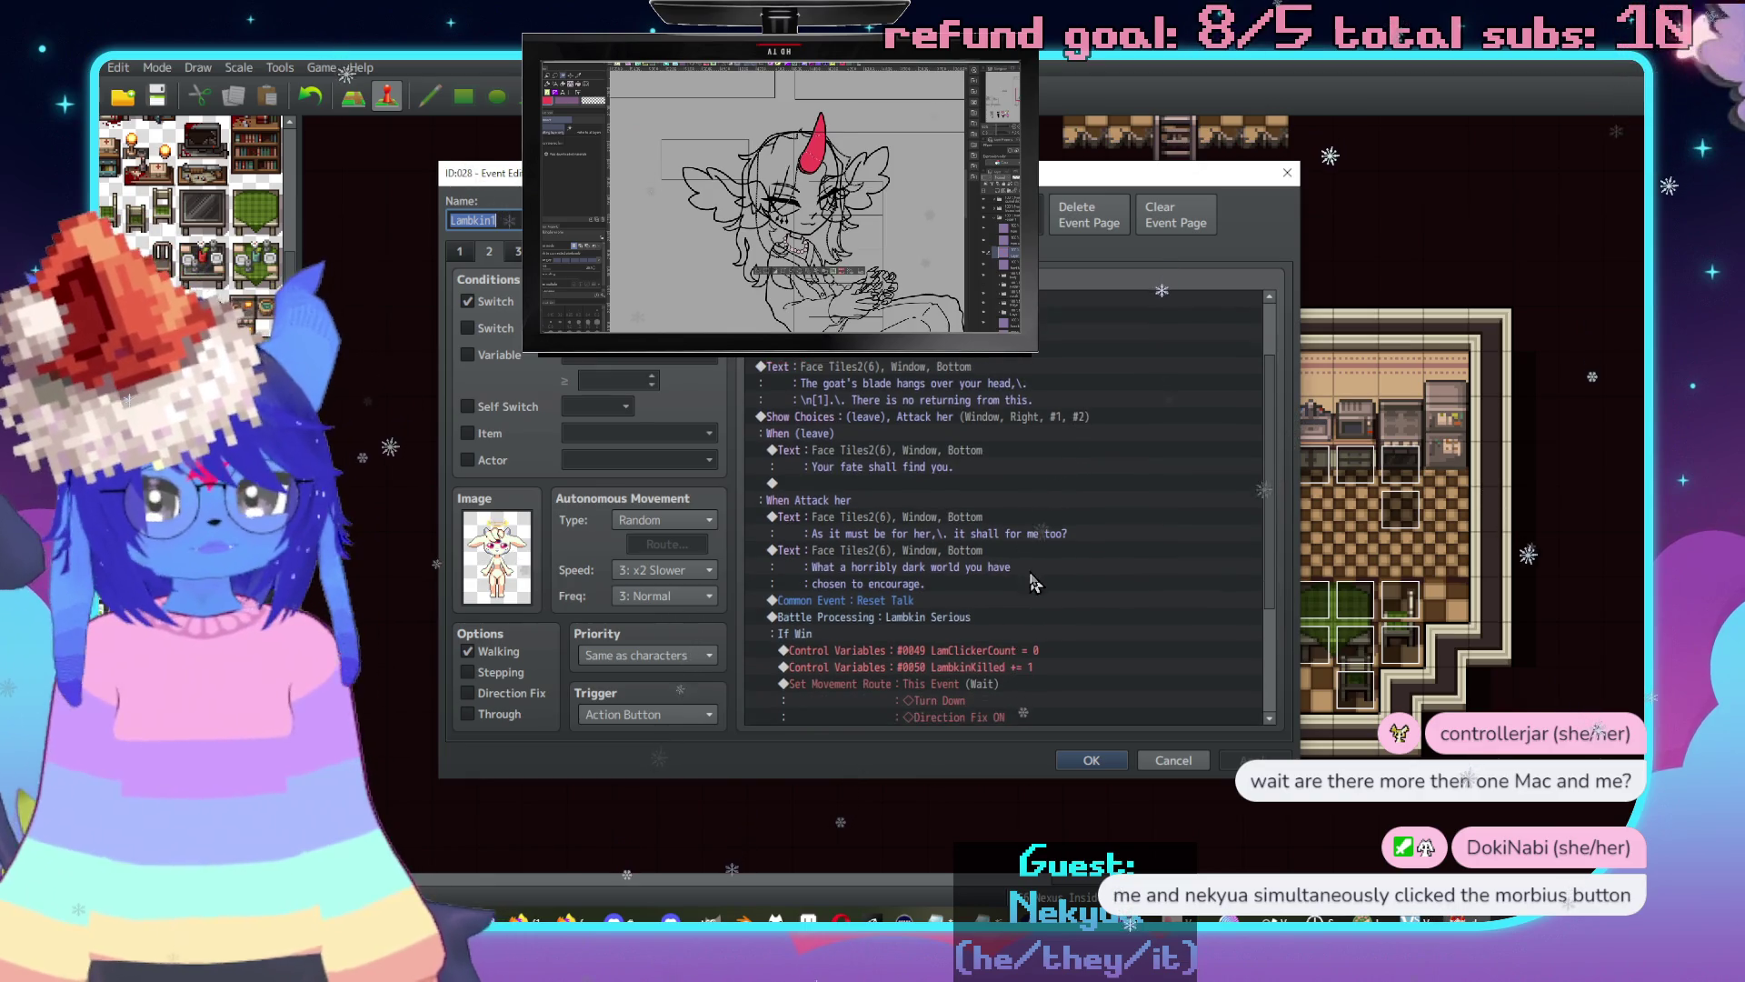
pyautogui.click(968, 600)
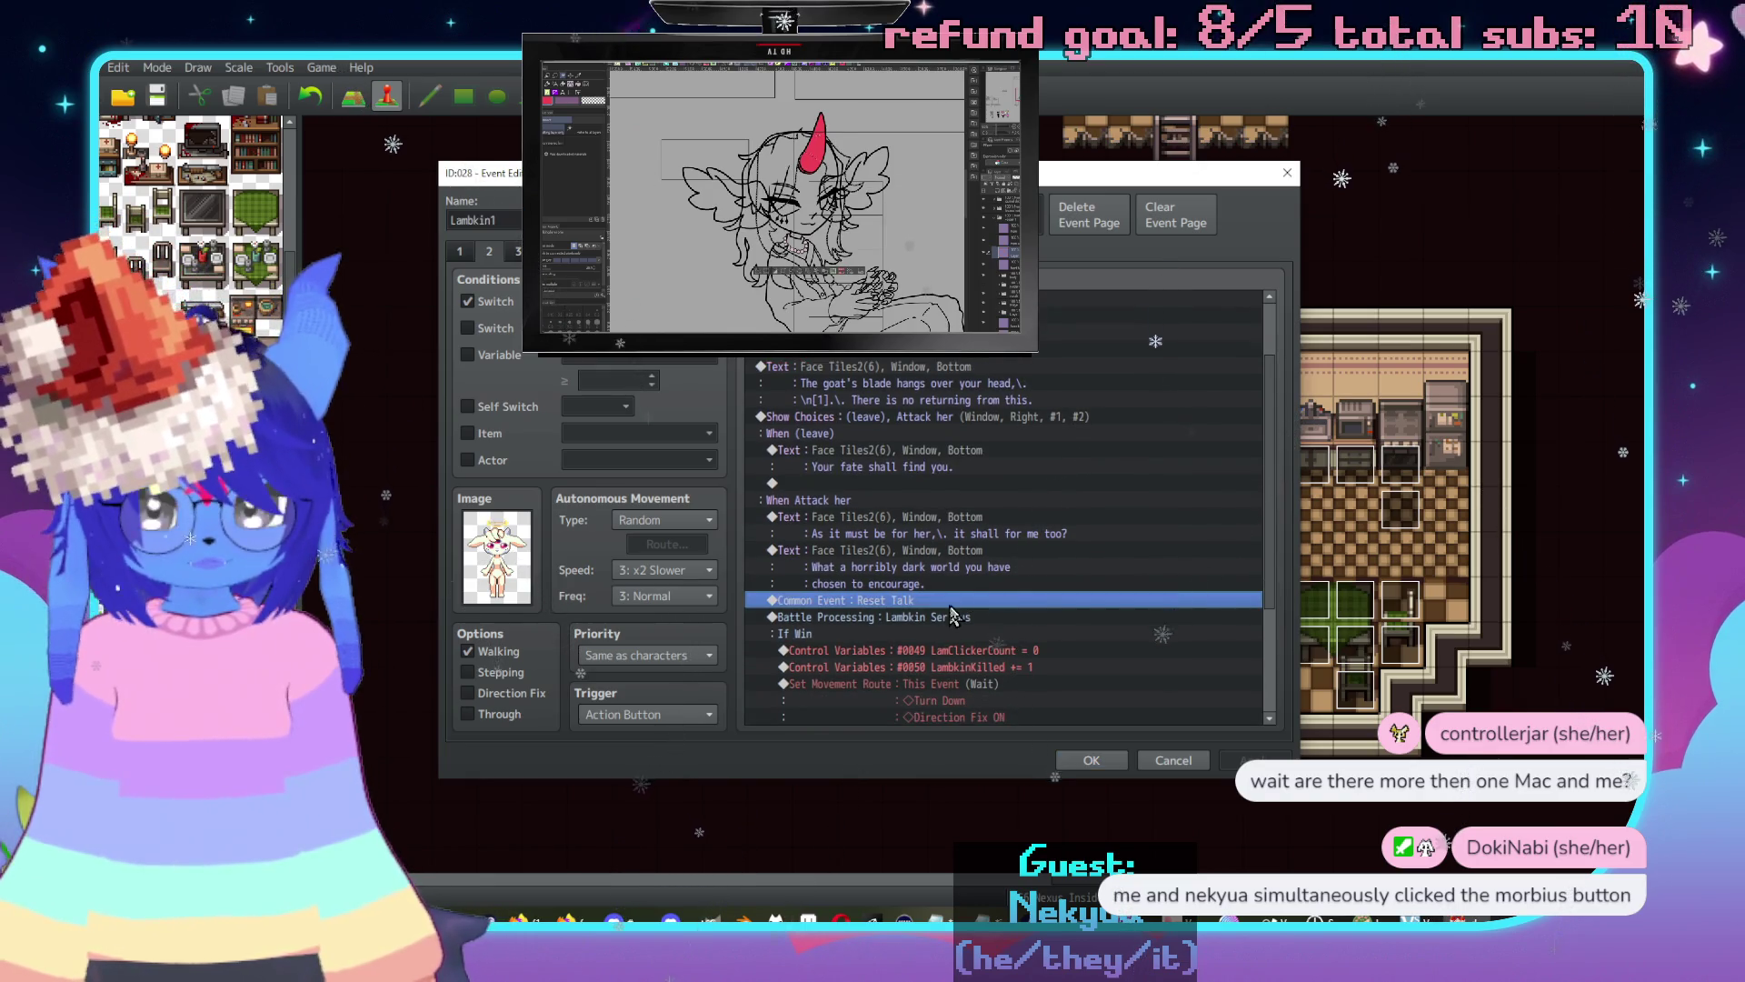
pyautogui.scroll(-2, 1040, 532)
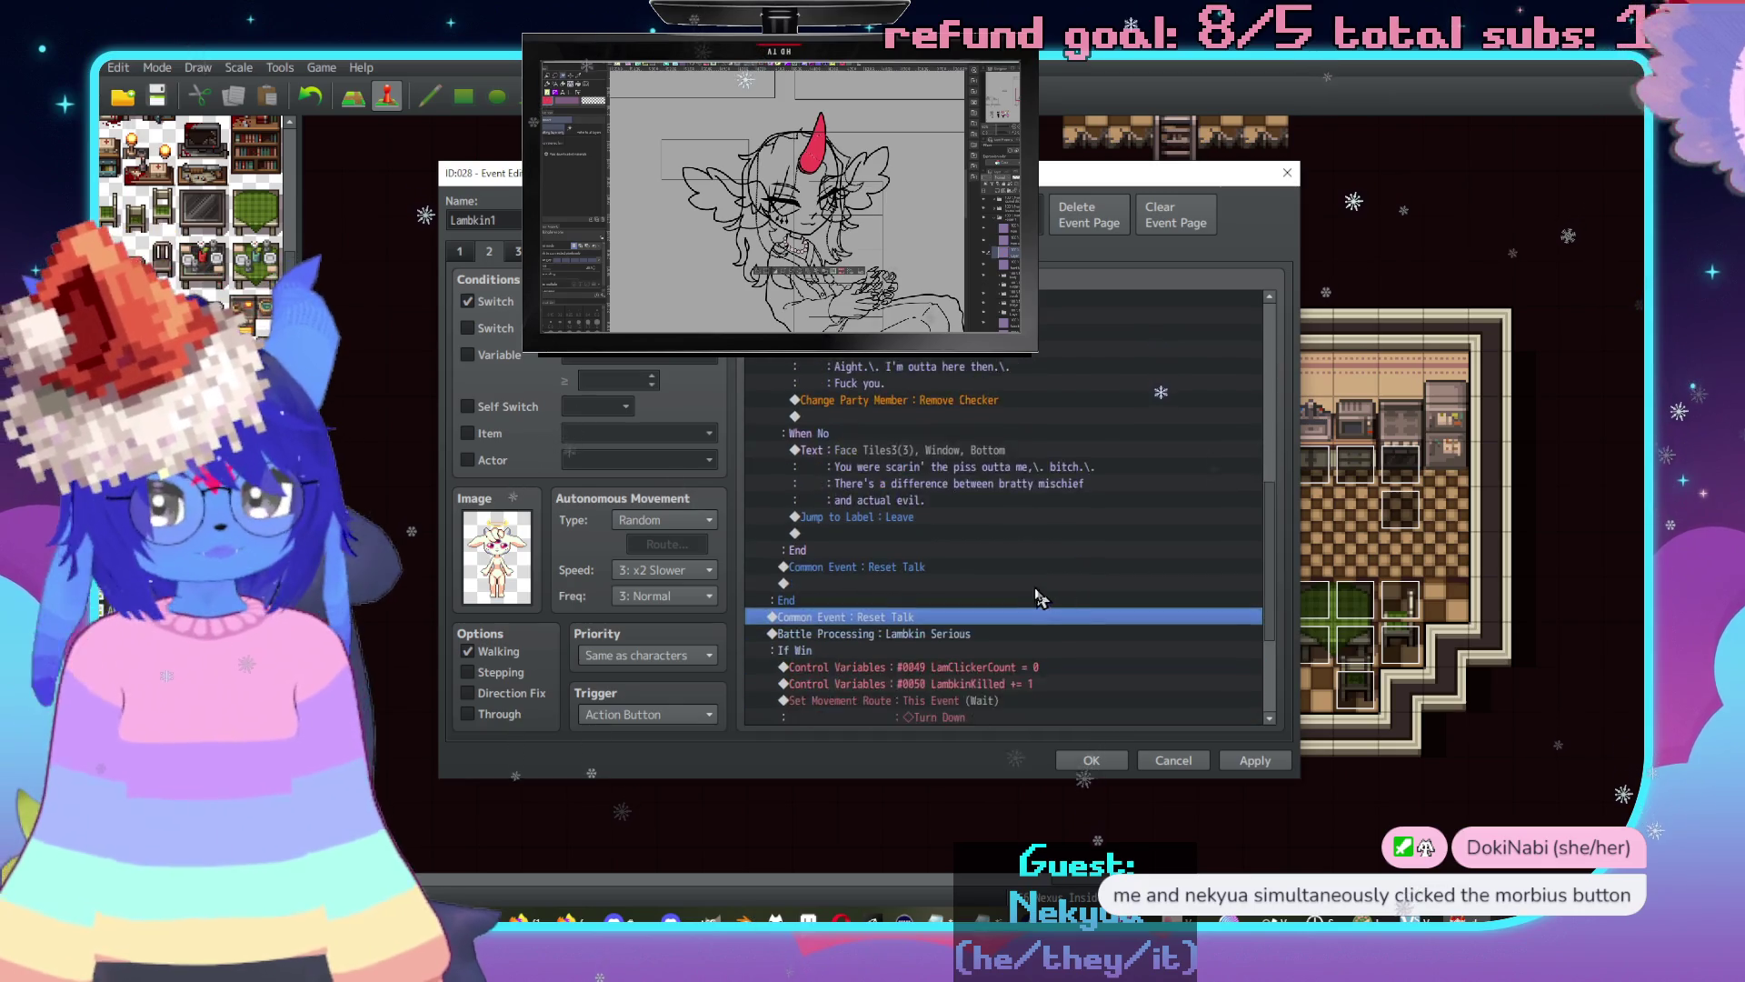
pyautogui.scroll(-2, 1032, 546)
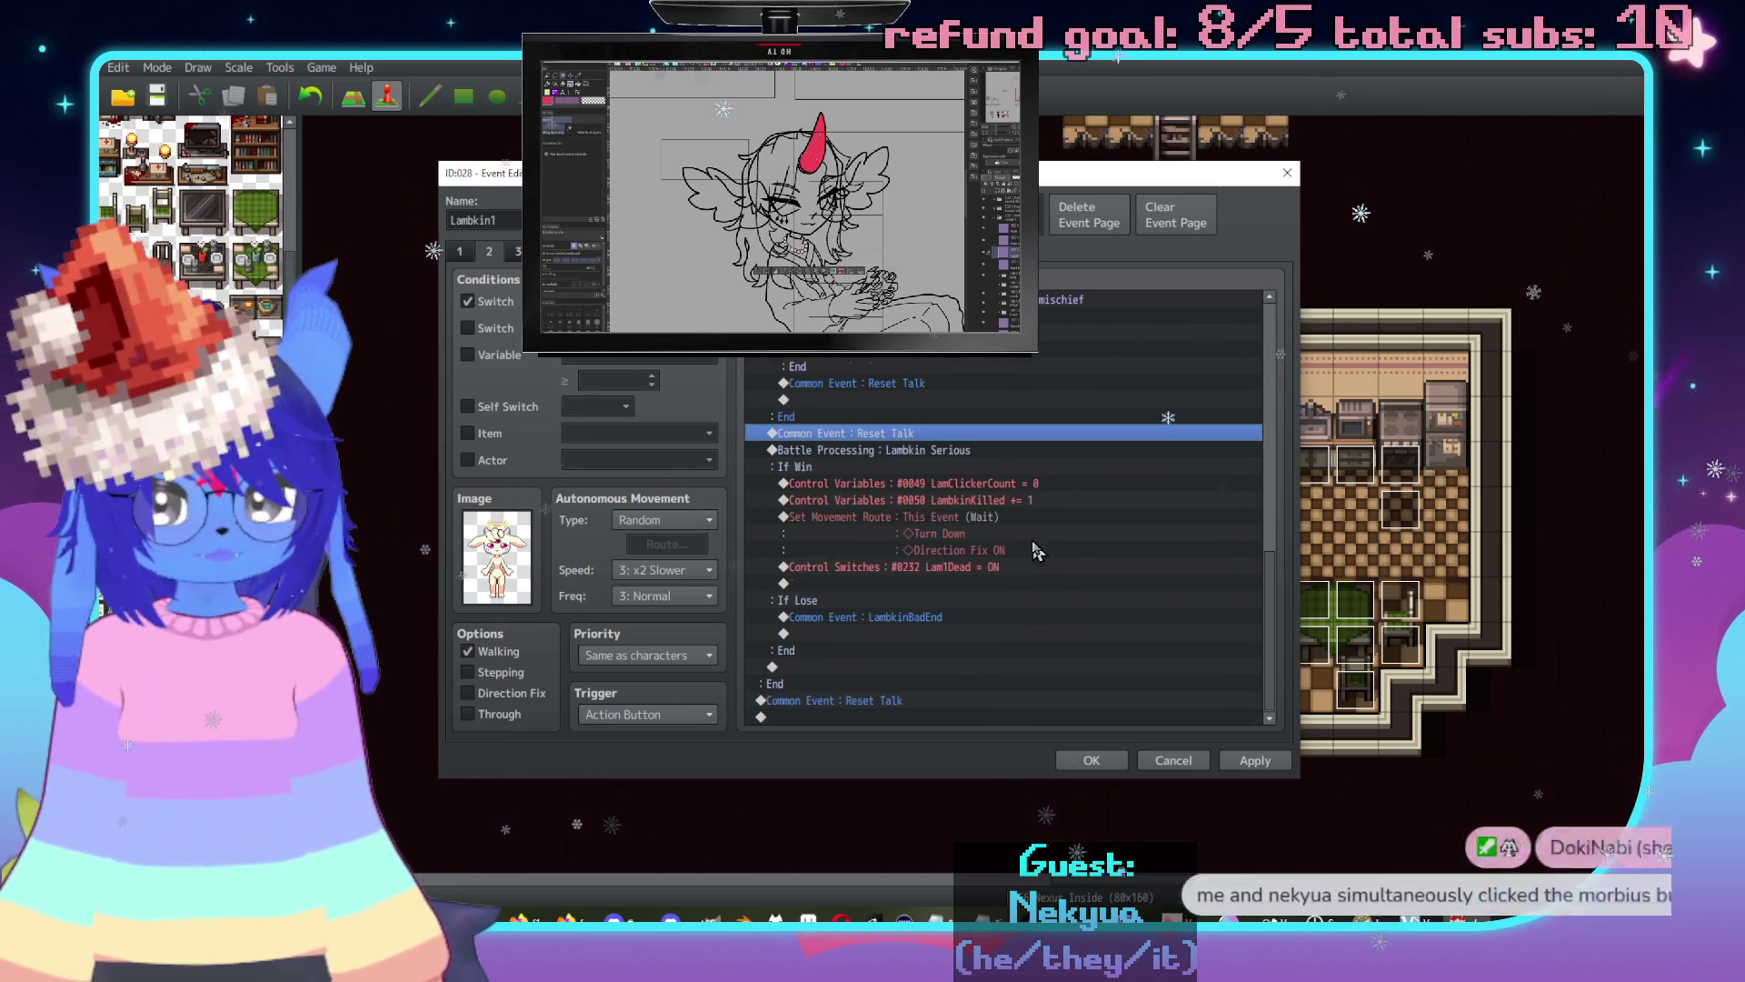
pyautogui.click(913, 702)
# Insert a Label named 'Leave' before it, apply, and close the event.
pyautogui.press('Insert')
pyautogui.click(910, 670)
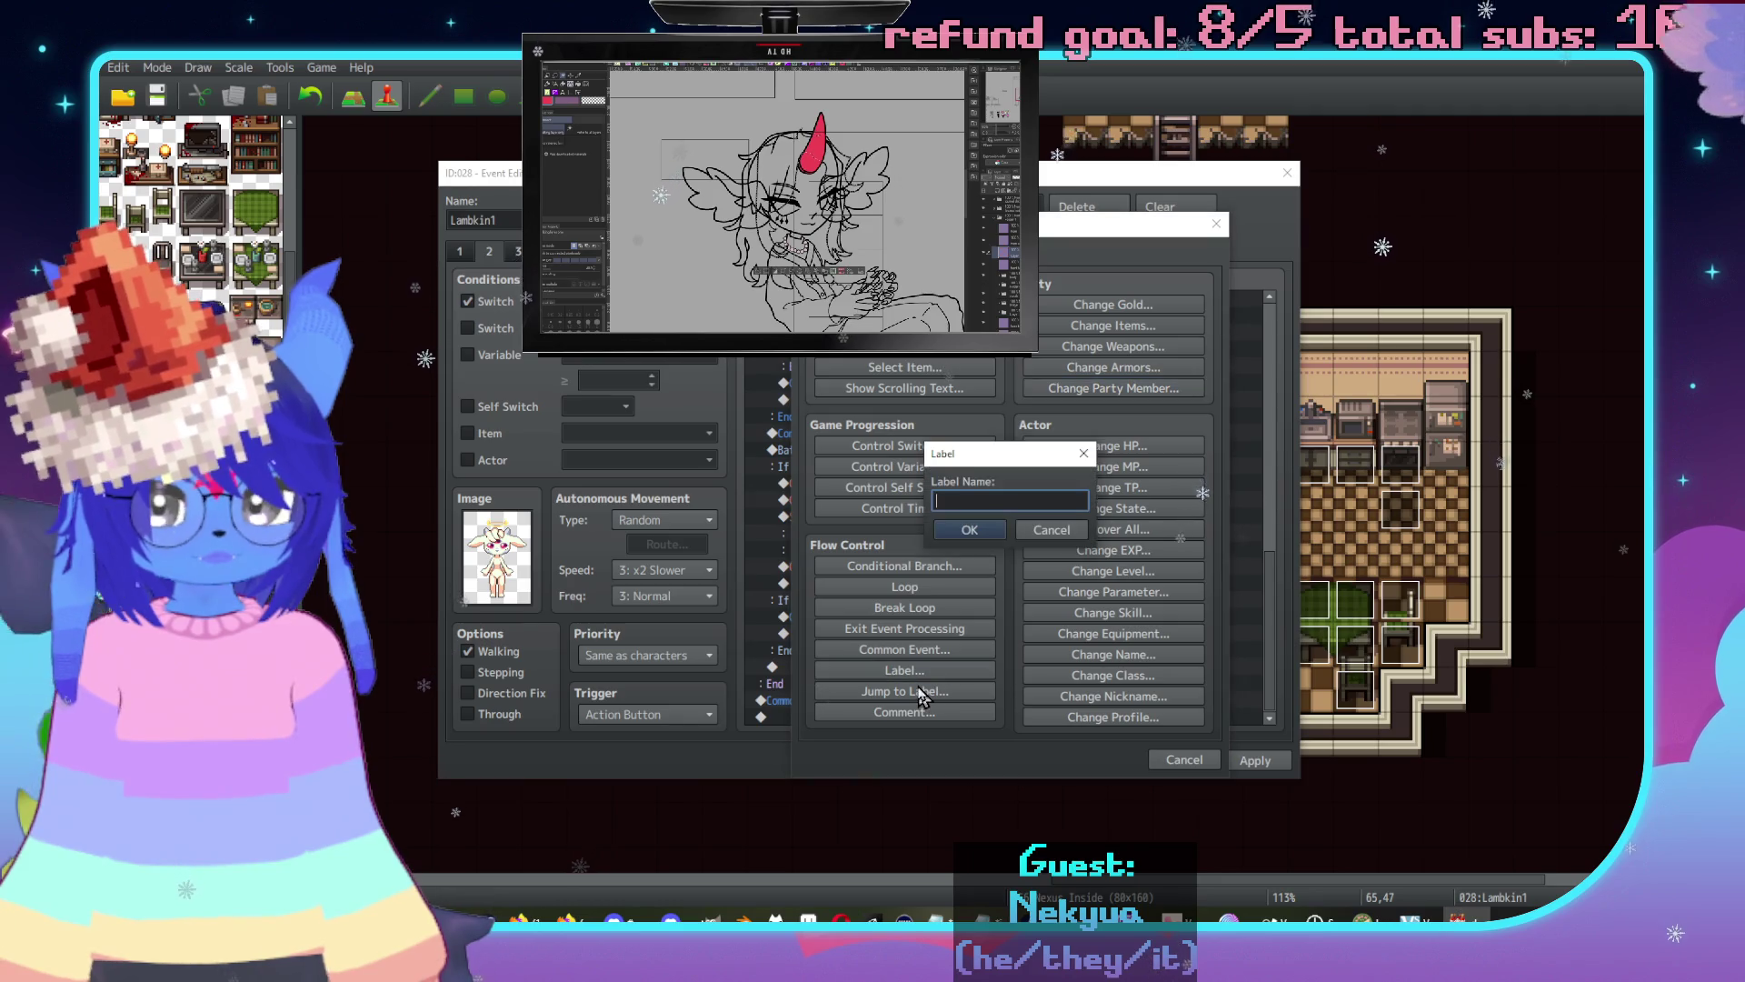
pyautogui.write('Leave')
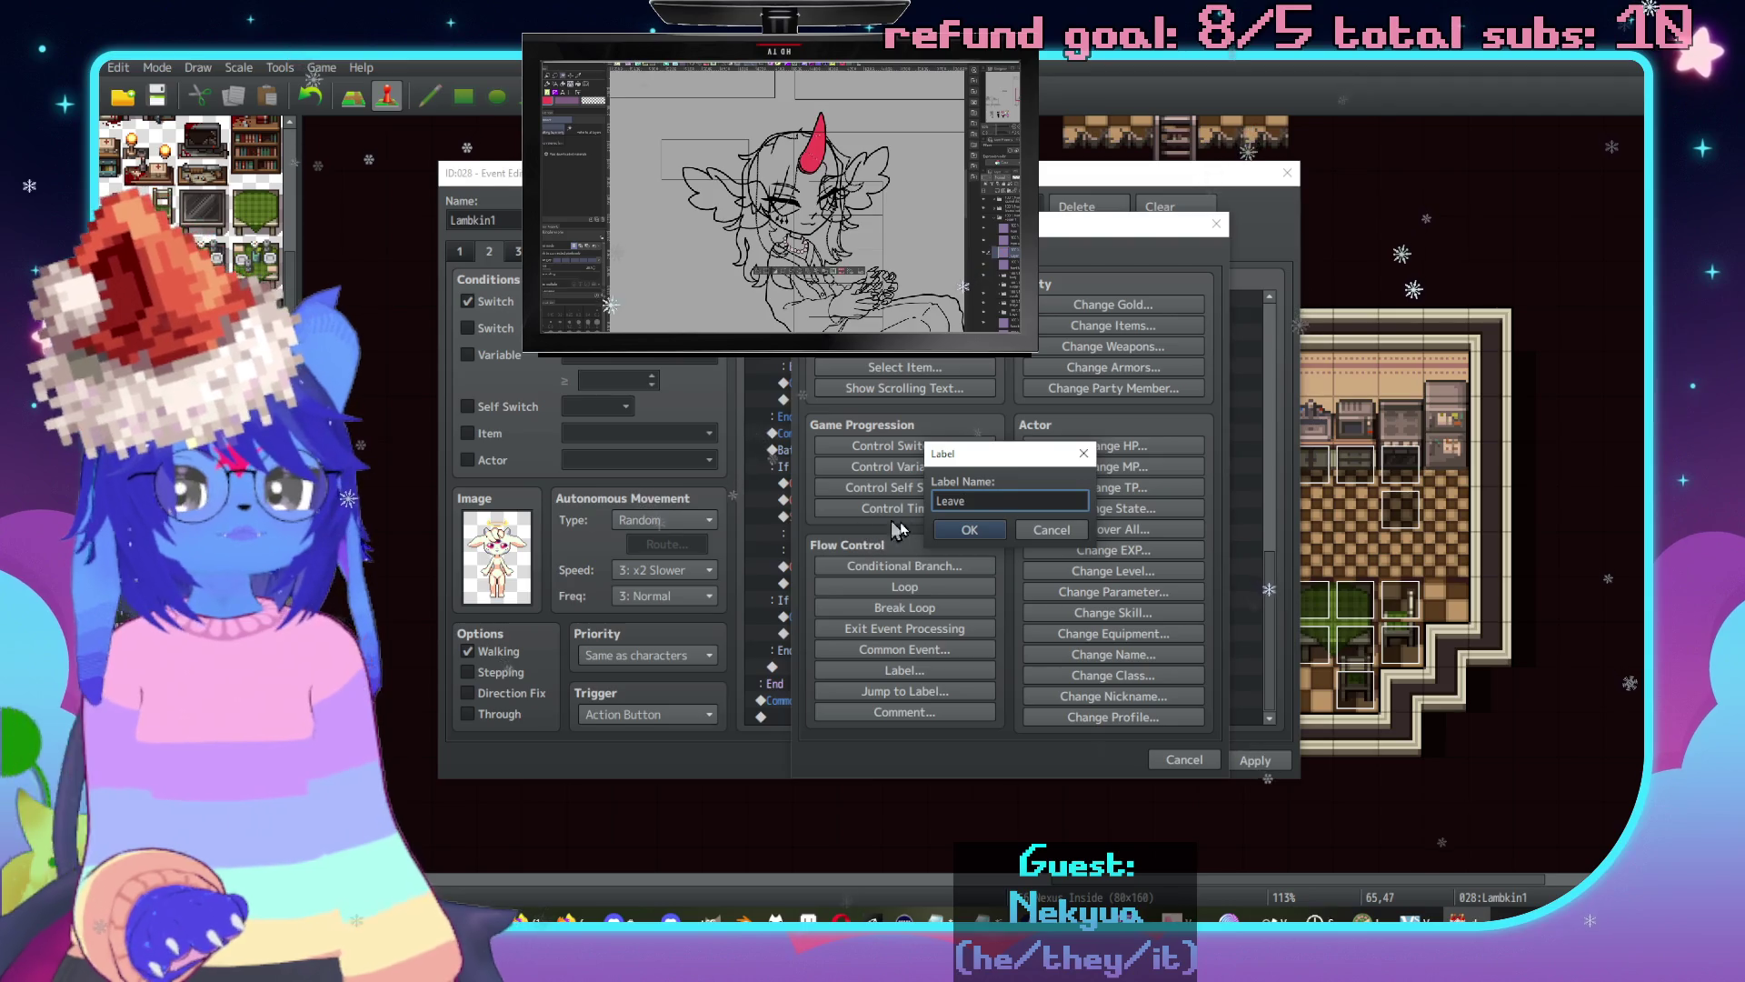
pyautogui.click(969, 532)
pyautogui.click(1250, 764)
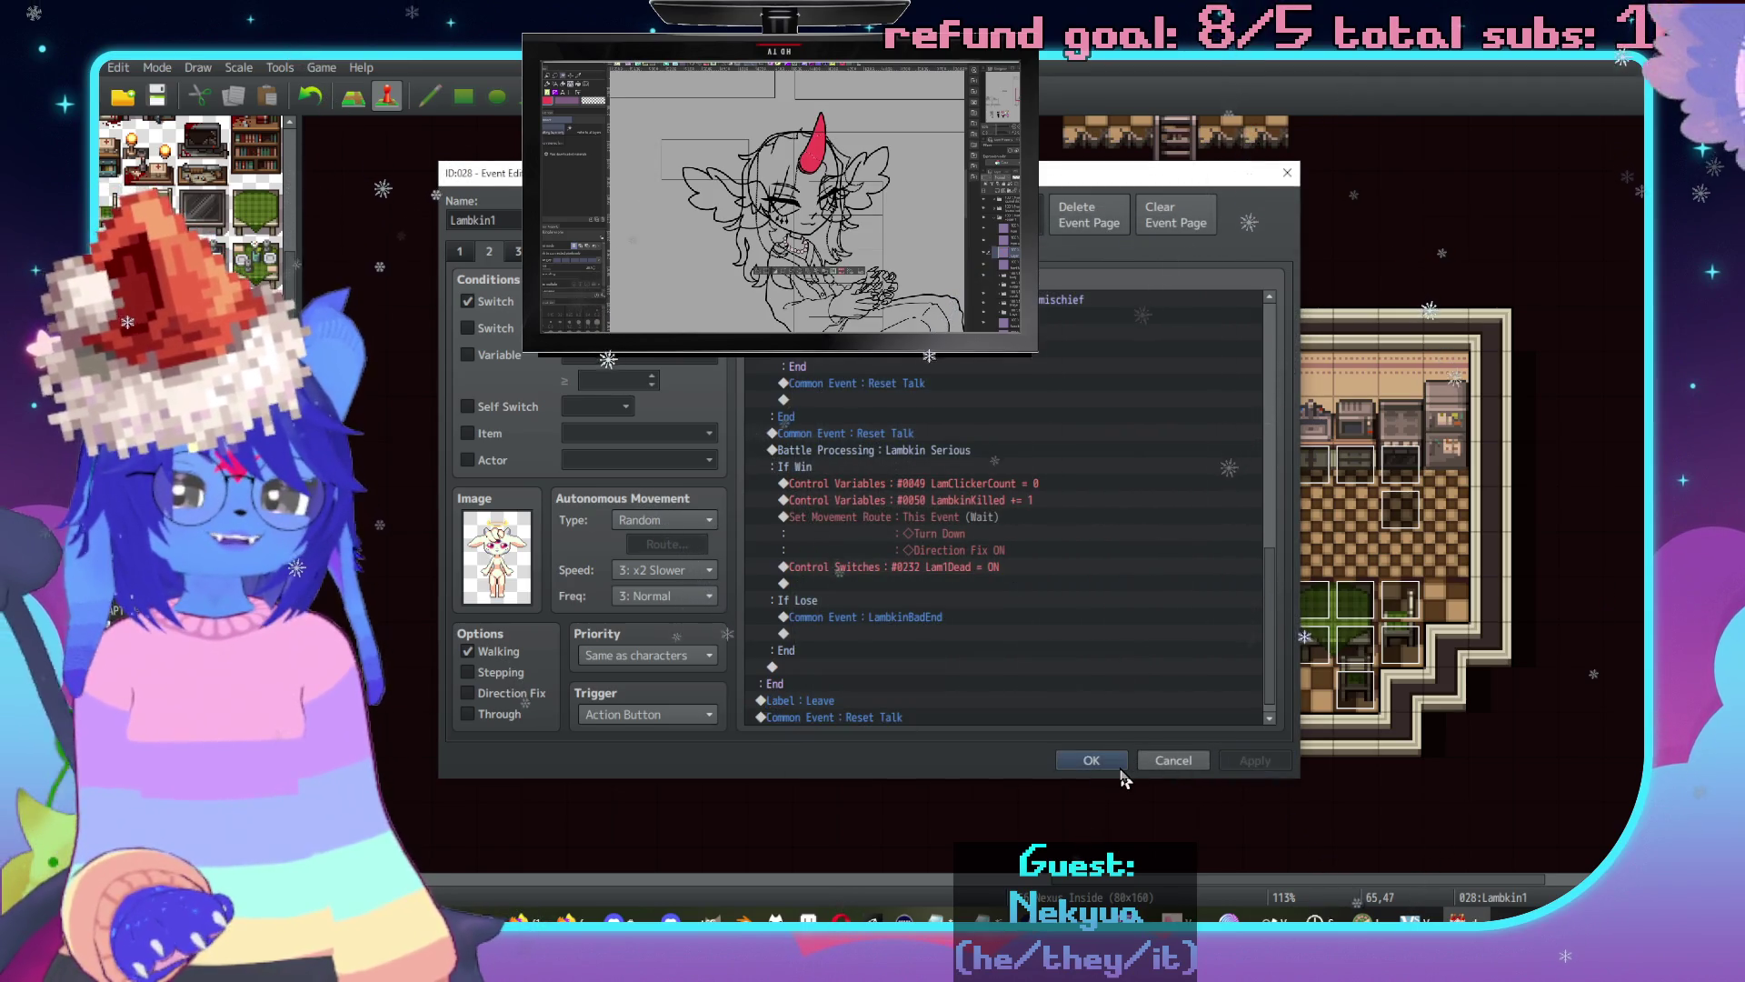
pyautogui.click(1091, 764)
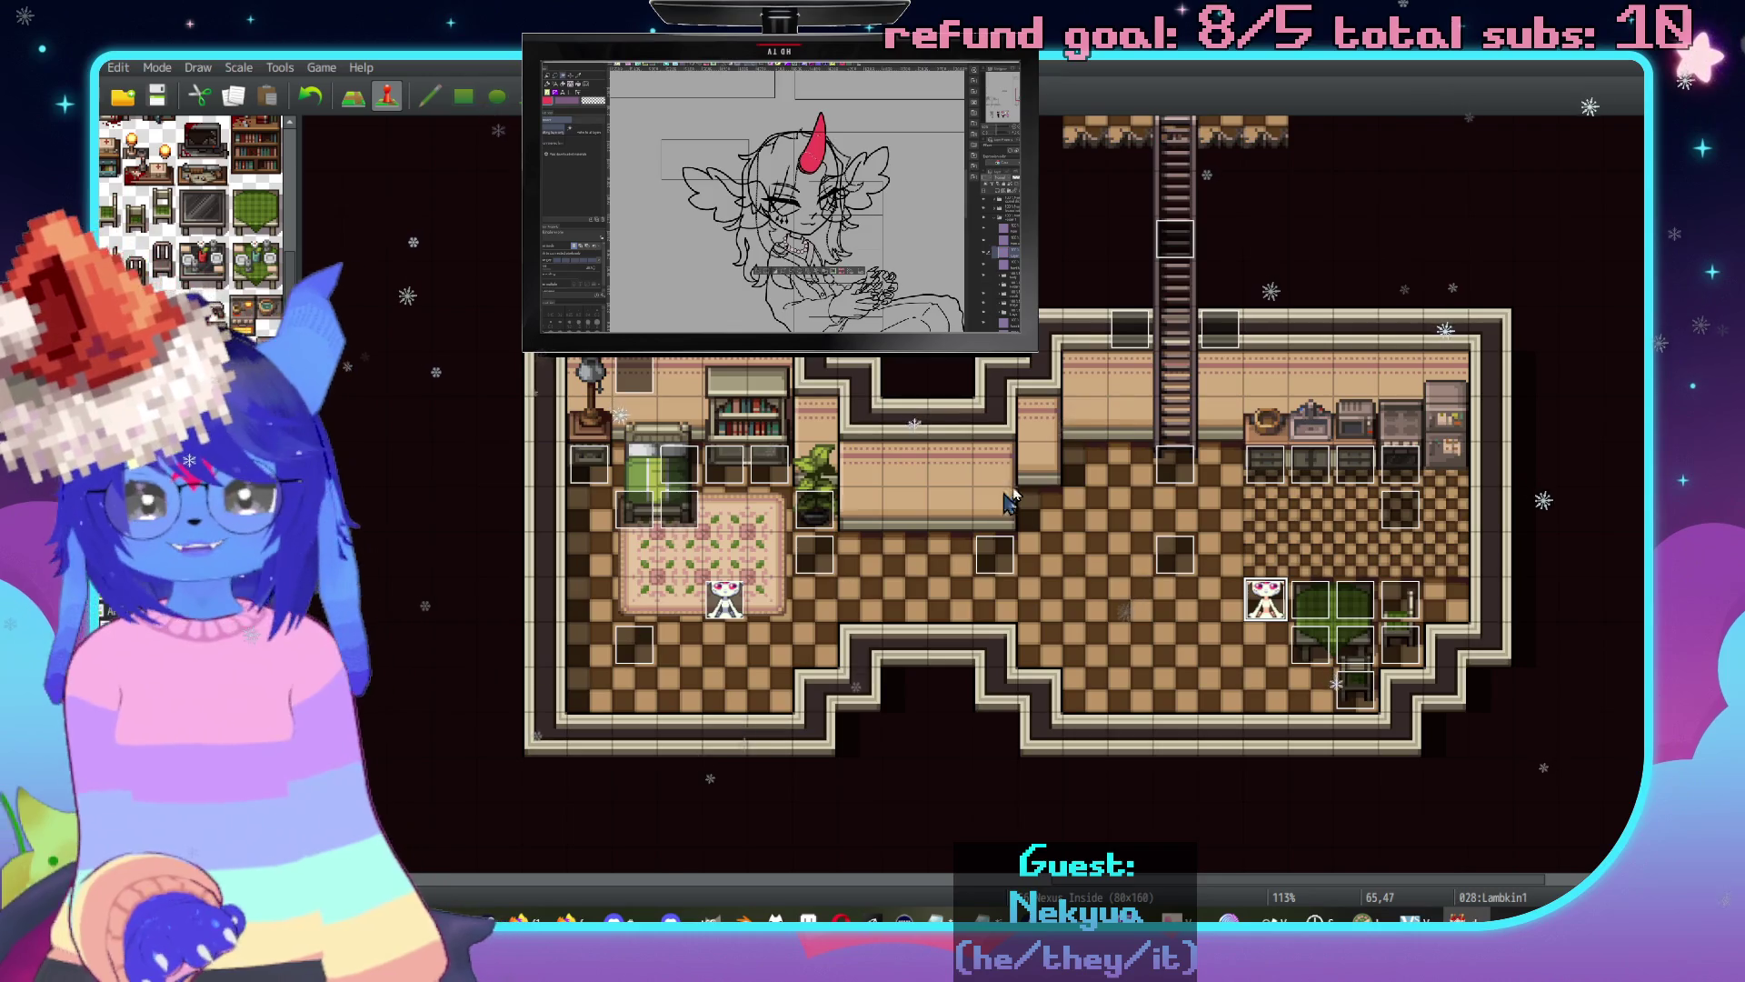
pyautogui.middleClick(1012, 485)
pyautogui.middleClick(716, 543)
pyautogui.middleClick(920, 389)
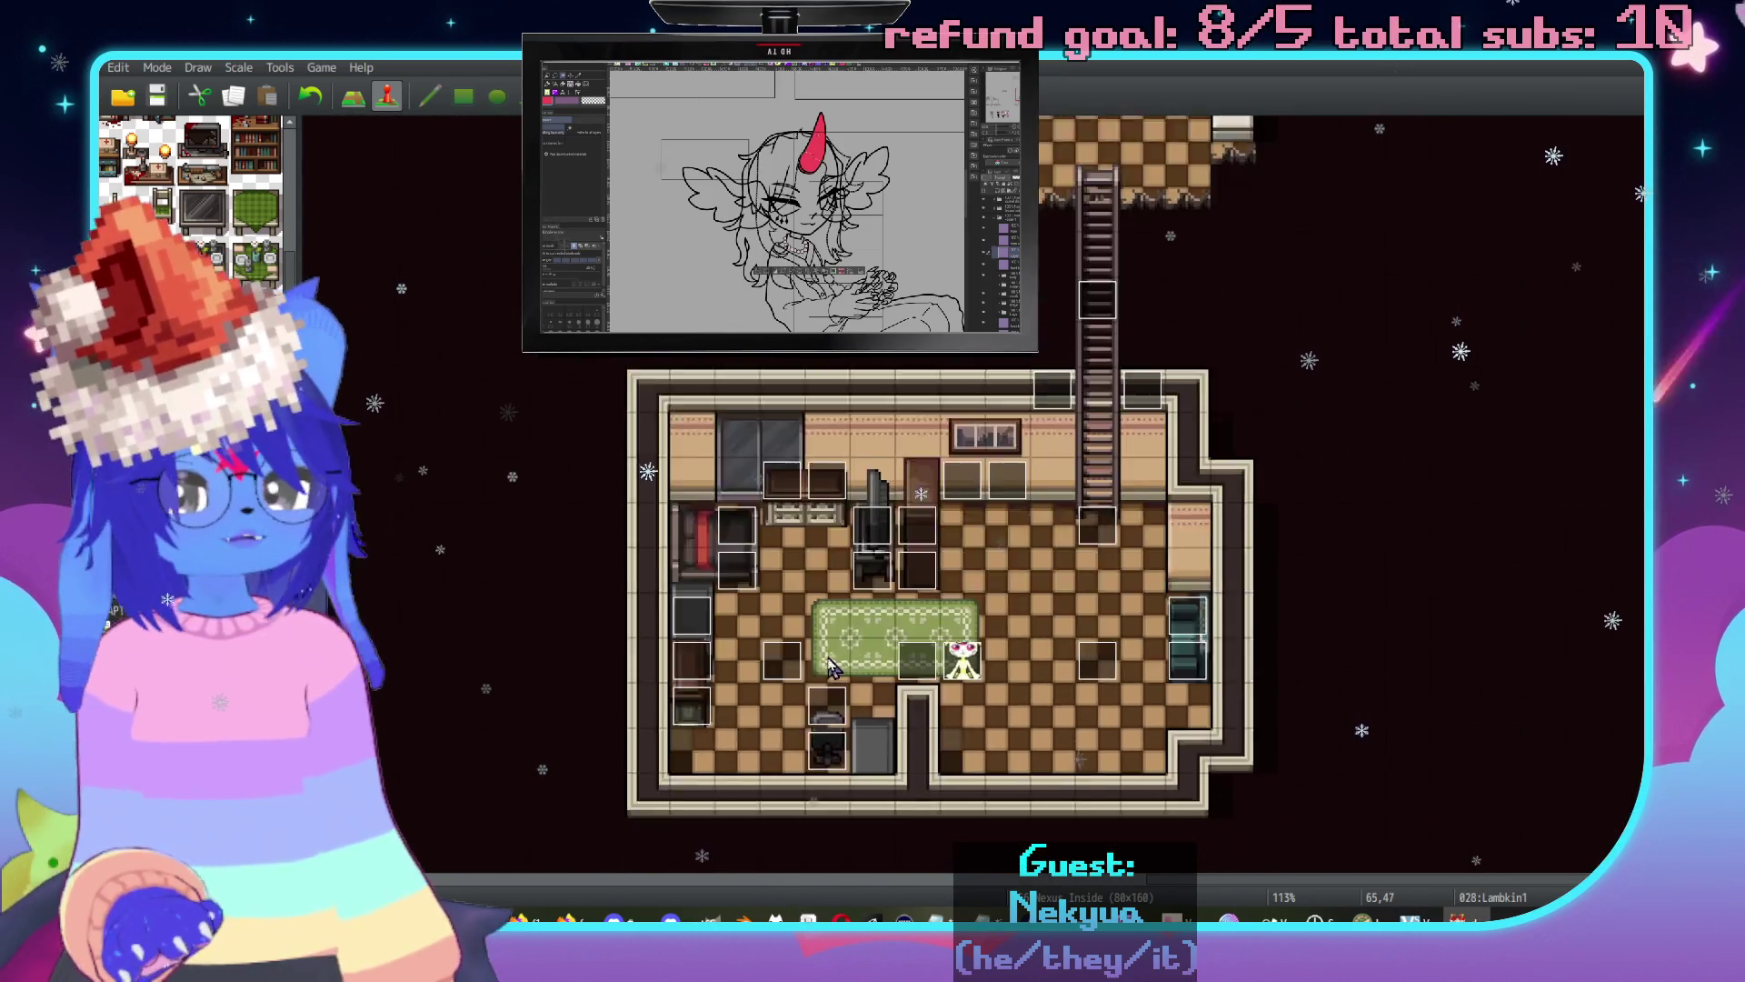
pyautogui.middleClick(896, 538)
pyautogui.doubleClick(980, 469)
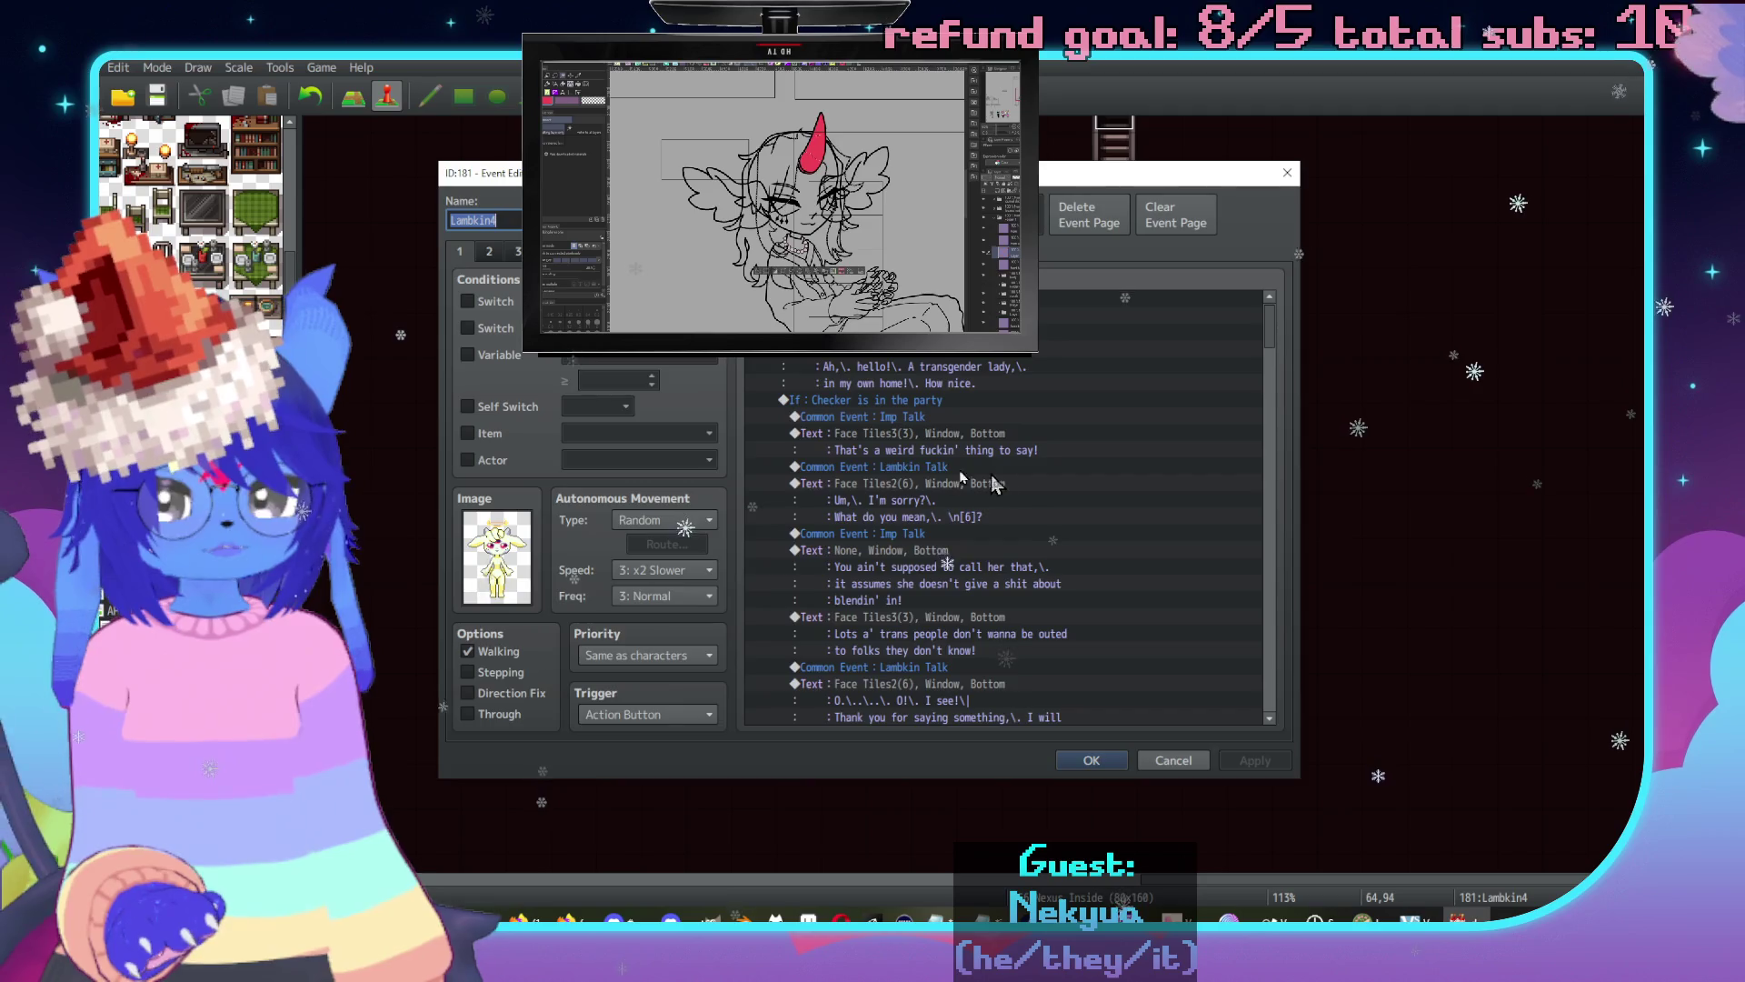
pyautogui.scroll(-7, 1091, 464)
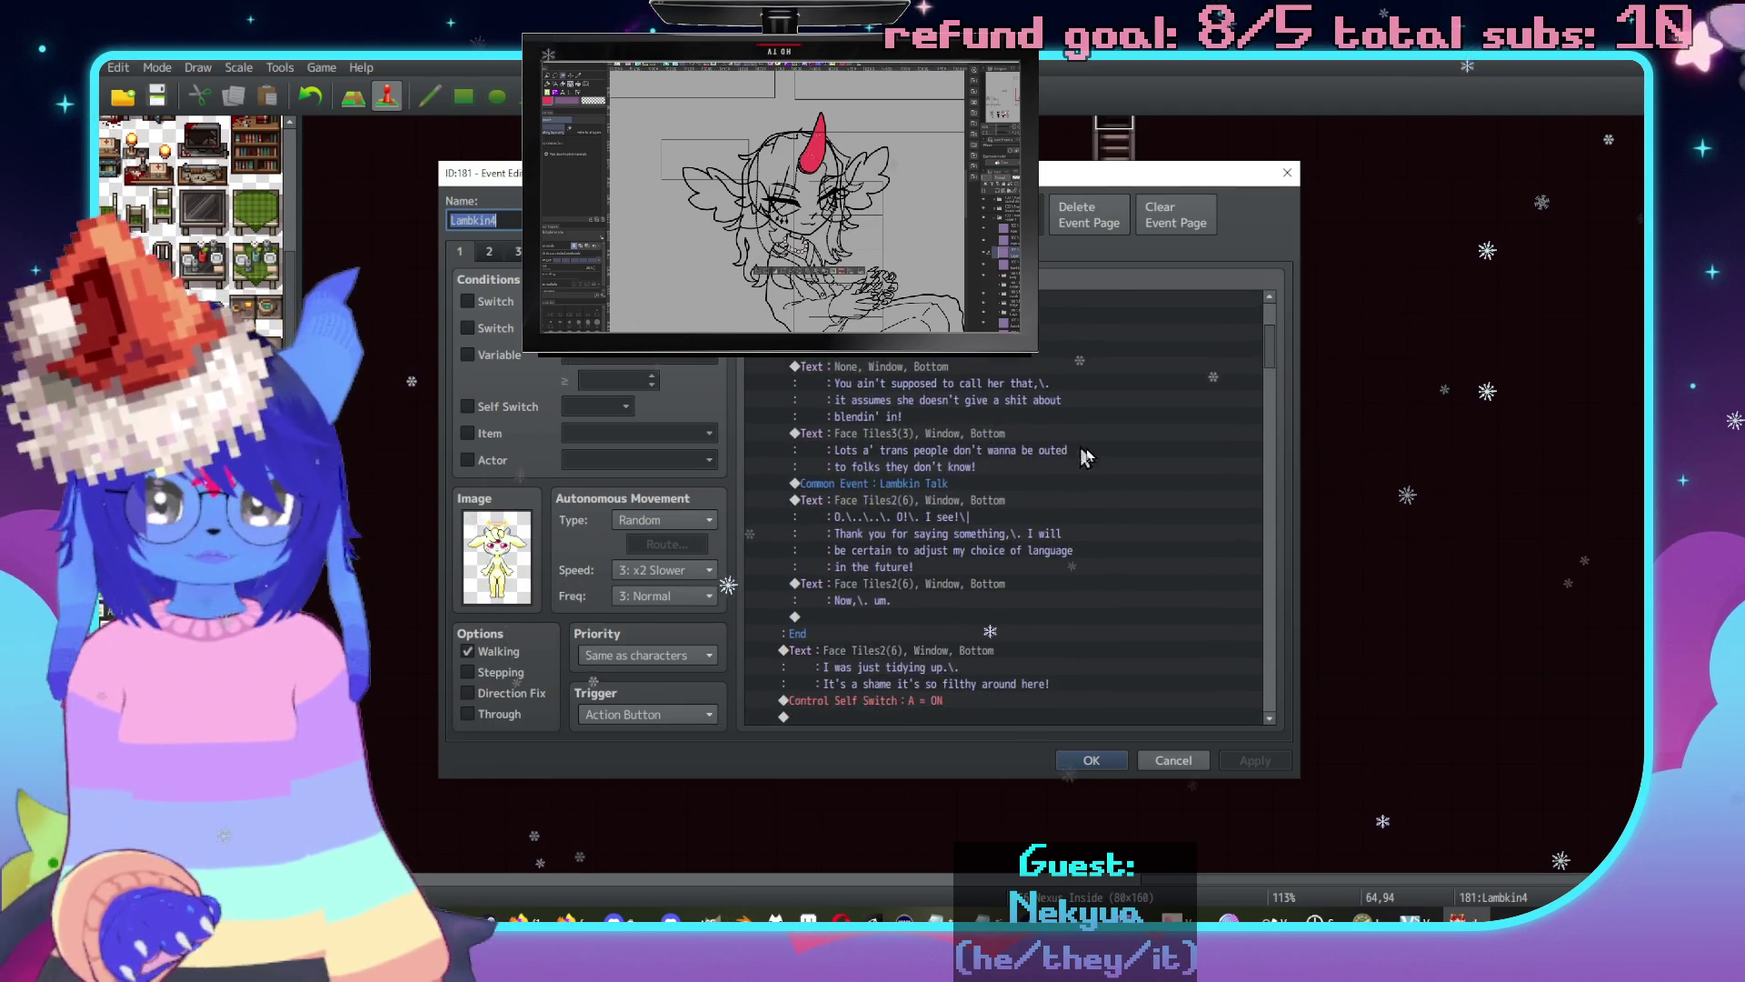
pyautogui.scroll(-10, 1137, 519)
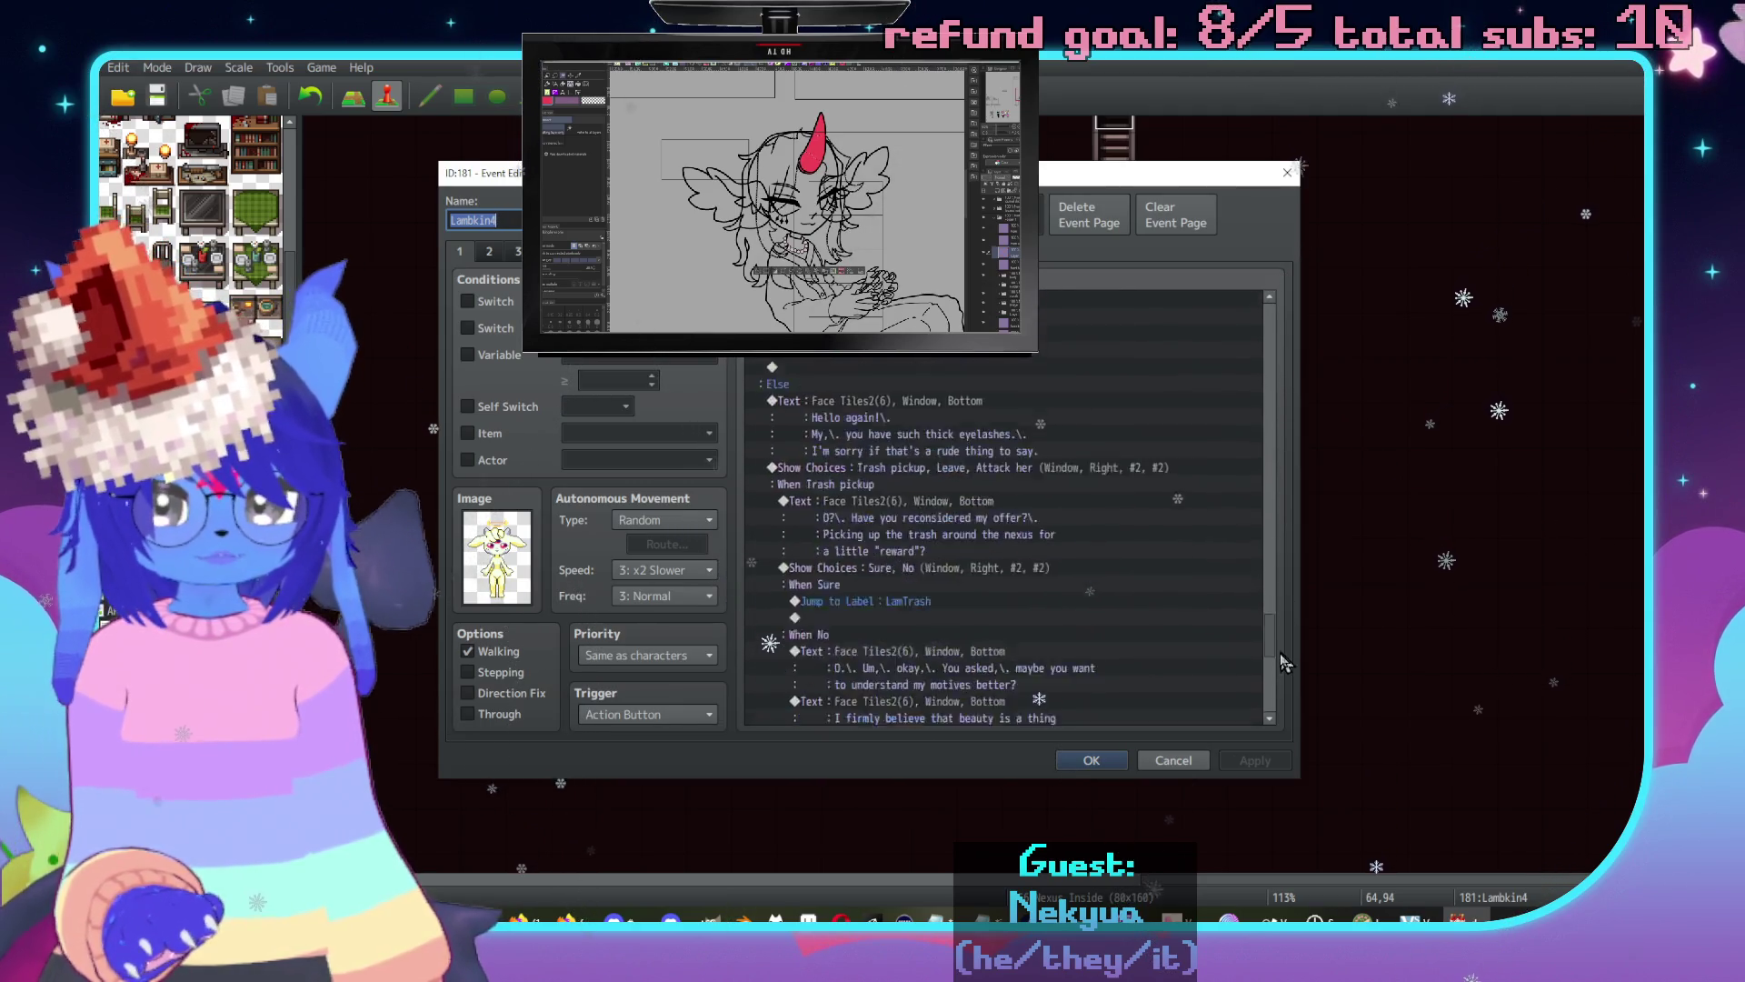
pyautogui.scroll(5, 1105, 556)
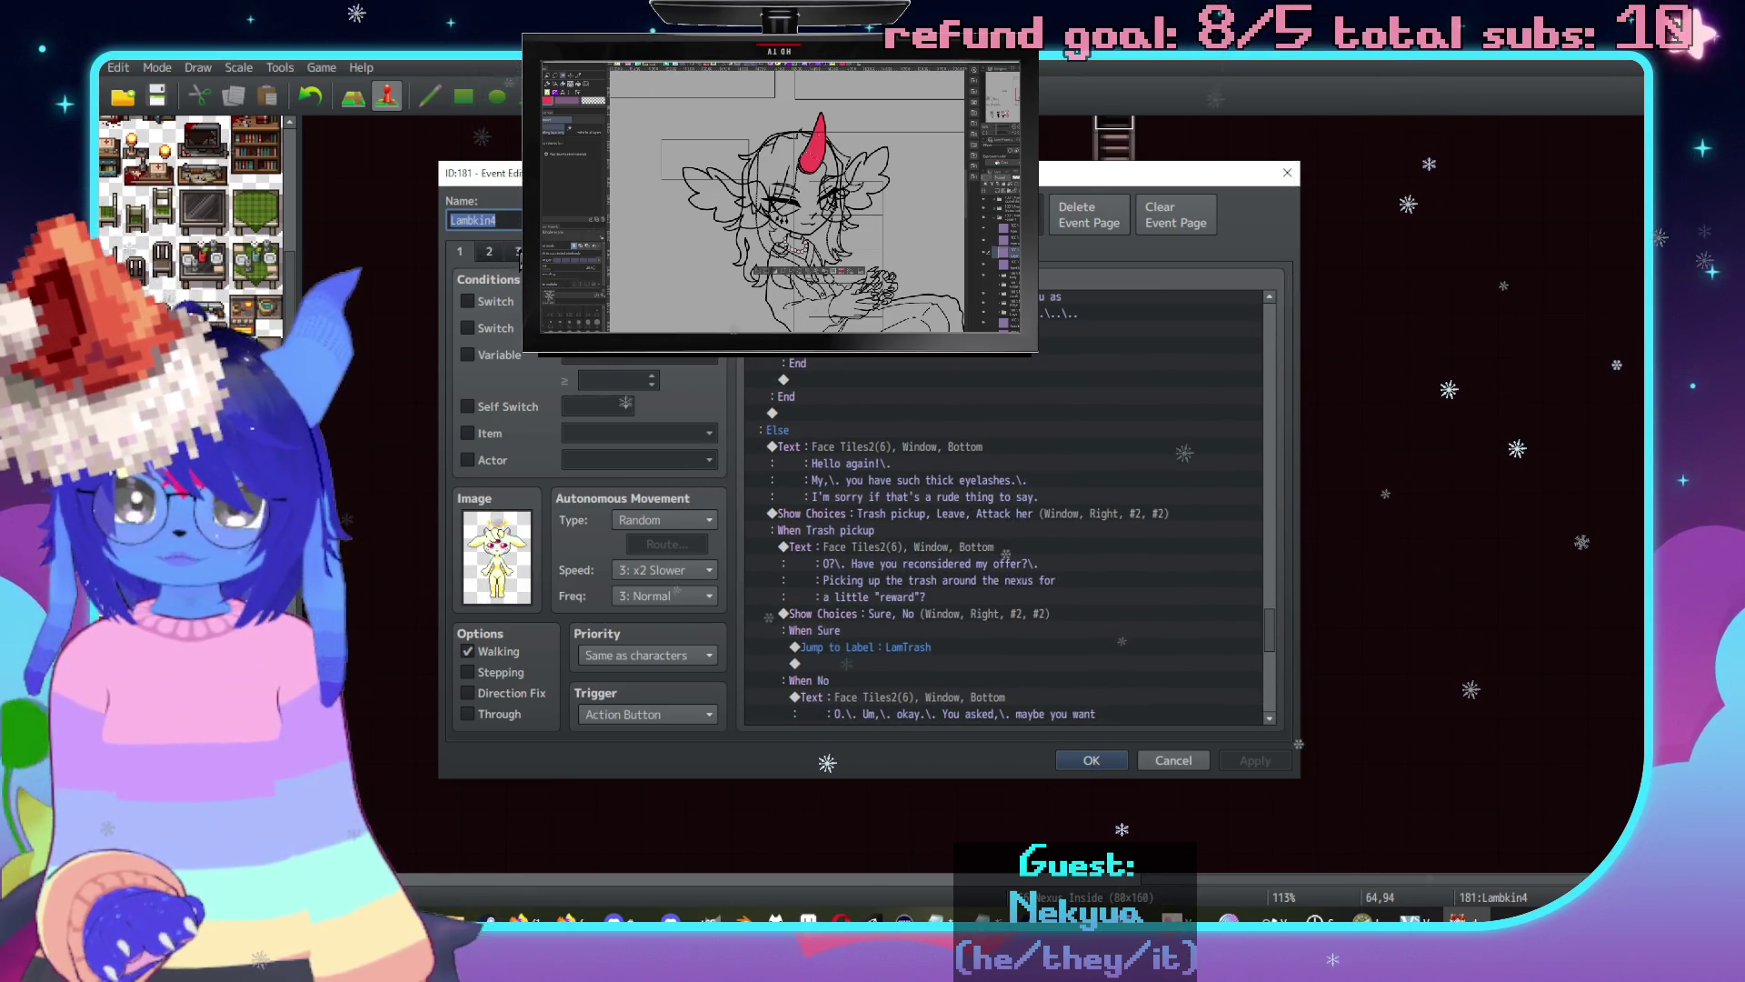
pyautogui.click(492, 249)
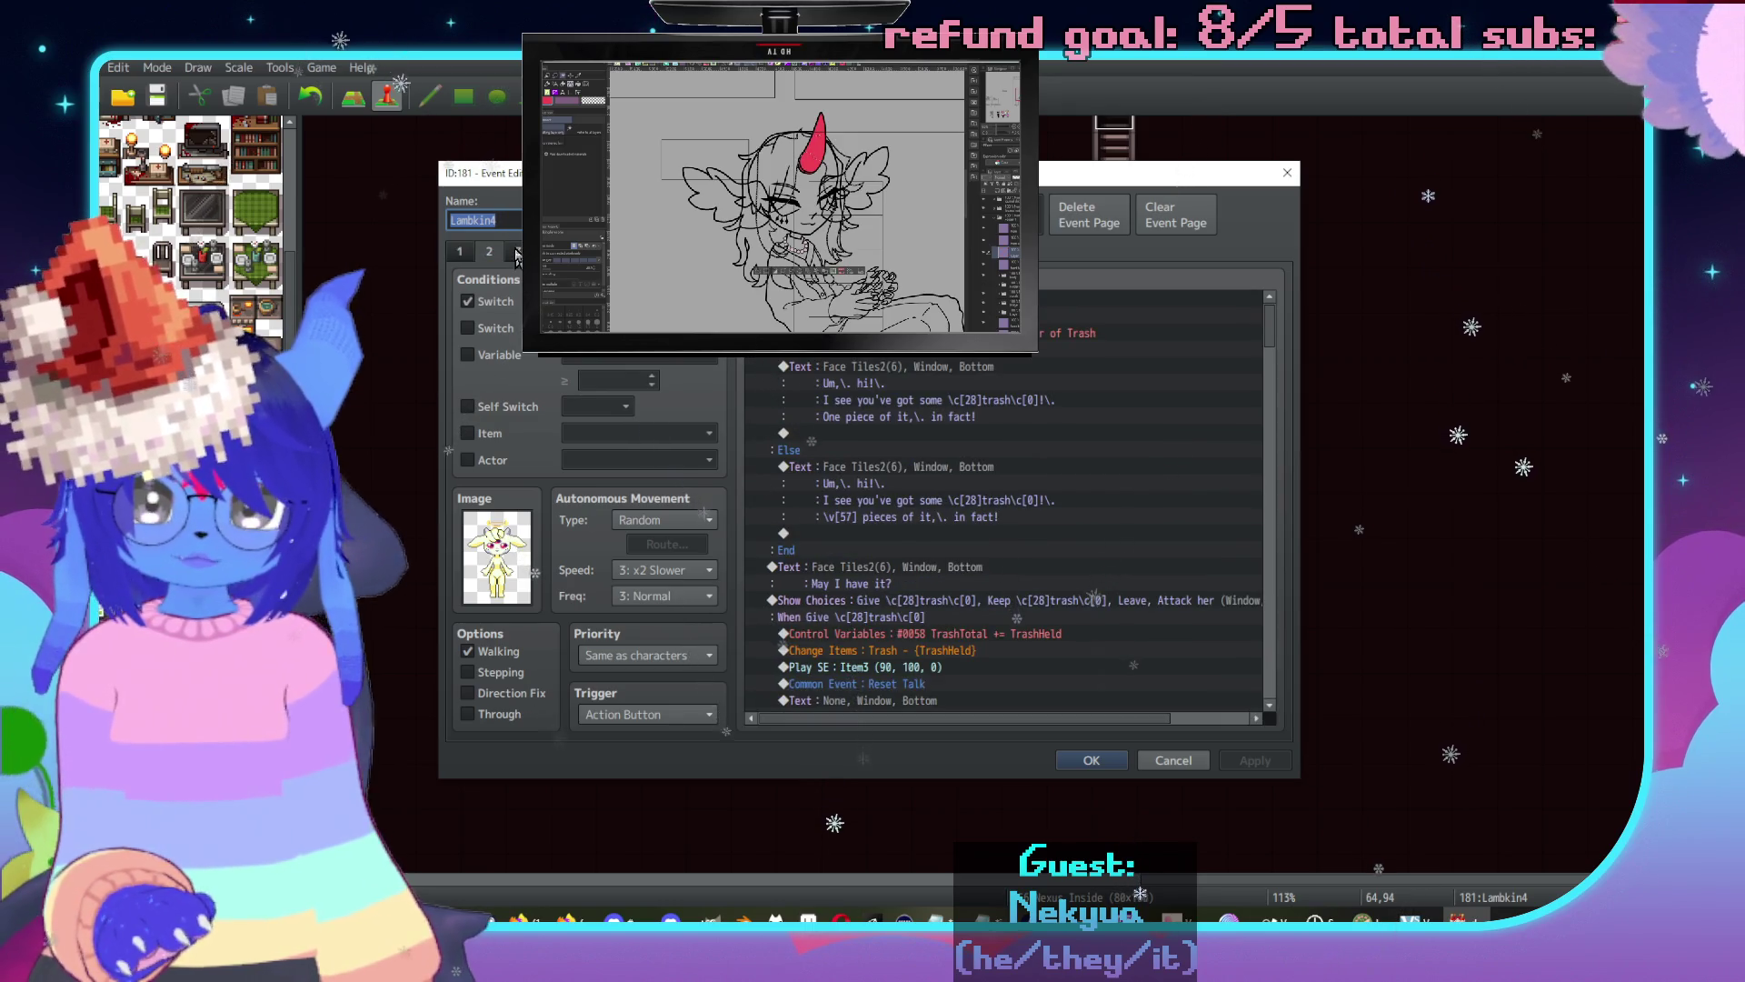
pyautogui.click(518, 254)
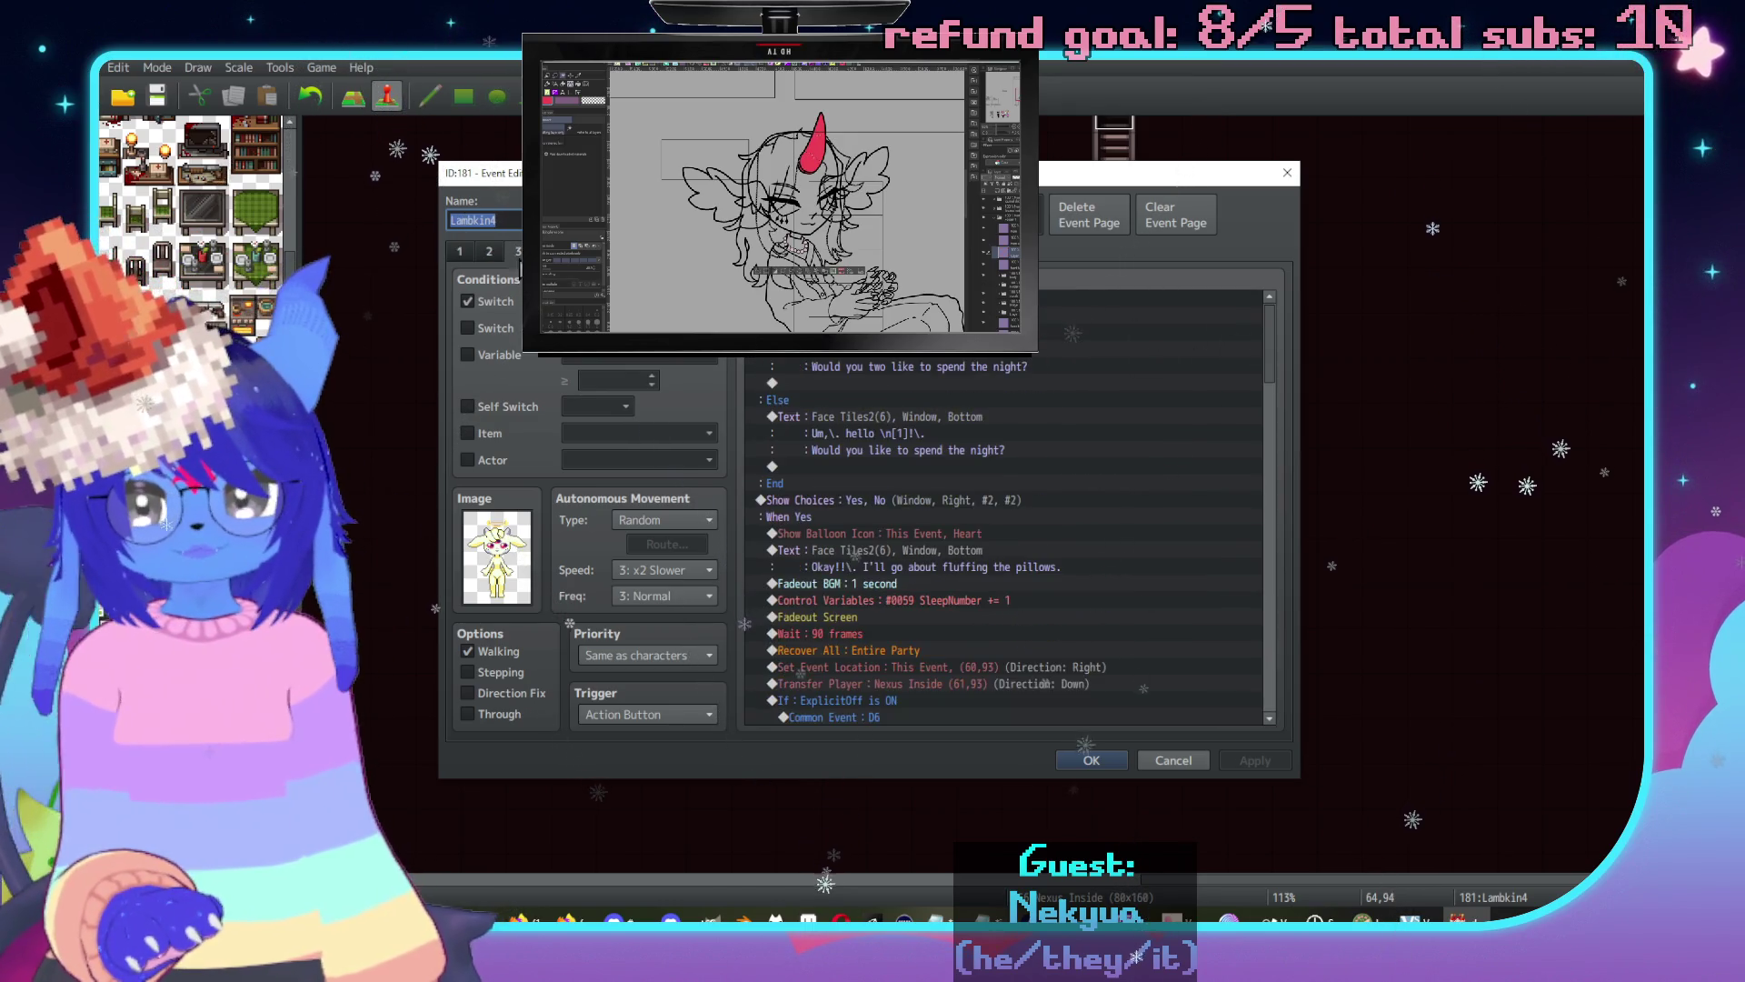
pyautogui.click(515, 254)
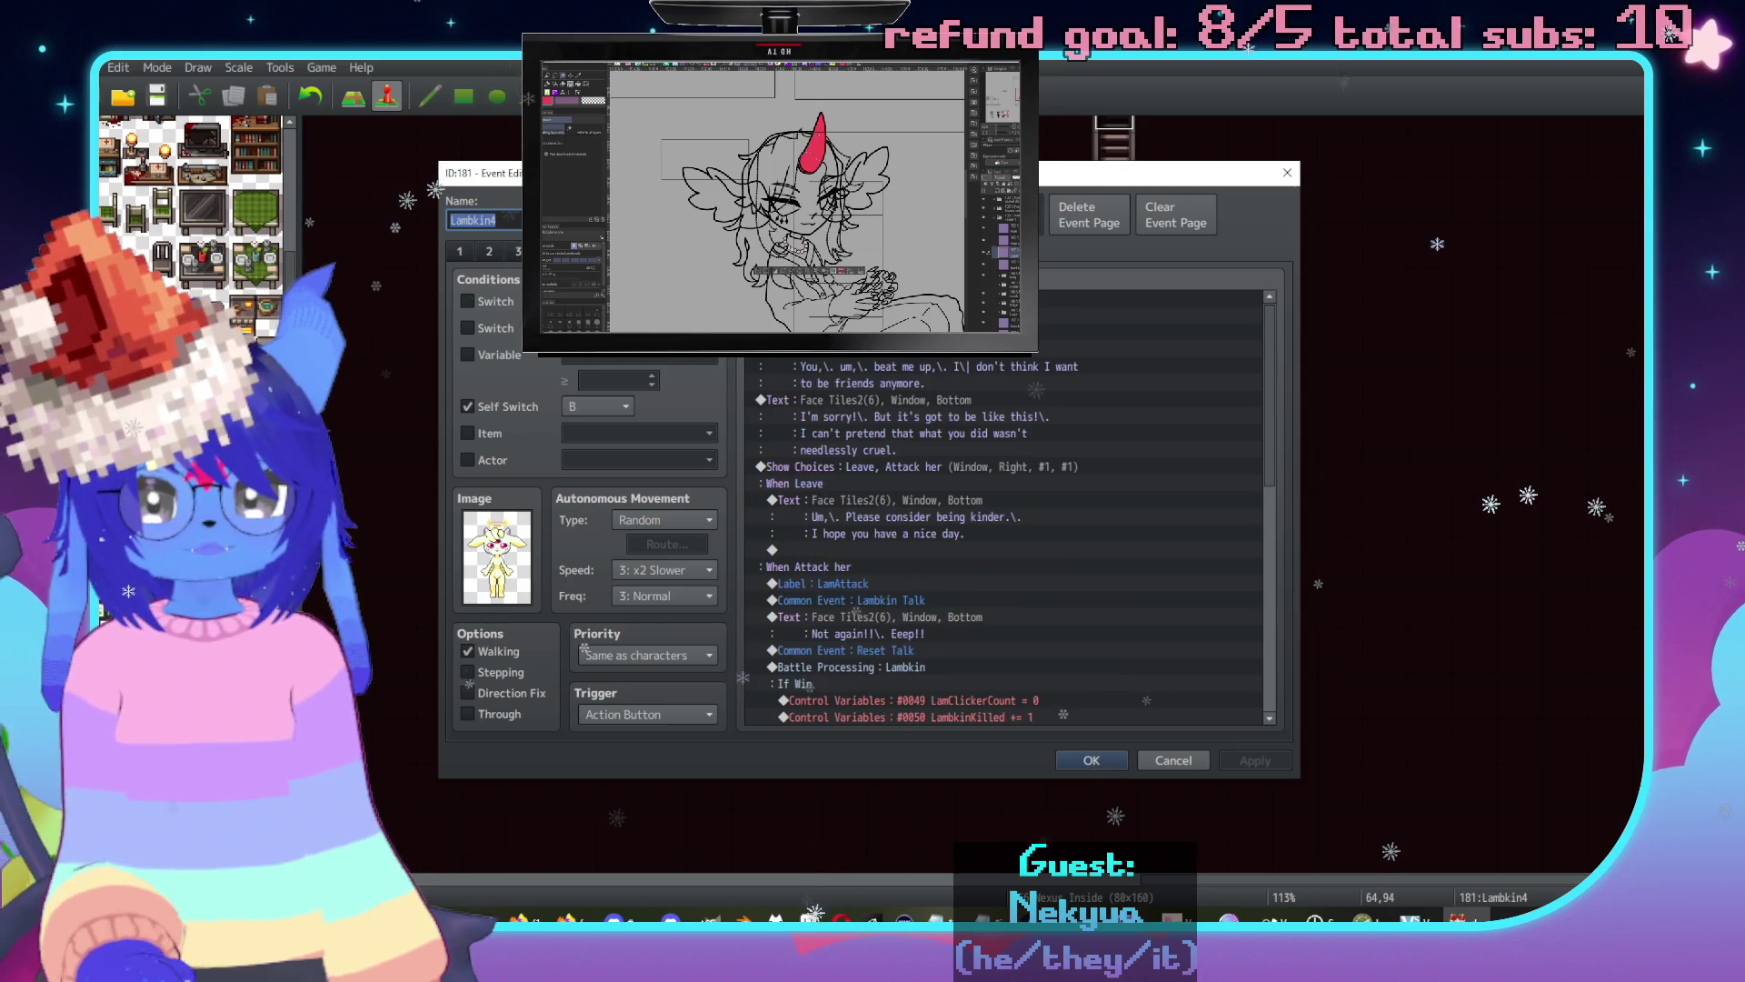
pyautogui.click(515, 255)
pyautogui.scroll(-10, 989, 399)
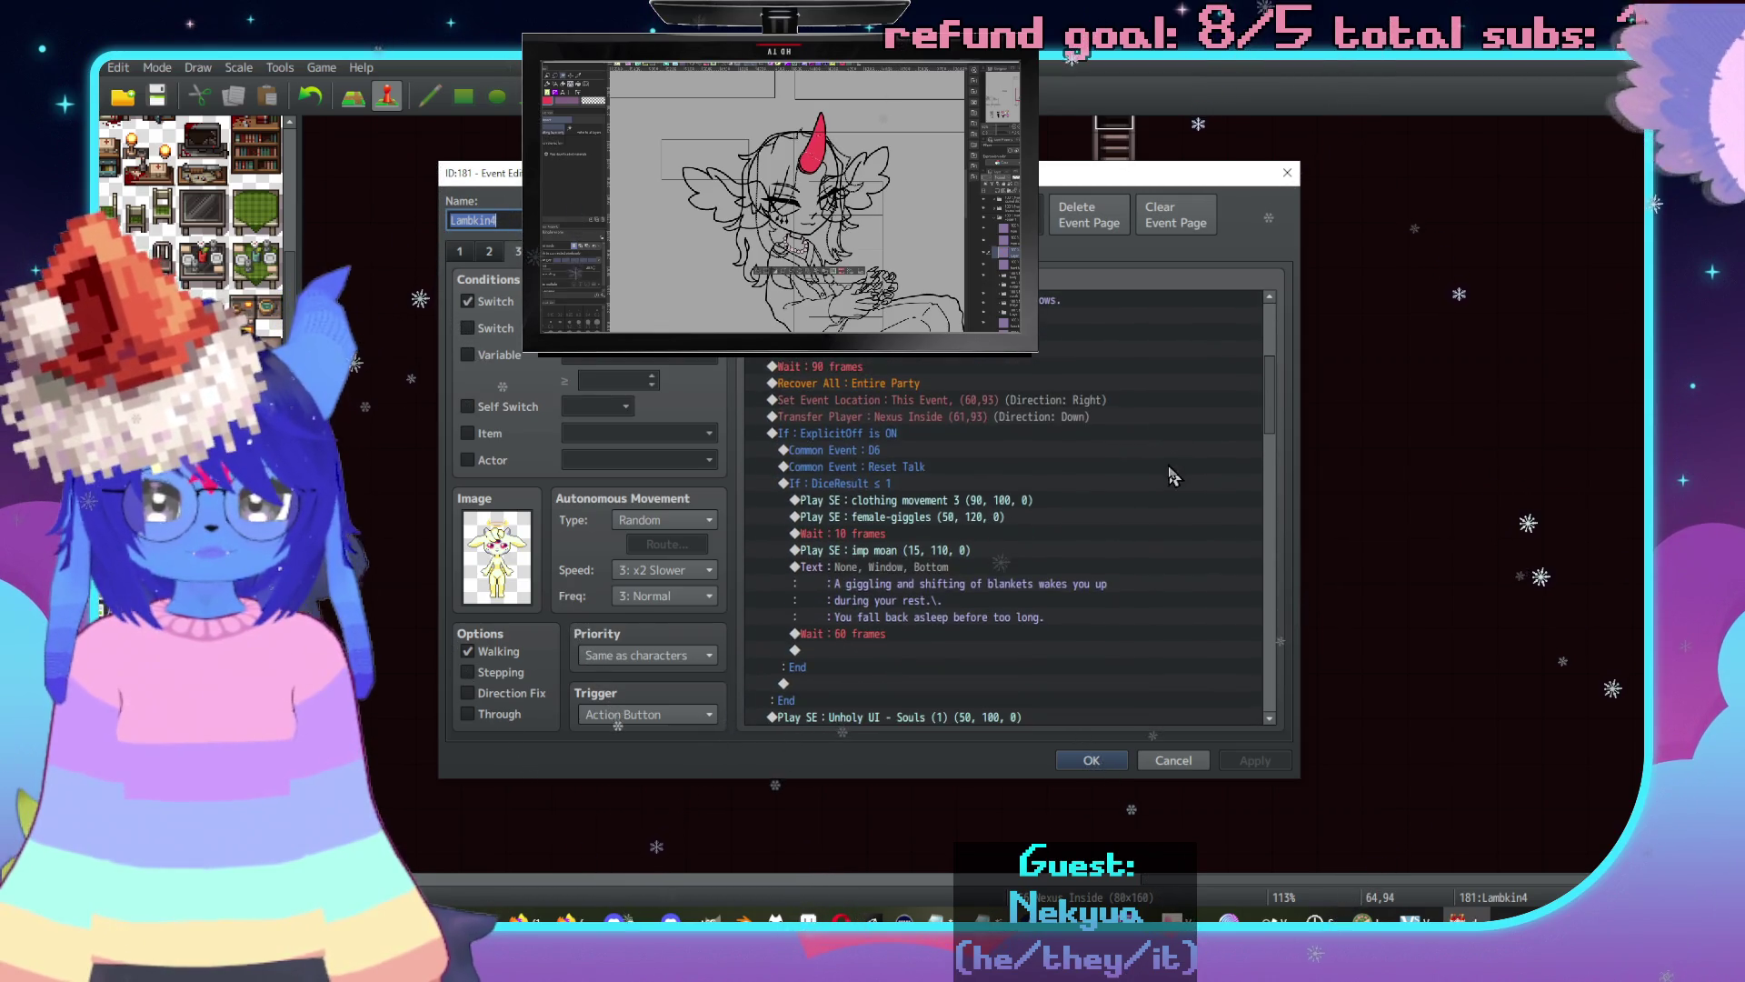
pyautogui.scroll(-3, 1173, 476)
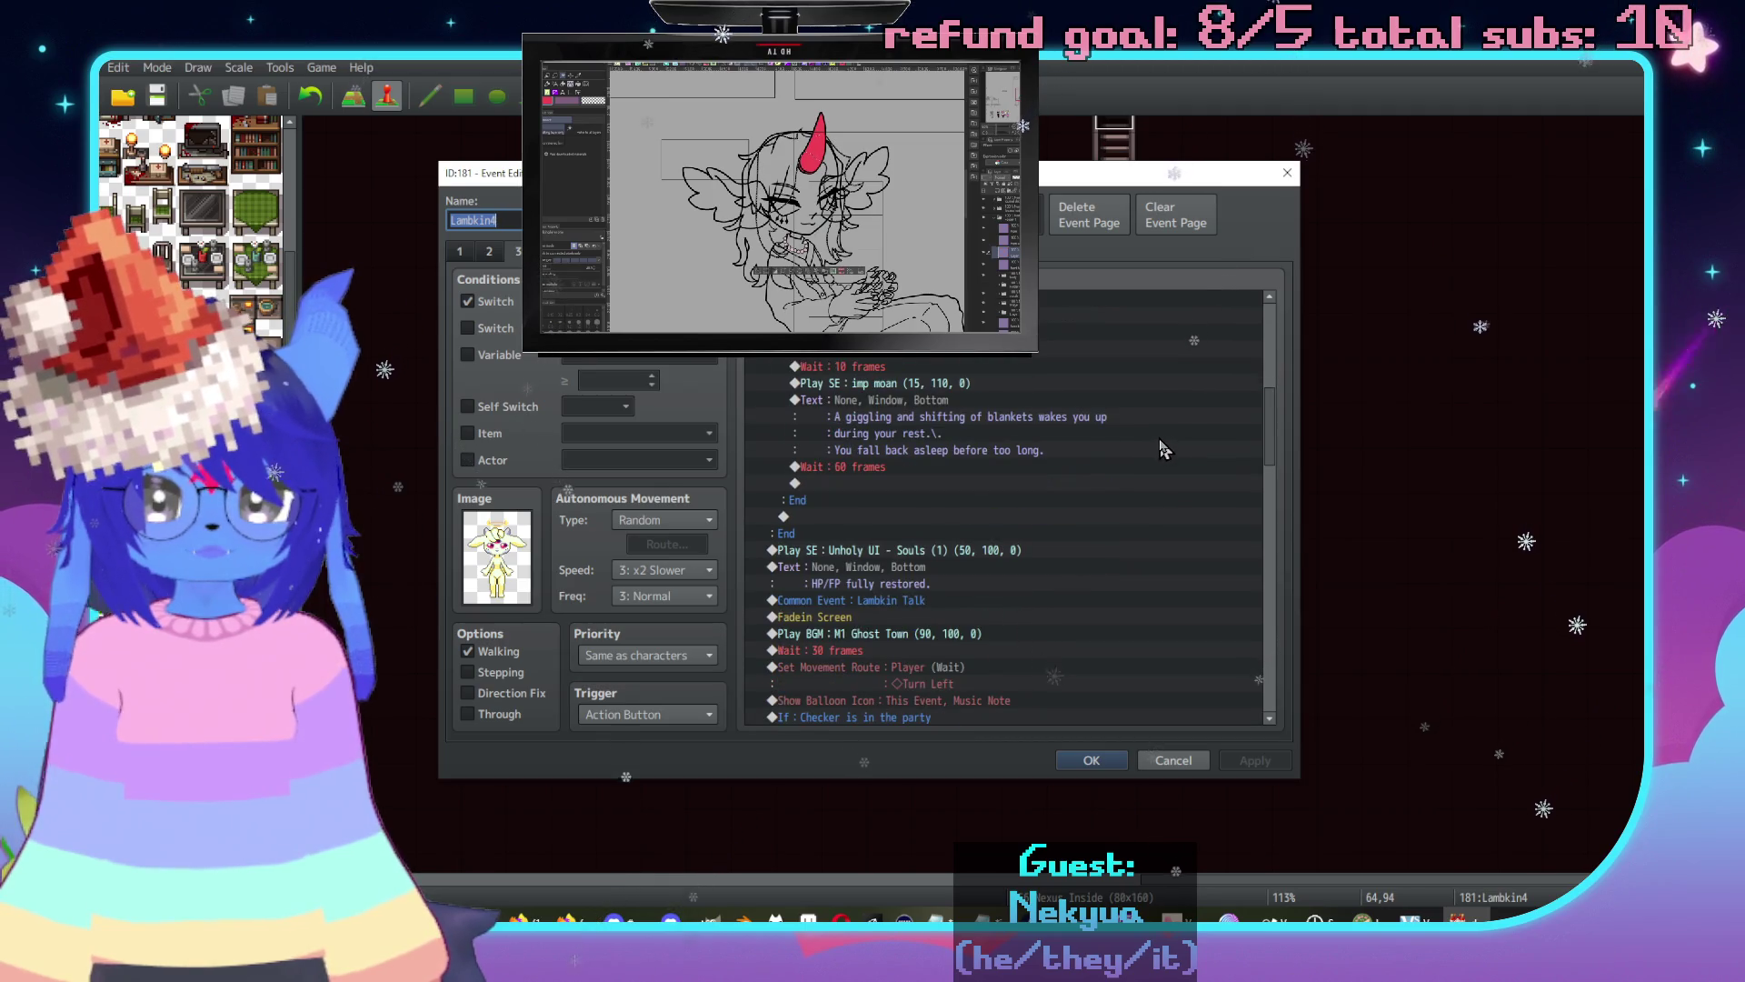
pyautogui.scroll(5, 1163, 473)
pyautogui.scroll(2, 1173, 525)
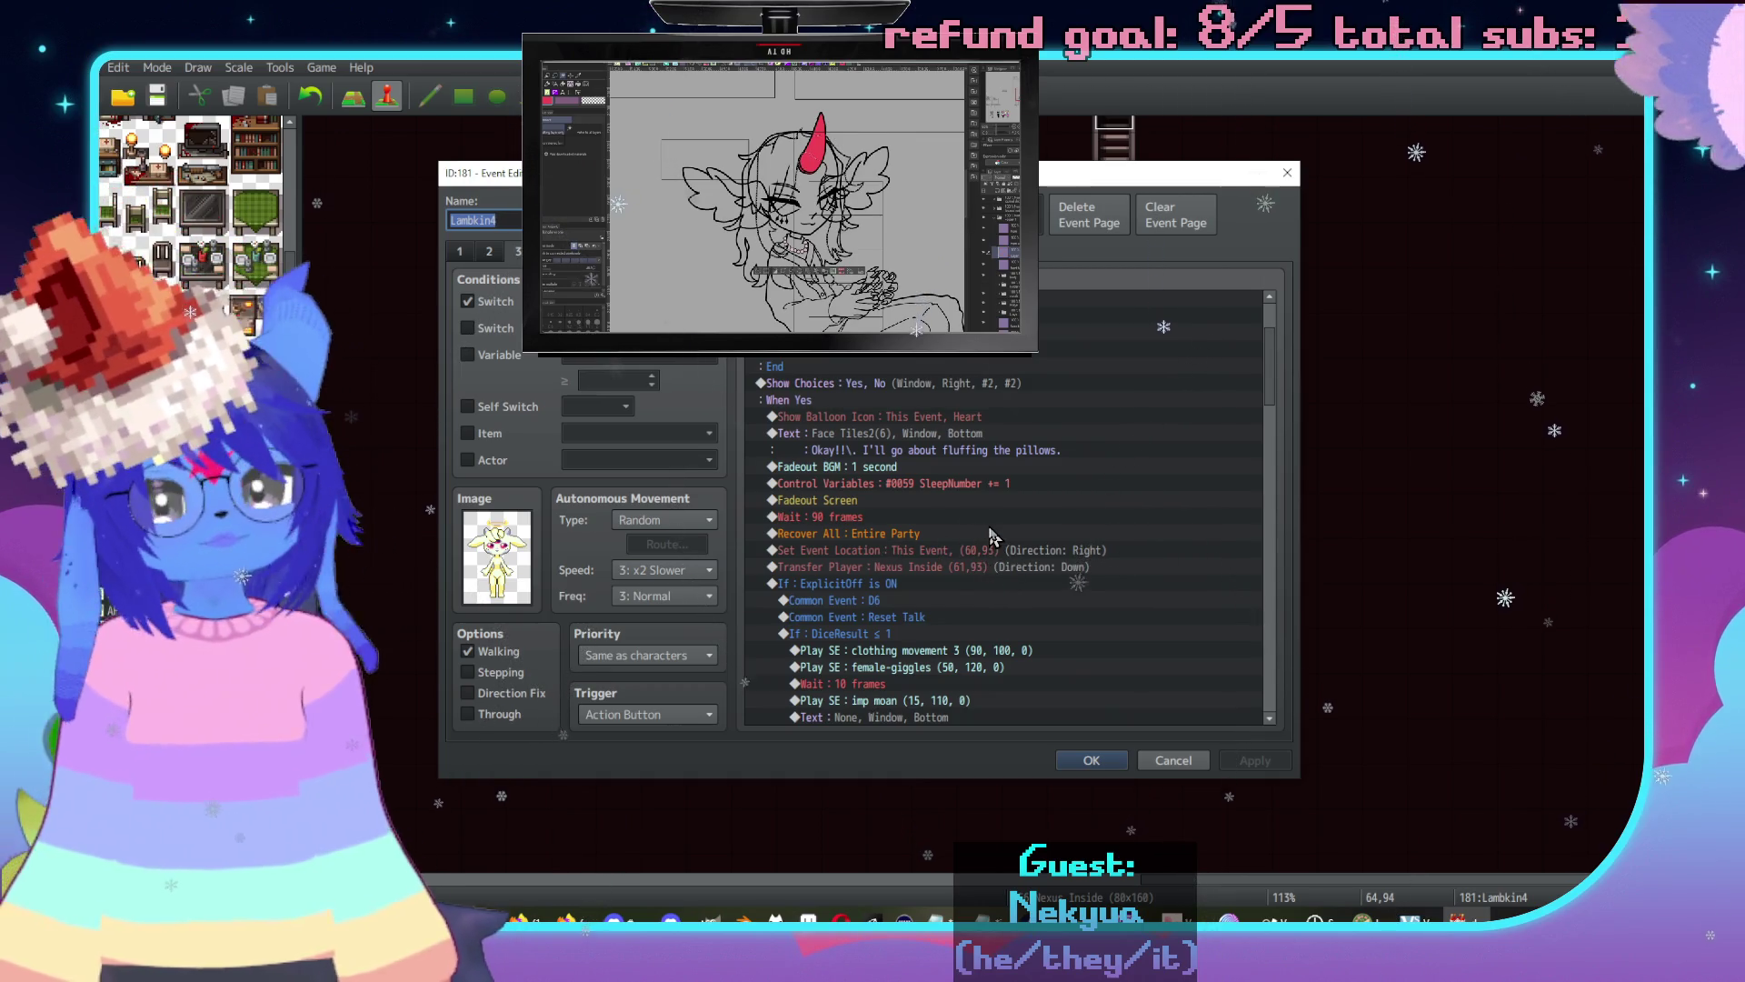
pyautogui.scroll(3, 1000, 541)
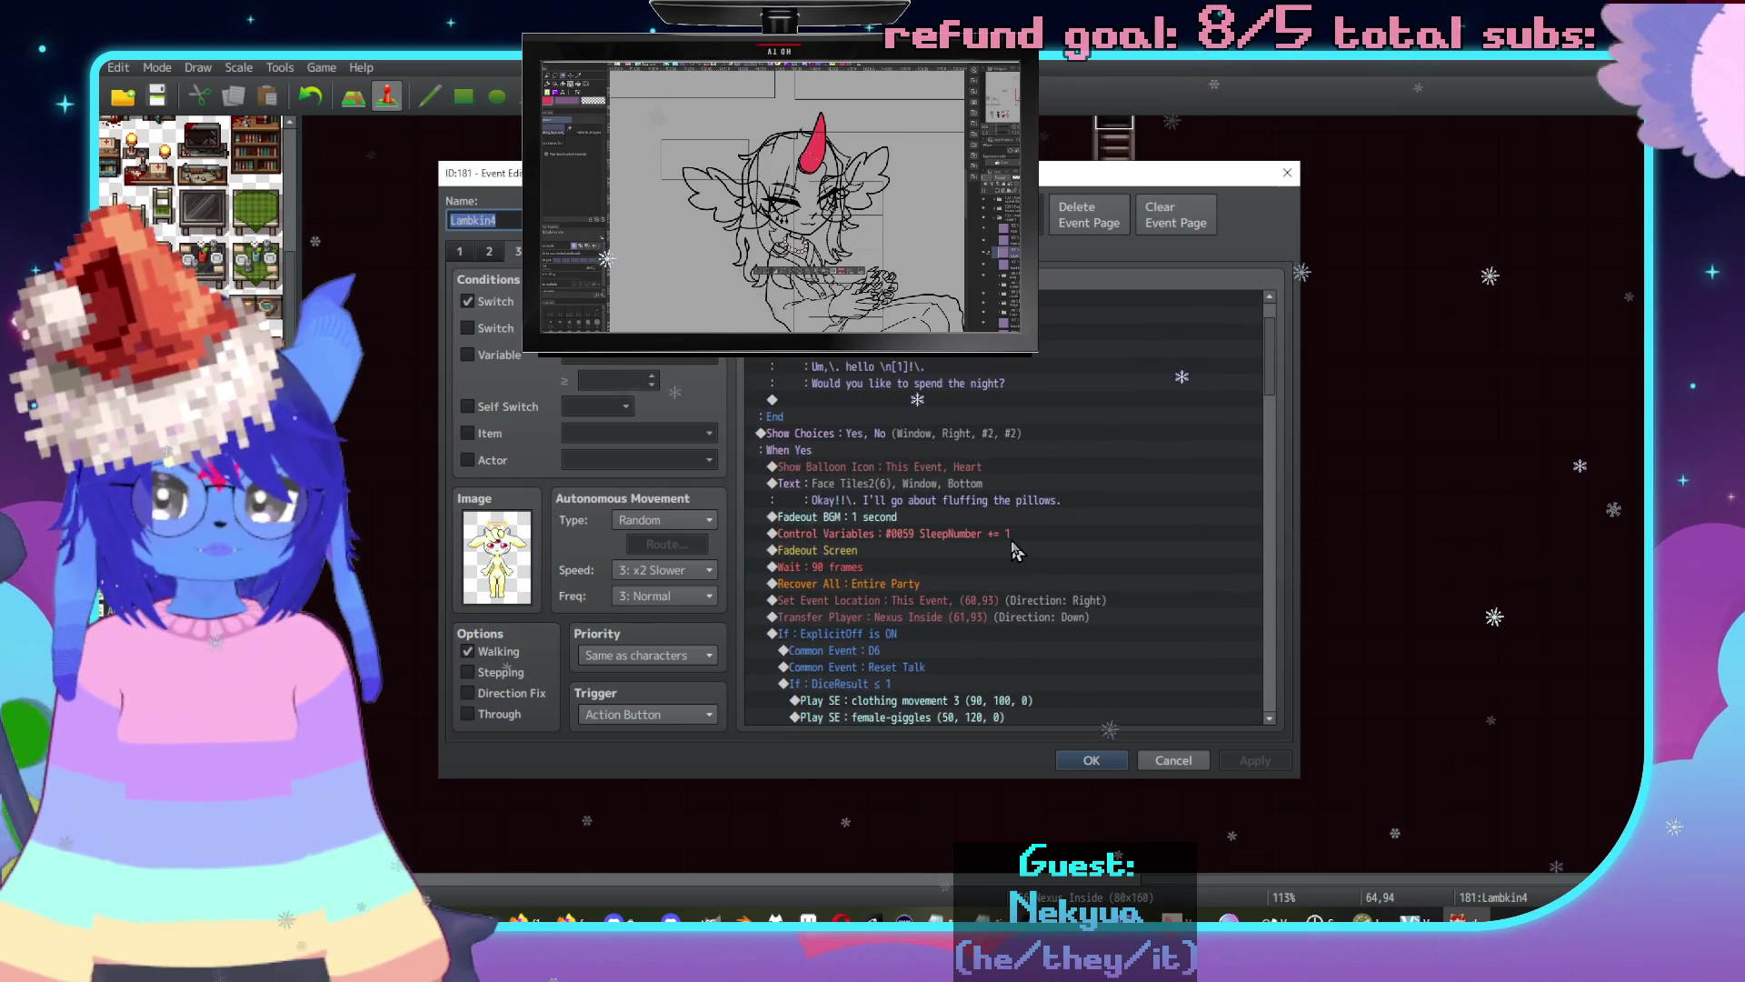
pyautogui.scroll(2, 1009, 550)
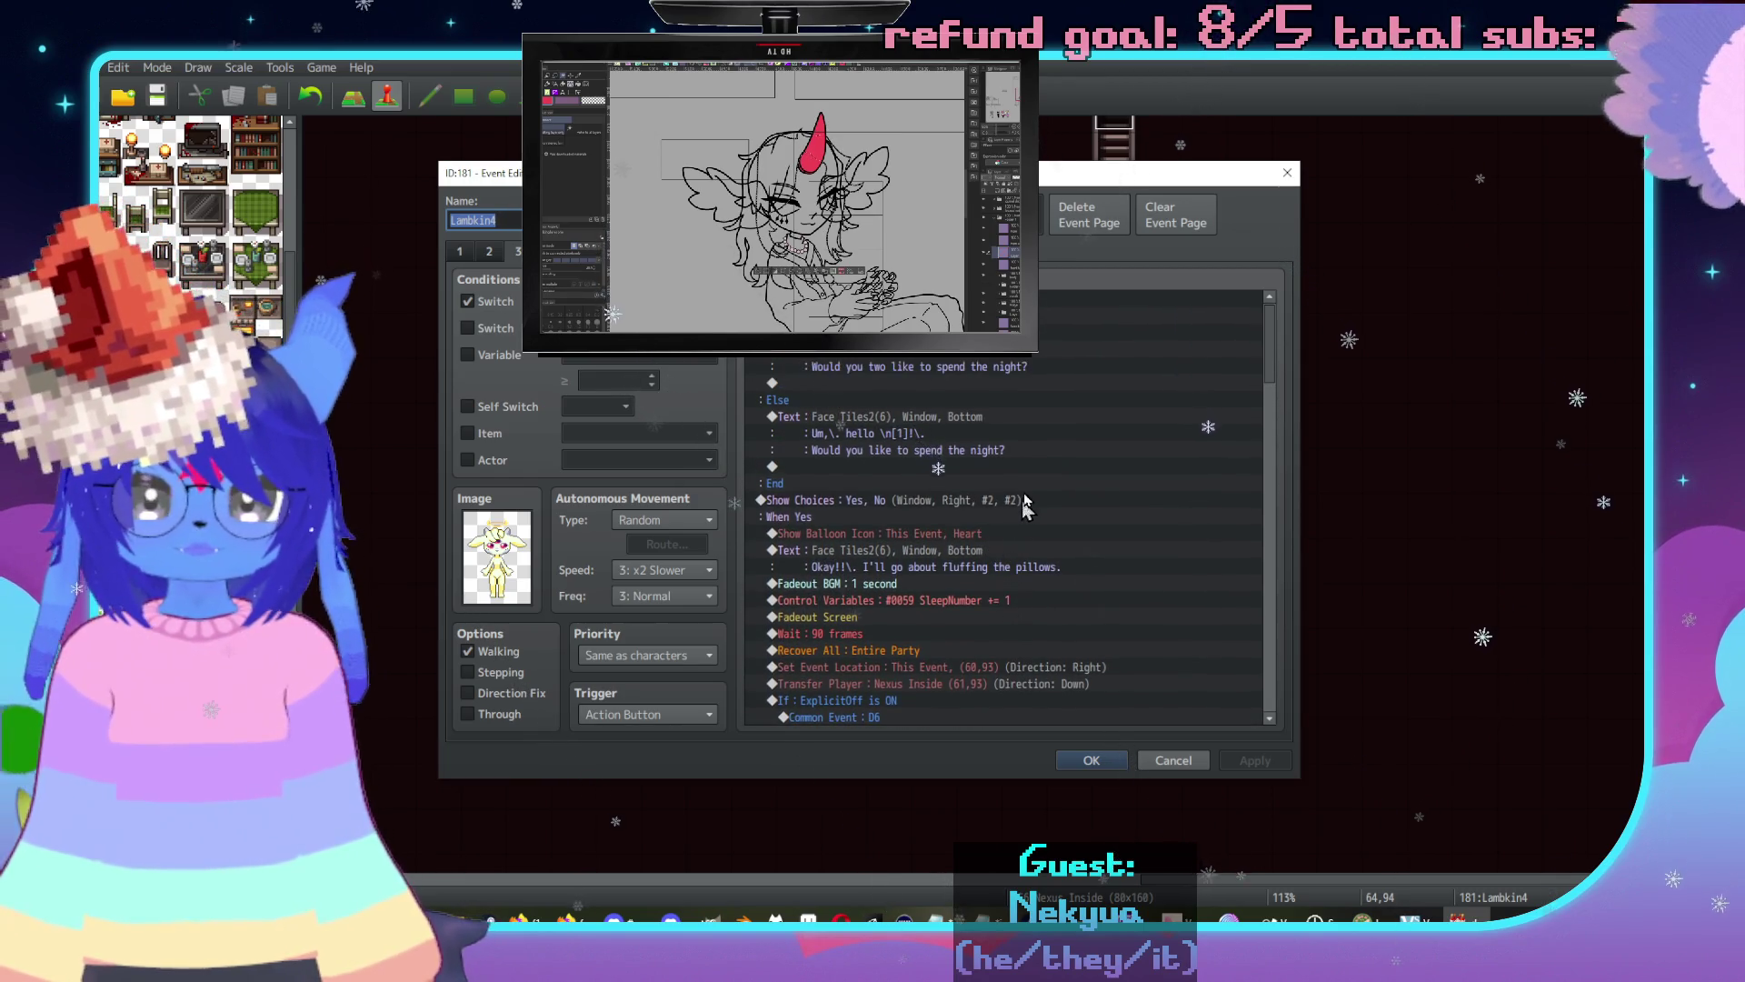
pyautogui.scroll(-7, 1046, 526)
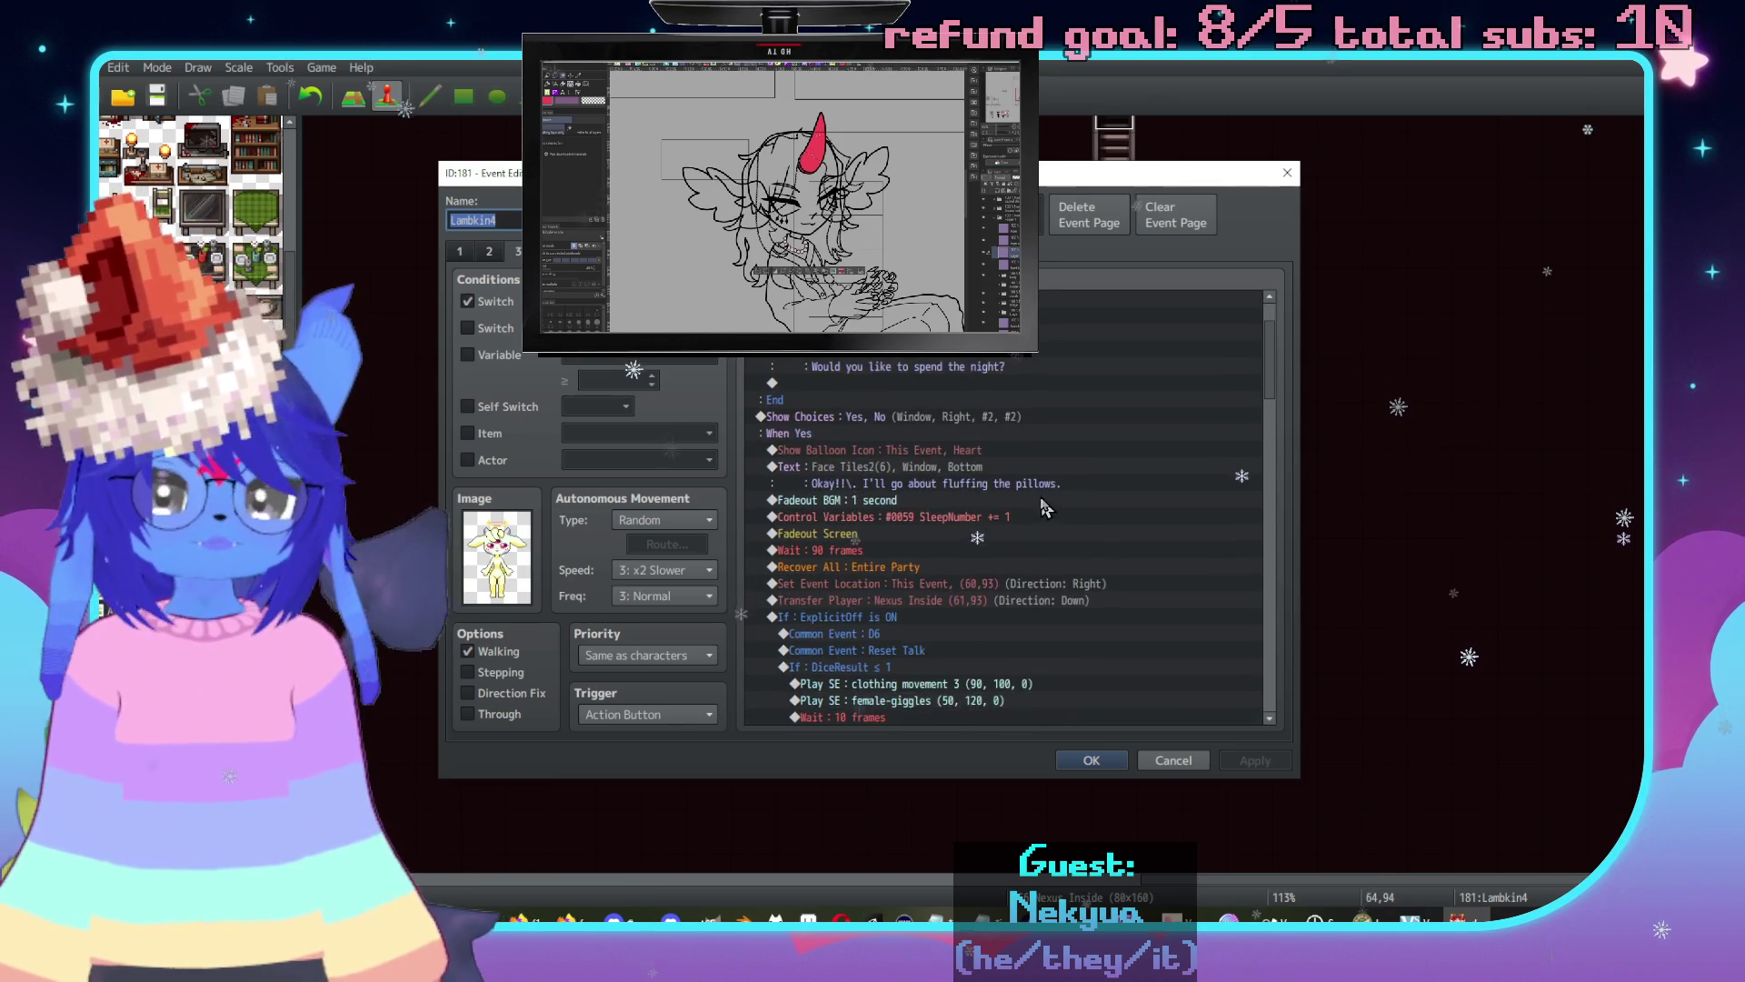
pyautogui.scroll(-2, 1088, 522)
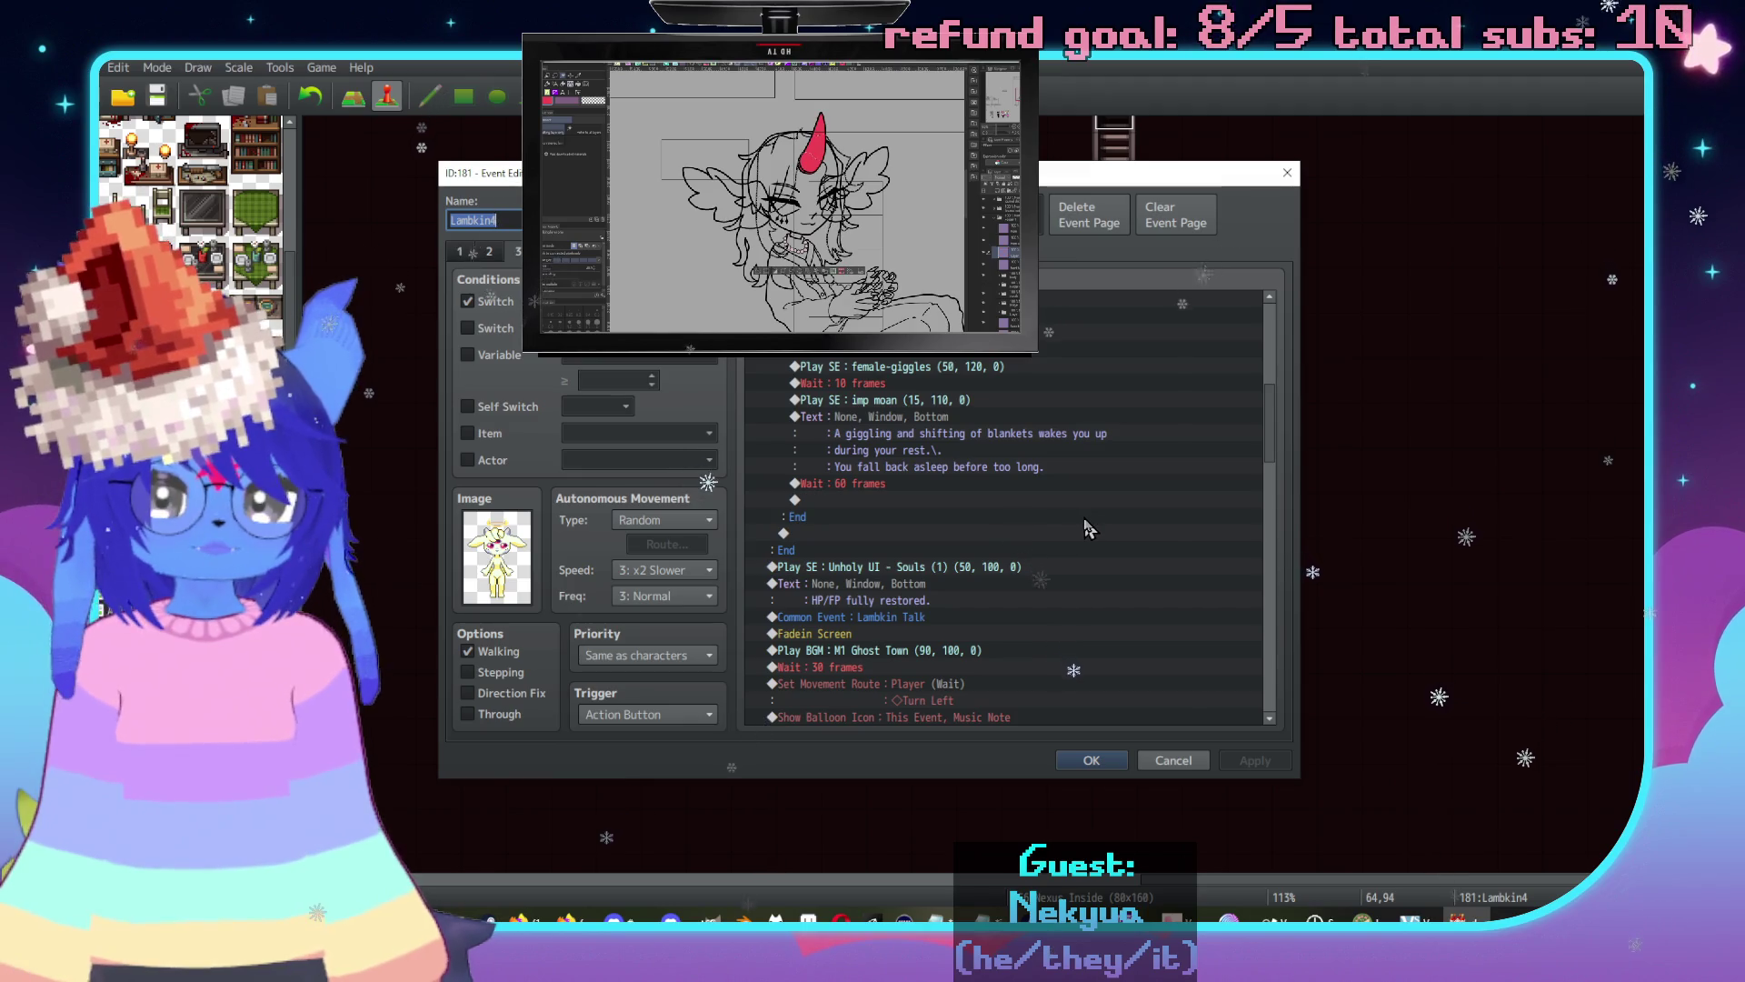
pyautogui.scroll(6, 1123, 520)
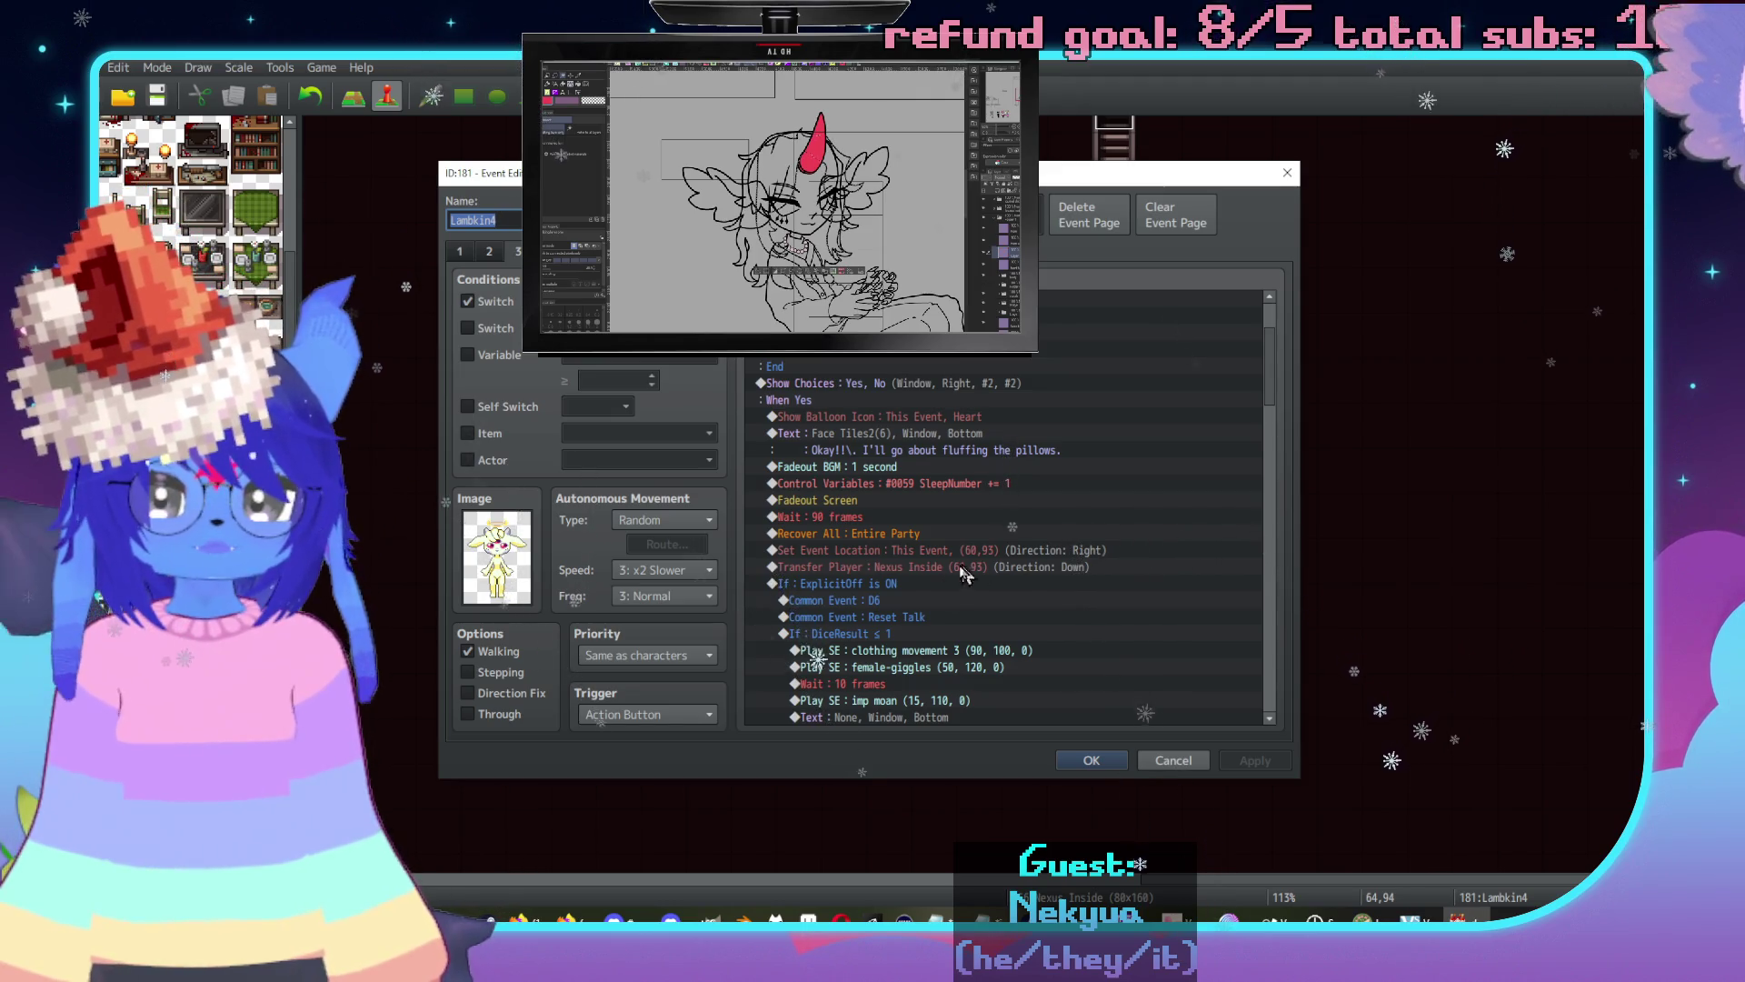
pyautogui.click(881, 590)
pyautogui.scroll(-5, 998, 596)
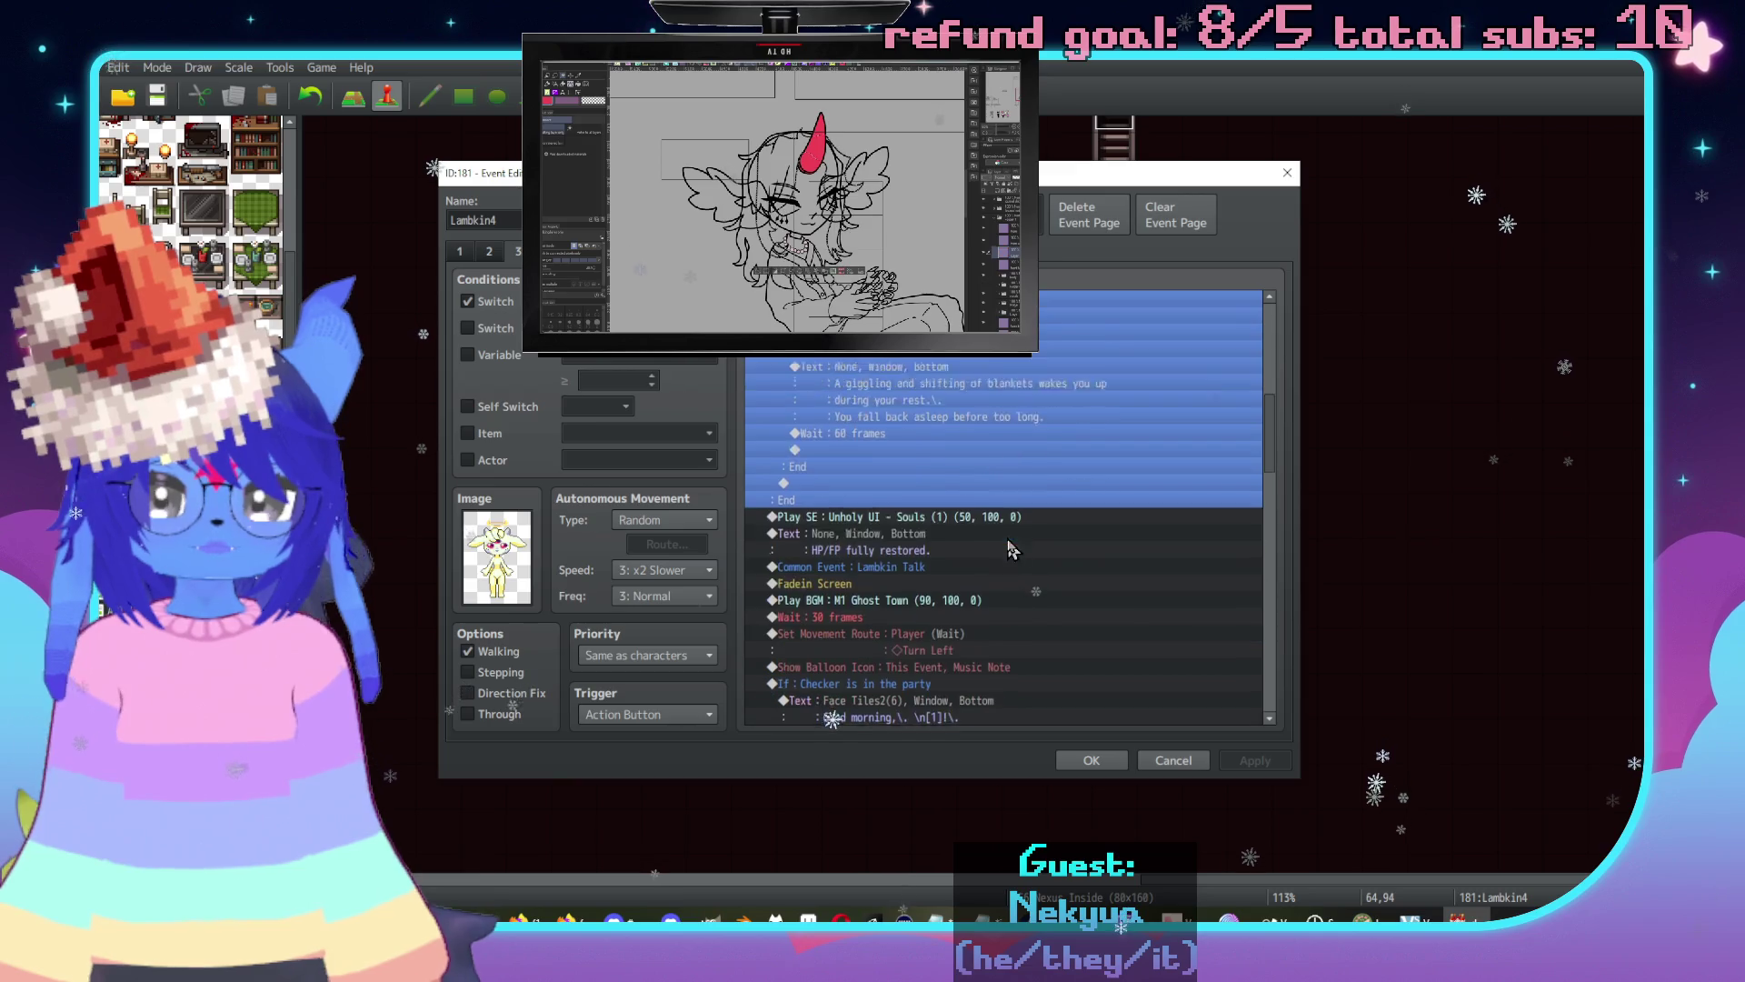
pyautogui.scroll(2, 1022, 554)
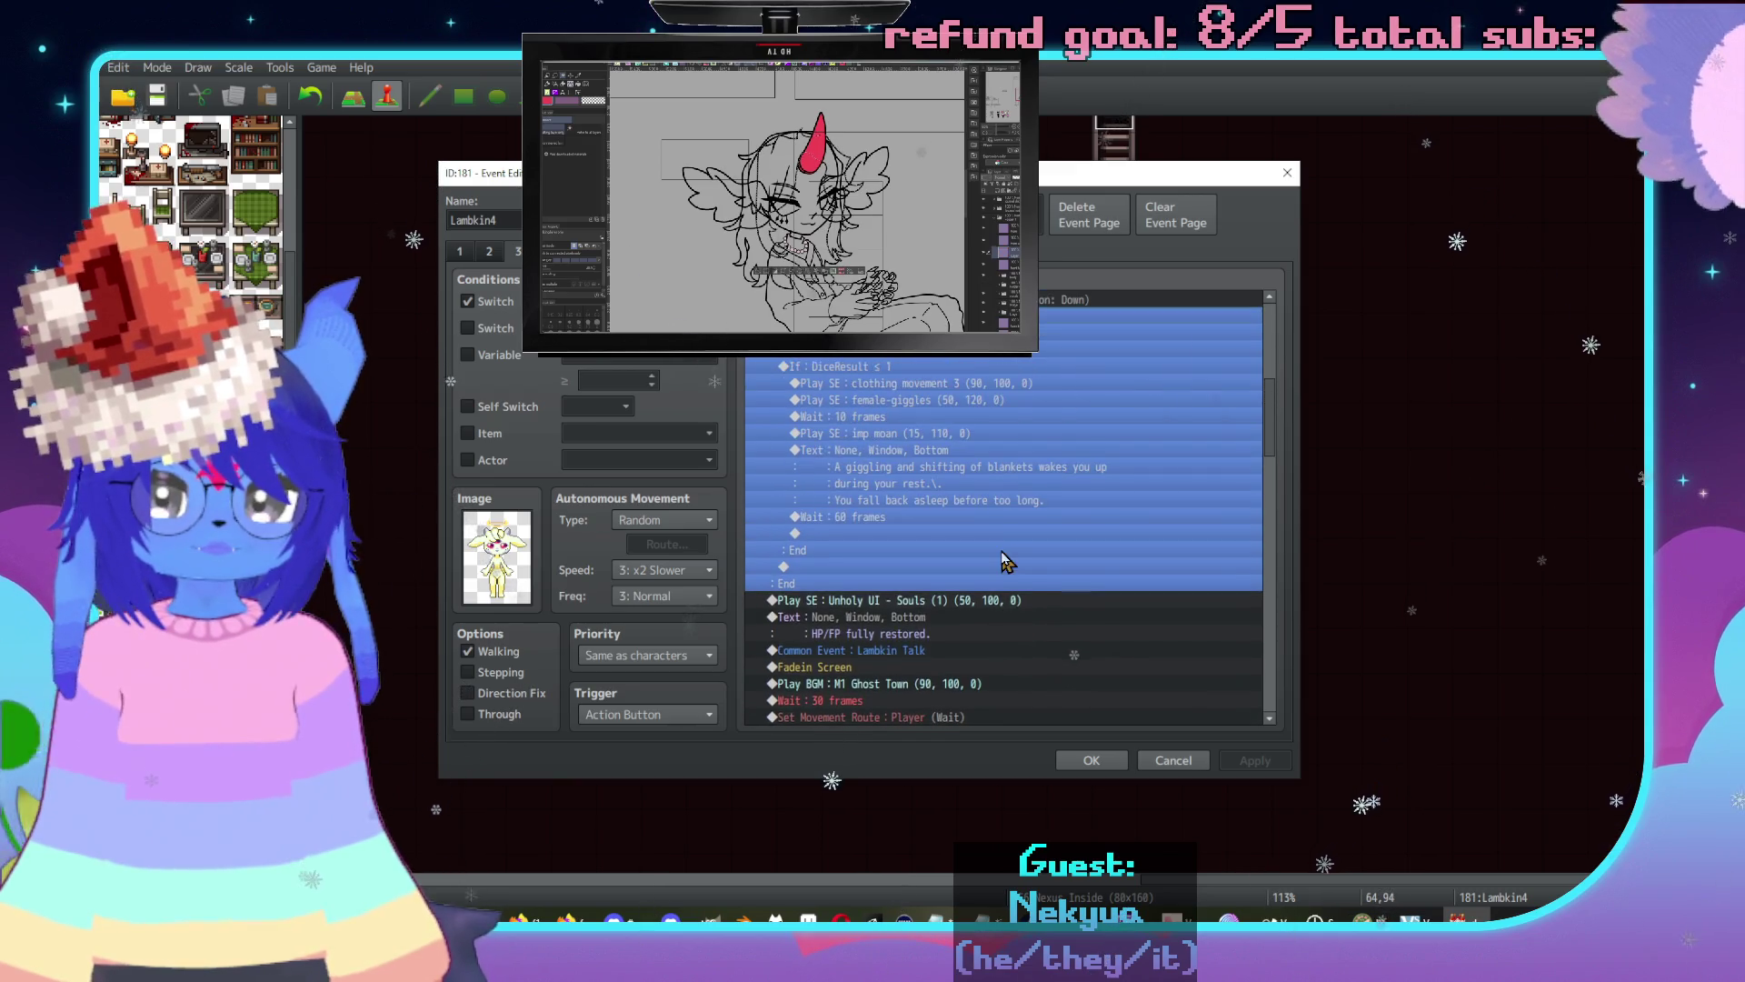
pyautogui.scroll(-2, 1024, 582)
pyautogui.scroll(-1, 1025, 590)
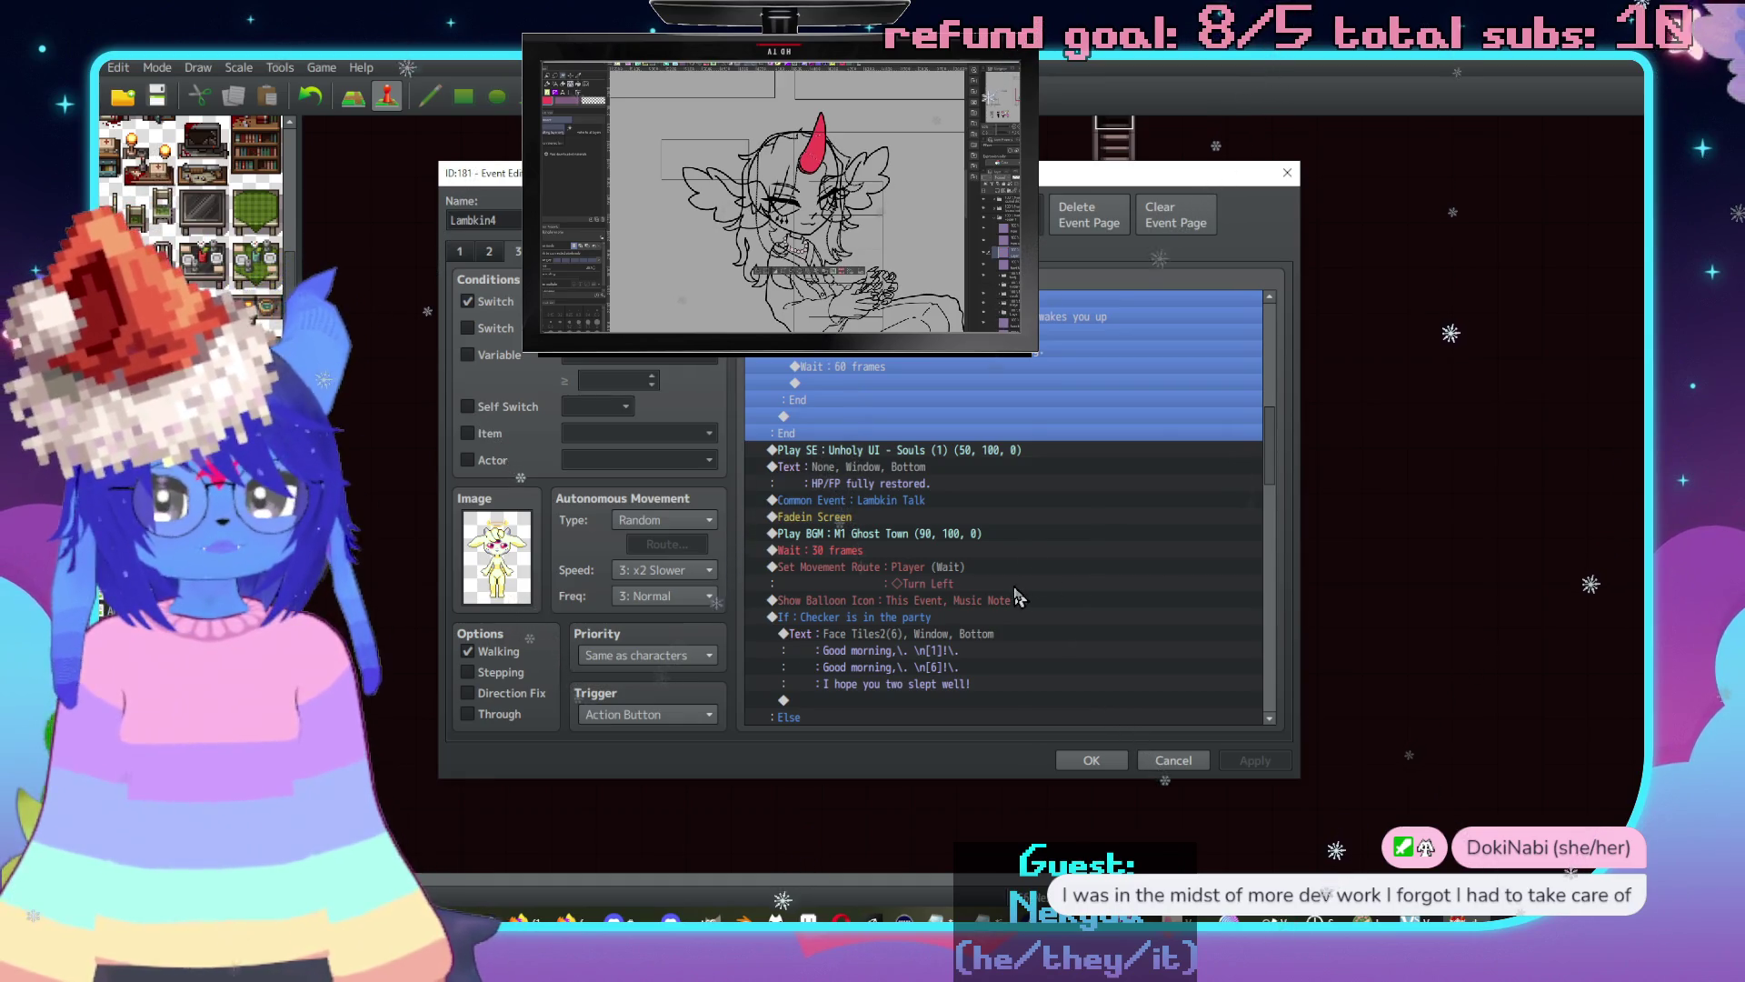
pyautogui.scroll(-3, 1019, 596)
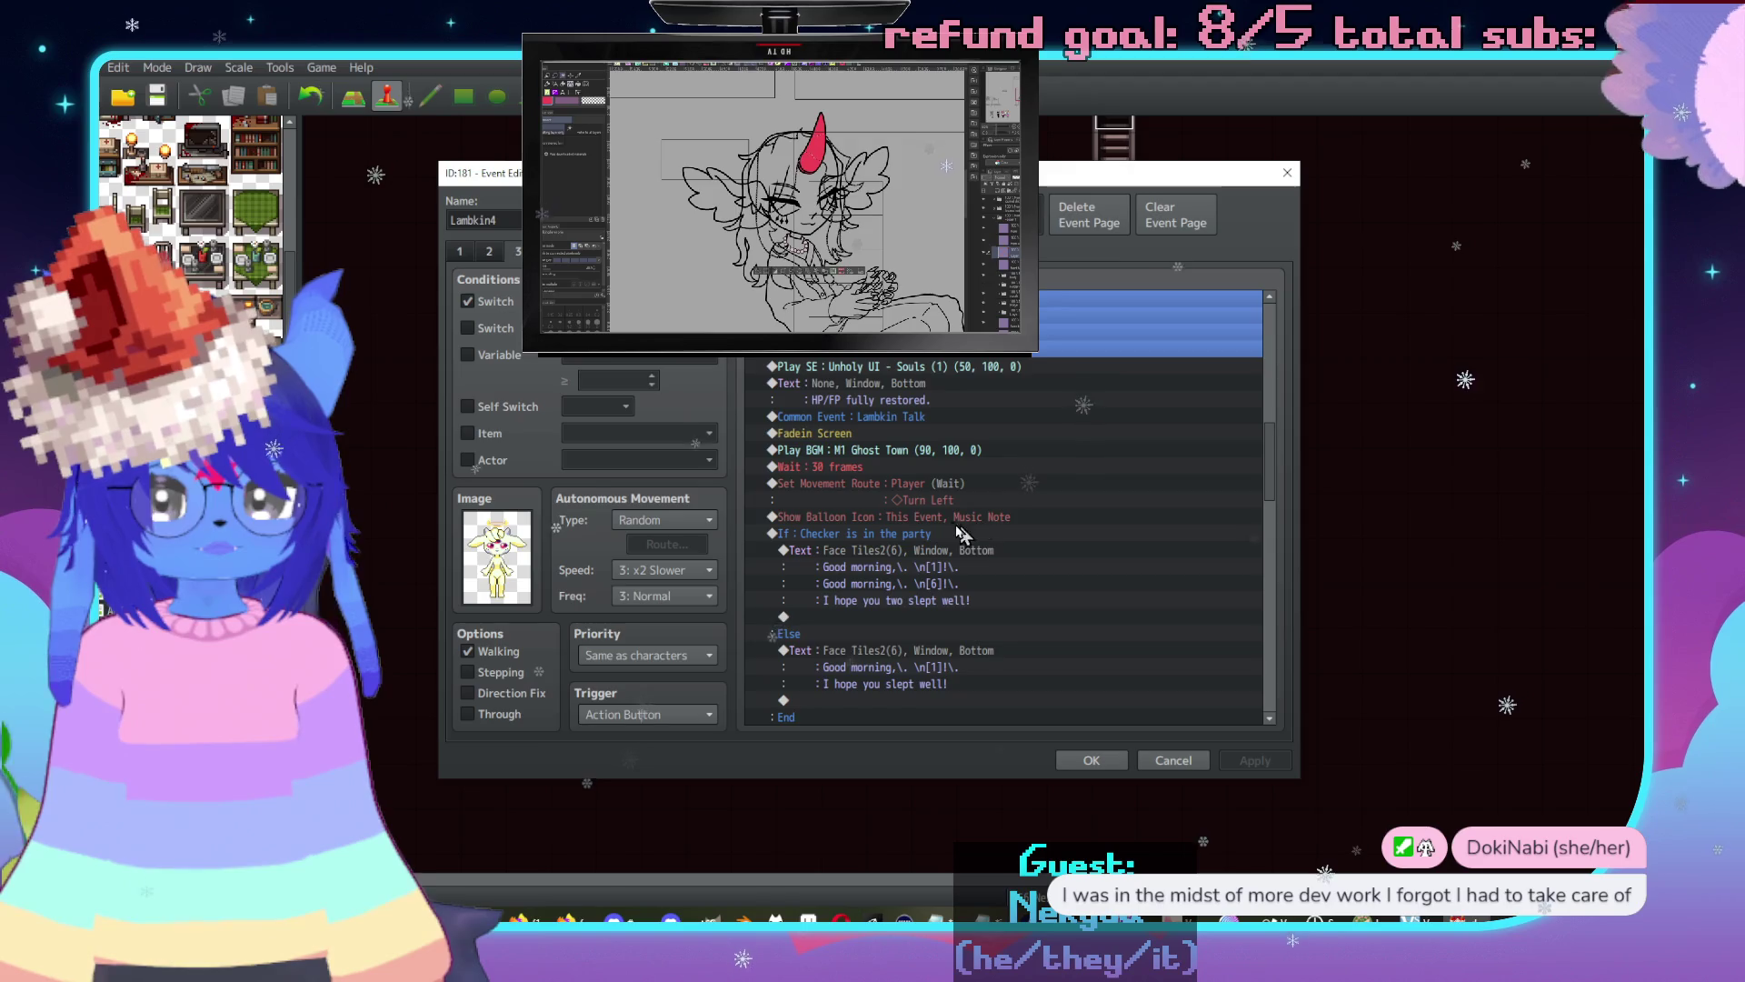
pyautogui.click(965, 535)
pyautogui.click(977, 550)
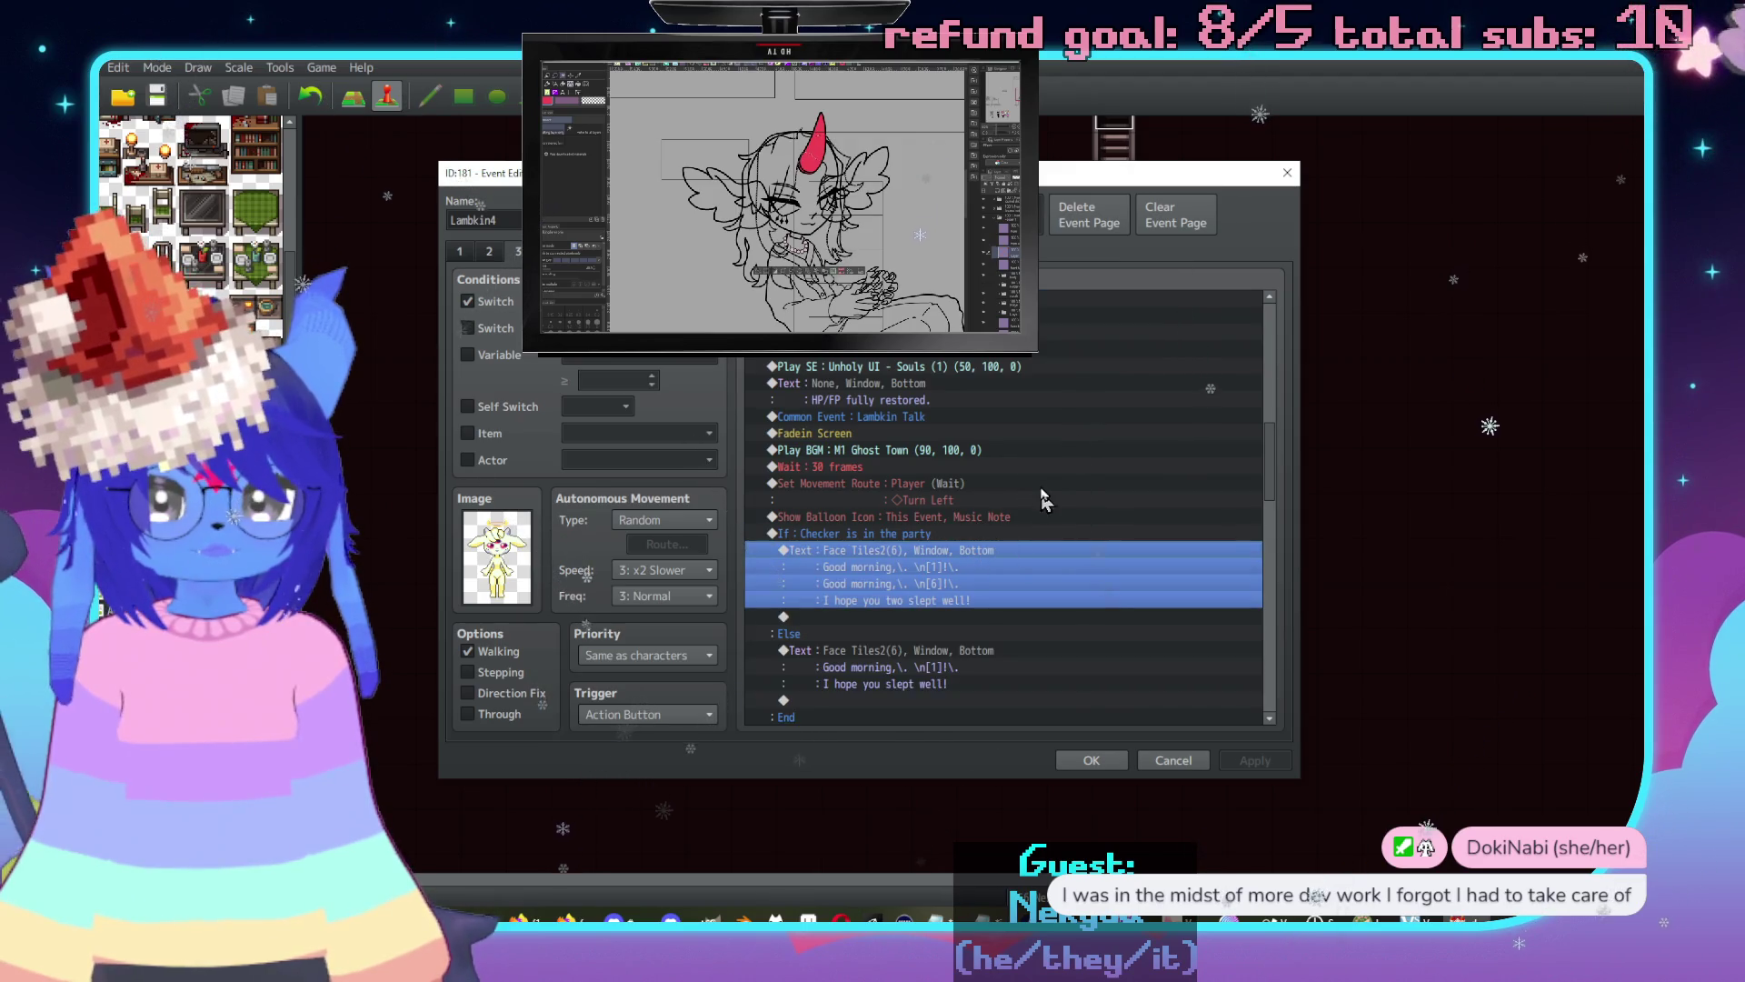
pyautogui.scroll(-3, 1041, 487)
pyautogui.scroll(-3, 1054, 465)
pyautogui.scroll(6, 1041, 509)
pyautogui.scroll(10, 1000, 564)
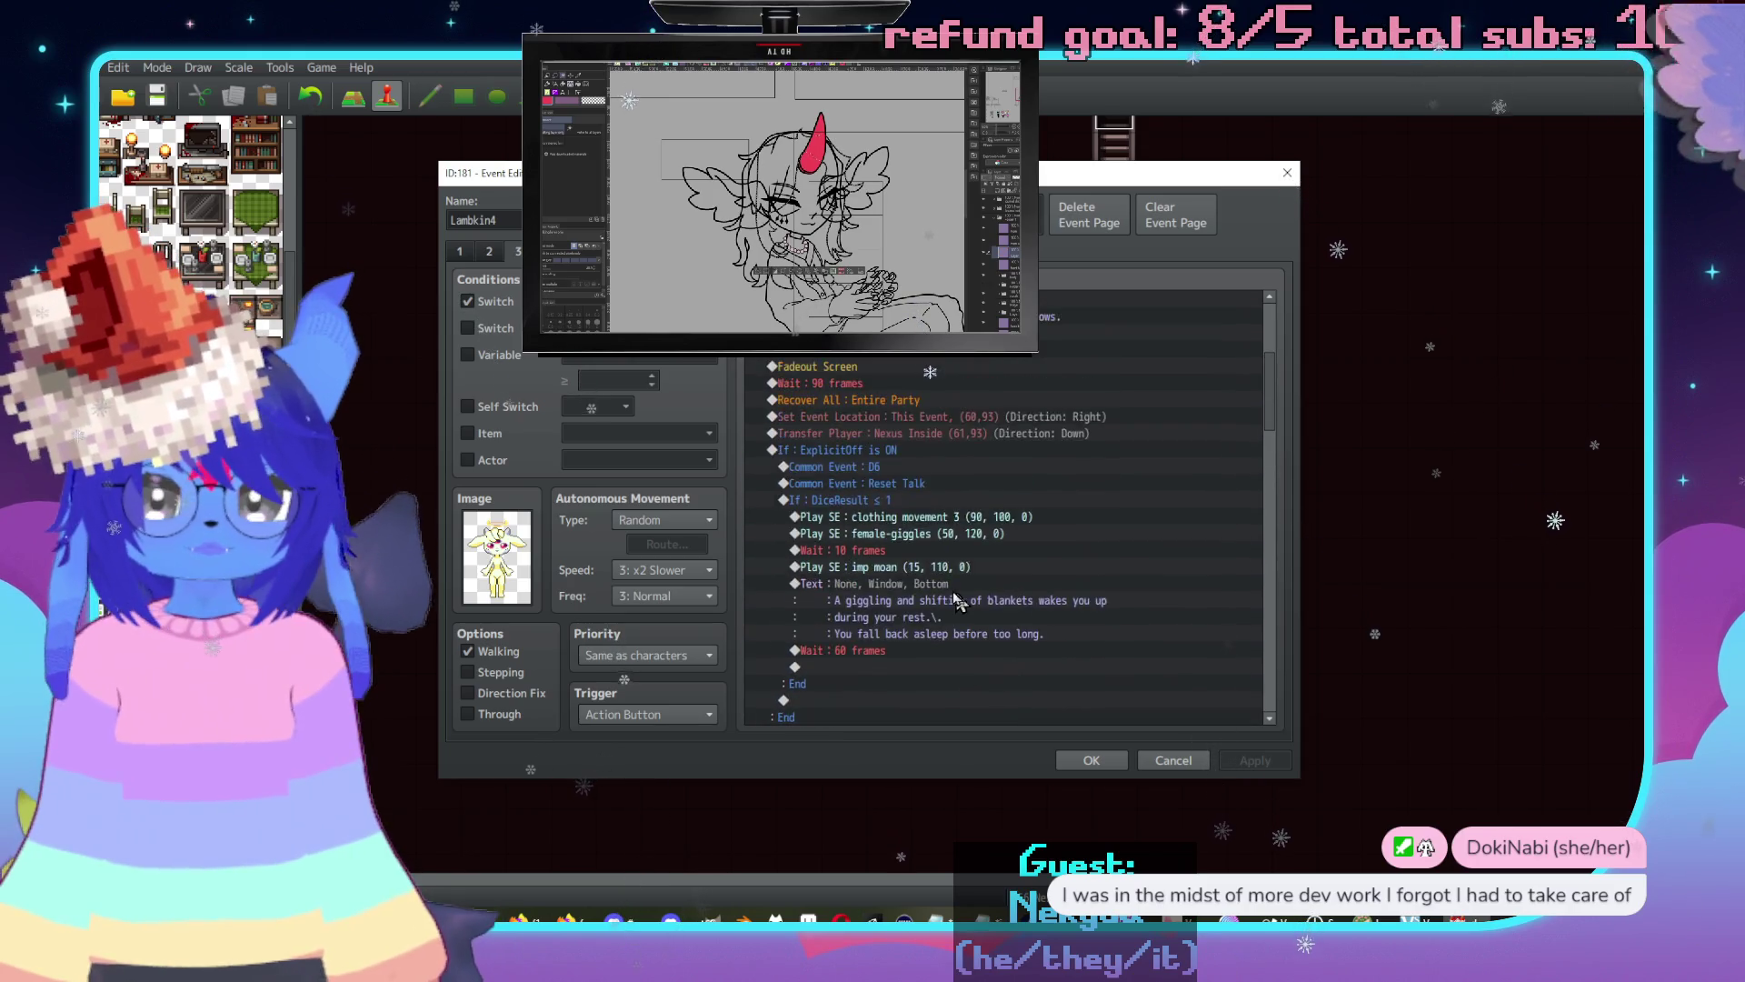
pyautogui.scroll(2, 966, 568)
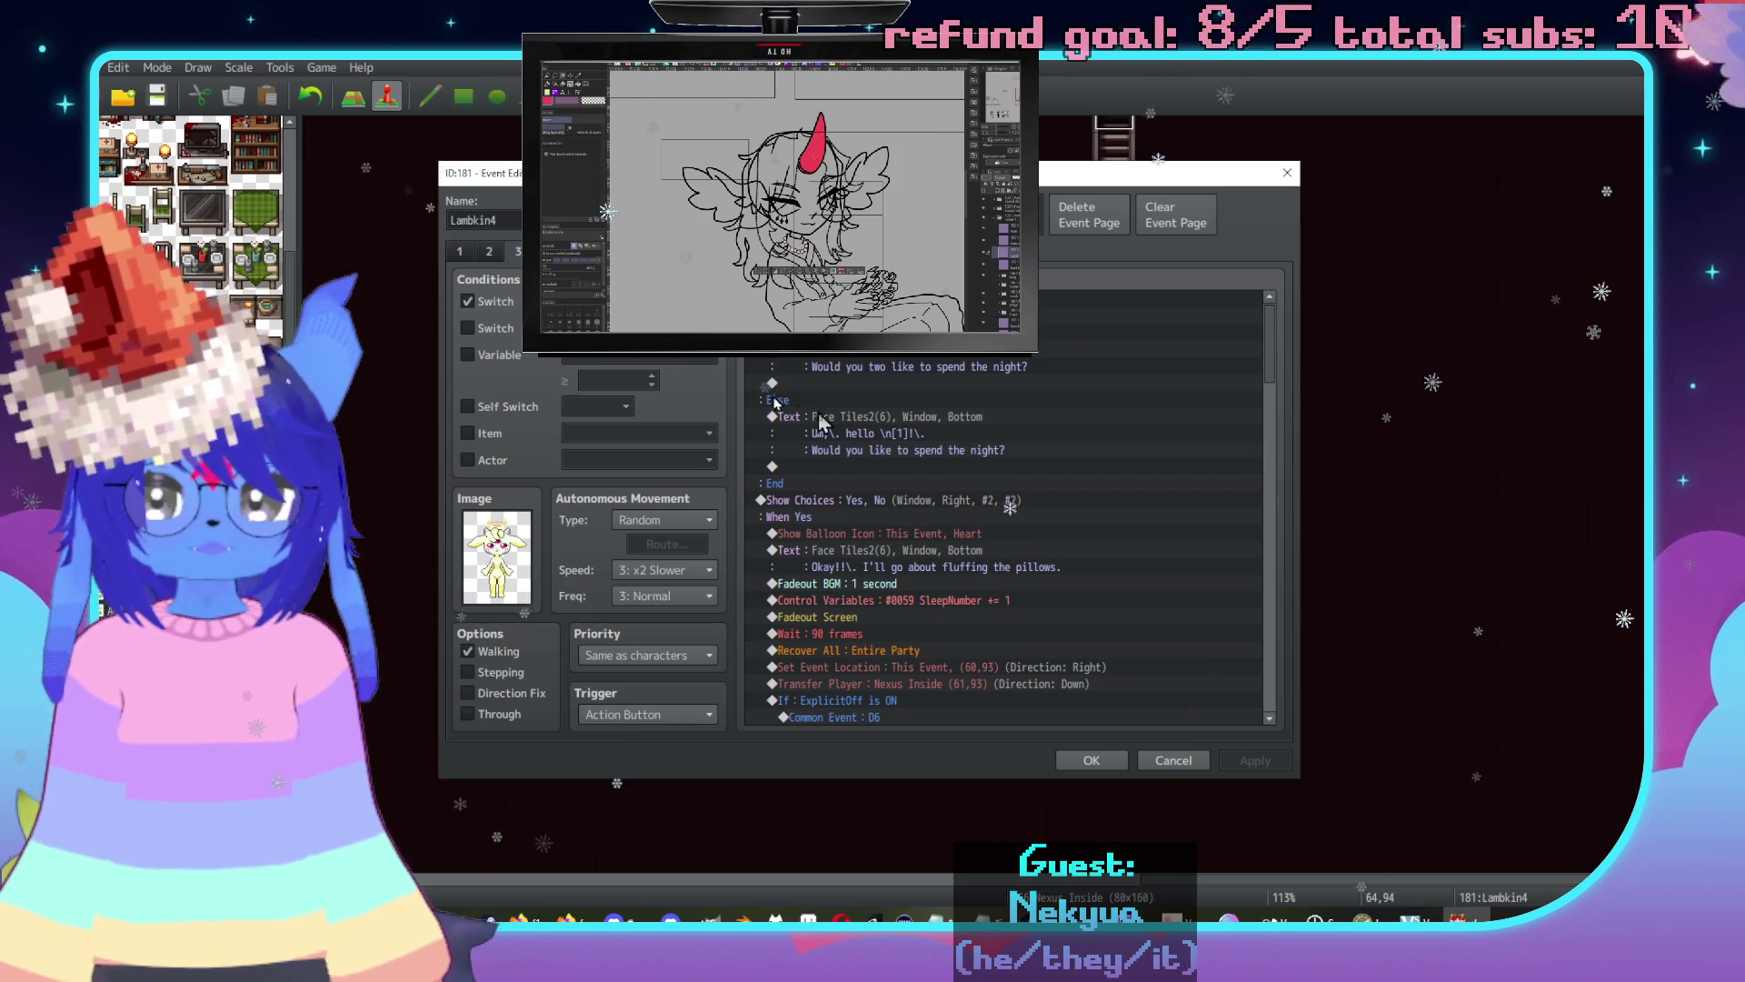
pyautogui.click(495, 253)
pyautogui.click(519, 252)
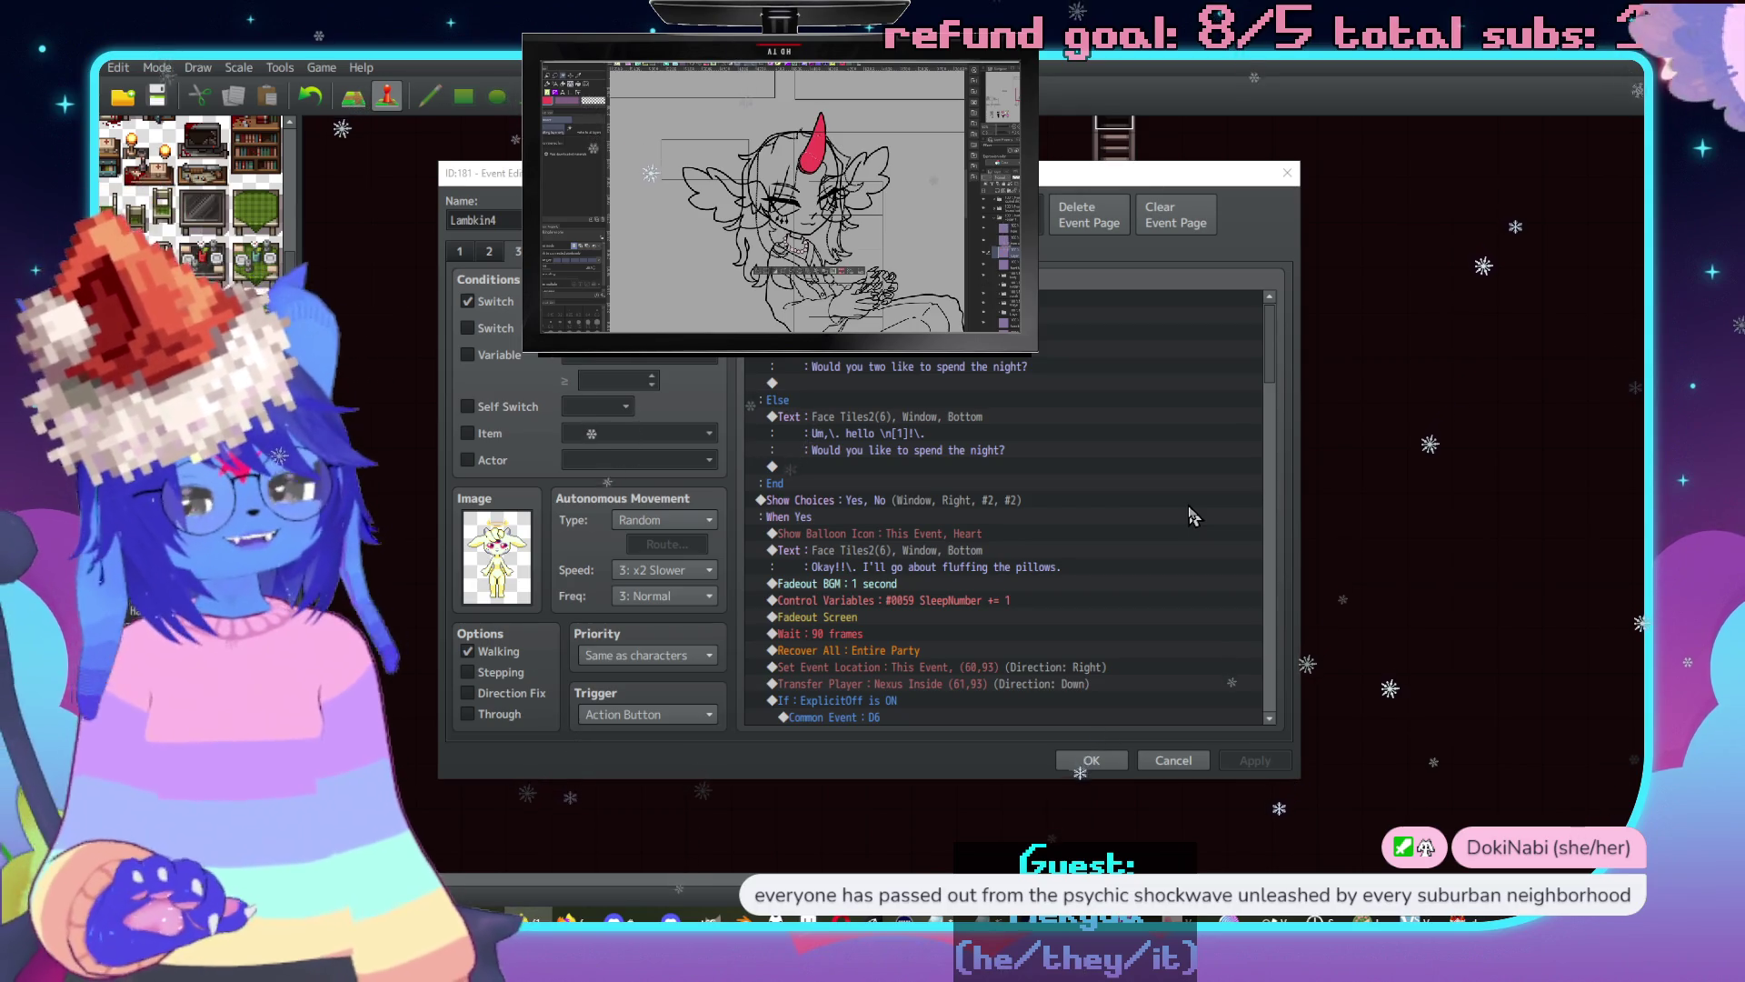
pyautogui.scroll(-2, 1146, 518)
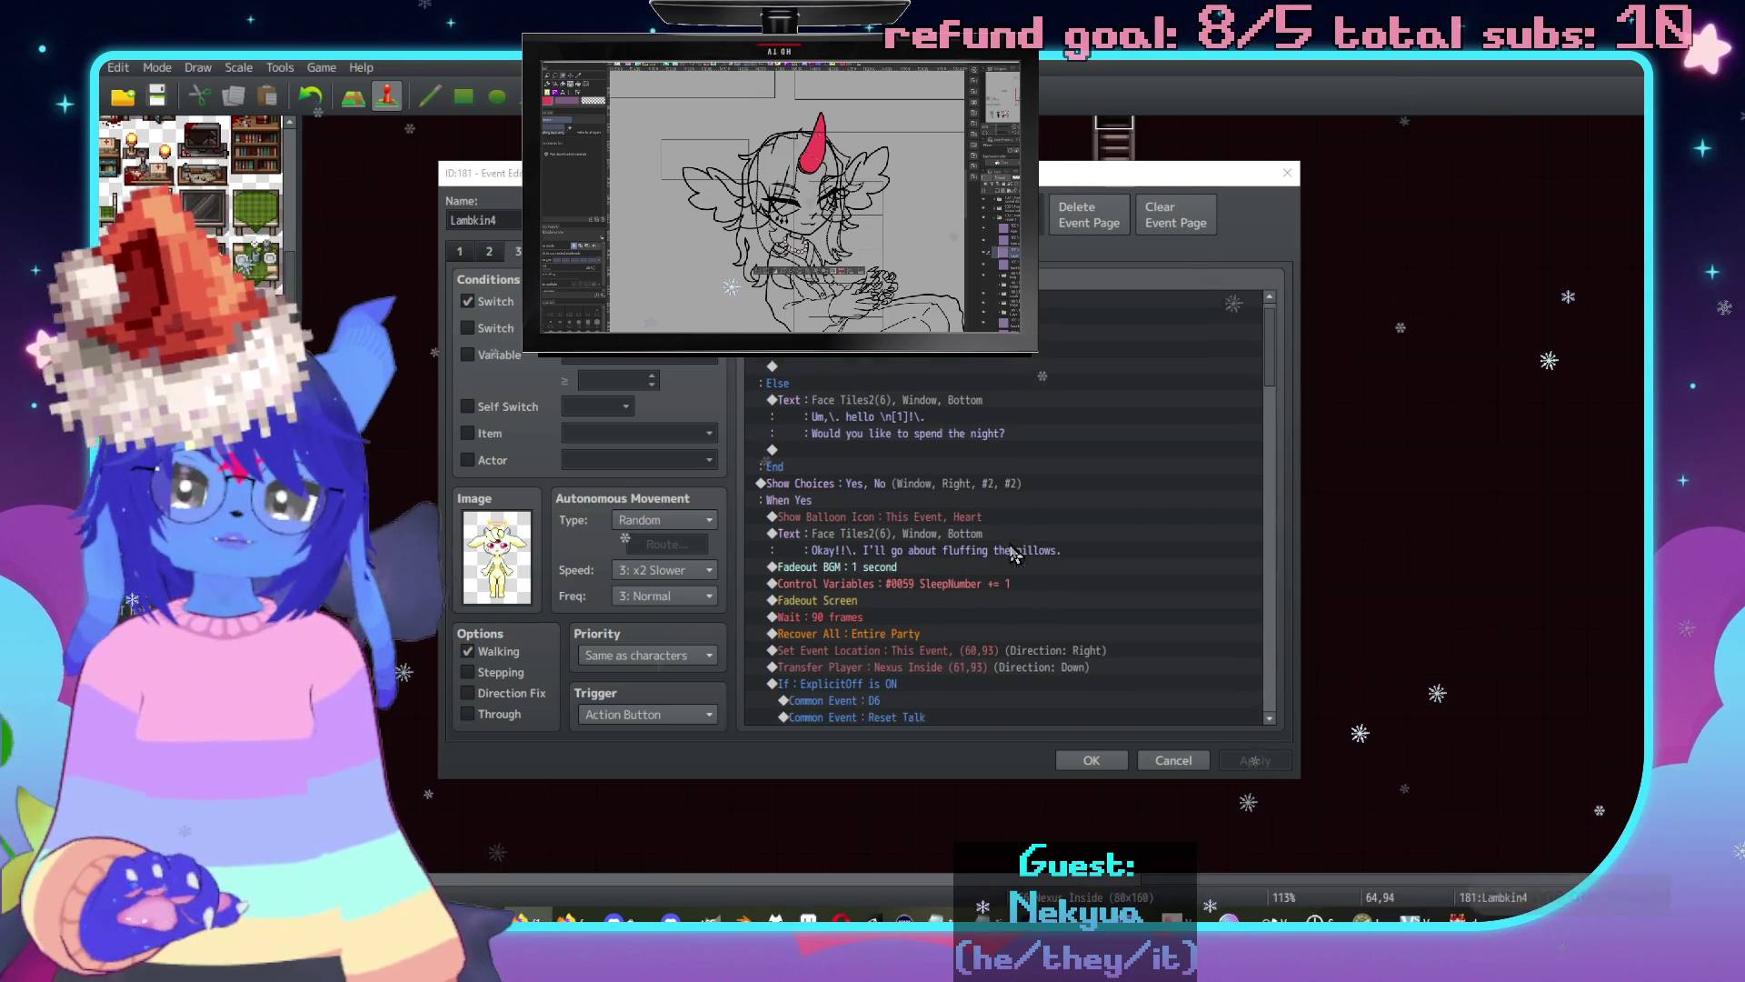
pyautogui.scroll(2, 1014, 559)
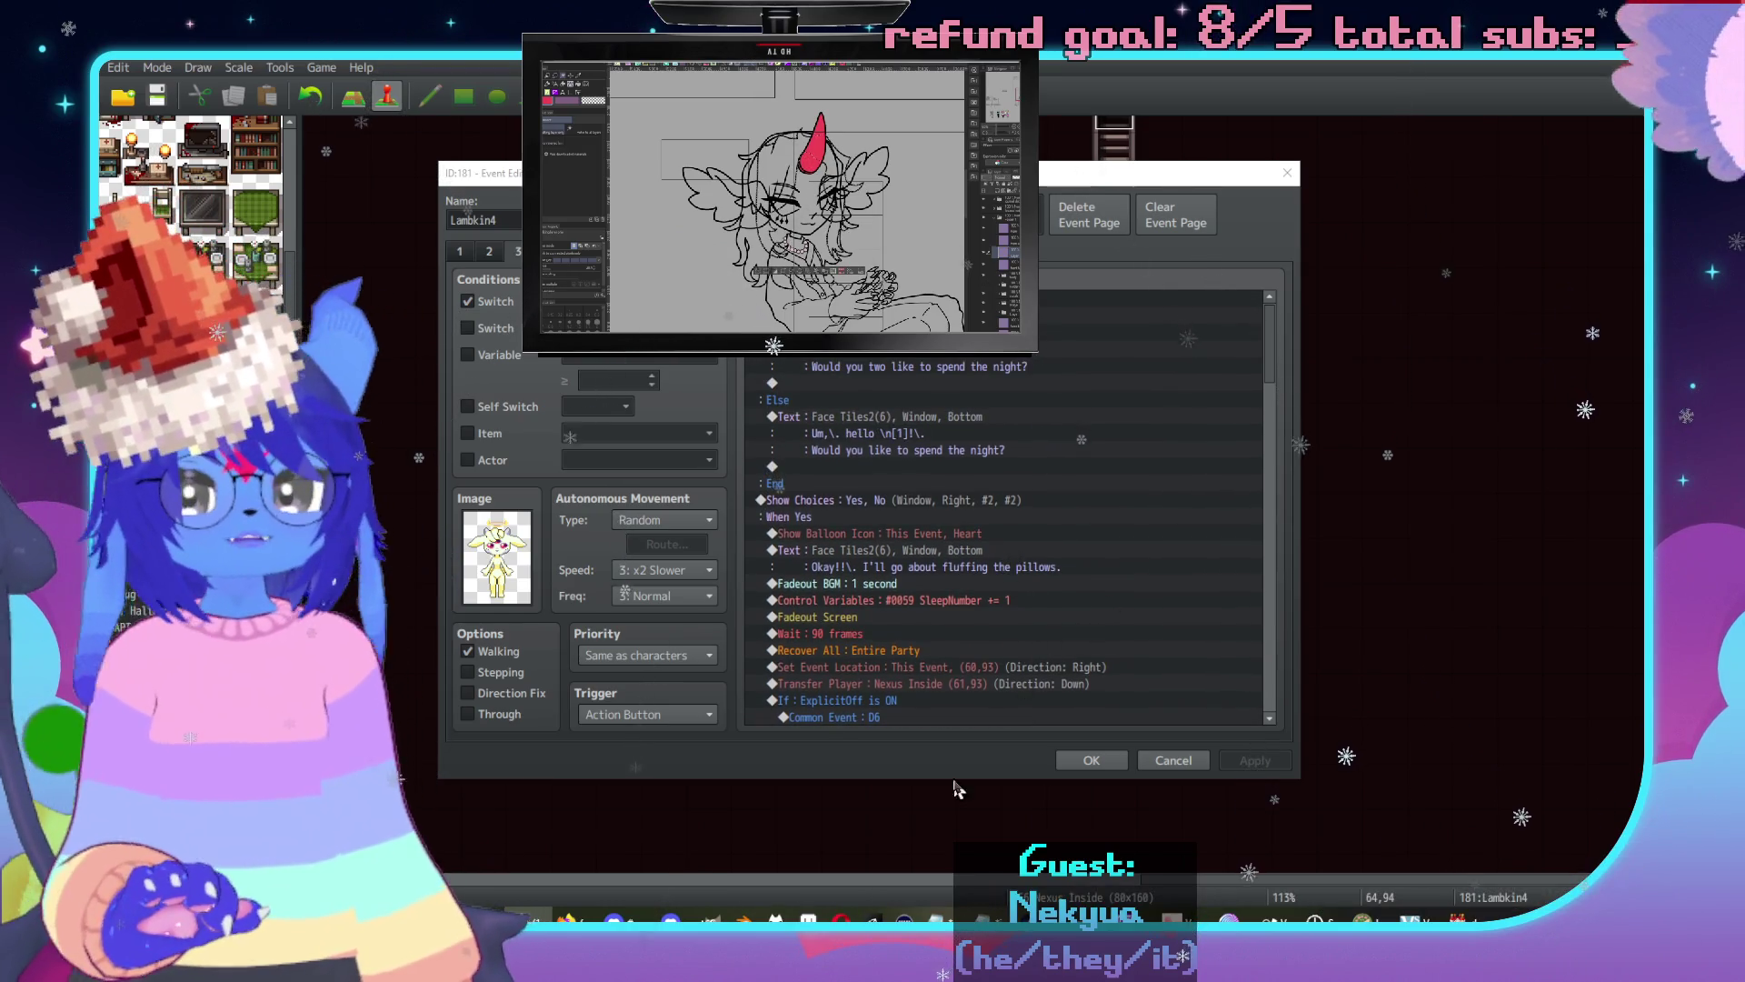
pyautogui.scroll(-2, 1137, 491)
pyautogui.scroll(2, 1141, 468)
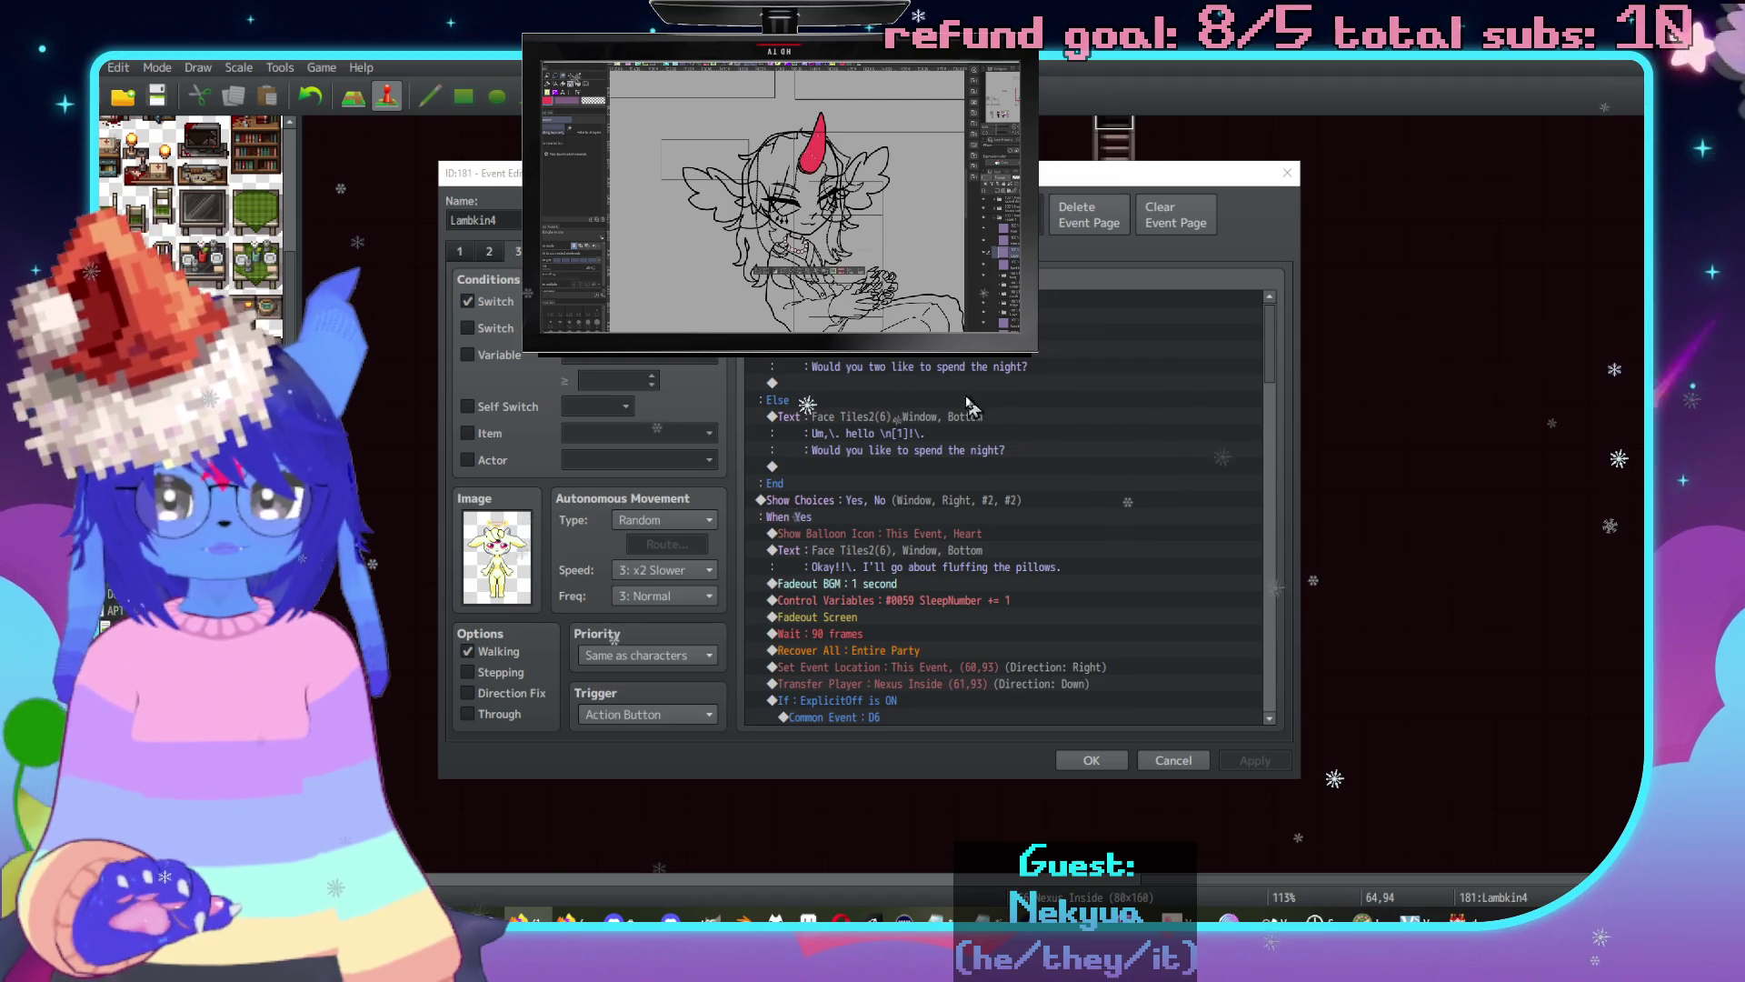
pyautogui.click(963, 299)
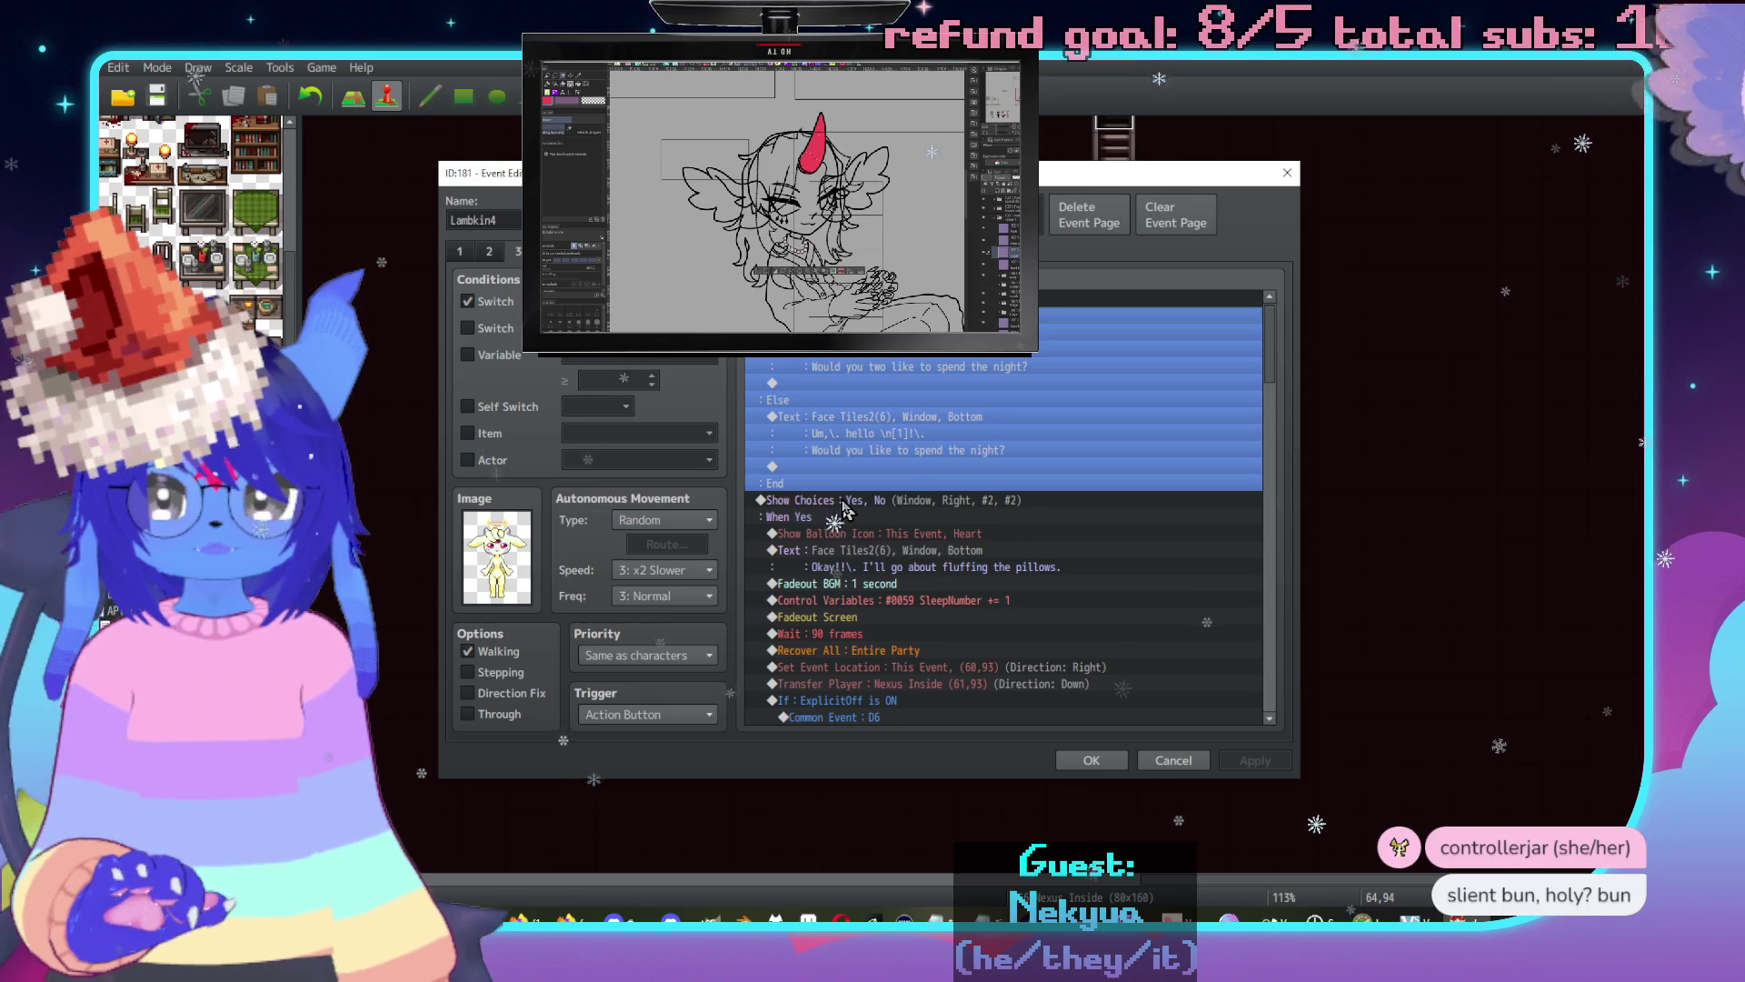
pyautogui.click(846, 502)
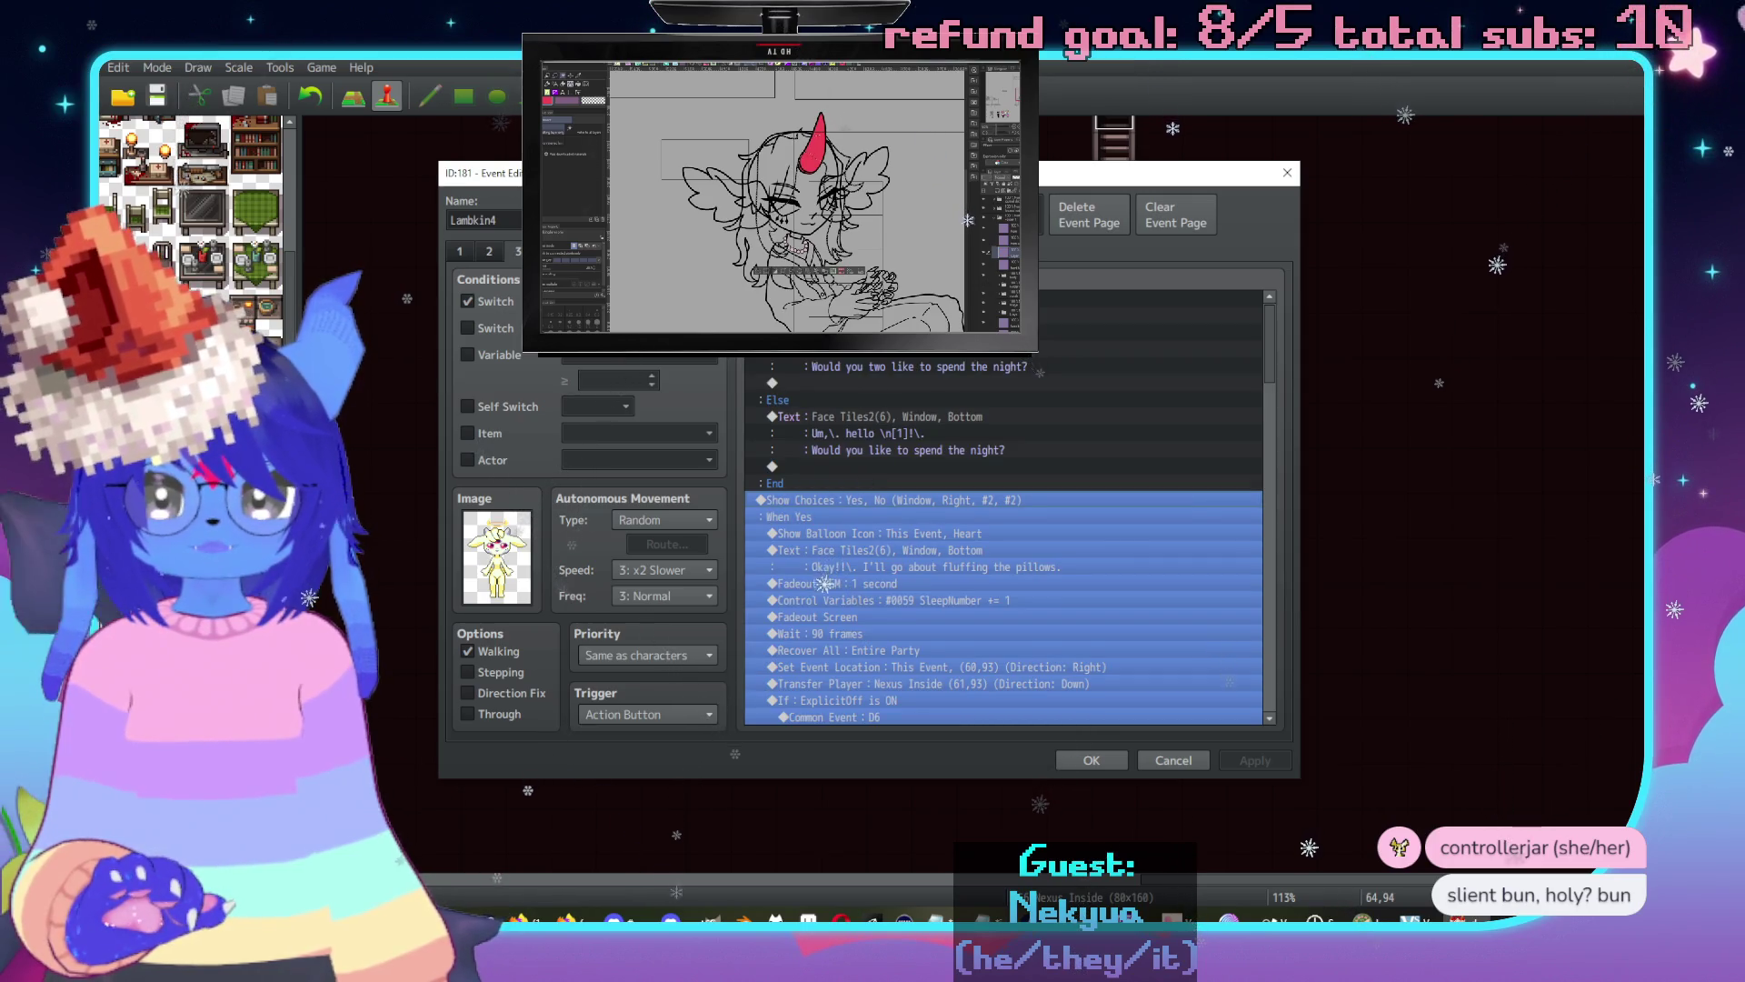
pyautogui.click(1228, 491)
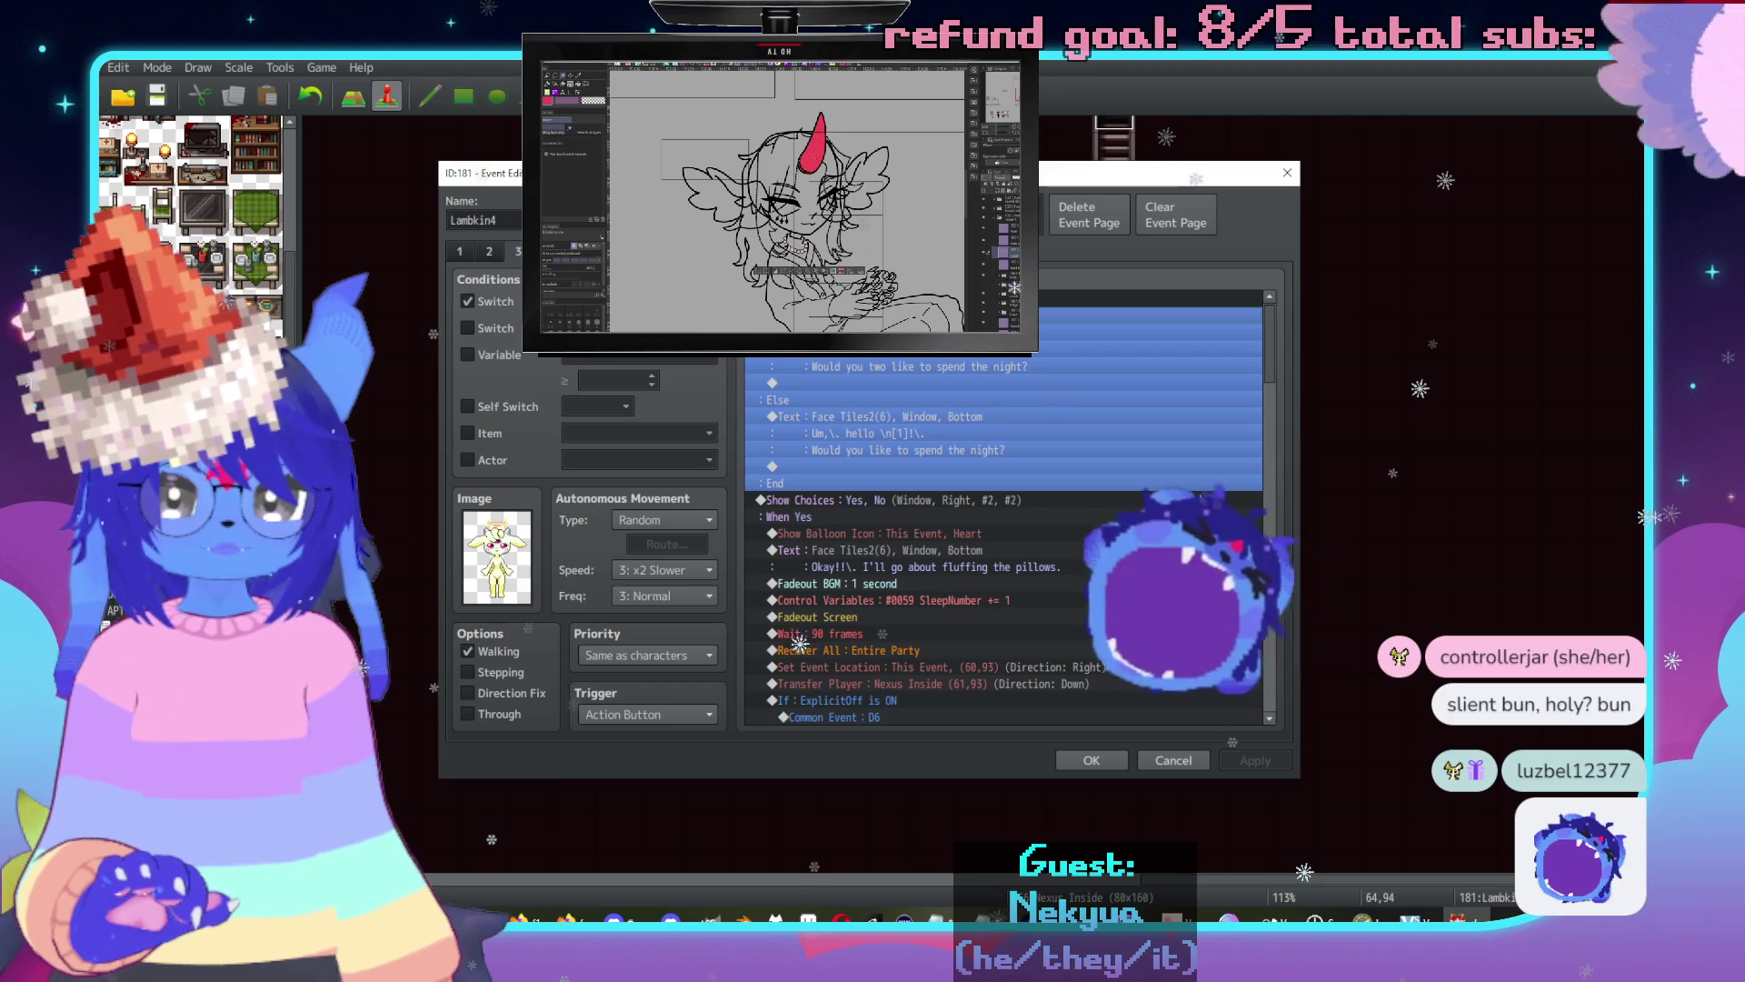
pyautogui.scroll(-5, 1270, 655)
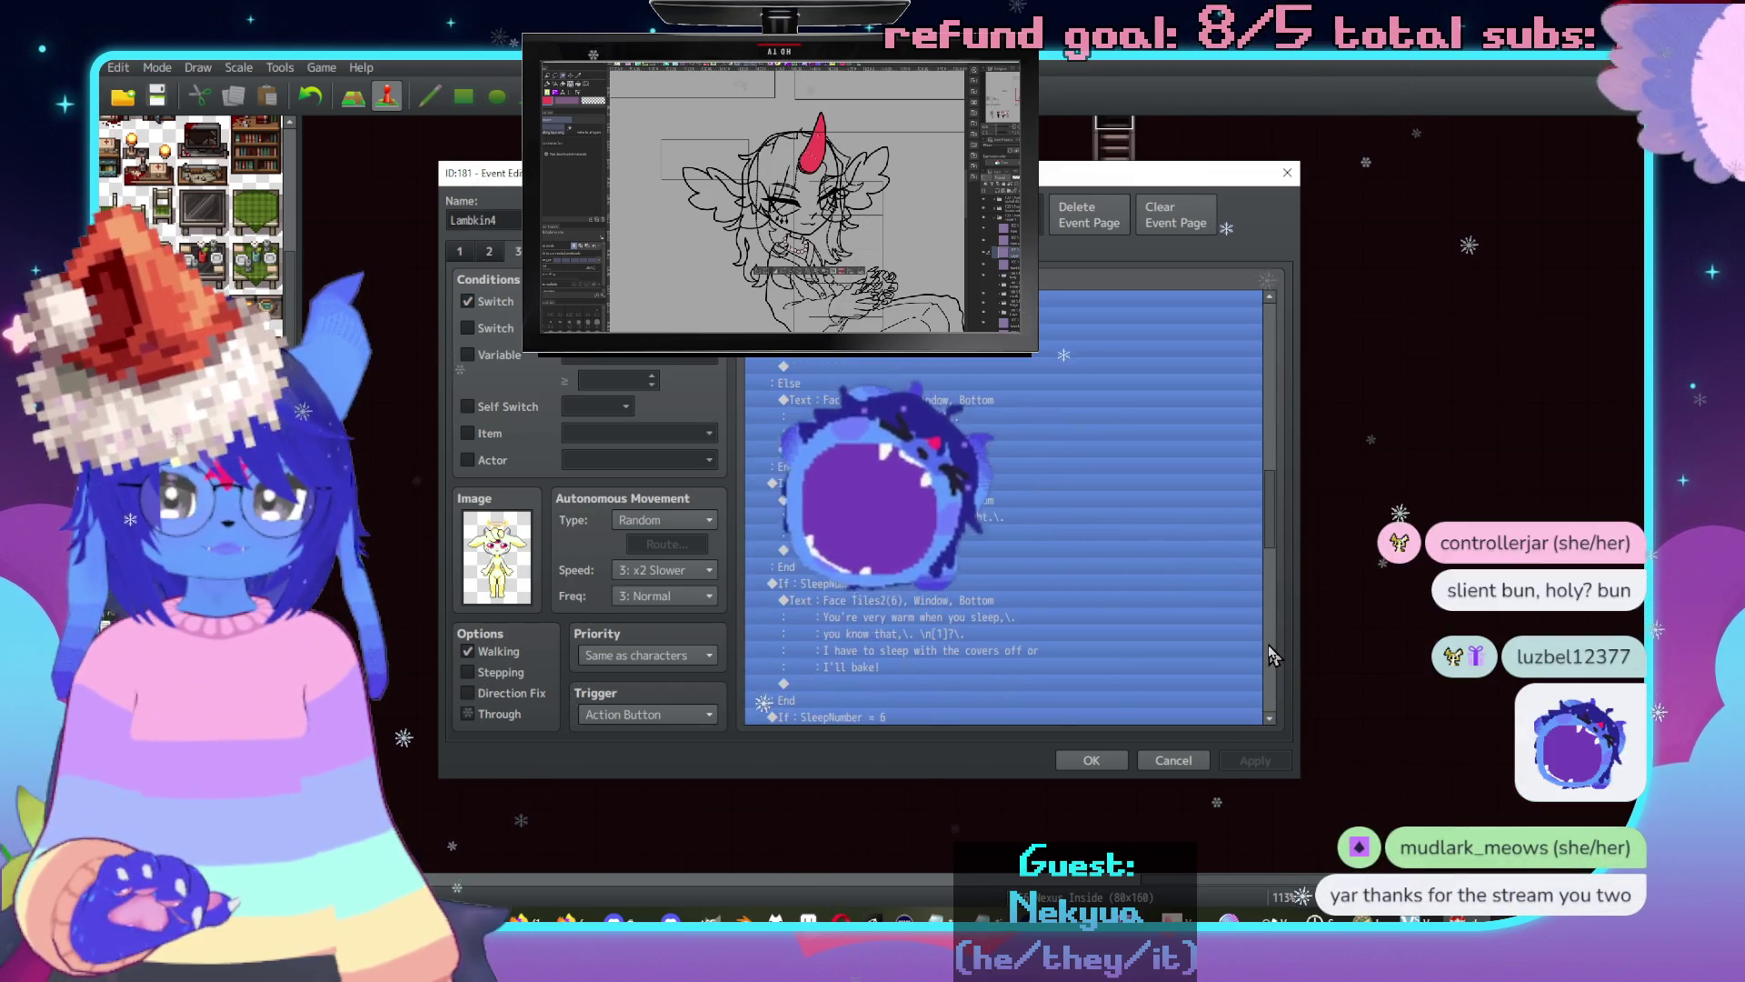
pyautogui.scroll(-10, 1271, 654)
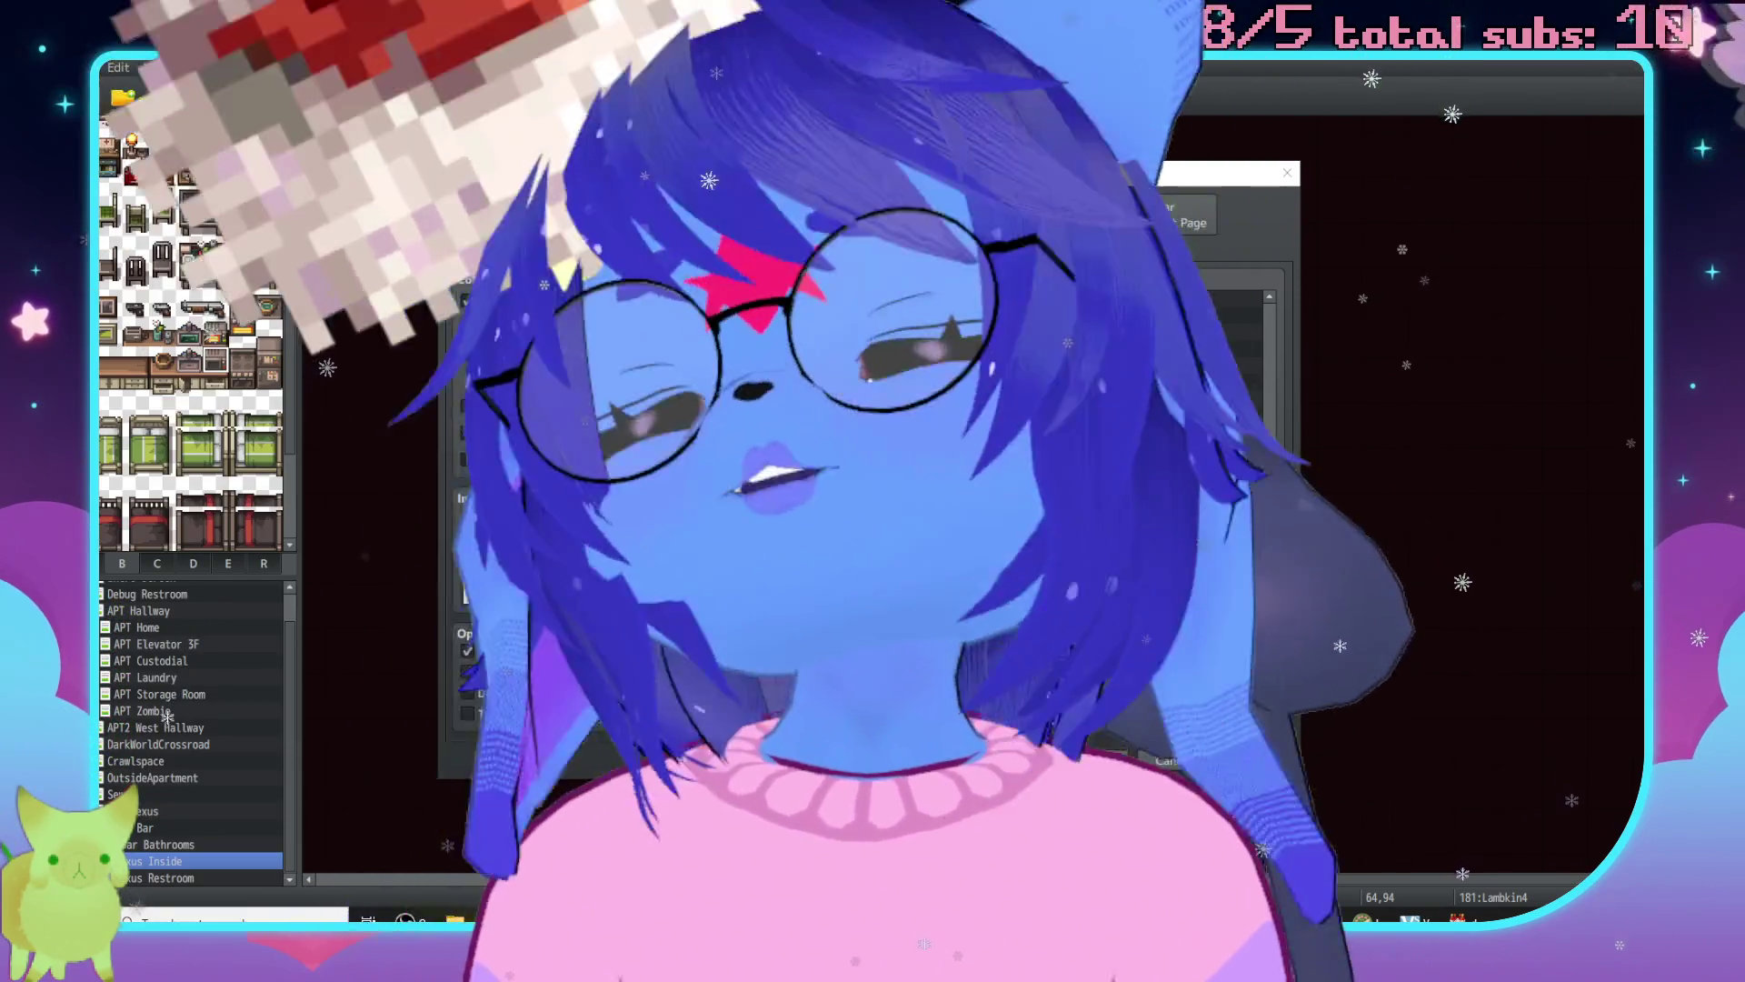
pyautogui.press('Return')
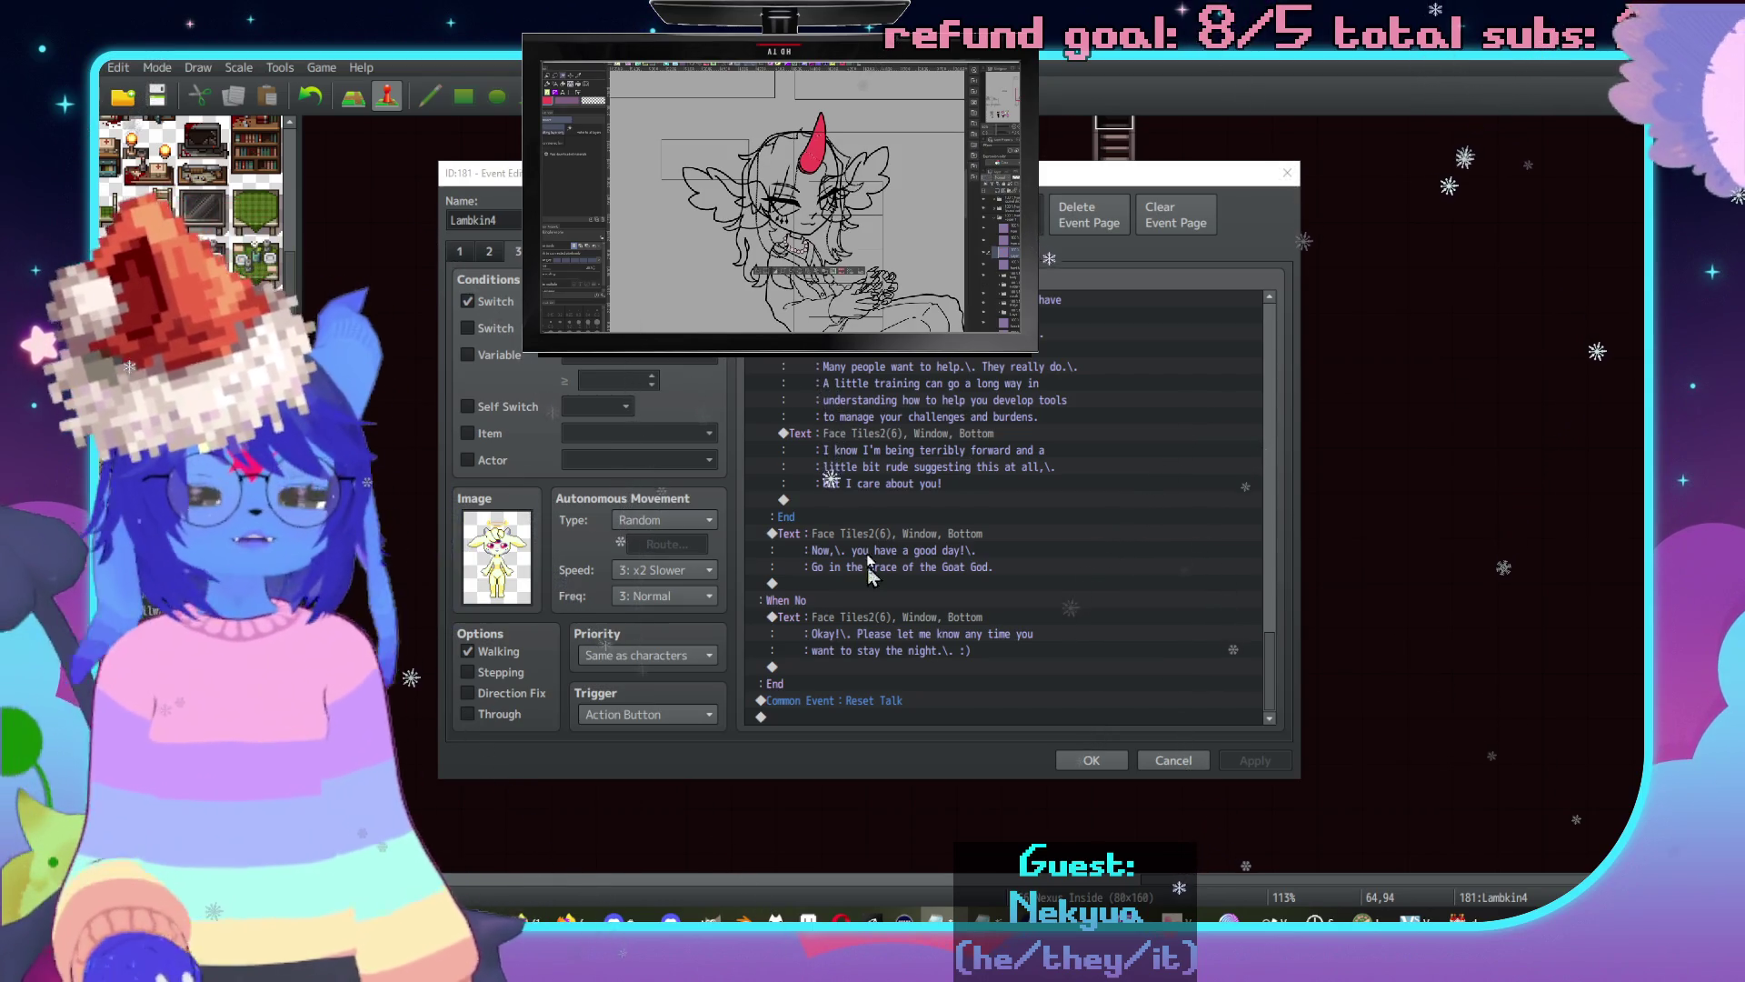
pyautogui.scroll(2, 1077, 707)
pyautogui.click(1100, 760)
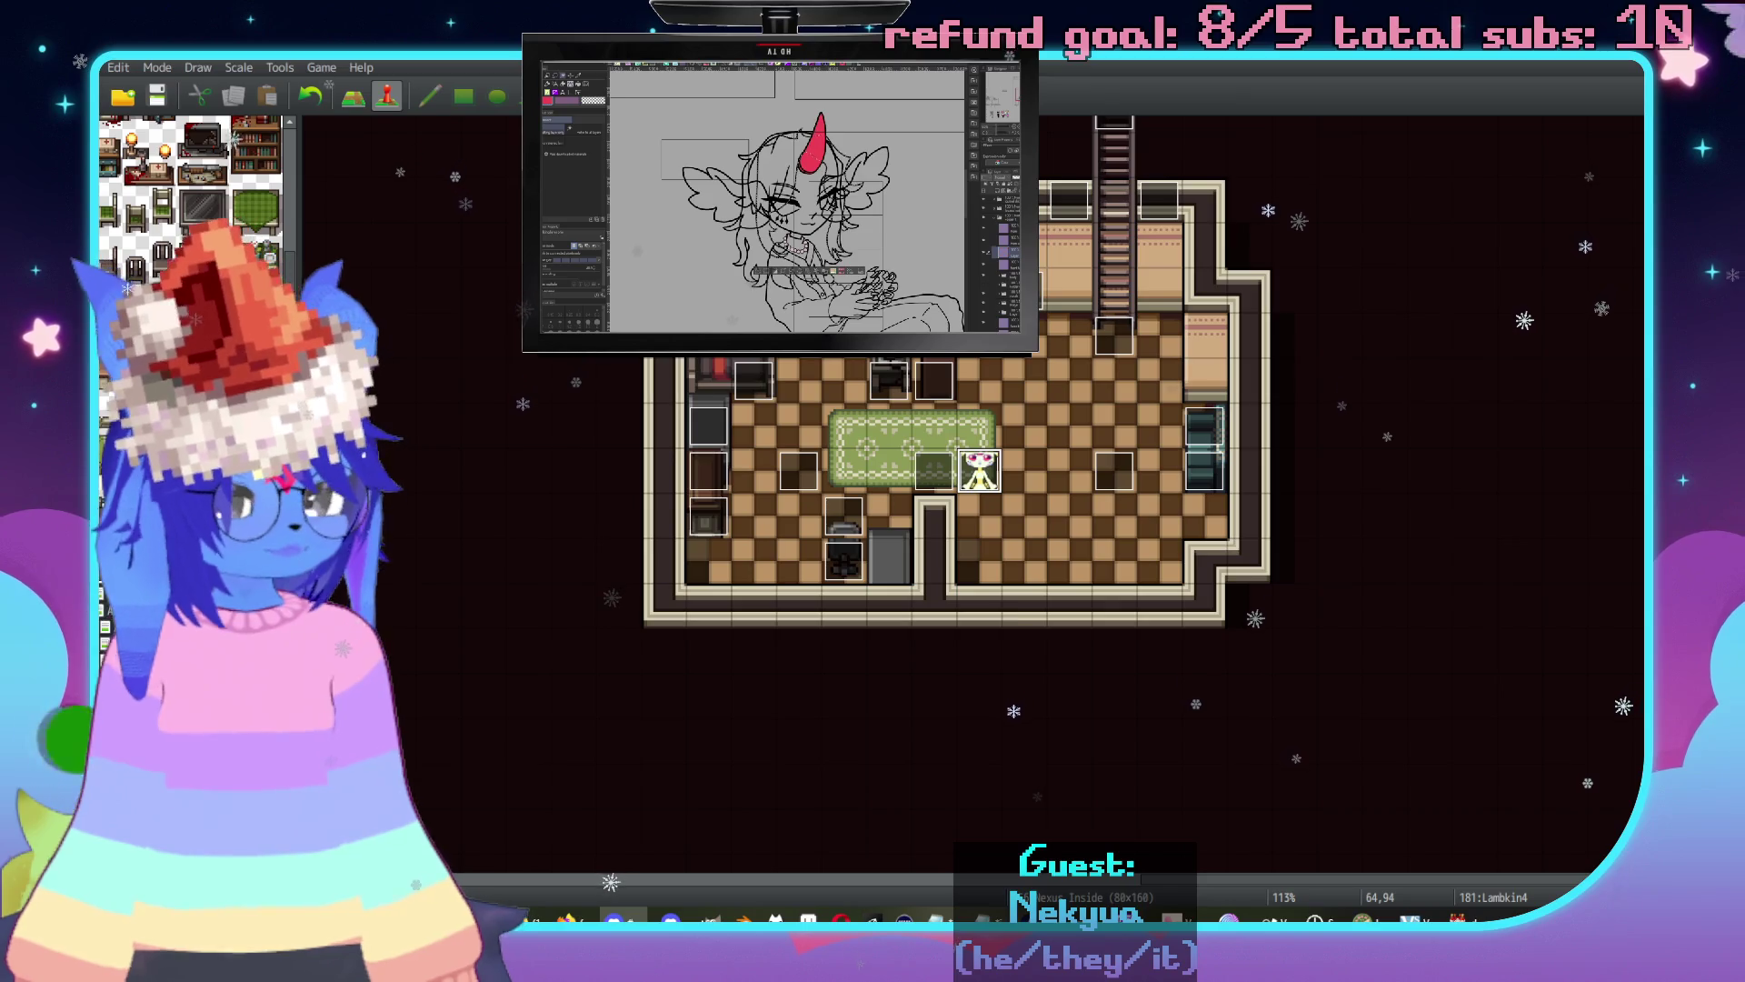
# Pan and scroll the map over to the kitchen area.
pyautogui.middleClick(1171, 368)
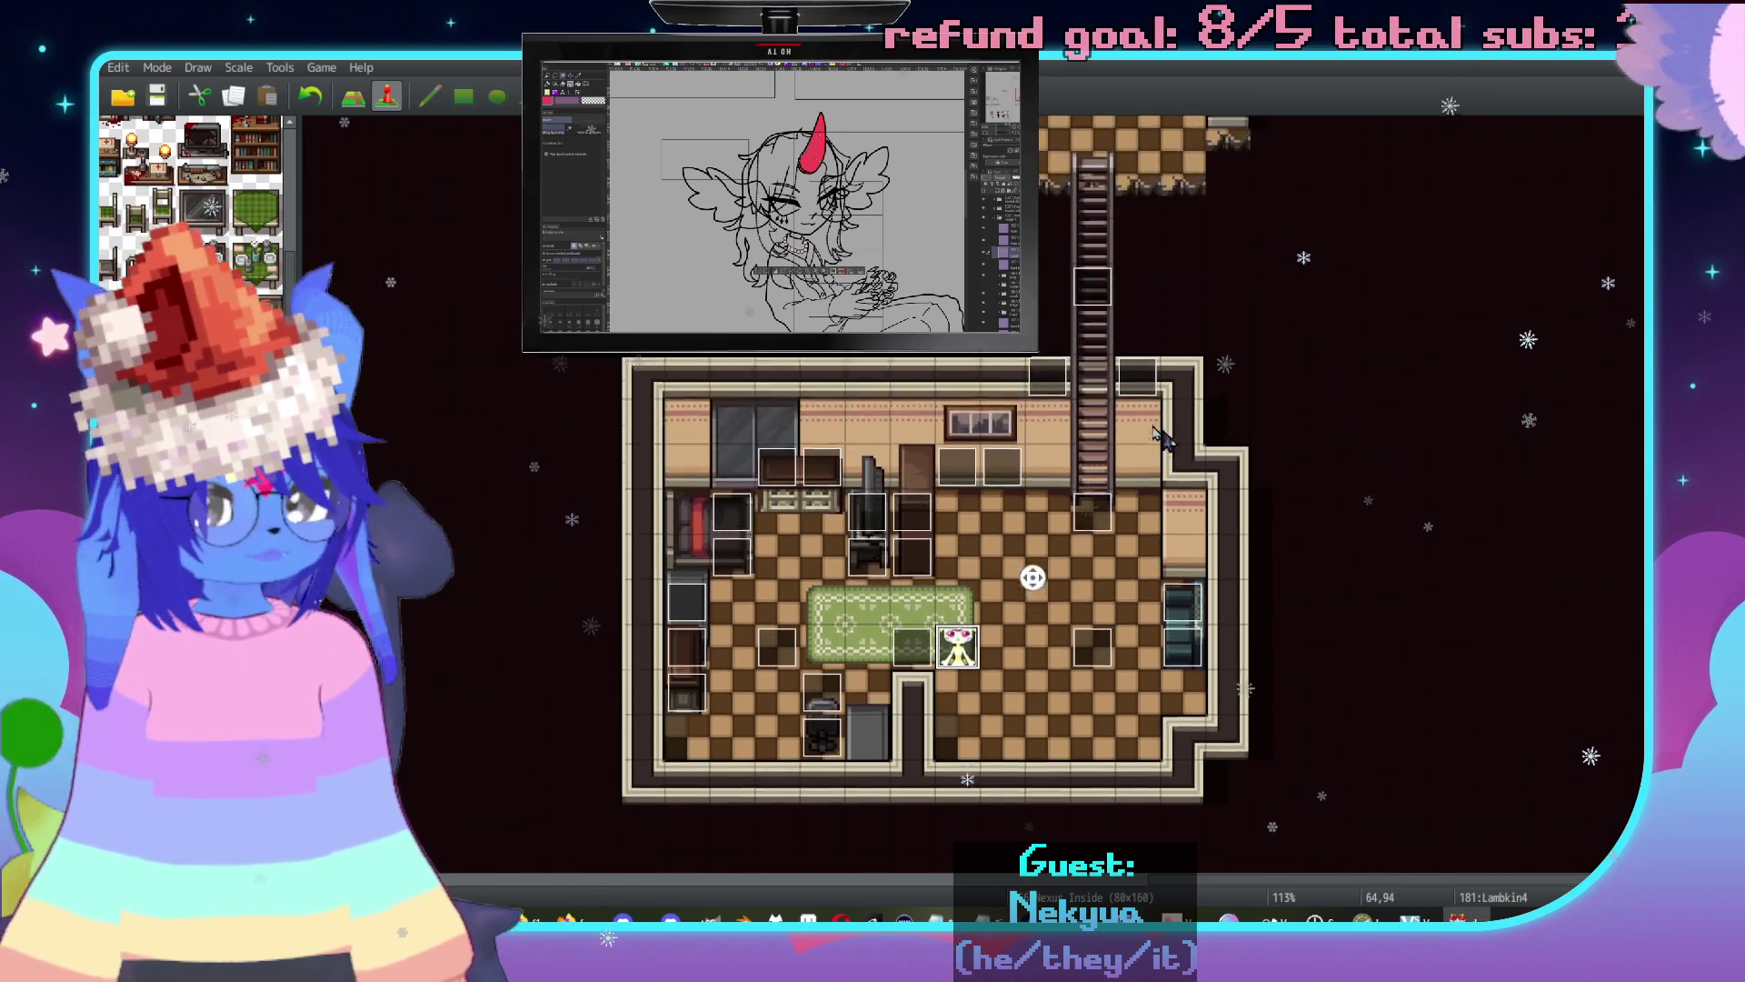
pyautogui.scroll(2, 1130, 576)
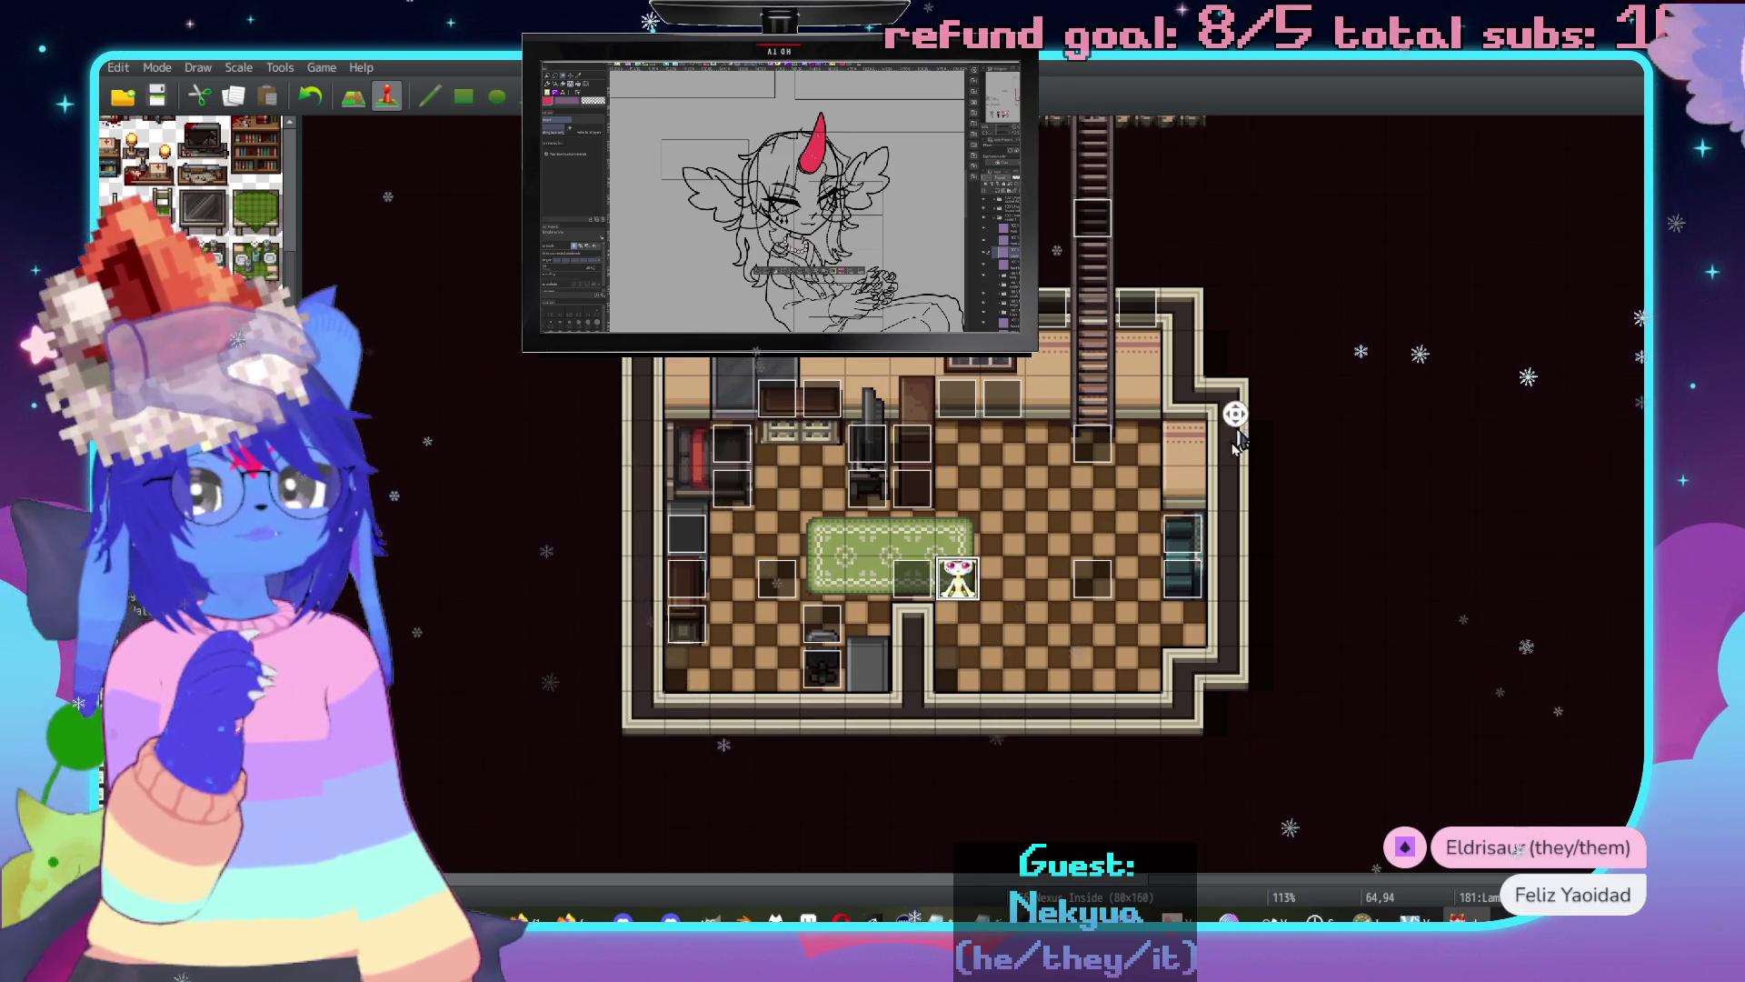
pyautogui.scroll(-3, 1097, 355)
pyautogui.hscroll(-2, 1097, 354)
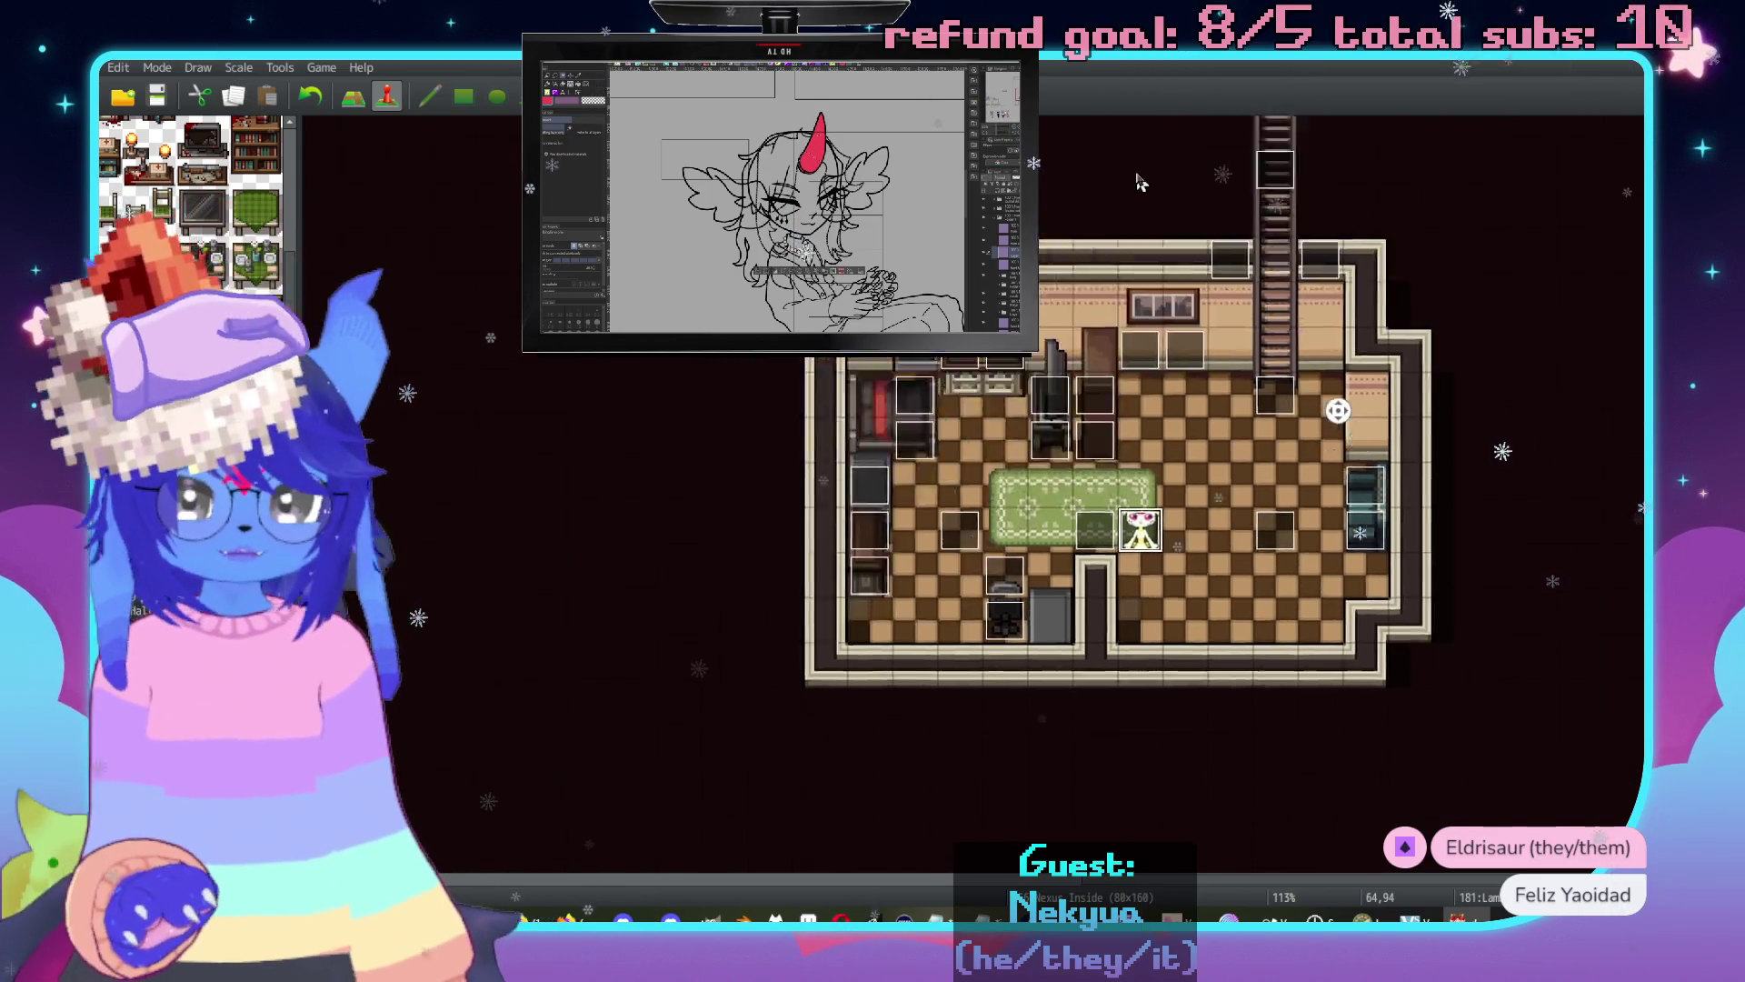
pyautogui.scroll(-5, 1389, 591)
pyautogui.hscroll(5, 1389, 591)
pyautogui.middleClick(1380, 593)
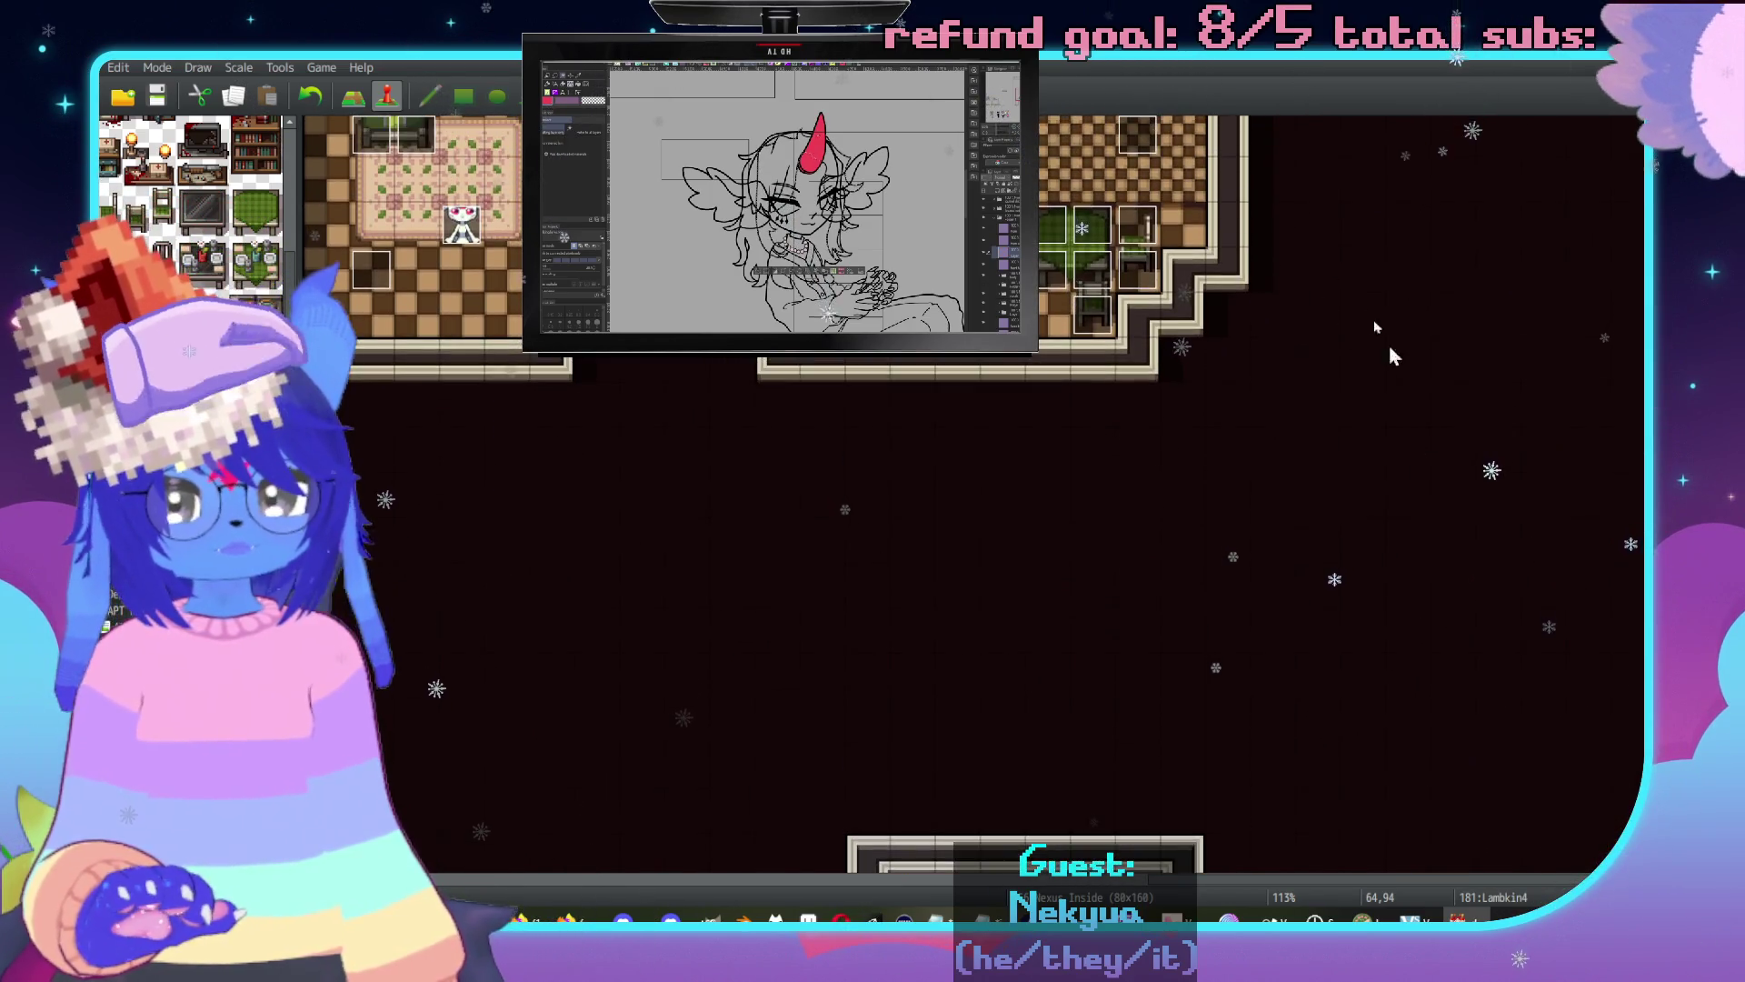
pyautogui.middleClick(1415, 501)
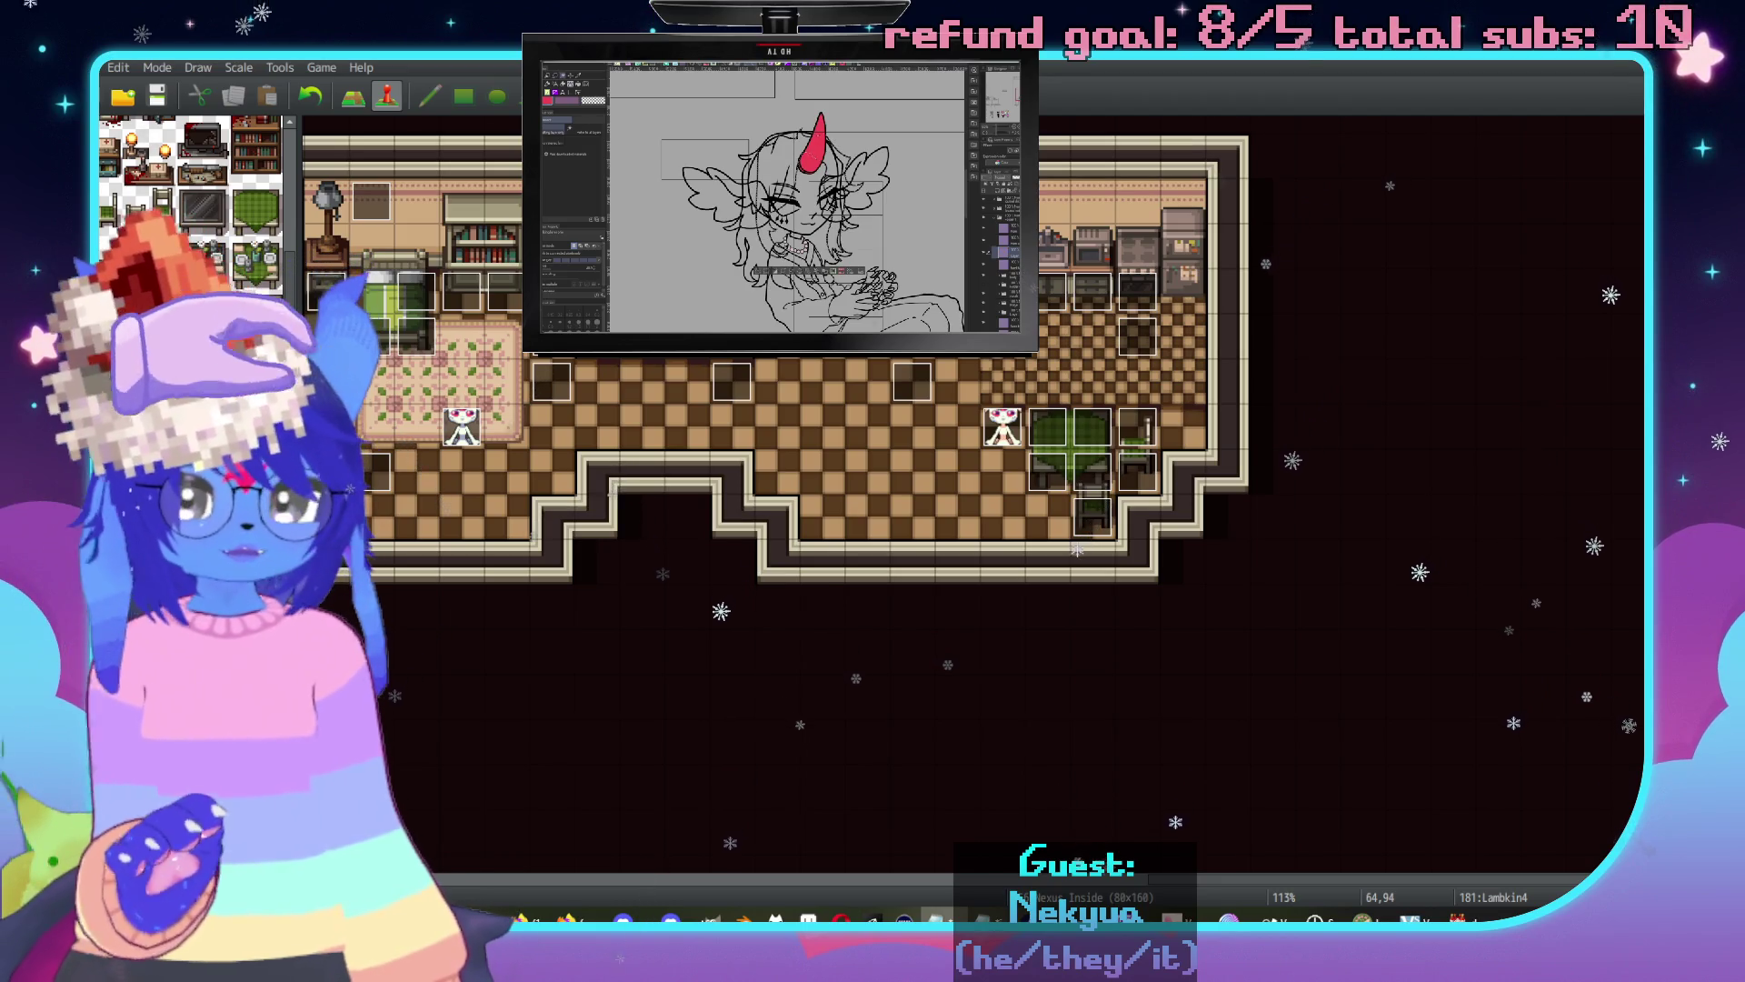
pyautogui.scroll(3, 1254, 670)
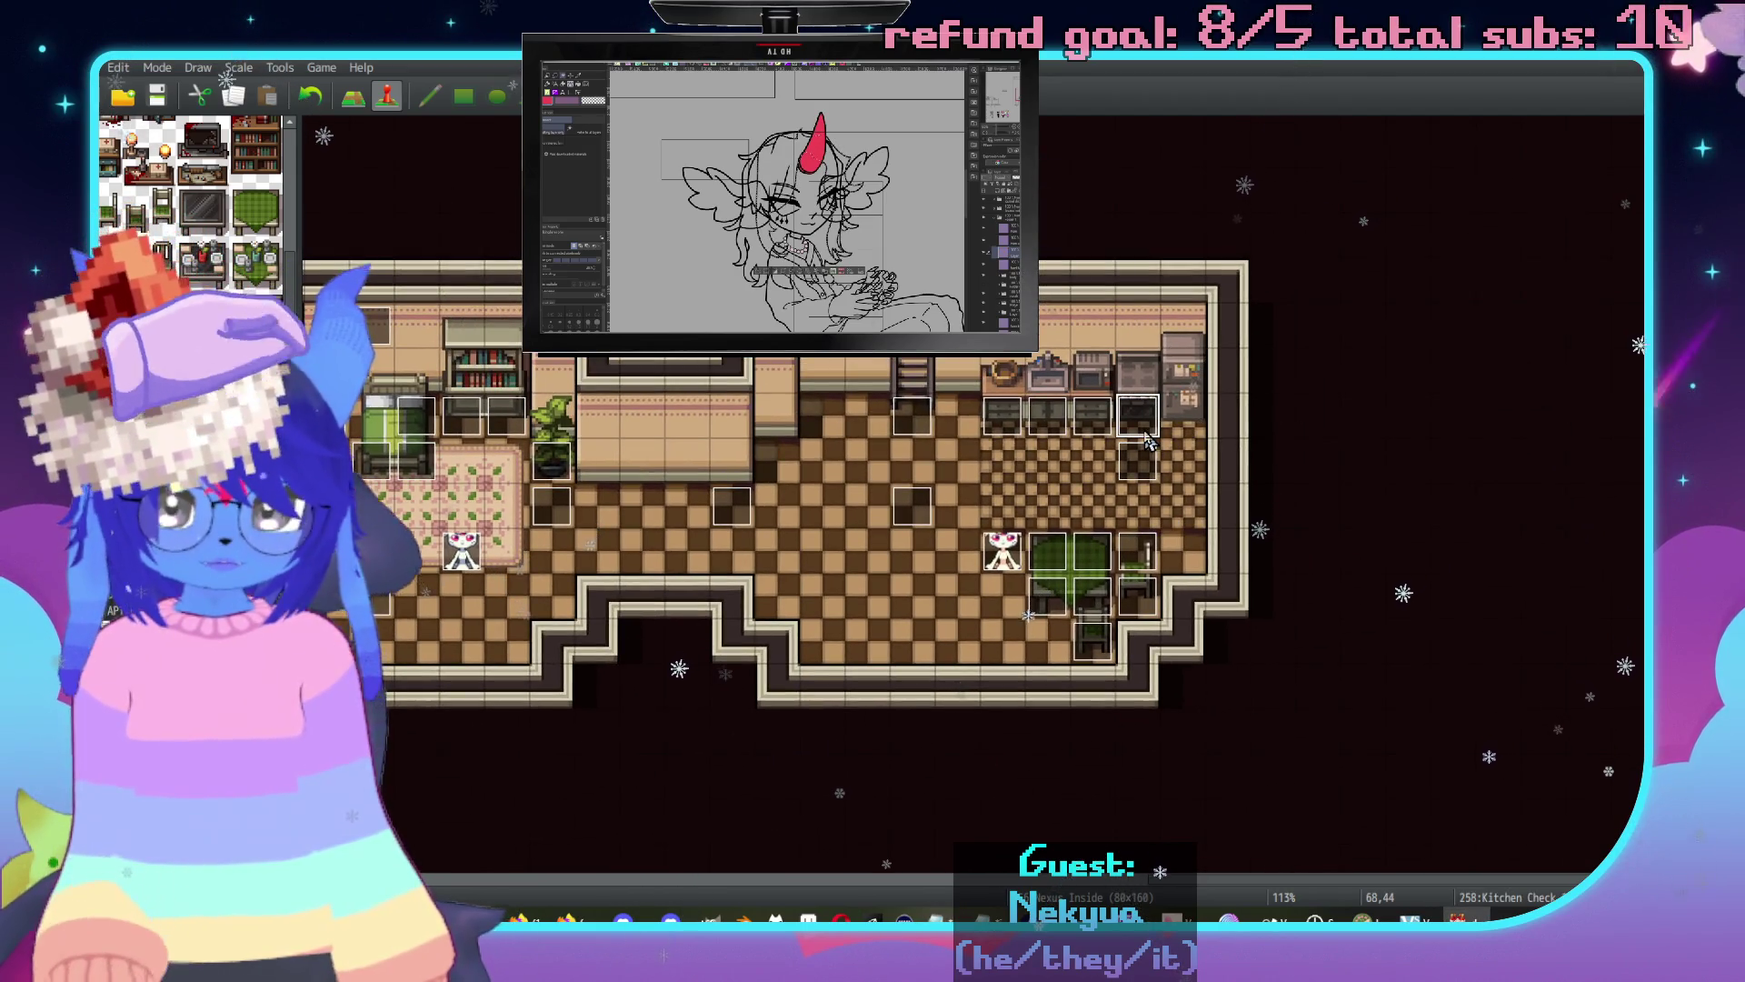
# Paste a Kitchen Check copy right of the oven's, reading 'A new-looking refrigerator… still has the plastic wrapping.'.
pyautogui.click(1193, 420)
pyautogui.hotkey('ctrl', 'v')
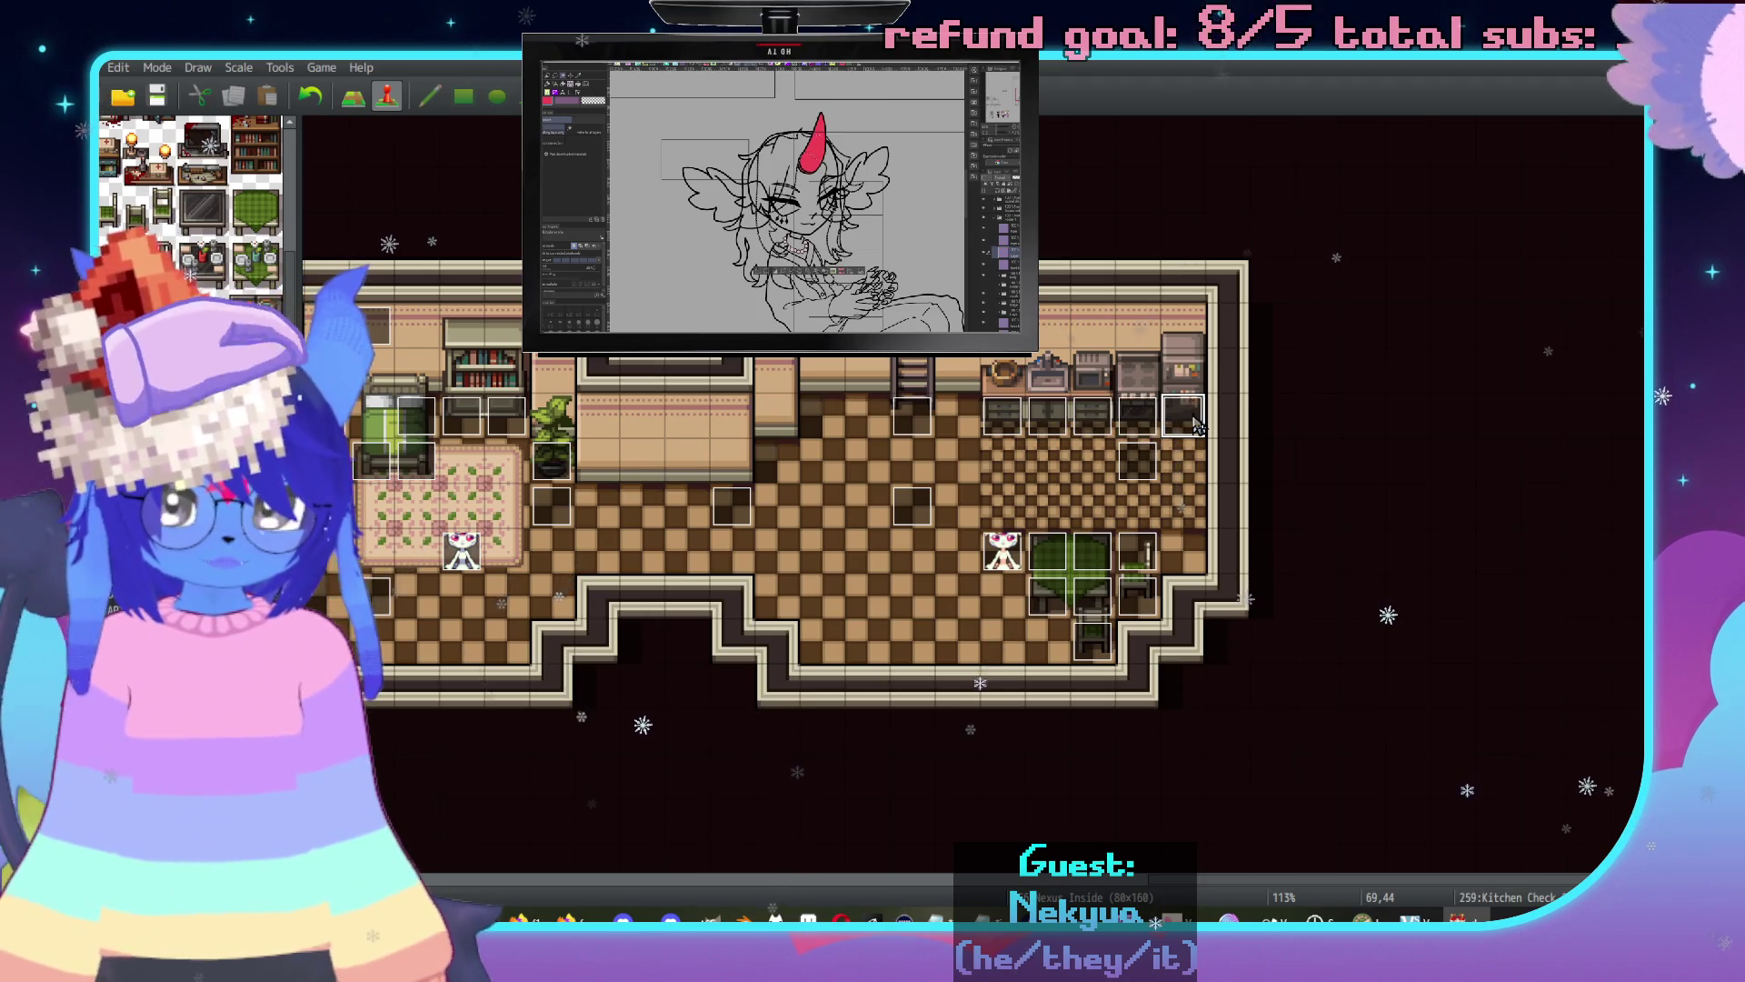
pyautogui.doubleClick(1195, 426)
pyautogui.press('Return')
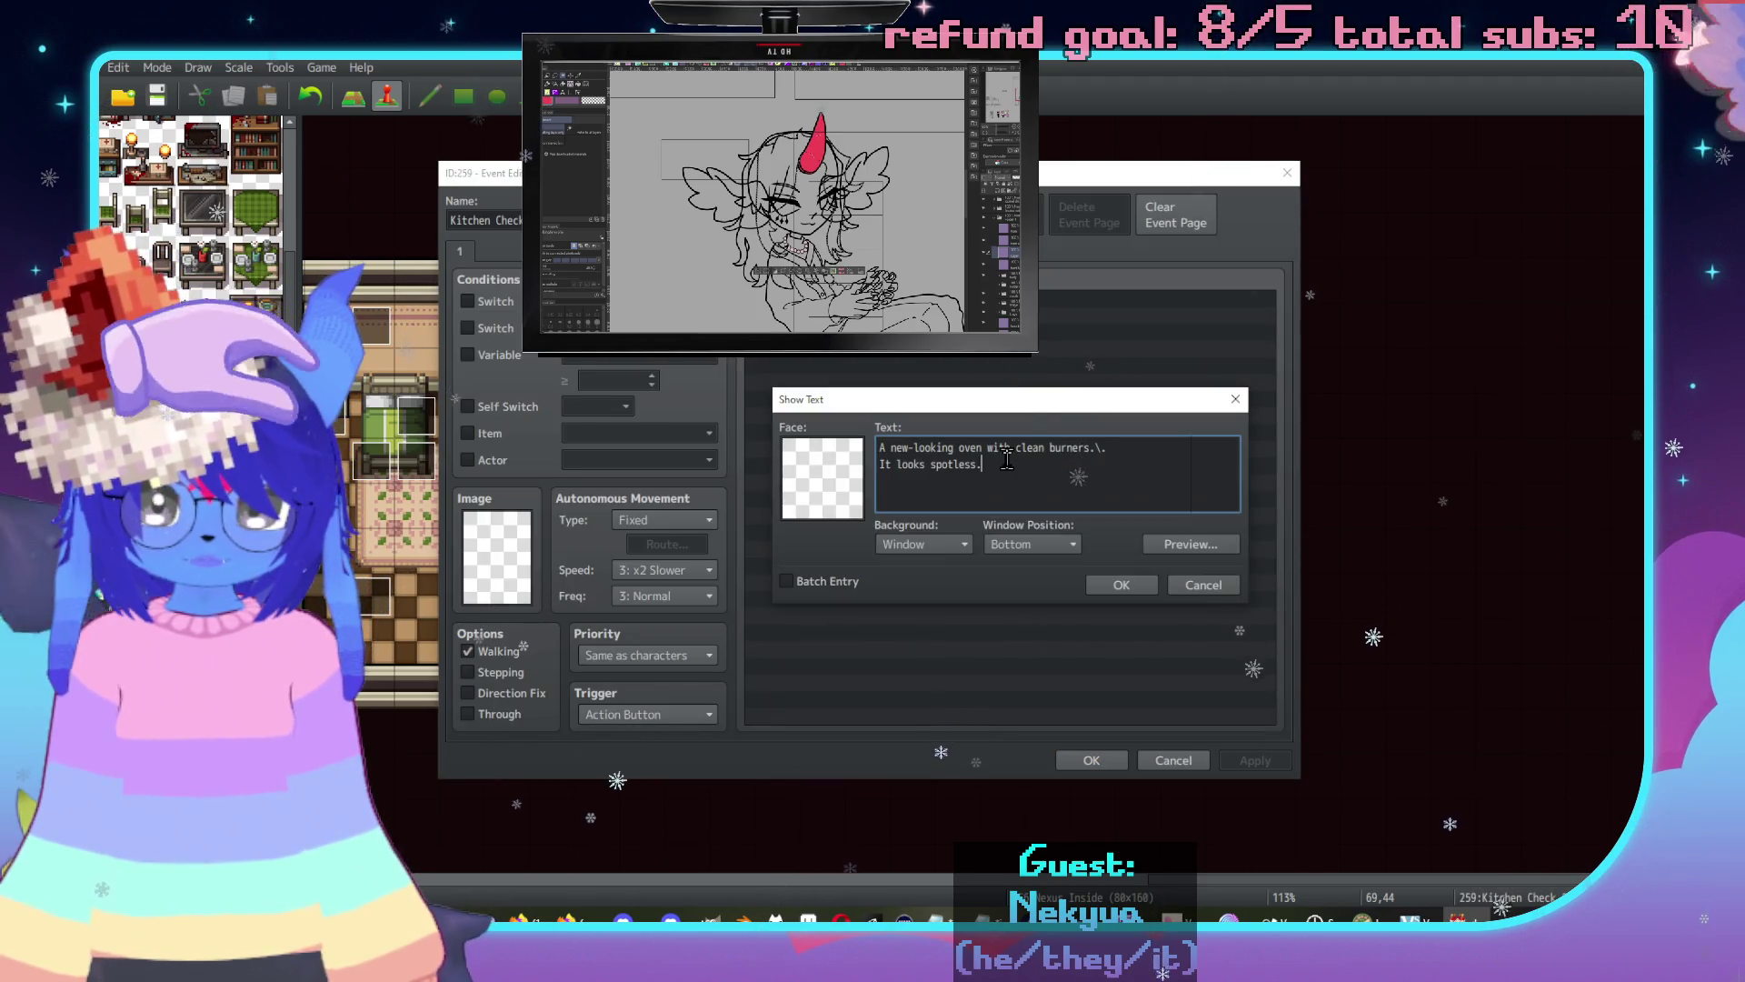
pyautogui.moveTo(1003, 472); pyautogui.dragTo(962, 447)
pyautogui.write('refrigerator')
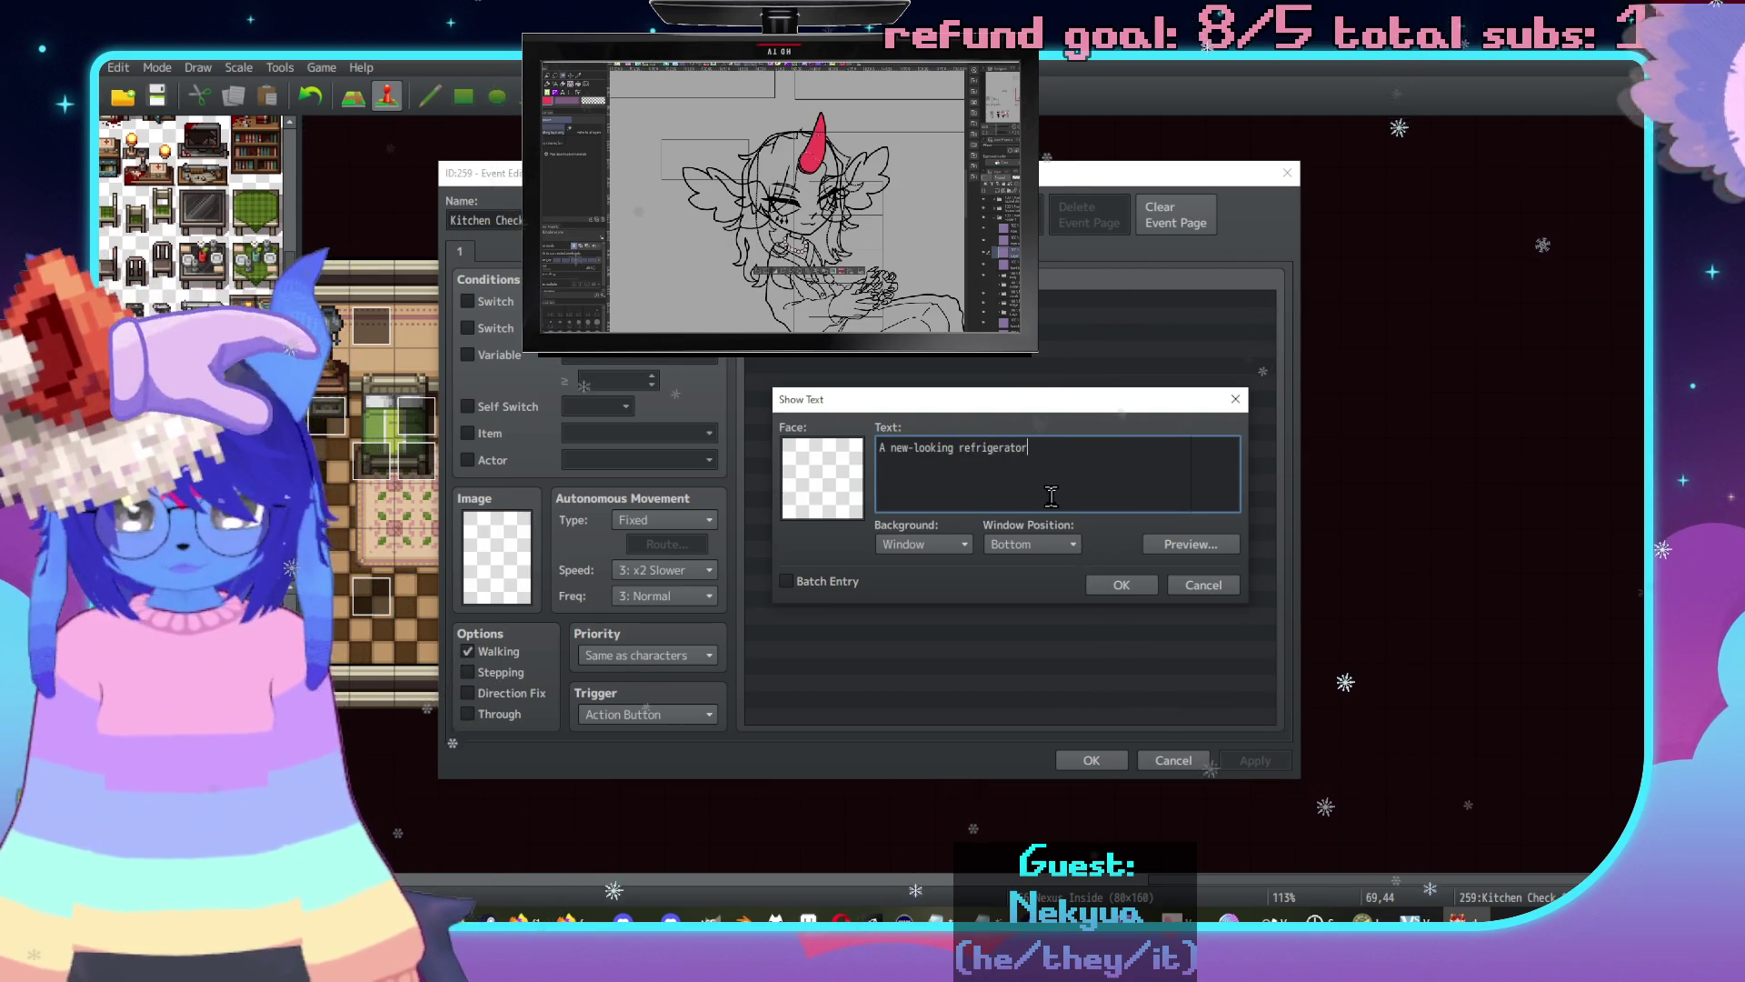
pyautogui.write('.\\.')
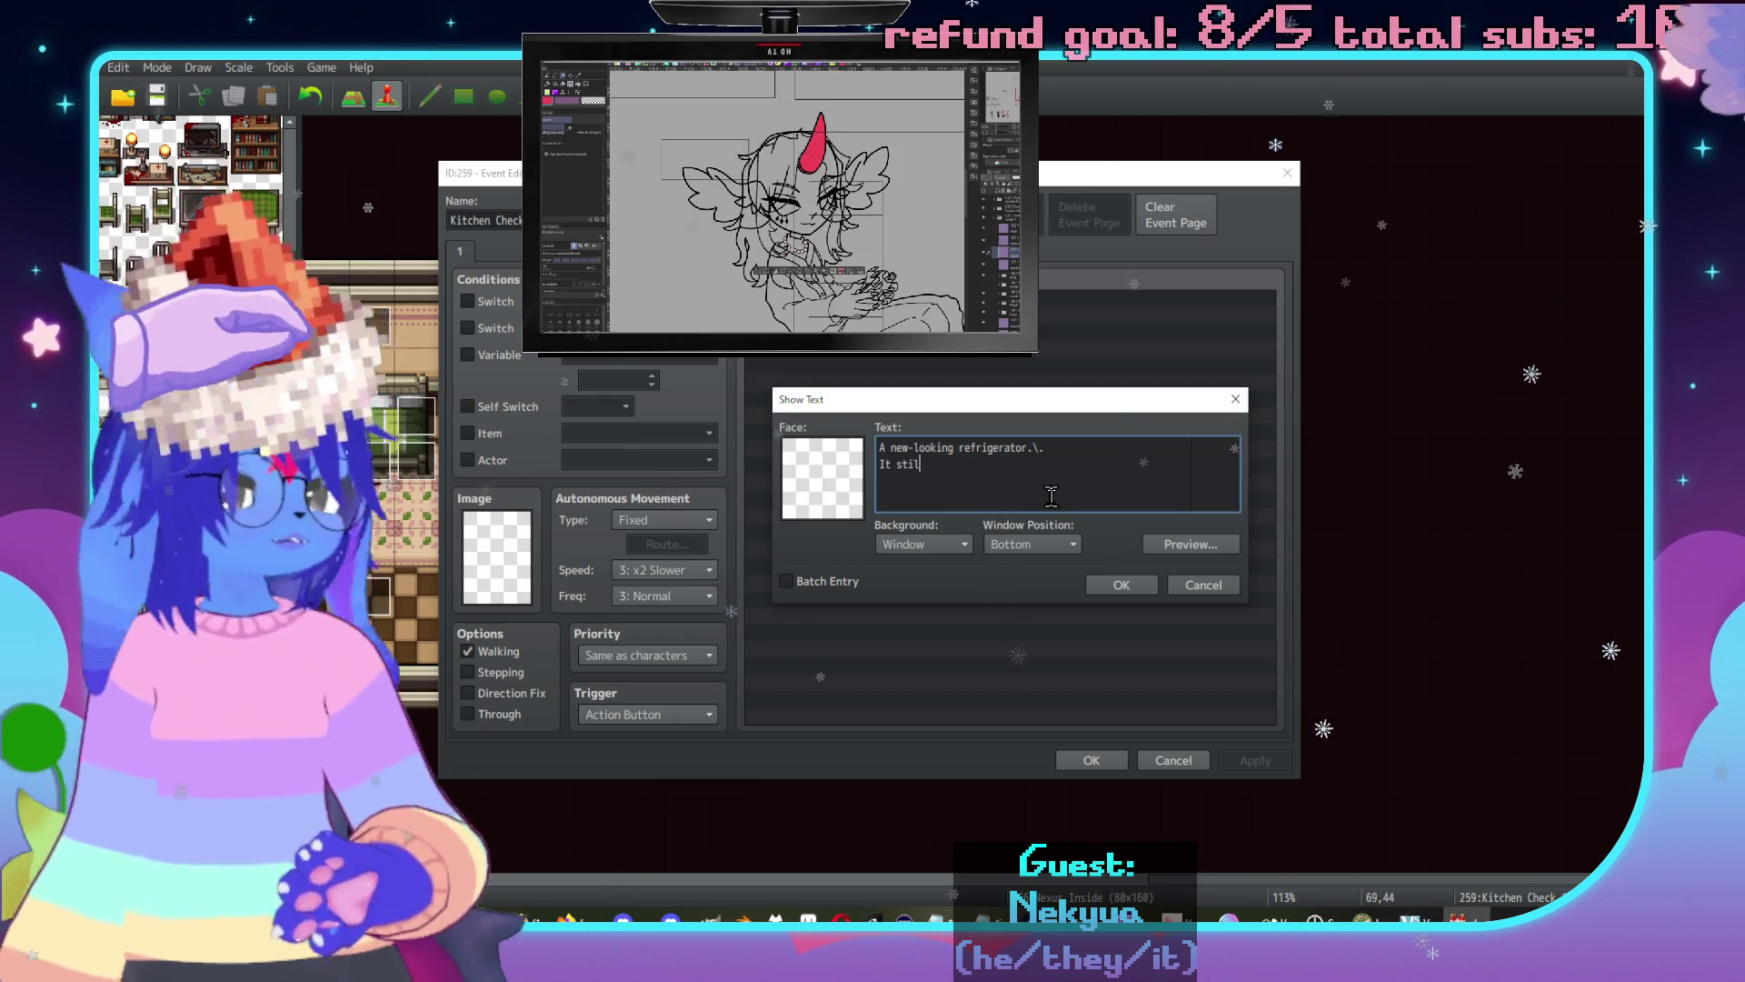
pyautogui.write('l.')
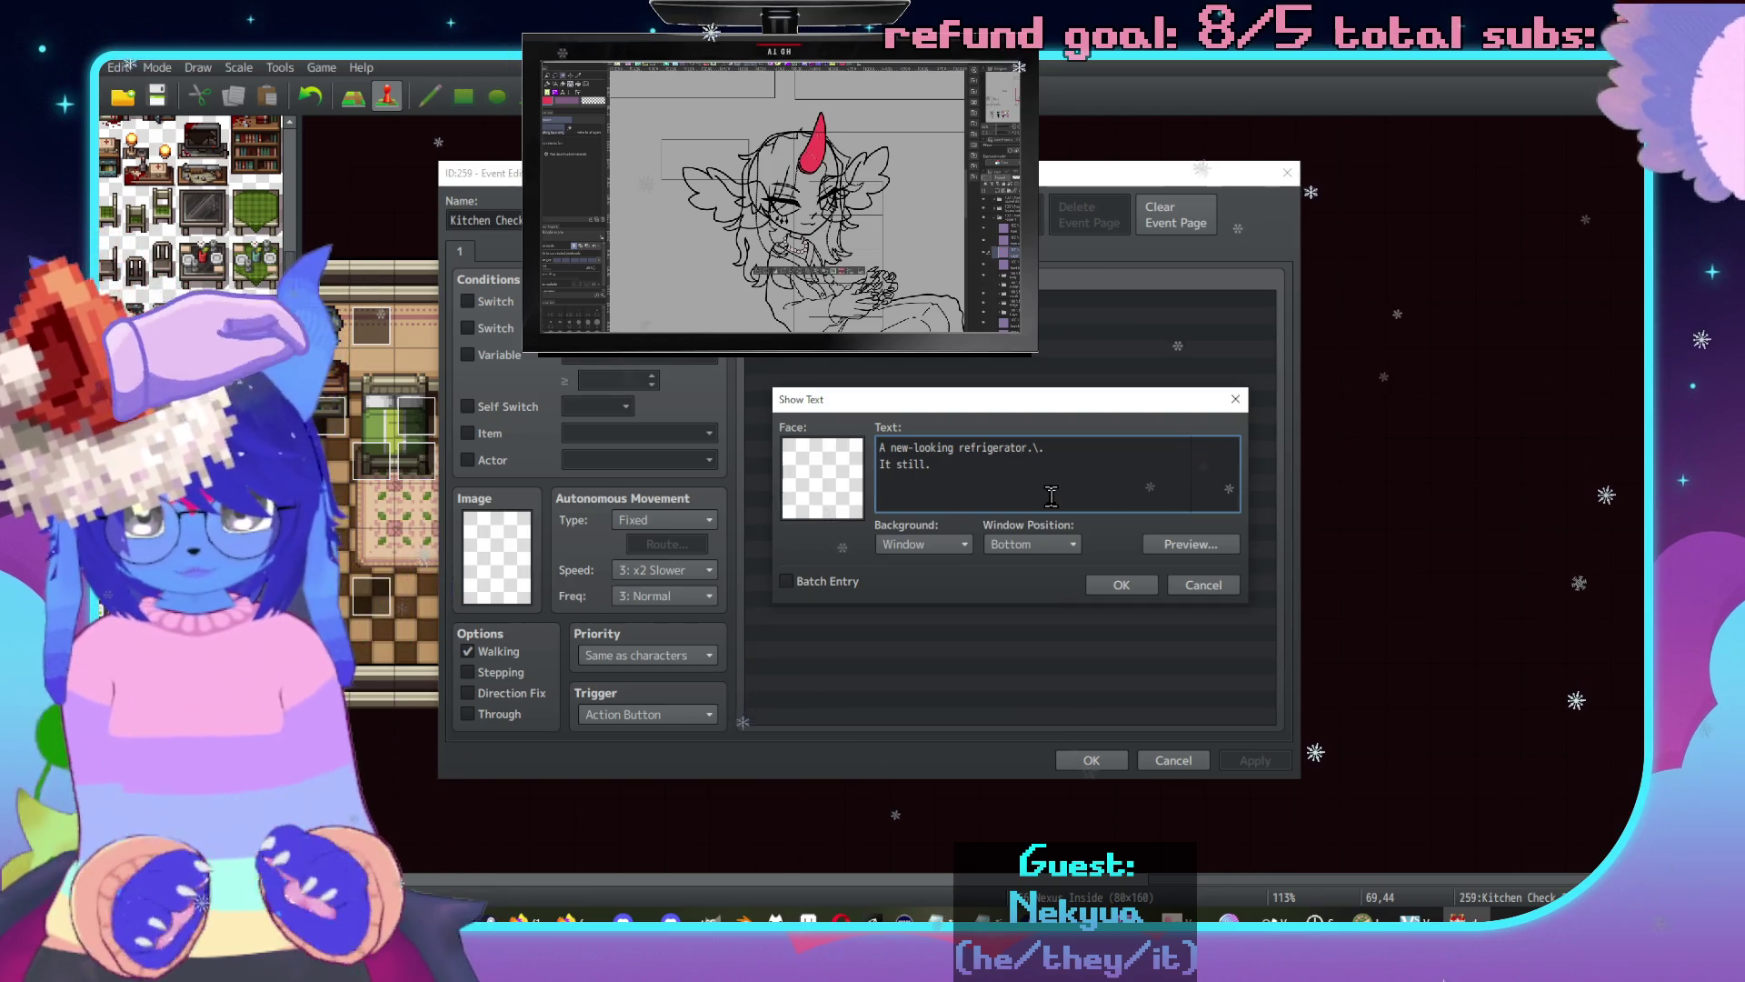
pyautogui.press('BackSpace')
pyautogui.write(' has the plastic w')
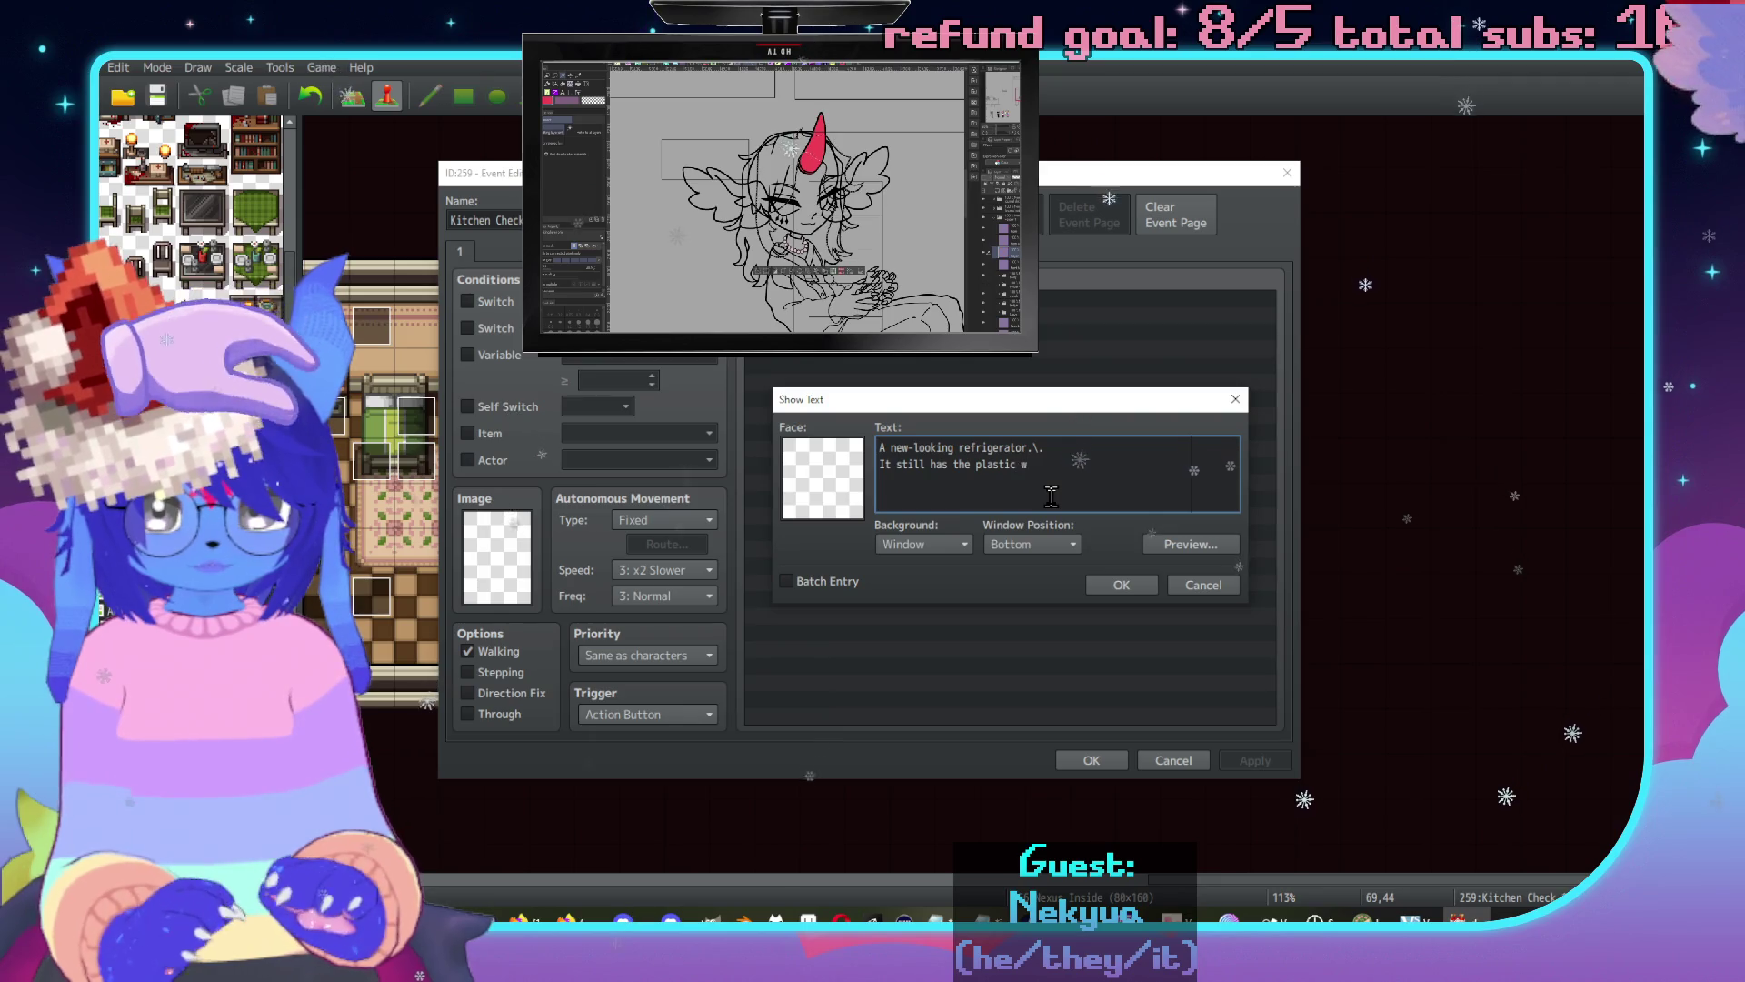
pyautogui.write('rapping.')
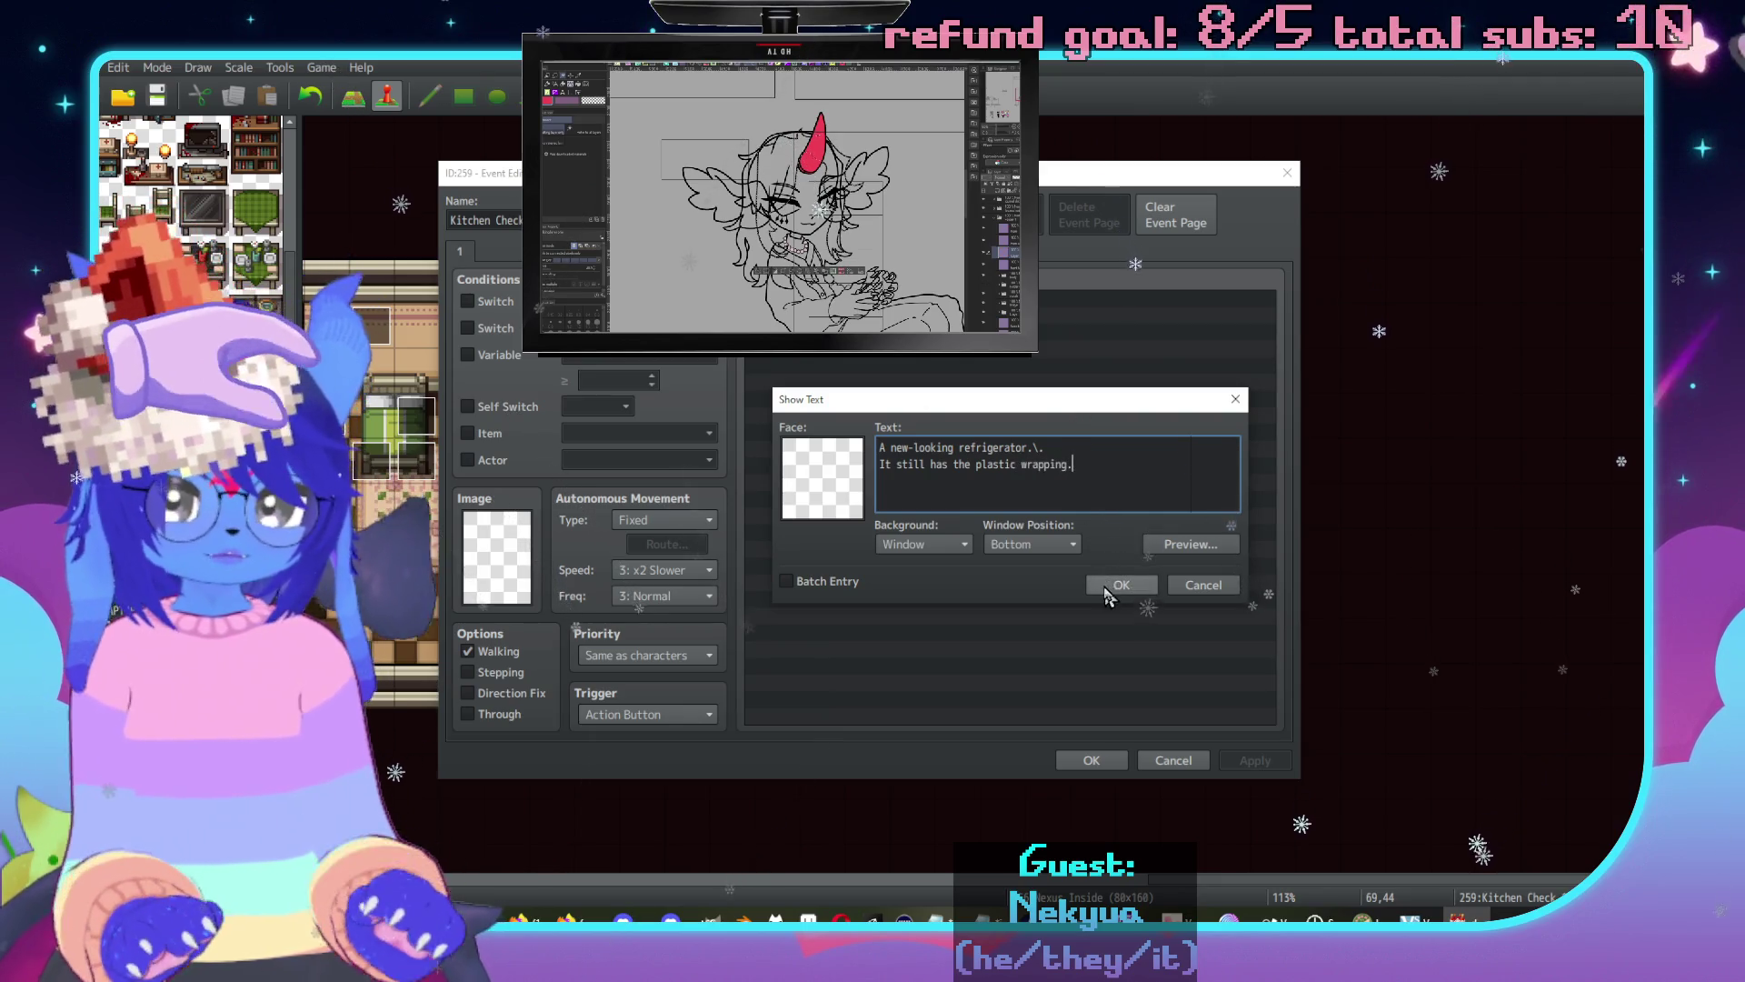
pyautogui.click(1107, 586)
pyautogui.click(1092, 760)
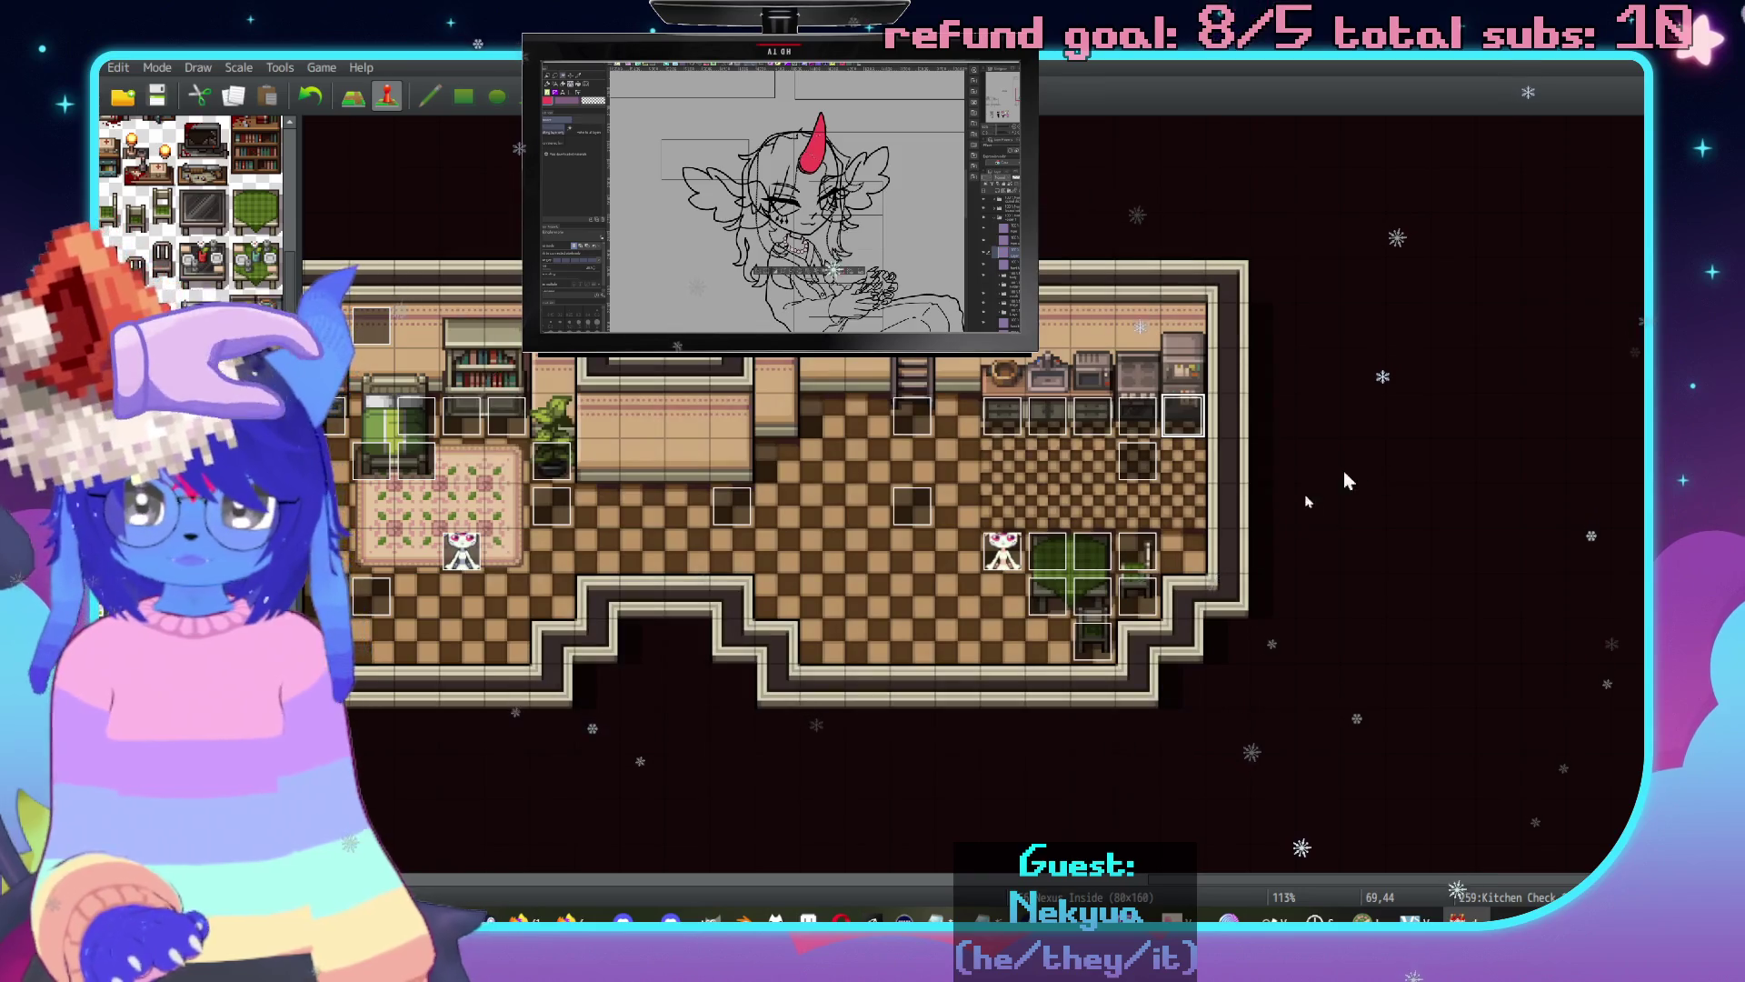
# Inspect event EV091 on the map and close it without changes.
pyautogui.hscroll(-5, 1355, 471)
pyautogui.scroll(-1, 1355, 471)
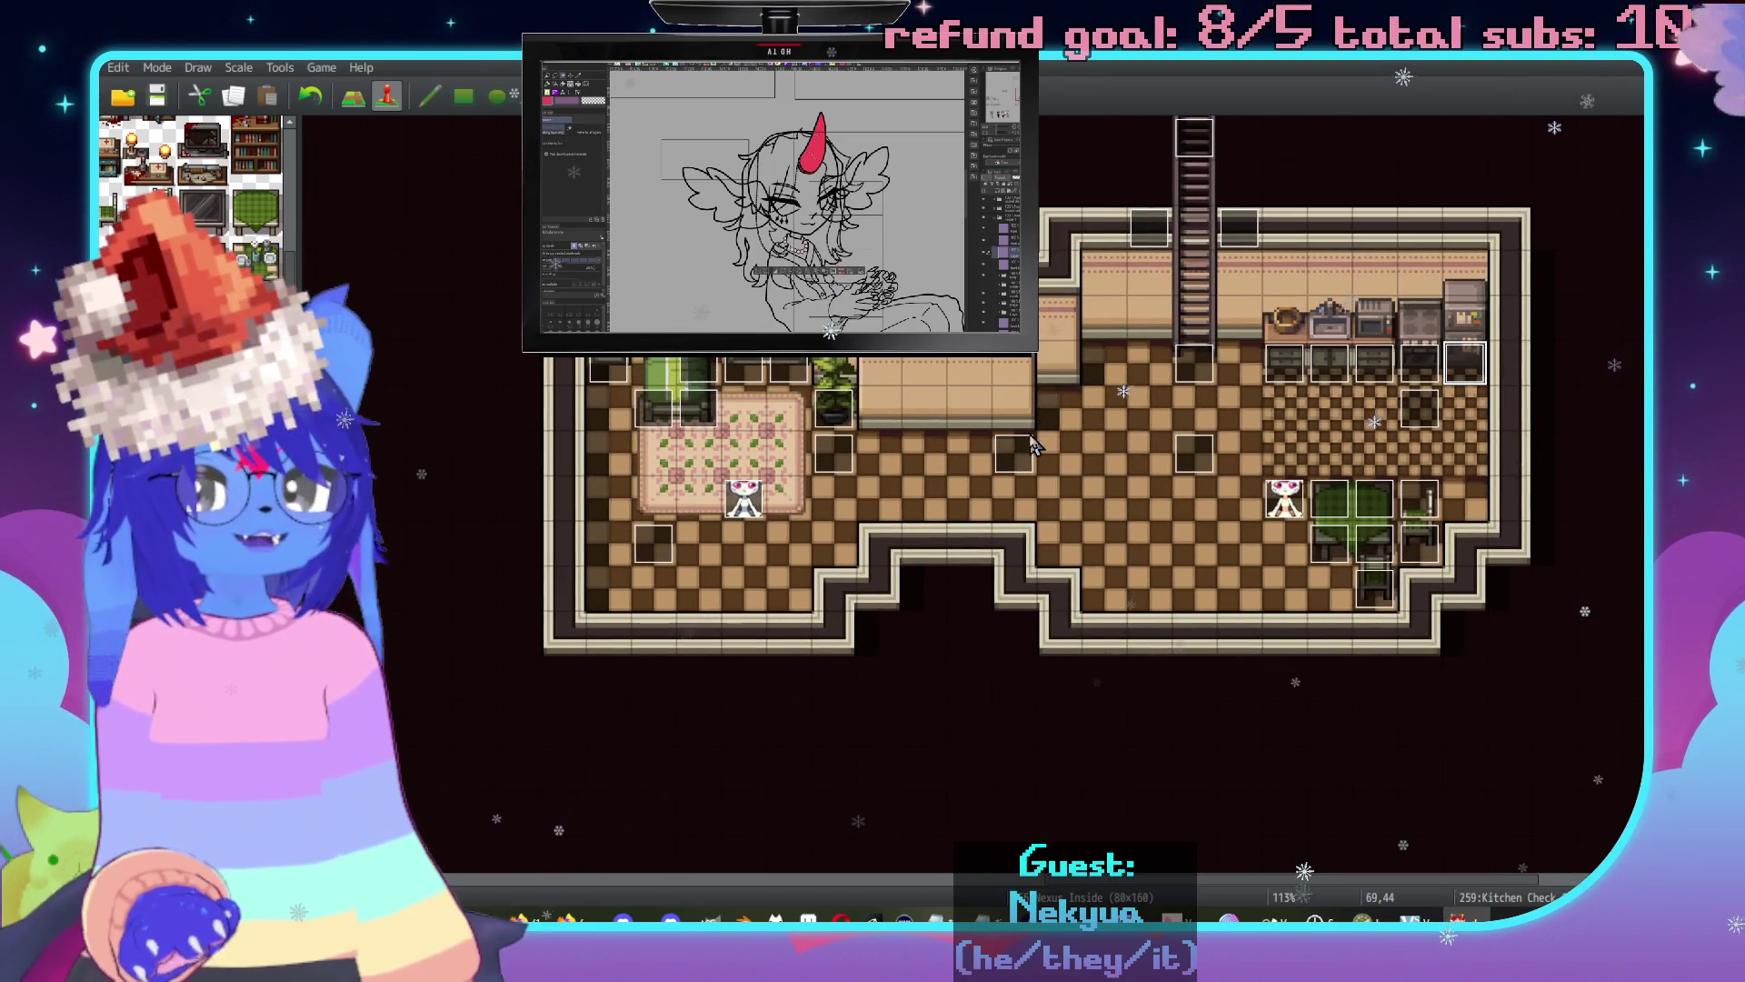
pyautogui.hscroll(-5, 1034, 446)
pyautogui.scroll(-10, 1091, 427)
pyautogui.scroll(3, 1144, 415)
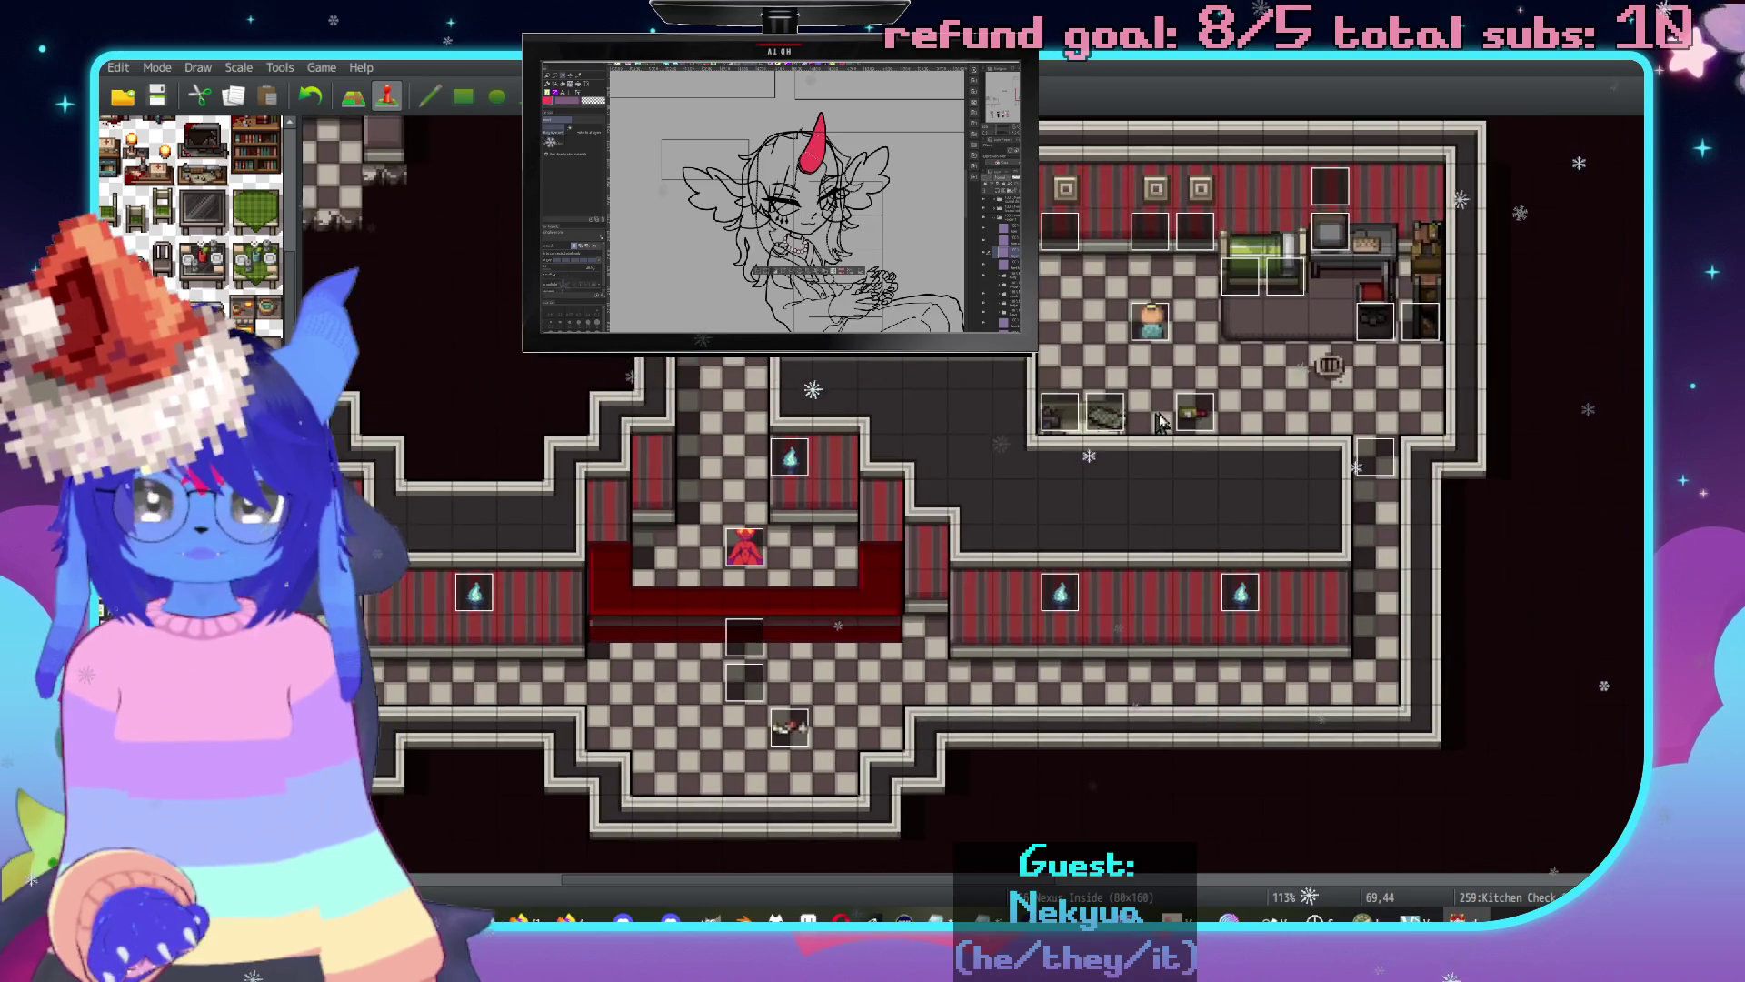
pyautogui.hscroll(10, 1343, 436)
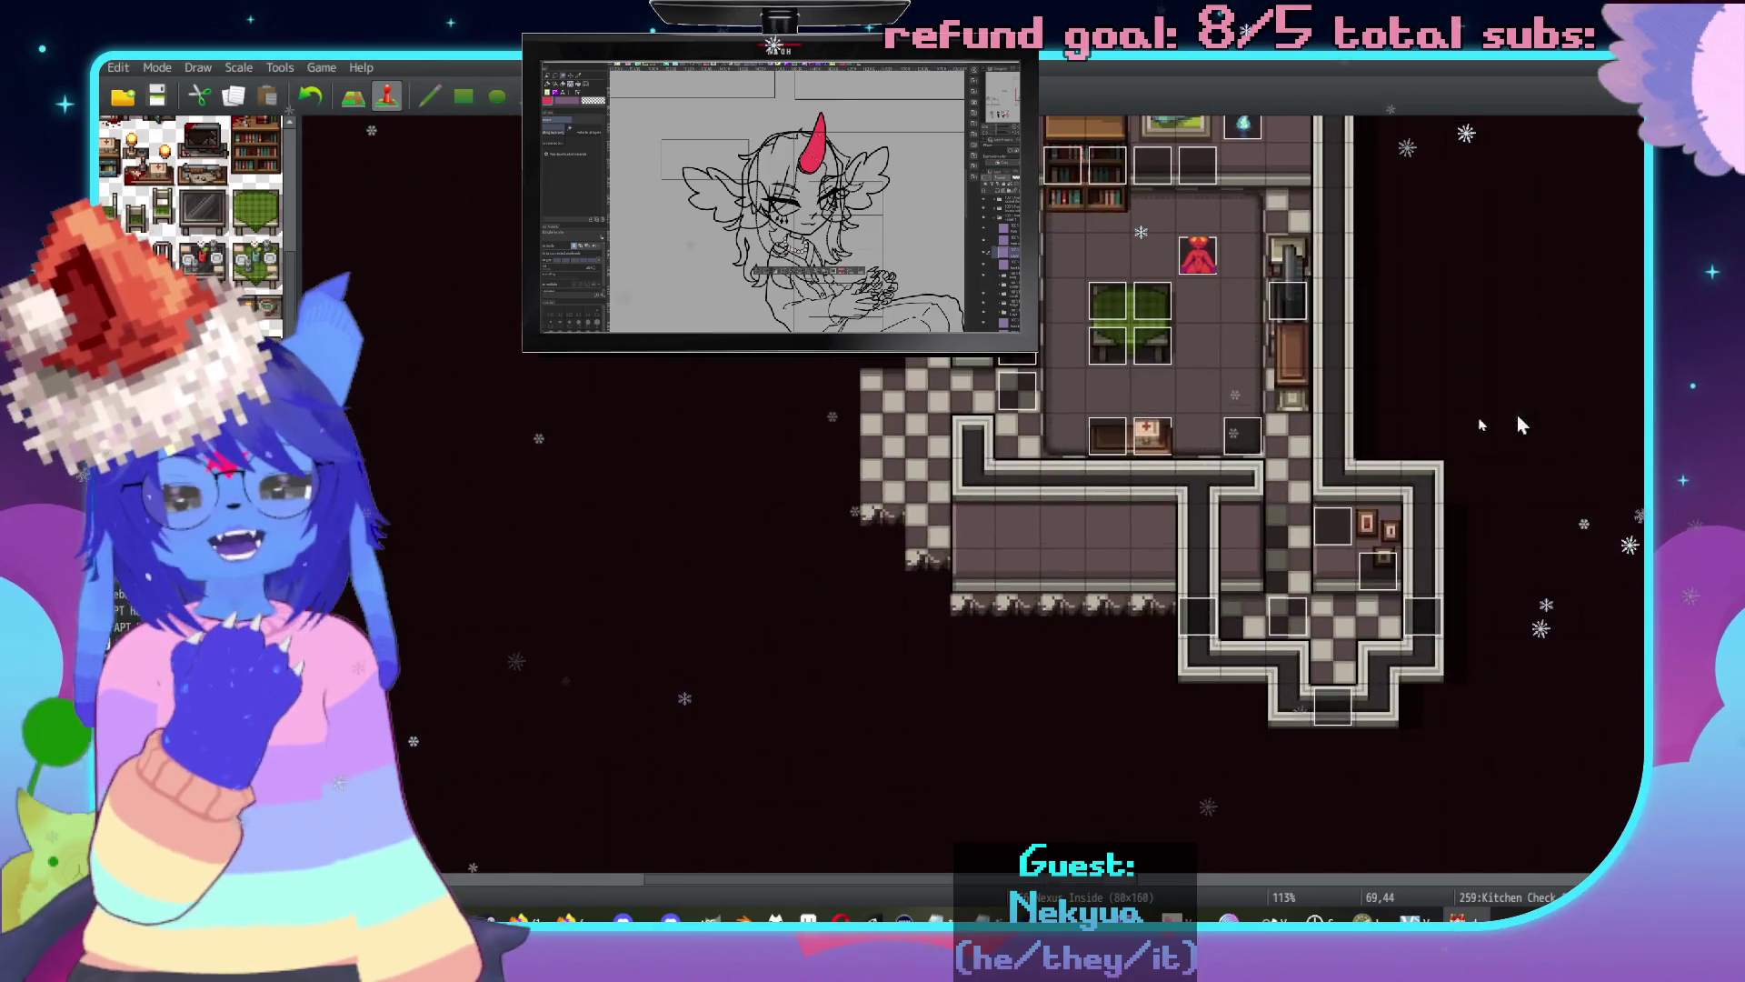
pyautogui.hscroll(2, 1273, 400)
pyautogui.scroll(-1, 1300, 454)
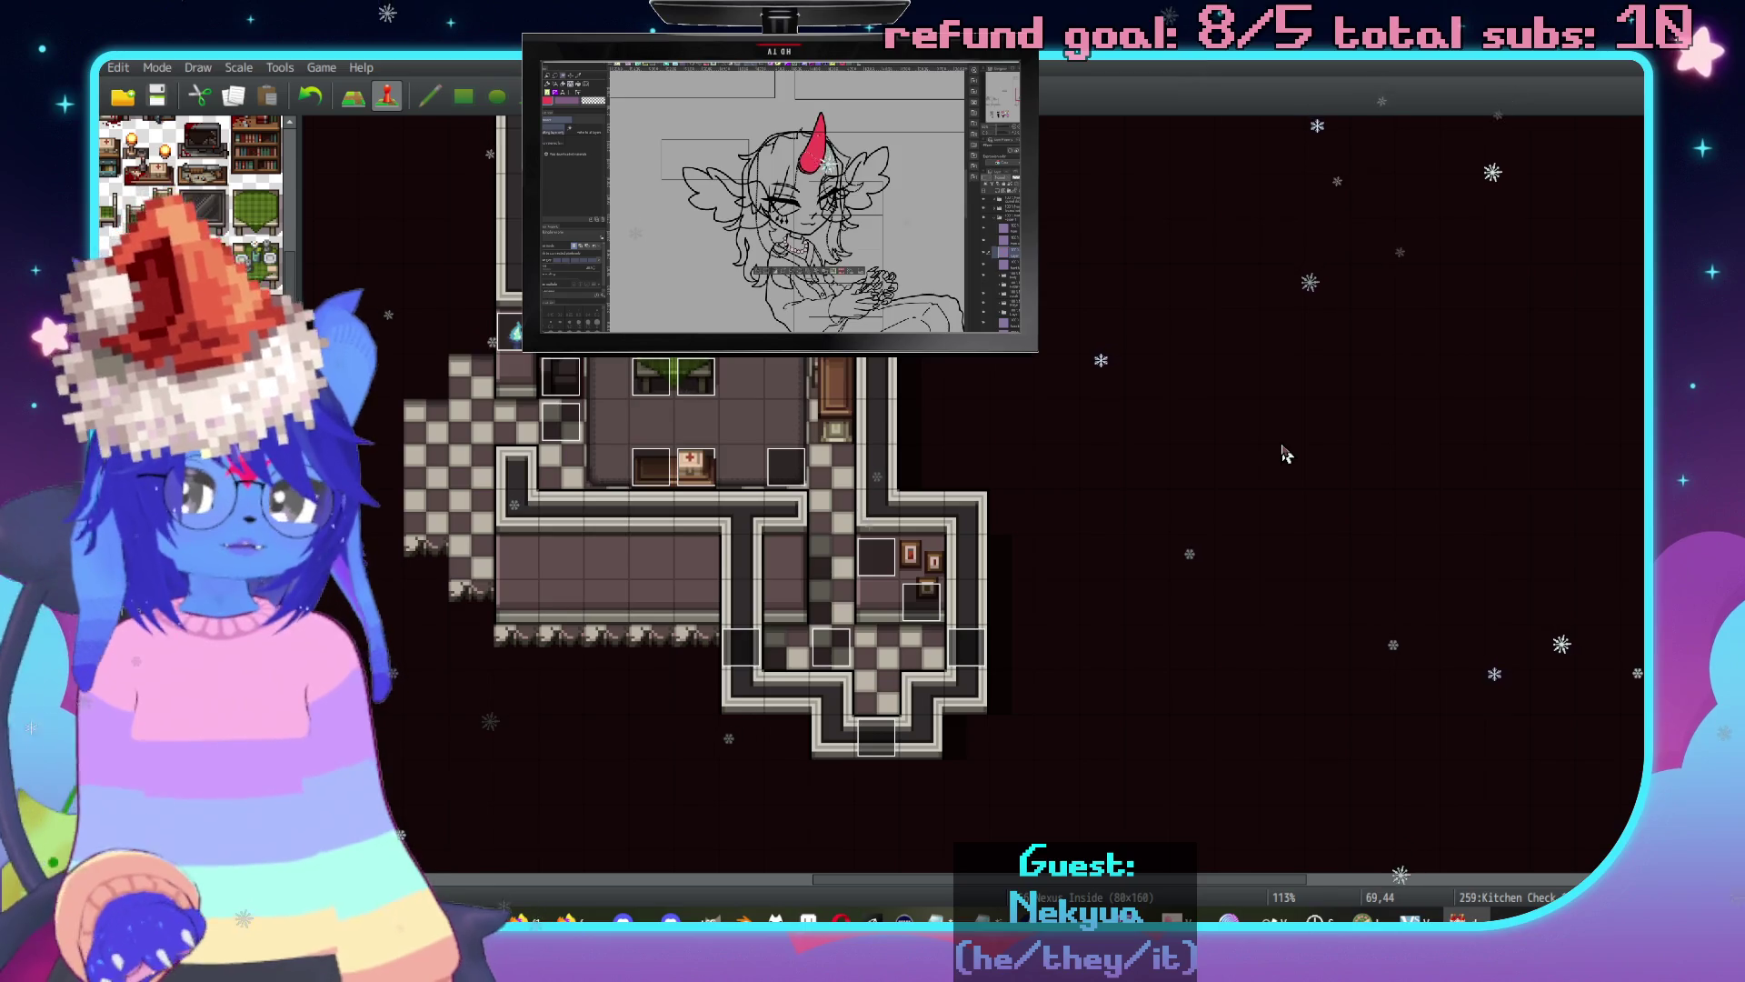
pyautogui.hscroll(-4, 909, 546)
pyautogui.scroll(2, 909, 546)
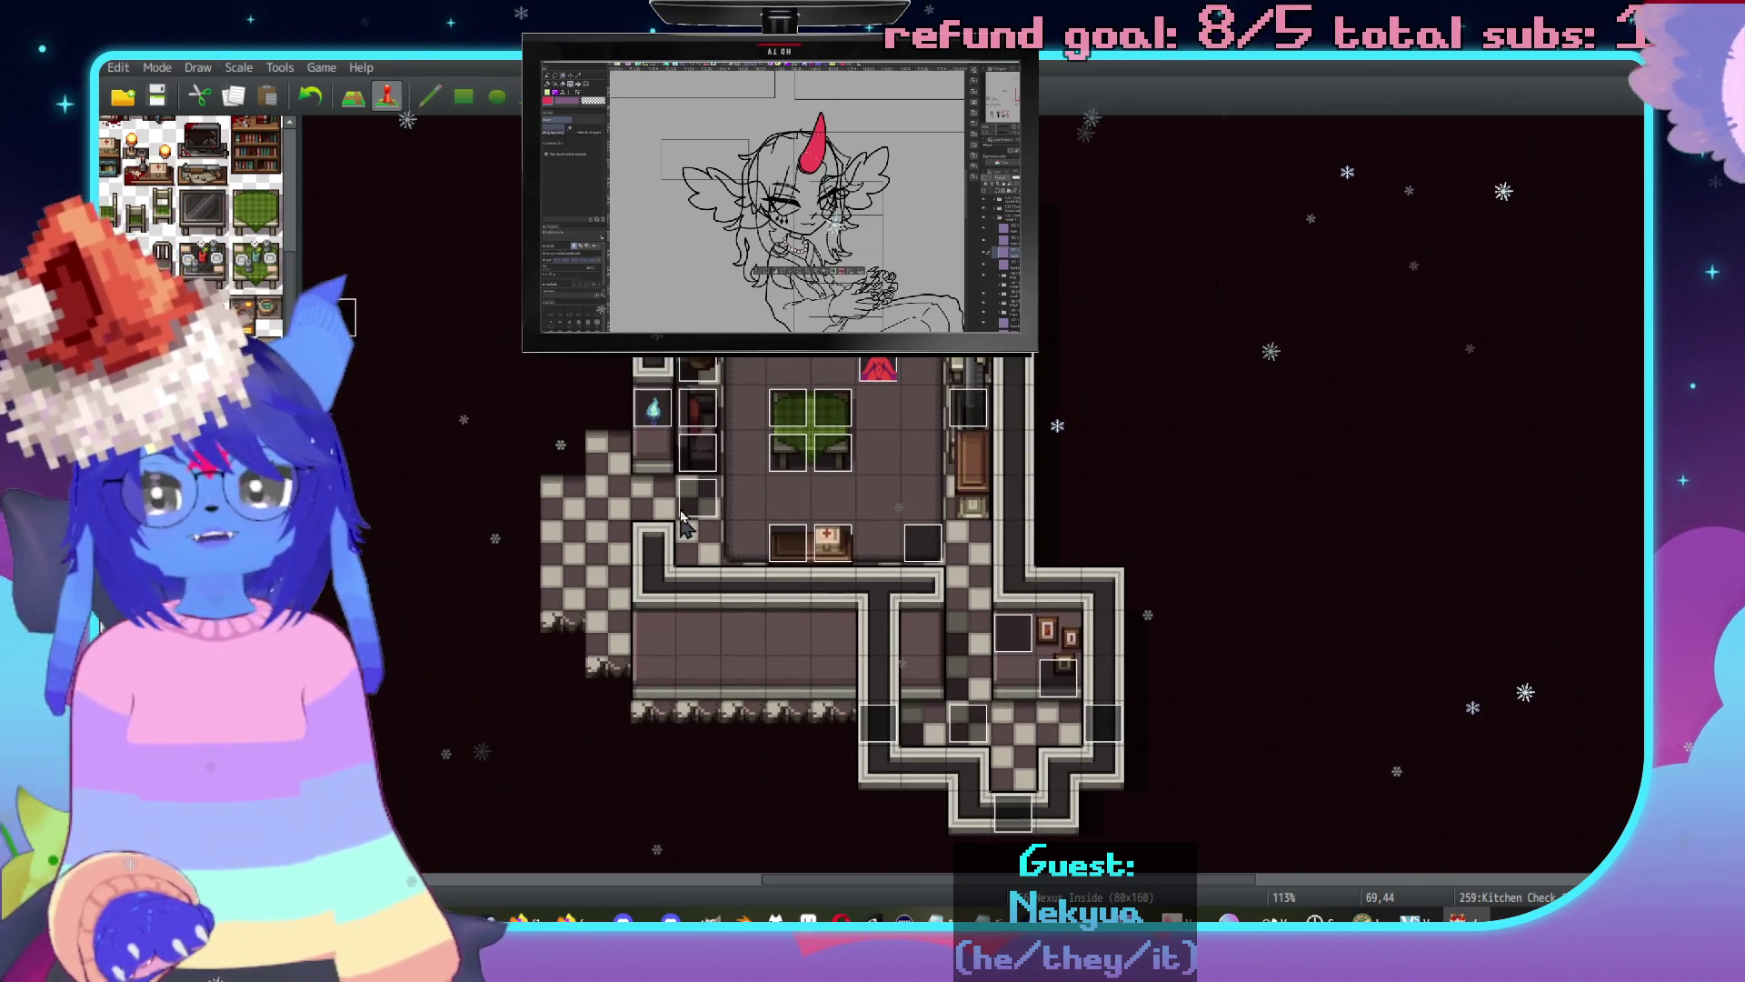
pyautogui.doubleClick(698, 502)
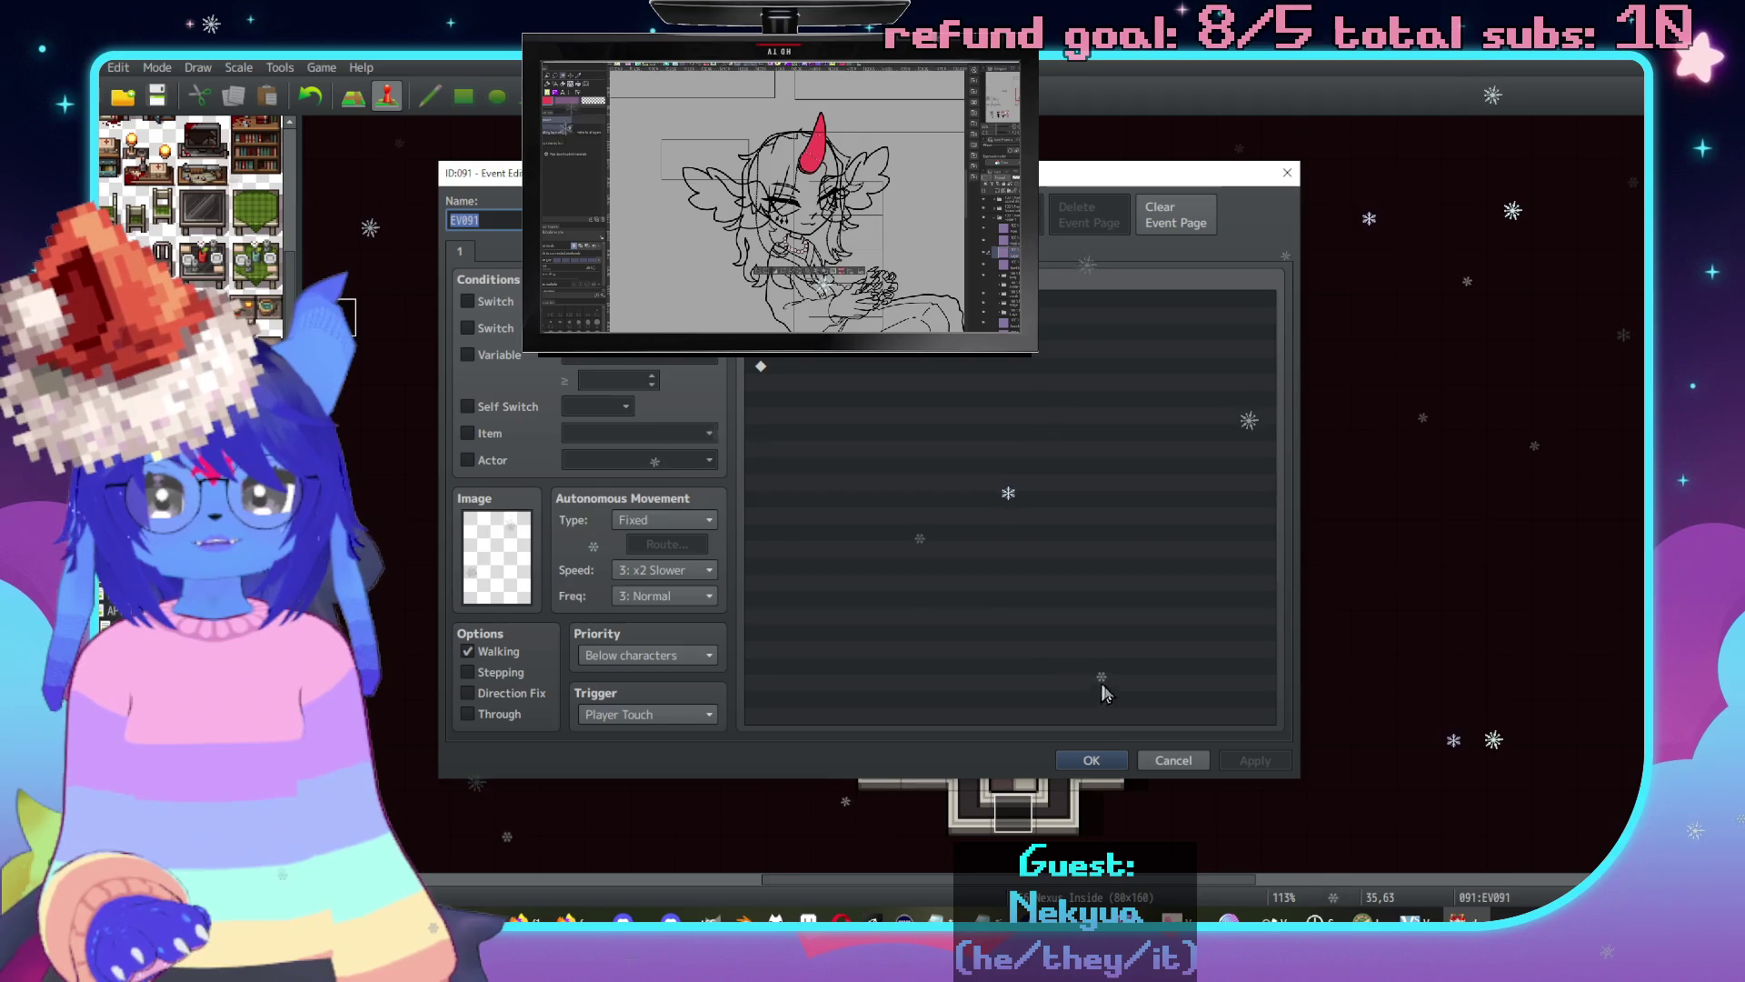
pyautogui.click(1168, 761)
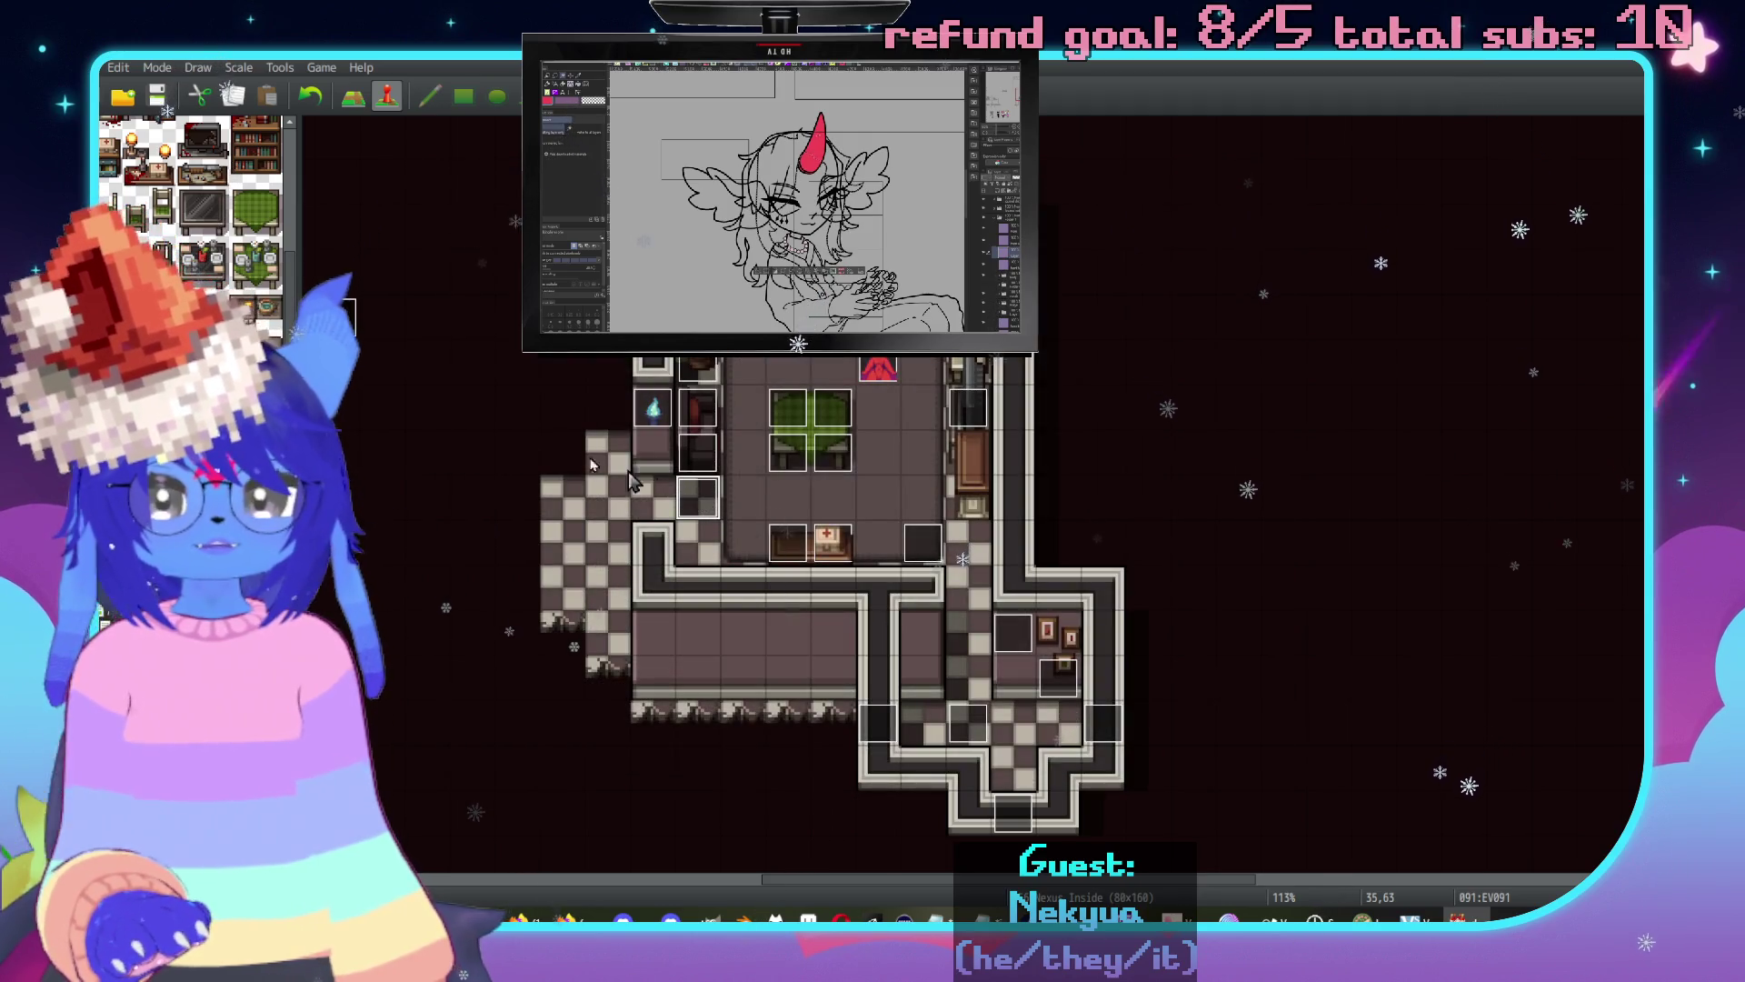
# Open the right-hand StorageBox event in the Event Editor.
pyautogui.middleClick(841, 577)
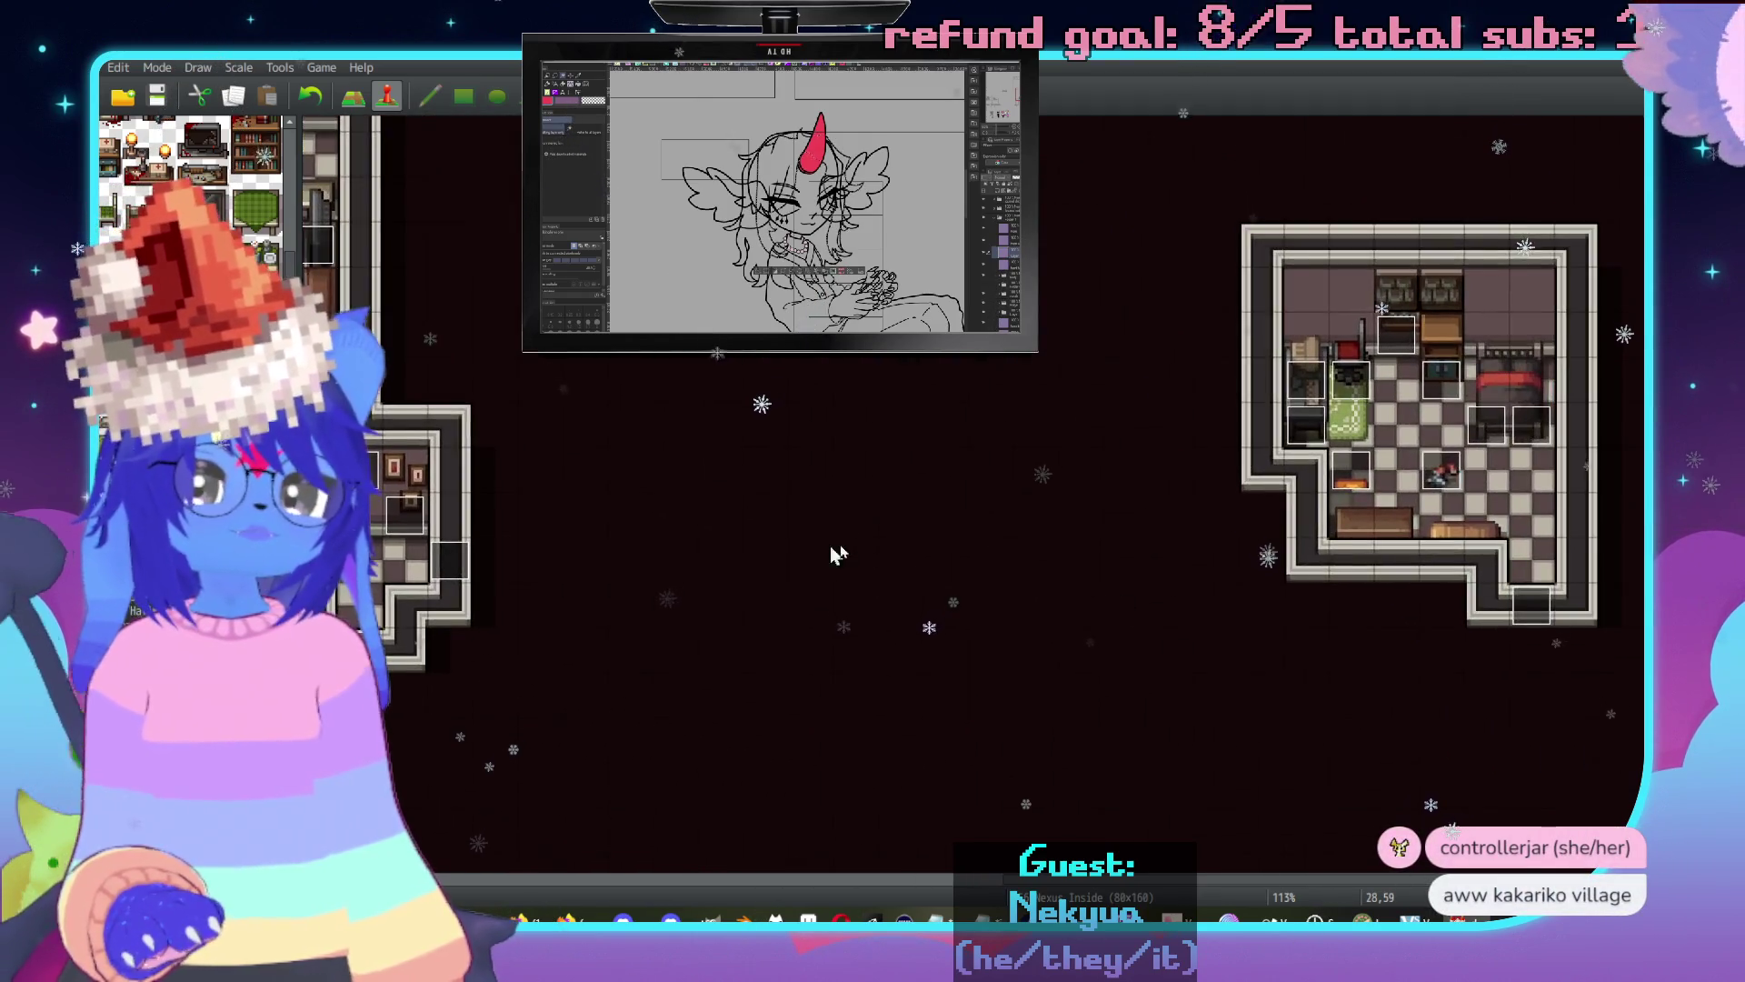
pyautogui.middleClick(1154, 480)
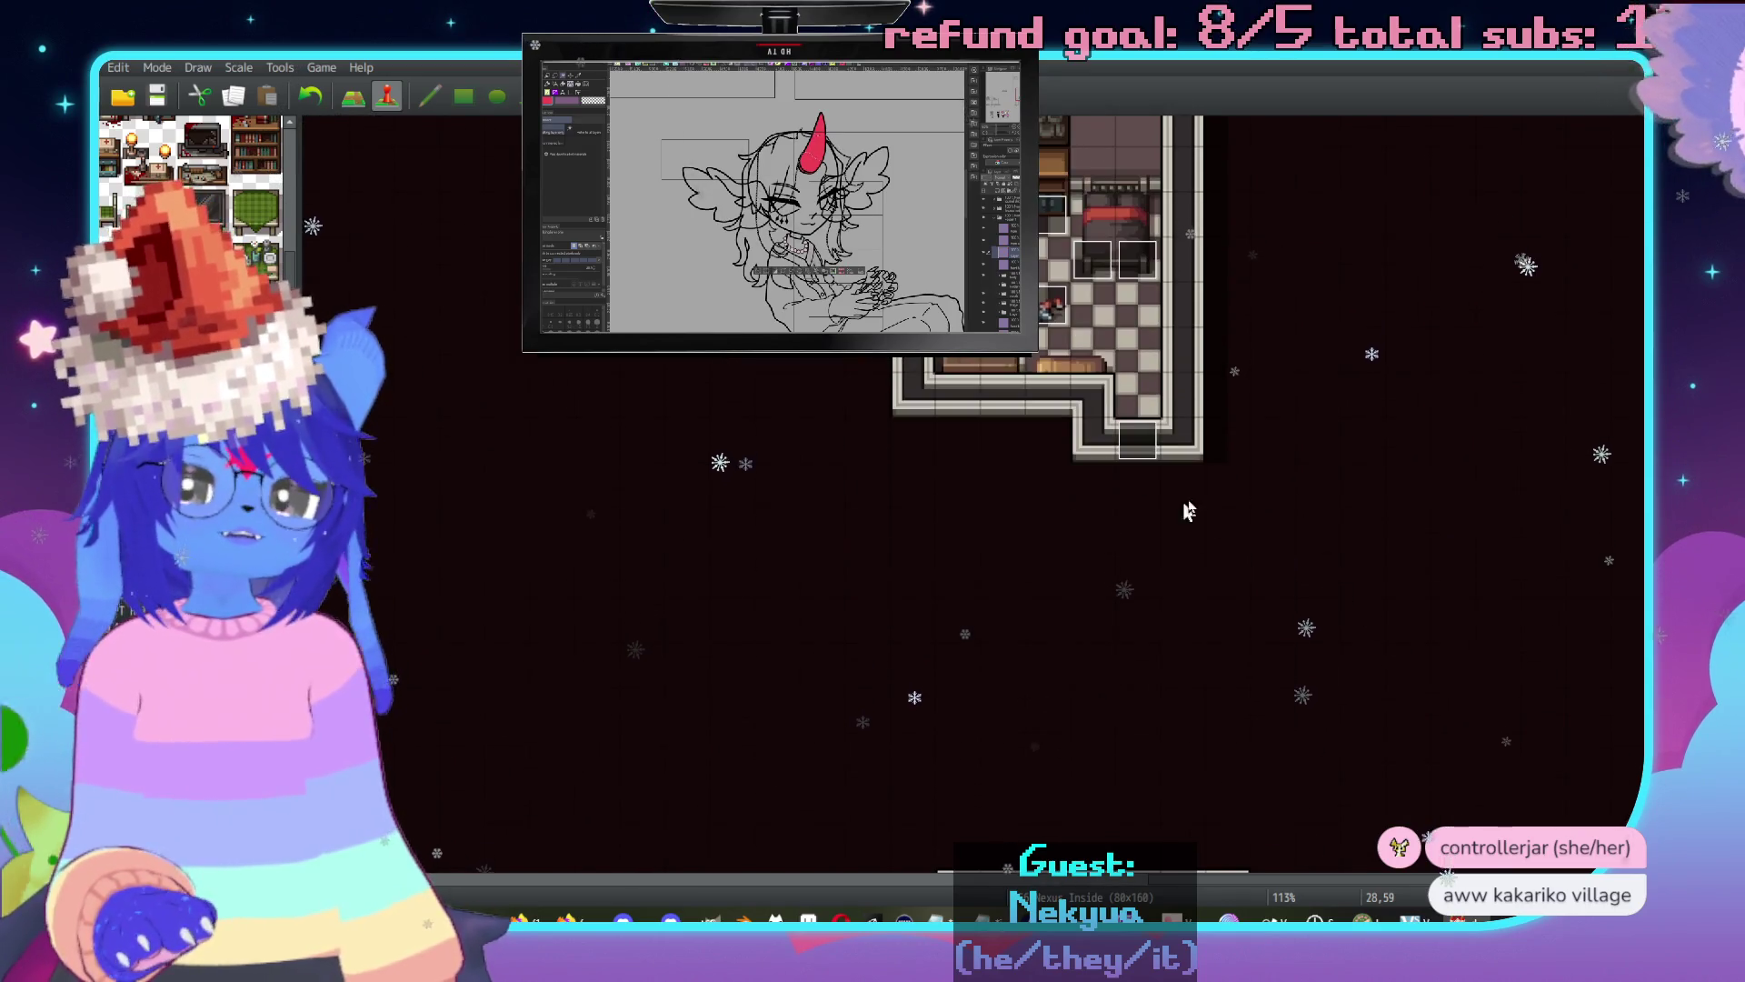
pyautogui.middleClick(1357, 673)
pyautogui.middleClick(1285, 417)
pyautogui.middleClick(1340, 615)
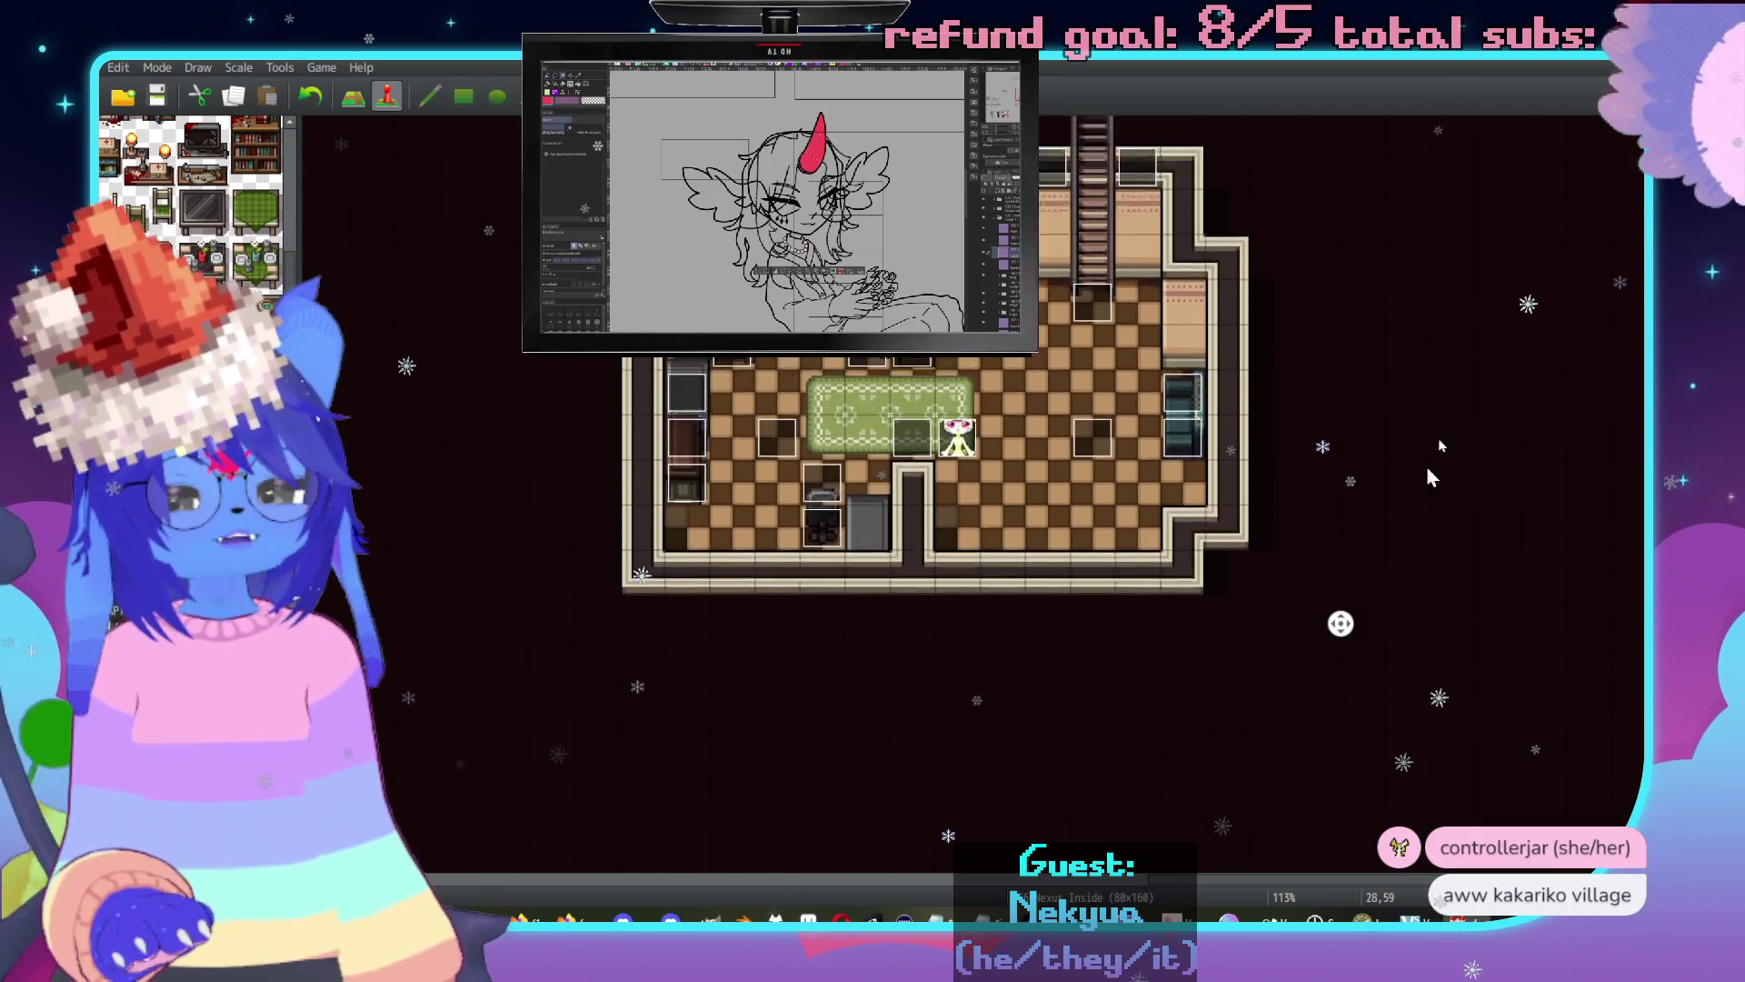
pyautogui.middleClick(1431, 509)
pyautogui.middleClick(1288, 608)
pyautogui.middleClick(1076, 486)
pyautogui.middleClick(1075, 487)
pyautogui.middleClick(1340, 624)
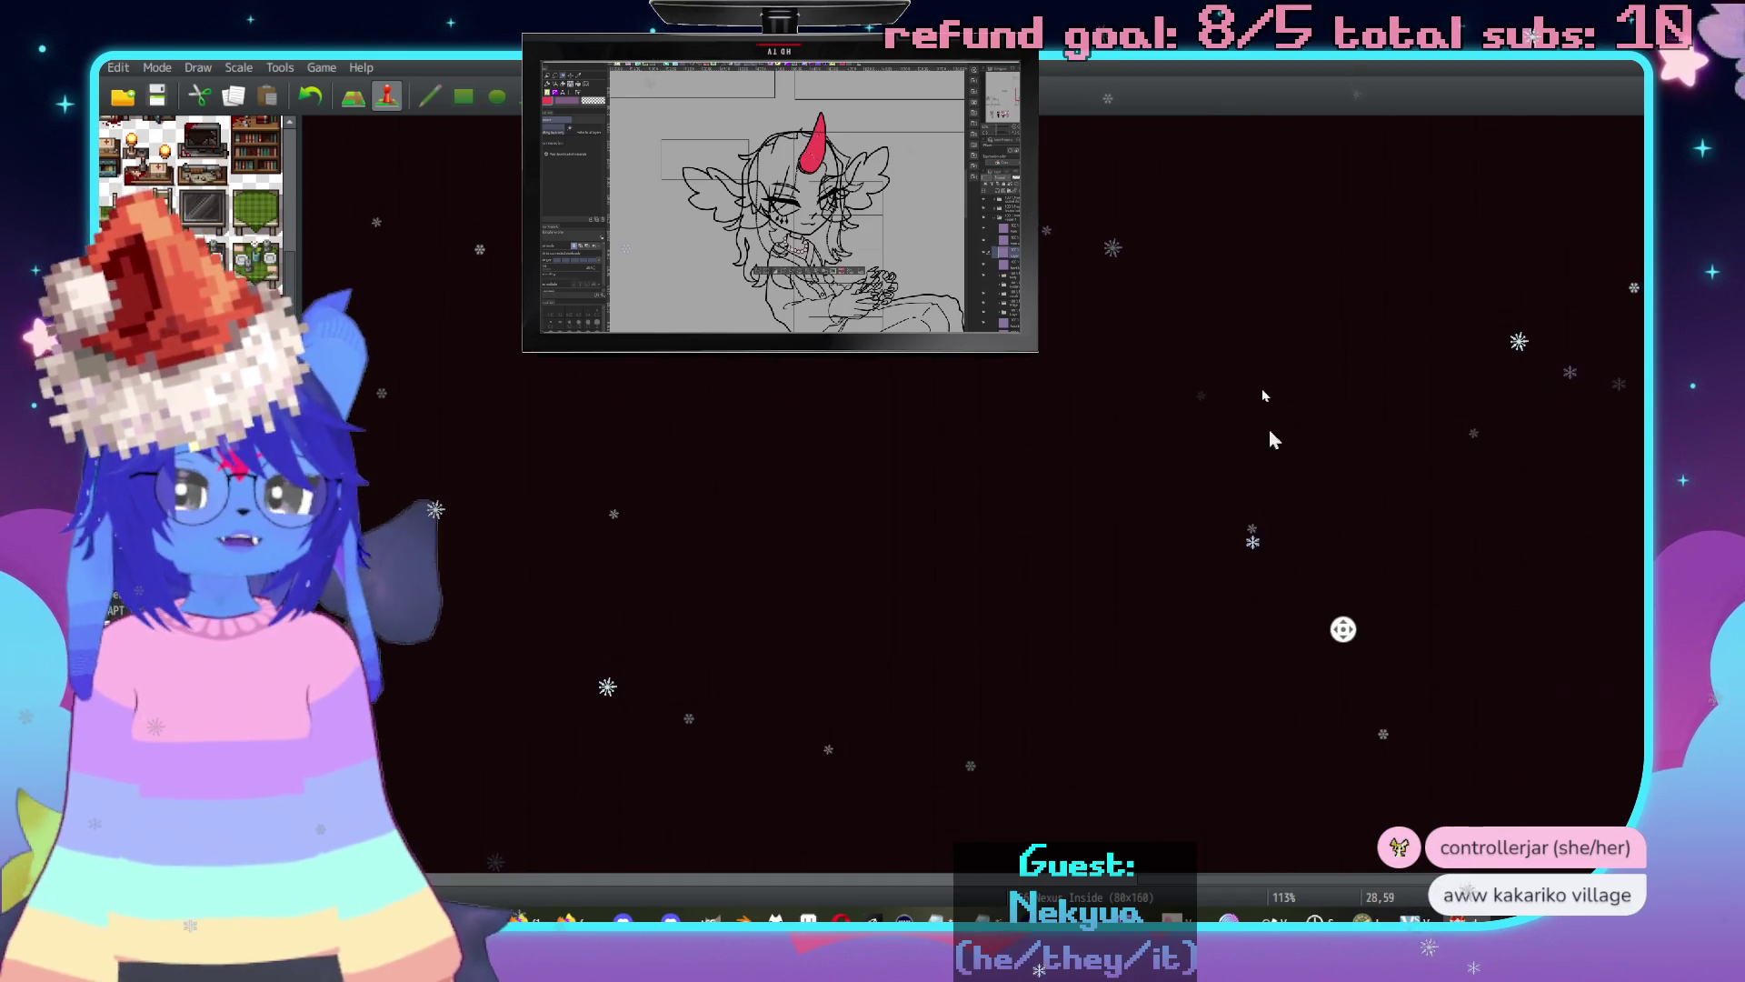
pyautogui.middleClick(1278, 534)
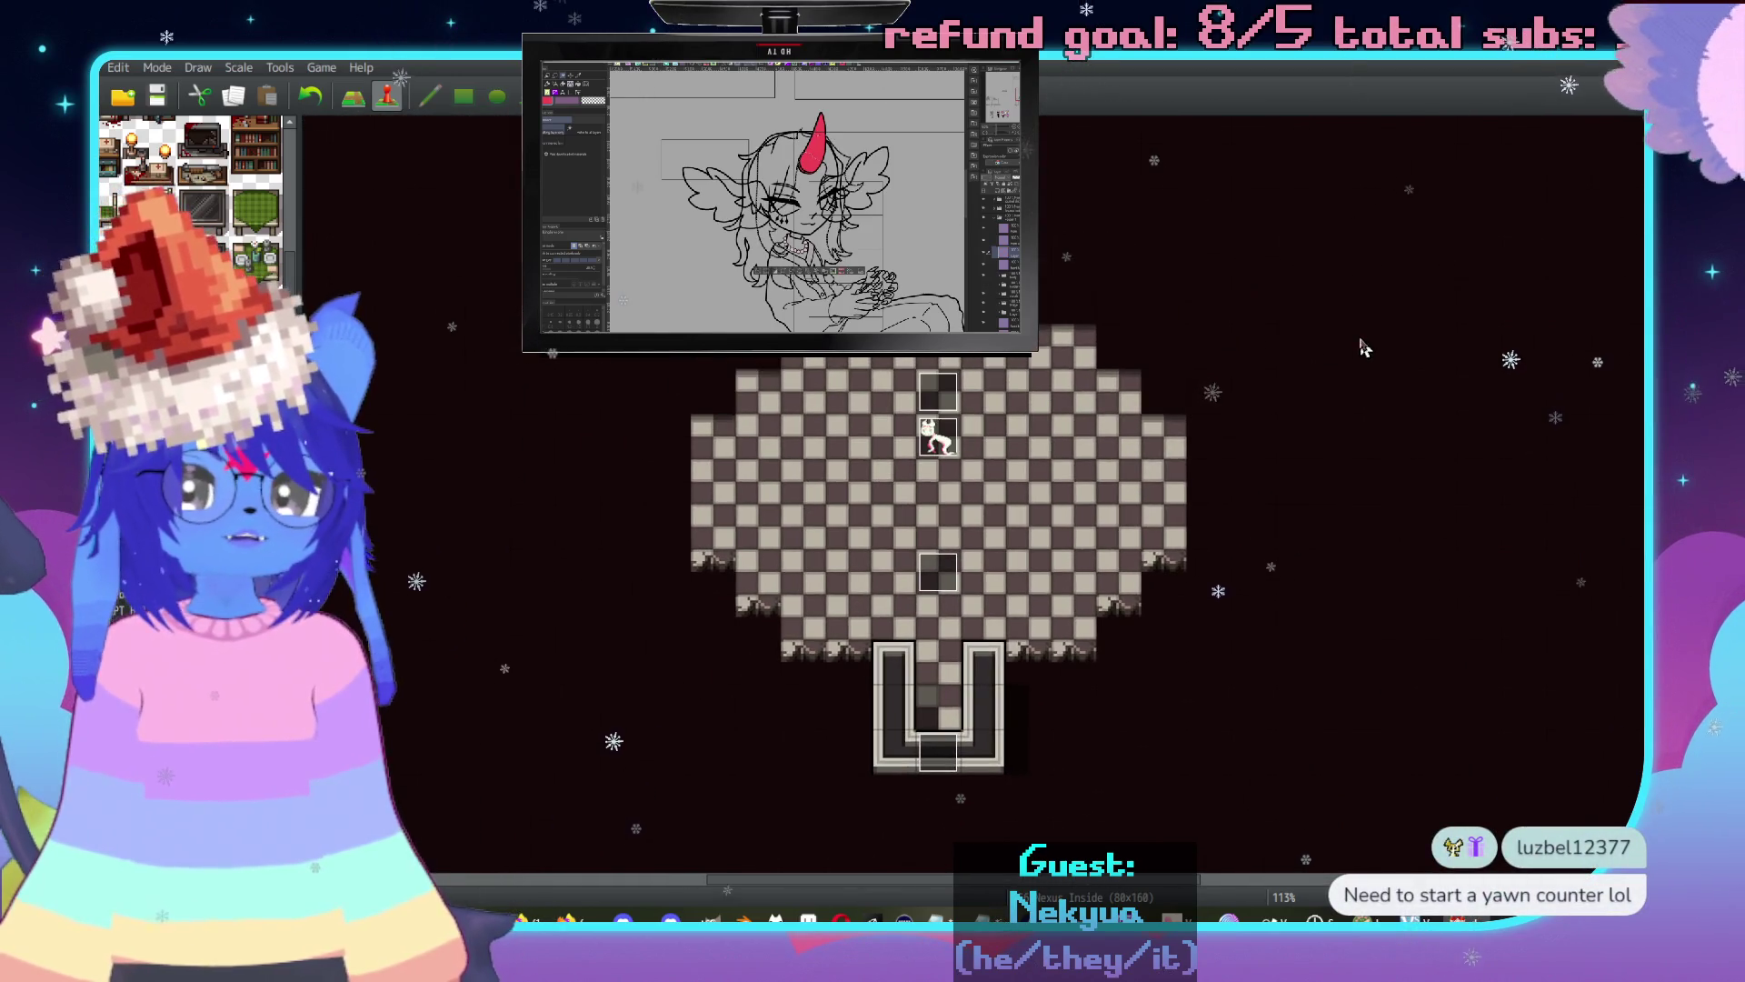
pyautogui.middleClick(1316, 377)
pyautogui.middleClick(912, 363)
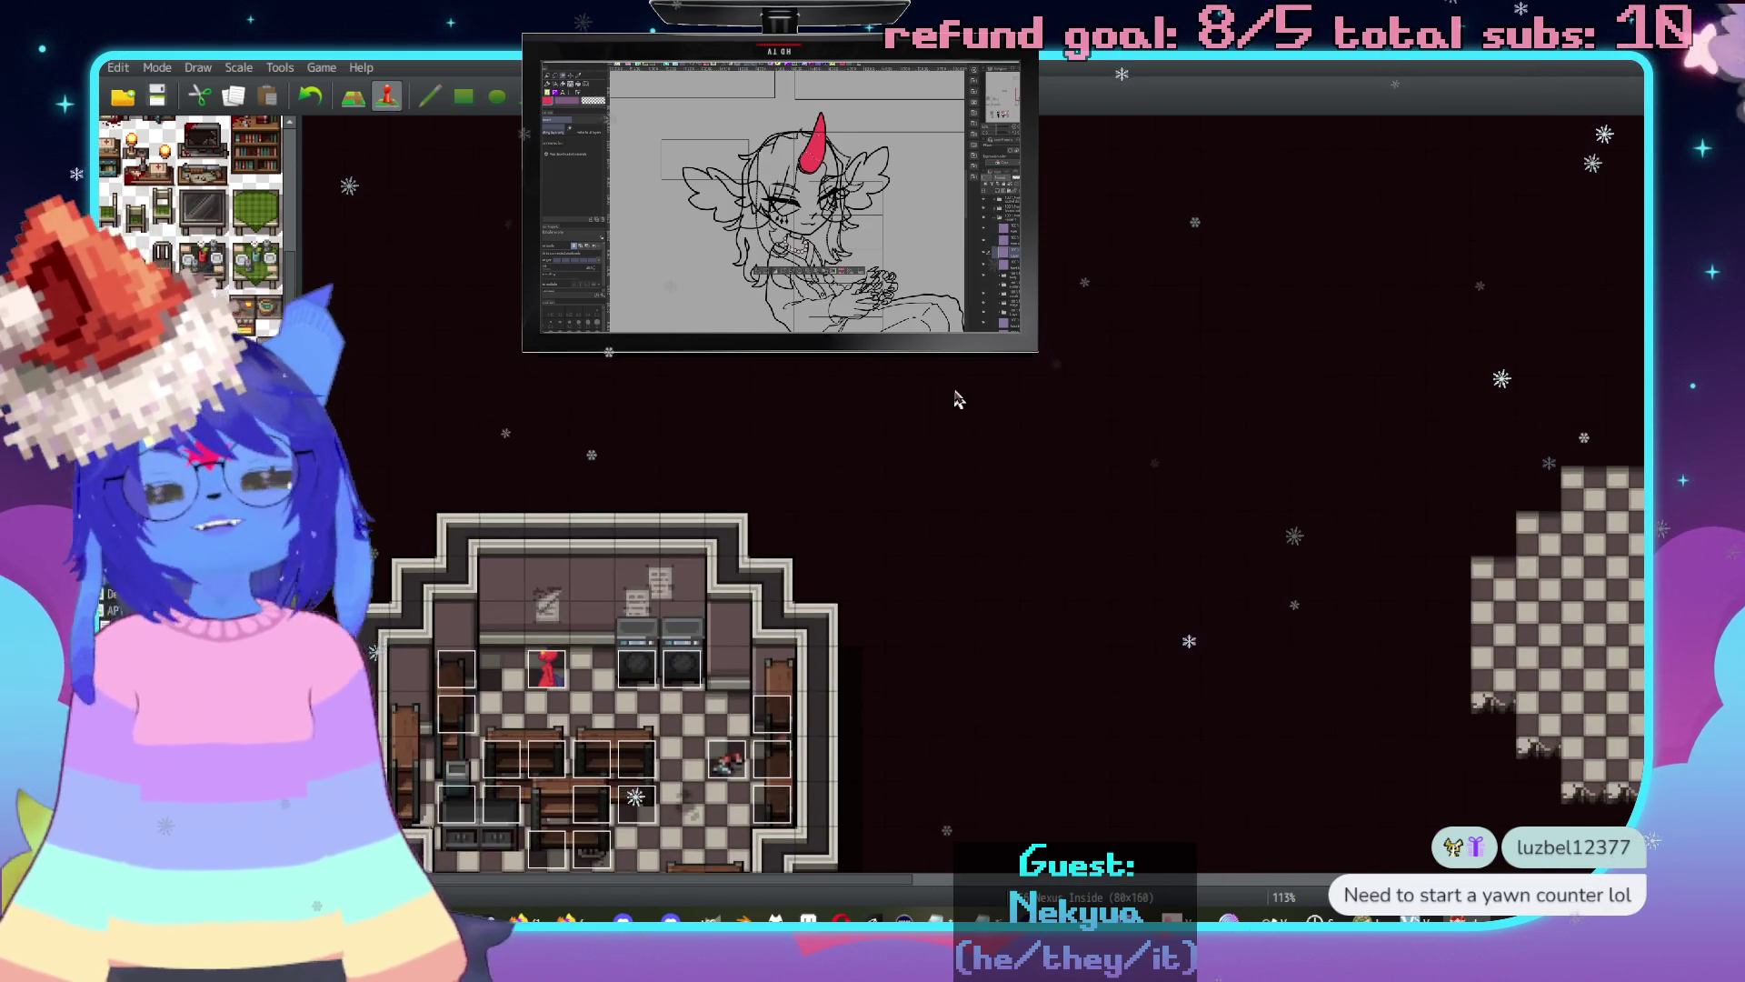
pyautogui.middleClick(1004, 602)
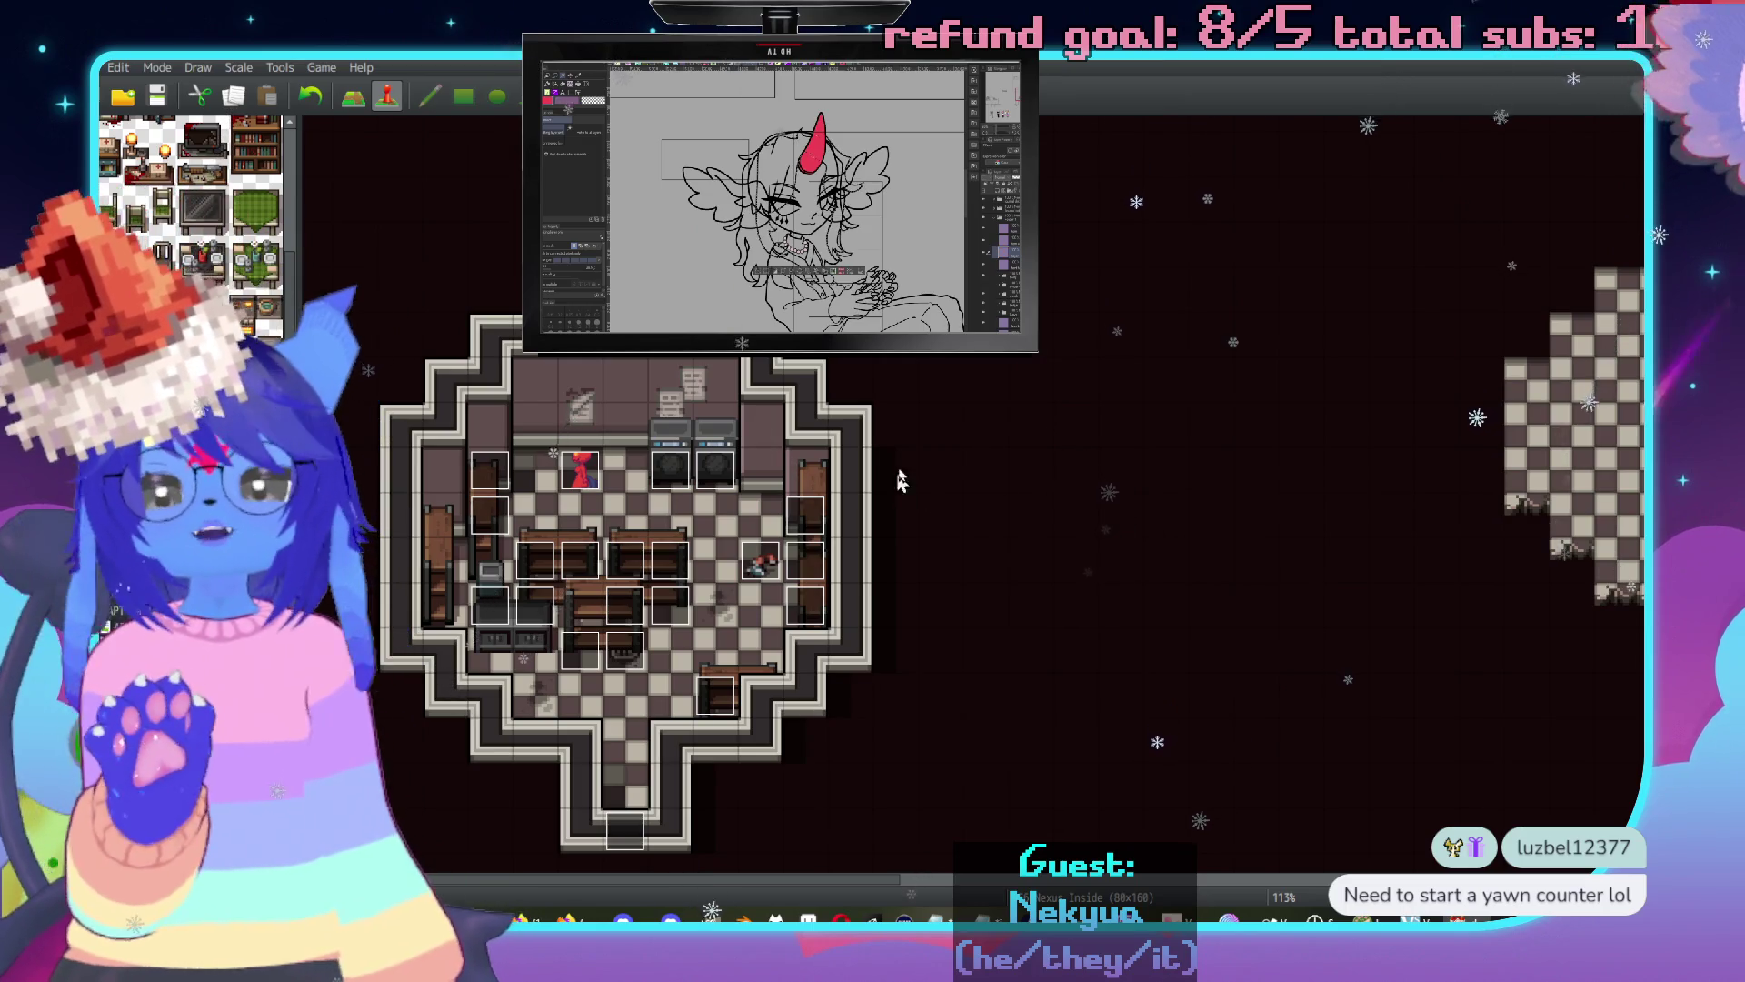
pyautogui.middleClick(1045, 486)
pyautogui.middleClick(1125, 445)
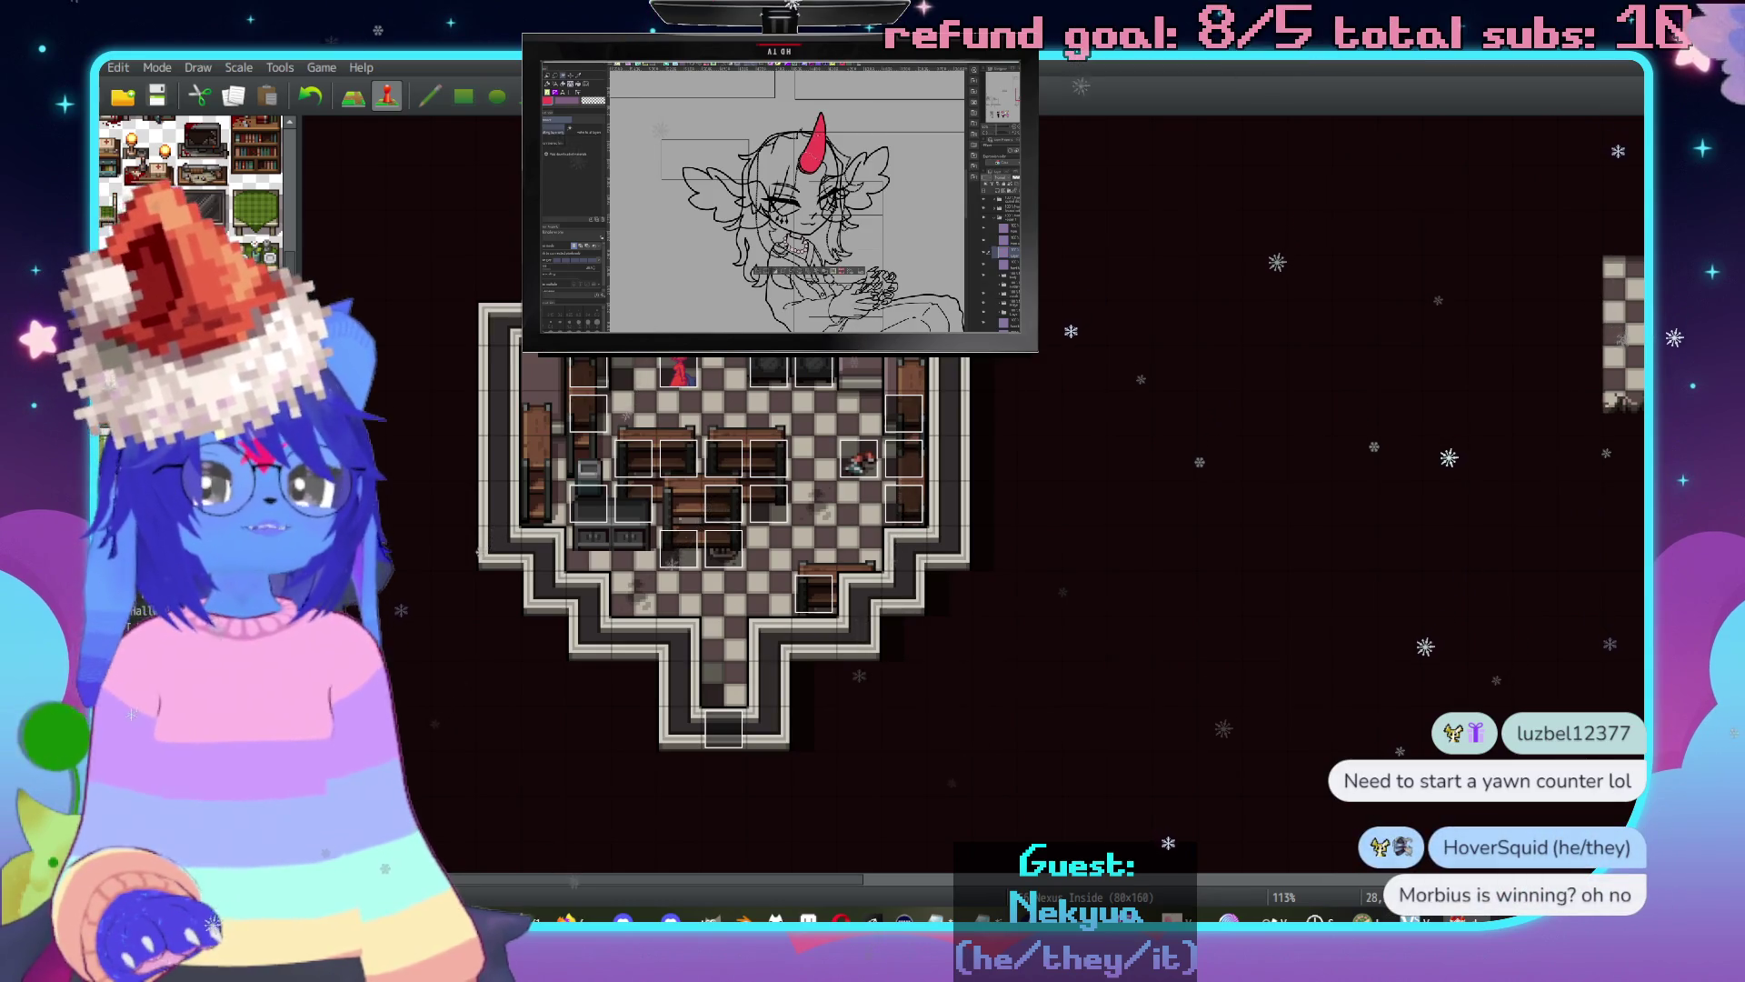
pyautogui.middleClick(1121, 285)
pyautogui.middleClick(1160, 342)
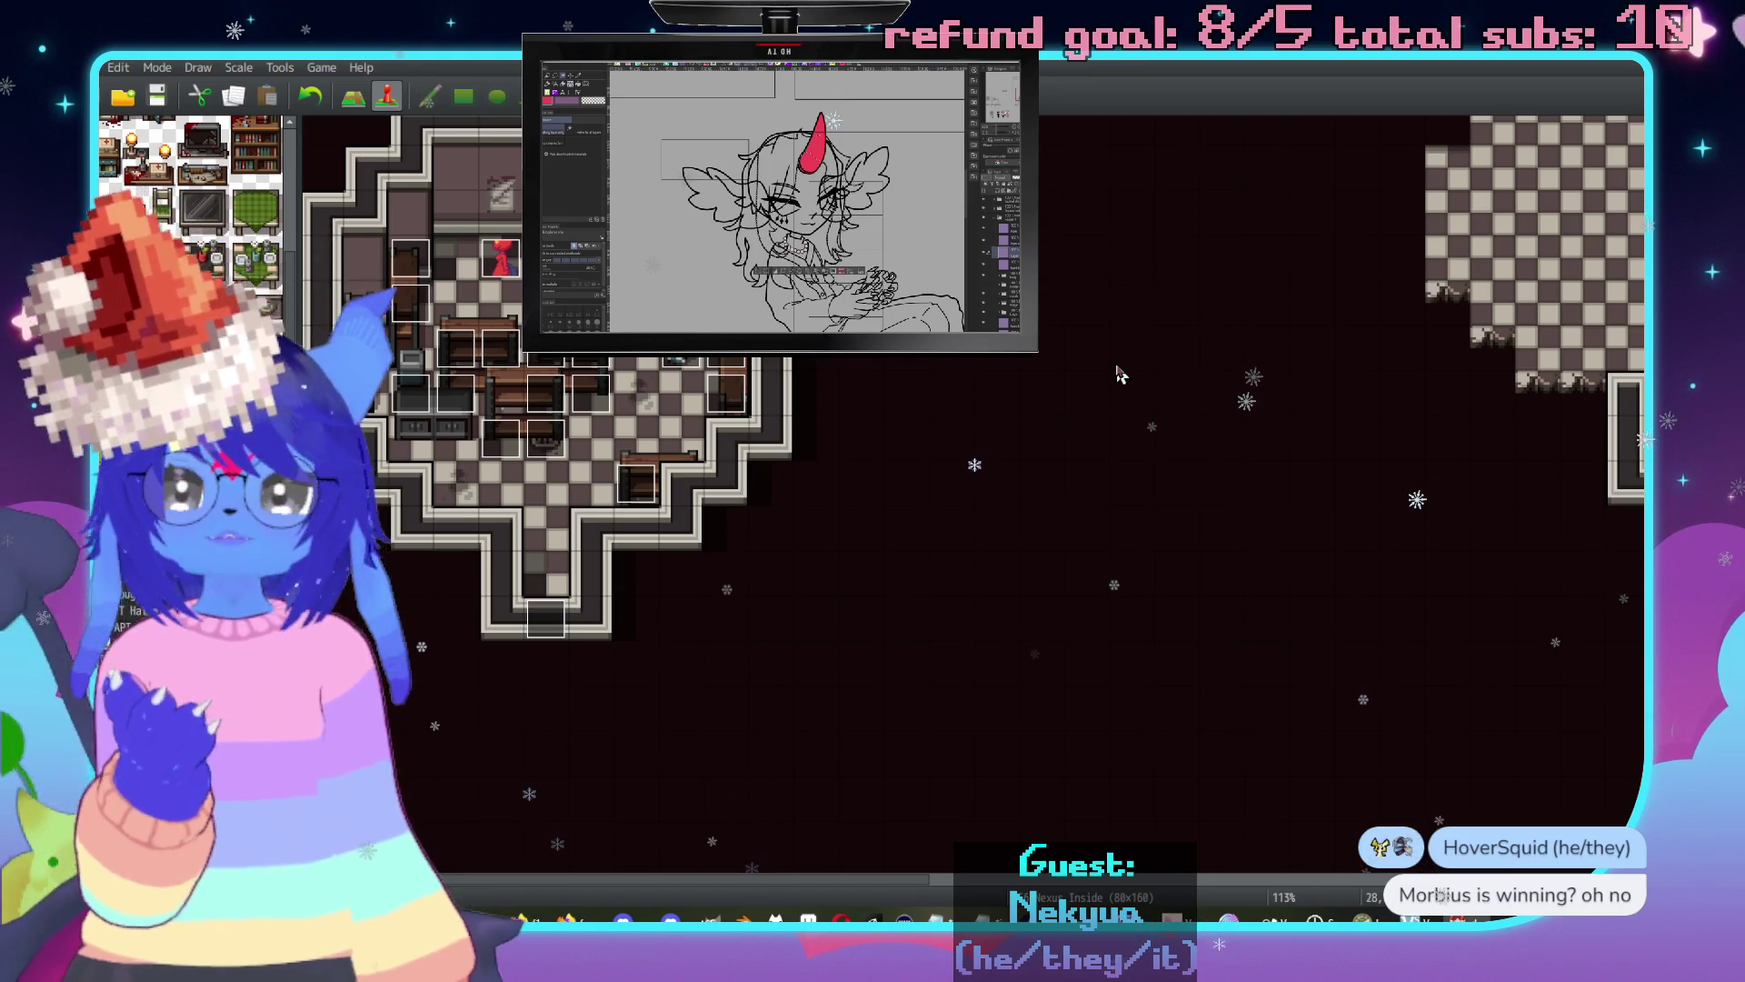
pyautogui.middleClick(1100, 336)
pyautogui.middleClick(1172, 545)
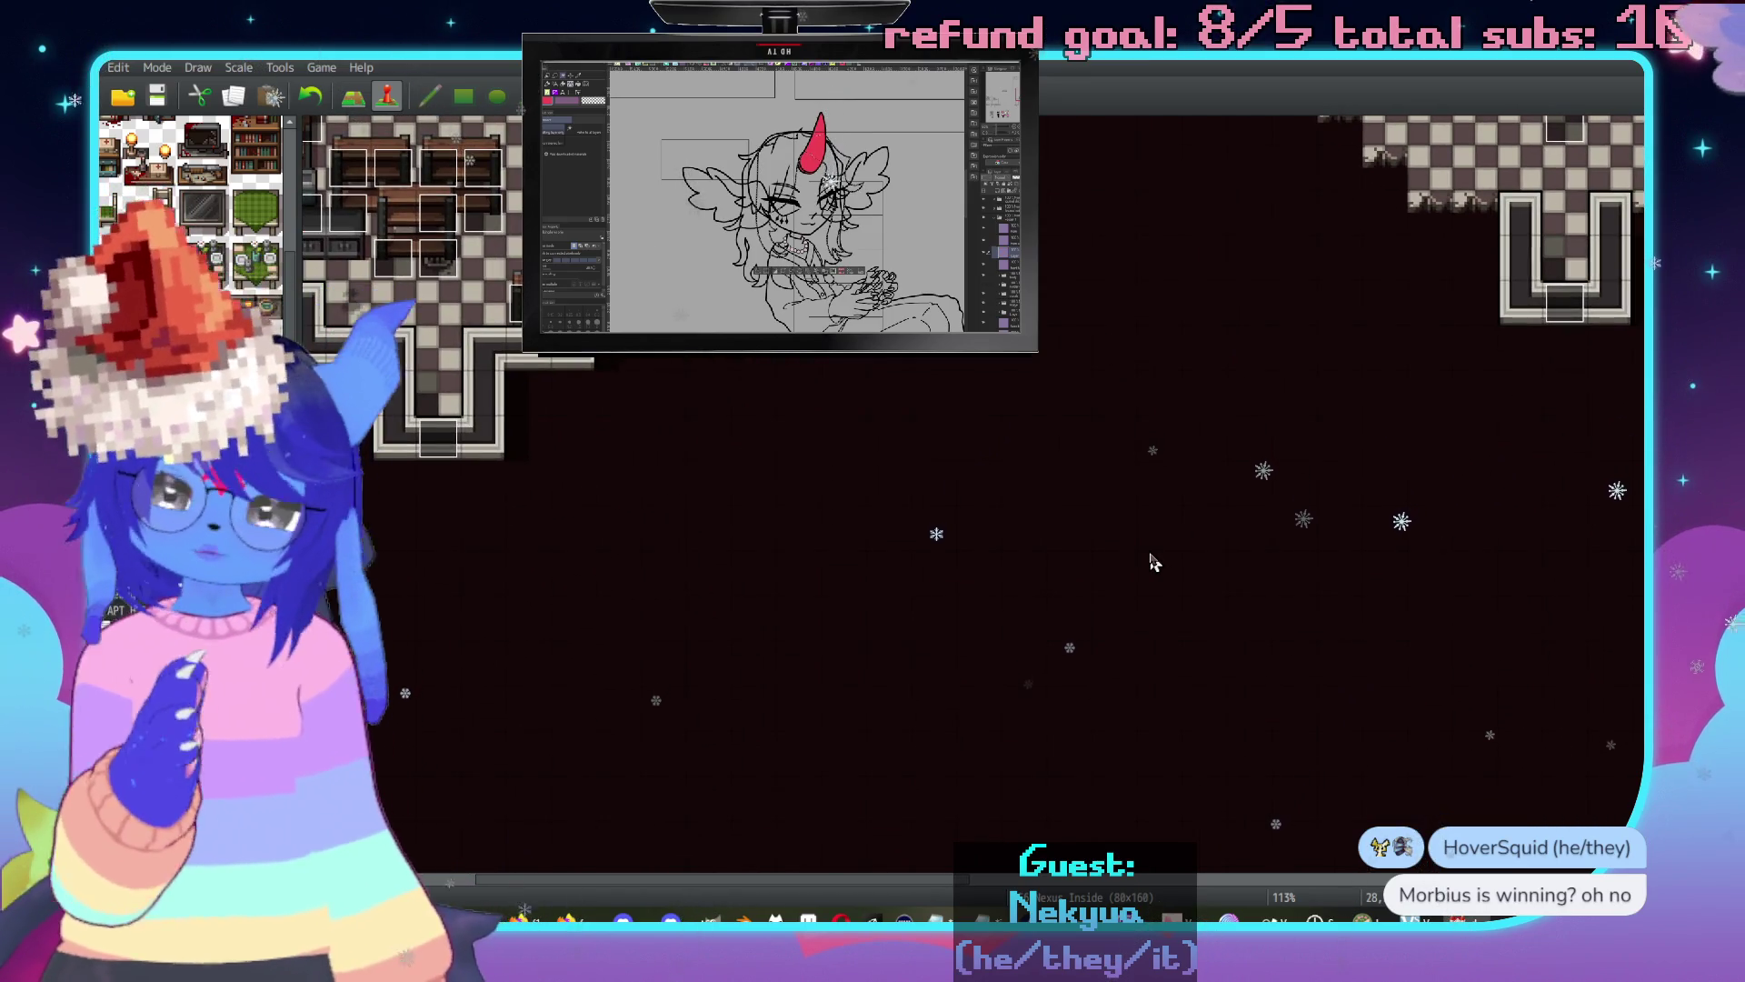
pyautogui.middleClick(1118, 389)
pyautogui.middleClick(1143, 427)
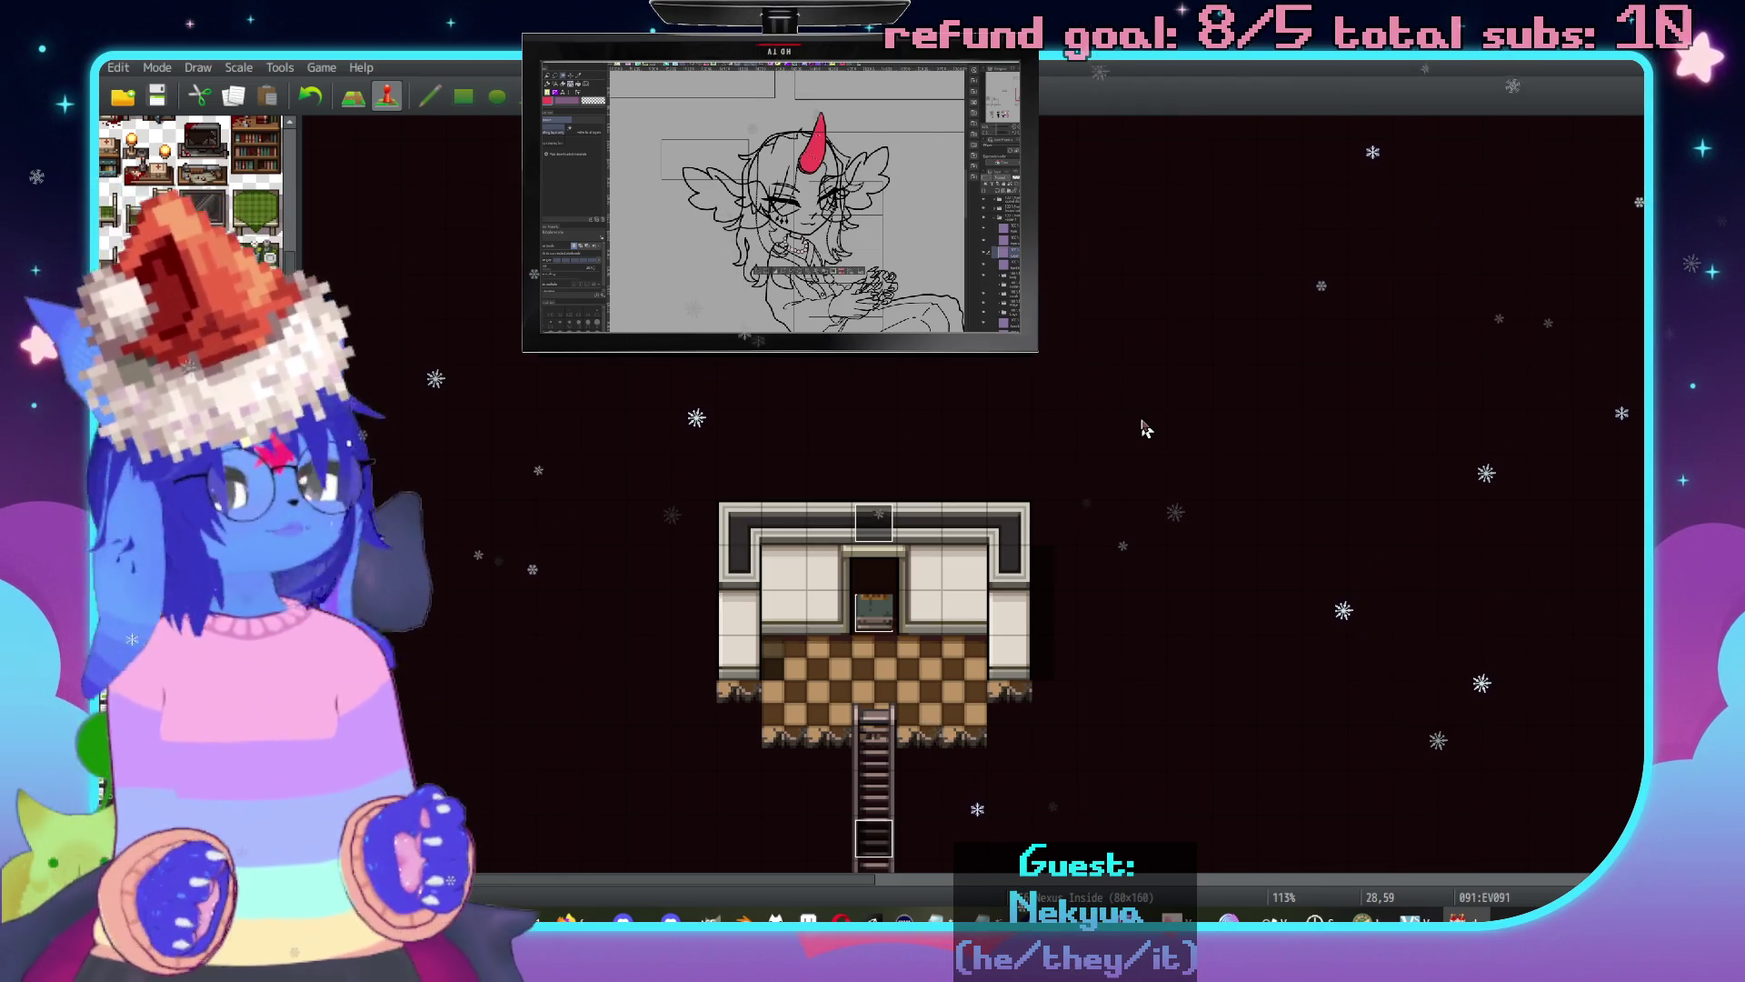
pyautogui.scroll(-5, 1171, 545)
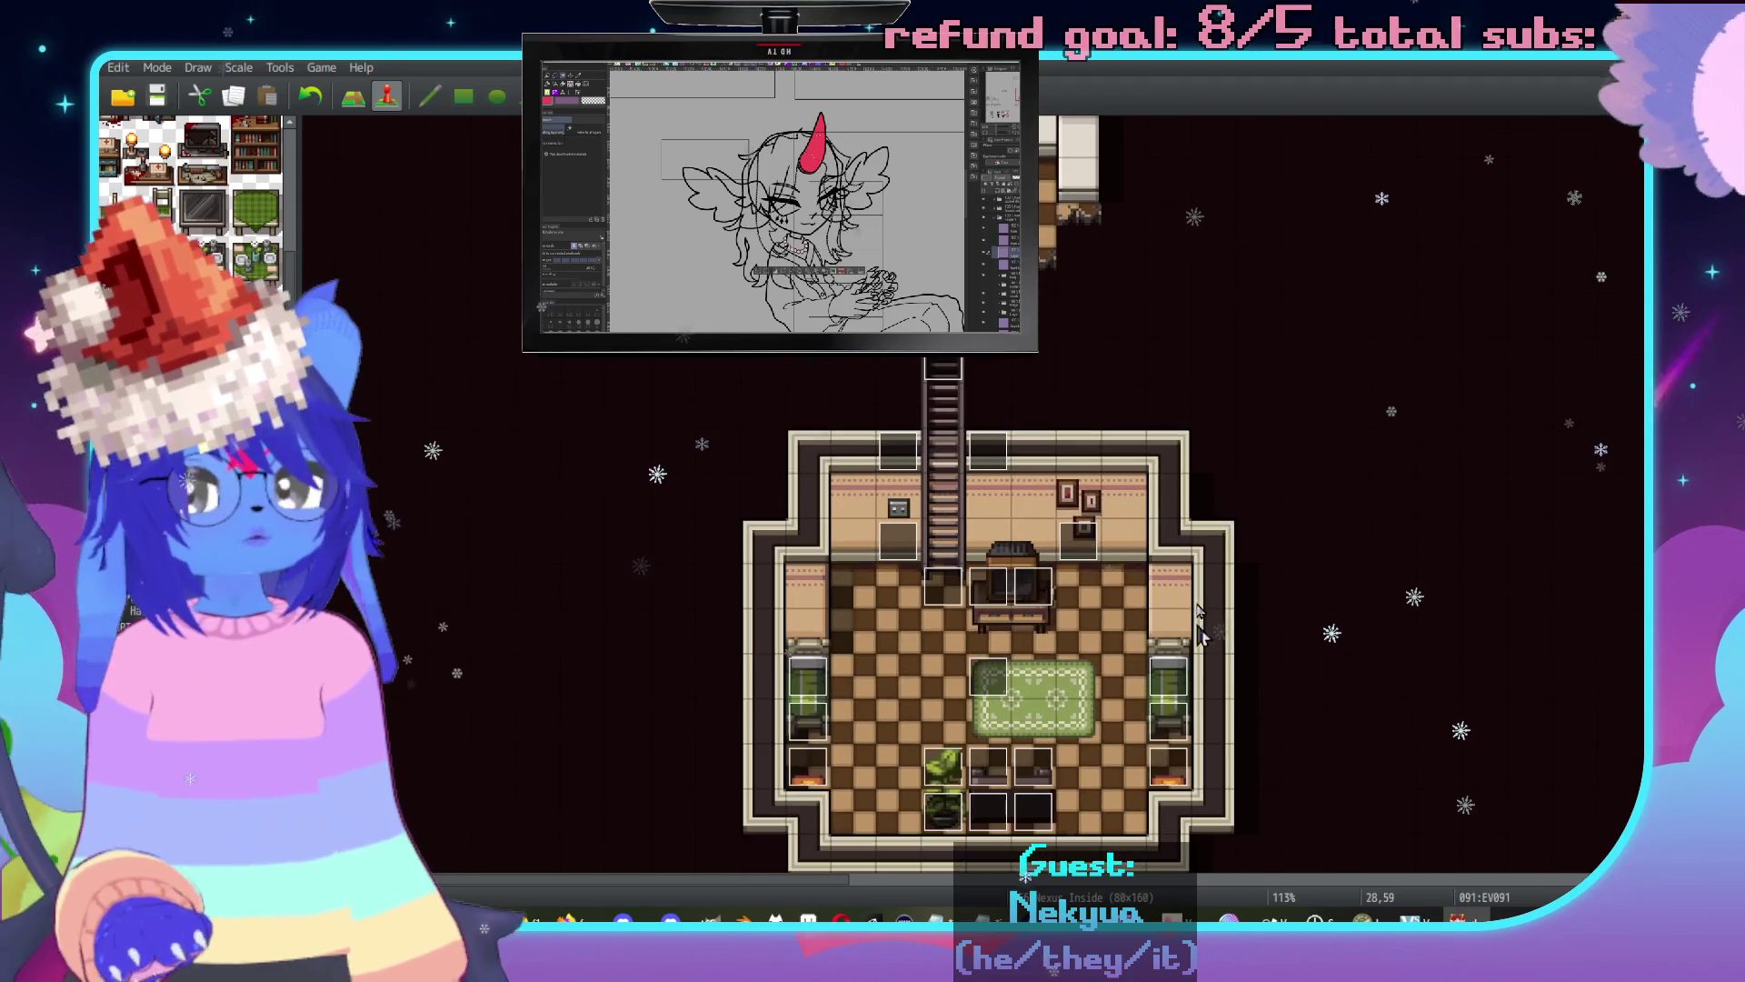
pyautogui.scroll(-2, 1046, 623)
pyautogui.hscroll(2, 1027, 634)
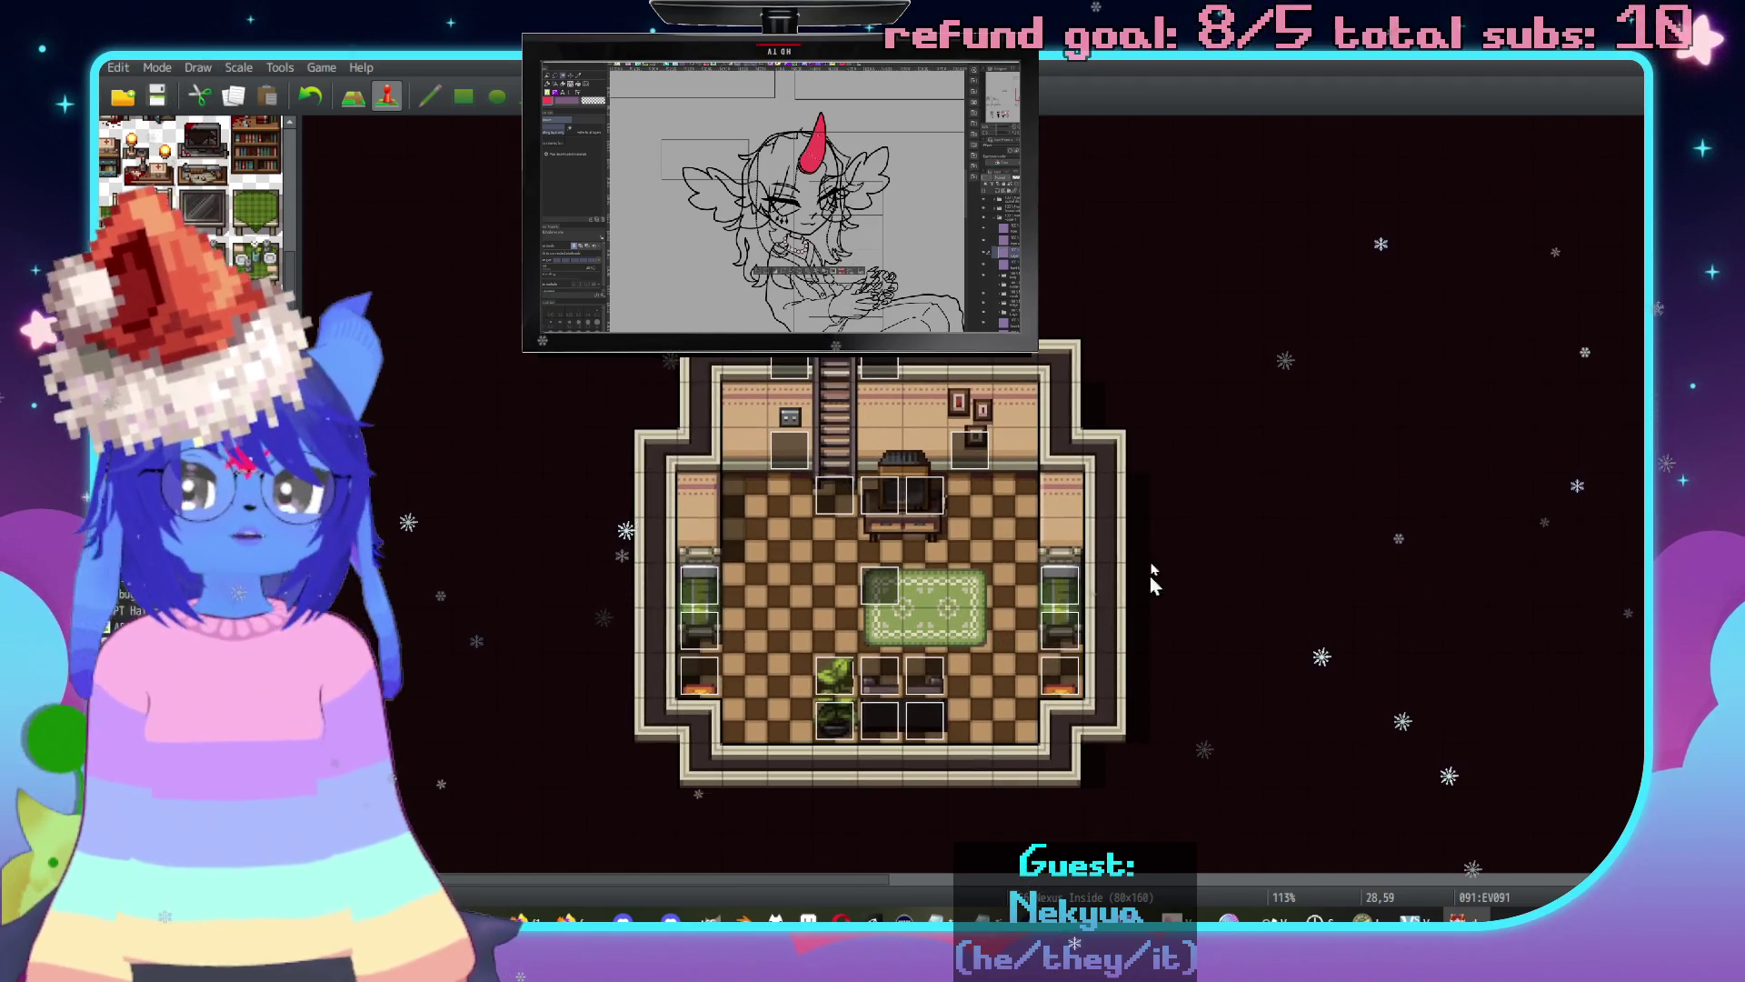
pyautogui.scroll(-2, 1147, 589)
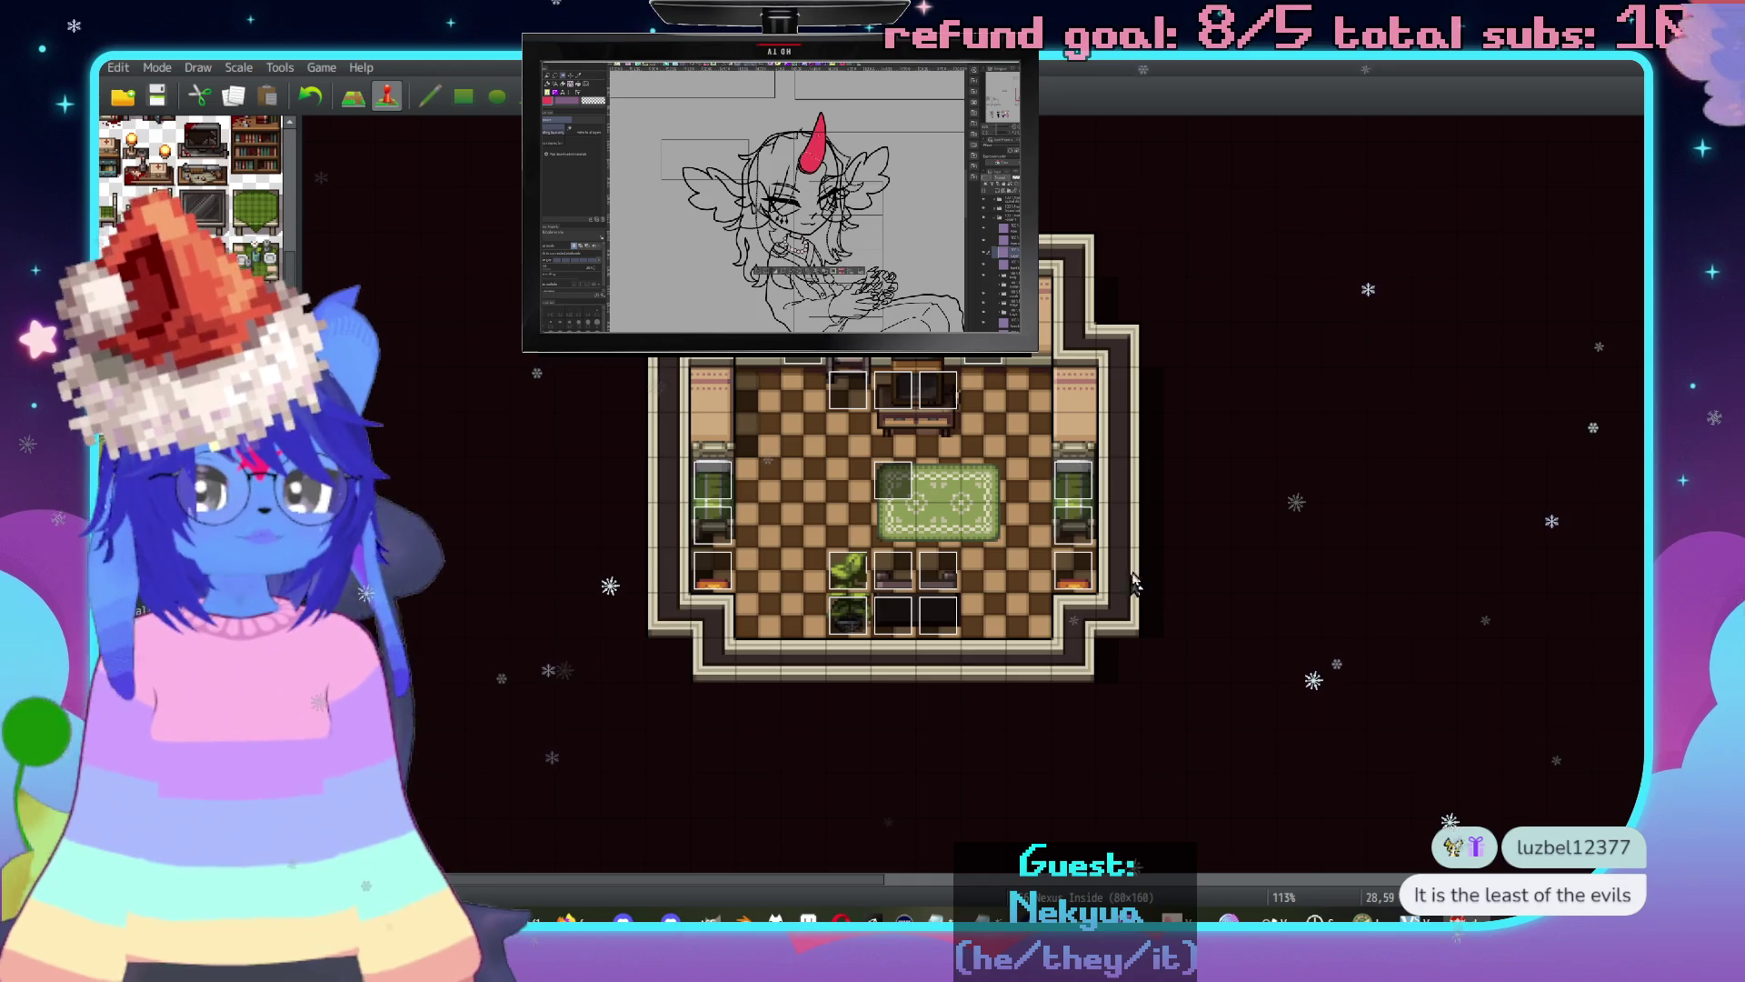
pyautogui.doubleClick(1070, 582)
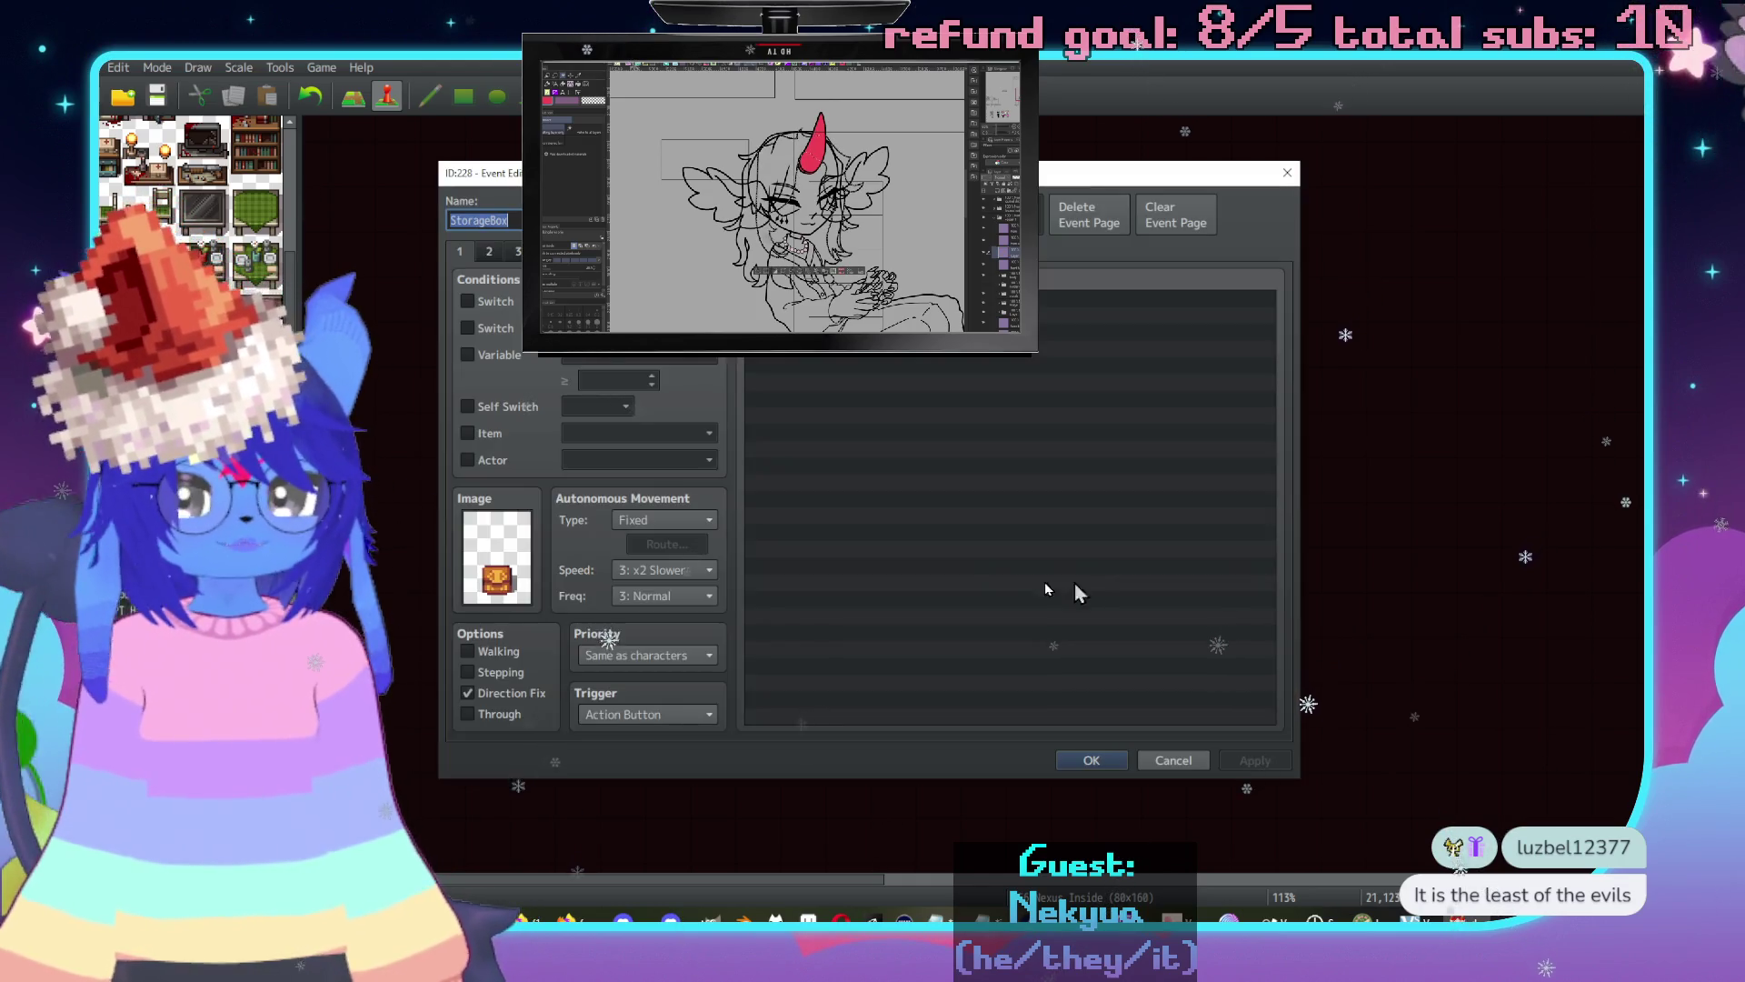
# Review pages 2 and 3 of both StorageBox events, closing each unchanged.
pyautogui.click(489, 252)
pyautogui.click(518, 251)
pyautogui.click(1173, 760)
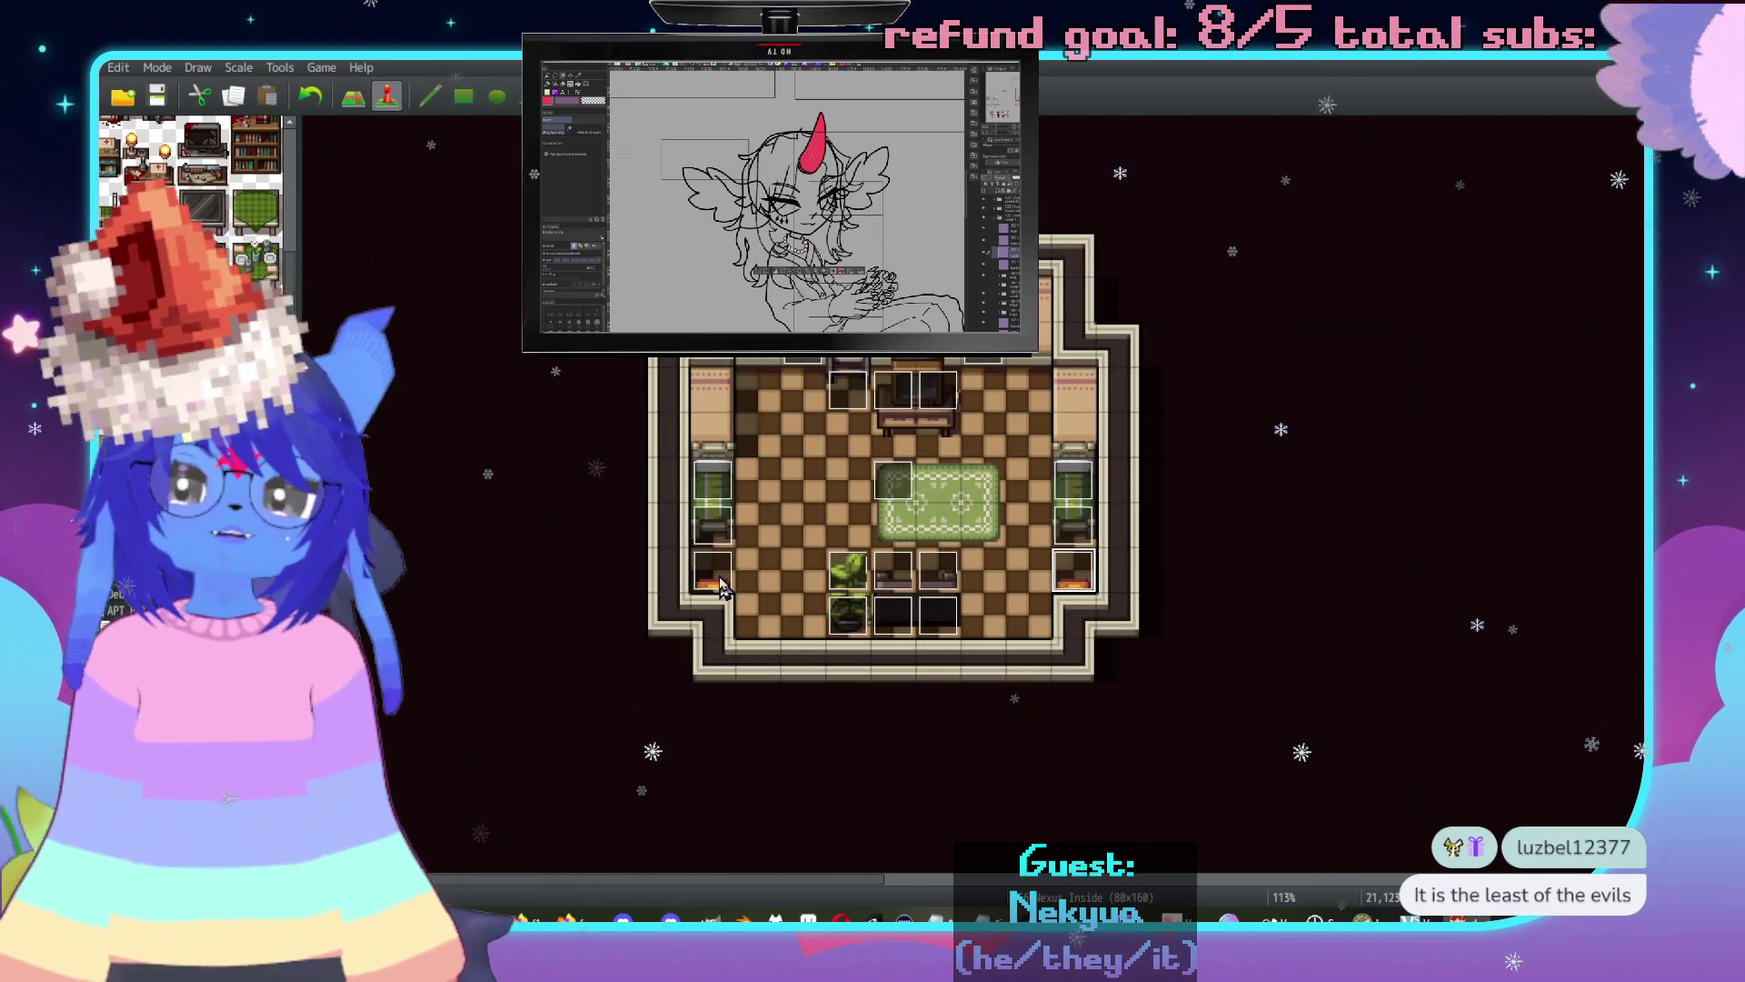
pyautogui.doubleClick(718, 582)
pyautogui.click(489, 254)
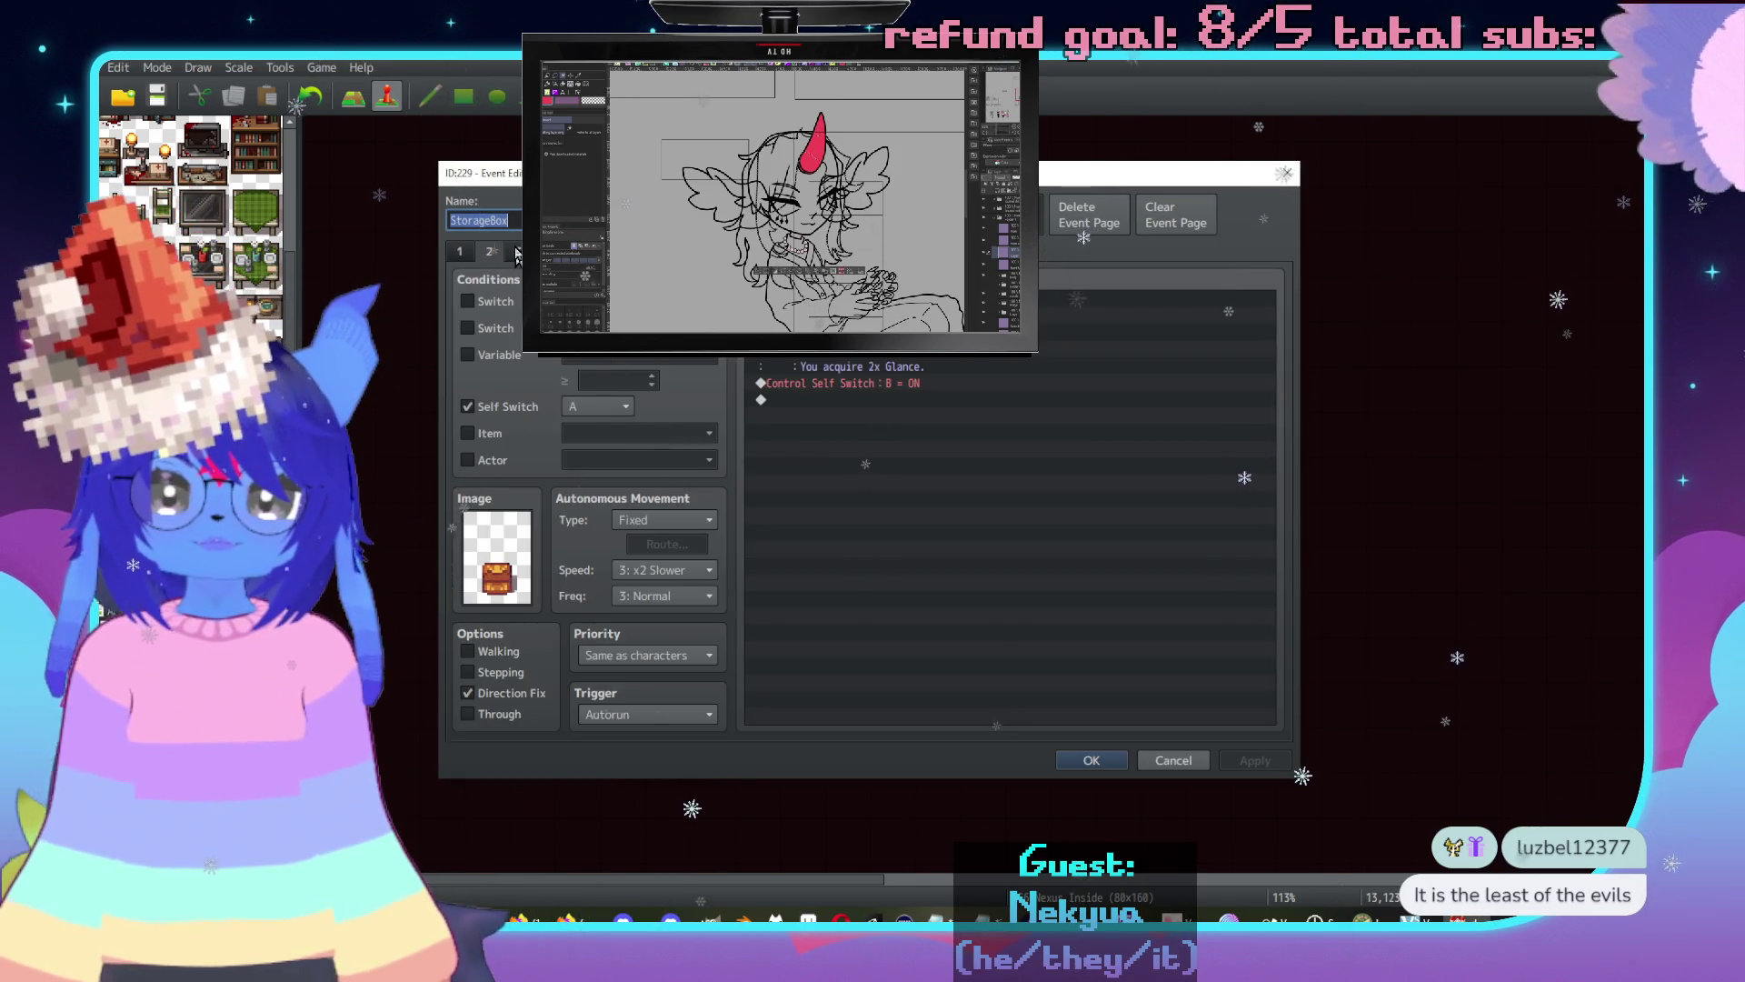
pyautogui.click(518, 252)
pyautogui.click(1171, 762)
# Switch to the two-room checkered map and inspect event EV251 without changes.
pyautogui.scroll(-1, 1000, 581)
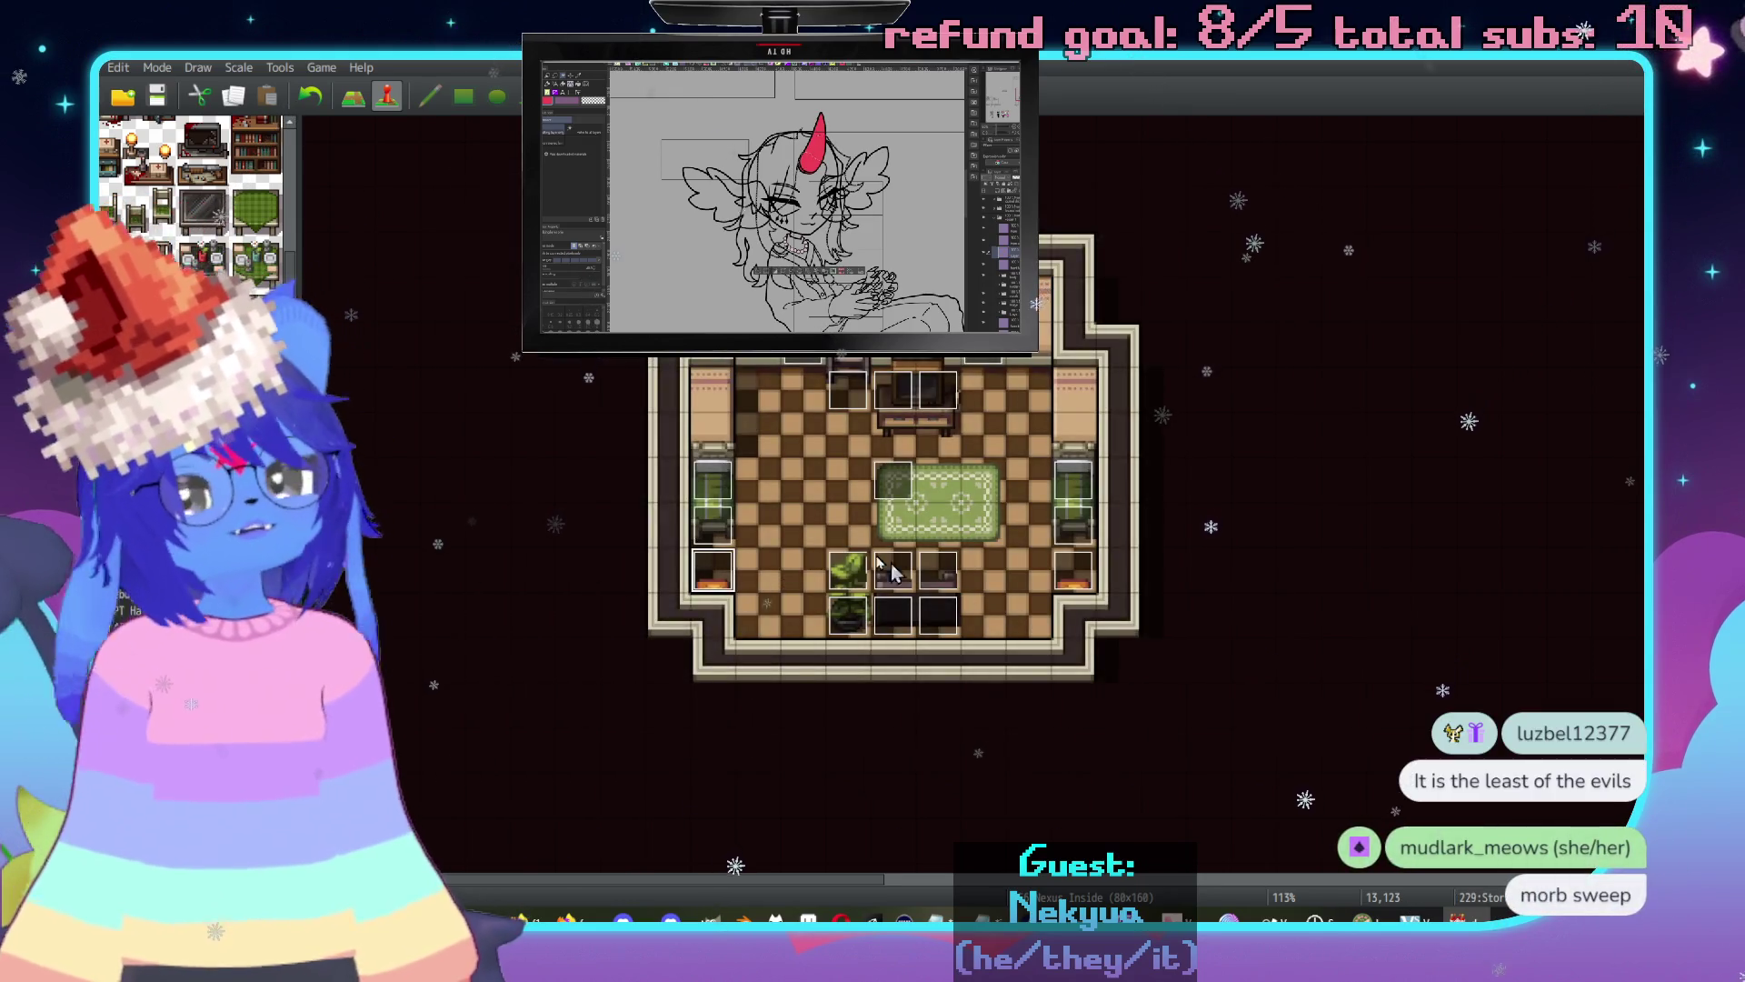
pyautogui.hscroll(3, 1182, 586)
pyautogui.hscroll(-2, 1218, 590)
pyautogui.scroll(2, 1117, 433)
pyautogui.hscroll(3, 1116, 434)
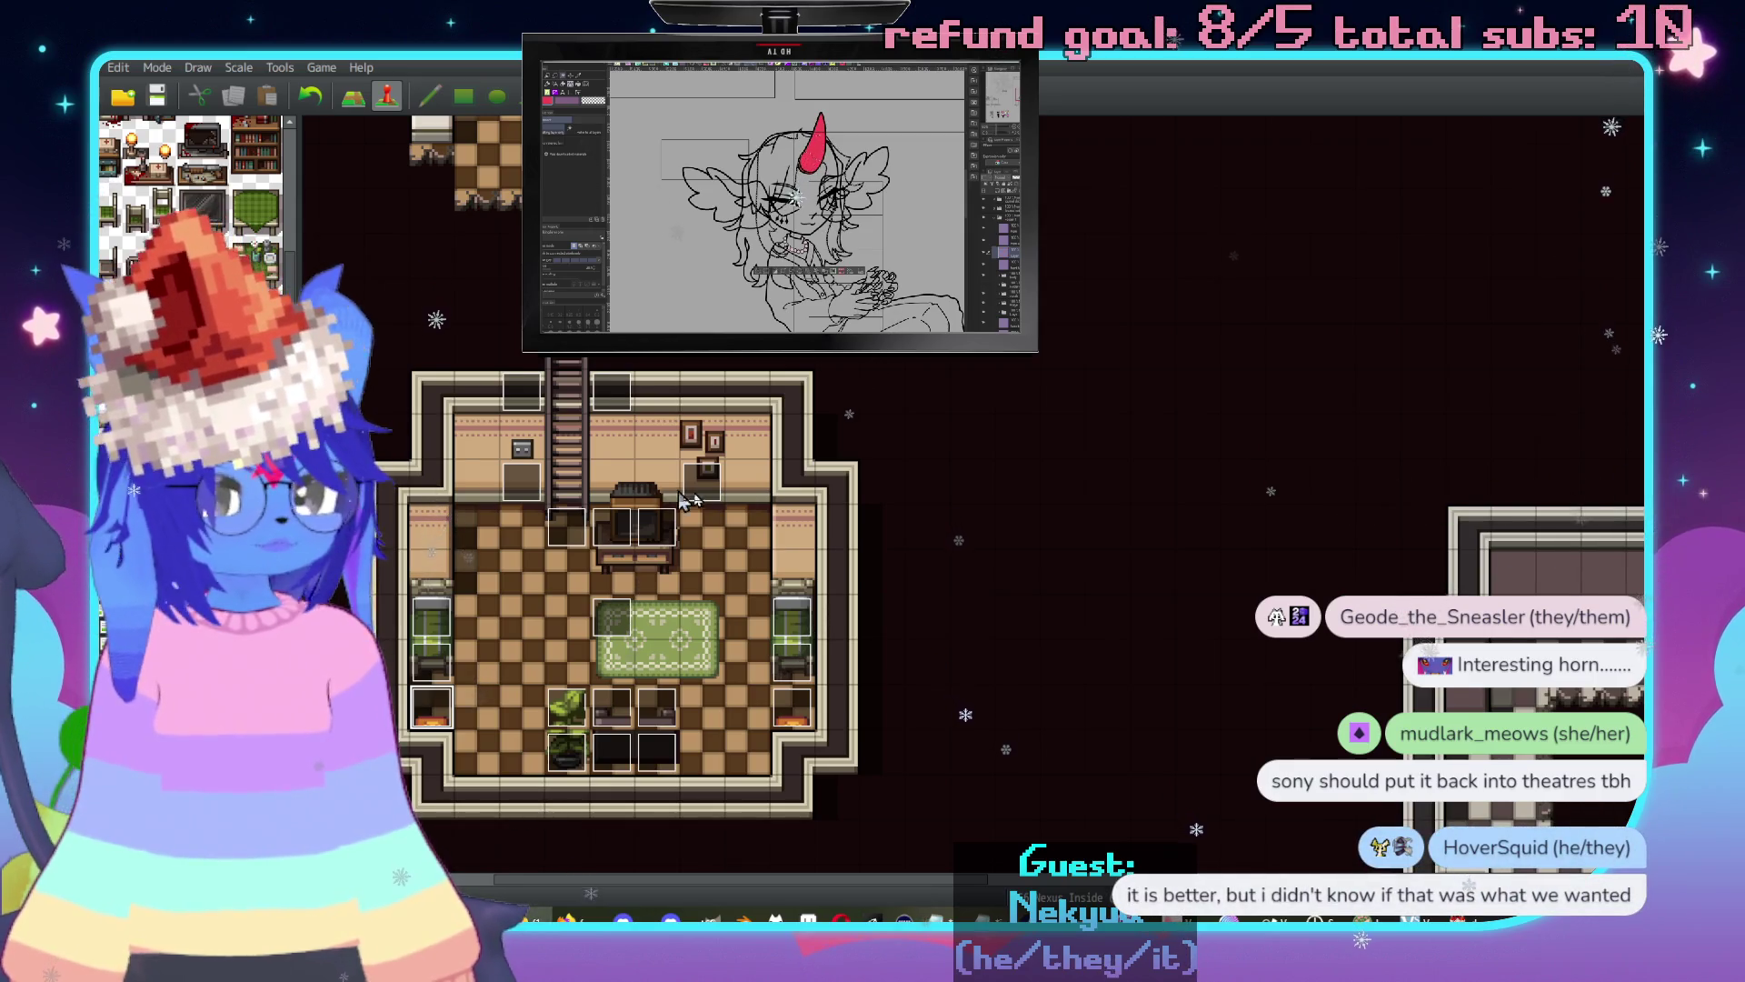
pyautogui.press('Down')
pyautogui.press('Down')
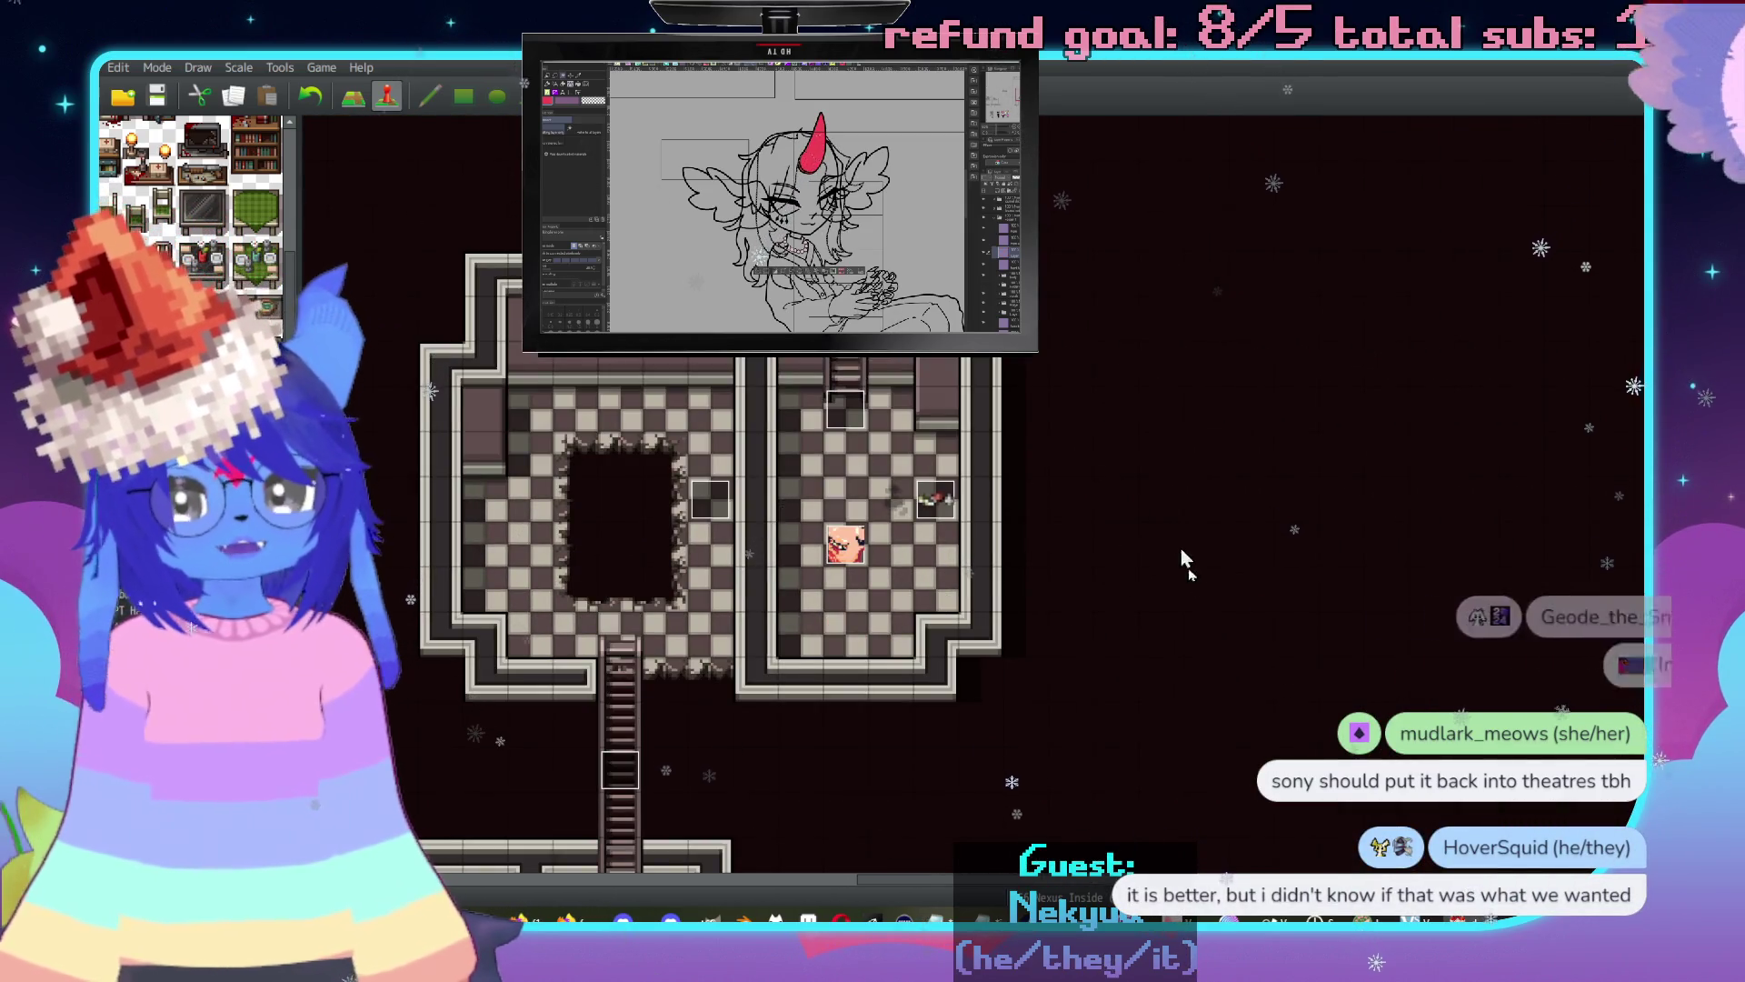
pyautogui.doubleClick(847, 541)
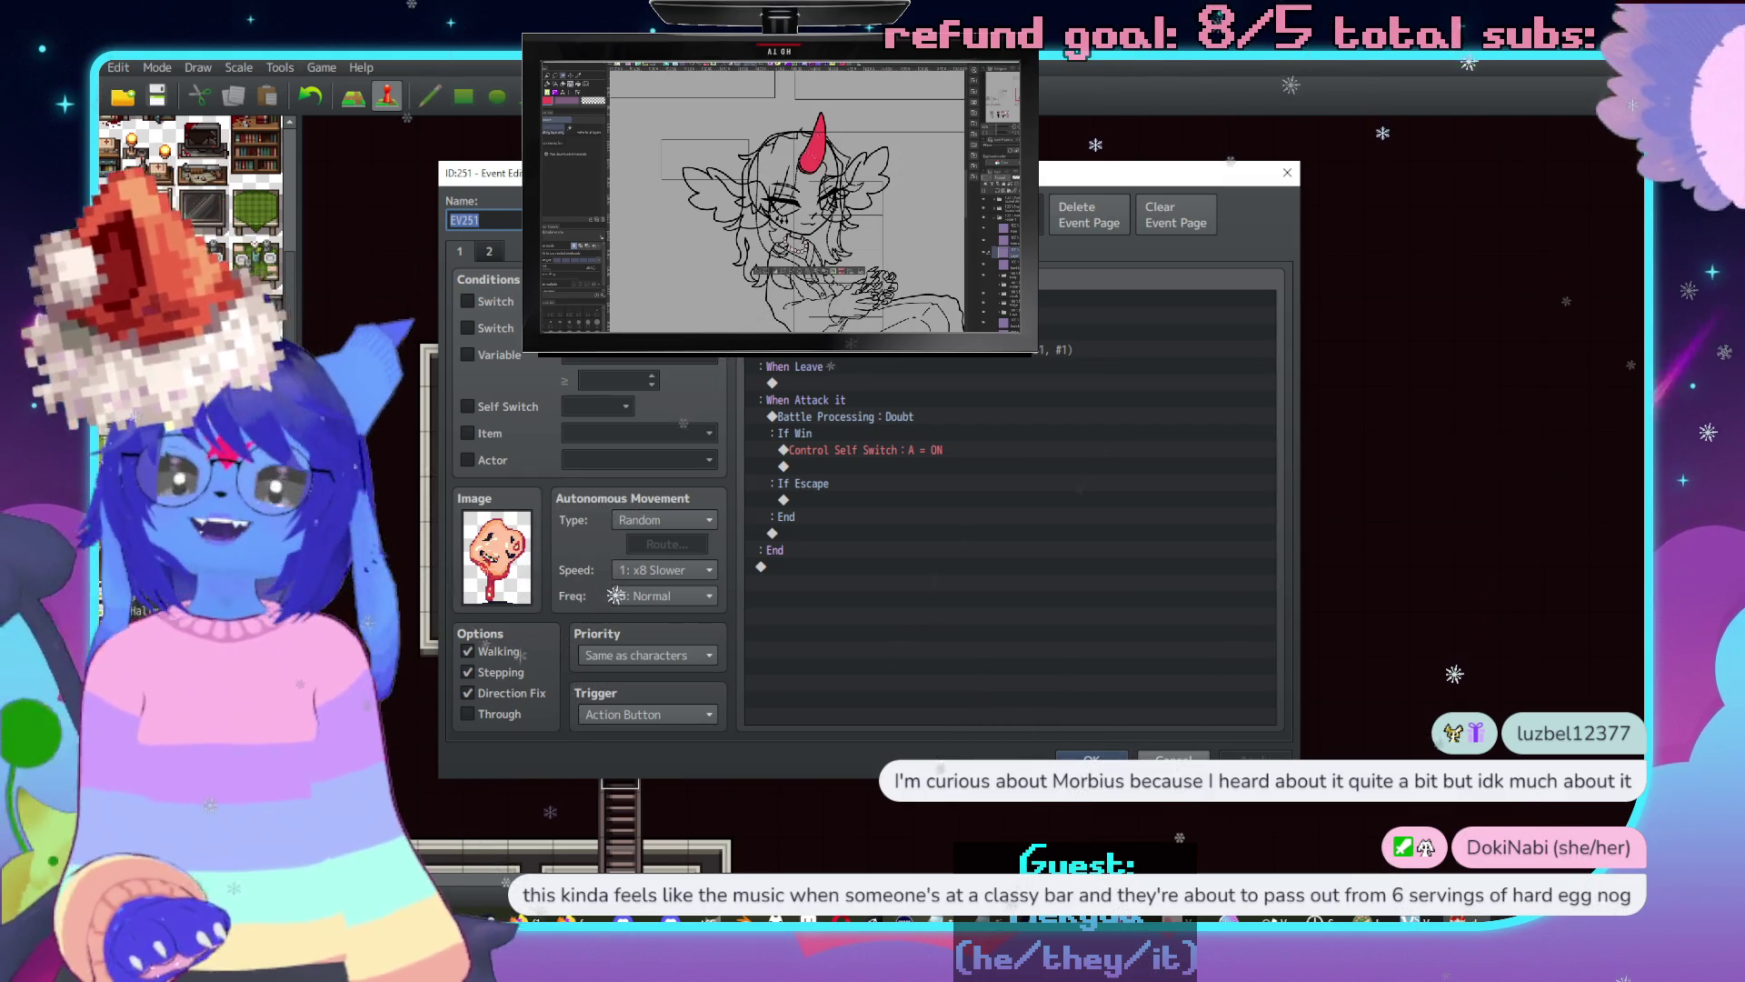
pyautogui.click(1174, 759)
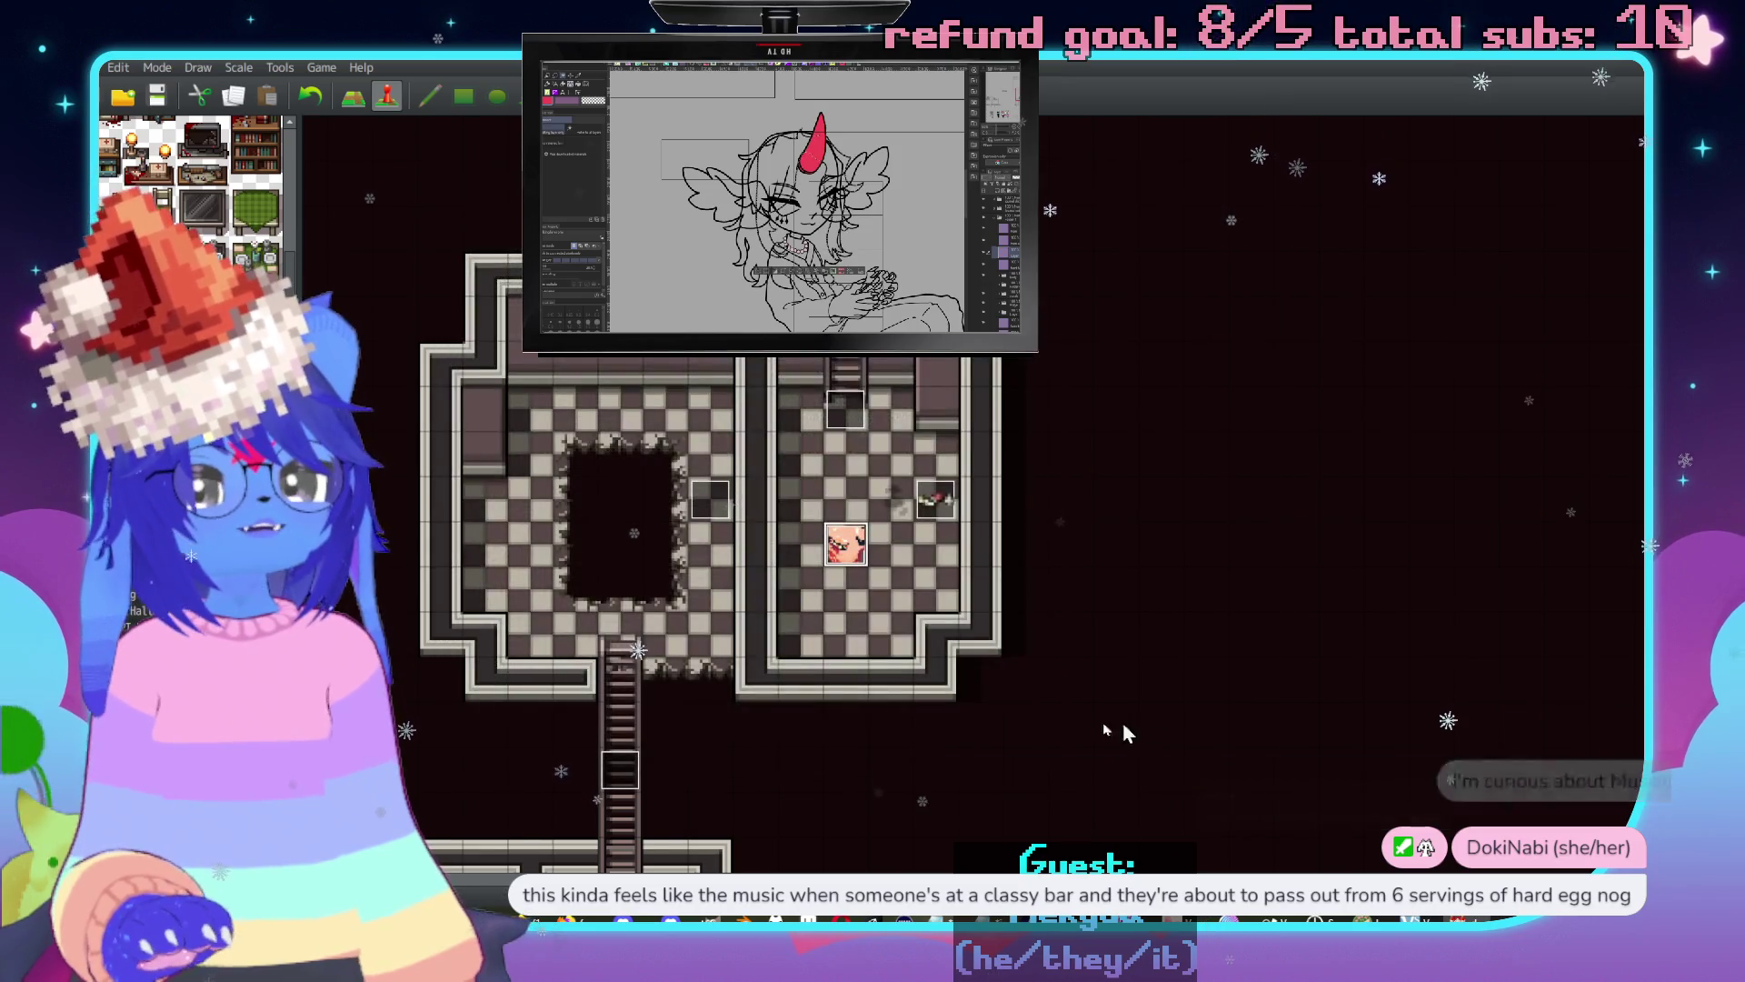
# Paste a copy of the StorageBox event onto the target room tile as event 260 and open it.
pyautogui.scroll(-10, 1118, 728)
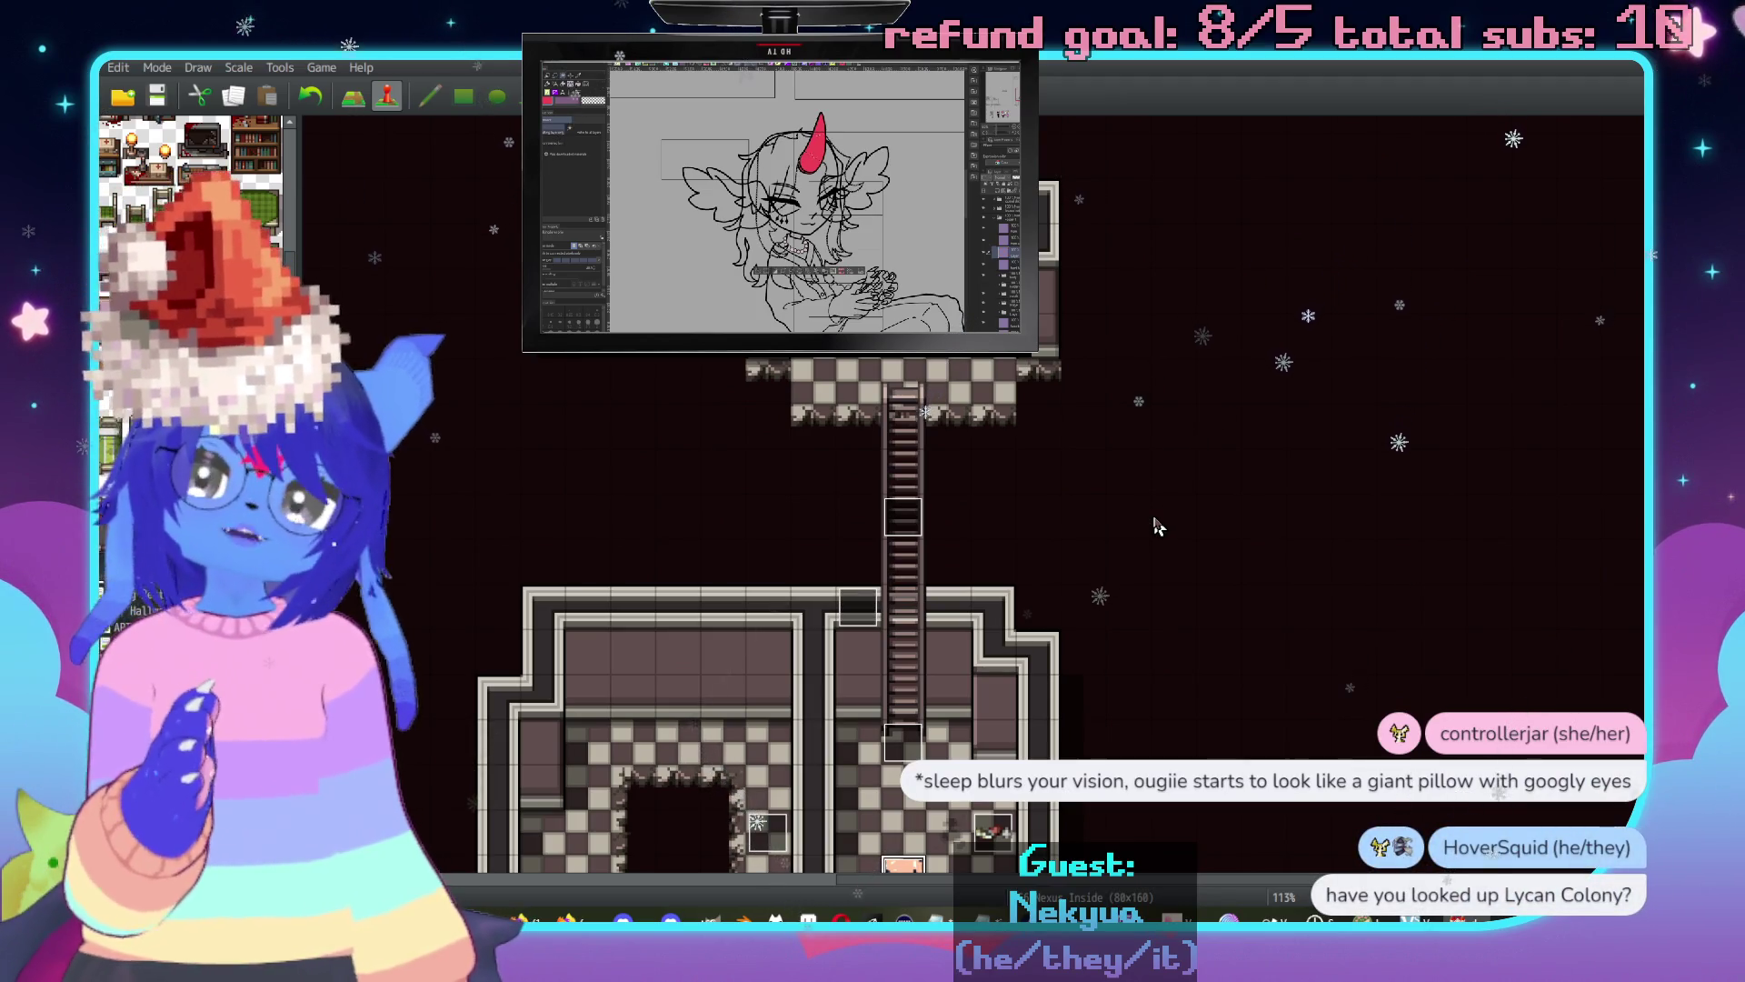
pyautogui.scroll(-5, 1094, 642)
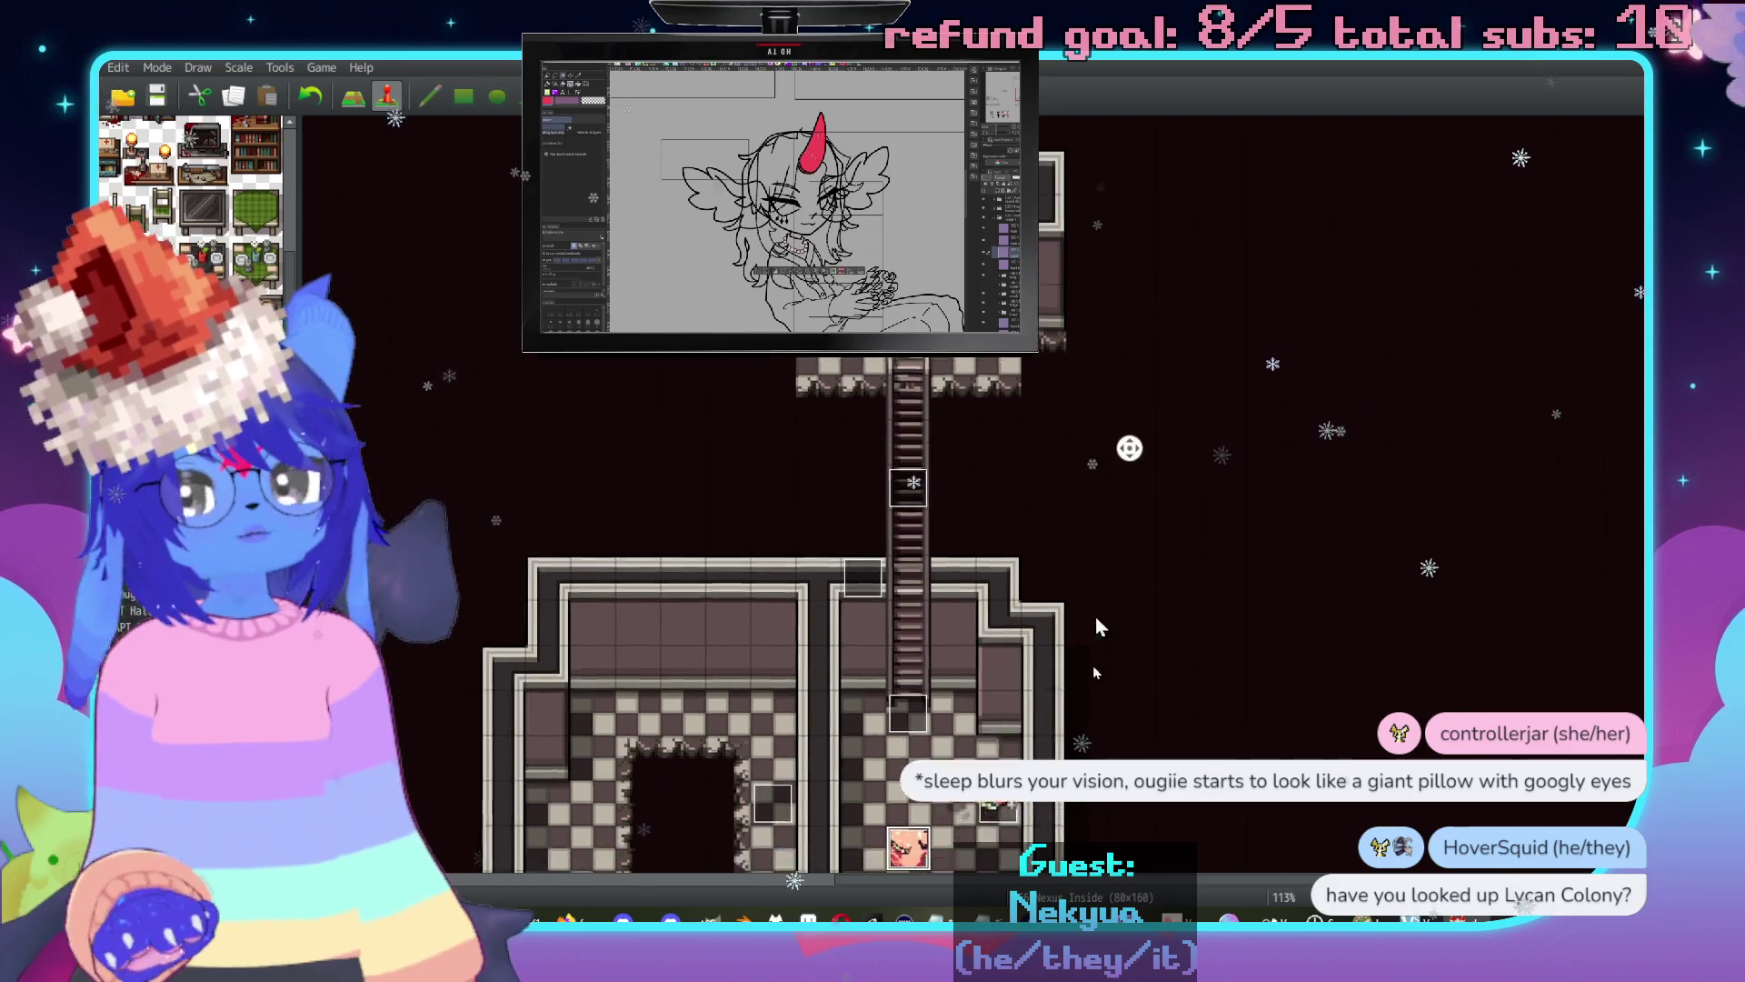
pyautogui.scroll(-4, 1170, 663)
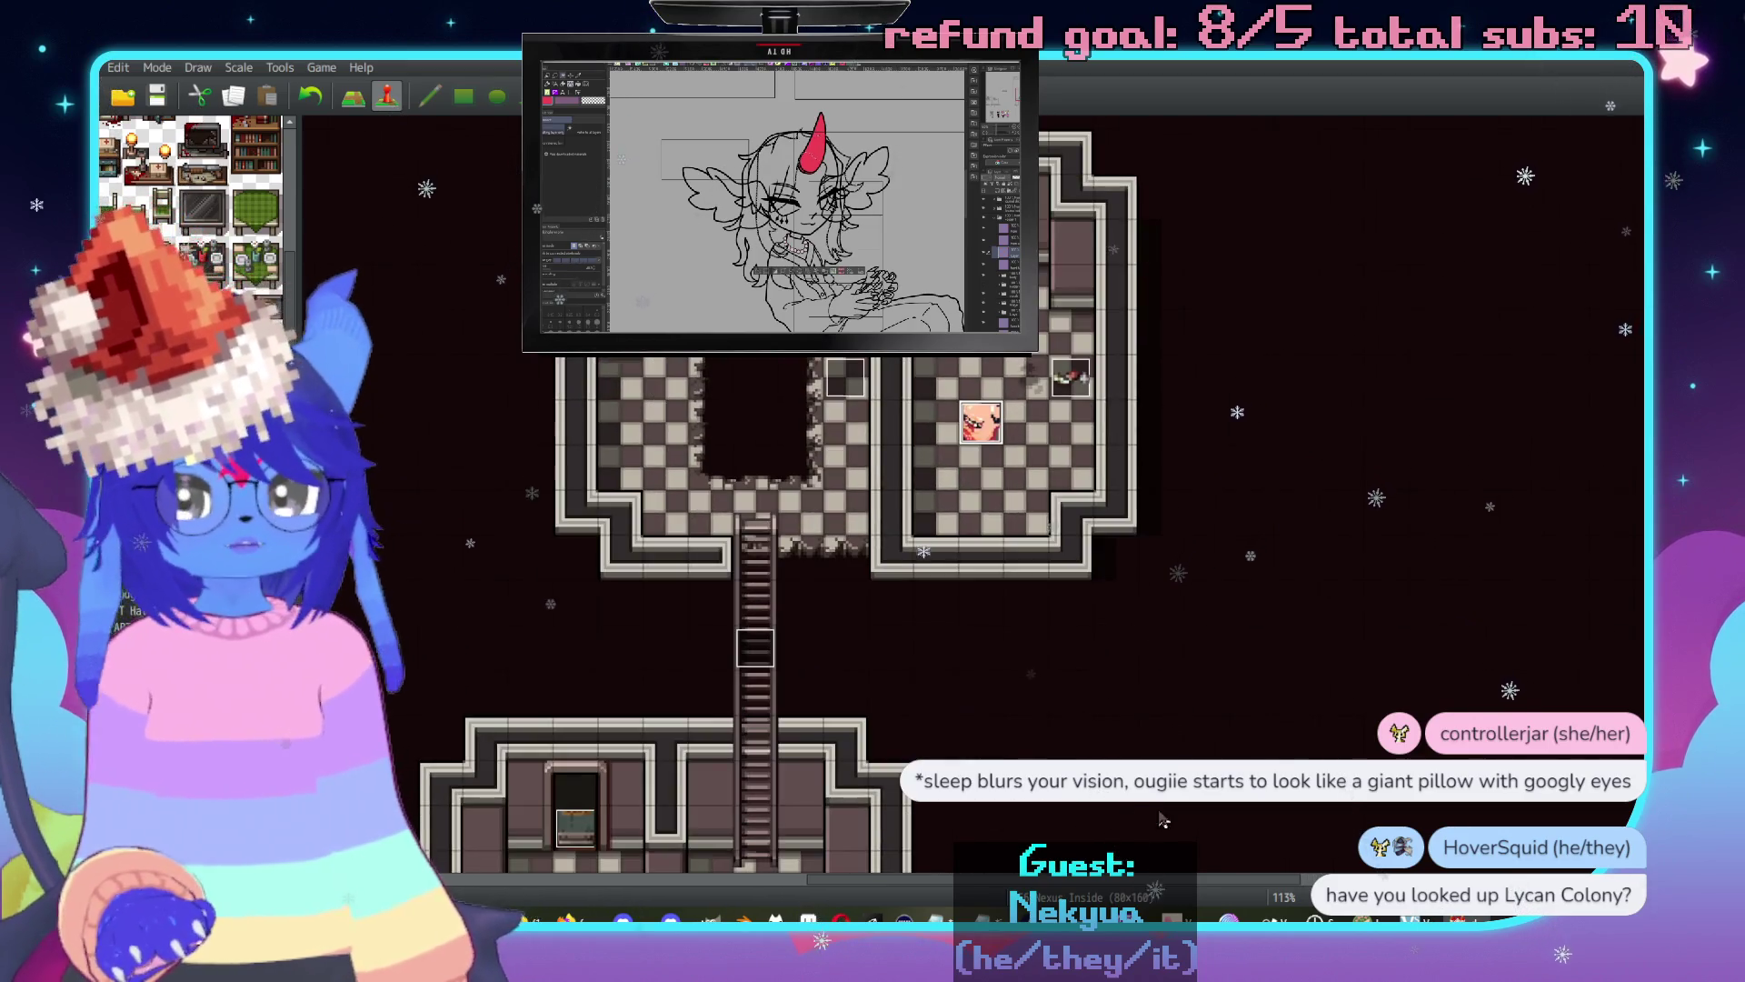
pyautogui.scroll(2, 936, 691)
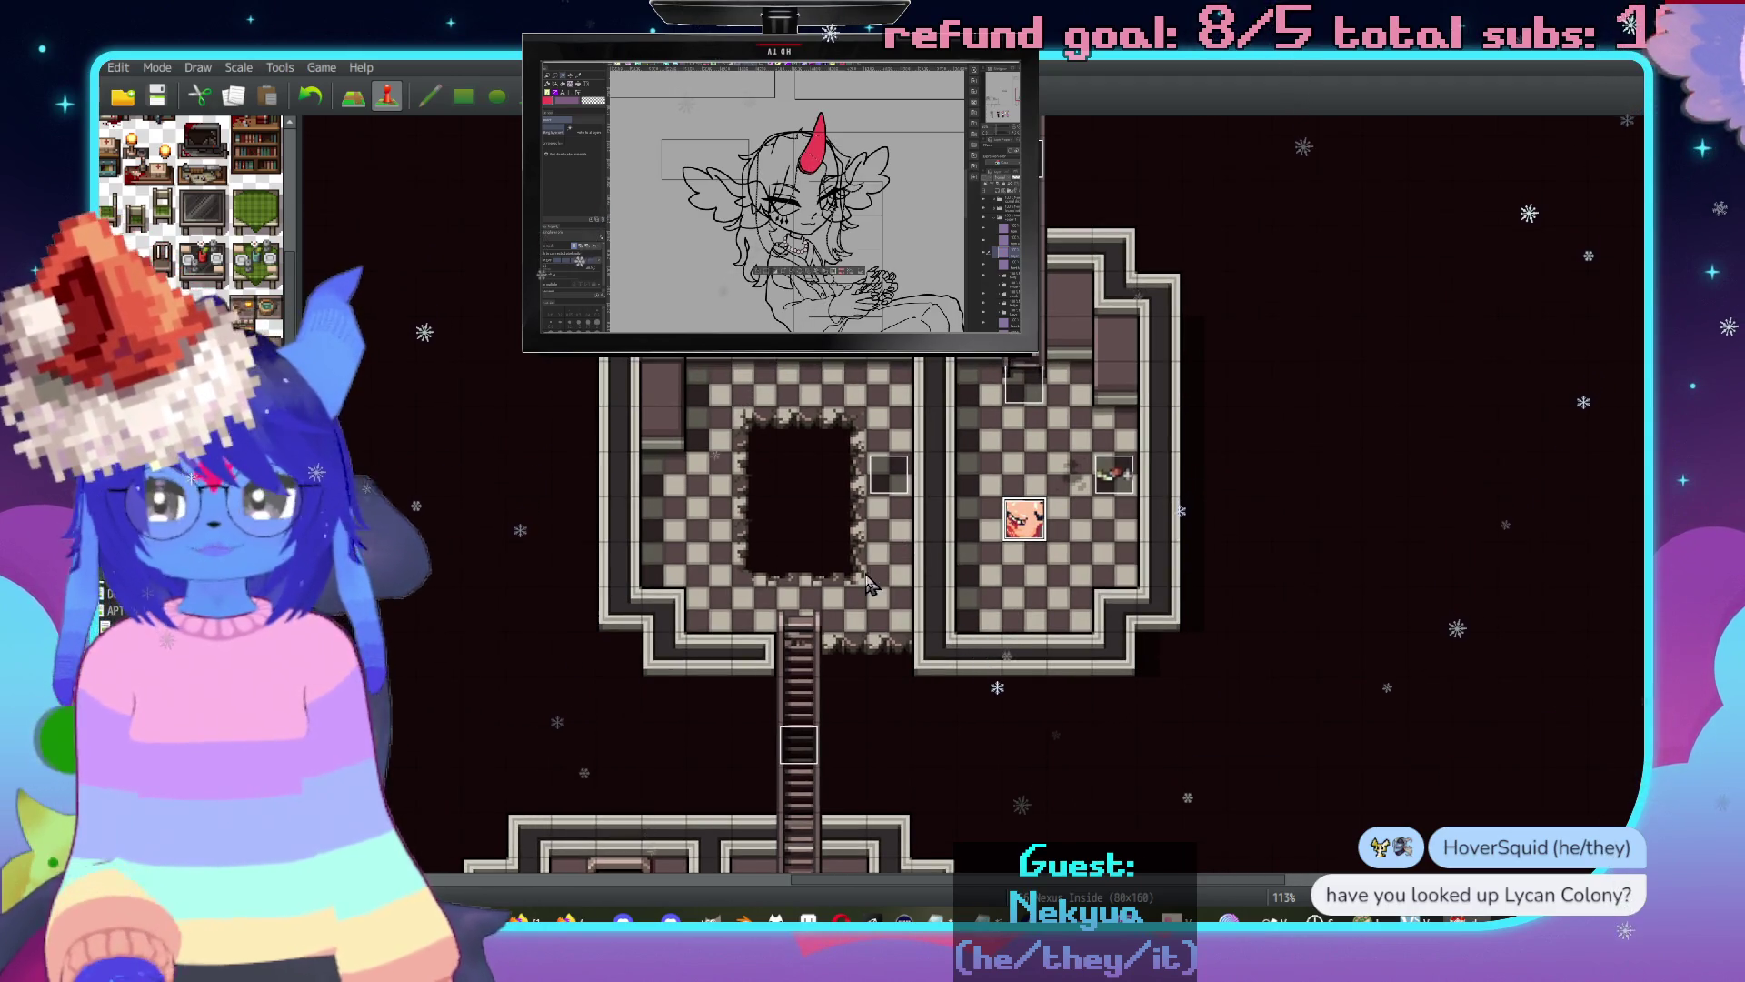
pyautogui.hscroll(-6, 891, 591)
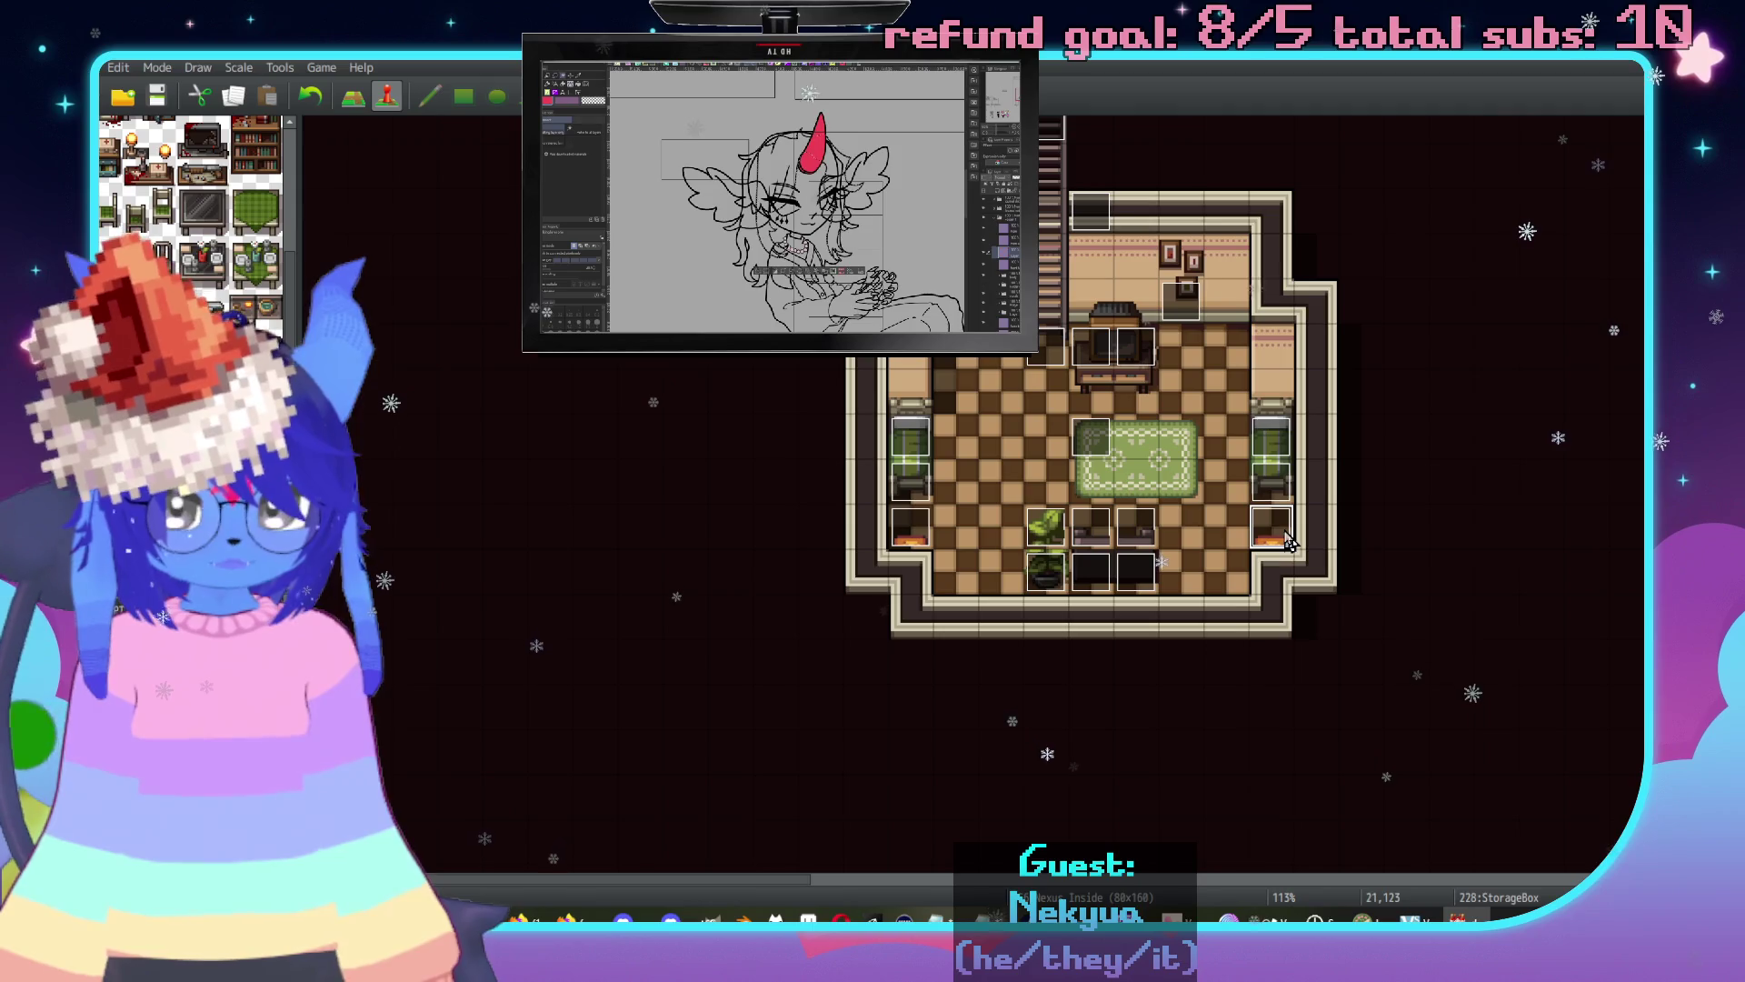
pyautogui.hscroll(6, 742, 532)
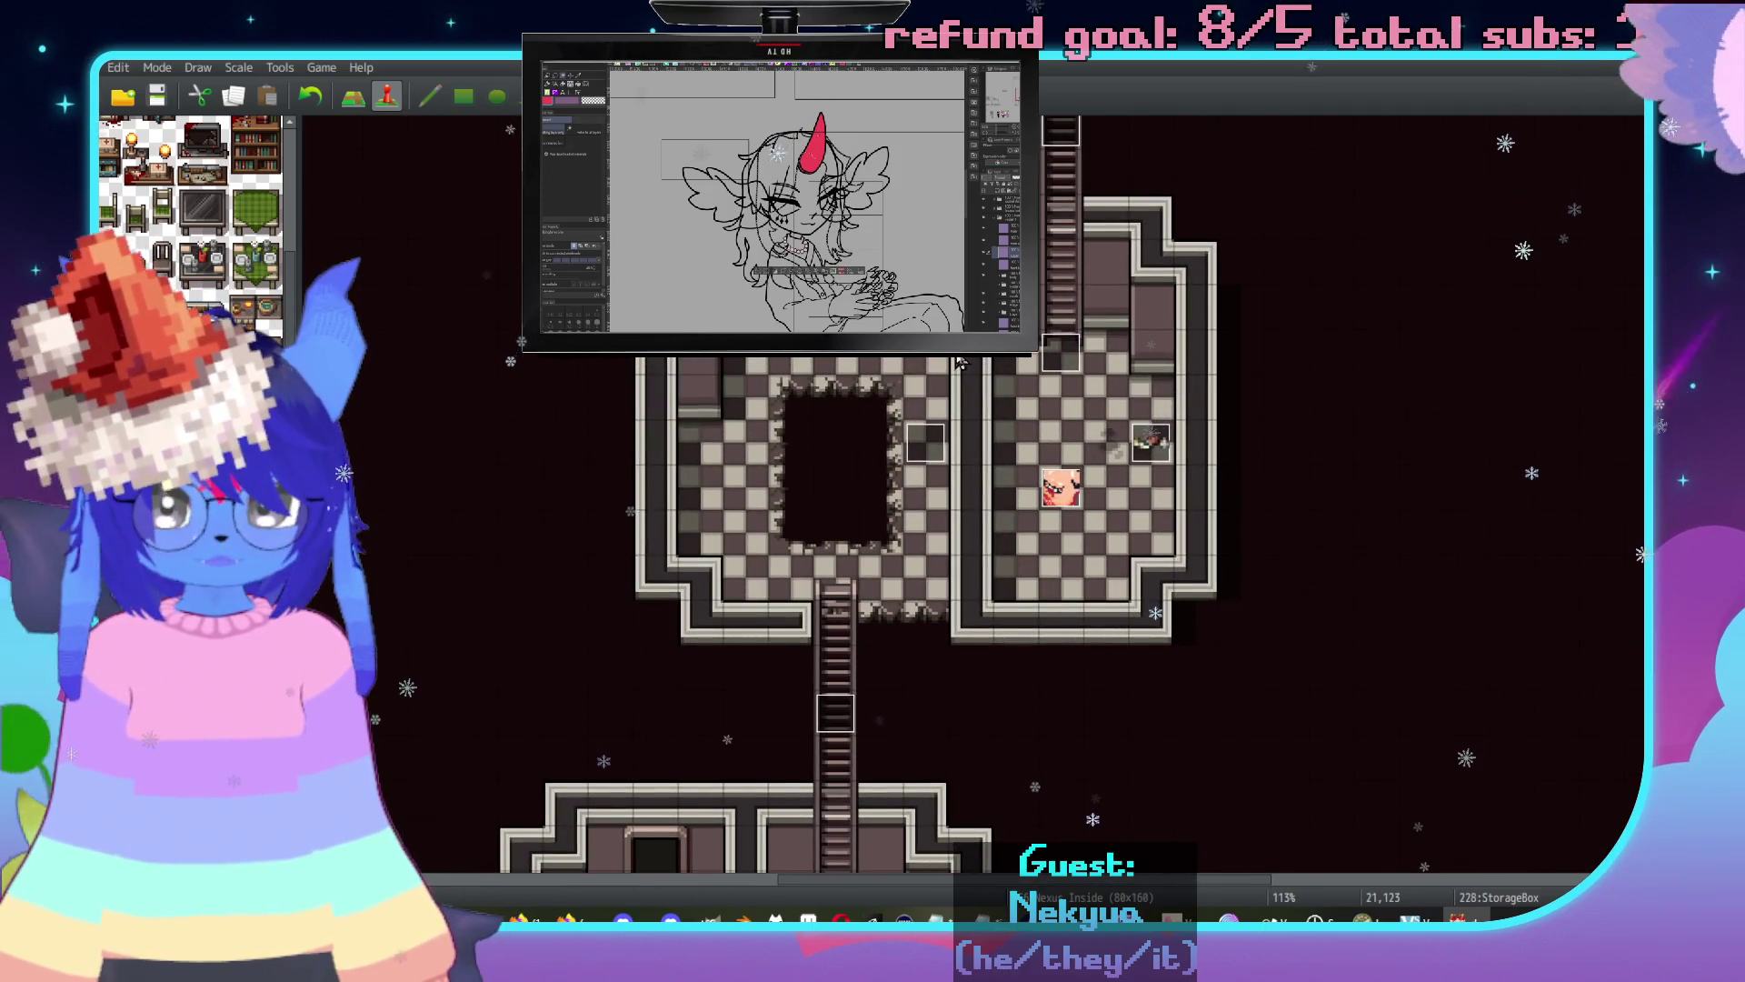
pyautogui.click(925, 364)
pyautogui.hotkey('ctrl', 'v')
pyautogui.doubleClick(925, 364)
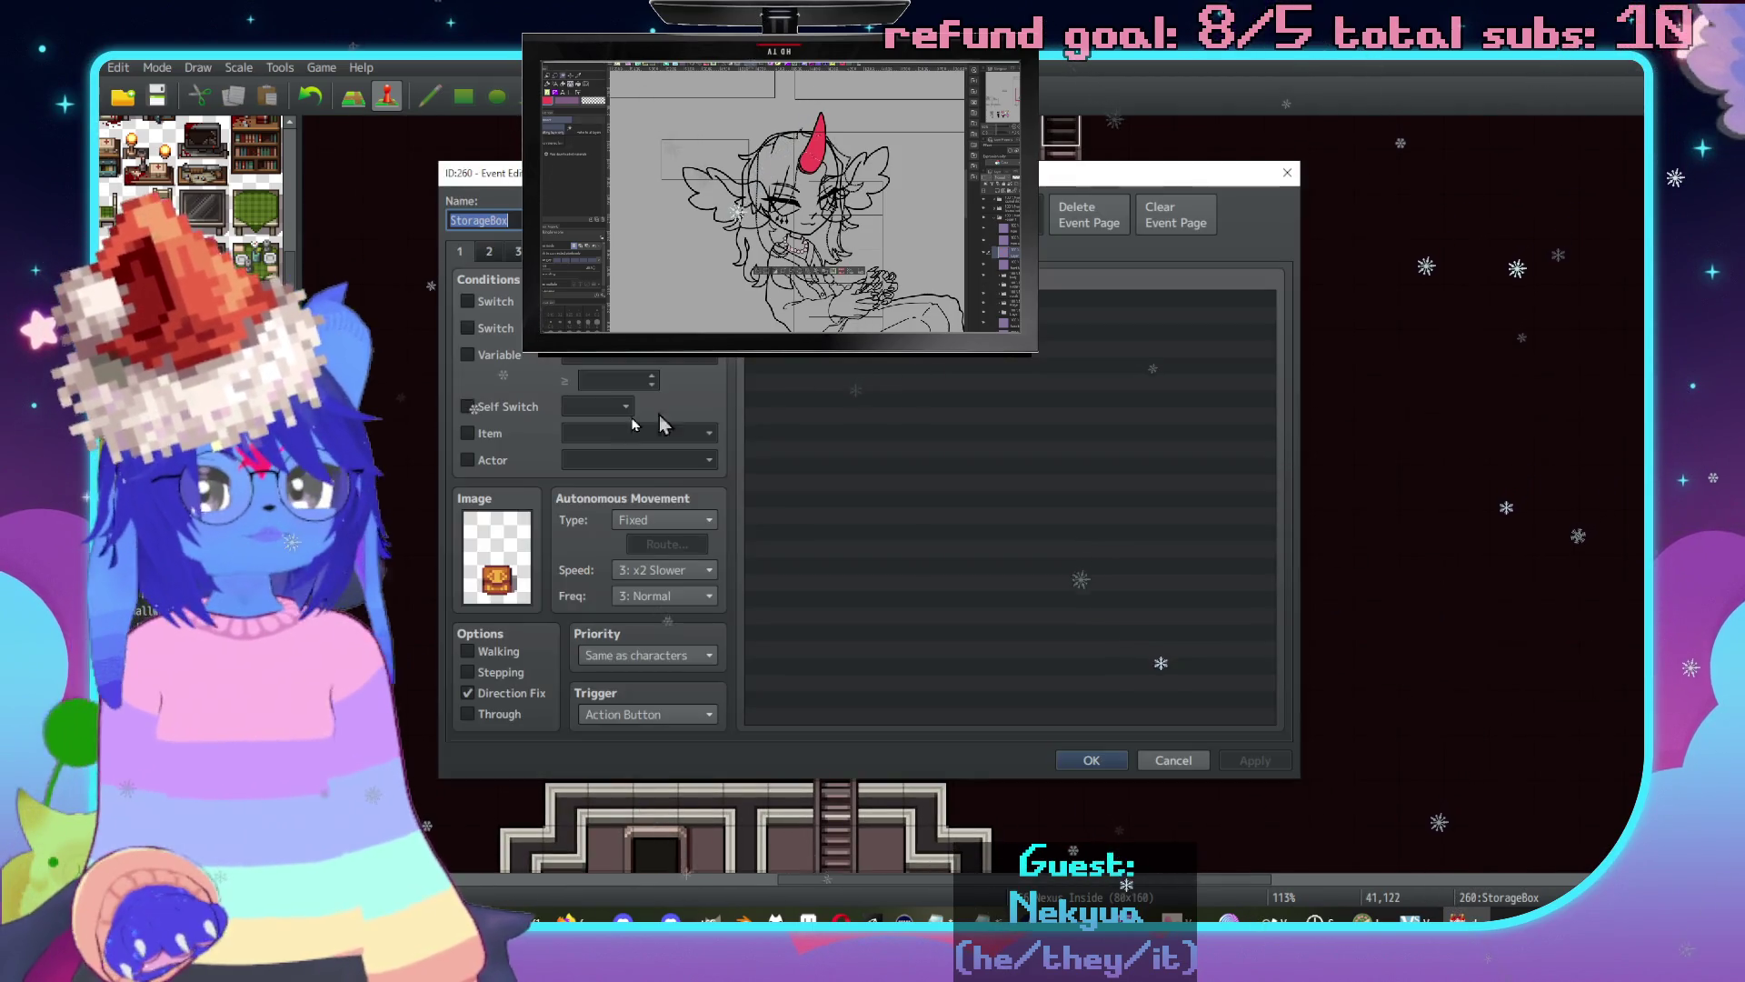
# On event page 2, insert a Change Items command at the top of the list.
pyautogui.click(489, 251)
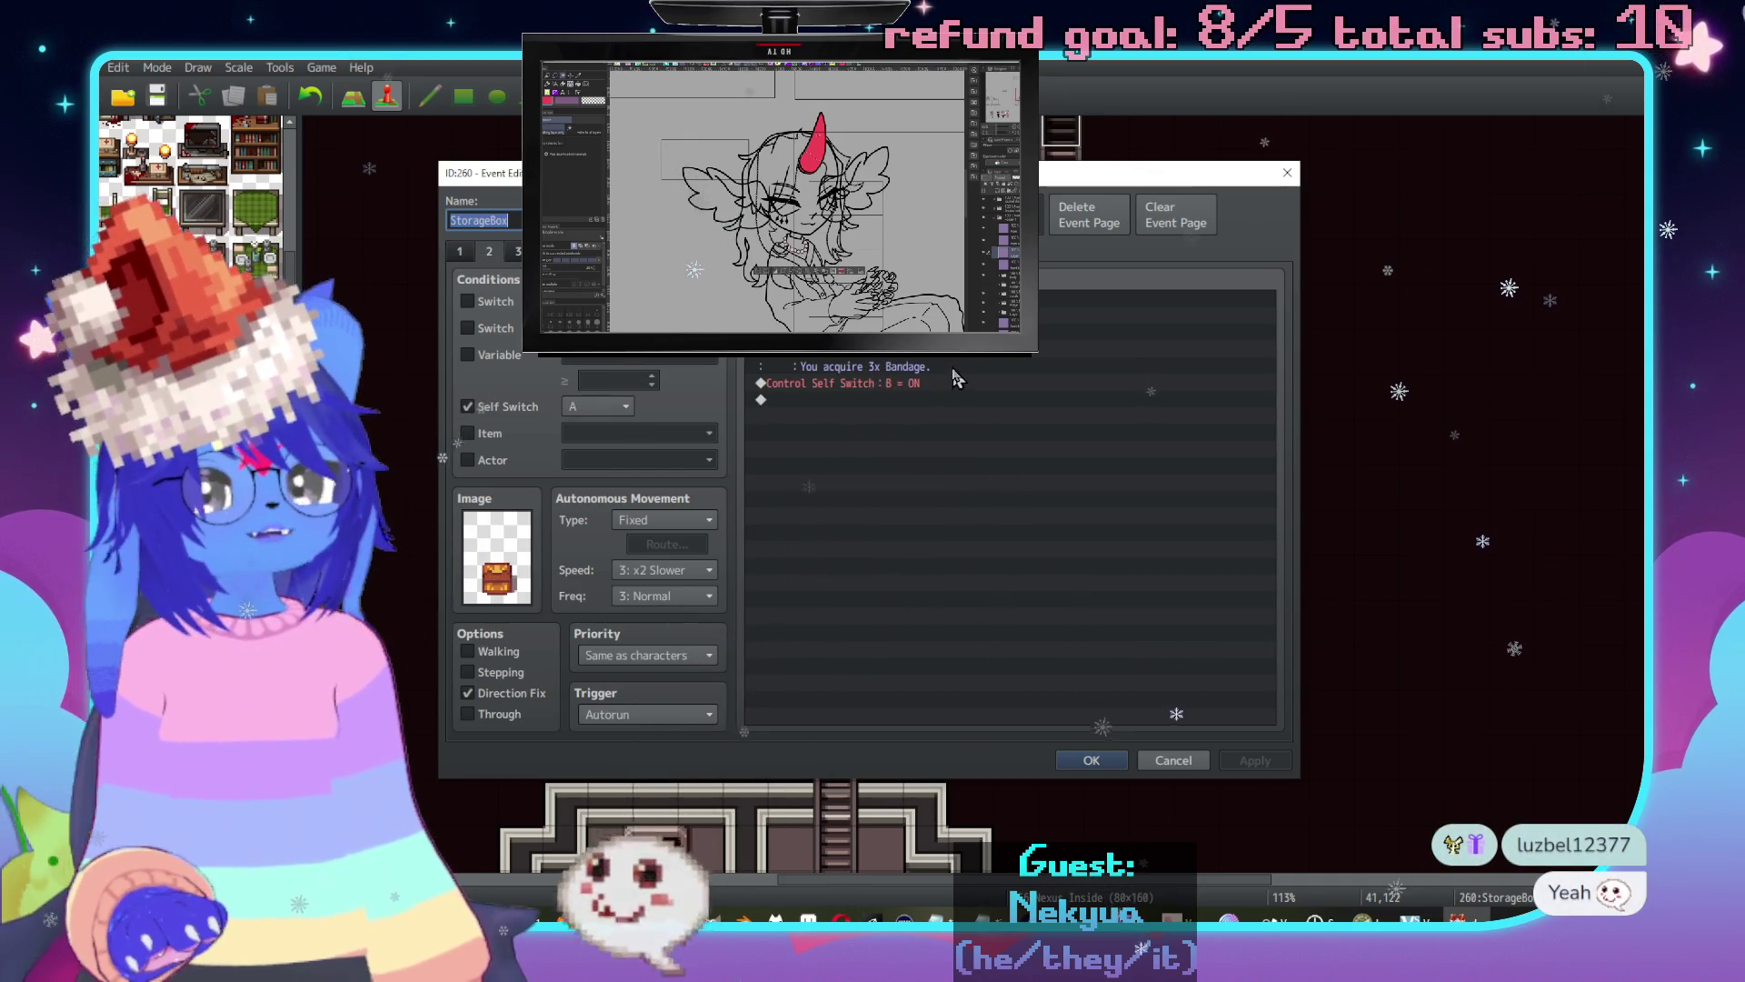
pyautogui.click(1154, 314)
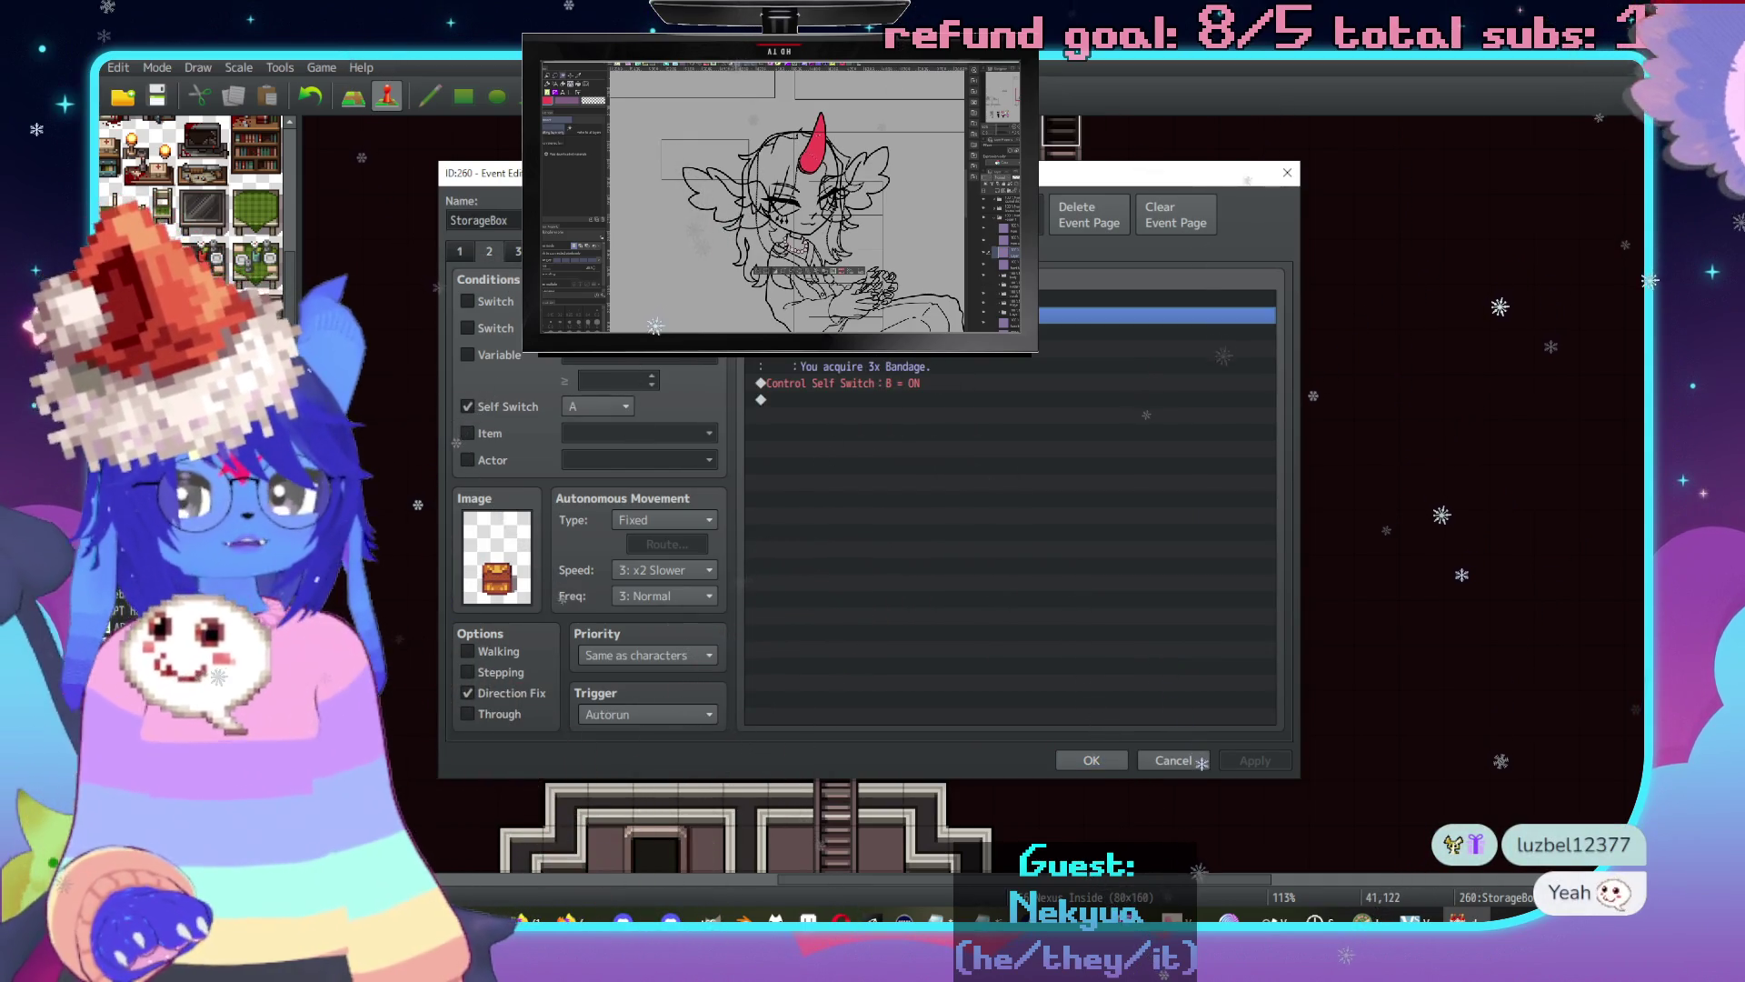
pyautogui.press('Return')
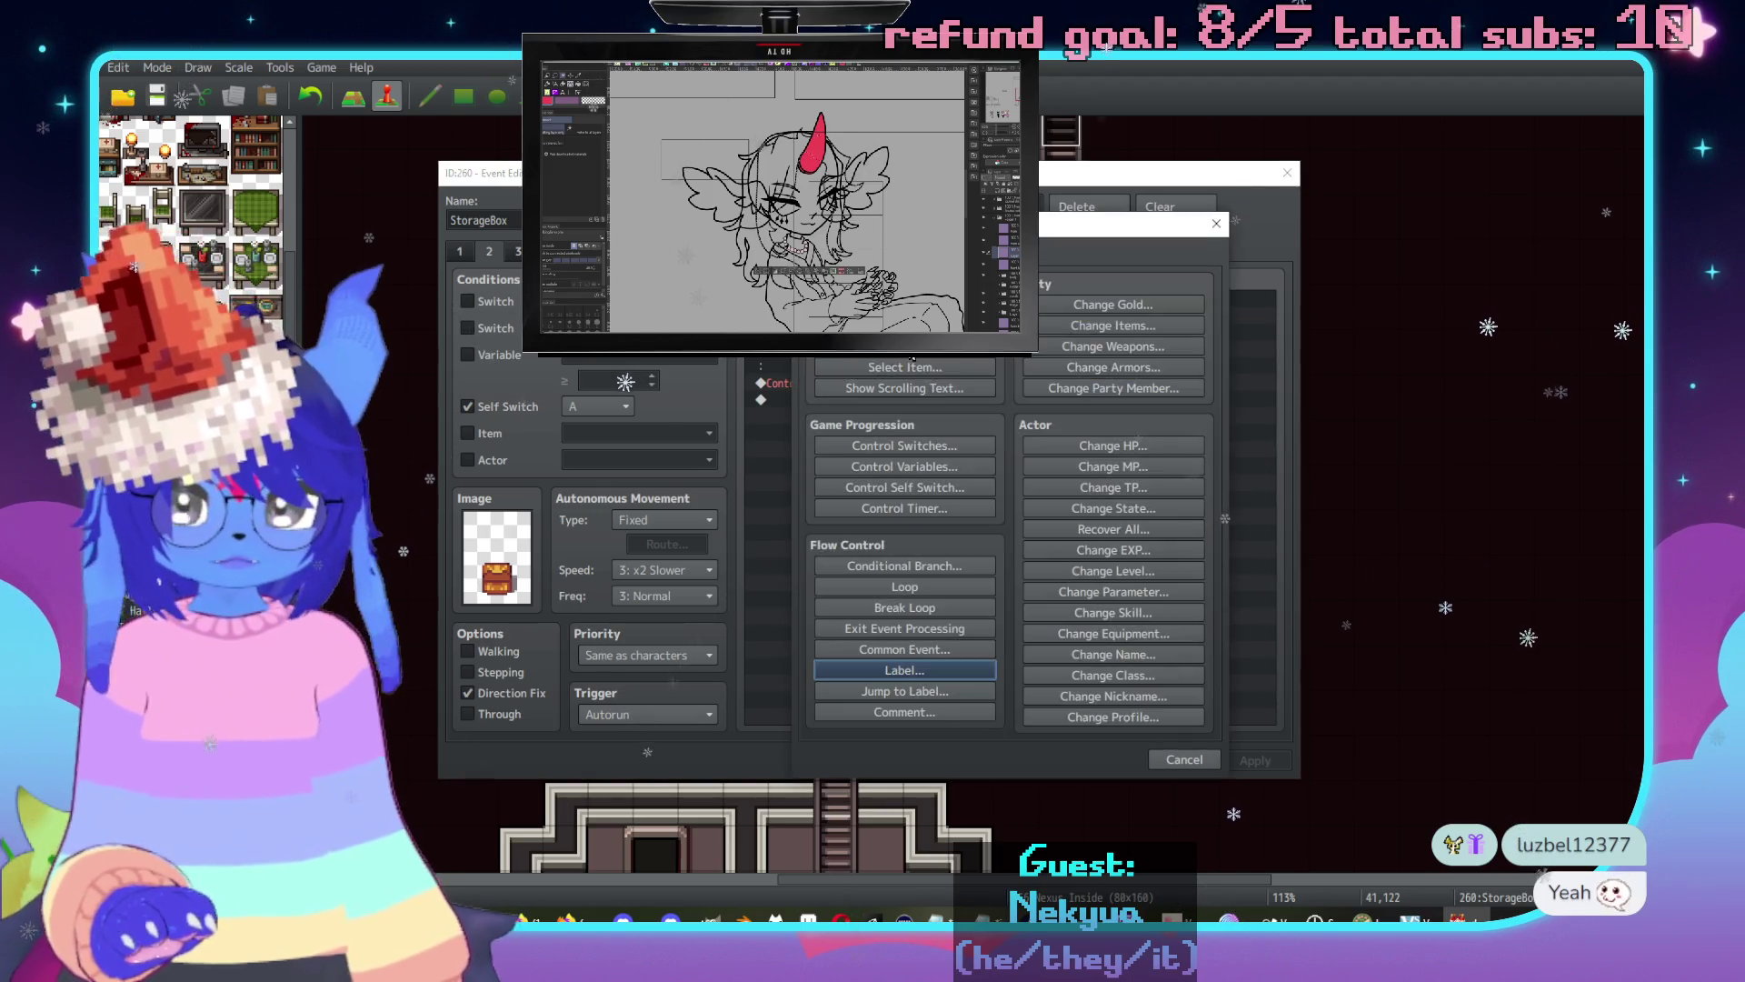
pyautogui.click(1102, 325)
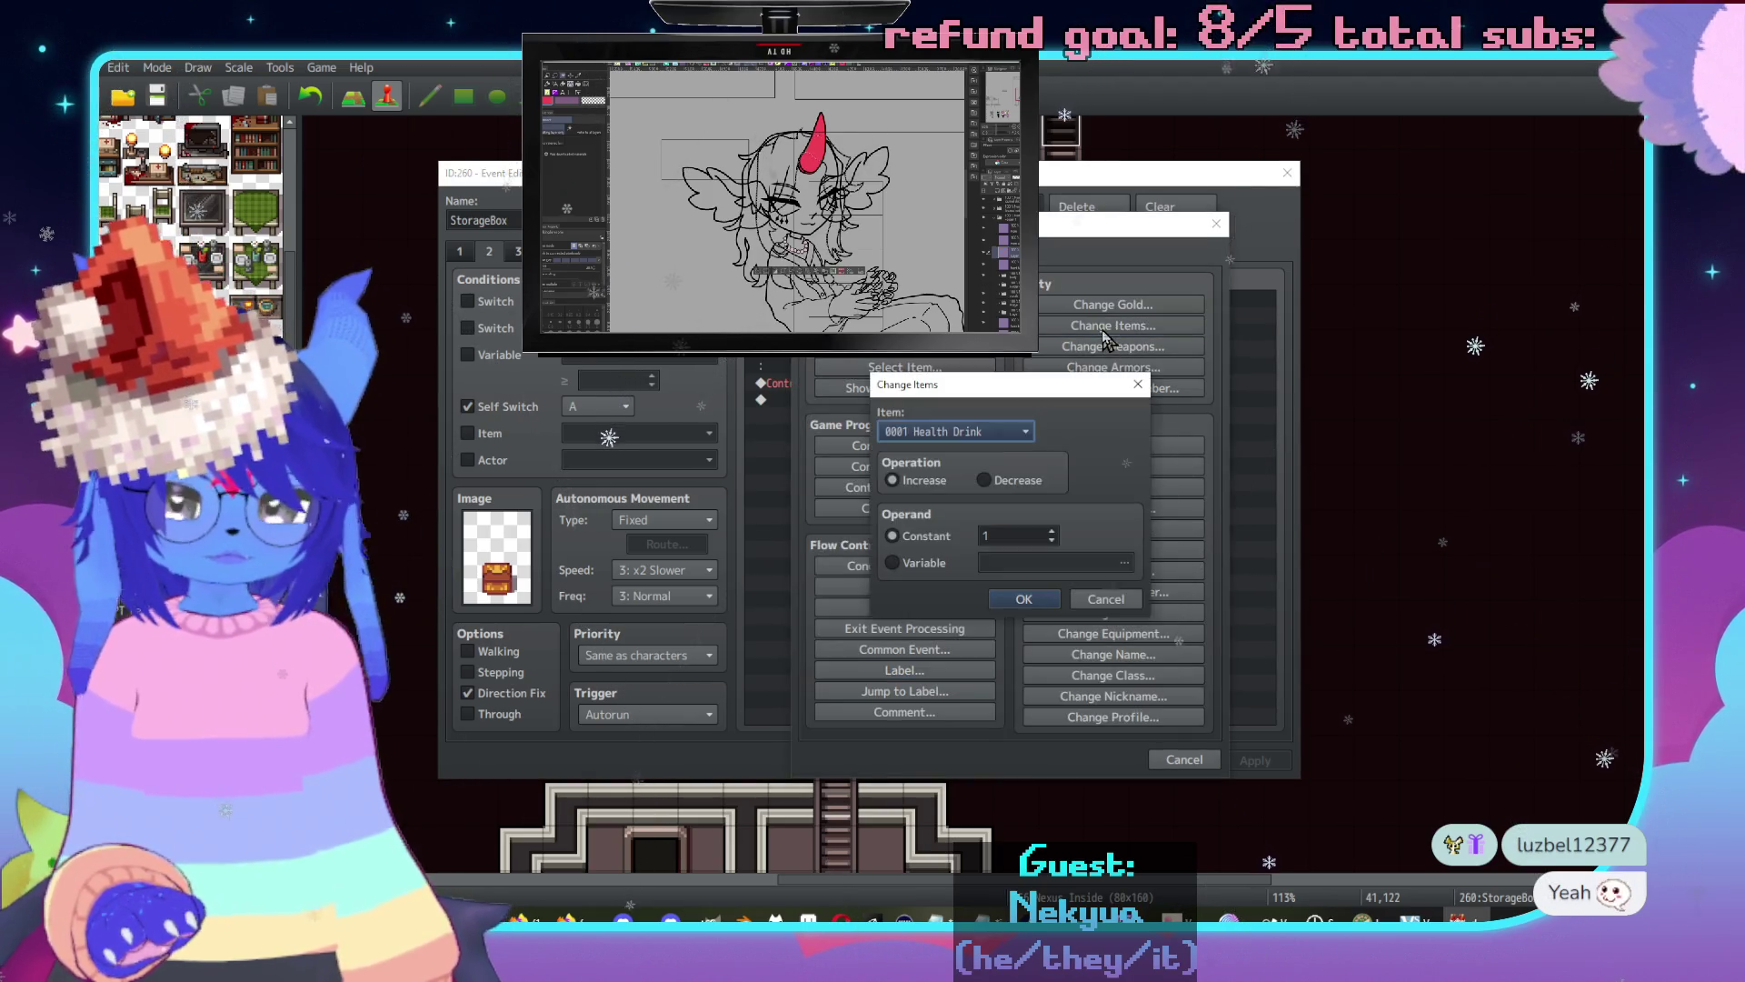
pyautogui.click(1000, 431)
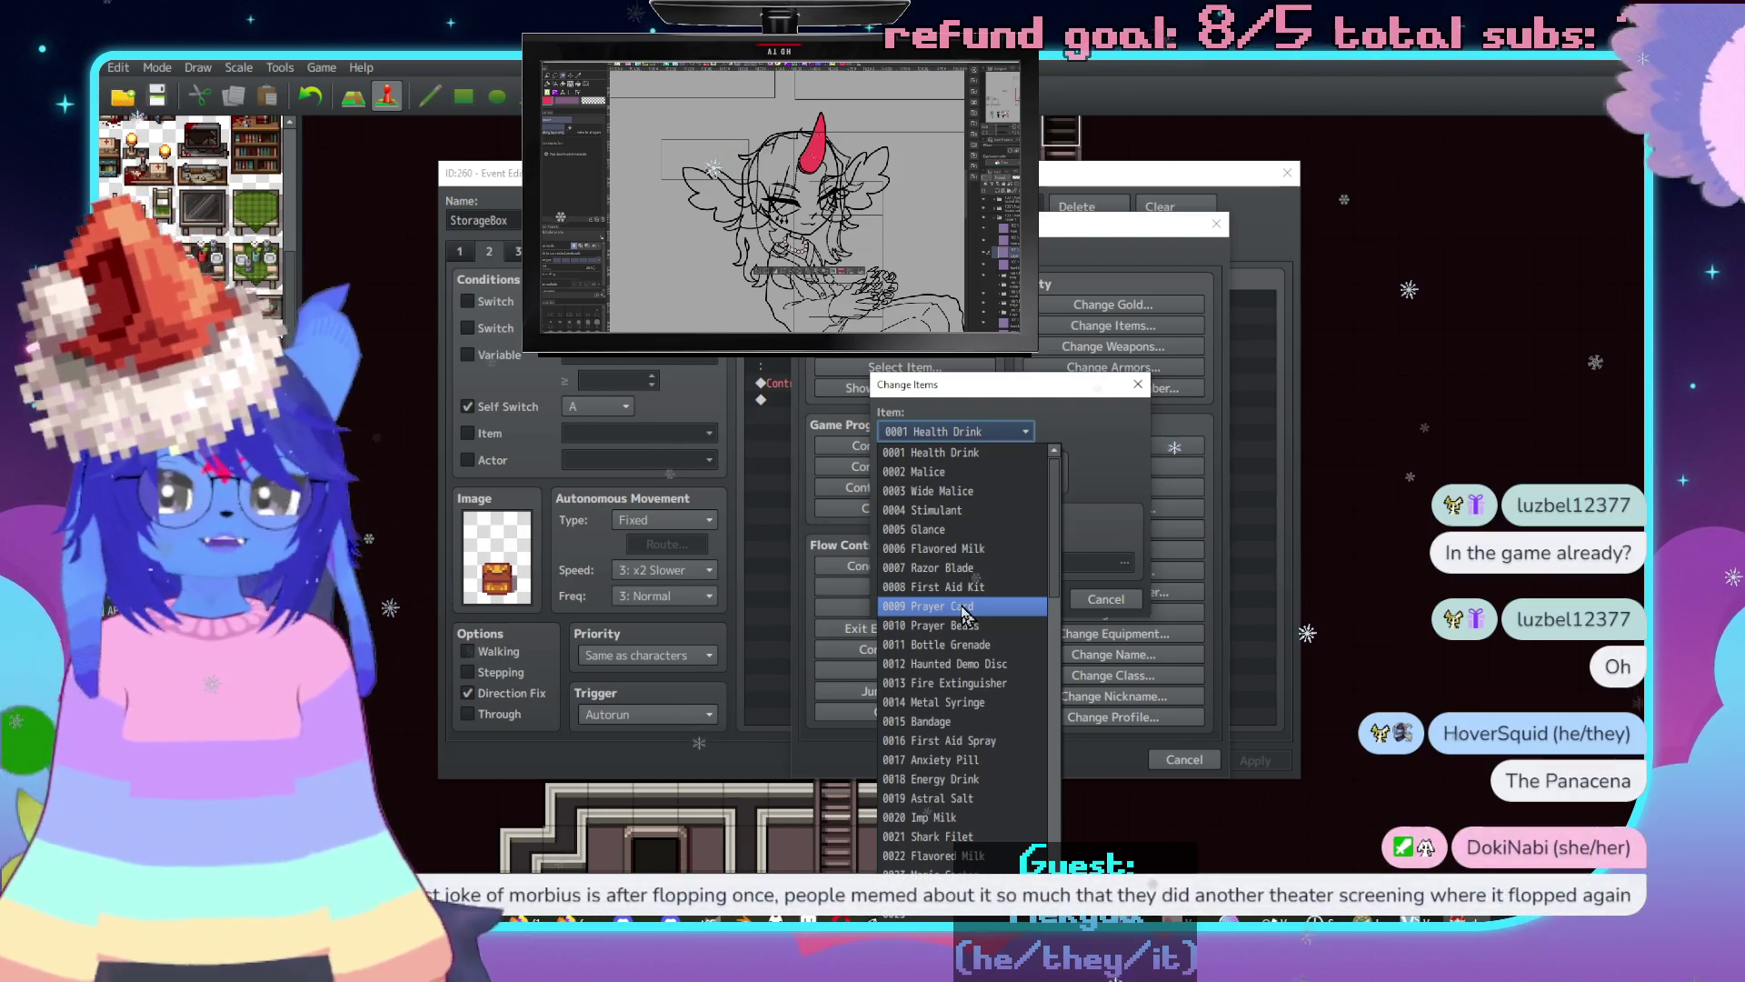
pyautogui.scroll(-2, 964, 610)
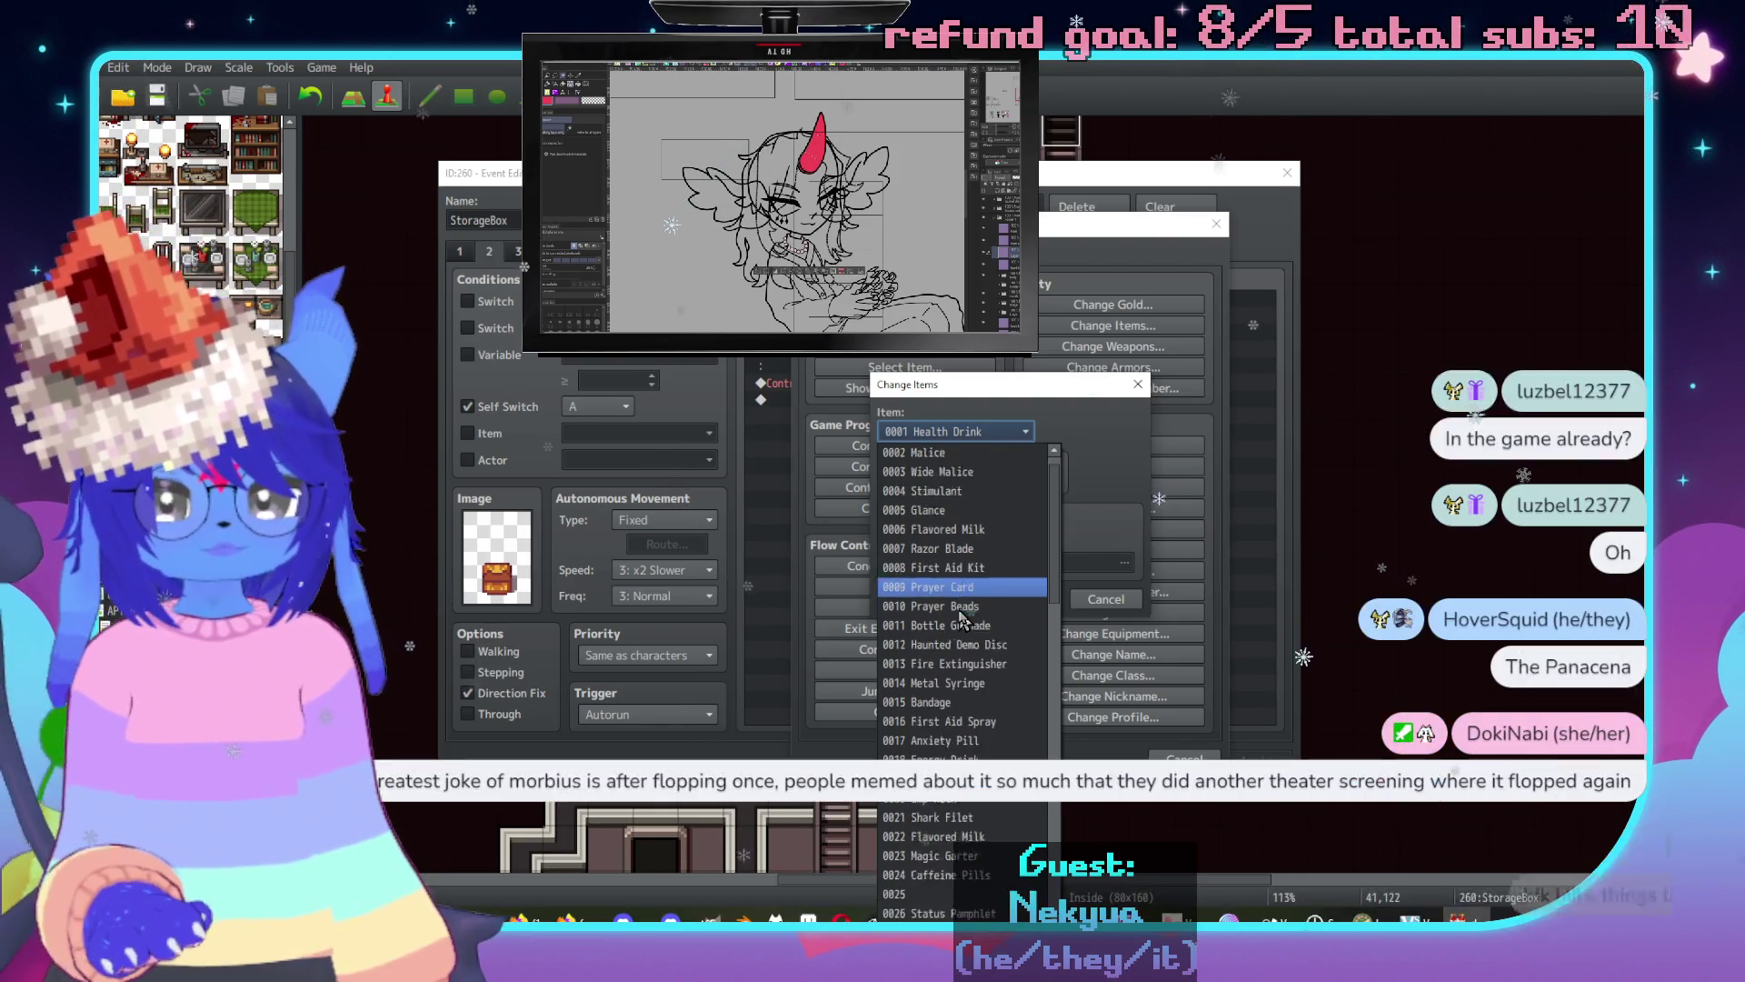
pyautogui.click(964, 702)
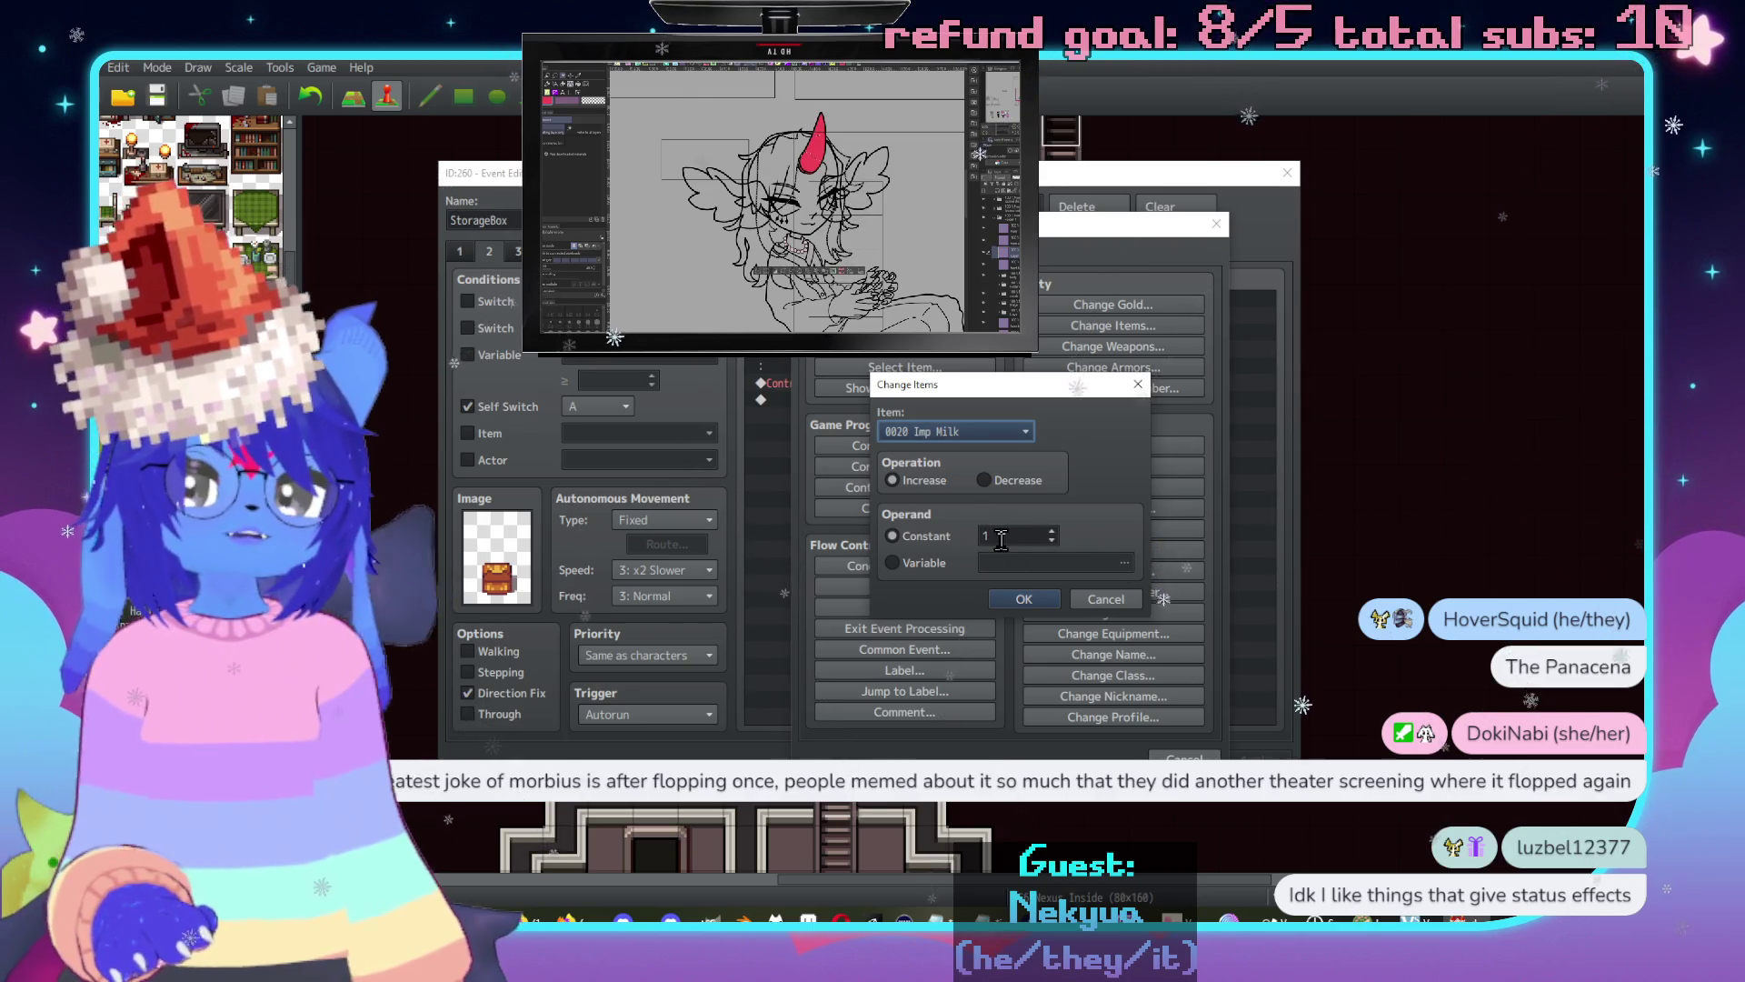
# Set the item to 0012 Haunted Demo Disc with a constant increase of 4.
pyautogui.click(945, 433)
pyautogui.scroll(-5, 989, 645)
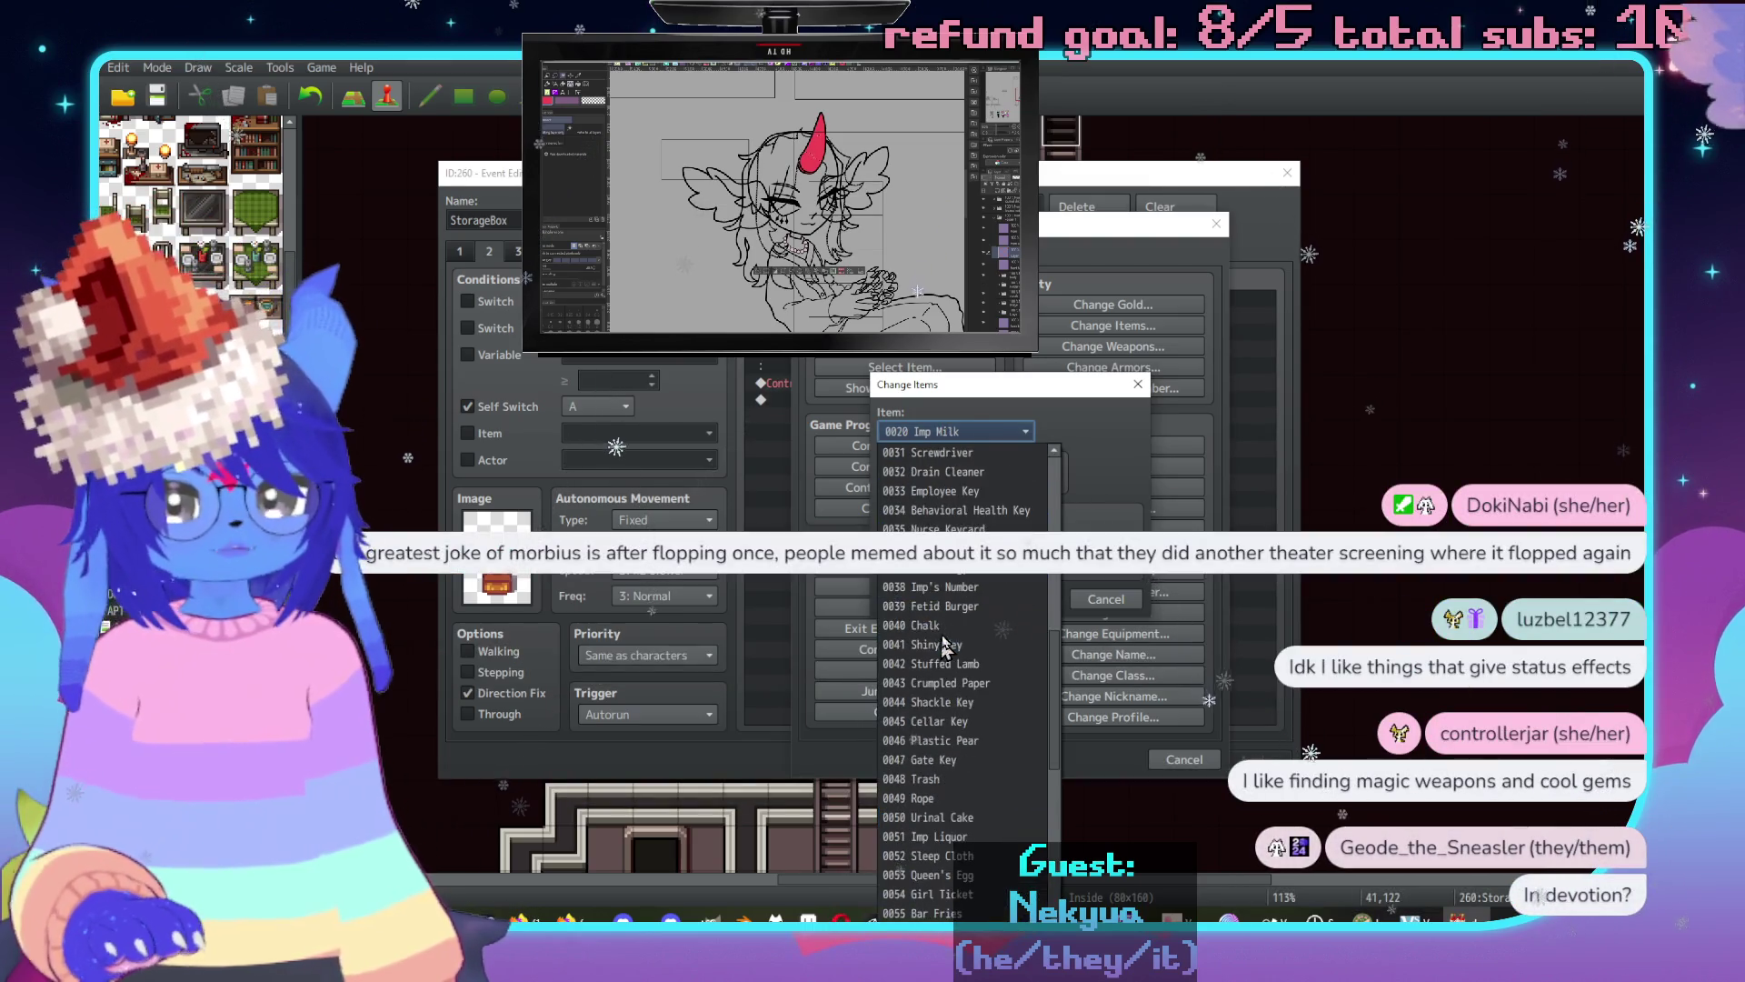
pyautogui.scroll(3, 989, 646)
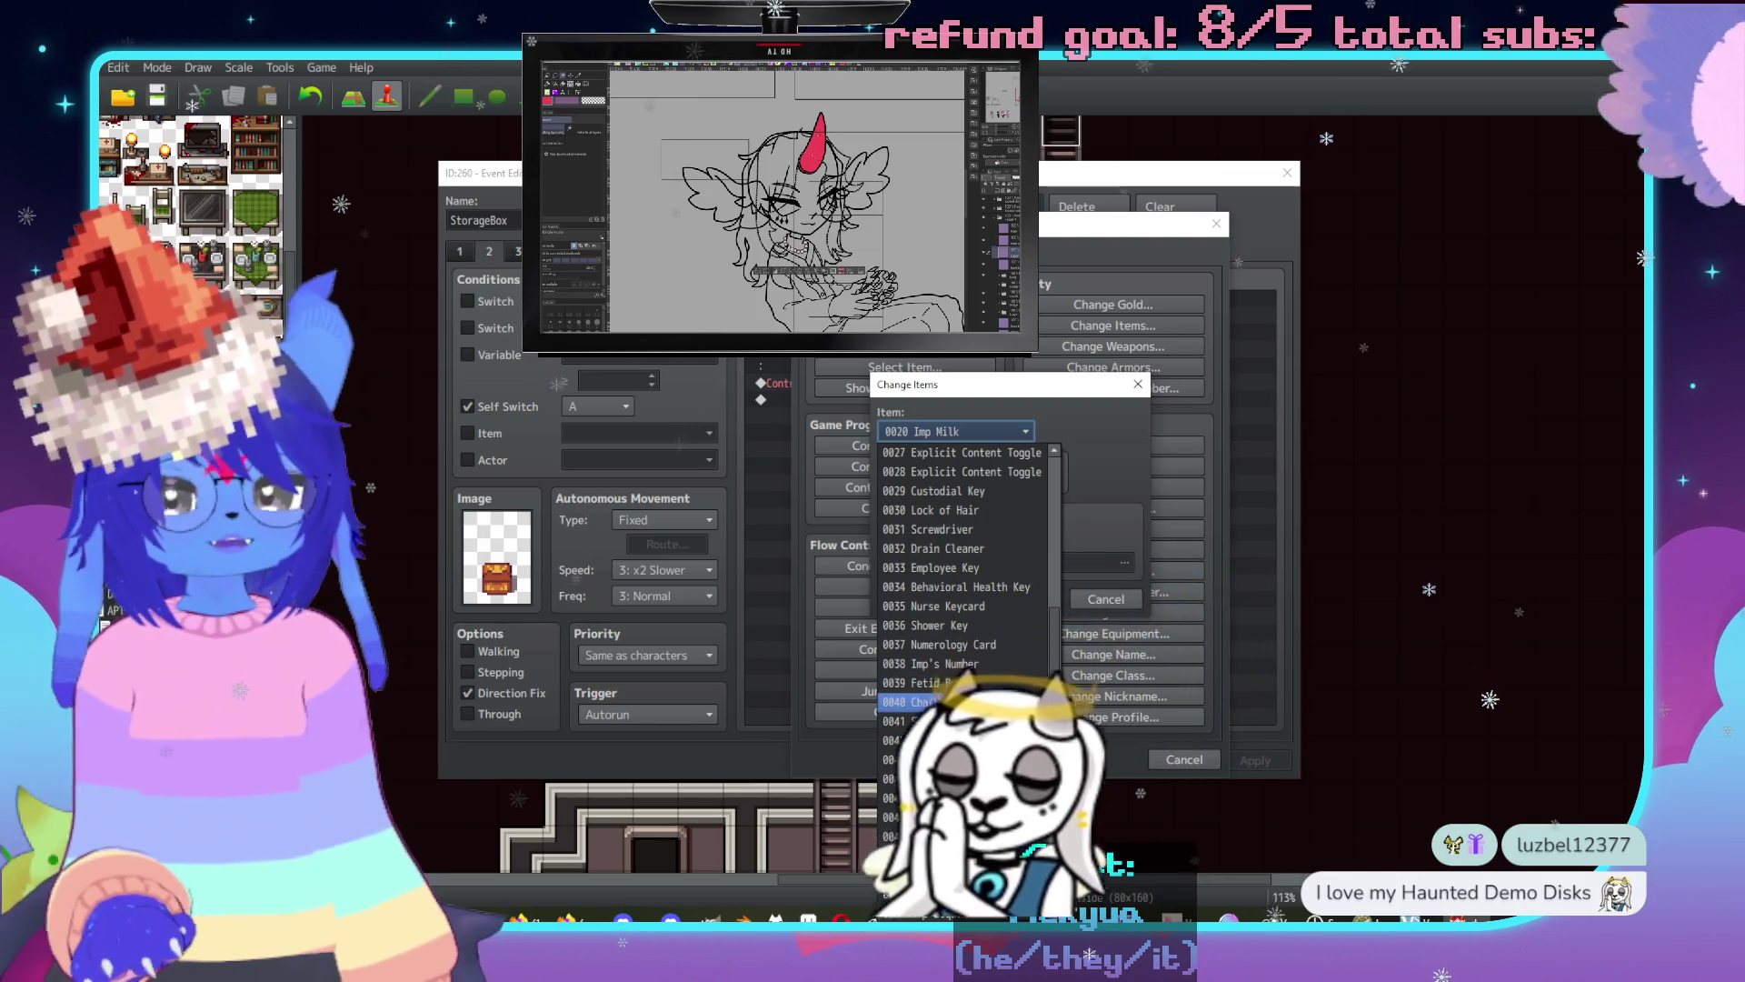
pyautogui.scroll(1, 987, 705)
pyautogui.scroll(6, 986, 713)
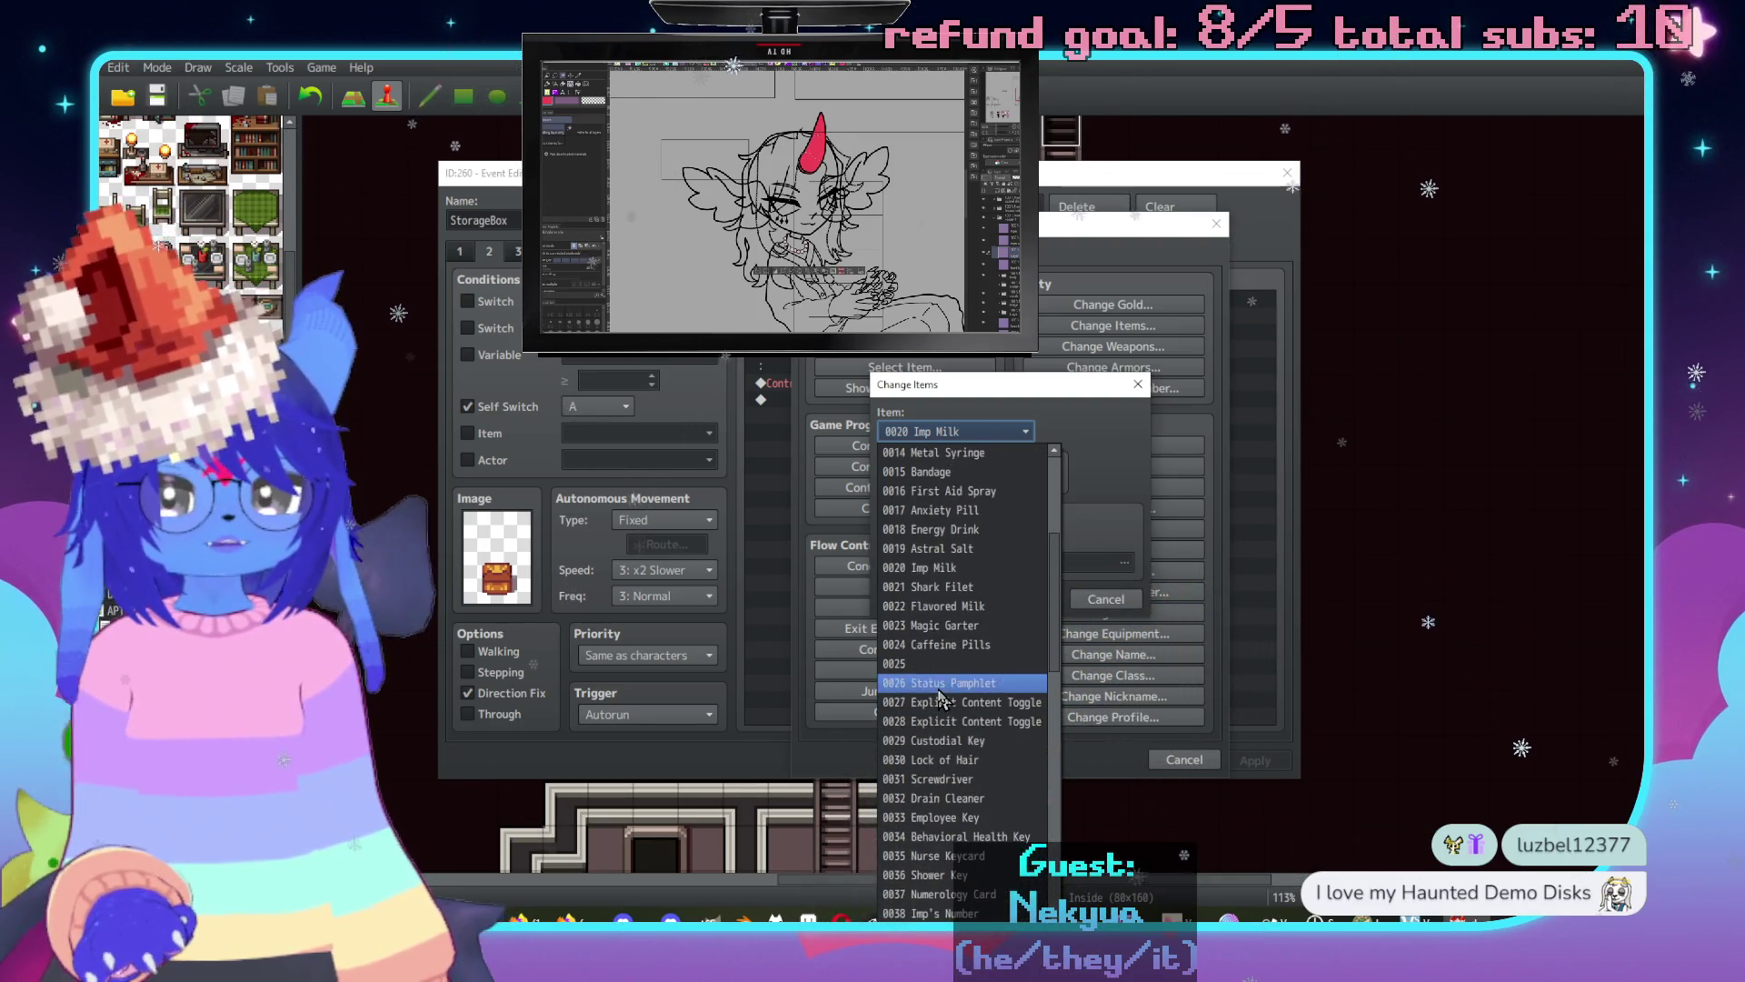
pyautogui.scroll(1, 936, 637)
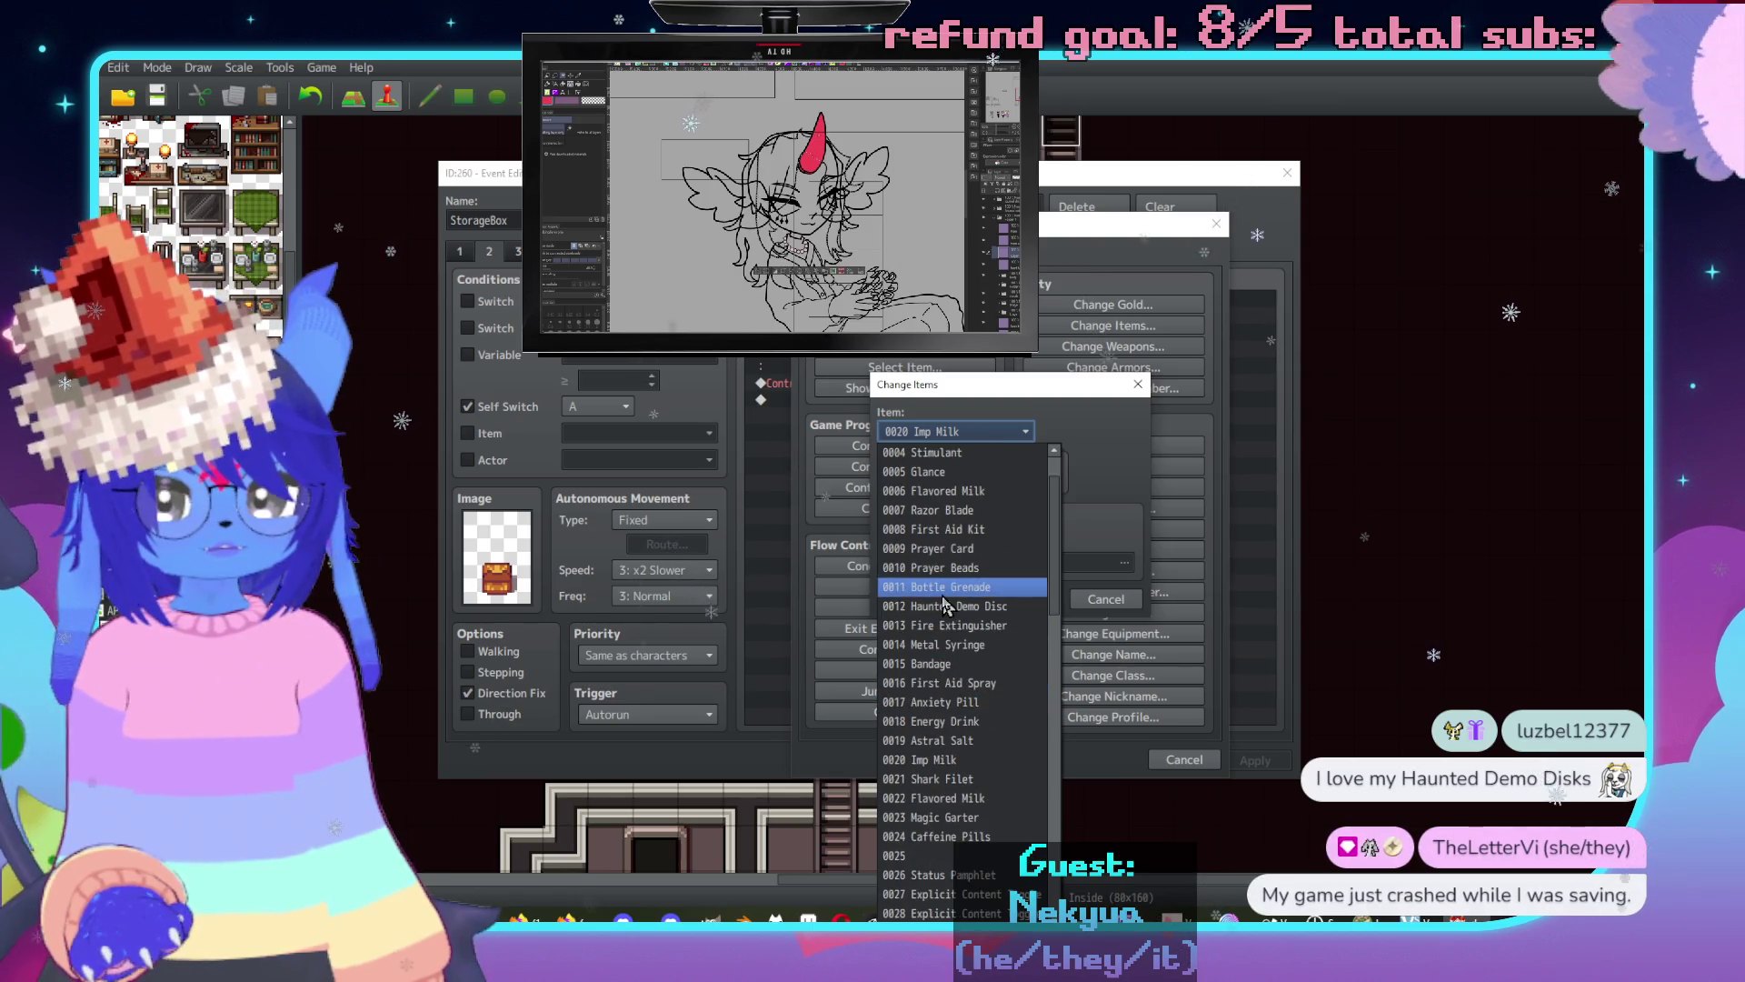
pyautogui.click(940, 609)
pyautogui.doubleClick(1012, 533)
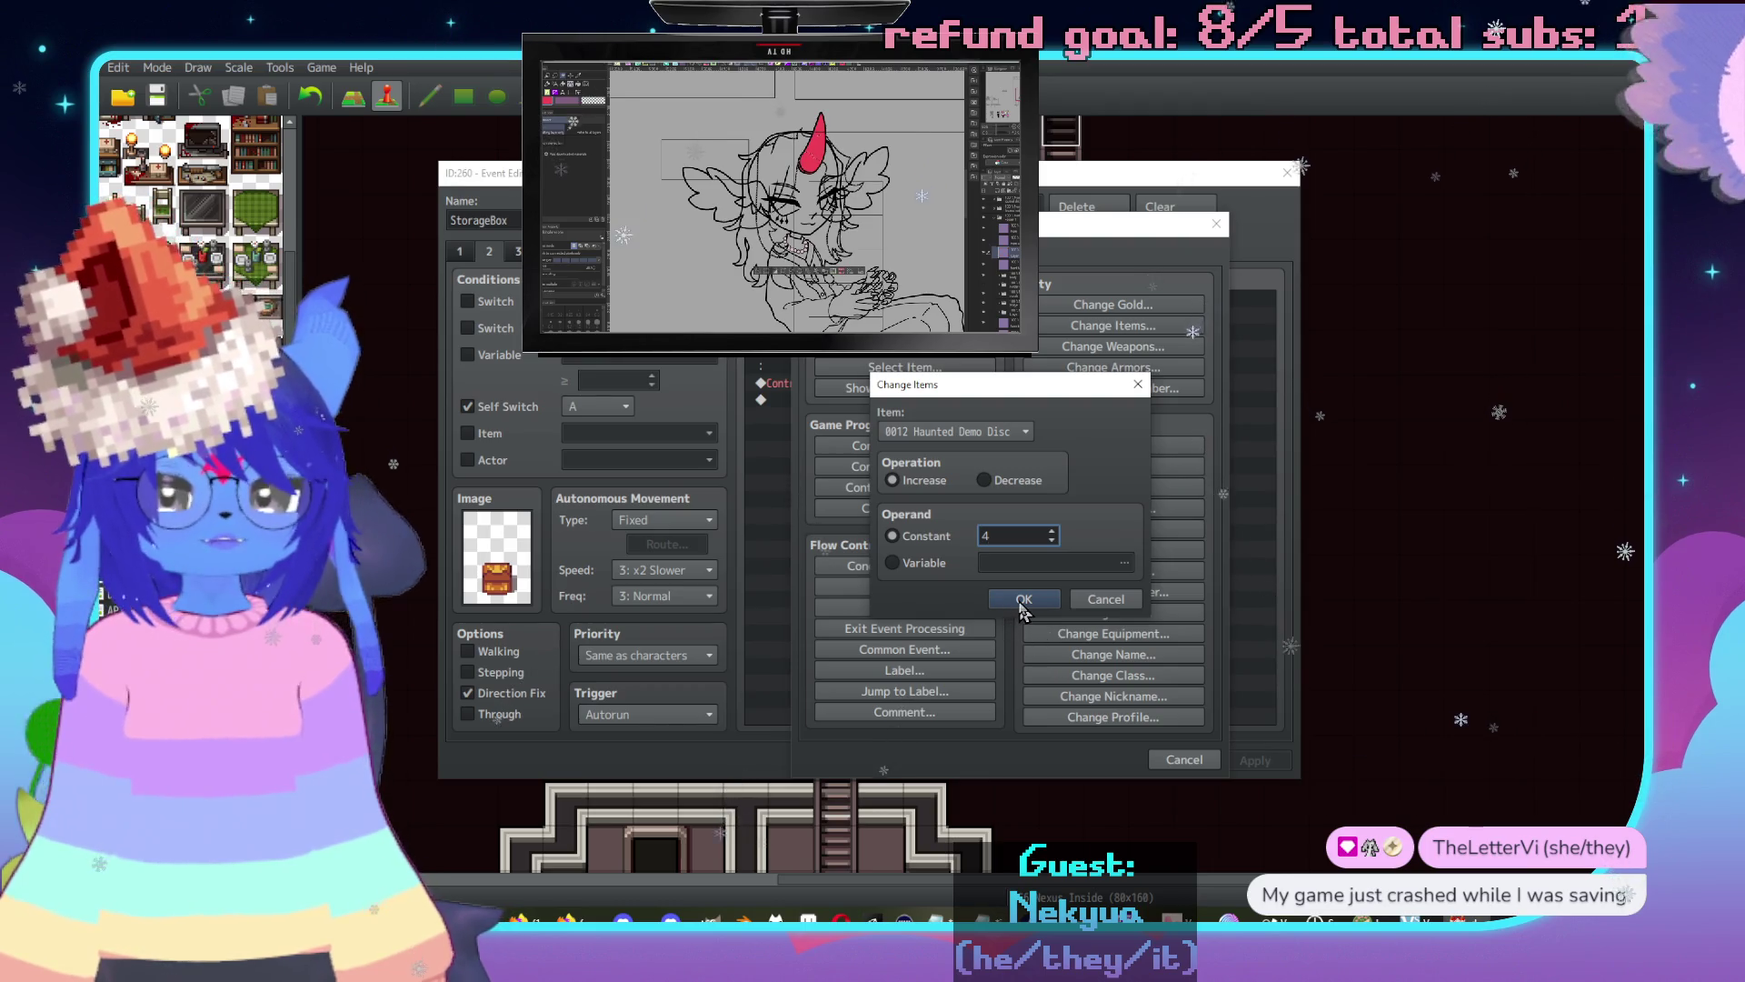
pyautogui.click(1019, 601)
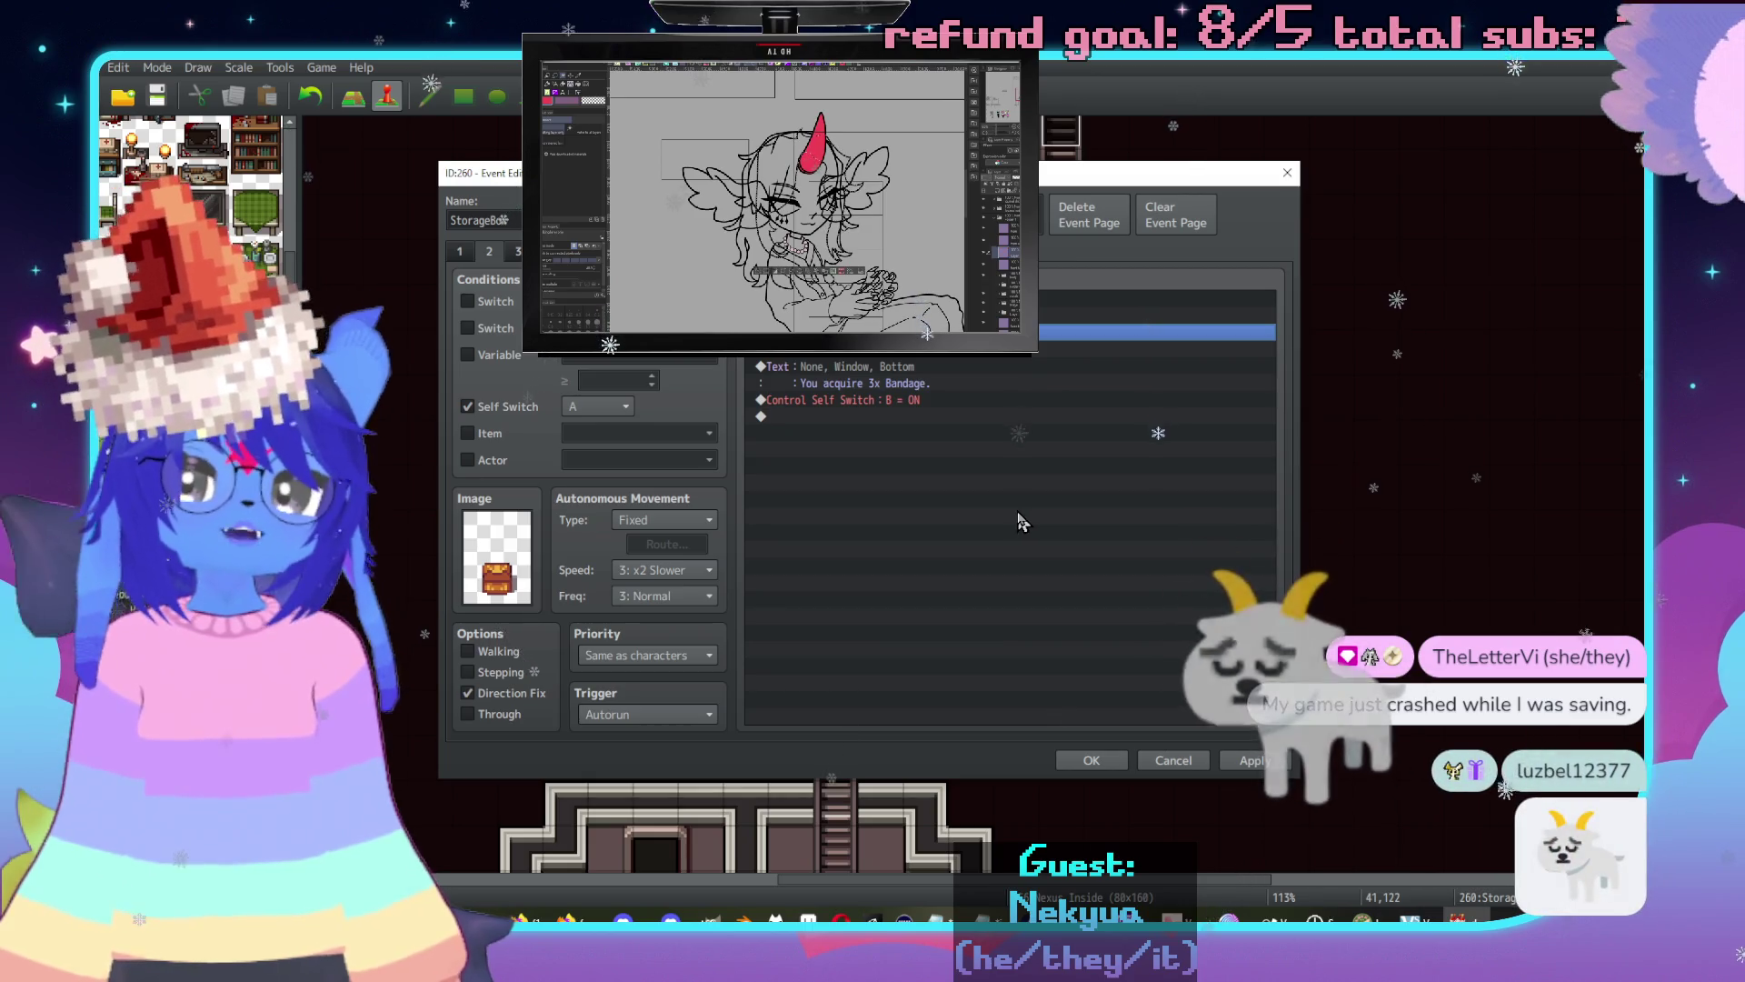
# Change the Show Text message to 'You acquire 4x Haunted Demo Disc.' and save the event.
pyautogui.click(895, 383)
pyautogui.click(936, 350)
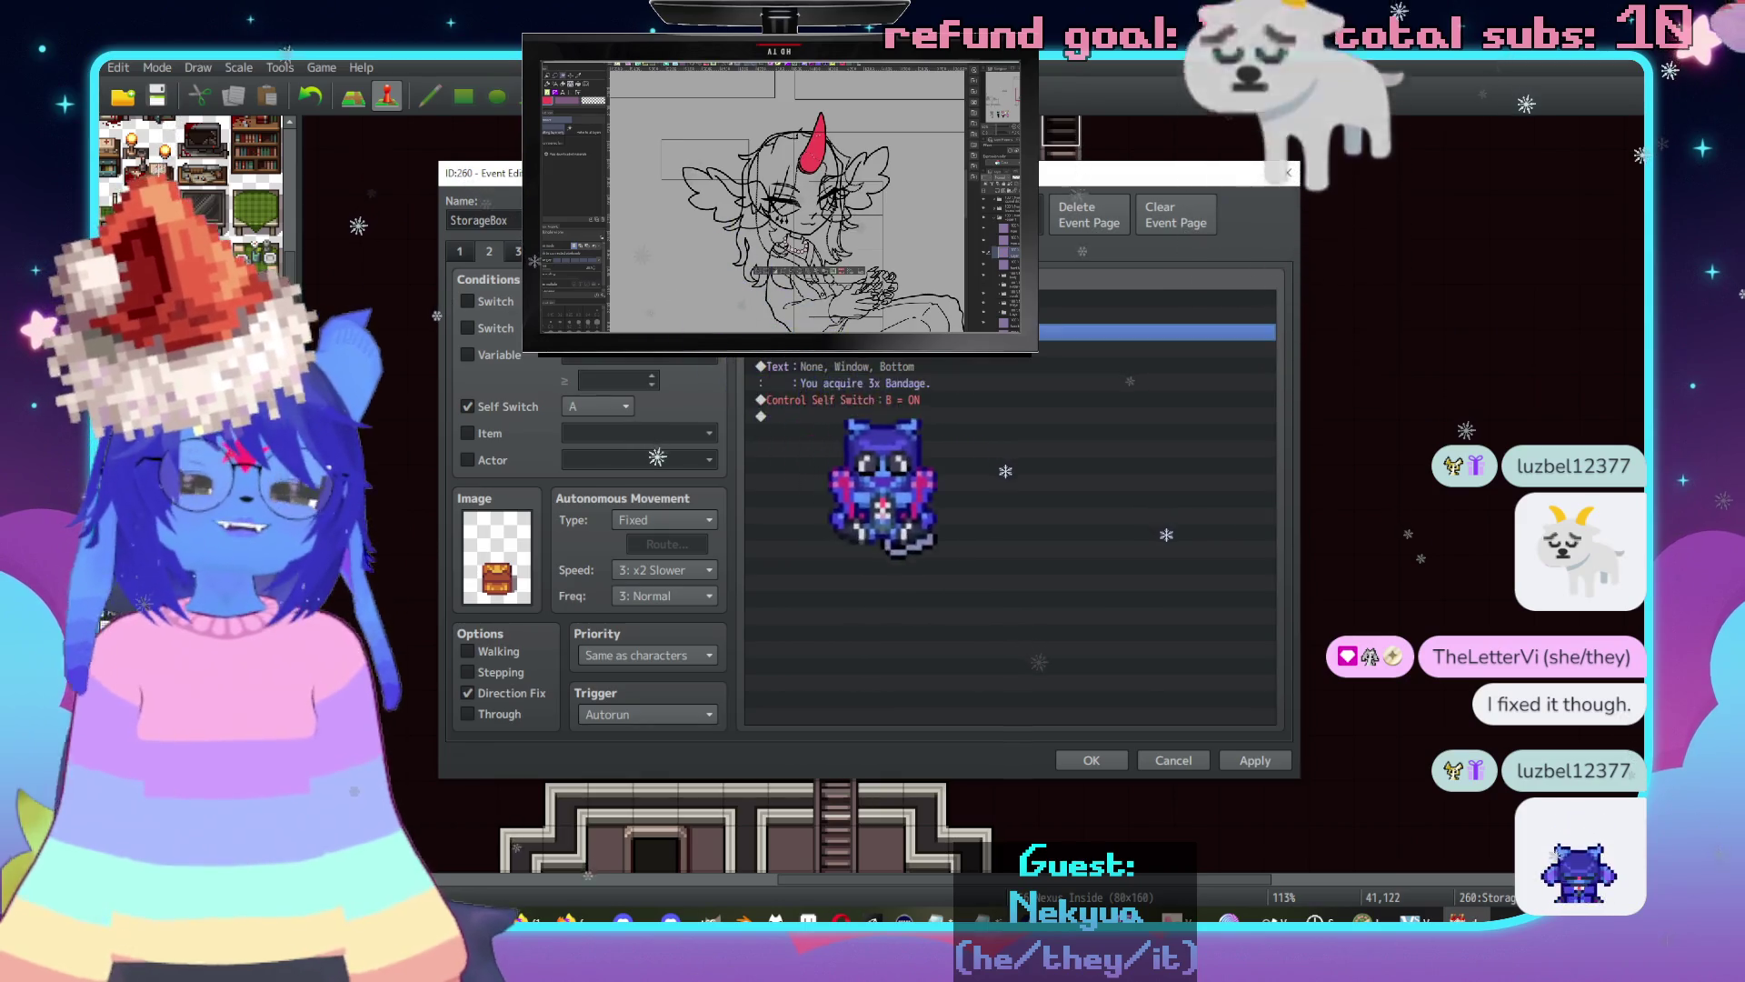
pyautogui.doubleClick(937, 365)
pyautogui.write('You acquire 4x Haunte')
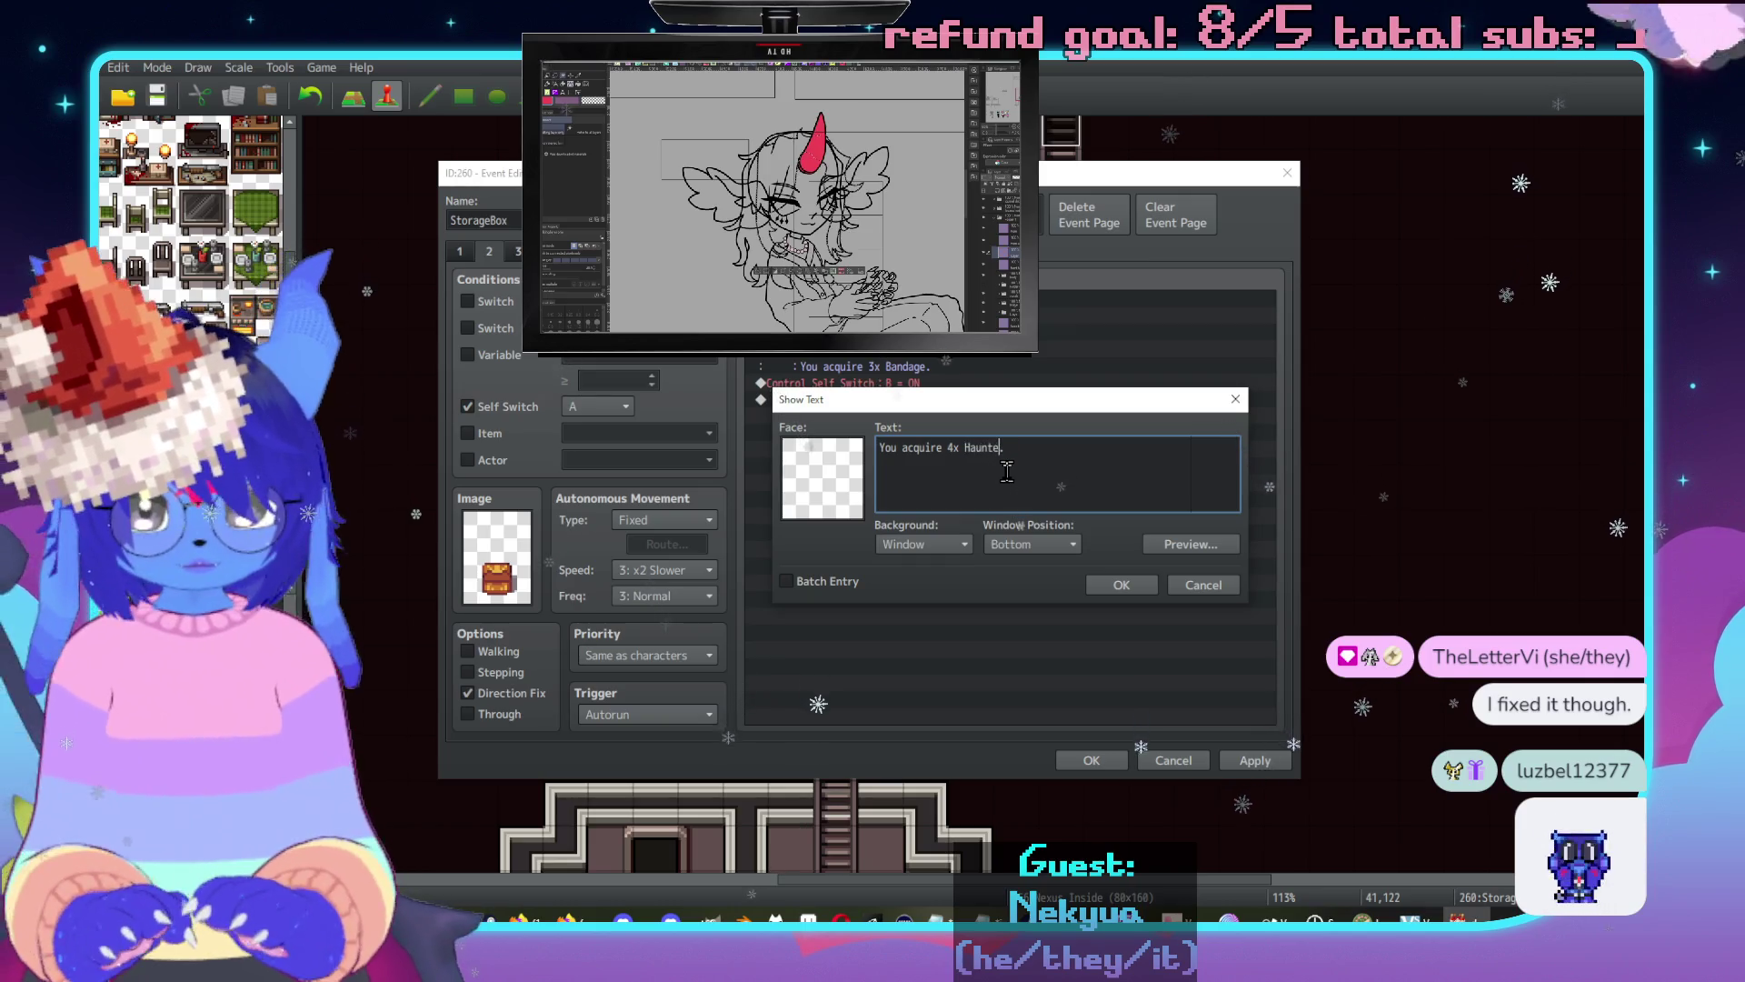
pyautogui.write('d Demo Disc.')
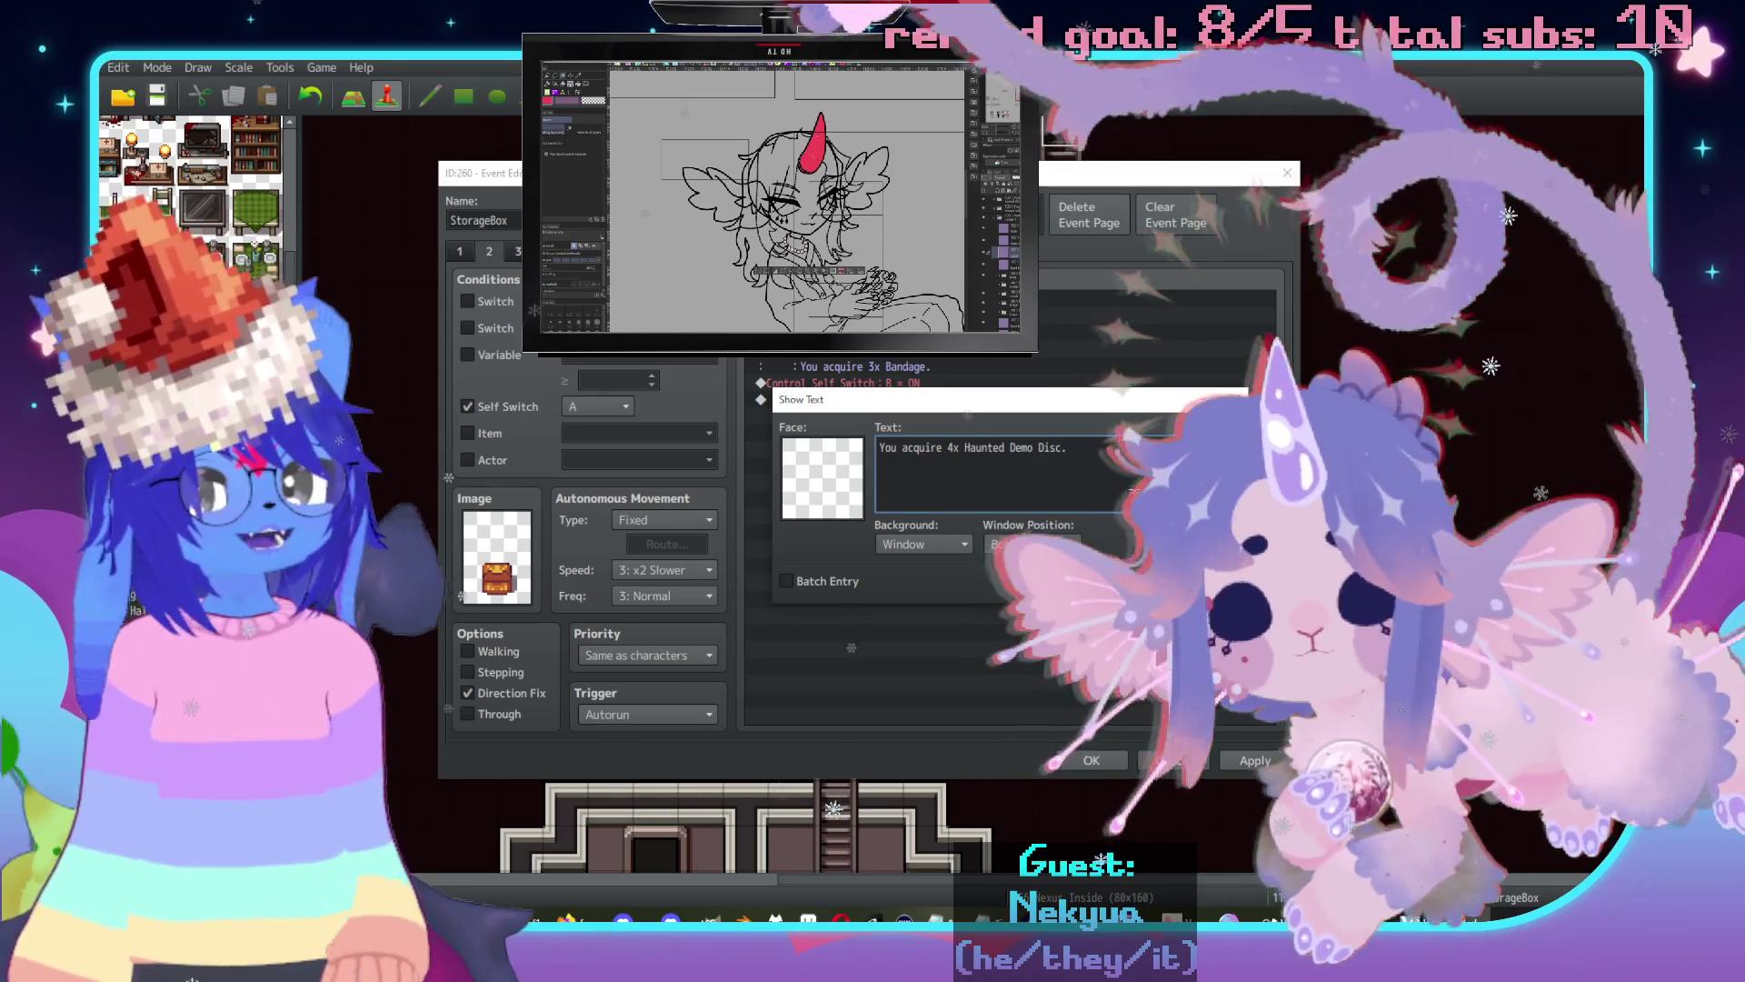
pyautogui.click(1127, 586)
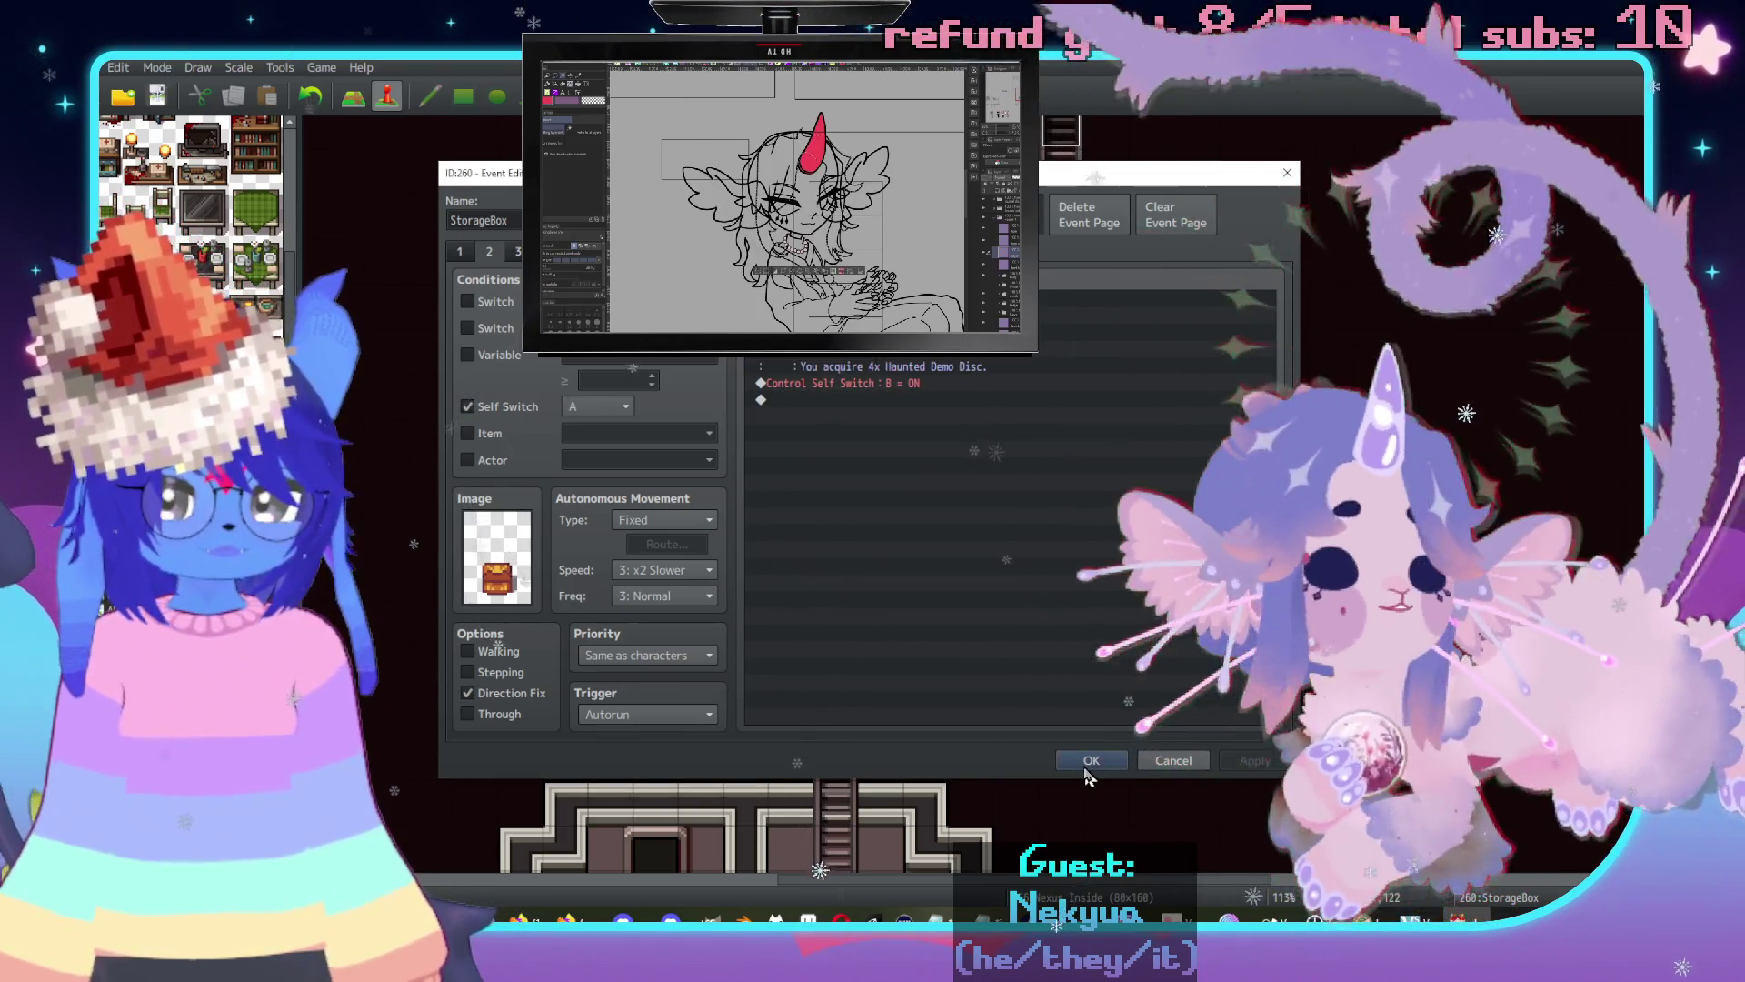
pyautogui.click(1100, 758)
pyautogui.middleClick(1326, 525)
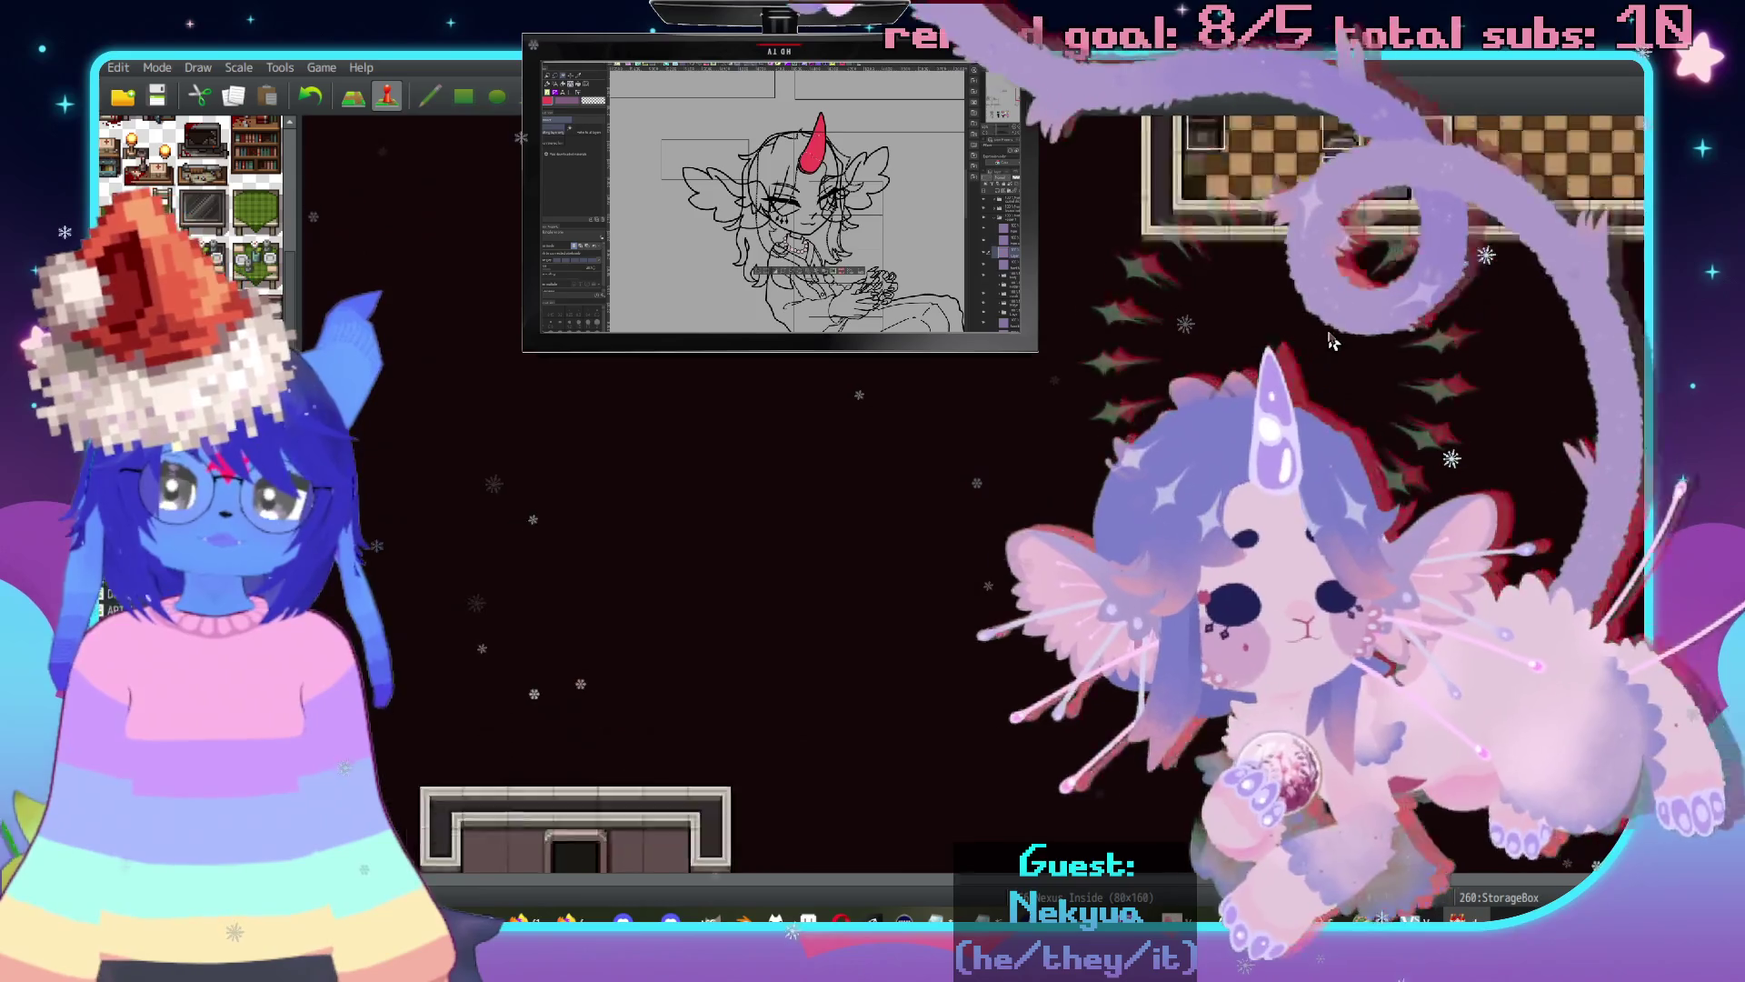